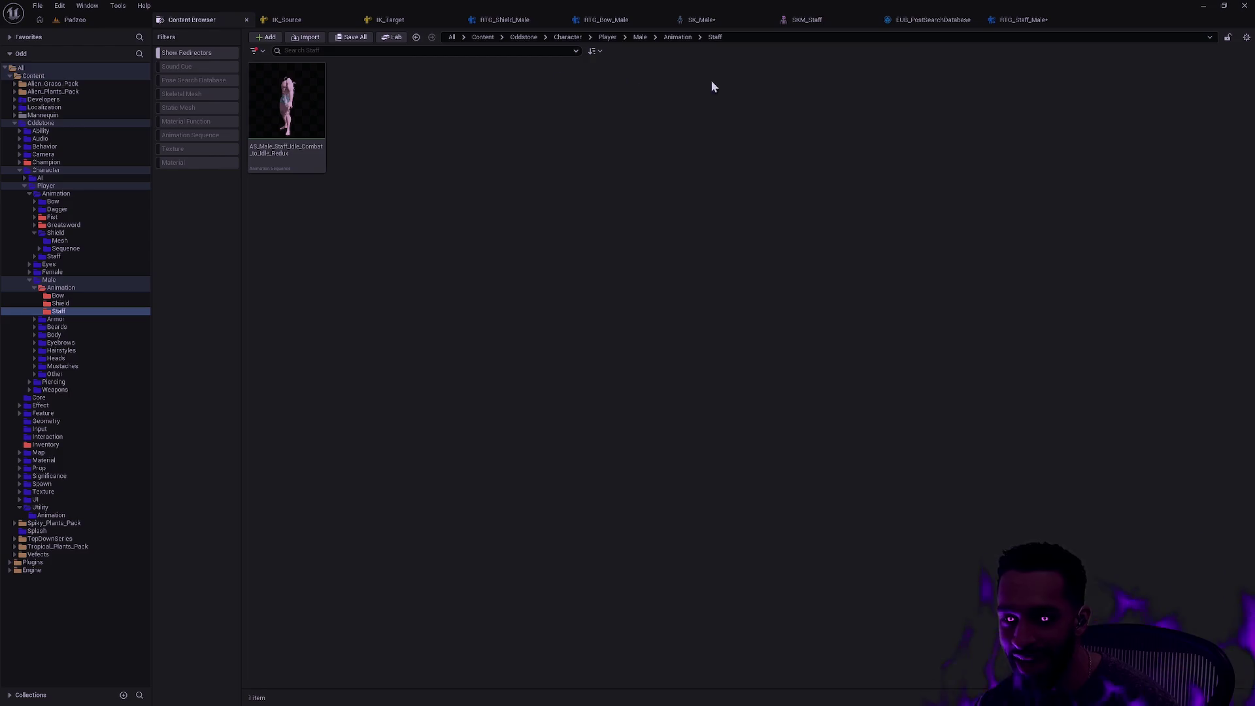
Select the AS_Male_Staff_Idle_Combat_to_Idle_Redux animation in the Staff folder and open it
{"action": "key", "text": "ctrl+a"}
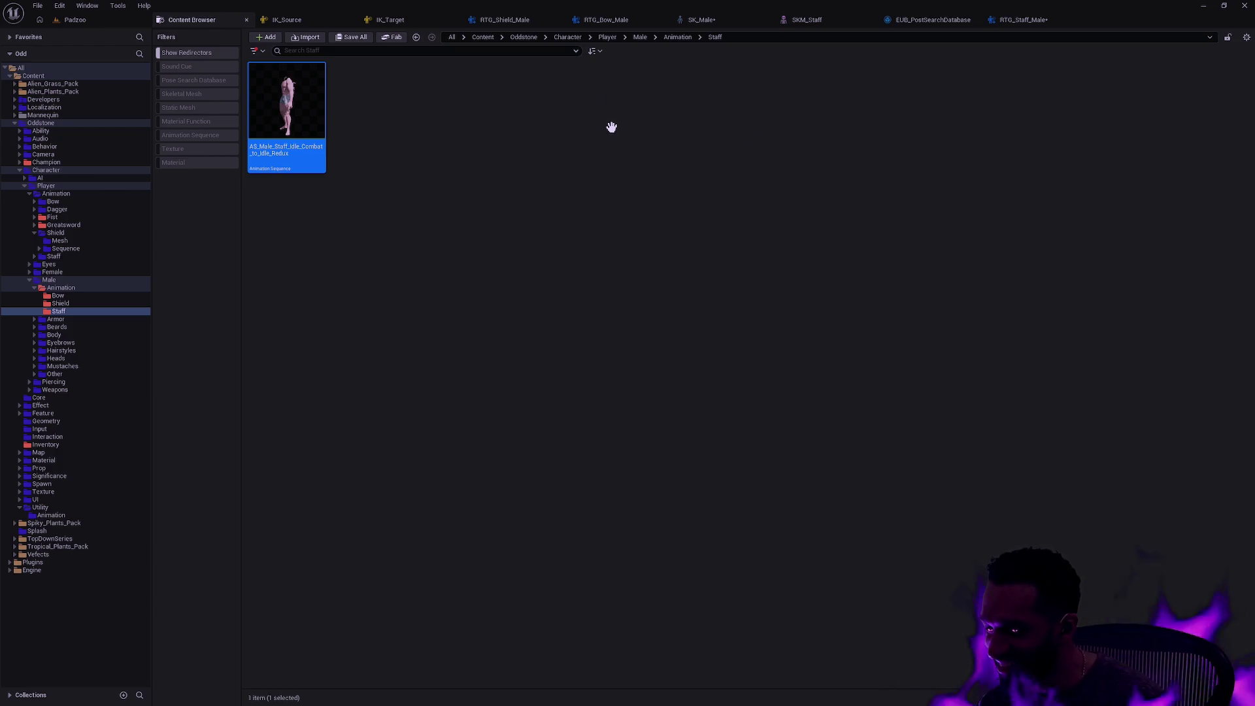
{"action": "key", "text": "Return"}
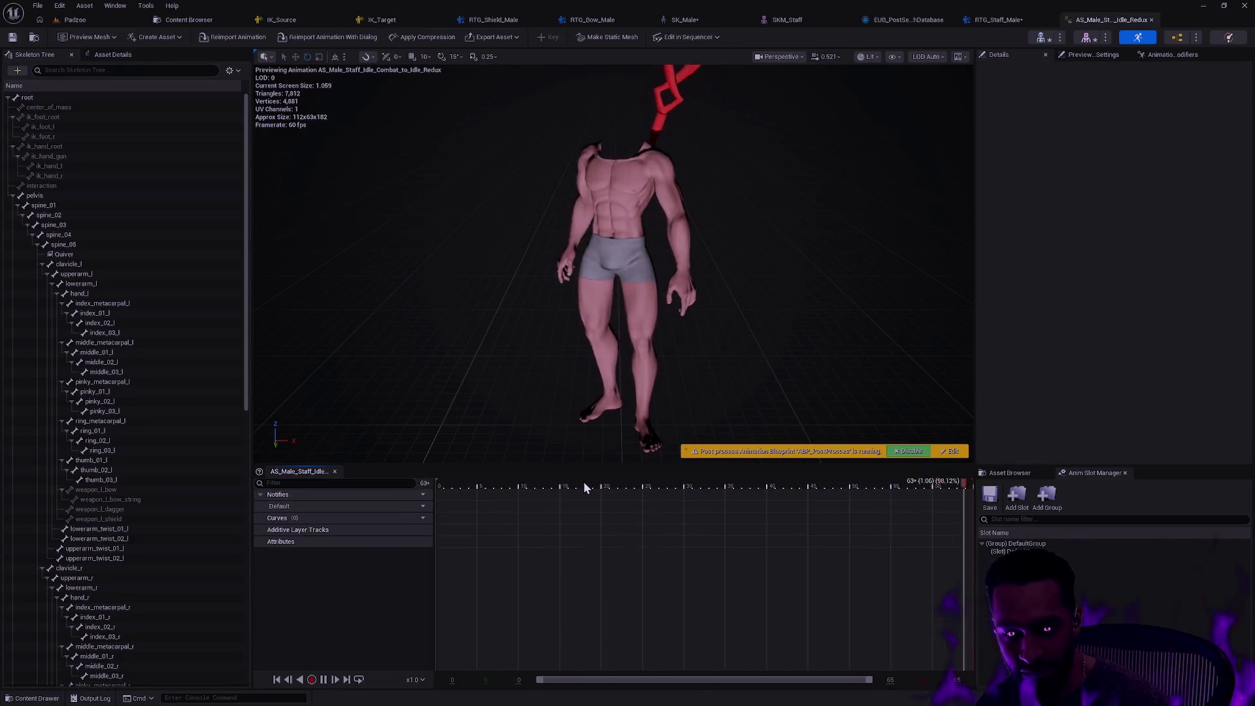
Stop the staff animation at its first frame and orbit close around the hand gripping the staff
{"action": "left_click", "coordinate": [443, 485]}
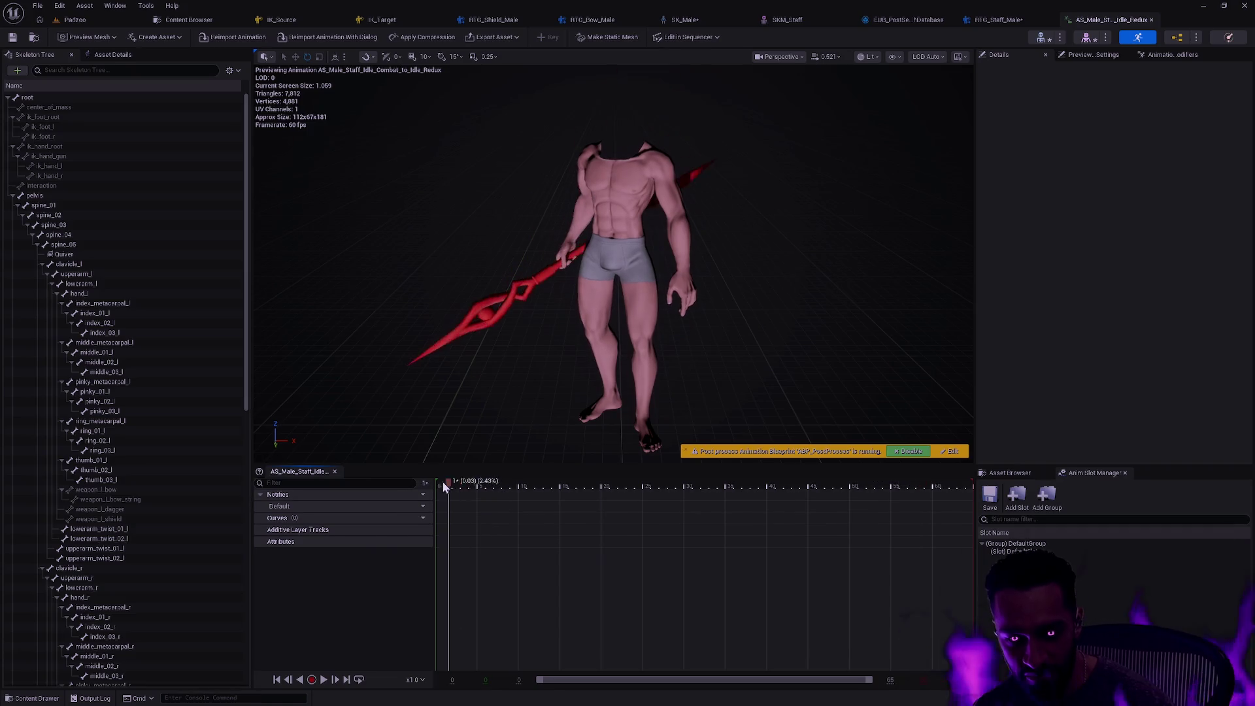
{"action": "scroll", "coordinate": [639, 323], "scroll_direction": "up", "scroll_amount": 10}
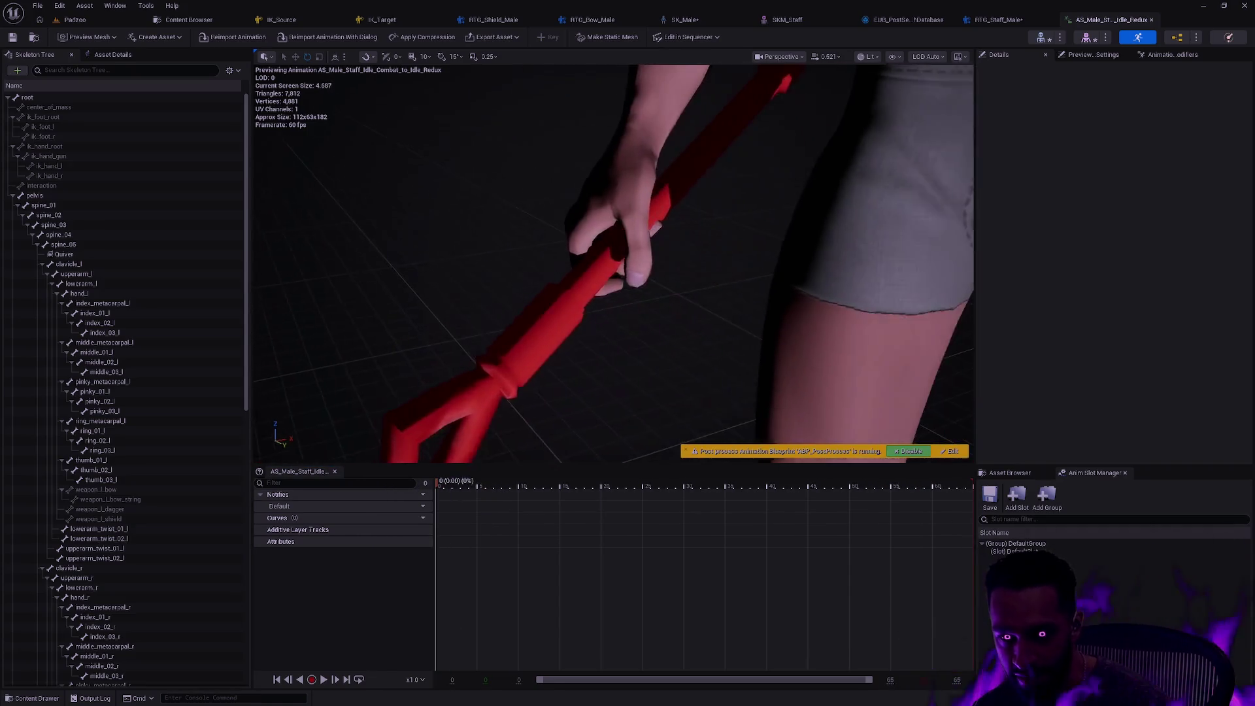
{"action": "mouse_move", "coordinate": [639, 322]}
{"action": "left_mouse_down"}
{"action": "mouse_move", "coordinate": [588, 372]}
{"action": "mouse_move", "coordinate": [562, 346]}
{"action": "mouse_move", "coordinate": [640, 332]}
{"action": "mouse_move", "coordinate": [630, 317]}
{"action": "mouse_move", "coordinate": [664, 312]}
{"action": "left_mouse_up"}
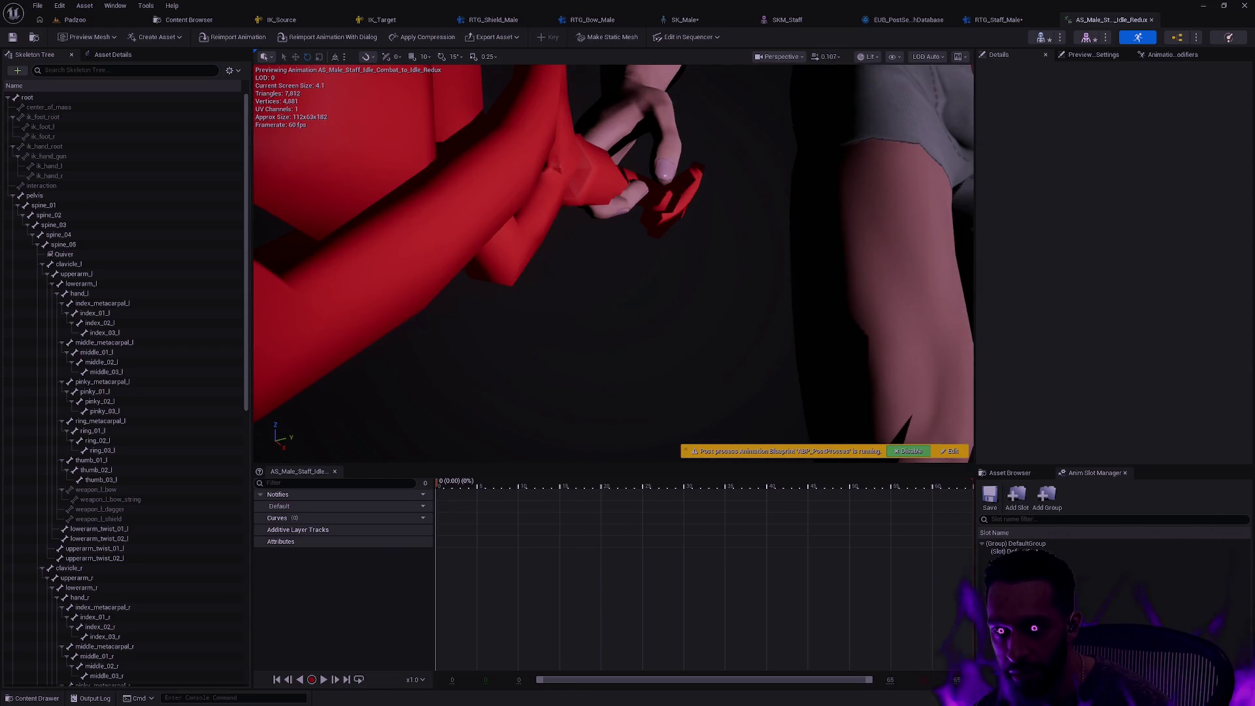
{"action": "left_click_drag", "start_coordinate": [664, 312], "coordinate": [664, 311]}
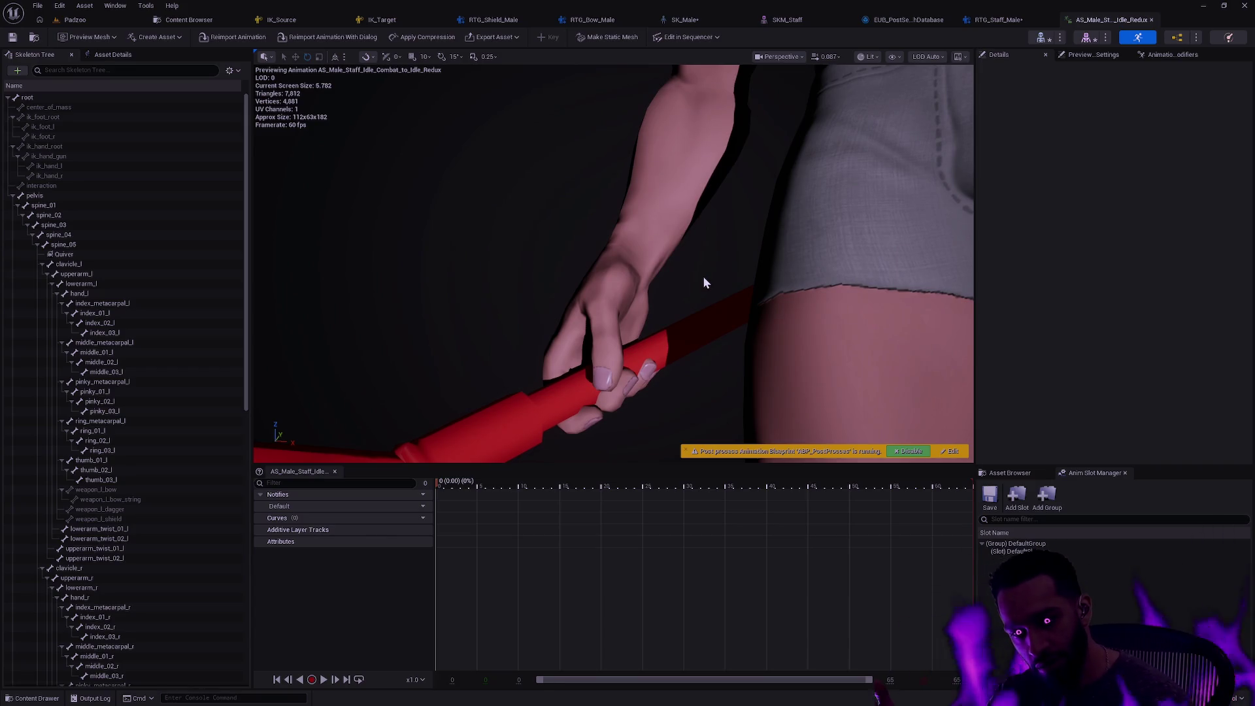
{"action": "left_click_drag", "start_coordinate": [705, 281], "coordinate": [693, 280]}
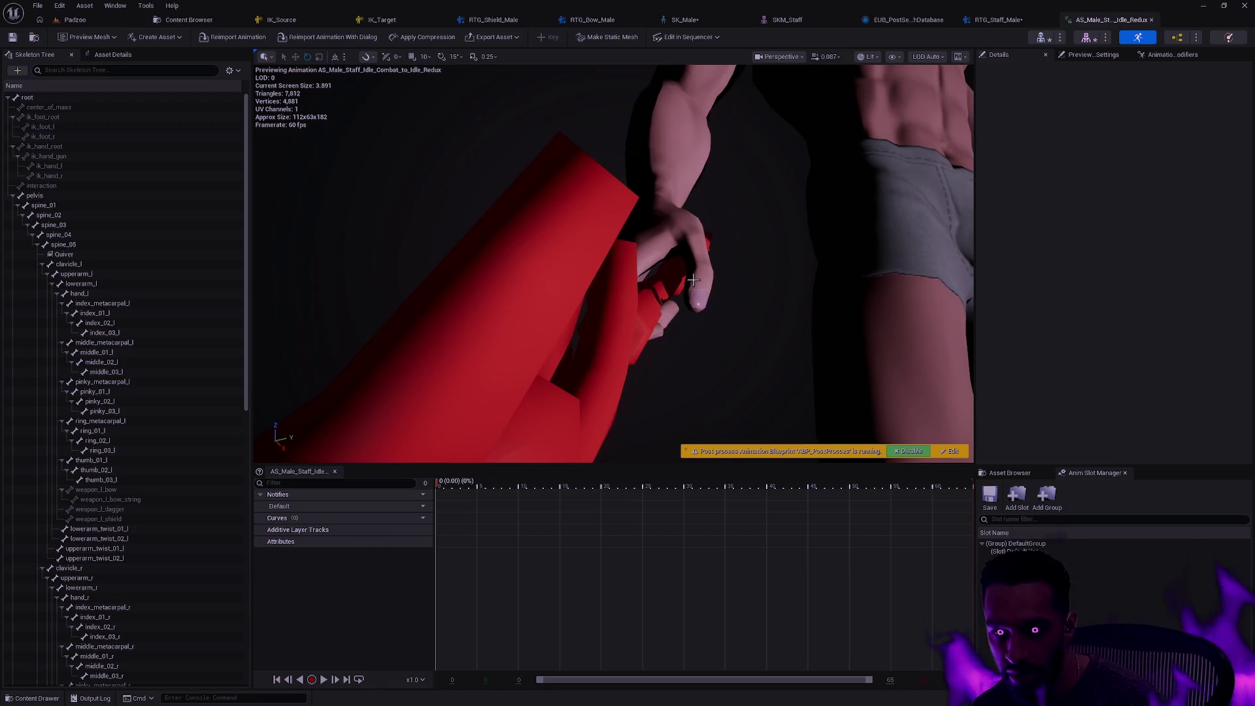
In RTG_Staff_Male's asset settings, hide the source mesh and source skeleton
{"action": "left_click", "coordinate": [1009, 21]}
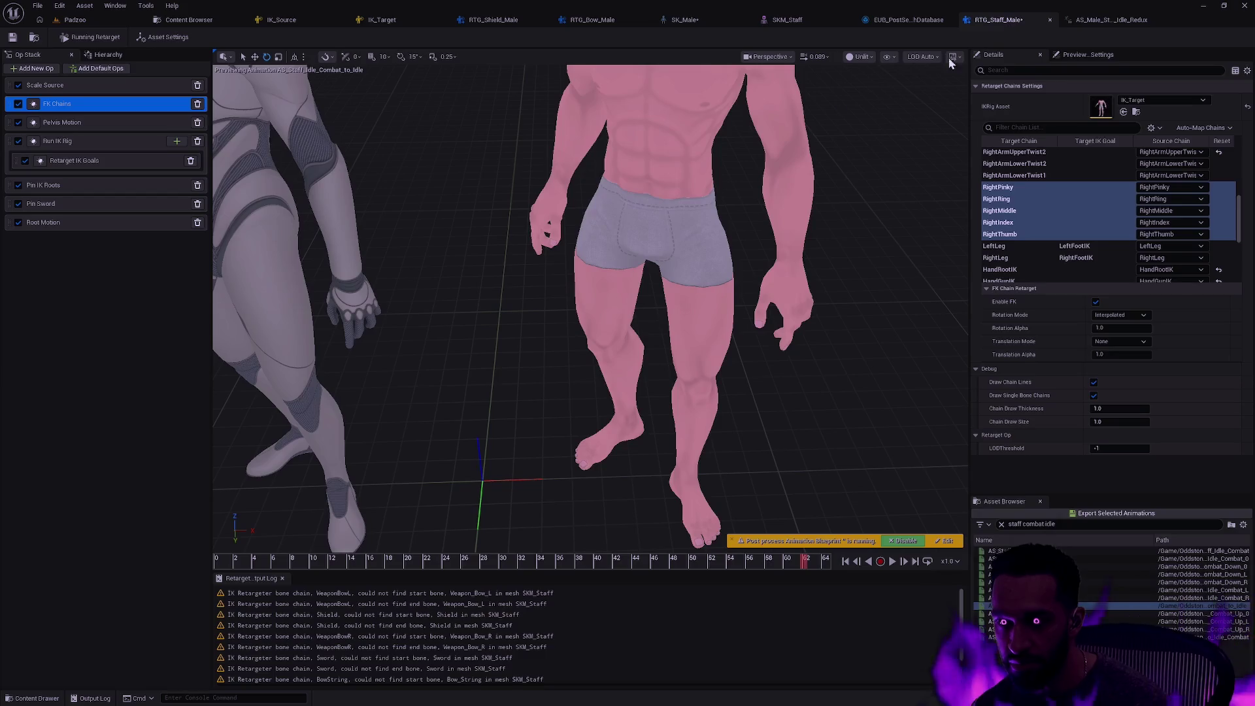
{"action": "left_click_drag", "start_coordinate": [511, 305], "coordinate": [668, 221]}
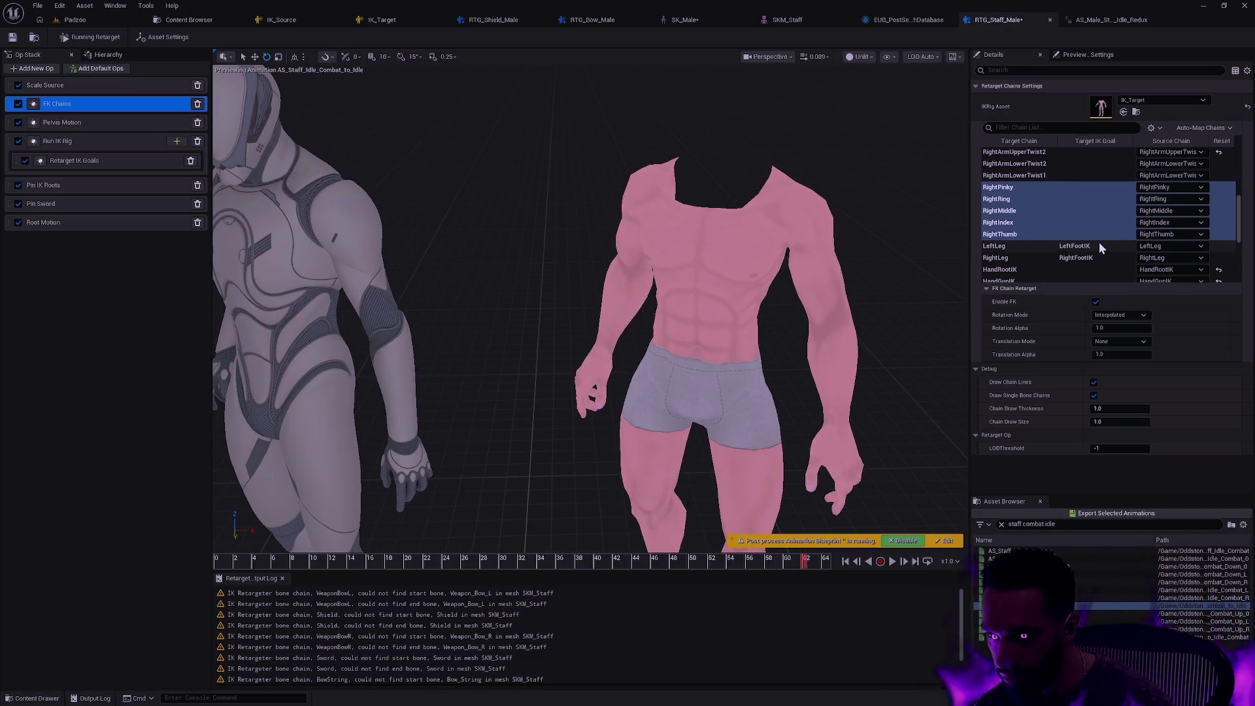
{"action": "left_click", "coordinate": [932, 210]}
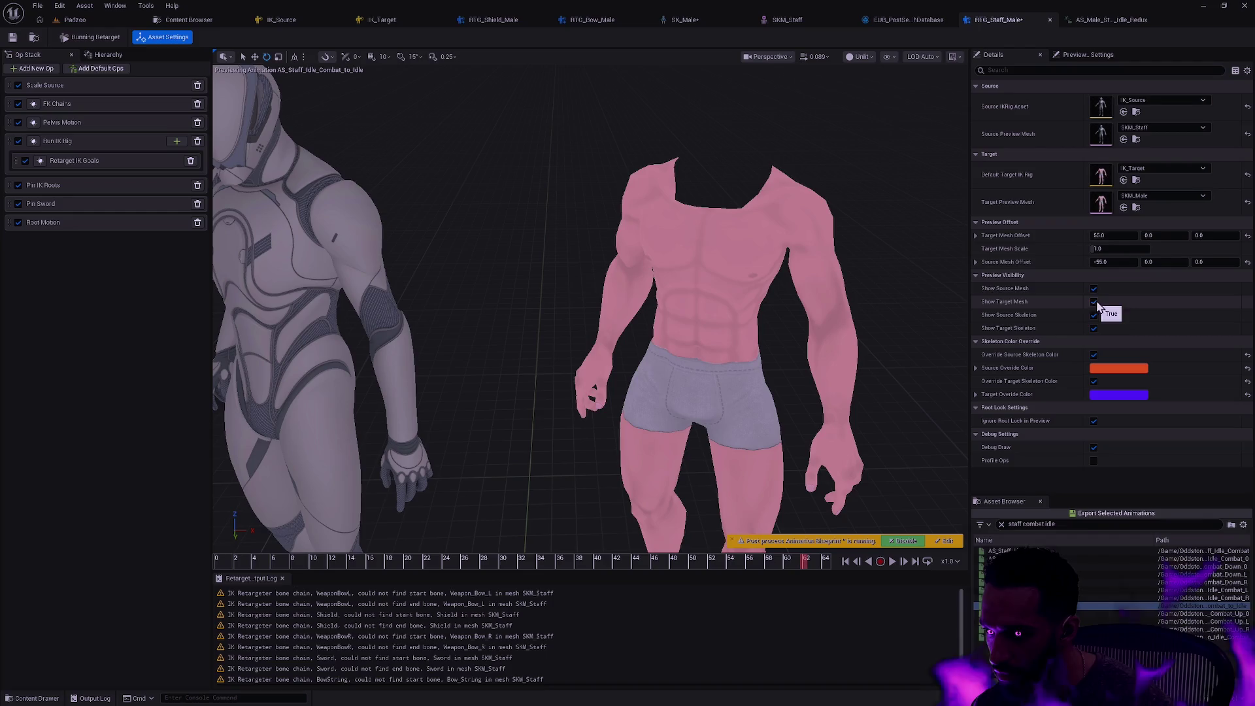
{"action": "left_click", "coordinate": [1094, 288]}
{"action": "left_click", "coordinate": [1093, 315]}
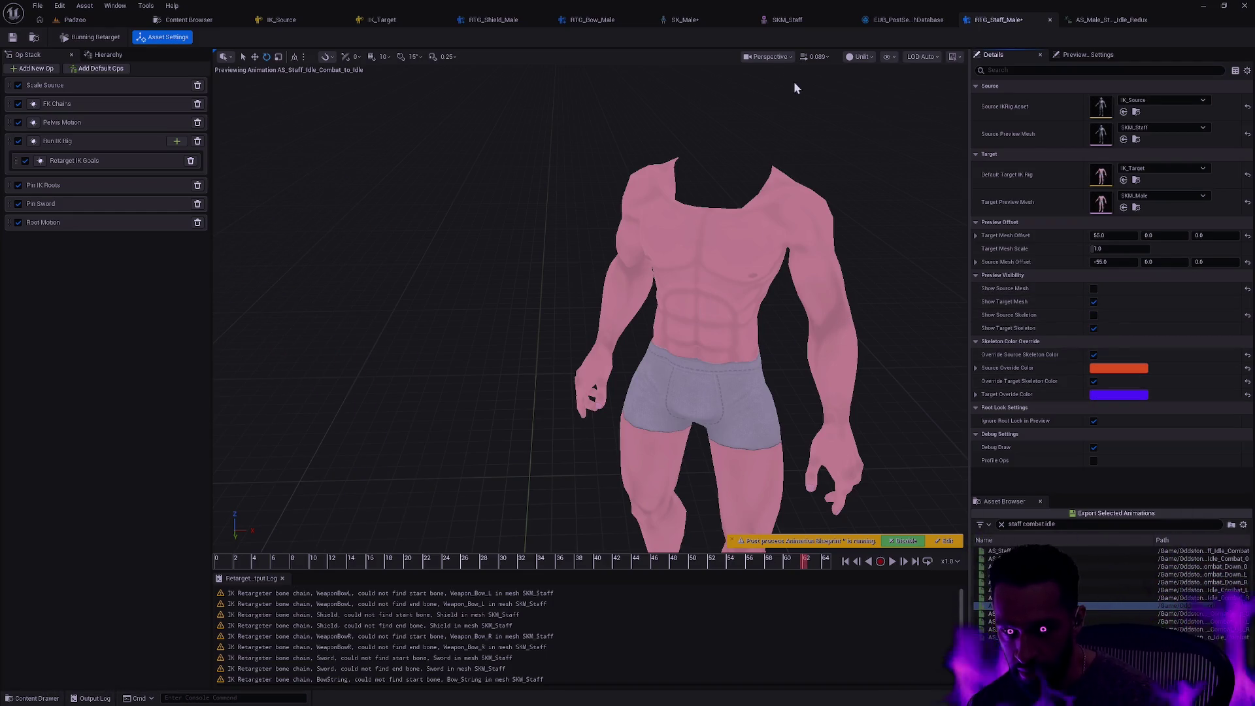
Set the preview's bone display to Selected Only and show the bone Hierarchy
{"action": "scroll", "coordinate": [784, 175], "scroll_direction": "up", "scroll_amount": 5}
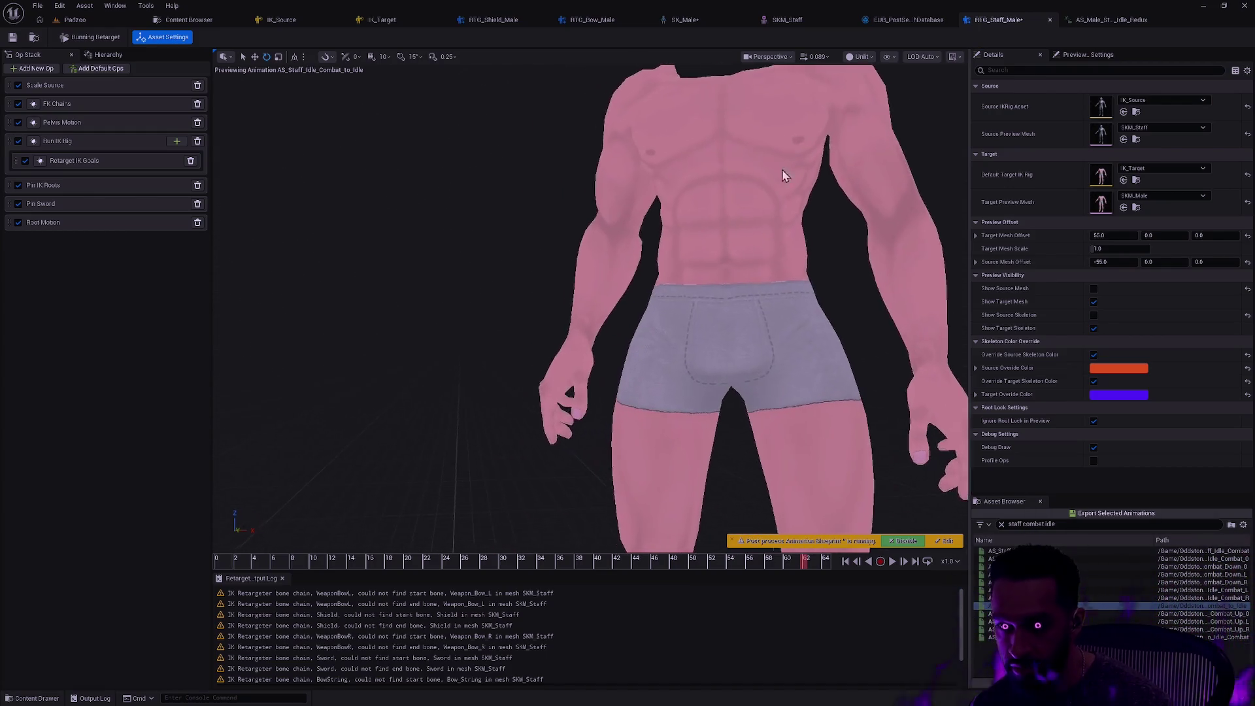
{"action": "left_click", "coordinate": [887, 57]}
{"action": "mouse_move", "coordinate": [915, 118]}
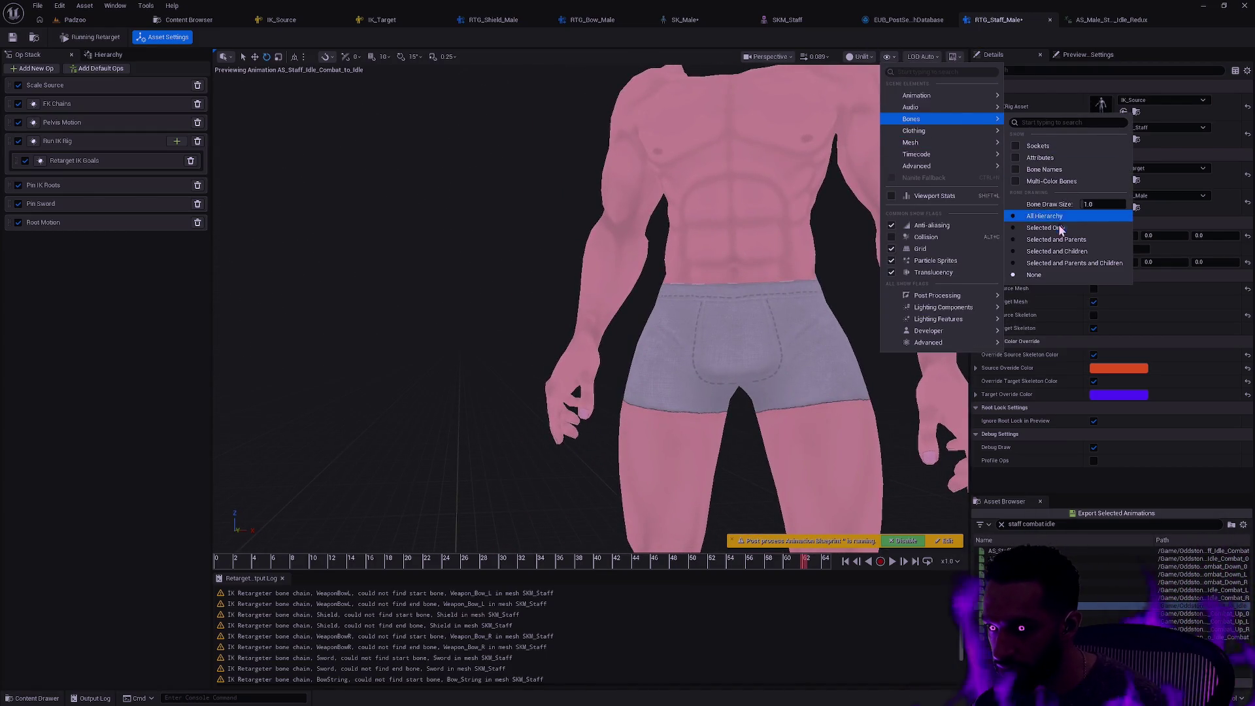
{"action": "left_click", "coordinate": [1046, 227]}
{"action": "left_click", "coordinate": [109, 55]}
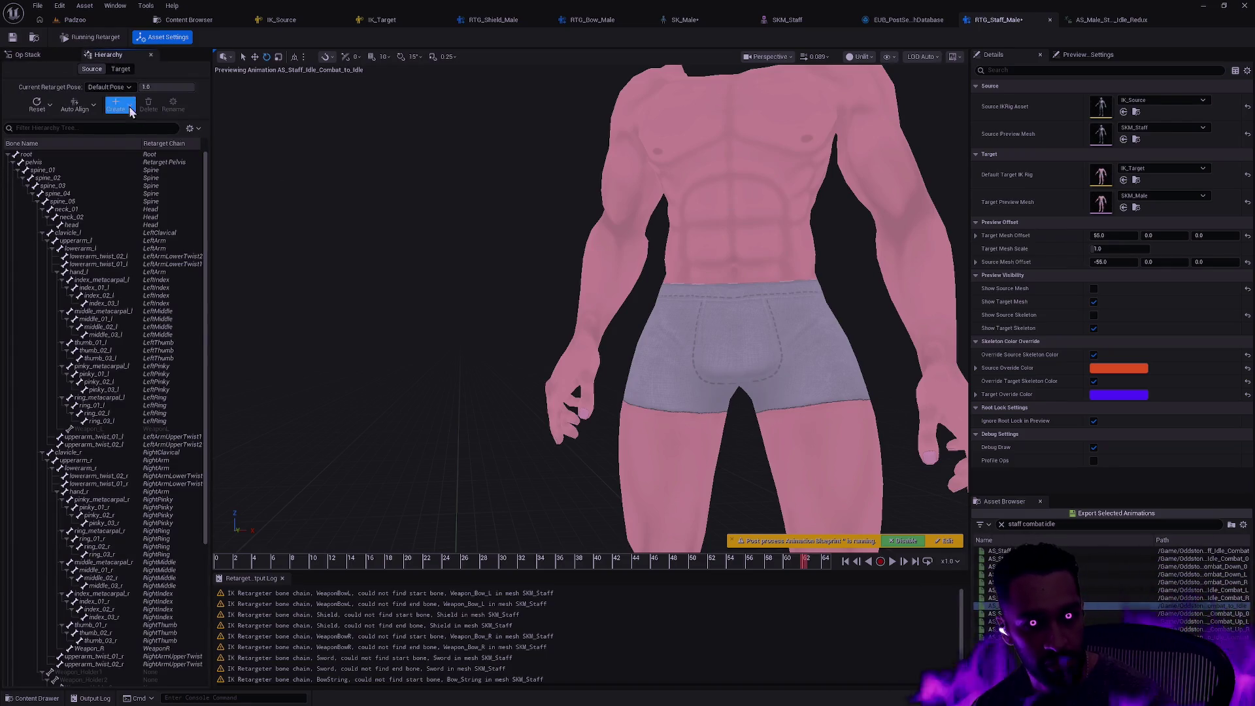
Select and frame the target's weapon_r_staff bone, inspect it, then return to the idle animation
{"action": "left_click", "coordinate": [120, 69]}
{"action": "scroll", "coordinate": [123, 345], "scroll_direction": "down", "scroll_amount": 3}
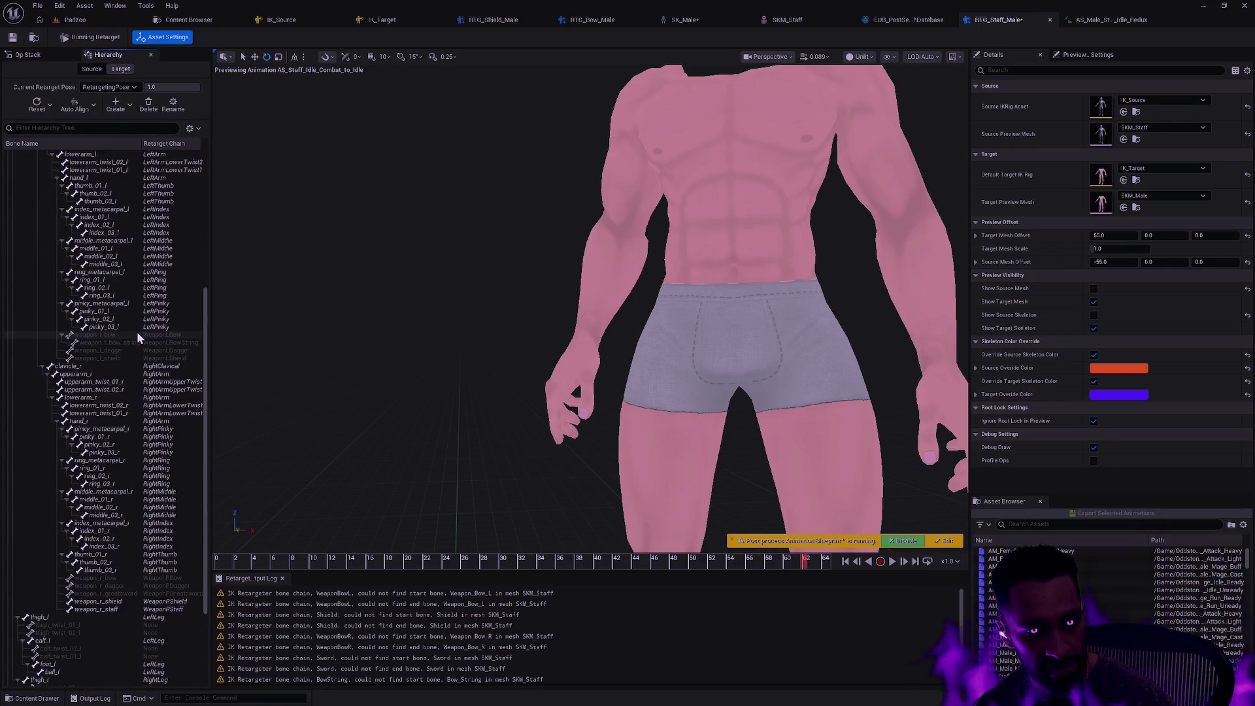
{"action": "left_click", "coordinate": [110, 609]}
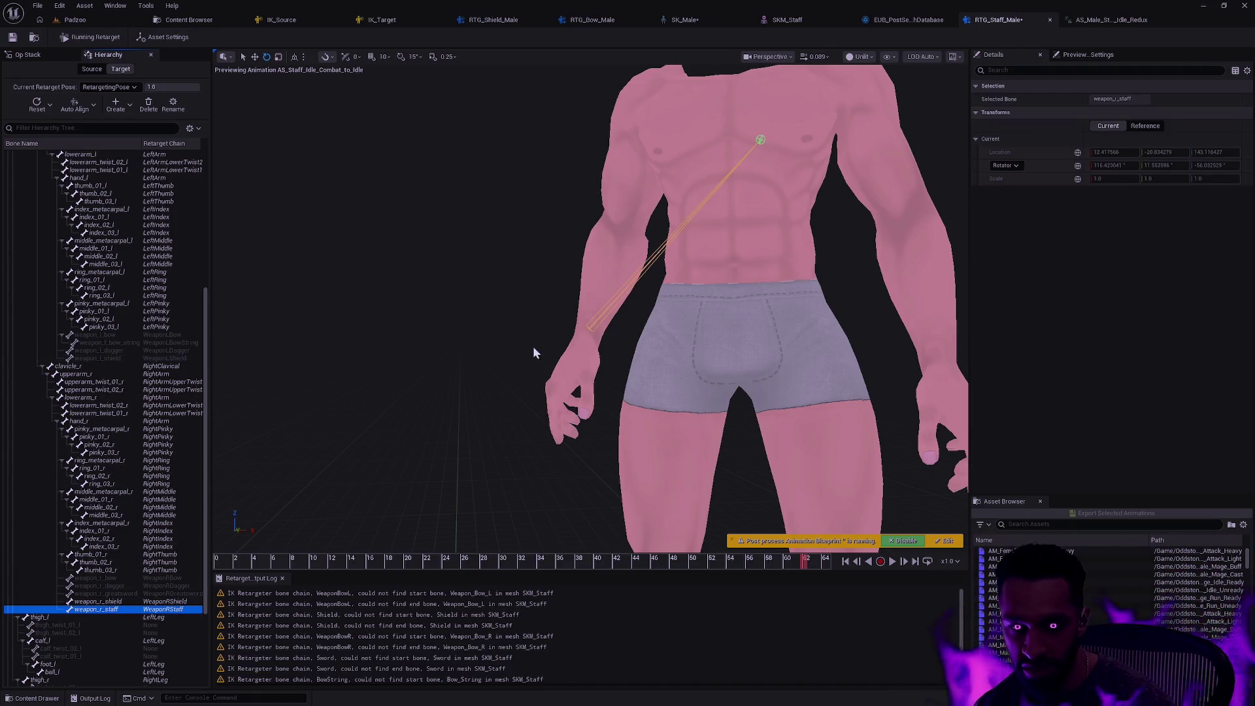
{"action": "key", "text": "f"}
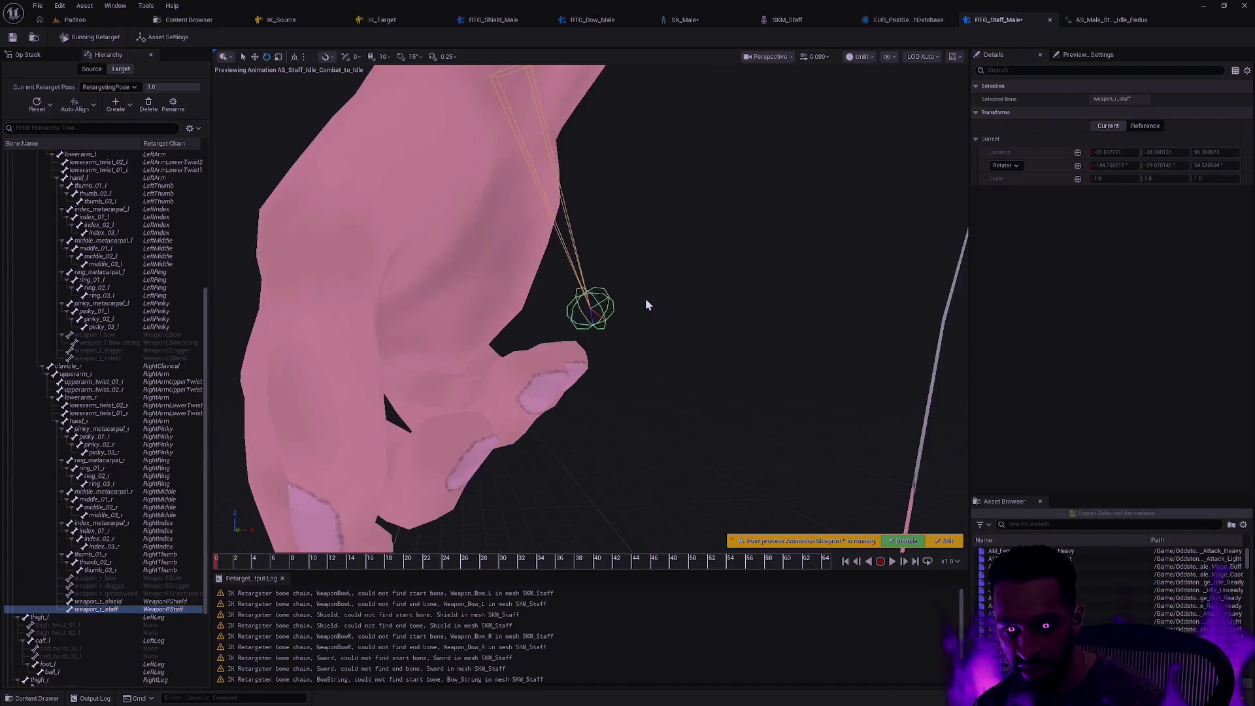
{"action": "mouse_move", "coordinate": [645, 305]}
{"action": "left_mouse_down"}
{"action": "mouse_move", "coordinate": [598, 275]}
{"action": "mouse_move", "coordinate": [581, 294]}
{"action": "mouse_move", "coordinate": [601, 294]}
{"action": "mouse_move", "coordinate": [680, 366]}
{"action": "mouse_move", "coordinate": [628, 340]}
{"action": "mouse_move", "coordinate": [673, 406]}
{"action": "mouse_move", "coordinate": [653, 398]}
{"action": "mouse_move", "coordinate": [673, 394]}
{"action": "left_mouse_up"}
{"action": "scroll", "coordinate": [673, 406], "scroll_direction": "up", "scroll_amount": 5}
{"action": "scroll", "coordinate": [673, 395], "scroll_direction": "down", "scroll_amount": 5}
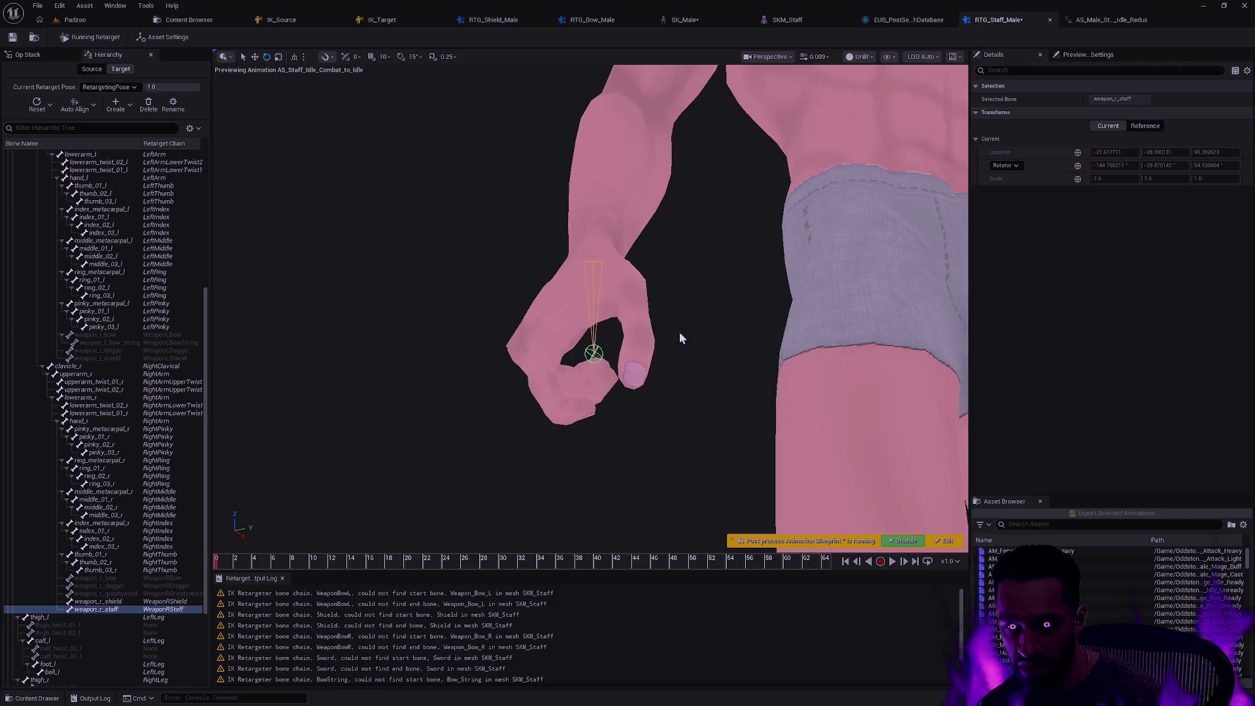
{"action": "left_click", "coordinate": [1140, 21]}
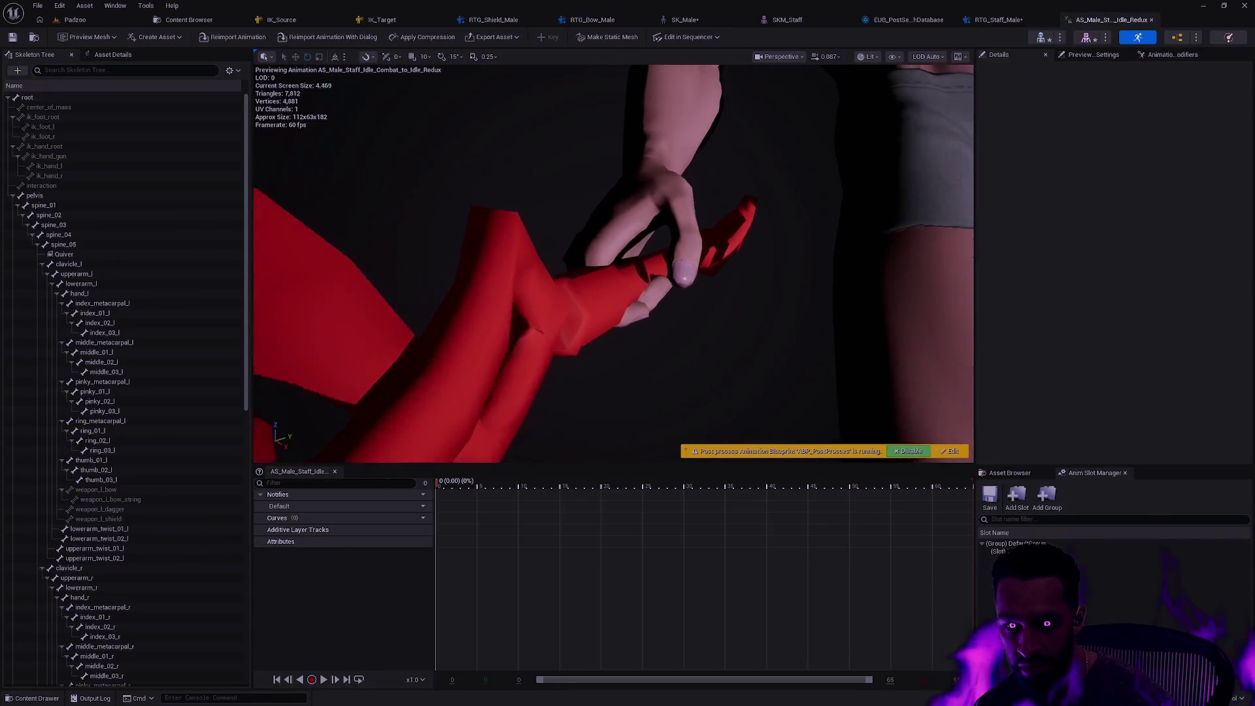
Zoom onto the animation's hand and staff, then compare against the RTG_Staff_Male preview
{"action": "left_click_drag", "start_coordinate": [801, 275], "coordinate": [801, 274]}
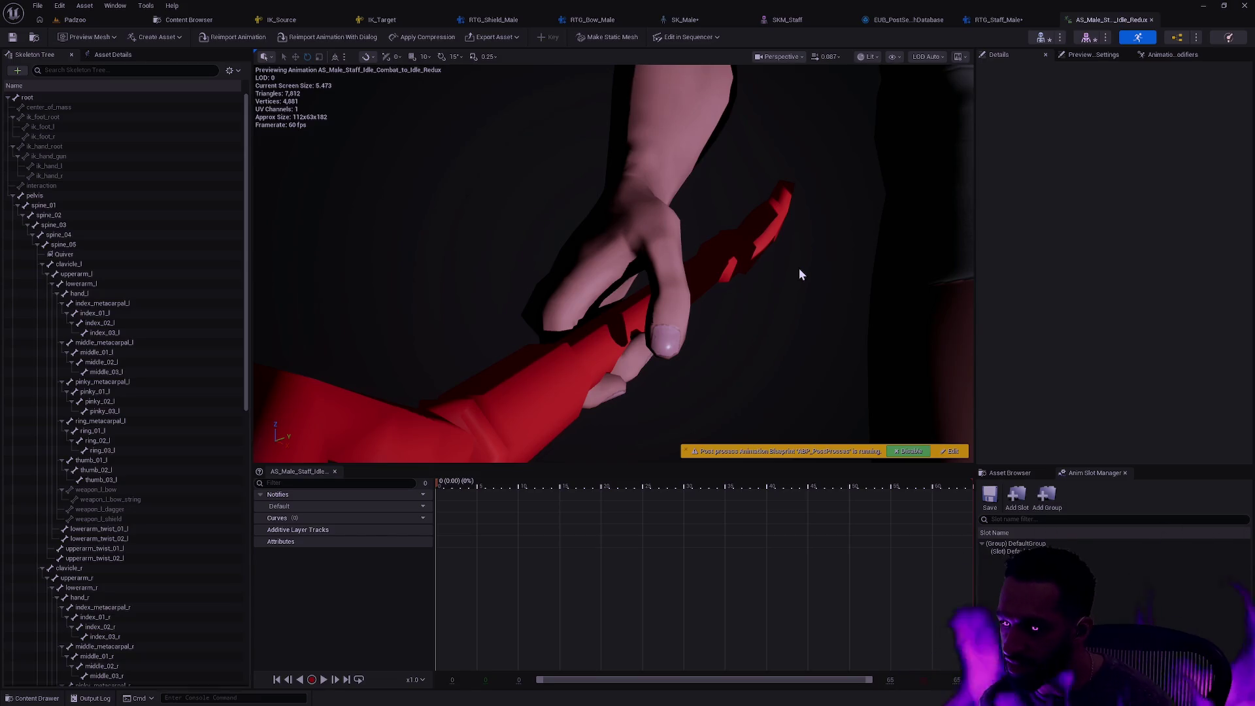
{"action": "left_click", "coordinate": [998, 19]}
{"action": "scroll", "coordinate": [130, 552], "scroll_direction": "down", "scroll_amount": 2}
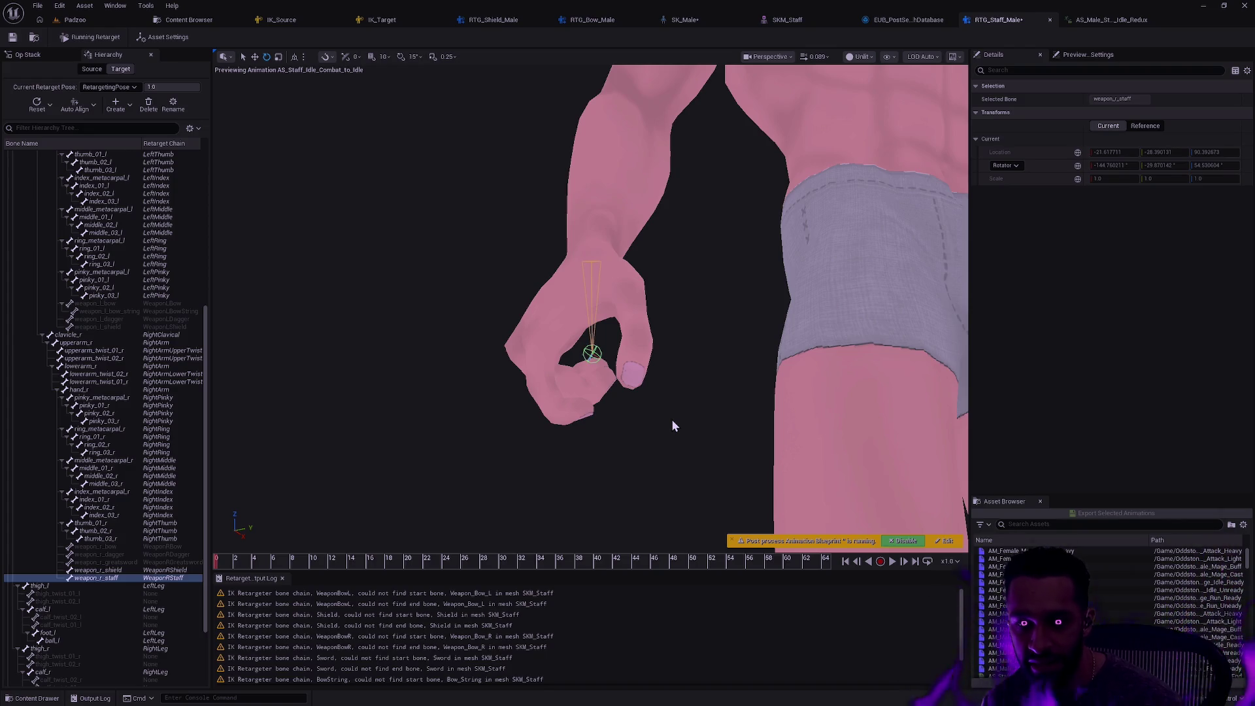
Return to the AS_Male_Staff_Idle_Combat_to_Idle_Redux animation viewport showing the staff grip
{"action": "left_click", "coordinate": [1117, 22]}
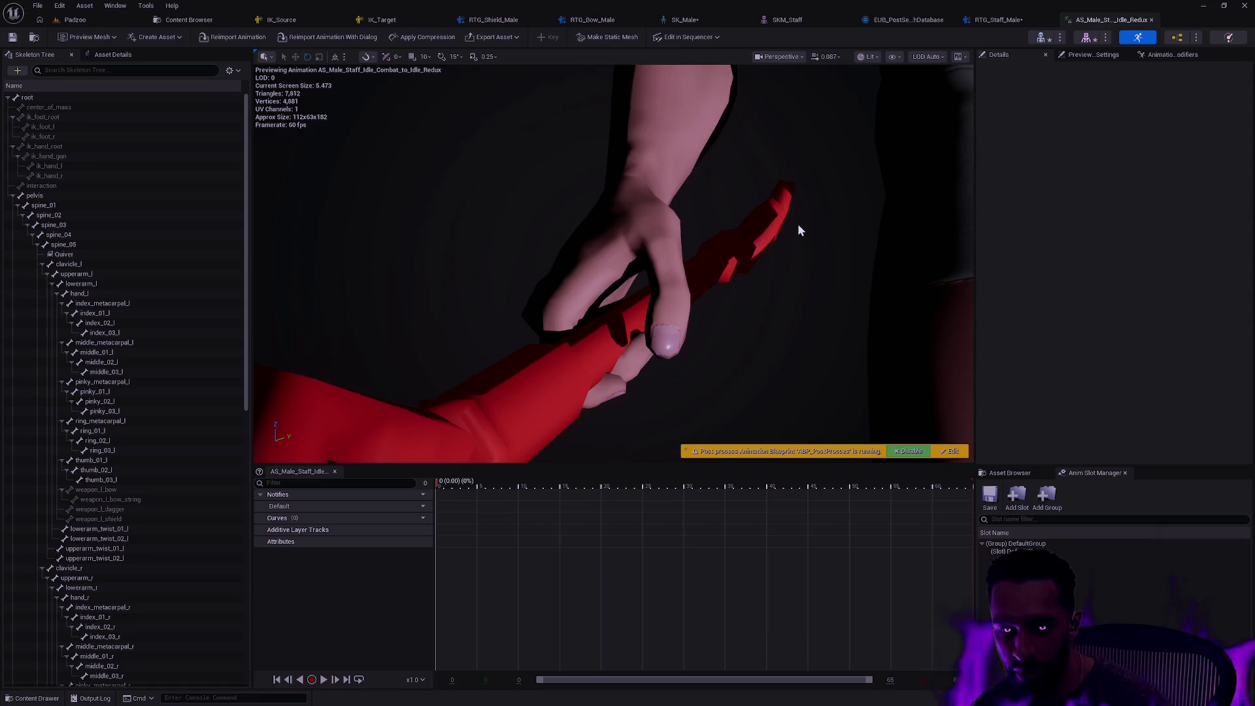
Frame the character, zoom in and out on the staff grip, then go back to RTG_Staff_Male
{"action": "key", "text": "f"}
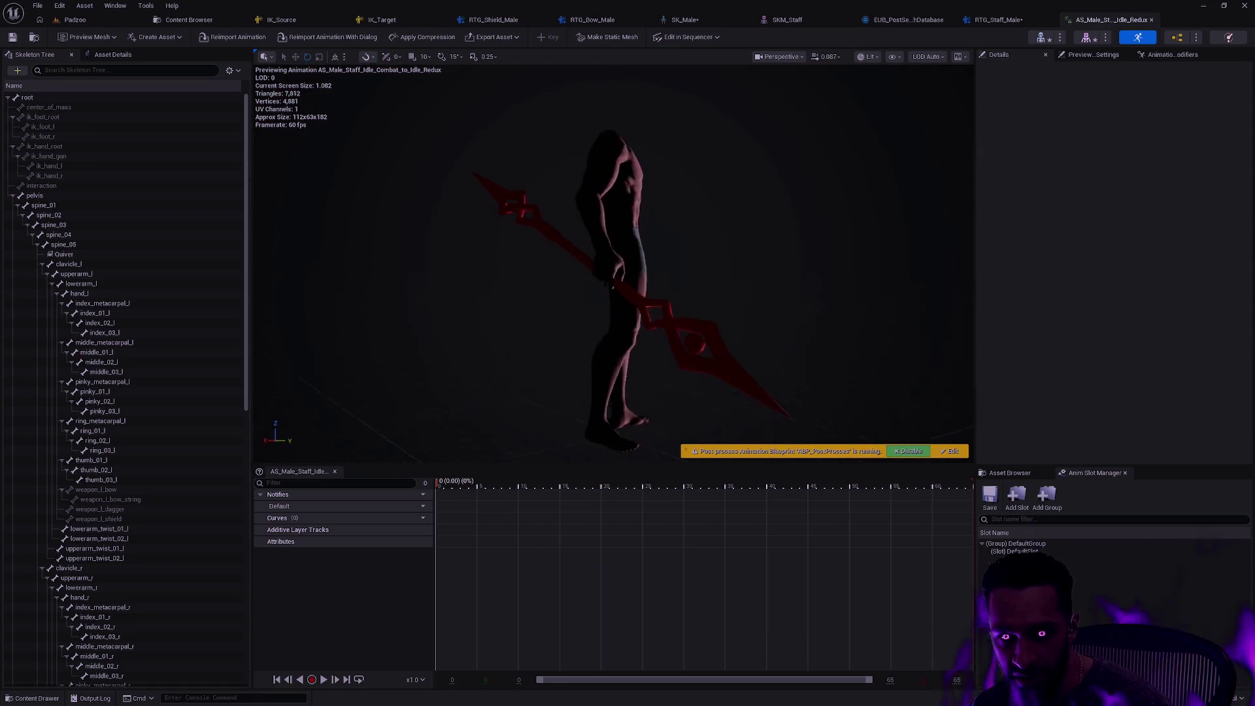
{"action": "scroll", "coordinate": [614, 261], "scroll_direction": "up", "scroll_amount": 8}
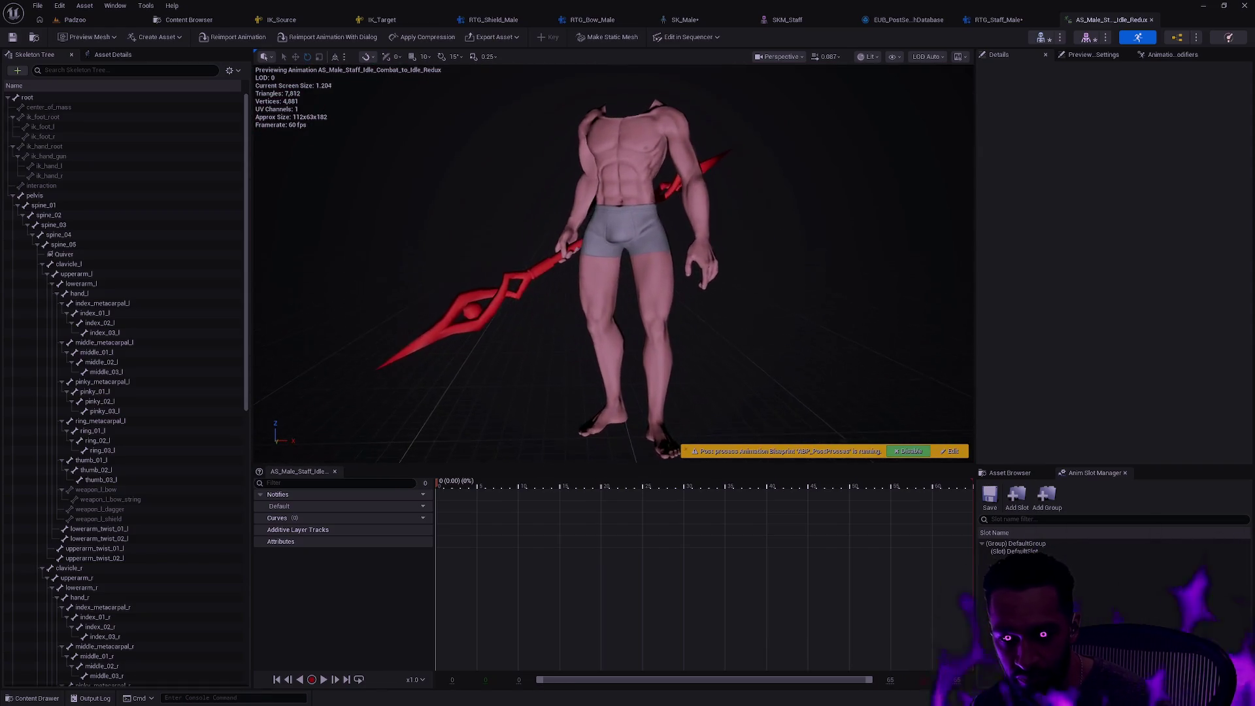
{"action": "scroll", "coordinate": [721, 241], "scroll_direction": "up", "scroll_amount": 3}
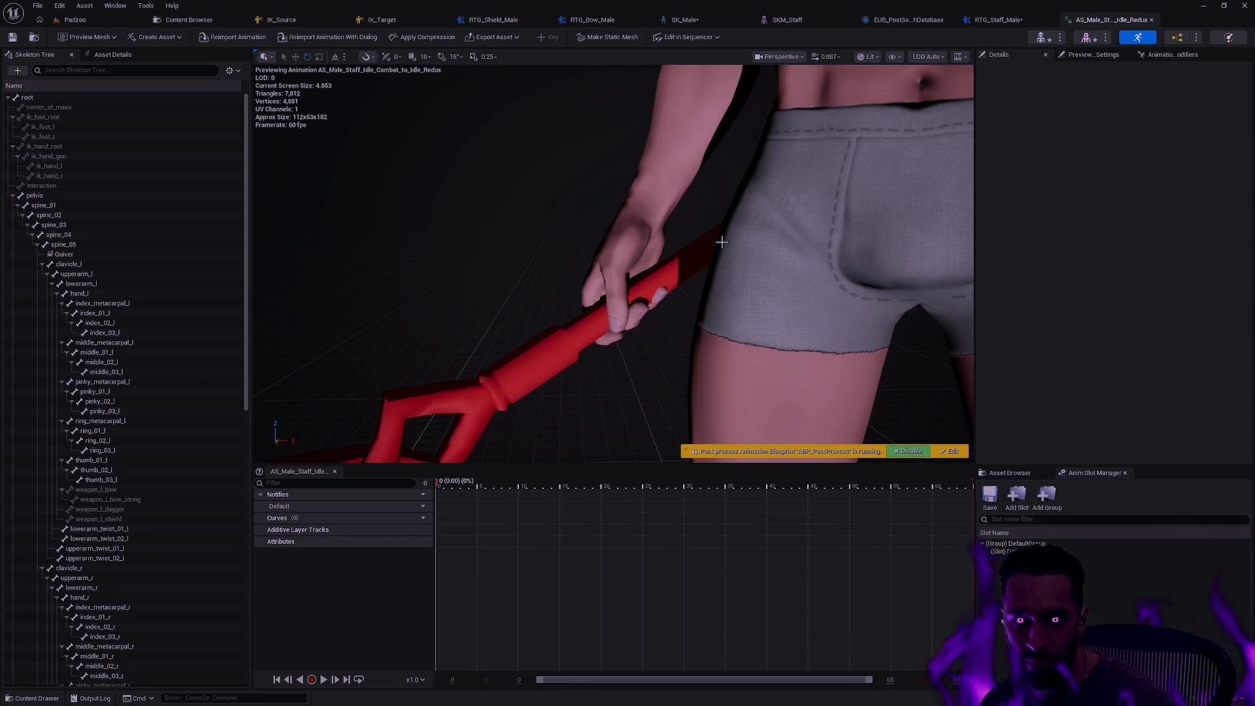
{"action": "scroll", "coordinate": [722, 242], "scroll_direction": "down", "scroll_amount": 2}
{"action": "scroll", "coordinate": [714, 218], "scroll_direction": "down", "scroll_amount": 3}
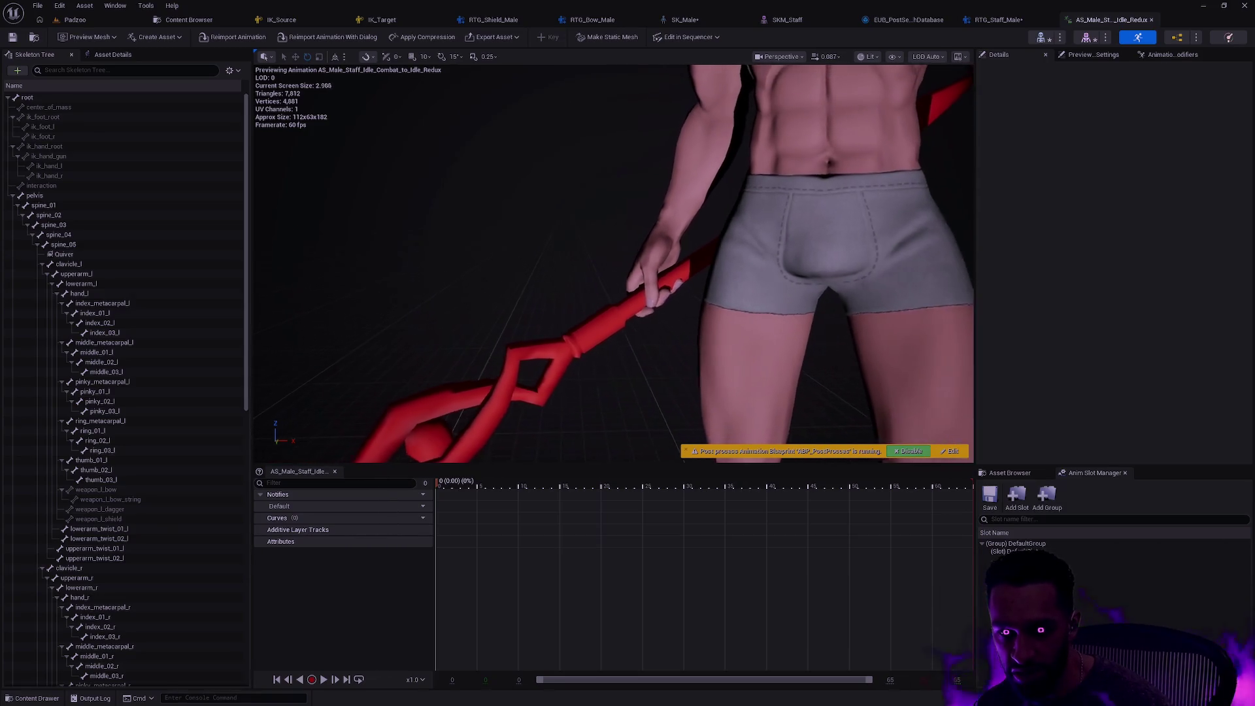
{"action": "scroll", "coordinate": [653, 262], "scroll_direction": "up", "scroll_amount": 5}
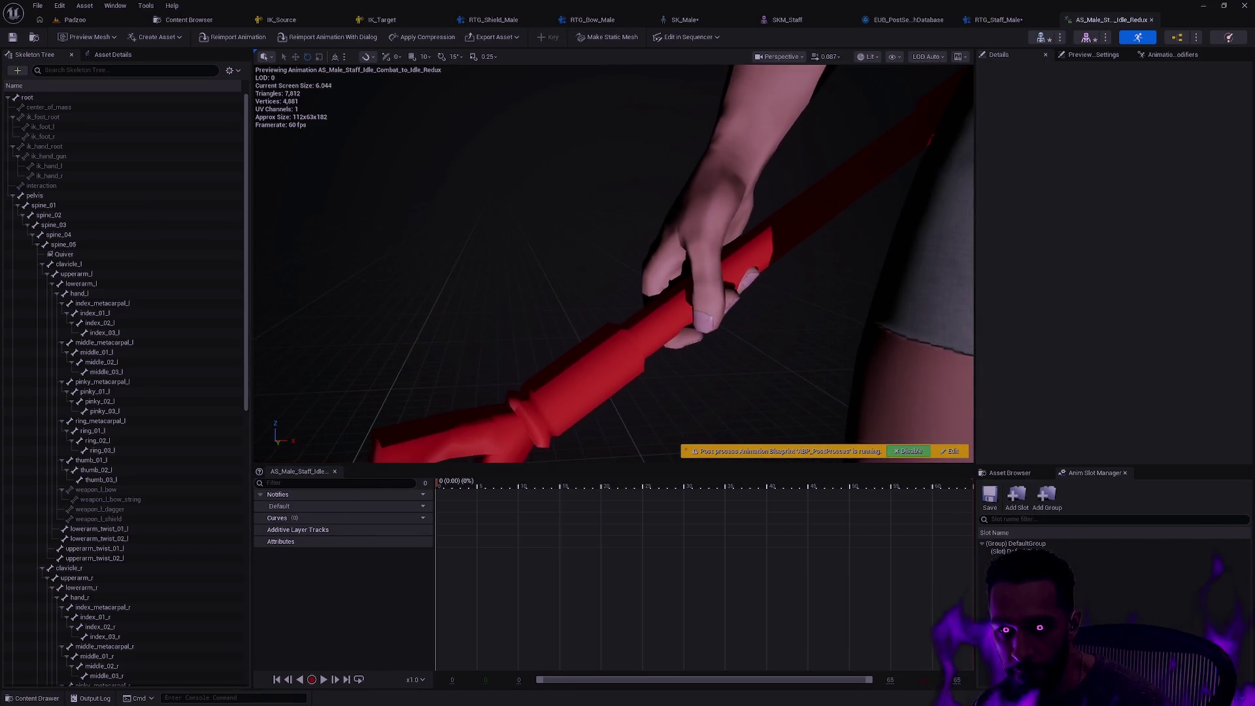
{"action": "left_click", "coordinate": [1013, 22]}
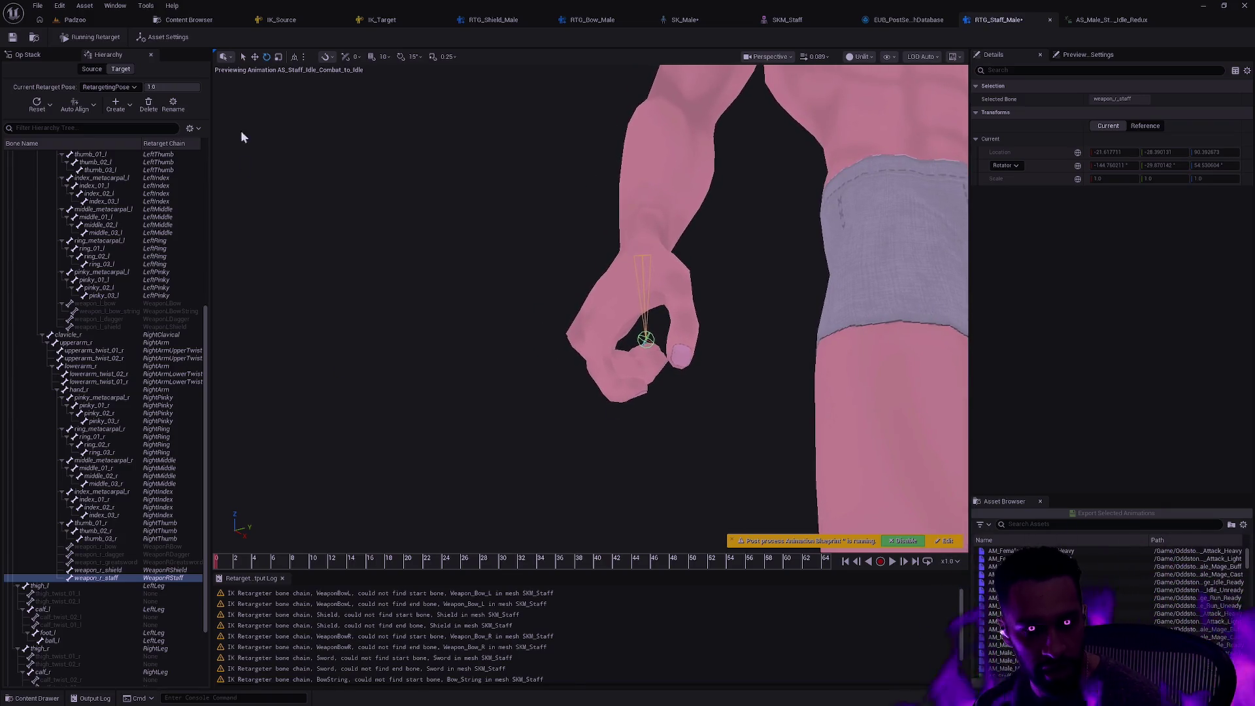
Rename the Pin Sword retarget op to Pin Staff
{"action": "left_click", "coordinate": [29, 54]}
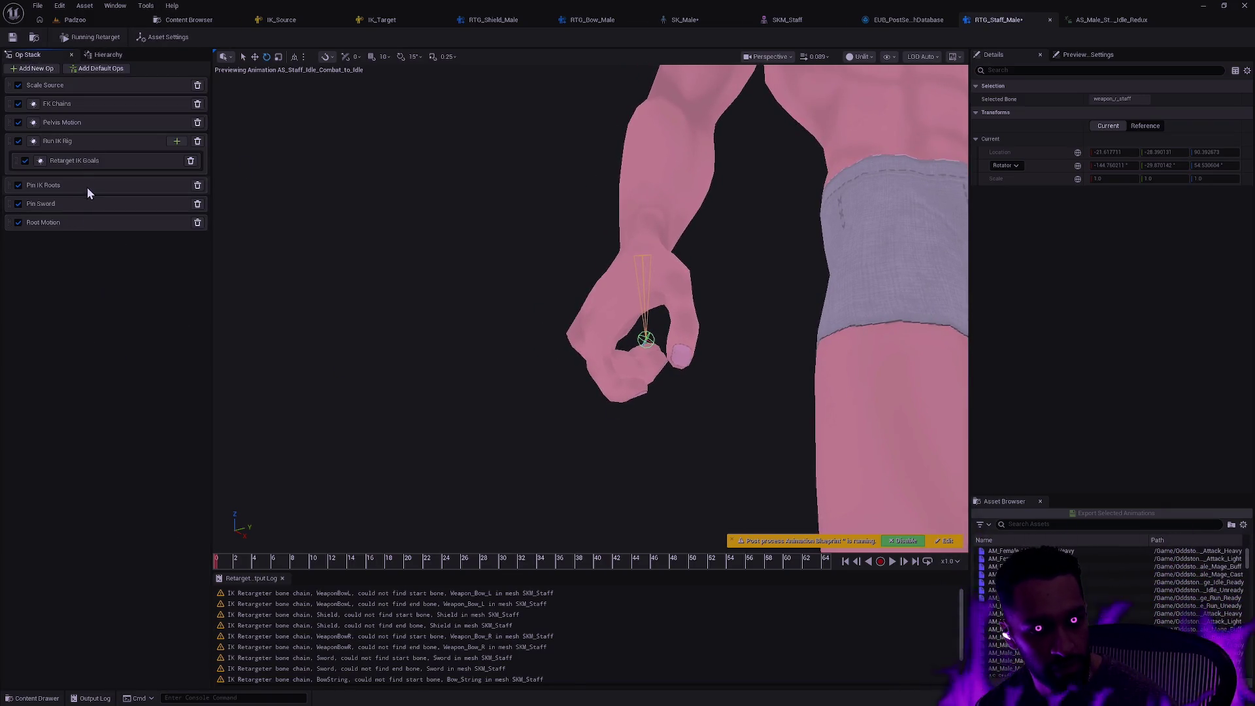
{"action": "left_click", "coordinate": [55, 205]}
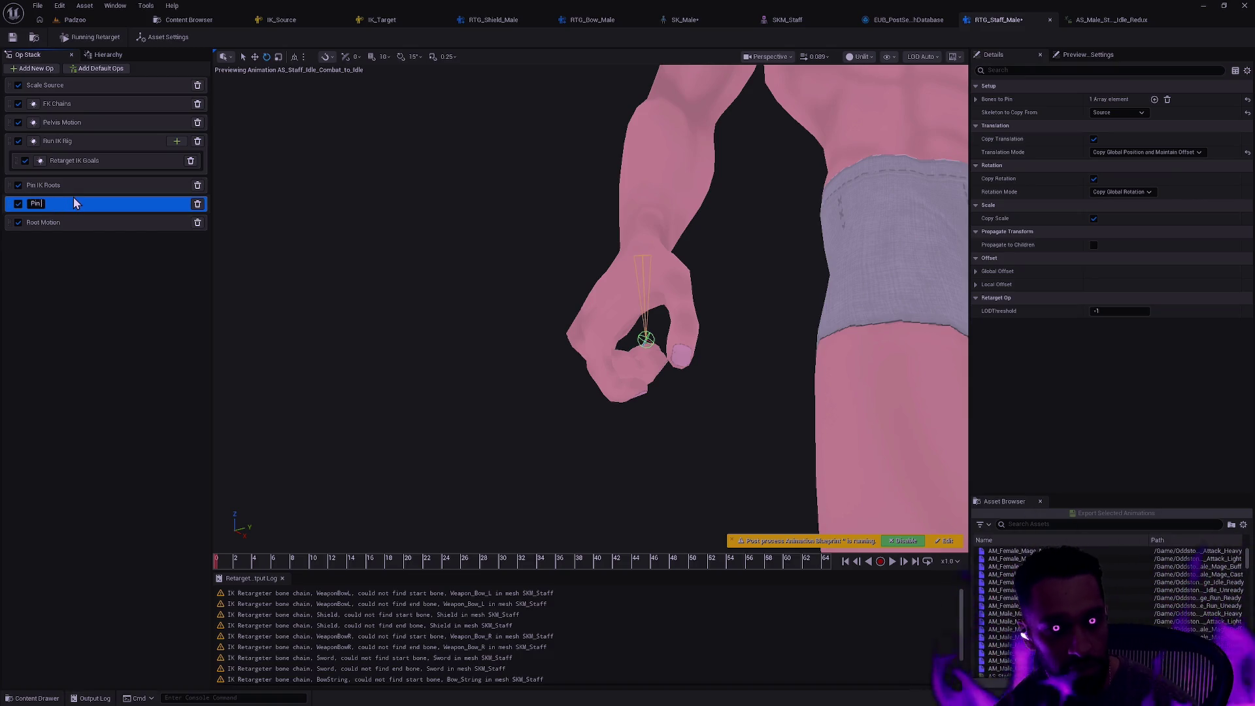
{"action": "type", "text": "Staff"}
{"action": "key", "text": "Return"}
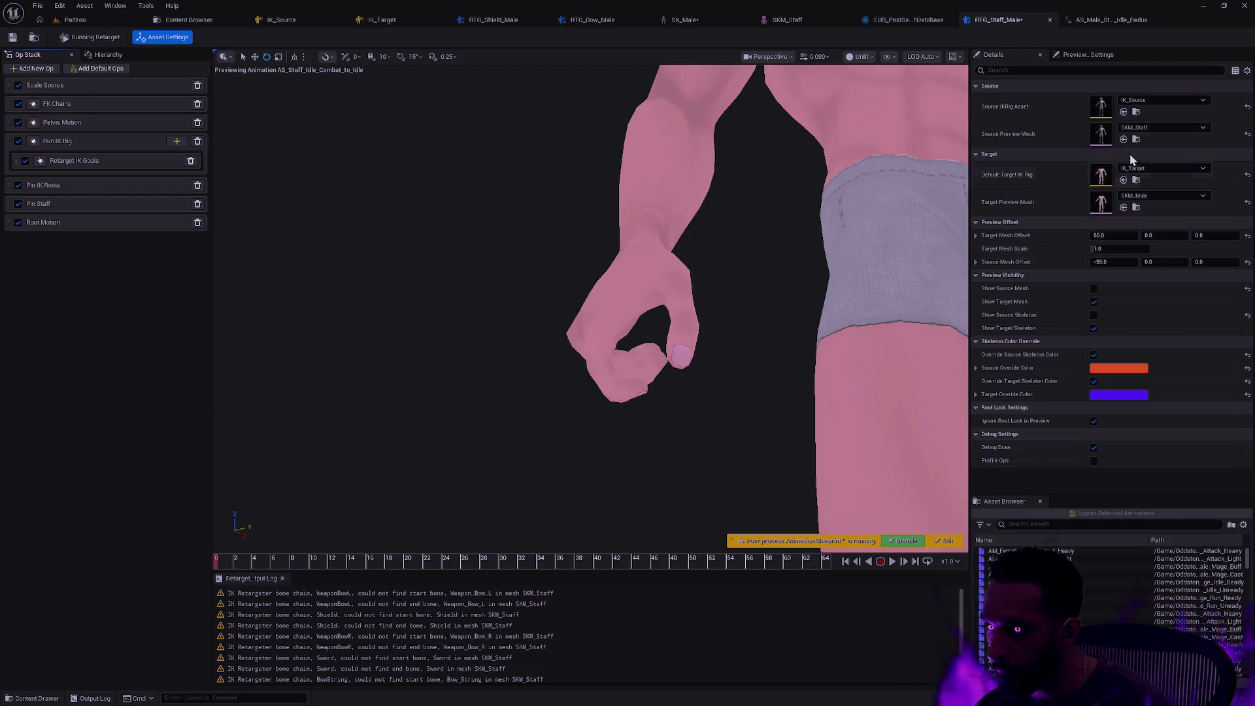
Expand Pin Staff's Bones to Pin Index [0] bone pair and local offset settings
{"action": "left_click", "coordinate": [123, 204]}
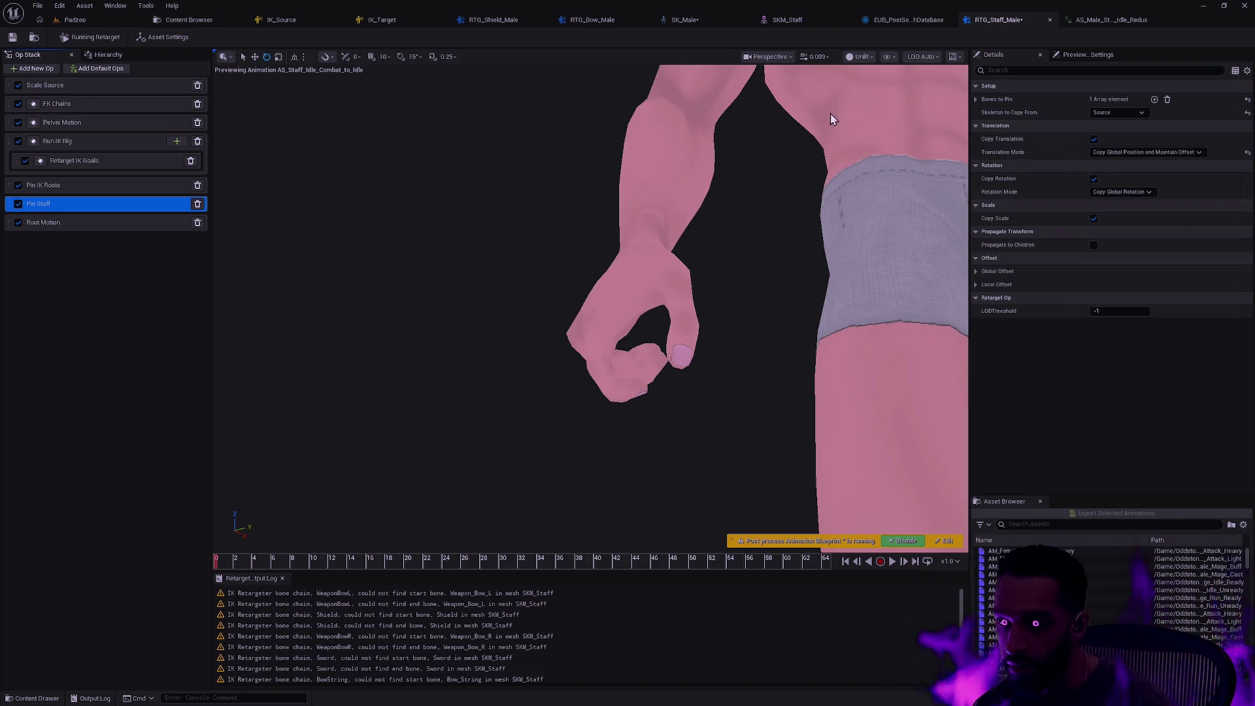
{"action": "left_click", "coordinate": [976, 100]}
{"action": "left_click", "coordinate": [981, 112]}
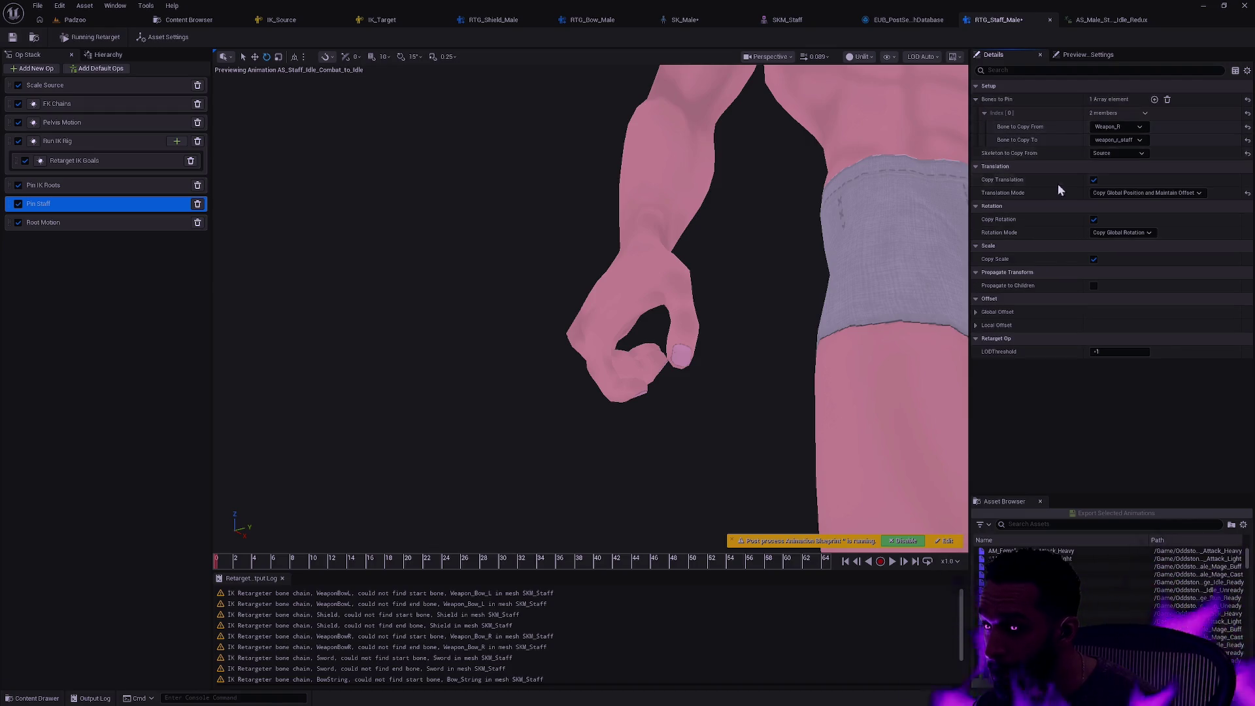
{"action": "left_click", "coordinate": [975, 326]}
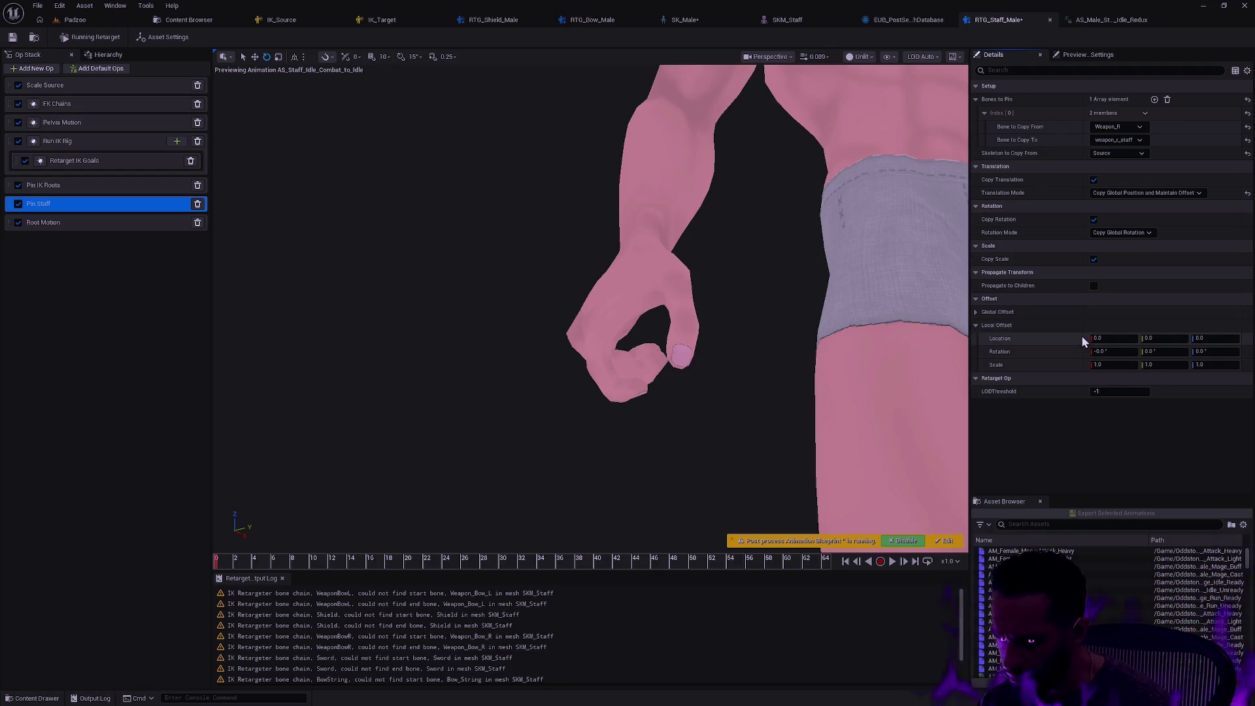
Select weapon_r_staff in the target hierarchy, then reselect the Pin Staff op
{"action": "left_click", "coordinate": [124, 59]}
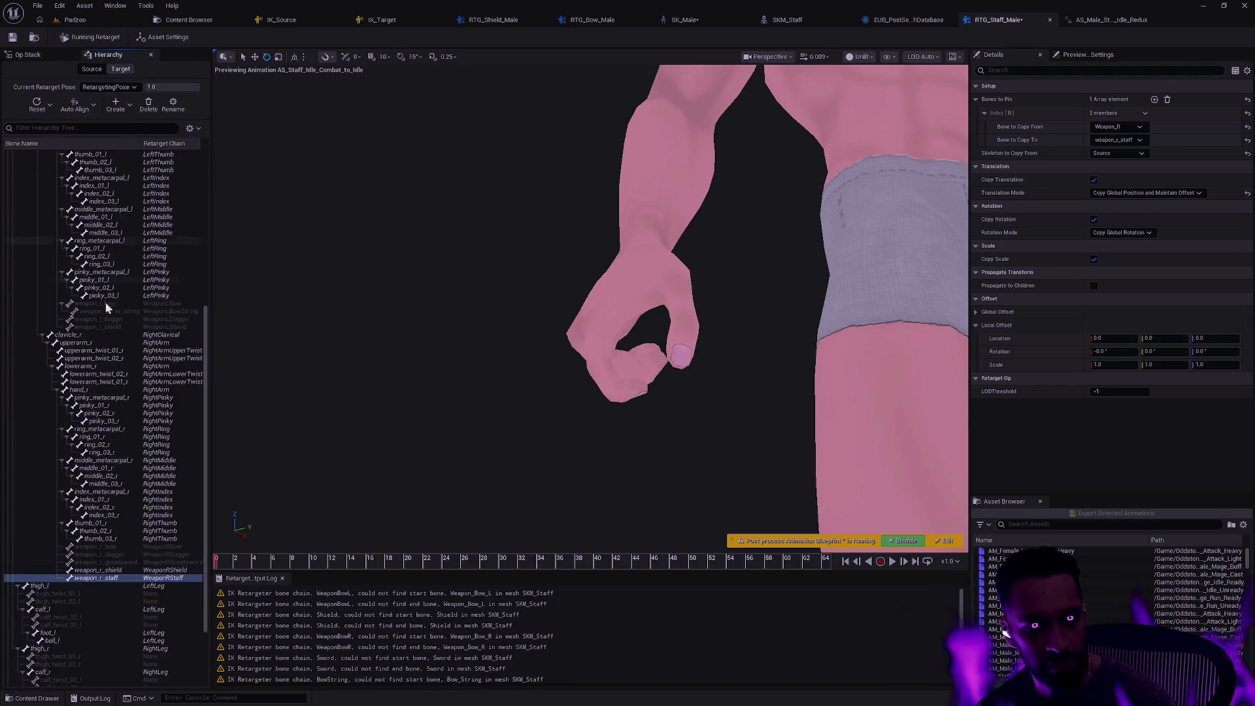
{"action": "scroll", "coordinate": [120, 529], "scroll_direction": "down", "scroll_amount": 1}
{"action": "left_click", "coordinate": [114, 562]}
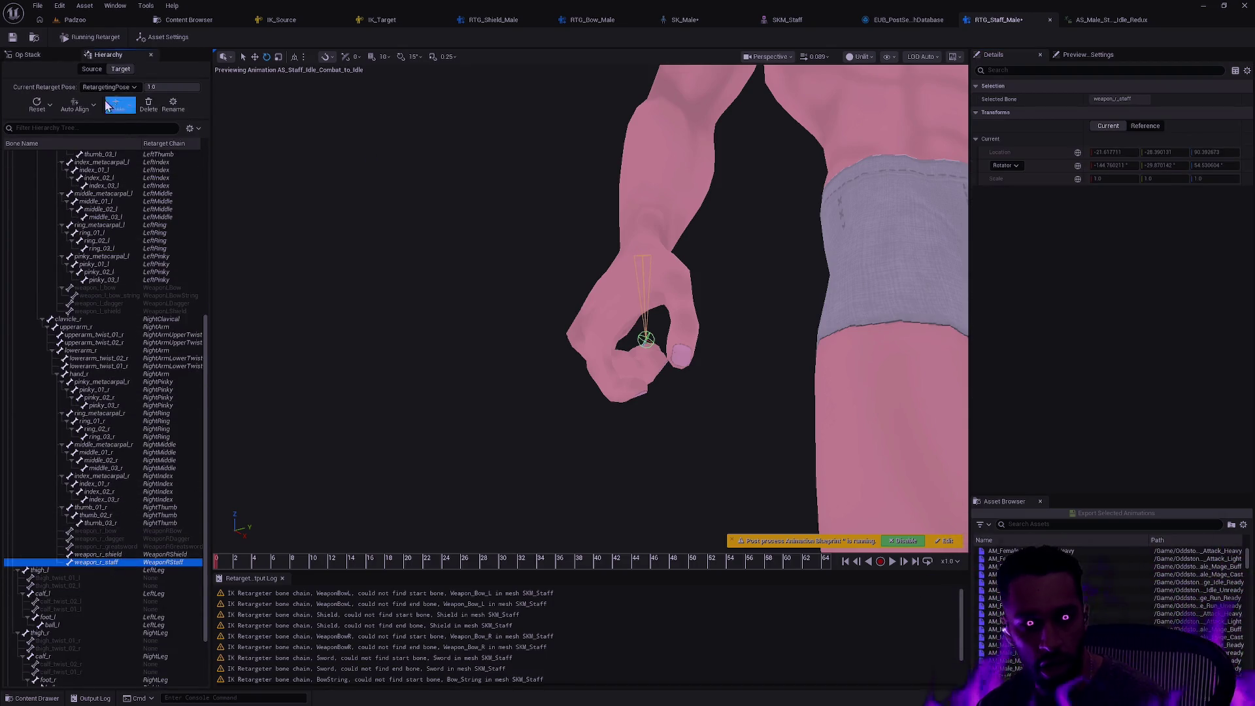
{"action": "left_click", "coordinate": [32, 54]}
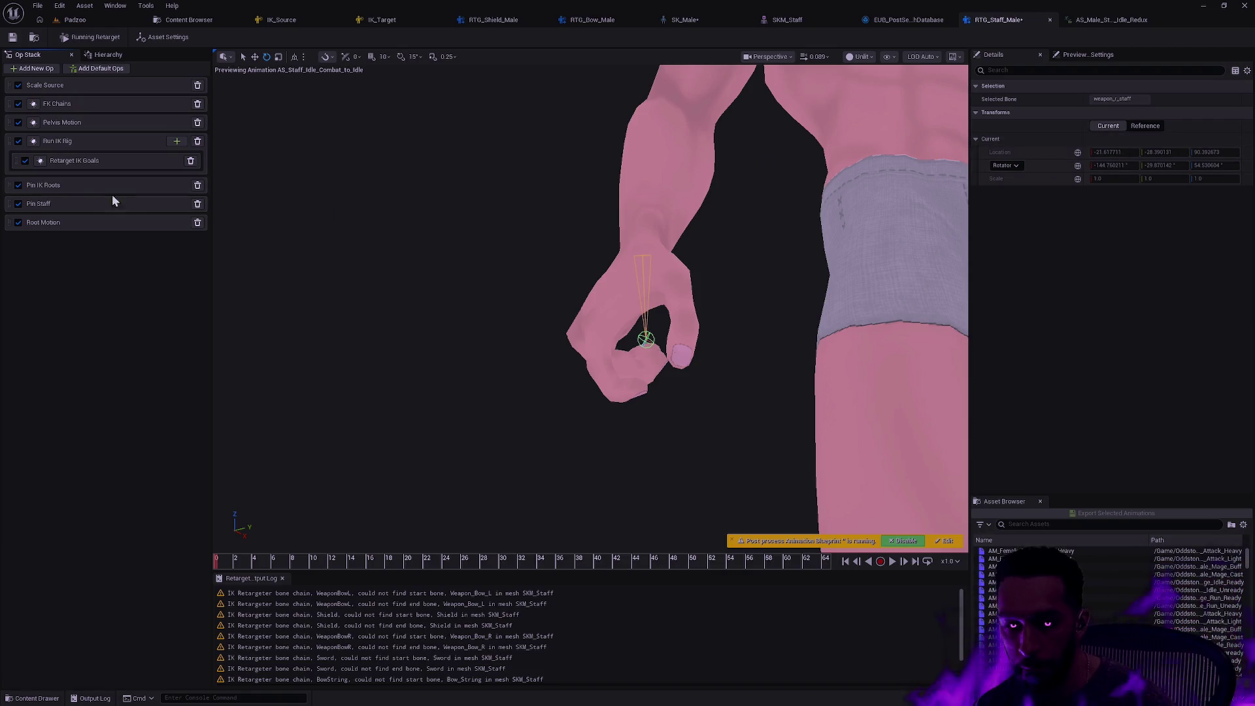
{"action": "left_click", "coordinate": [77, 205]}
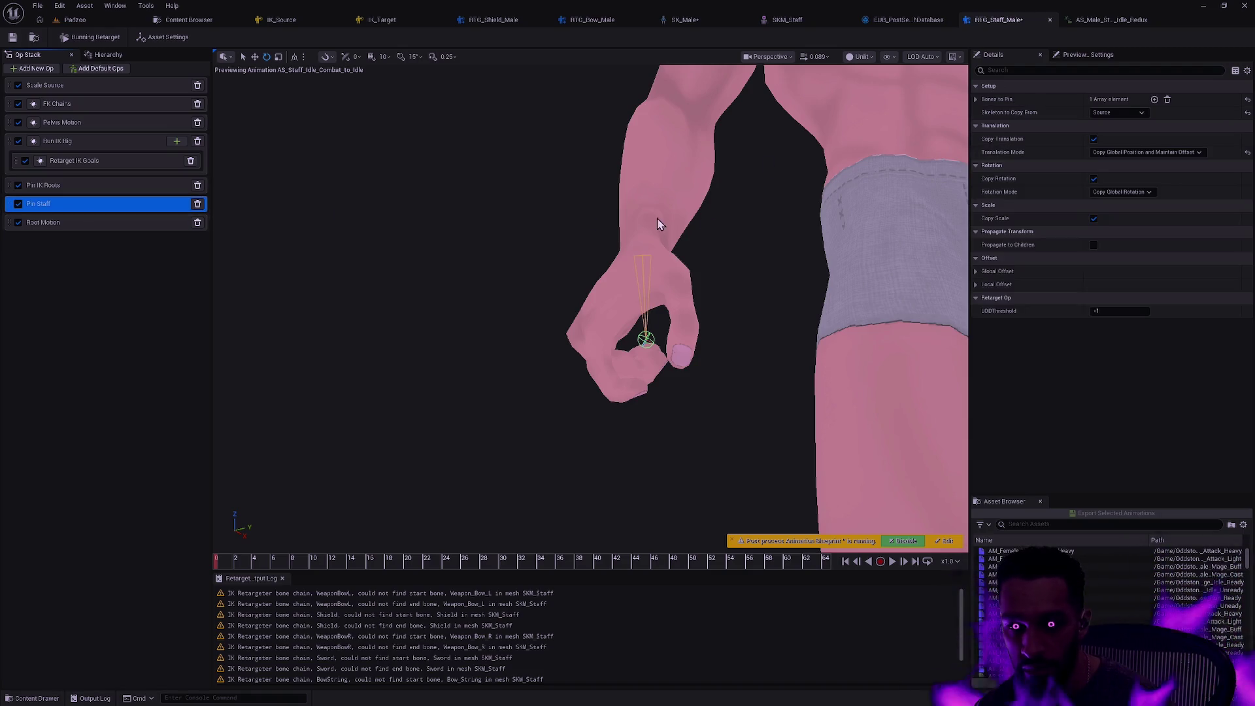
Expand Pin Staff's Local Offset to reveal its default Location, Rotation and Scale
{"action": "left_click", "coordinate": [976, 284]}
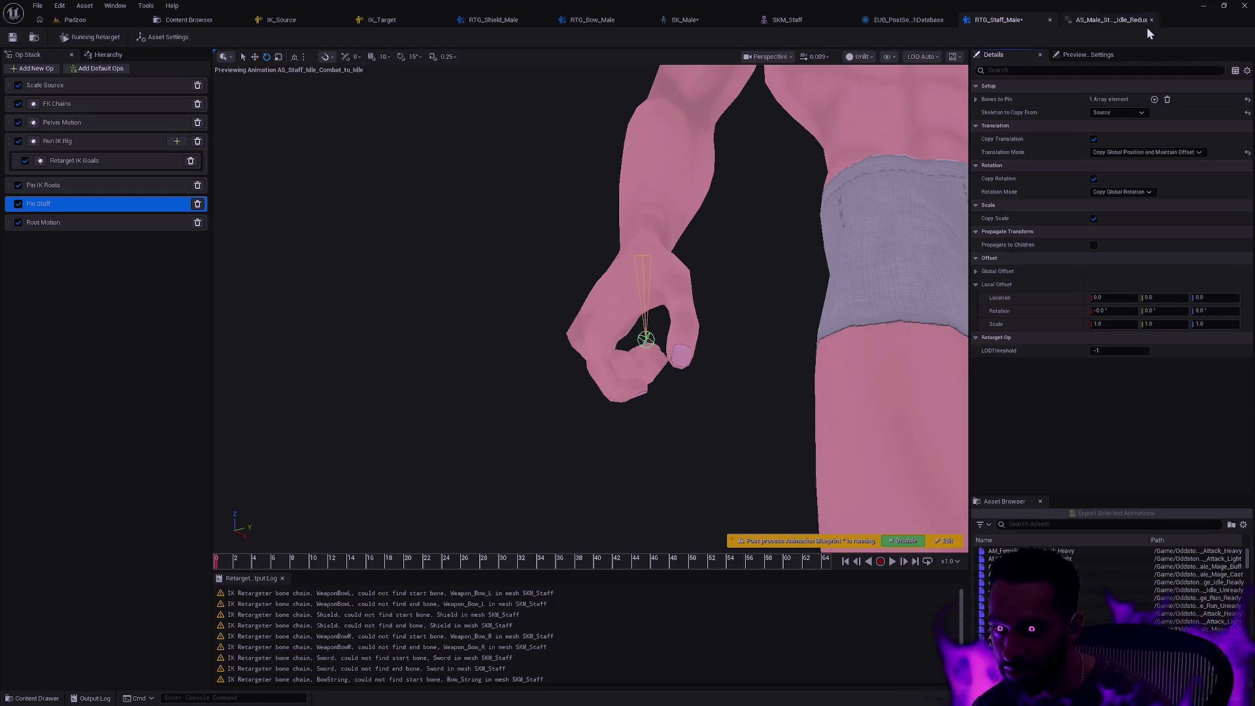
Compare the staff grip in the idle animation, then frame weapon_r_staff in RTG_Staff_Male
{"action": "left_click", "coordinate": [1115, 26]}
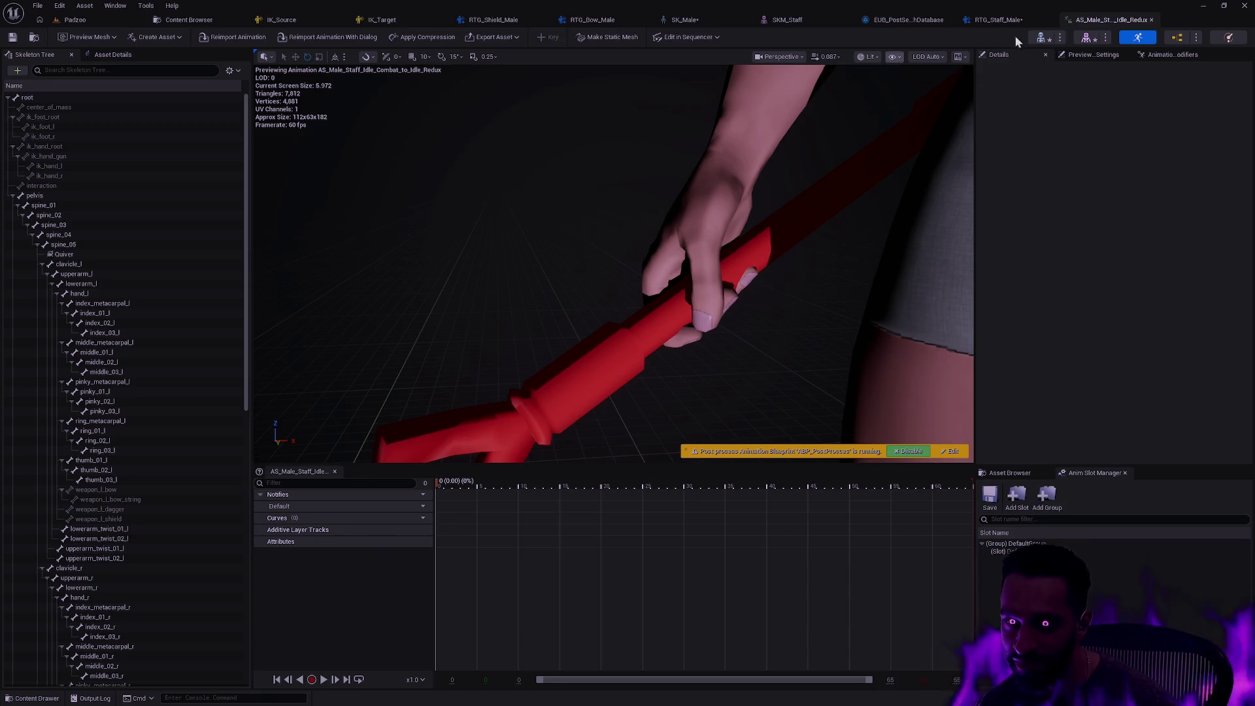
{"action": "left_click", "coordinate": [997, 19]}
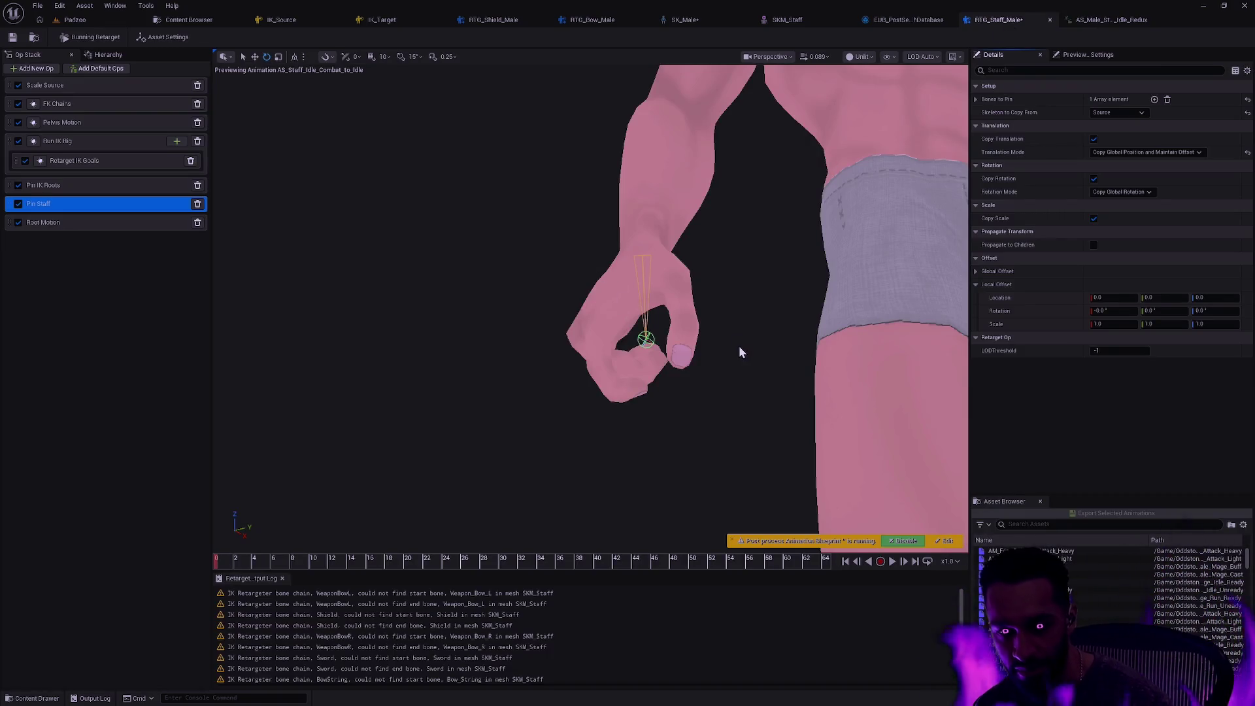
{"action": "scroll", "coordinate": [752, 359], "scroll_direction": "down", "scroll_amount": 10}
{"action": "left_click", "coordinate": [775, 380]}
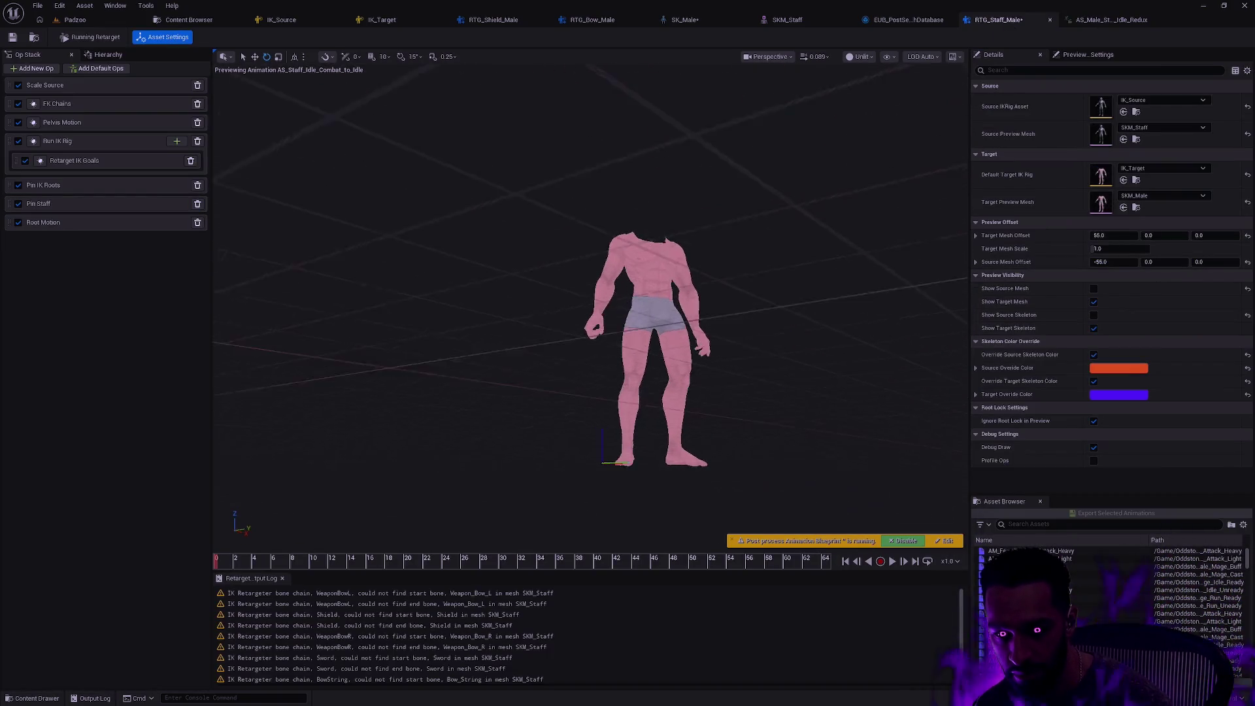
{"action": "left_click", "coordinate": [108, 54]}
{"action": "left_click", "coordinate": [98, 555]}
{"action": "left_click", "coordinate": [98, 562]}
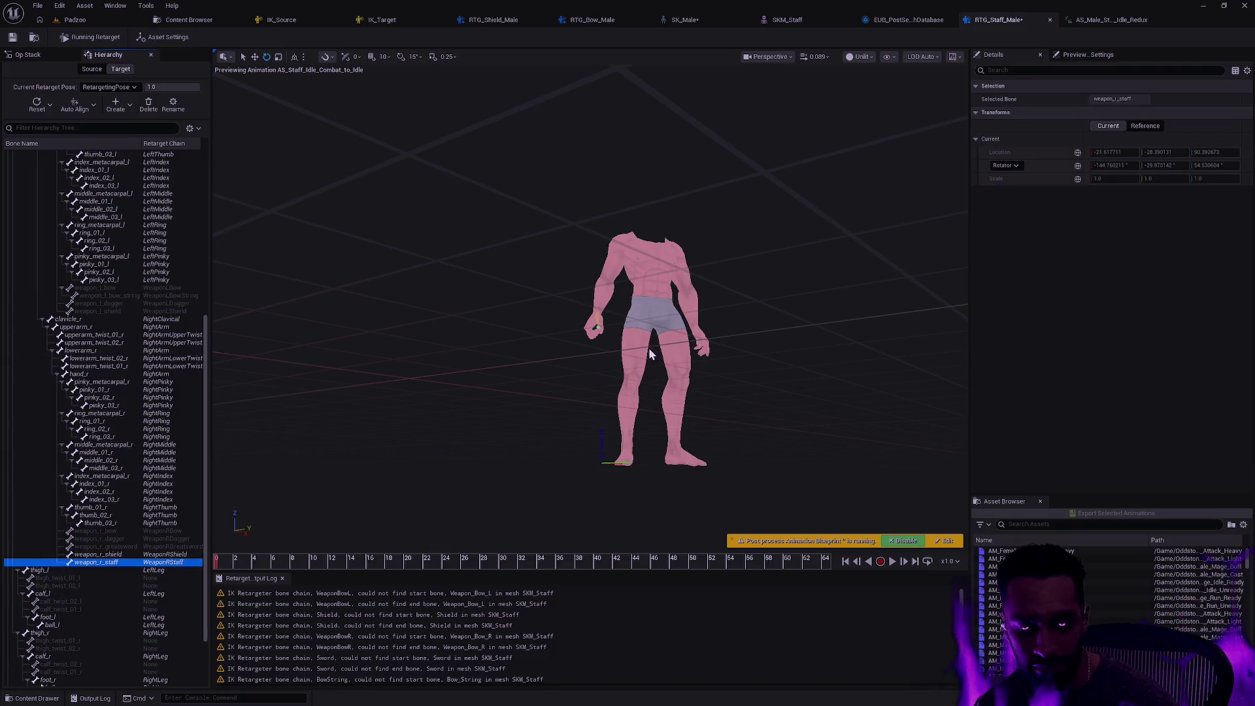
{"action": "key", "text": "f"}
{"action": "mouse_move", "coordinate": [588, 307]}
{"action": "left_mouse_down"}
{"action": "mouse_move", "coordinate": [616, 280]}
{"action": "mouse_move", "coordinate": [644, 112]}
{"action": "mouse_move", "coordinate": [561, 238]}
{"action": "mouse_move", "coordinate": [778, 256]}
{"action": "left_mouse_up"}
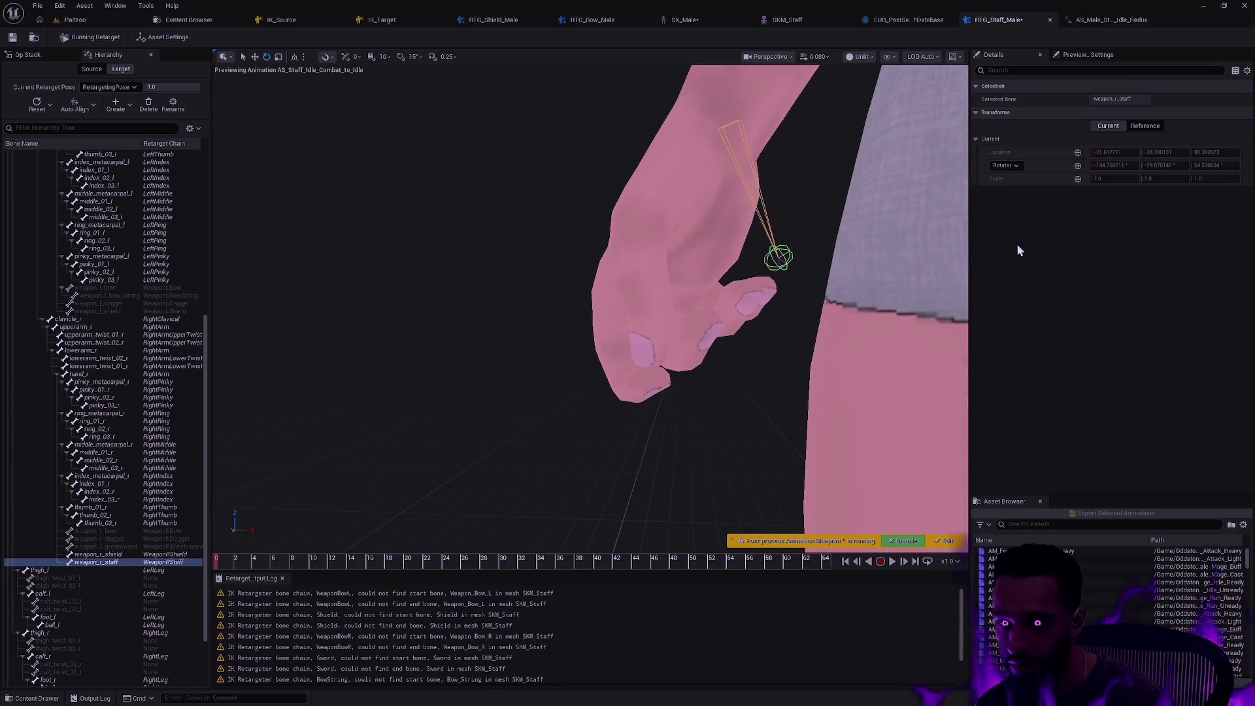
Begin changing Pin Staff's Local Offset Location X to 2
{"action": "left_click", "coordinate": [26, 55]}
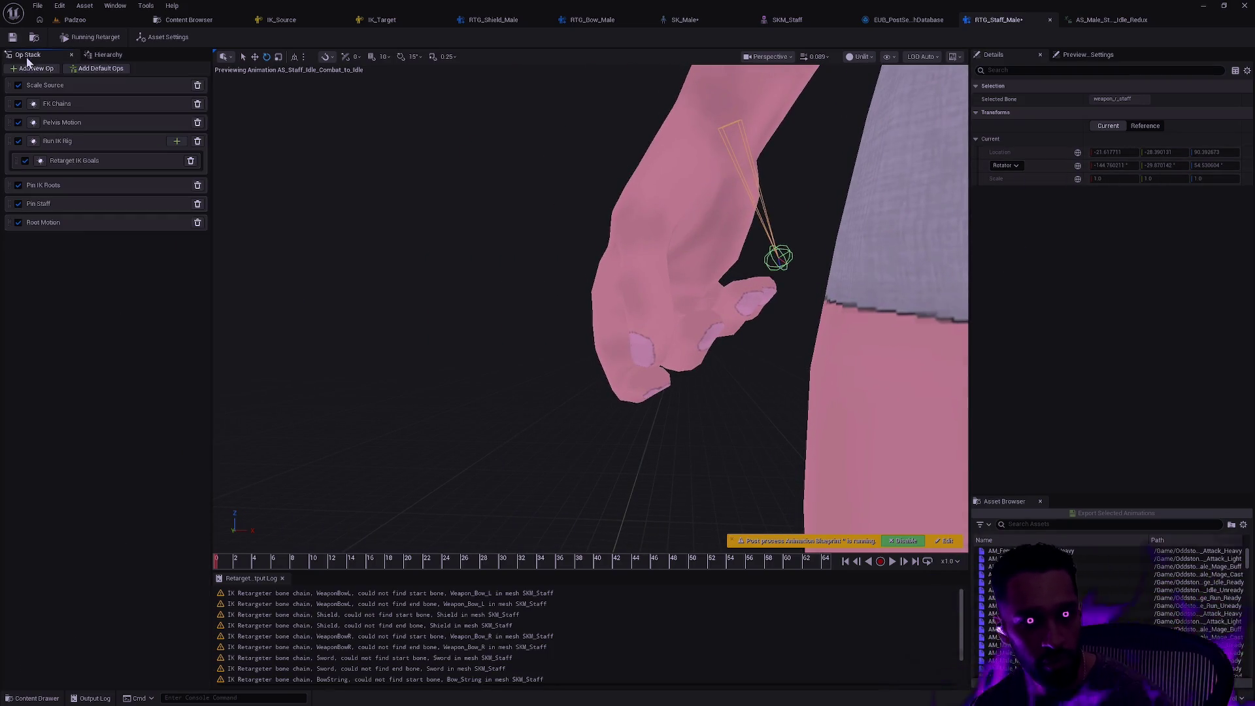
{"action": "left_click", "coordinate": [58, 203]}
{"action": "left_click", "coordinate": [975, 285]}
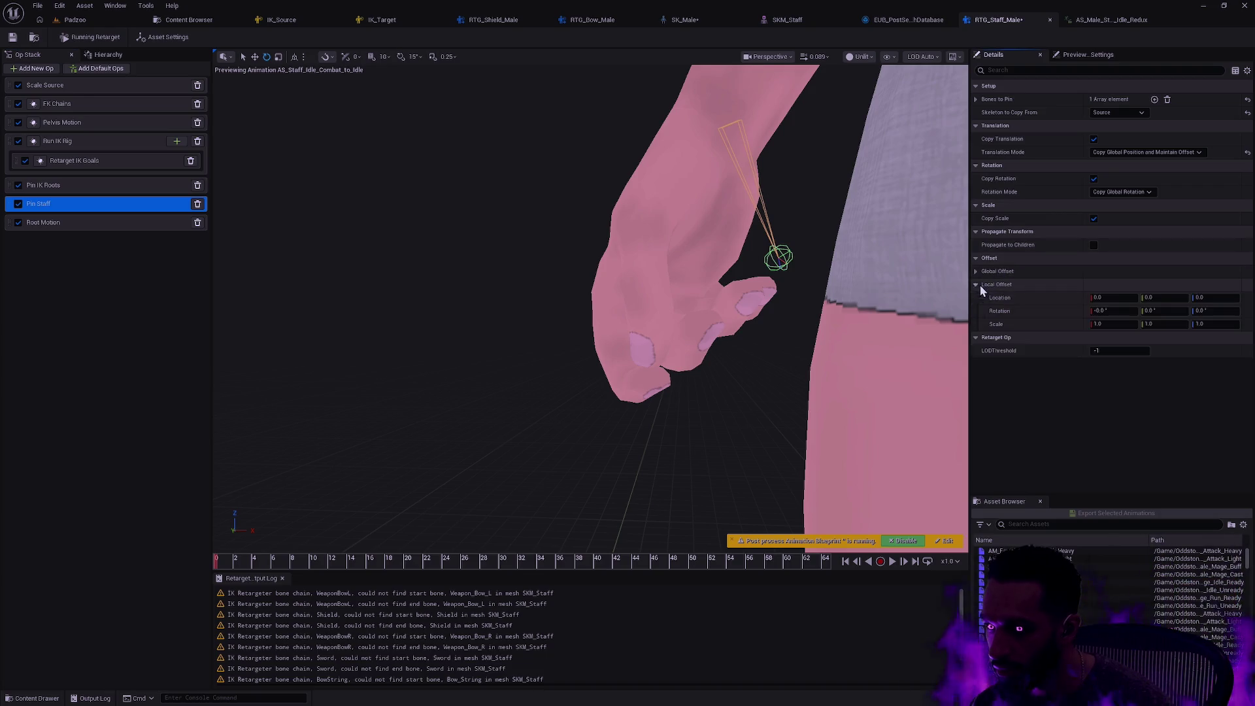
{"action": "left_click", "coordinate": [1112, 297]}
Try Pin Staff local offset values X 2.0, then X 0.0 and Z -2.0, checking the pinned bone
{"action": "type", "text": "2"}
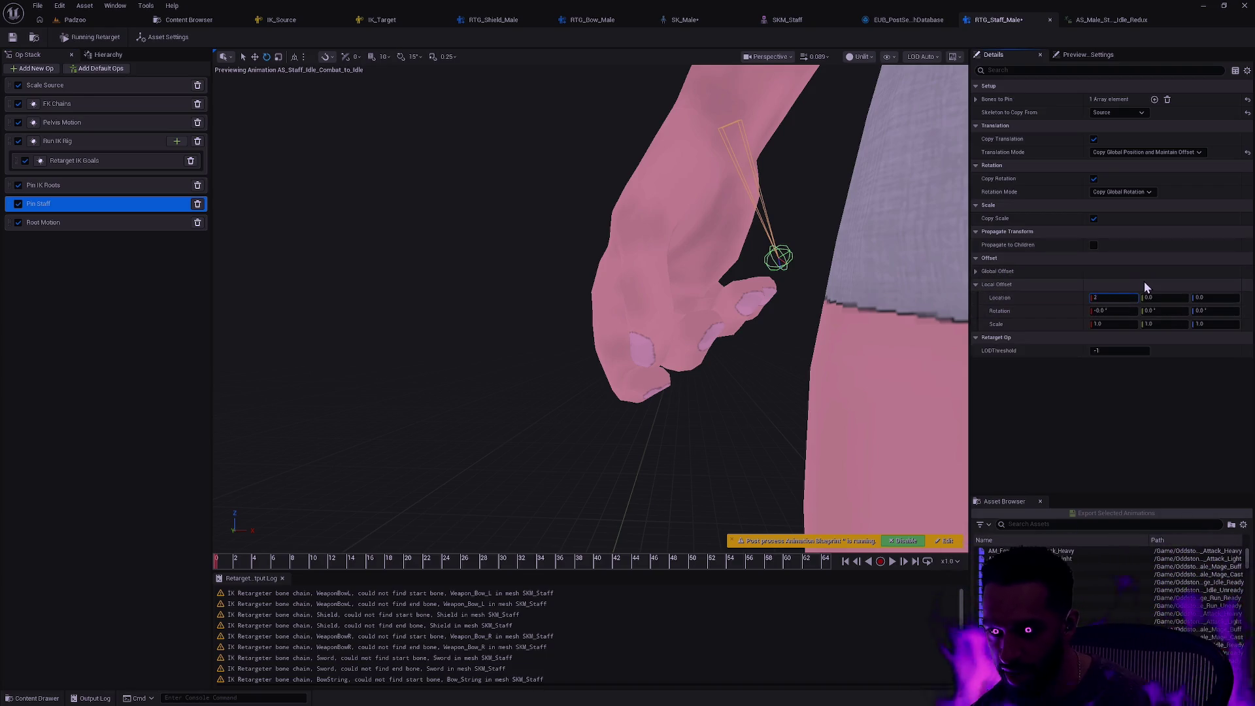
{"action": "key", "text": "Return"}
{"action": "type", "text": "0"}
{"action": "key", "text": "Return"}
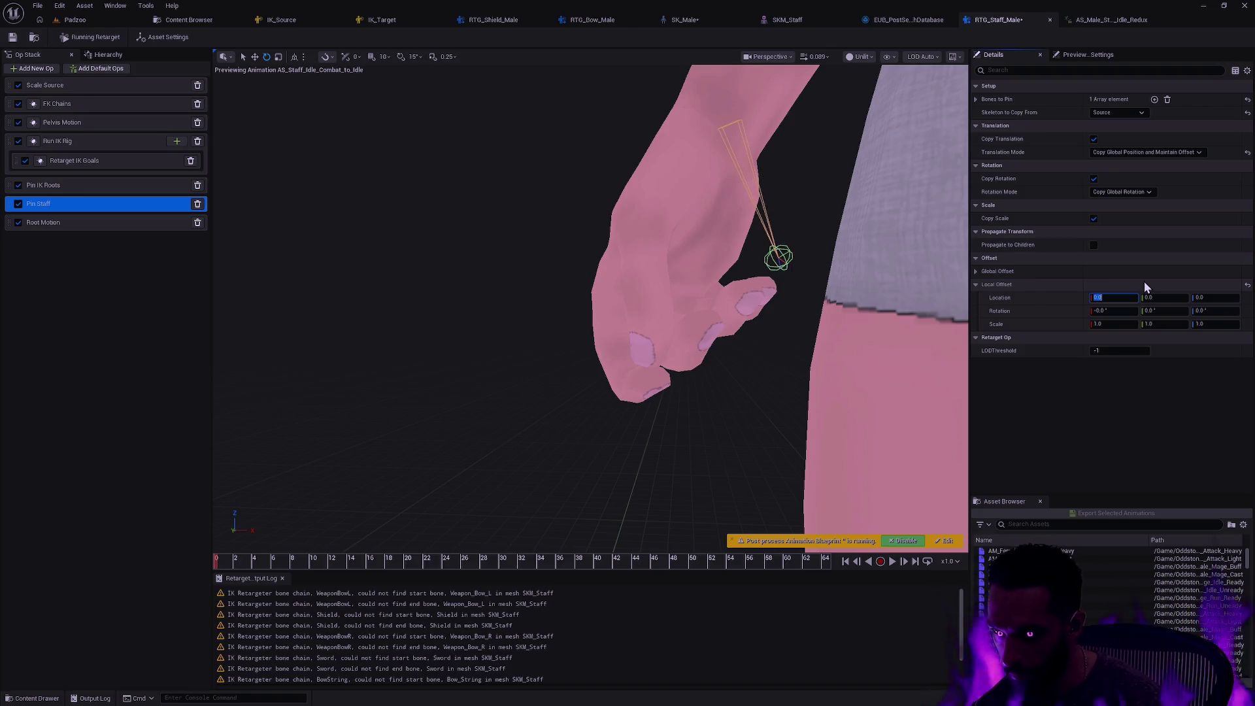
{"action": "scroll", "coordinate": [818, 262], "scroll_direction": "up", "scroll_amount": 5}
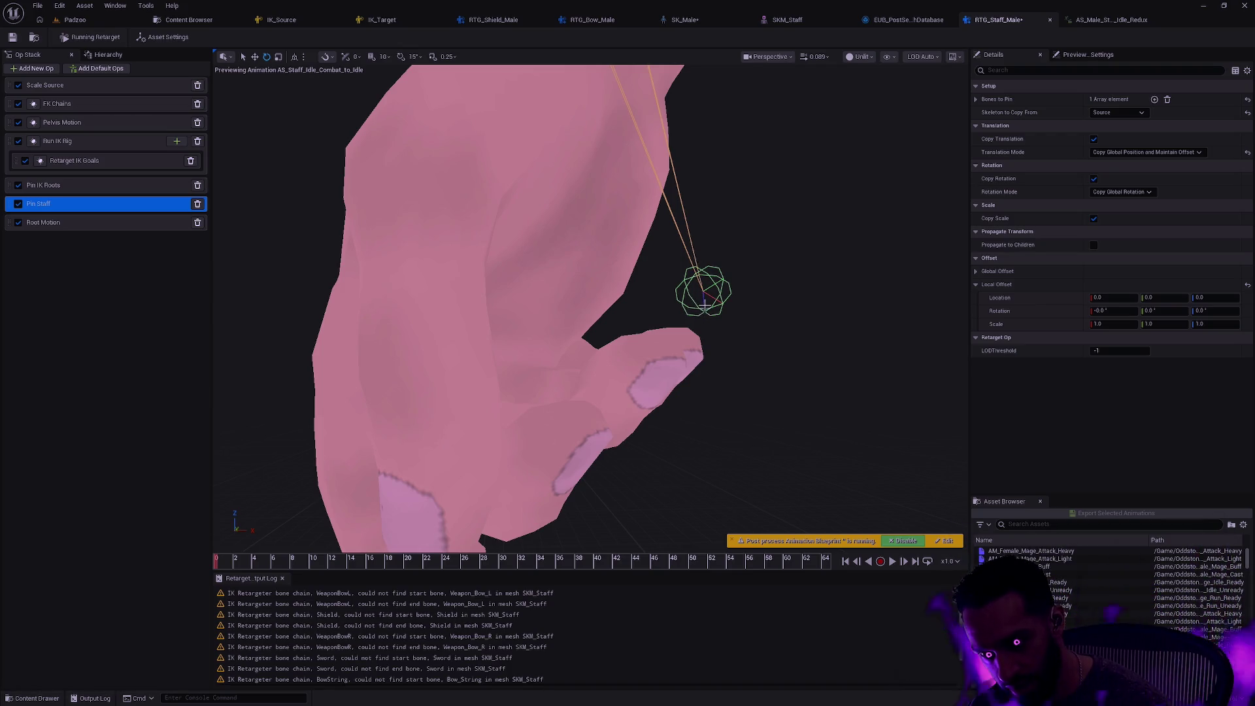
{"action": "left_click_drag", "start_coordinate": [698, 288], "coordinate": [680, 288]}
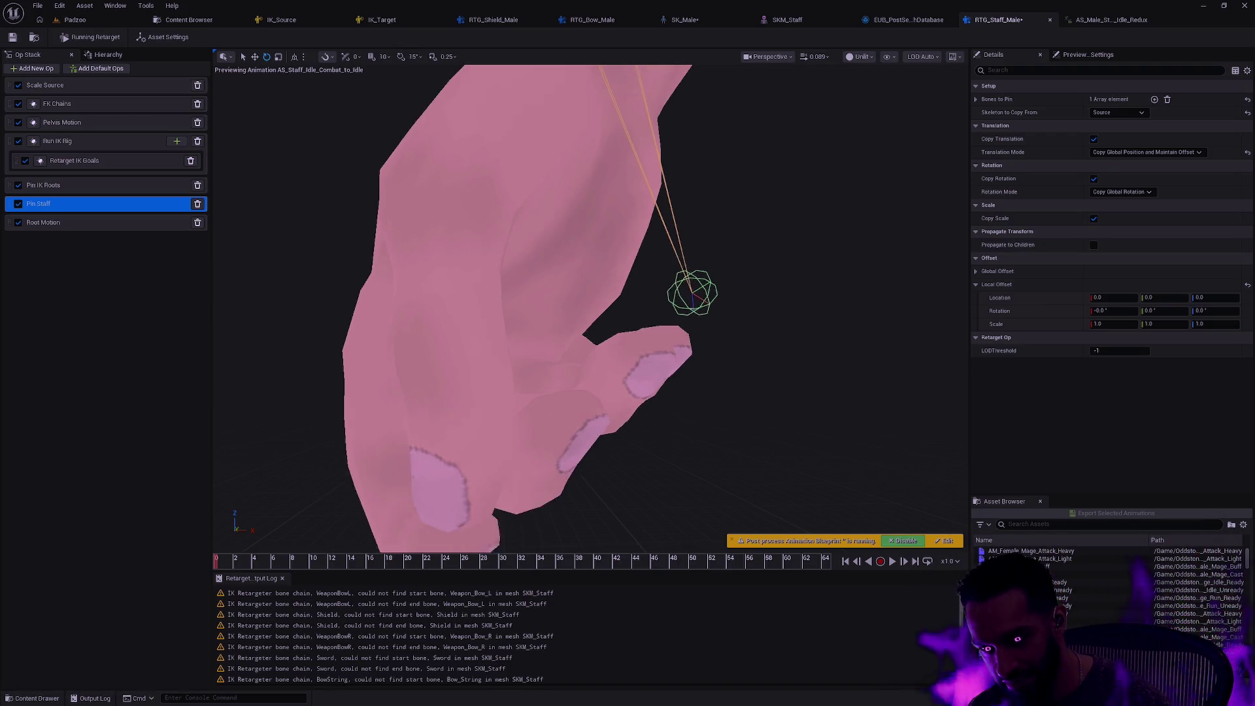
{"action": "left_click", "coordinate": [1223, 298]}
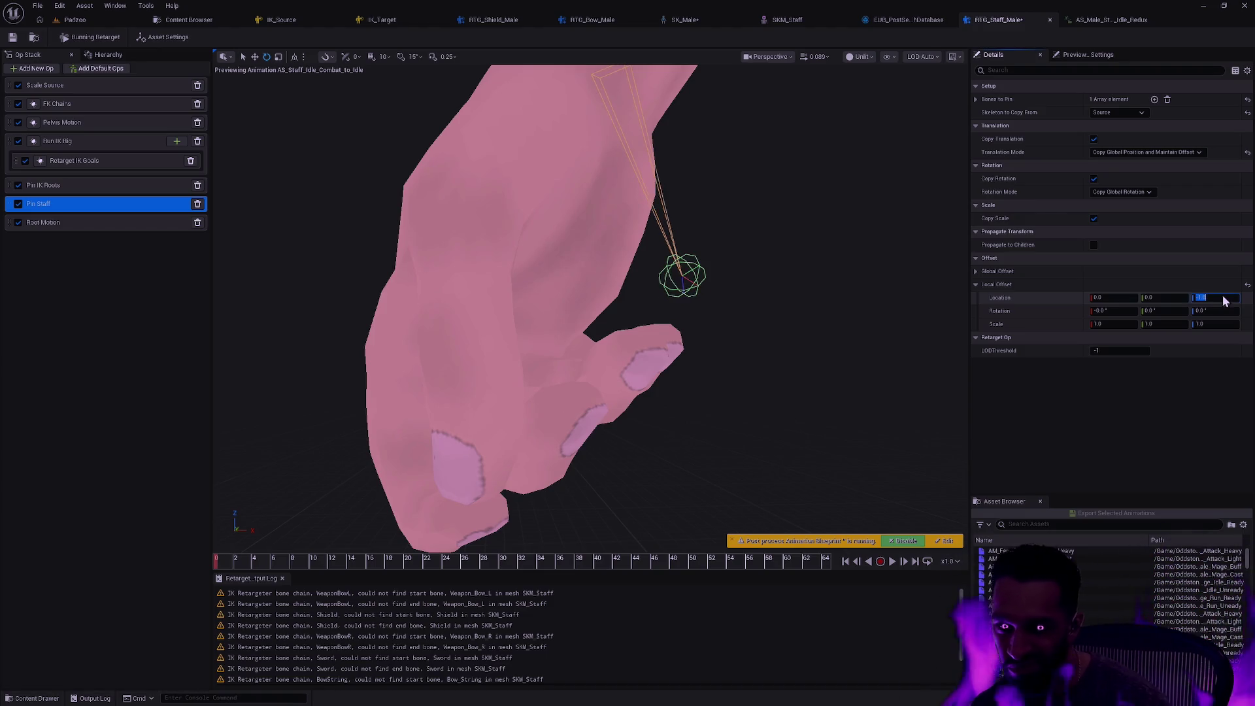
{"action": "type", "text": "-2"}
{"action": "key", "text": "Return"}
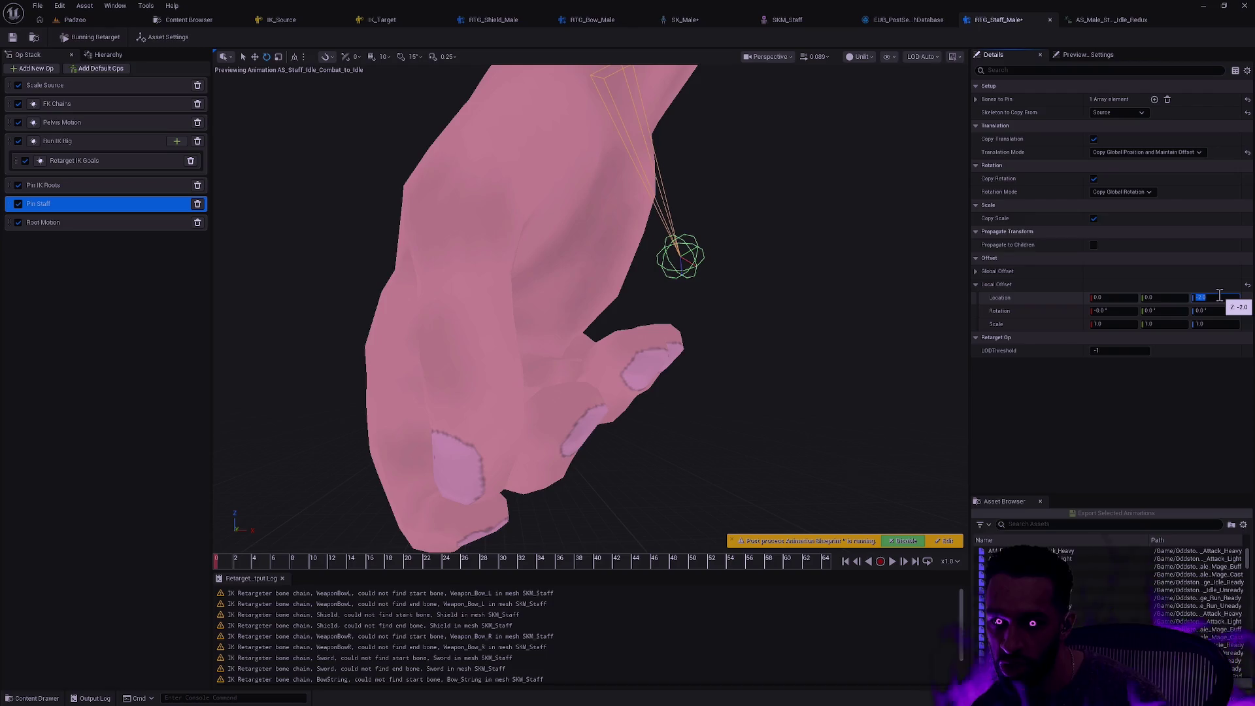
{"action": "key", "text": "BackSpace"}
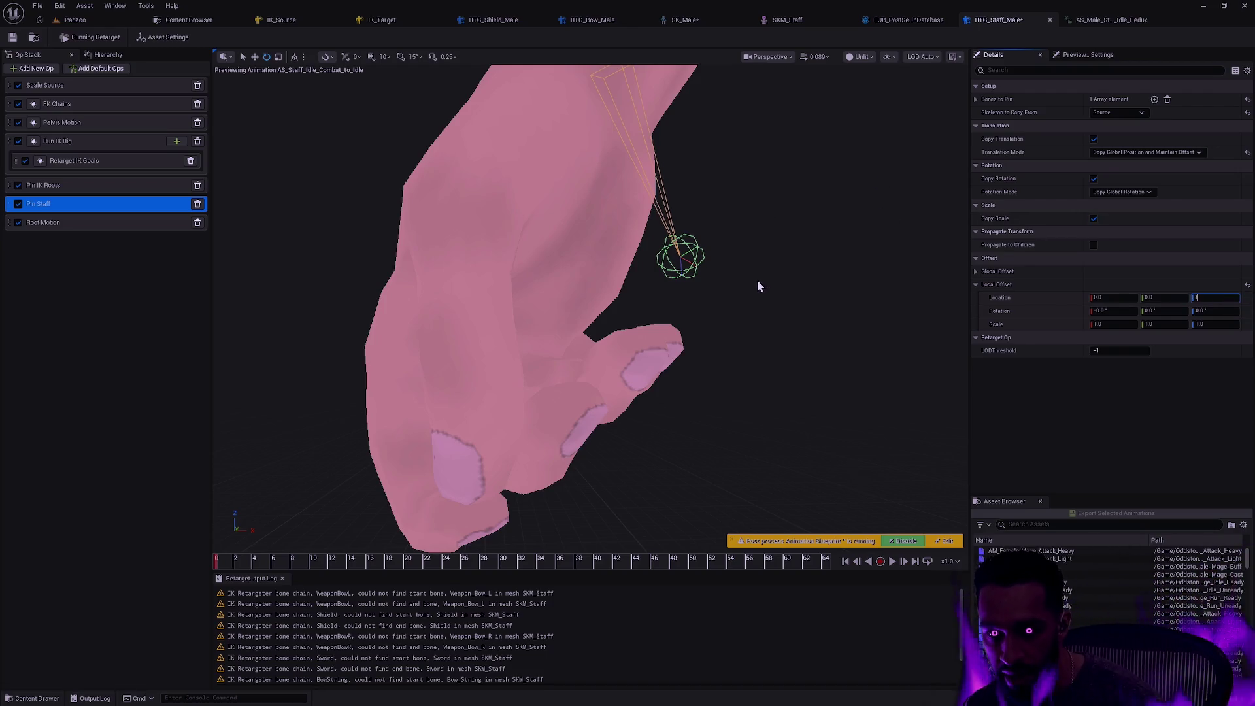
{"action": "mouse_move", "coordinate": [757, 286]}
{"action": "left_mouse_down"}
{"action": "mouse_move", "coordinate": [700, 290]}
{"action": "mouse_move", "coordinate": [726, 306]}
{"action": "mouse_move", "coordinate": [654, 320]}
{"action": "mouse_move", "coordinate": [679, 340]}
{"action": "left_mouse_up"}
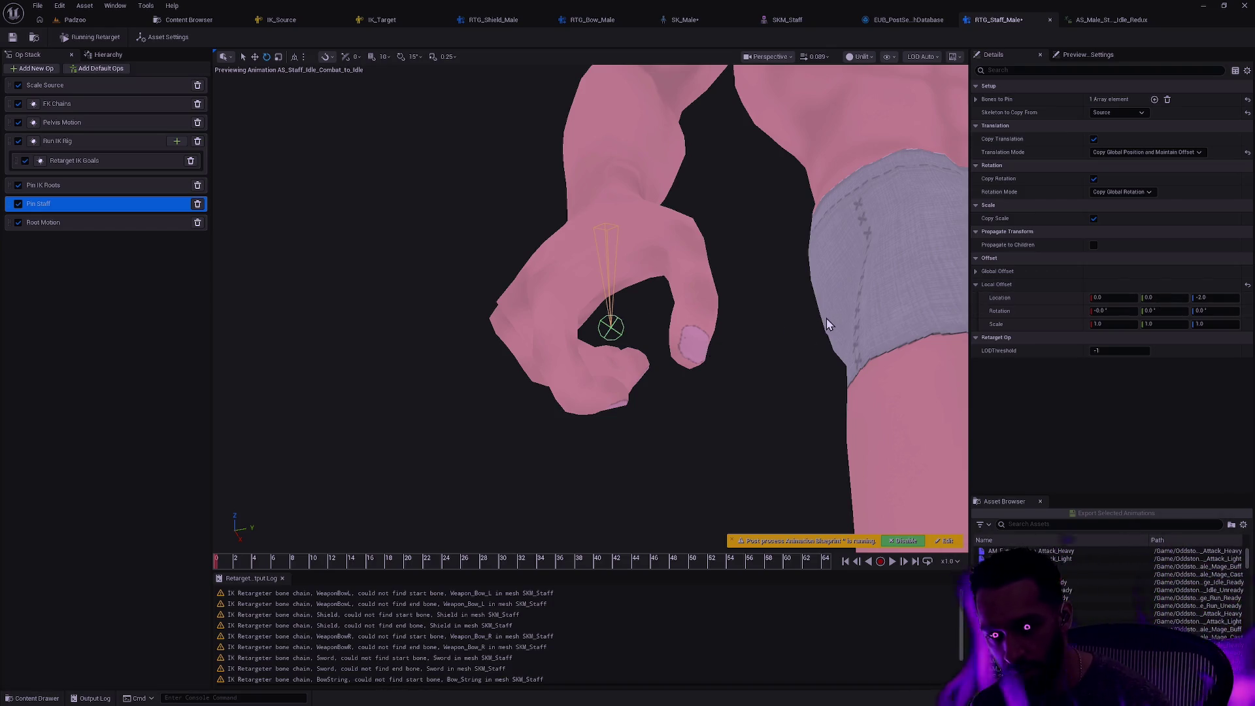
Test local offset Y at -2.0 before resetting it to 0, and set X to 1.0
{"action": "left_click", "coordinate": [1172, 299]}
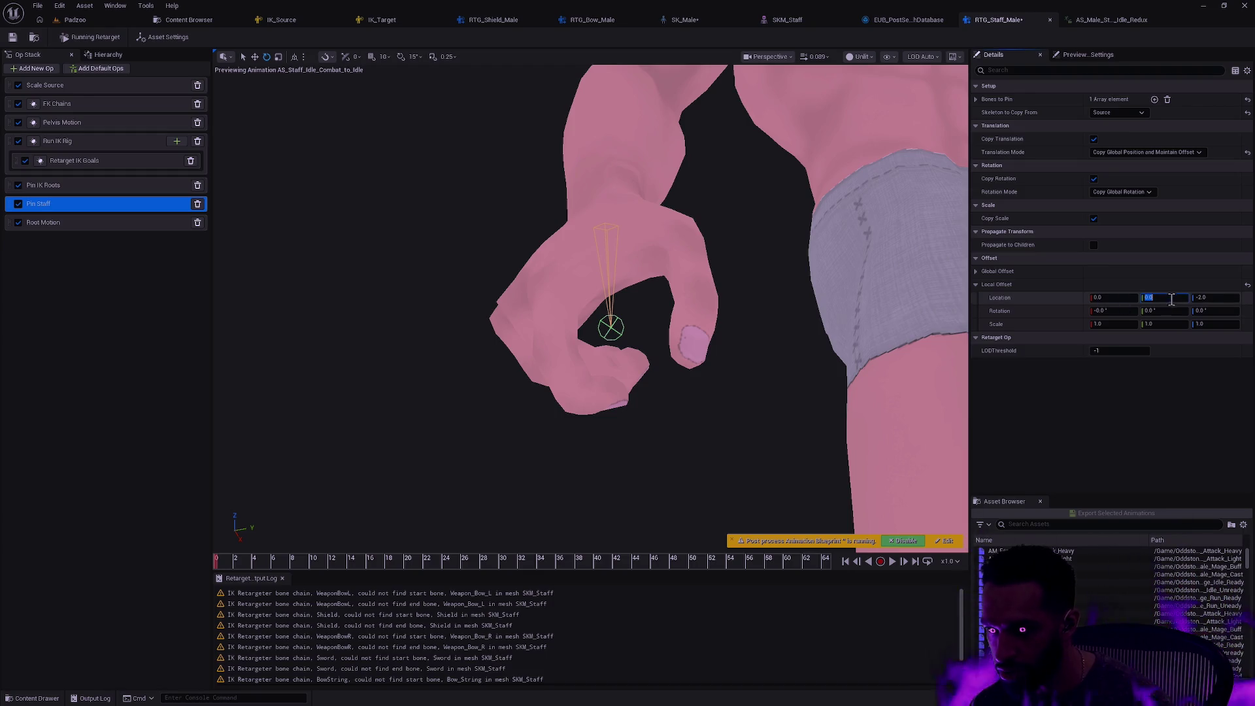
{"action": "type", "text": "-2"}
{"action": "key", "text": "Return"}
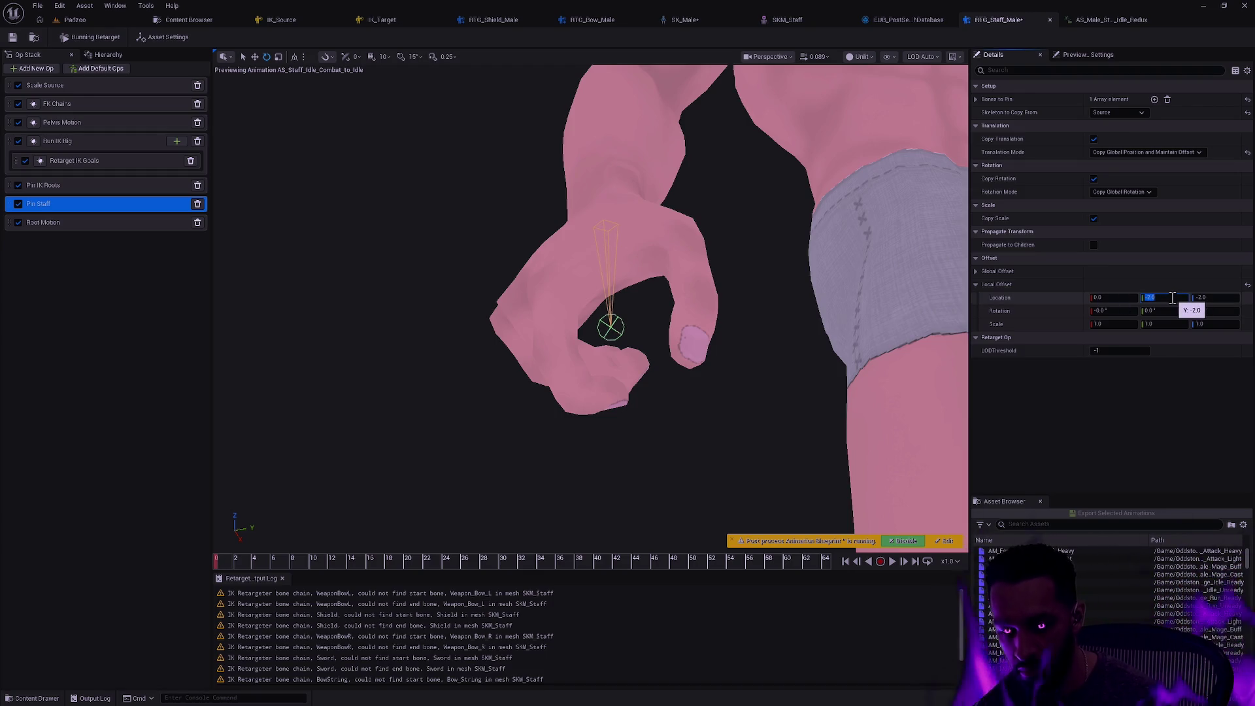
{"action": "type", "text": "0"}
{"action": "key", "text": "Return"}
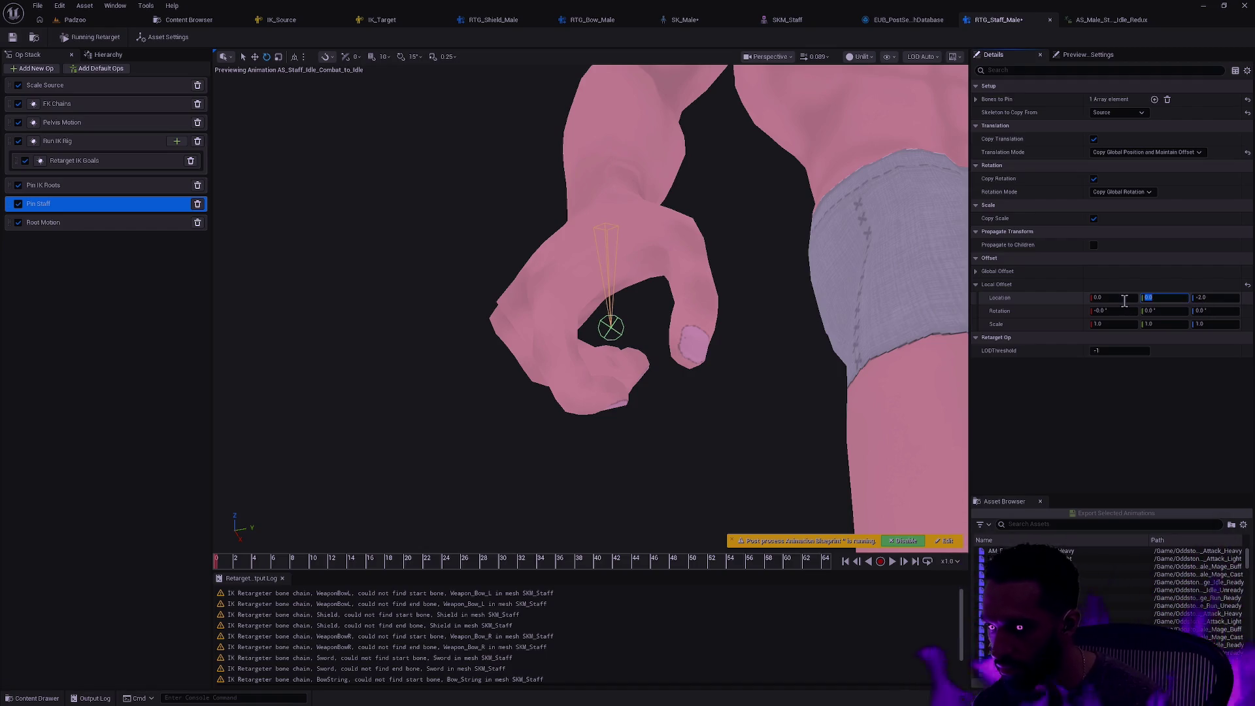
{"action": "left_click", "coordinate": [1124, 299]}
{"action": "type", "text": "2"}
{"action": "key", "text": "Return"}
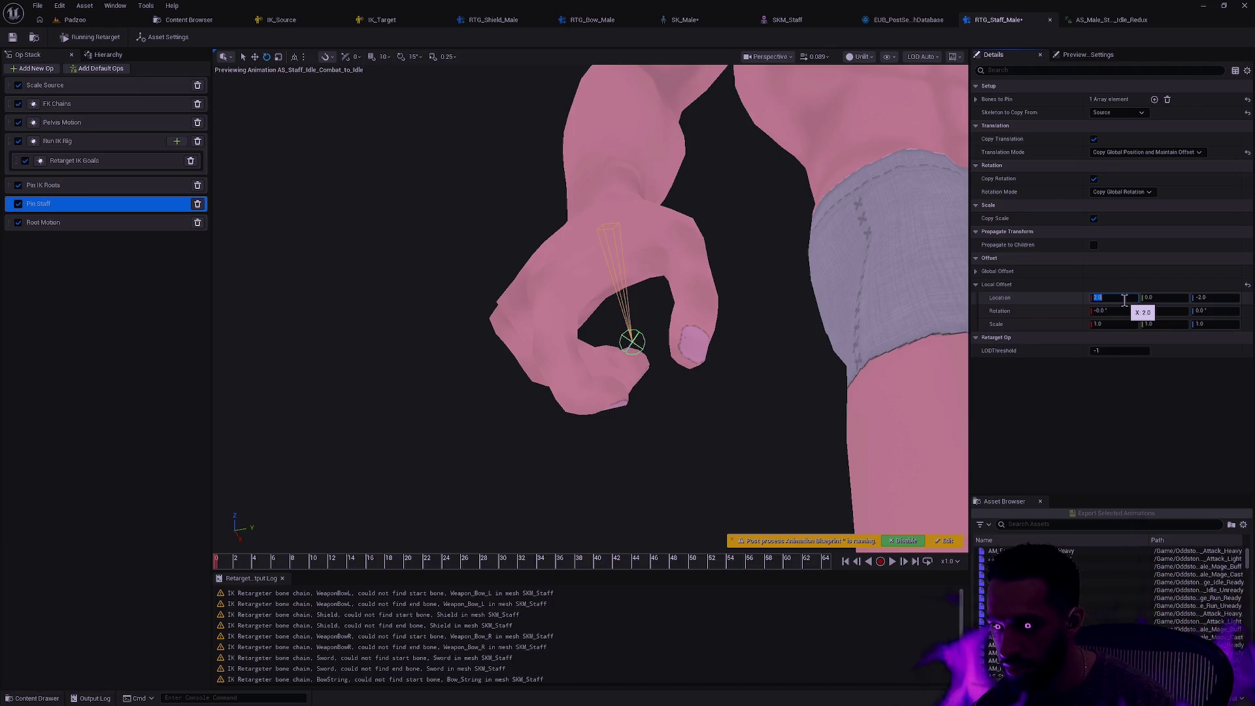
{"action": "type", "text": "1"}
{"action": "key", "text": "Return"}
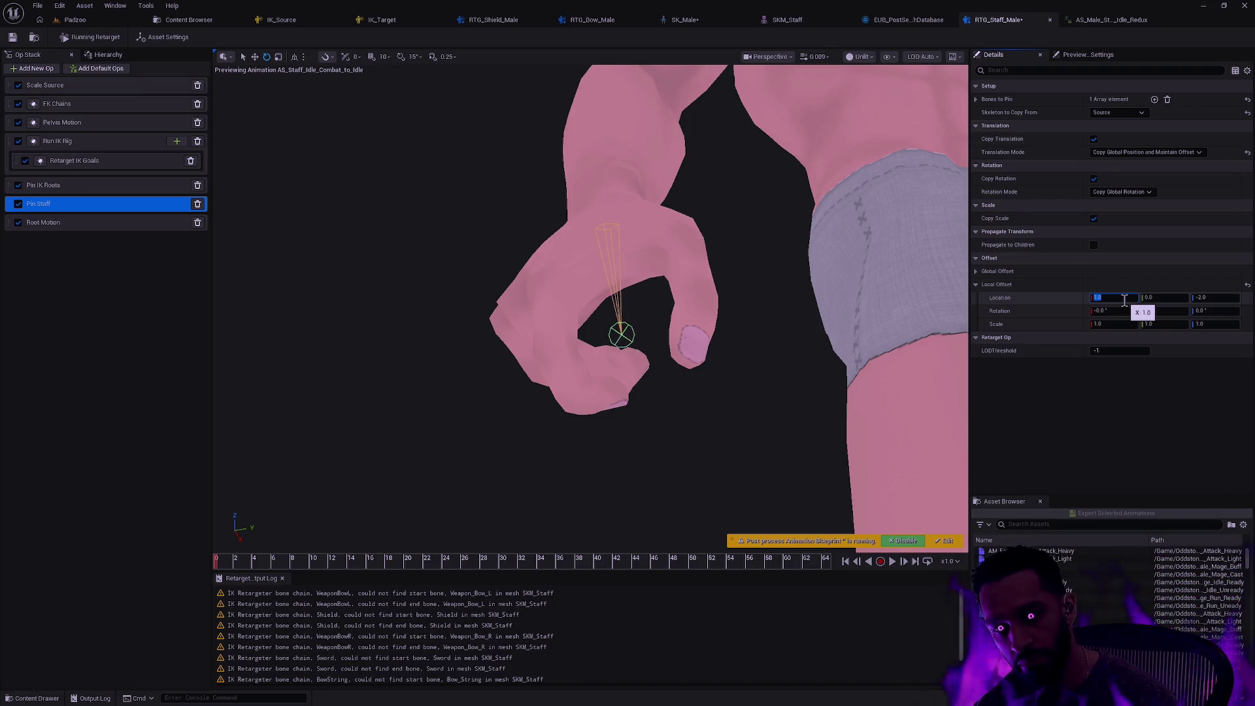
Settle the Pin Staff local offset at Z -3.5 and X 0.75, then show the asset settings
{"action": "left_click", "coordinate": [1222, 297]}
{"action": "type", "text": "-3"}
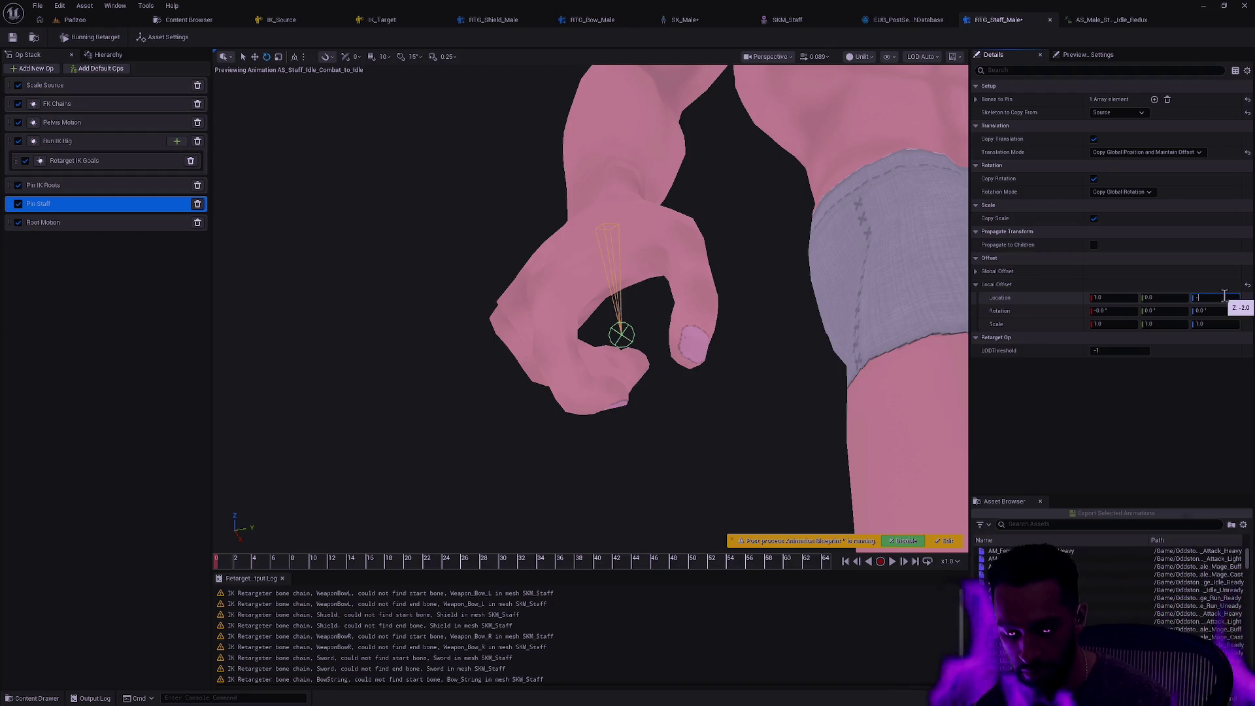
{"action": "key", "text": "Return"}
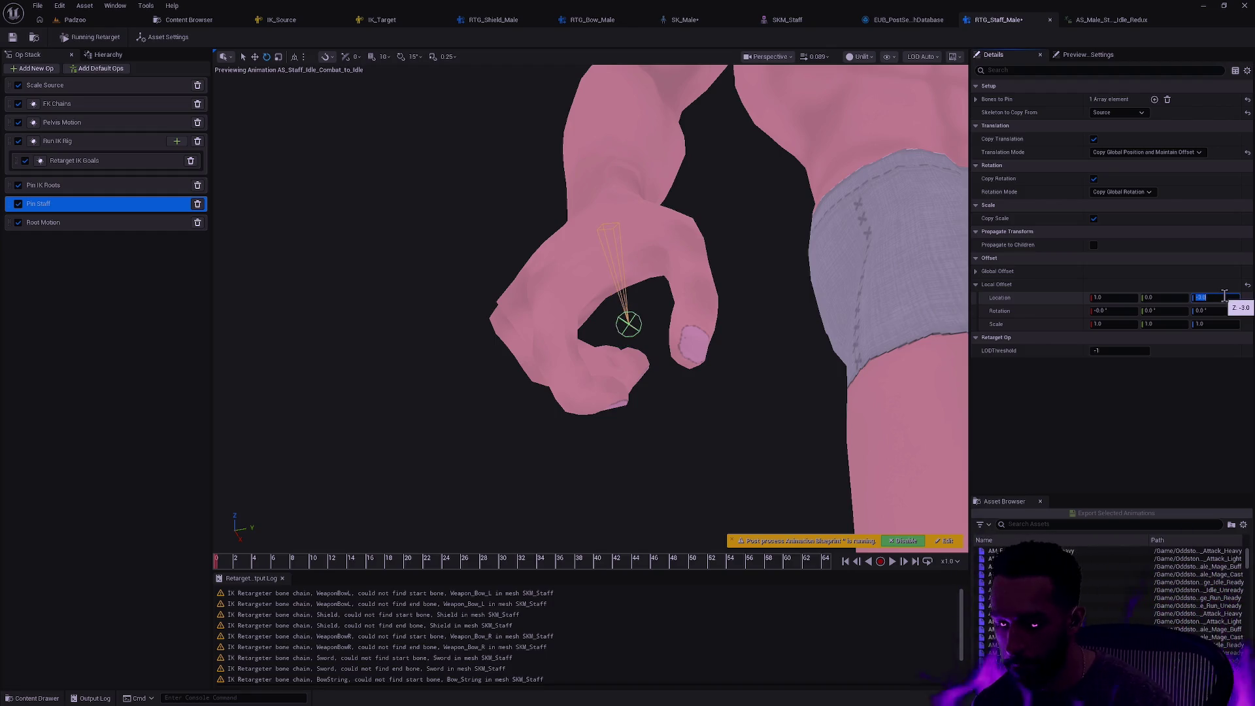
{"action": "type", "text": ".5"}
{"action": "key", "text": "Return"}
{"action": "left_click", "coordinate": [1121, 298]}
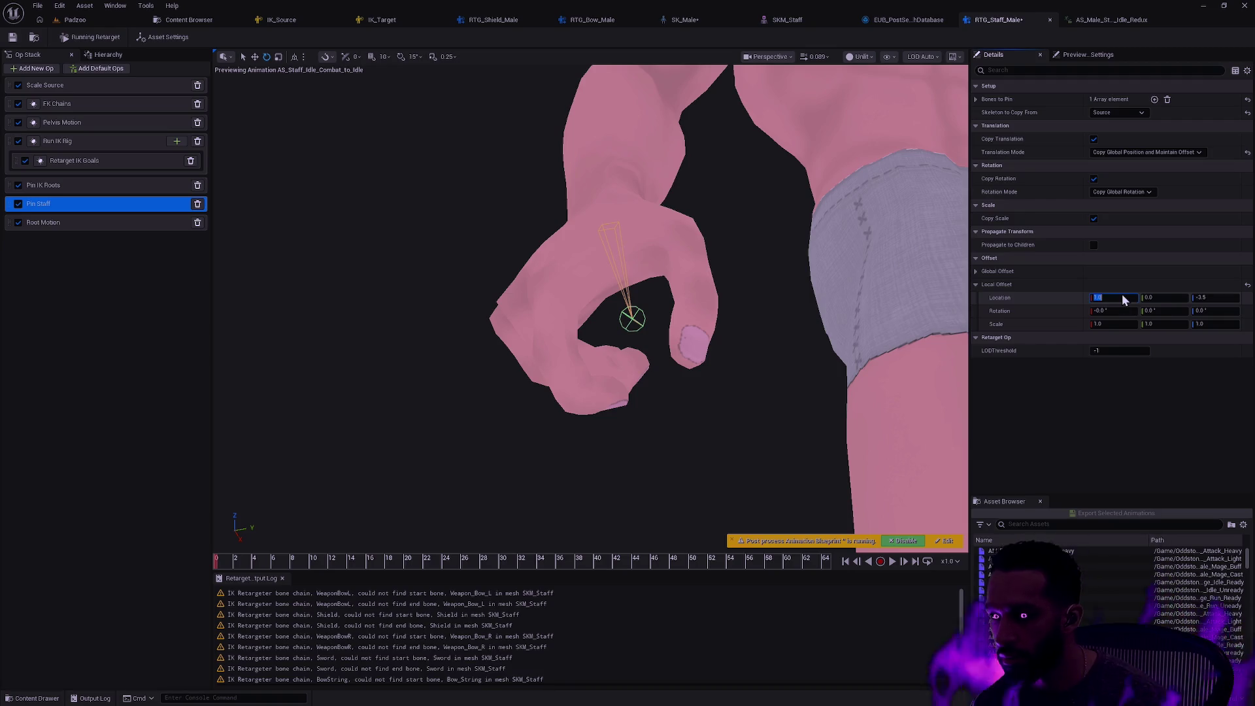
{"action": "key", "text": "Return"}
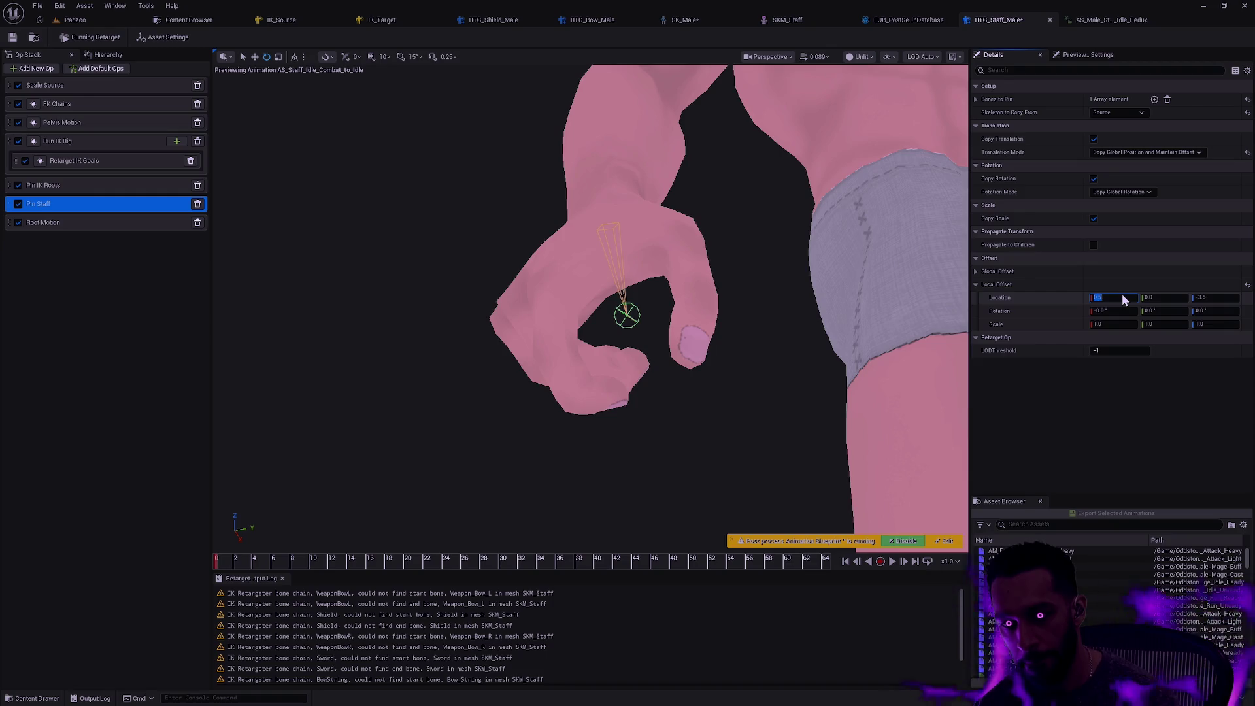
{"action": "type", "text": ".75"}
{"action": "key", "text": "Return"}
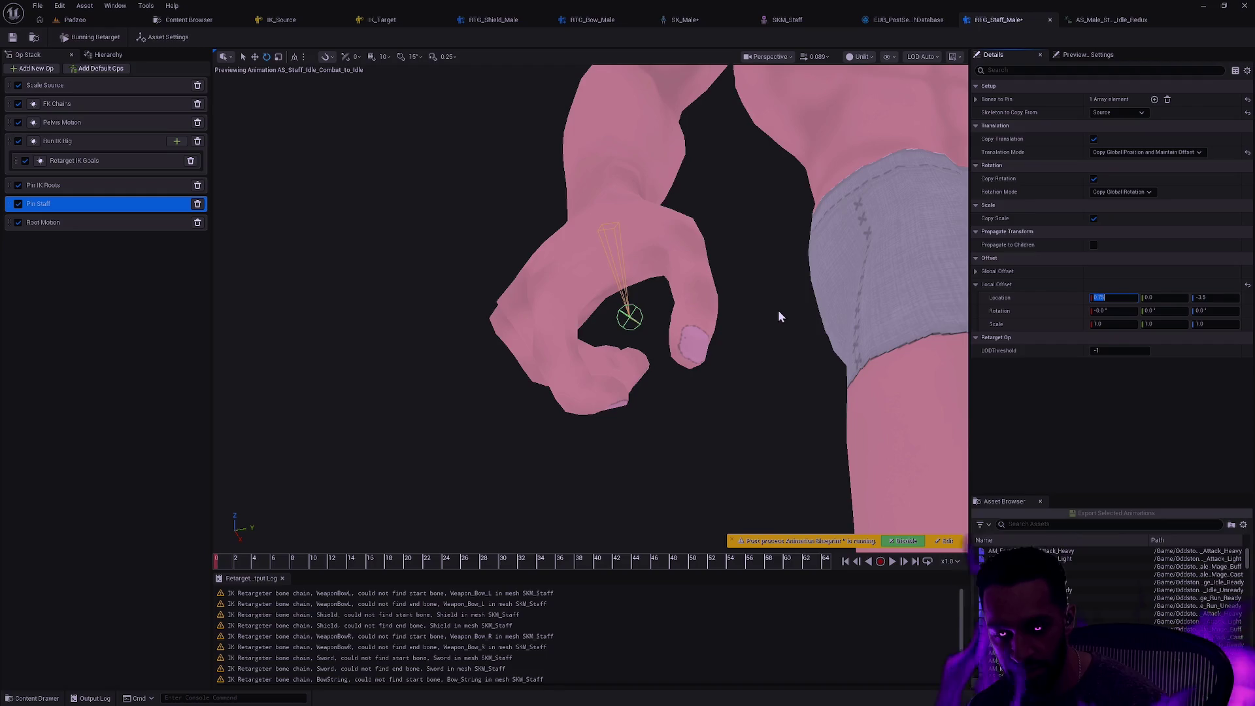
{"action": "left_click", "coordinate": [742, 342]}
Select the weapon_r_staff bone in the target hierarchy and frame it
{"action": "left_click", "coordinate": [108, 55]}
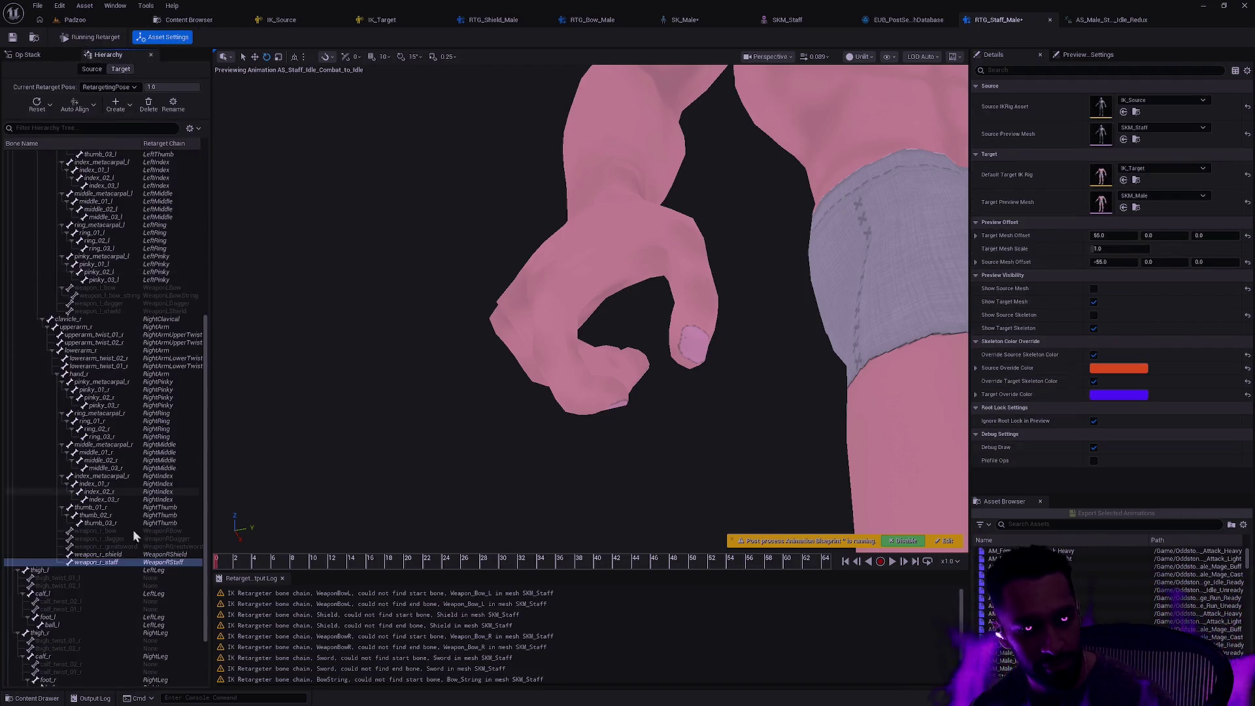
{"action": "left_click", "coordinate": [98, 555]}
{"action": "left_click", "coordinate": [97, 563]}
{"action": "key", "text": "f"}
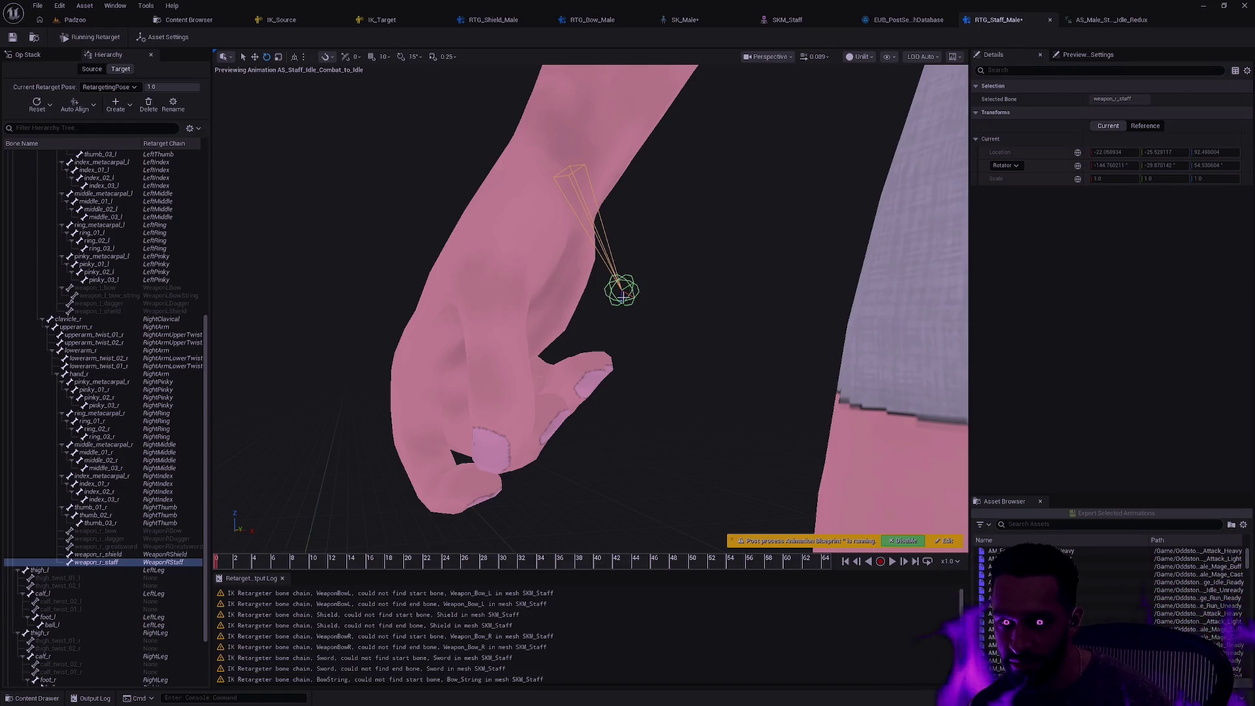
Compare the Pin Staff op on and off, leave it enabled, and expand its Local Offset
{"action": "left_click", "coordinate": [59, 55]}
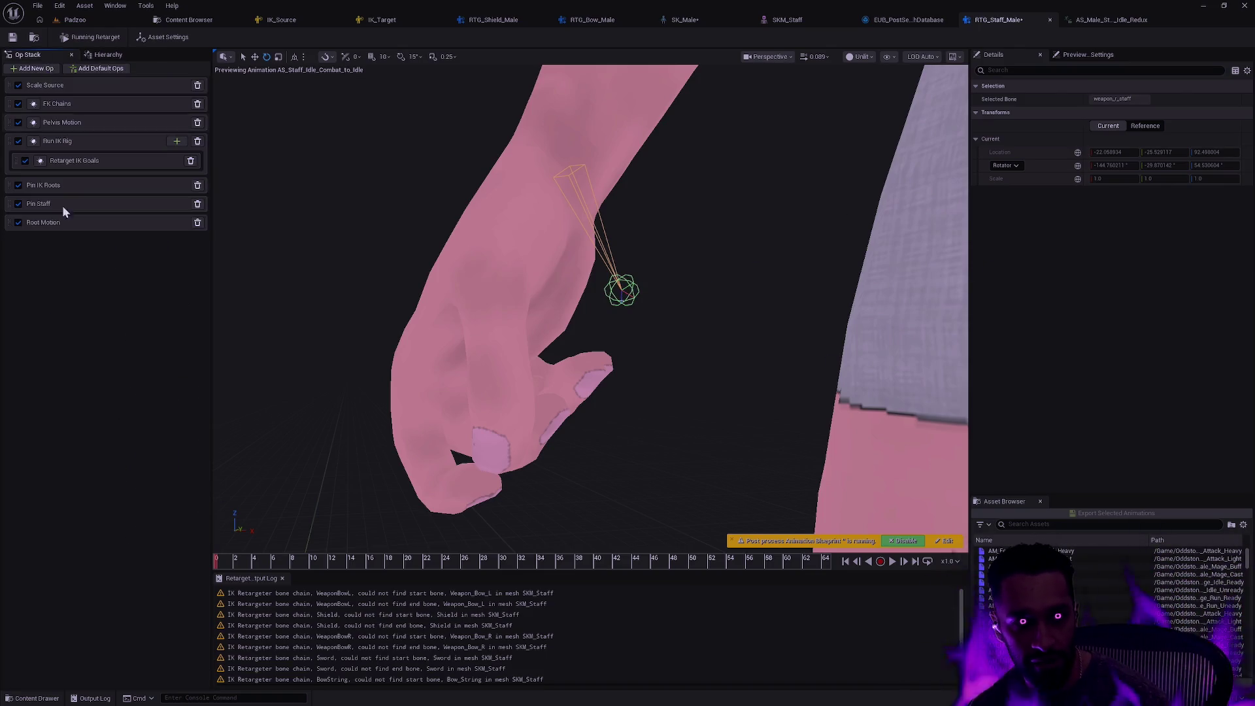
{"action": "left_click", "coordinate": [18, 204]}
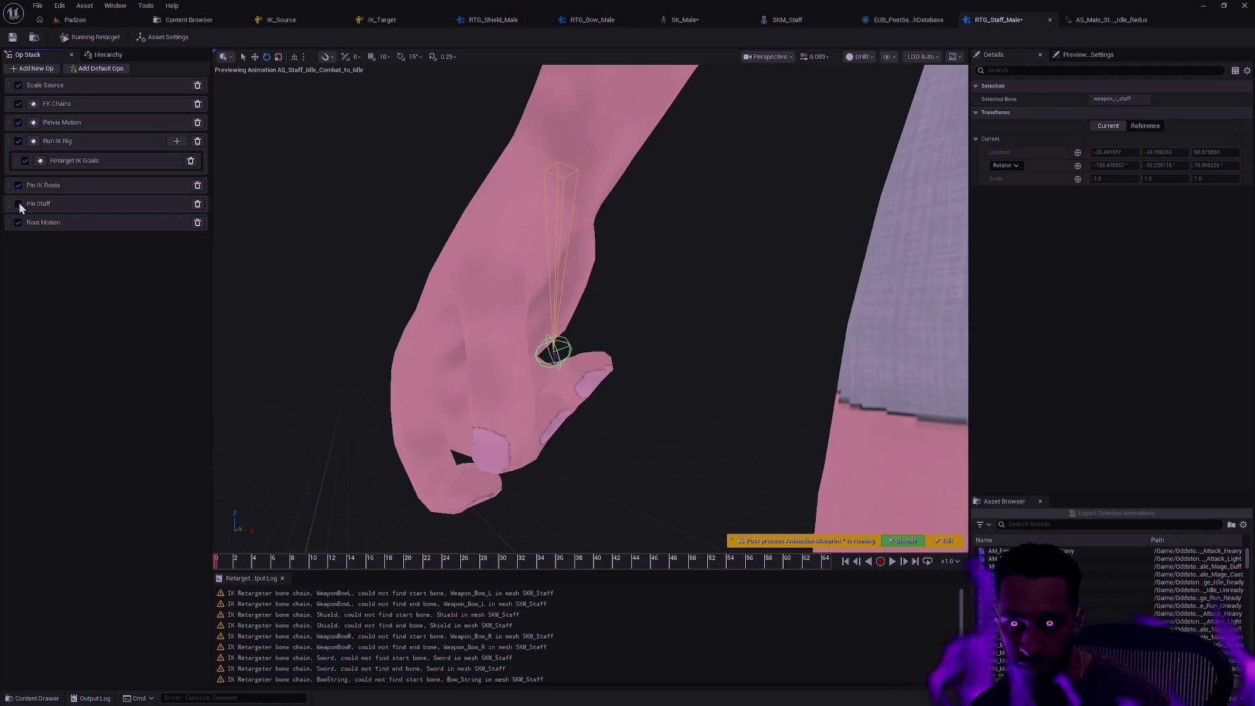
{"action": "left_click", "coordinate": [19, 204]}
{"action": "left_click", "coordinate": [18, 204]}
{"action": "left_click", "coordinate": [18, 204]}
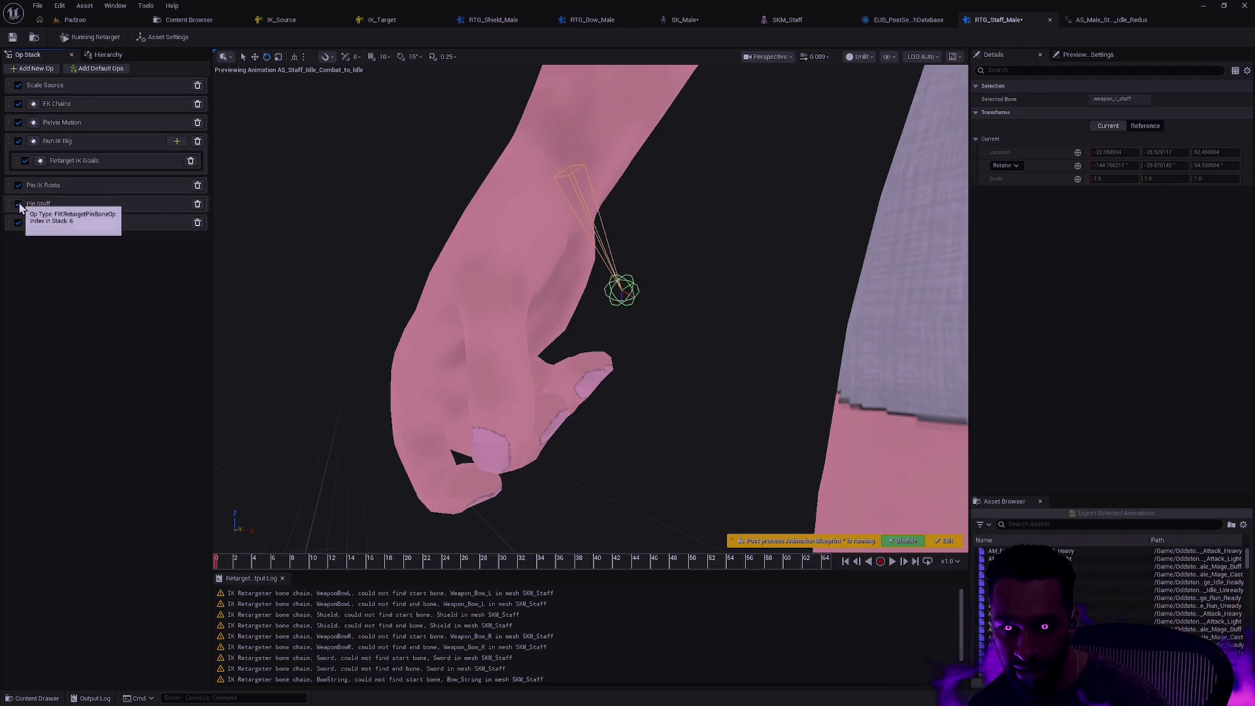
{"action": "left_click", "coordinate": [18, 204]}
{"action": "left_click", "coordinate": [51, 205]}
{"action": "left_click", "coordinate": [18, 204]}
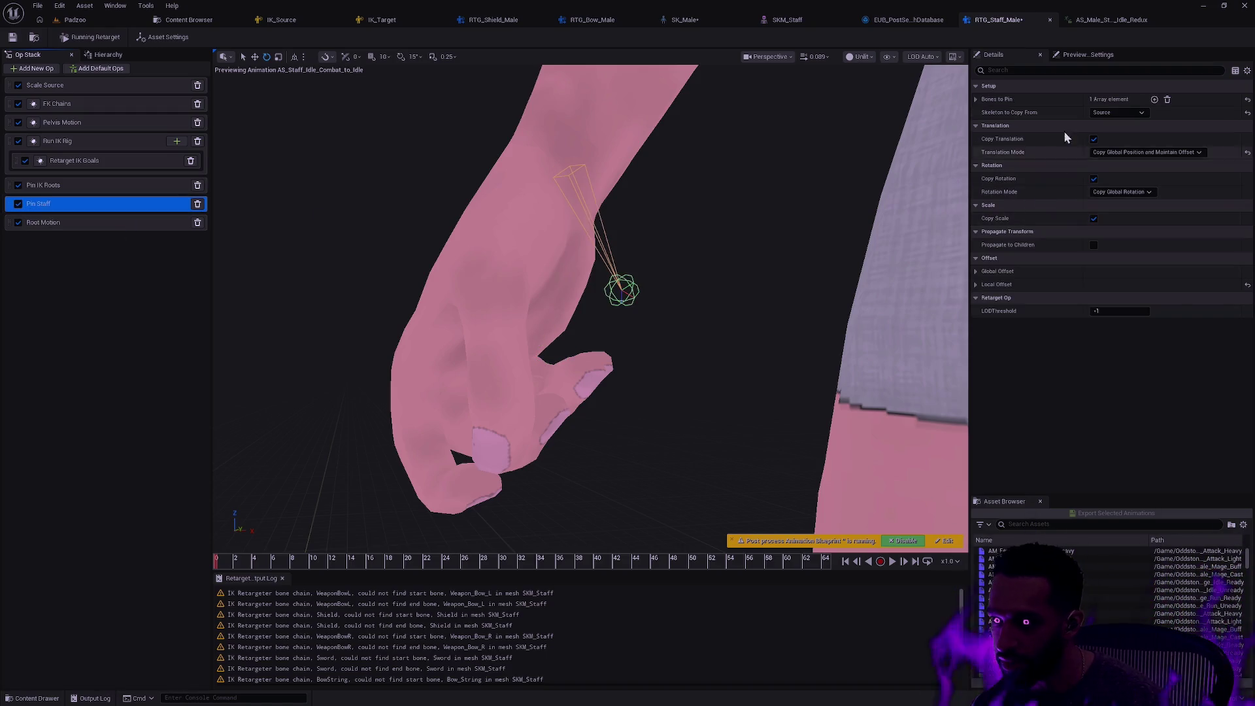
{"action": "left_click", "coordinate": [977, 285]}
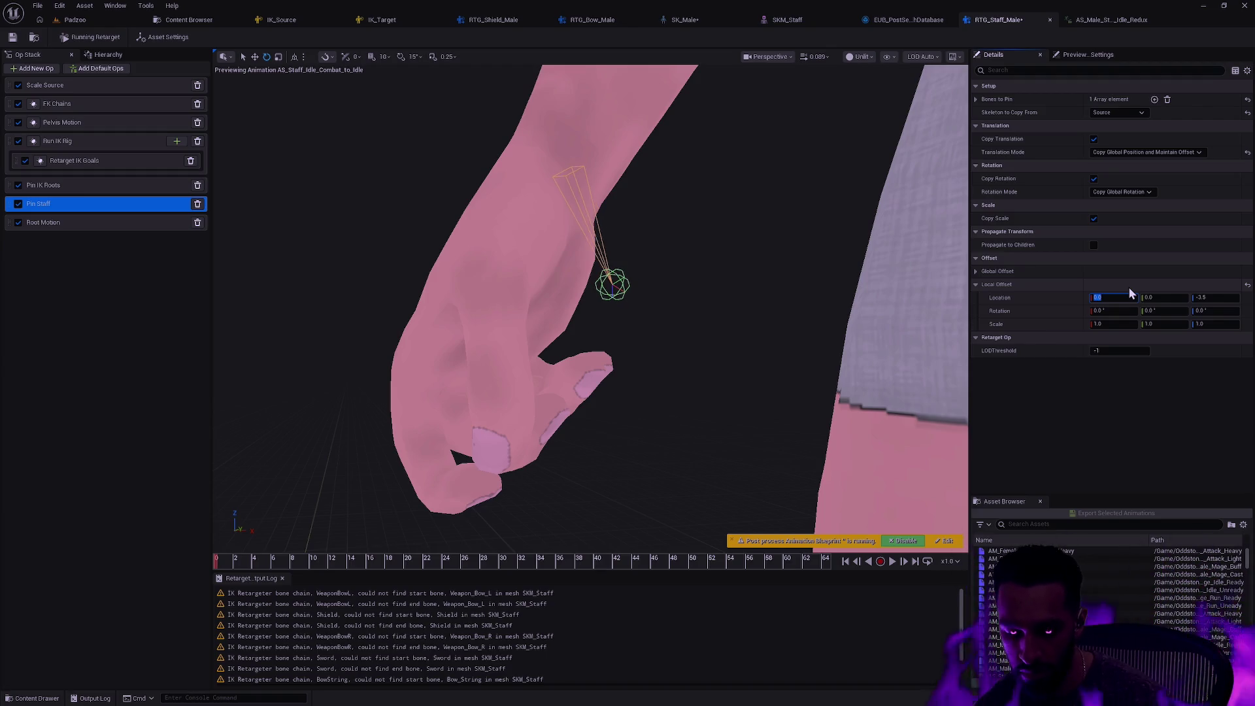
Set the Pin Staff Y offset to -5.0 (X 0.75, Z -3.5) and orbit to inspect the grip
{"action": "left_click", "coordinate": [1217, 299]}
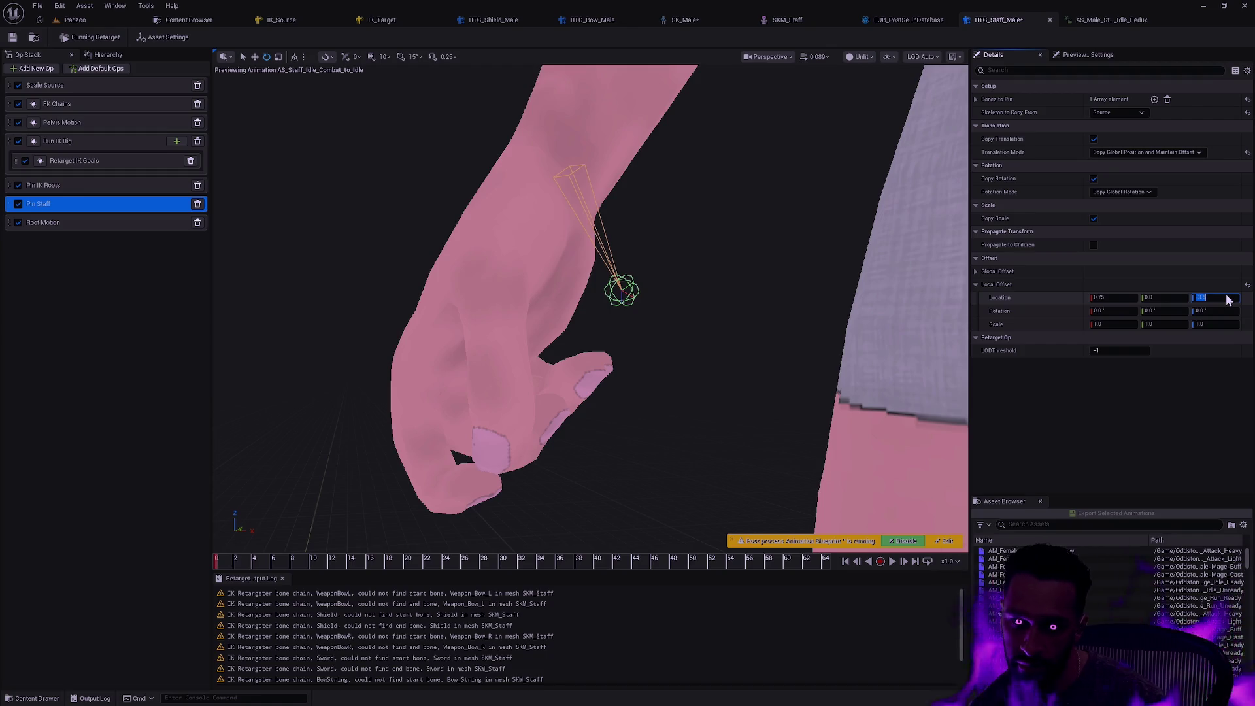
{"action": "key", "text": "shift+Tab"}
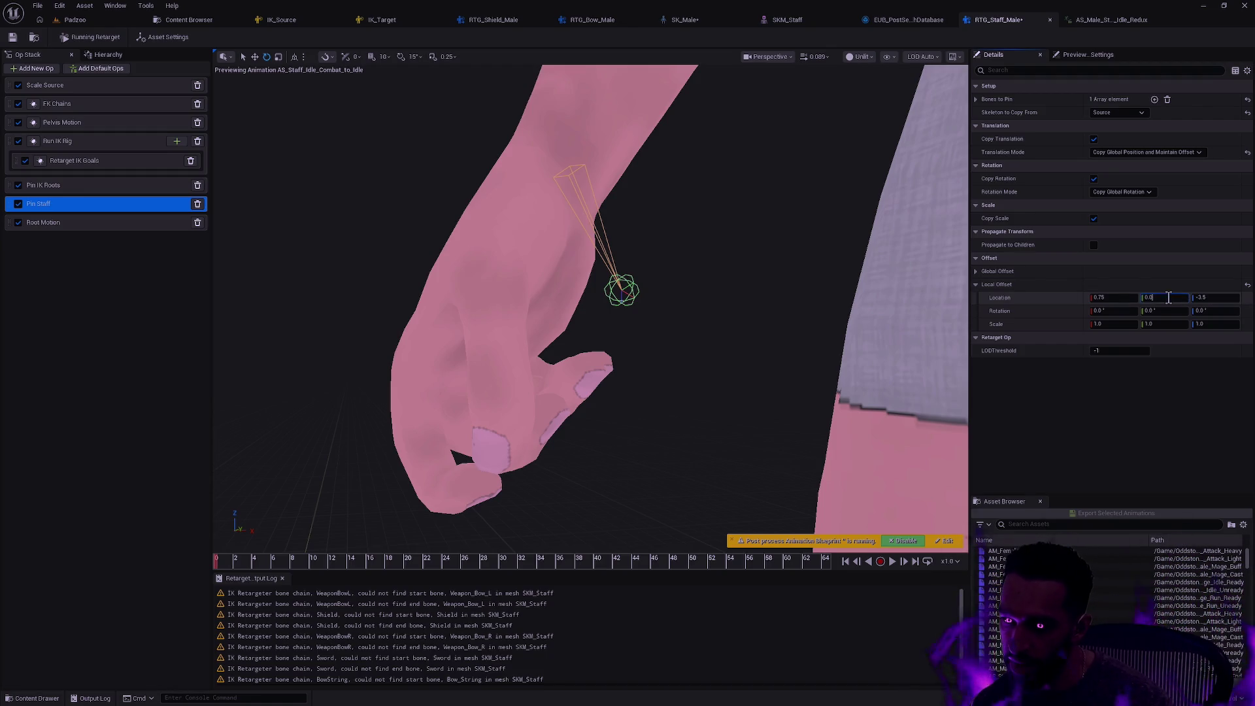
{"action": "type", "text": "2"}
{"action": "key", "text": "Return"}
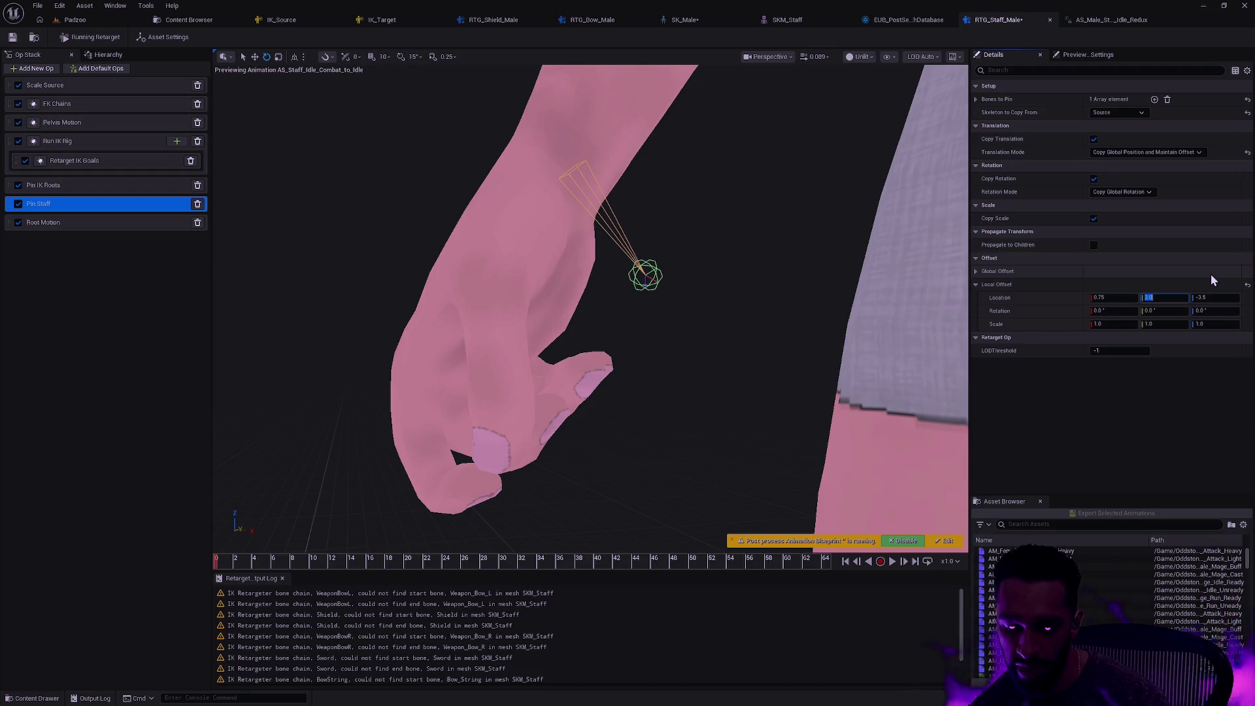
{"action": "type", "text": "-5"}
{"action": "key", "text": "Return"}
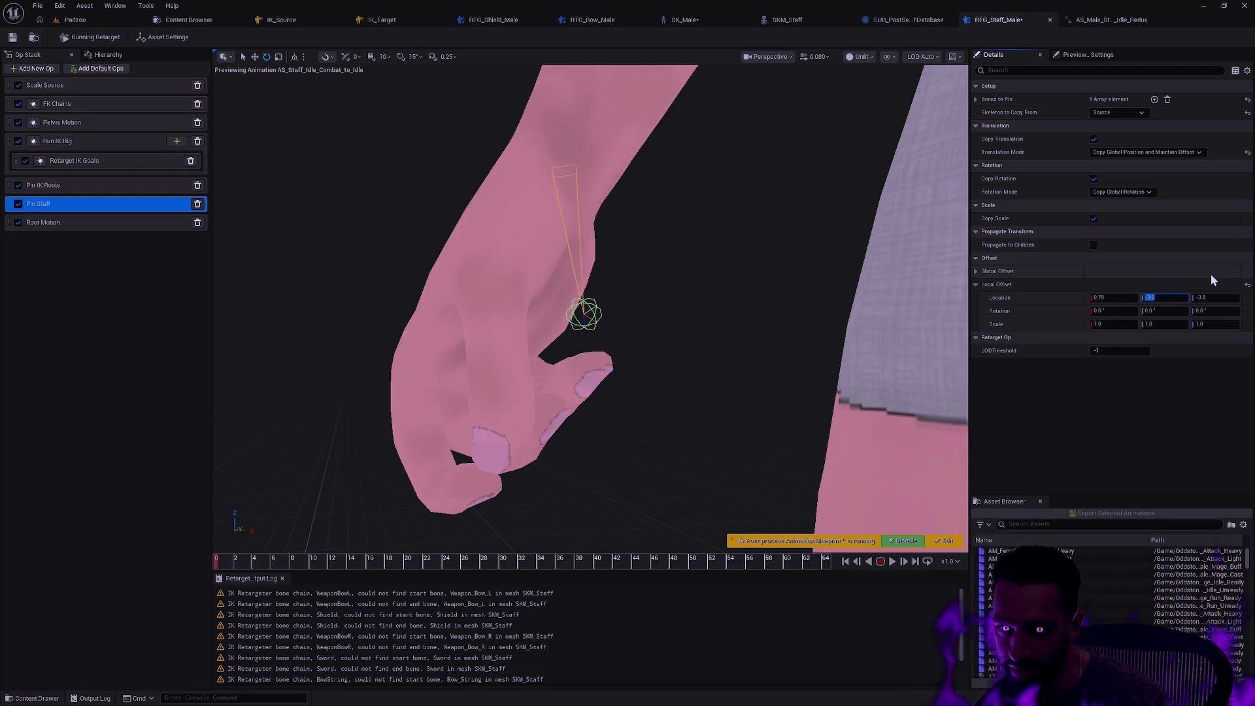
{"action": "key", "text": "Return"}
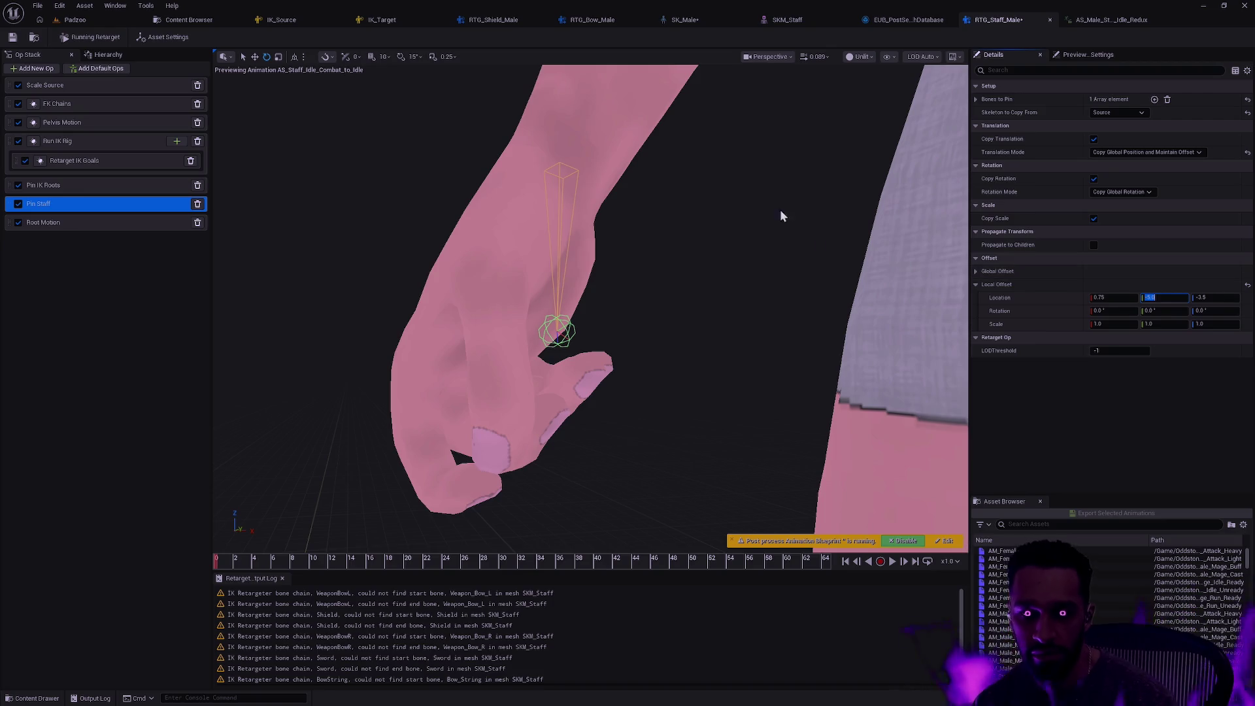
{"action": "left_click_drag", "start_coordinate": [780, 209], "coordinate": [775, 151]}
{"action": "mouse_move", "coordinate": [693, 287]}
{"action": "left_mouse_down"}
{"action": "mouse_move", "coordinate": [660, 272]}
{"action": "mouse_move", "coordinate": [651, 281]}
{"action": "mouse_move", "coordinate": [704, 332]}
{"action": "left_mouse_up"}
Frame the weapon_r_staff bone, filter the asset browser for staff combat idle, and pick that animation
{"action": "left_click", "coordinate": [643, 358]}
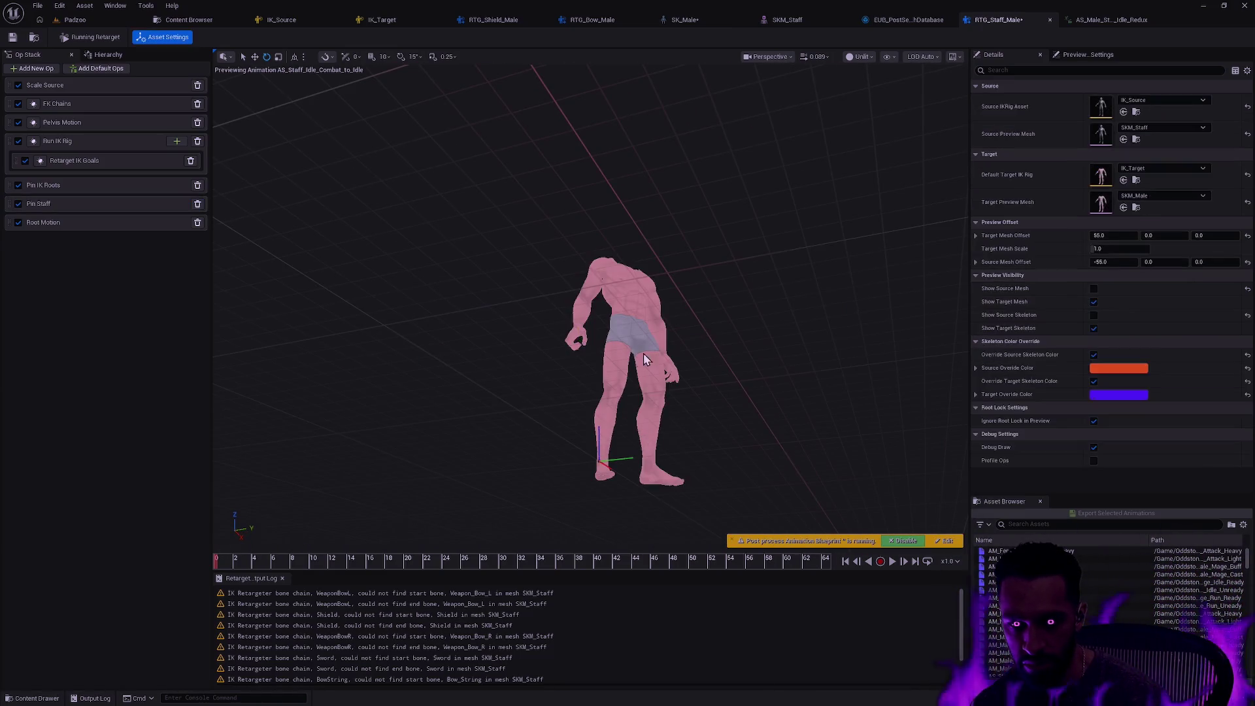
{"action": "left_click", "coordinate": [105, 55]}
{"action": "left_click", "coordinate": [112, 562]}
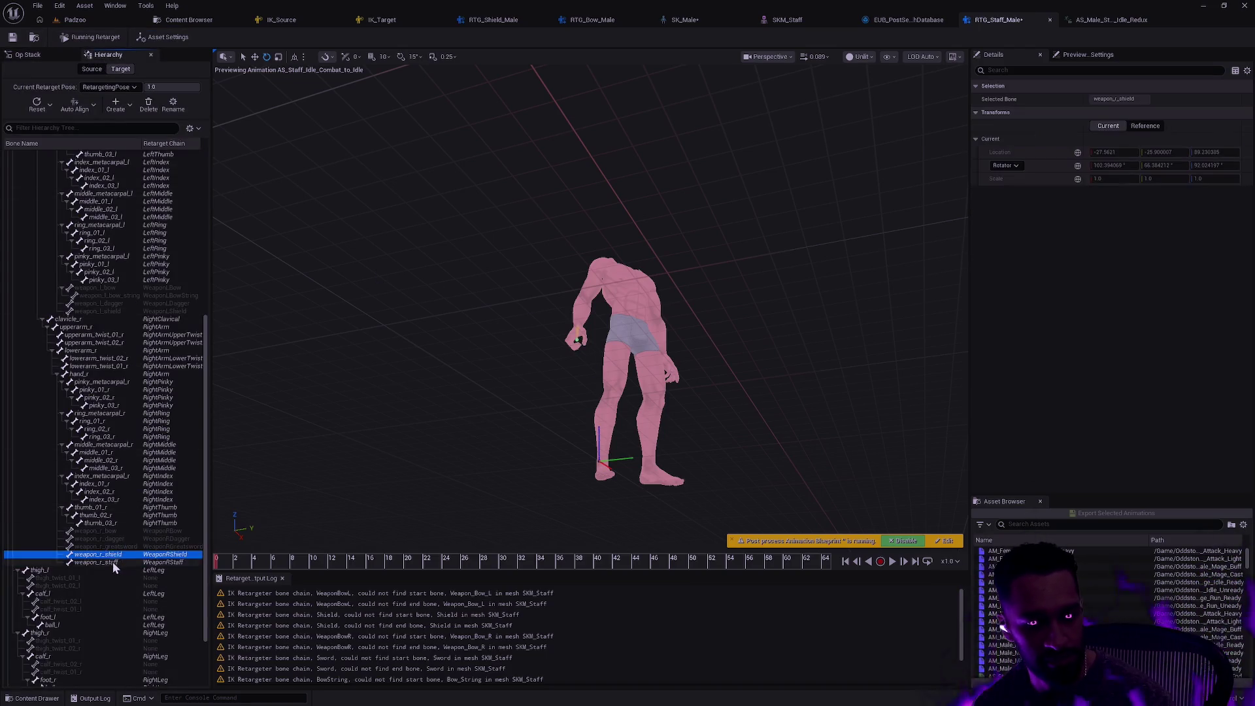
{"action": "key", "text": "f"}
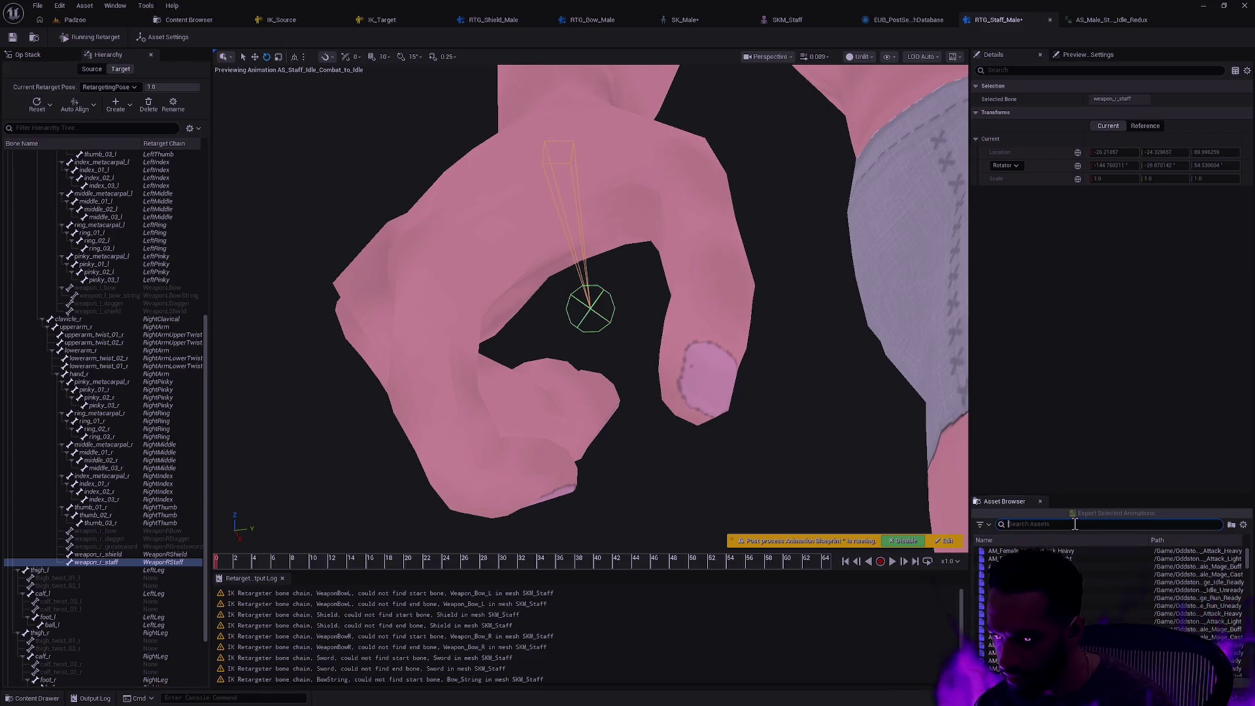
{"action": "type", "text": "staff com"}
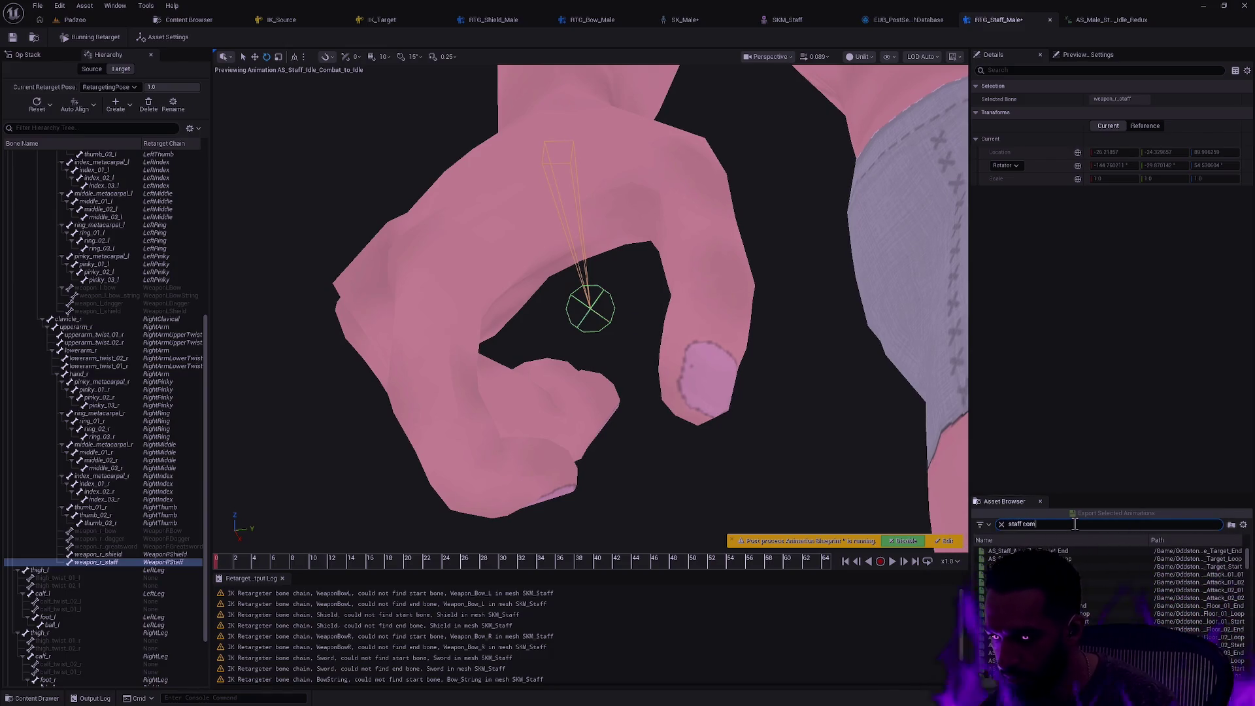
{"action": "type", "text": "bat idle"}
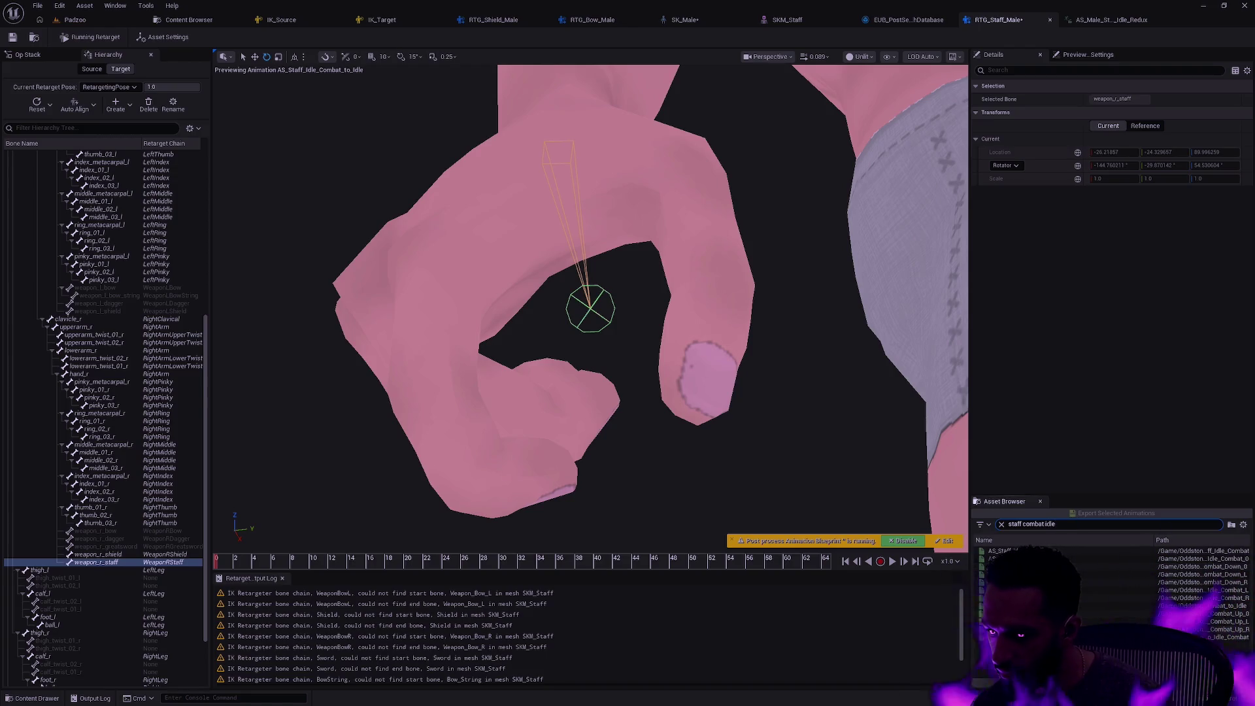
{"action": "left_click", "coordinate": [1095, 636]}
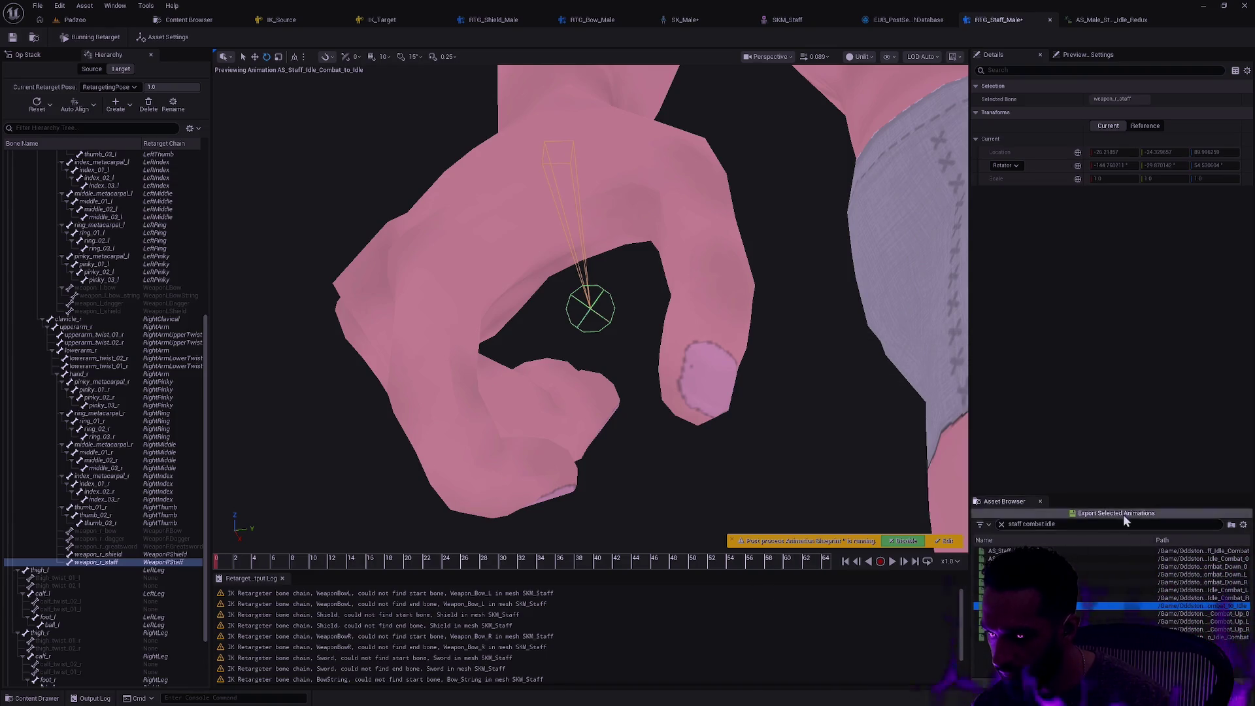
Export the staff combat idle animation with suffix _Redux, replacing AS_ with AS_Male_, and select it
{"action": "left_click", "coordinate": [1123, 514]}
{"action": "left_click", "coordinate": [650, 453]}
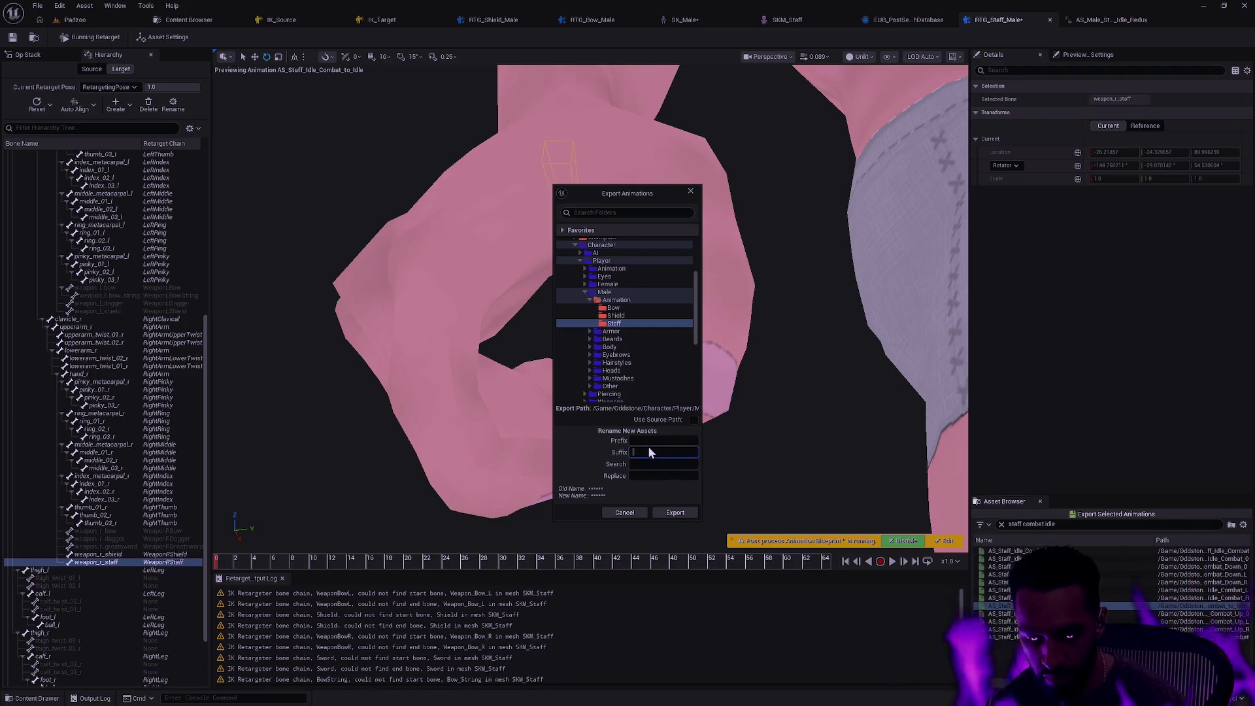
{"action": "type", "text": "_Redux"}
{"action": "key", "text": "Tab"}
{"action": "type", "text": "AS_"}
{"action": "key", "text": "Tab"}
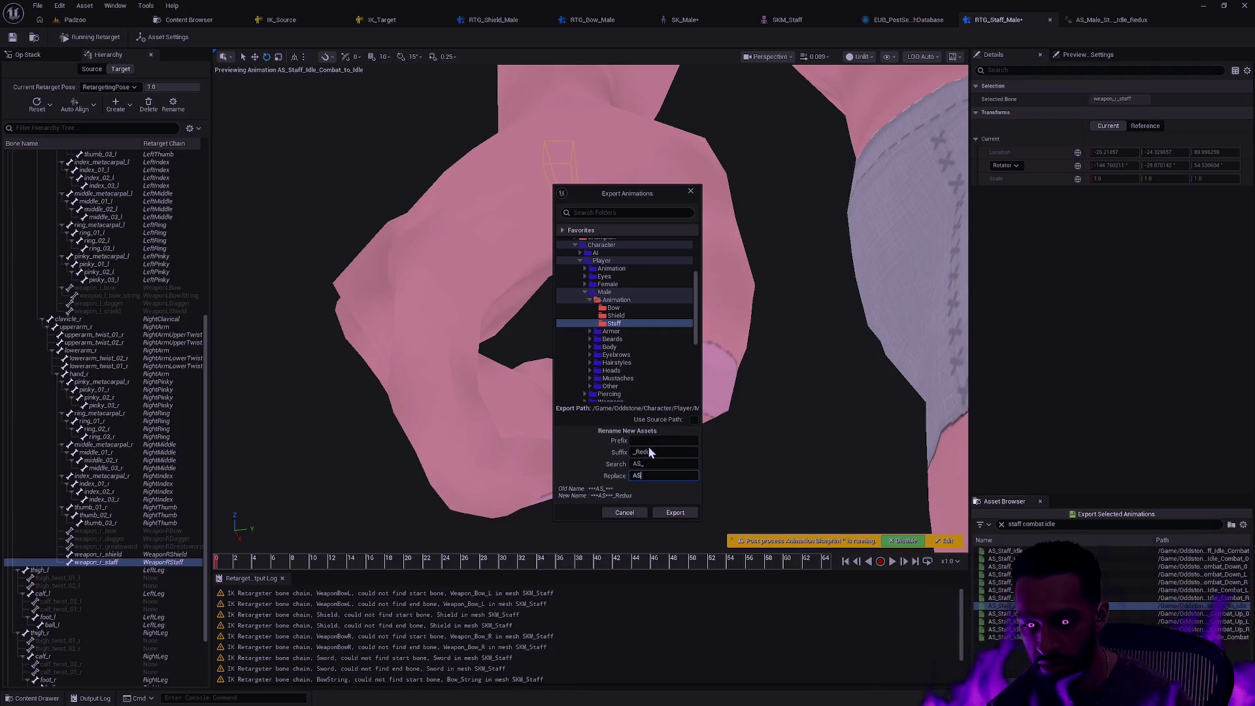
{"action": "type", "text": "AS_Male_"}
{"action": "left_click", "coordinate": [676, 512]}
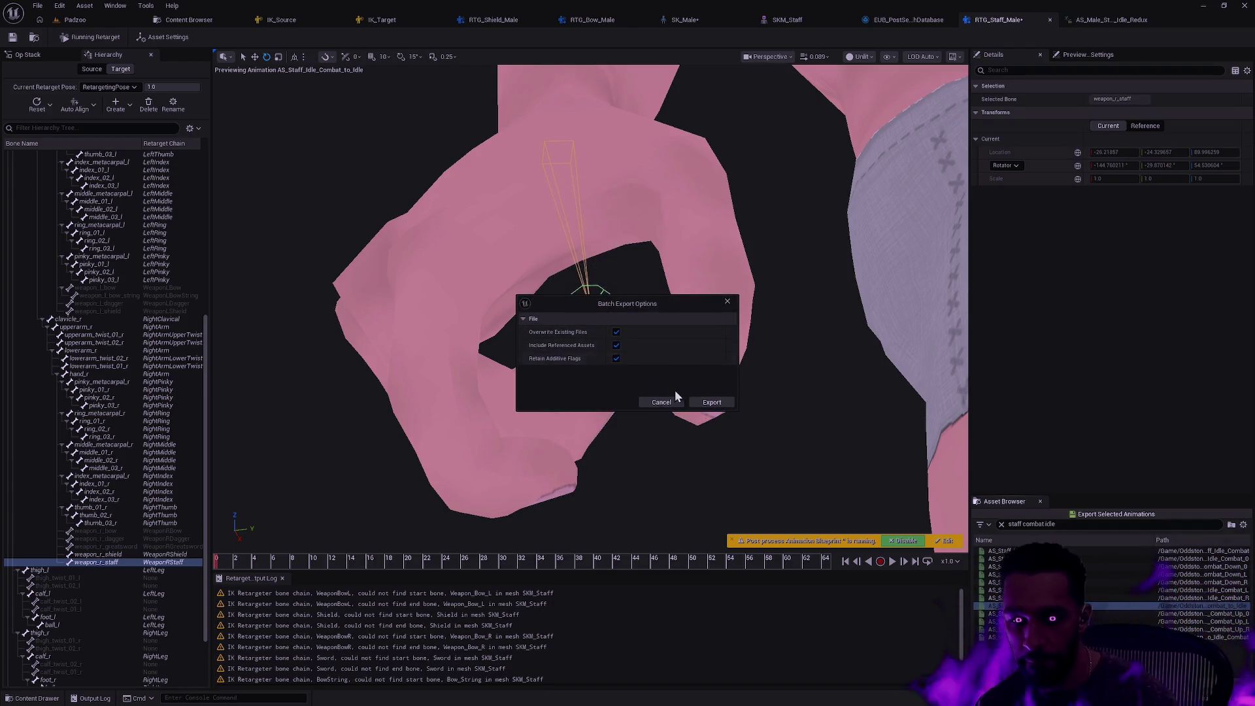
{"action": "left_click", "coordinate": [673, 400]}
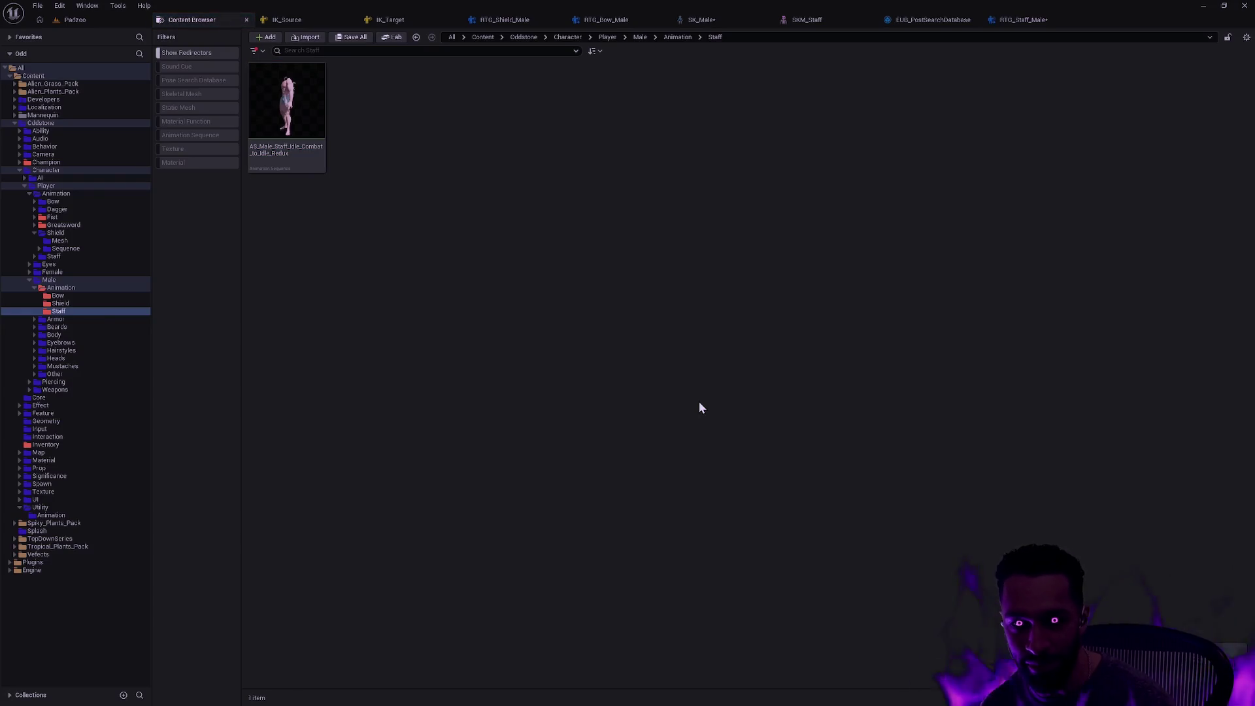
{"action": "left_click", "coordinate": [291, 161]}
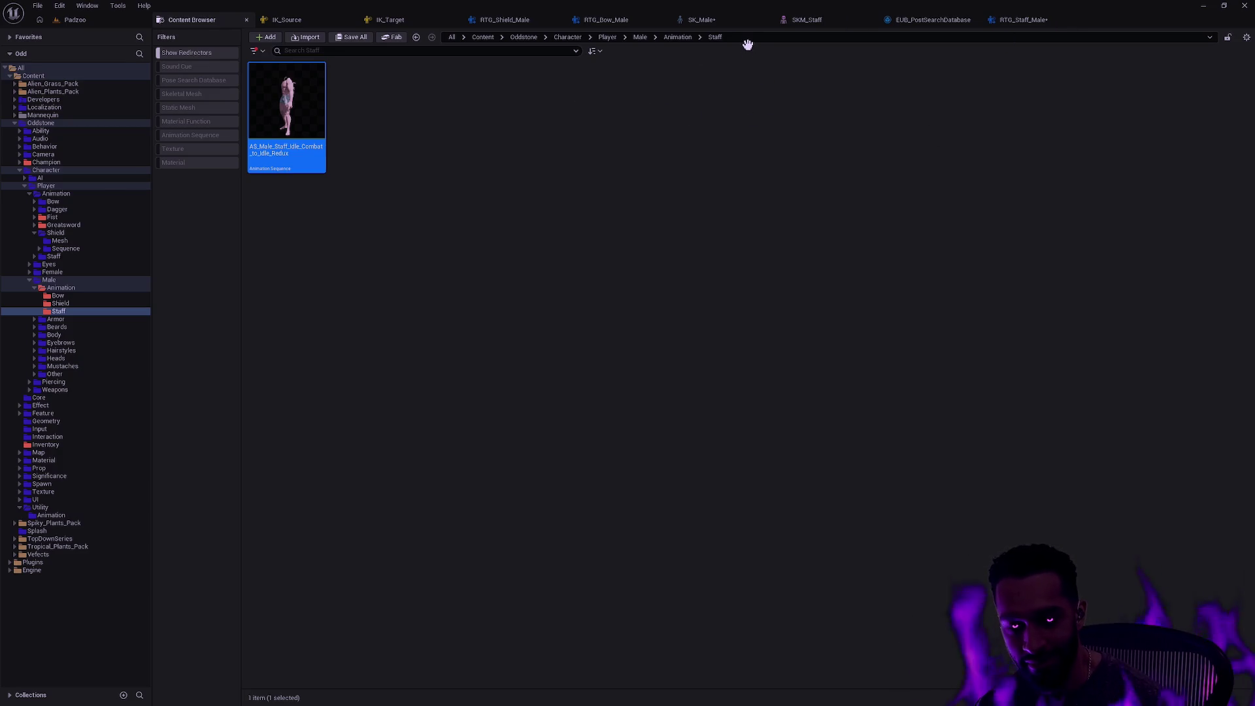
{"action": "key", "text": "Return"}
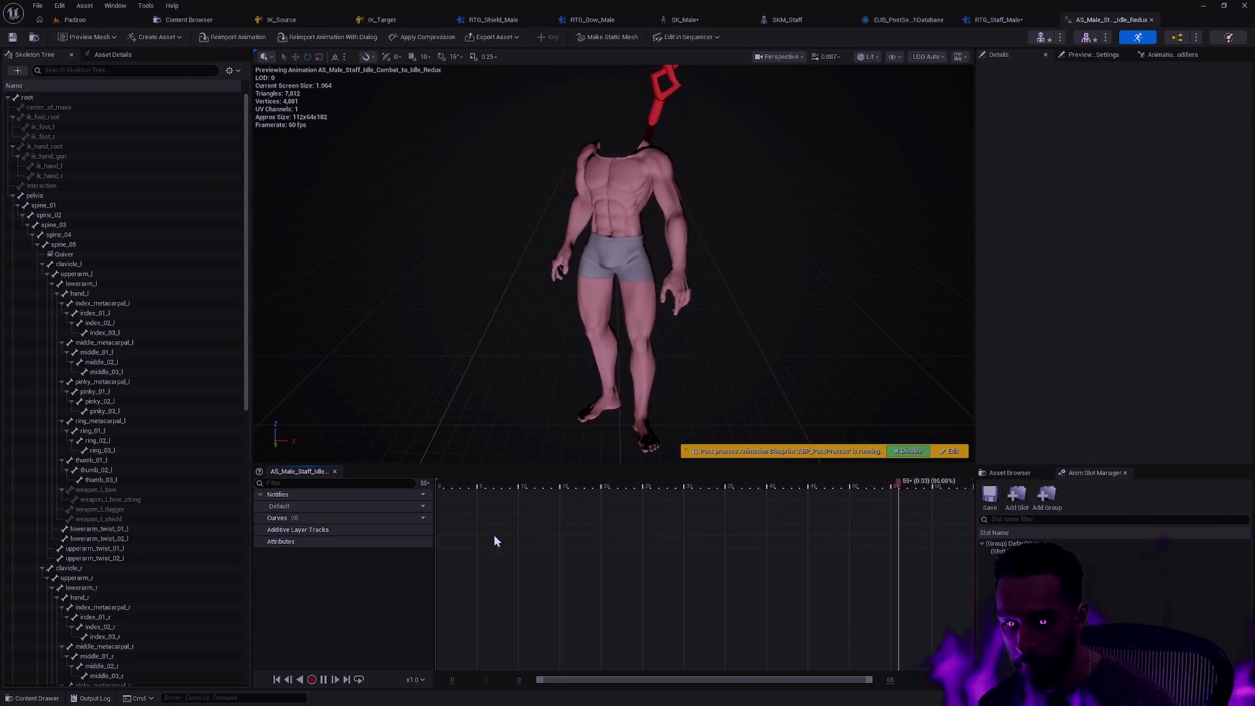
{"action": "left_click", "coordinate": [324, 679]}
{"action": "left_click", "coordinate": [435, 482]}
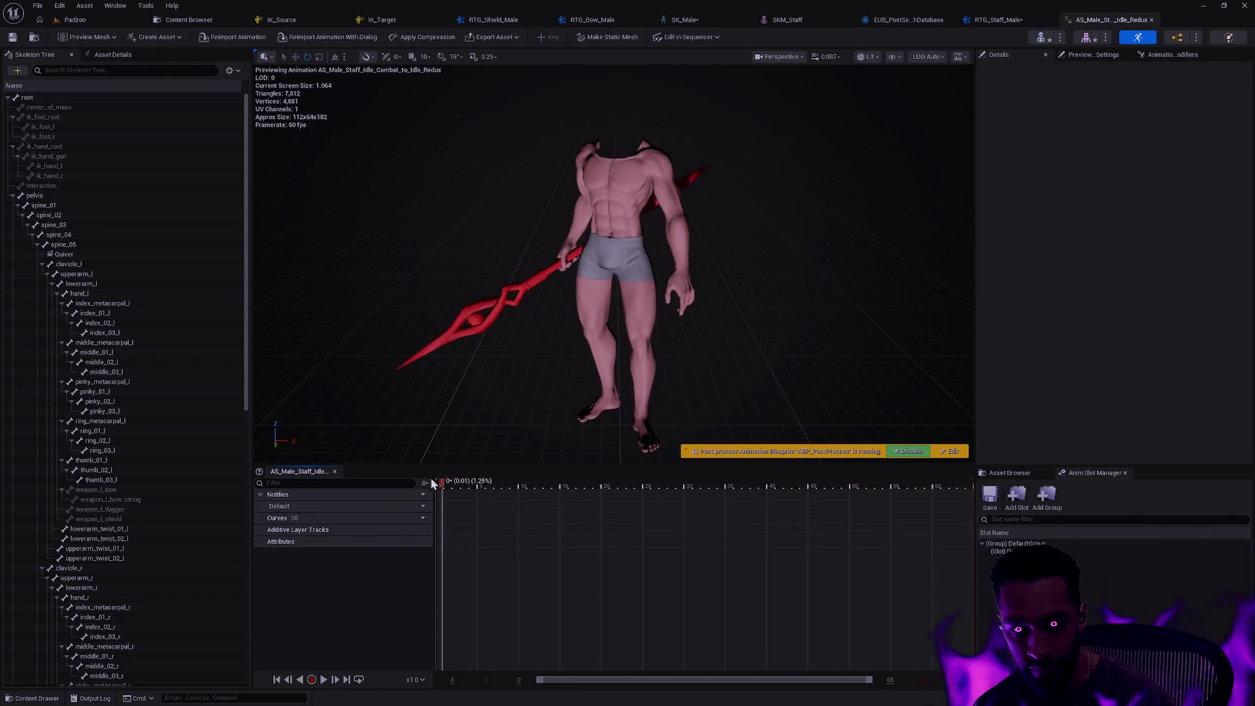
{"action": "scroll", "coordinate": [614, 261], "scroll_direction": "up", "scroll_amount": 5}
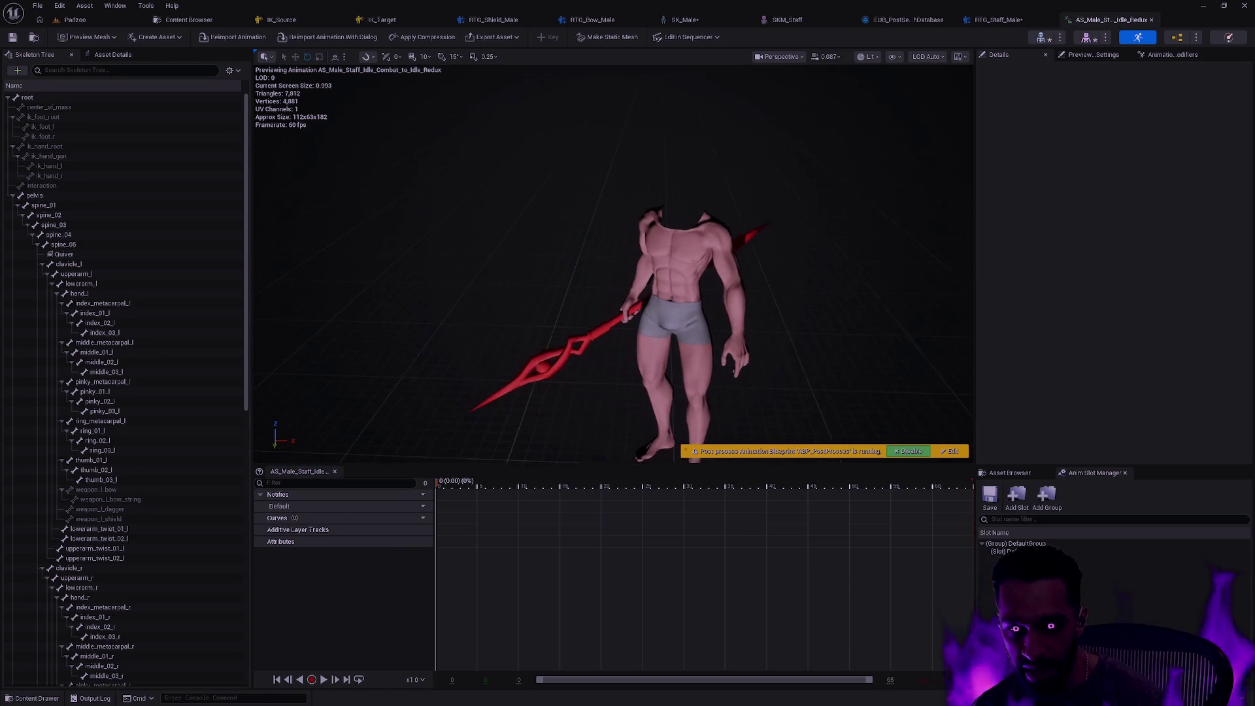
{"action": "scroll", "coordinate": [614, 261], "scroll_direction": "up", "scroll_amount": 10}
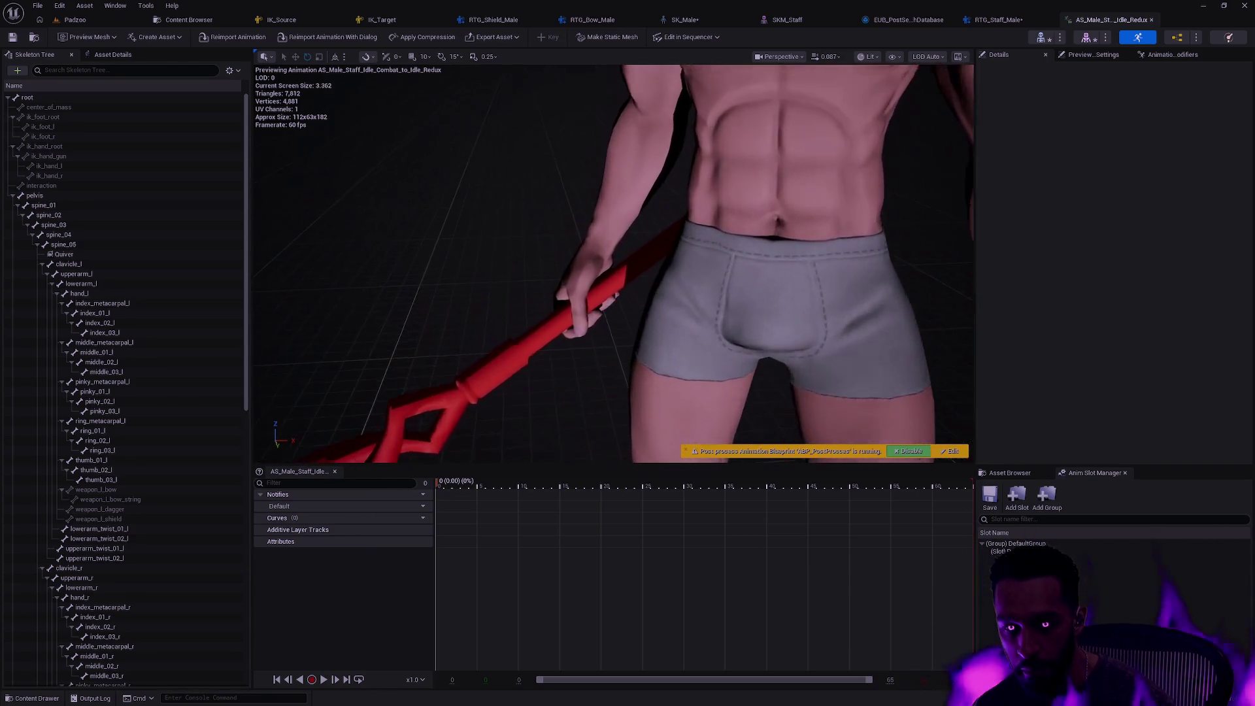
{"action": "left_click_drag", "start_coordinate": [615, 262], "coordinate": [798, 252]}
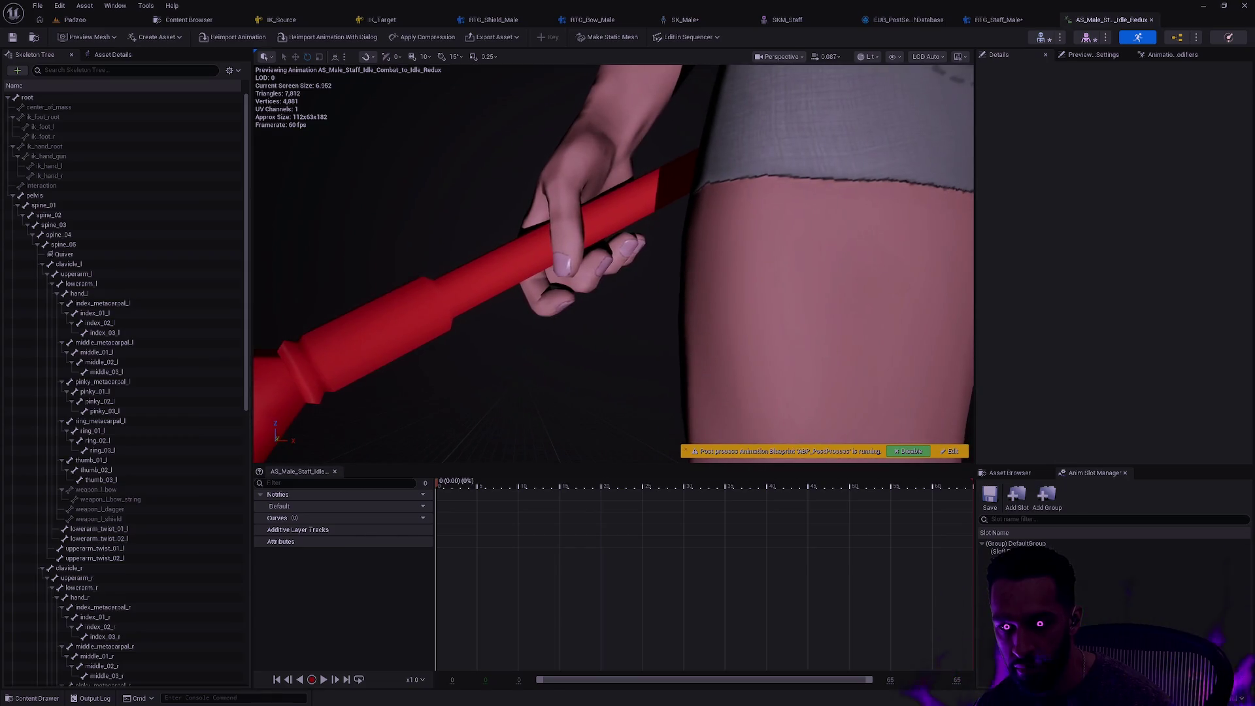
{"action": "left_click_drag", "start_coordinate": [715, 364], "coordinate": [710, 390]}
{"action": "left_click_drag", "start_coordinate": [798, 340], "coordinate": [850, 340]}
{"action": "left_click_drag", "start_coordinate": [672, 344], "coordinate": [671, 344]}
{"action": "left_click_drag", "start_coordinate": [600, 416], "coordinate": [599, 416]}
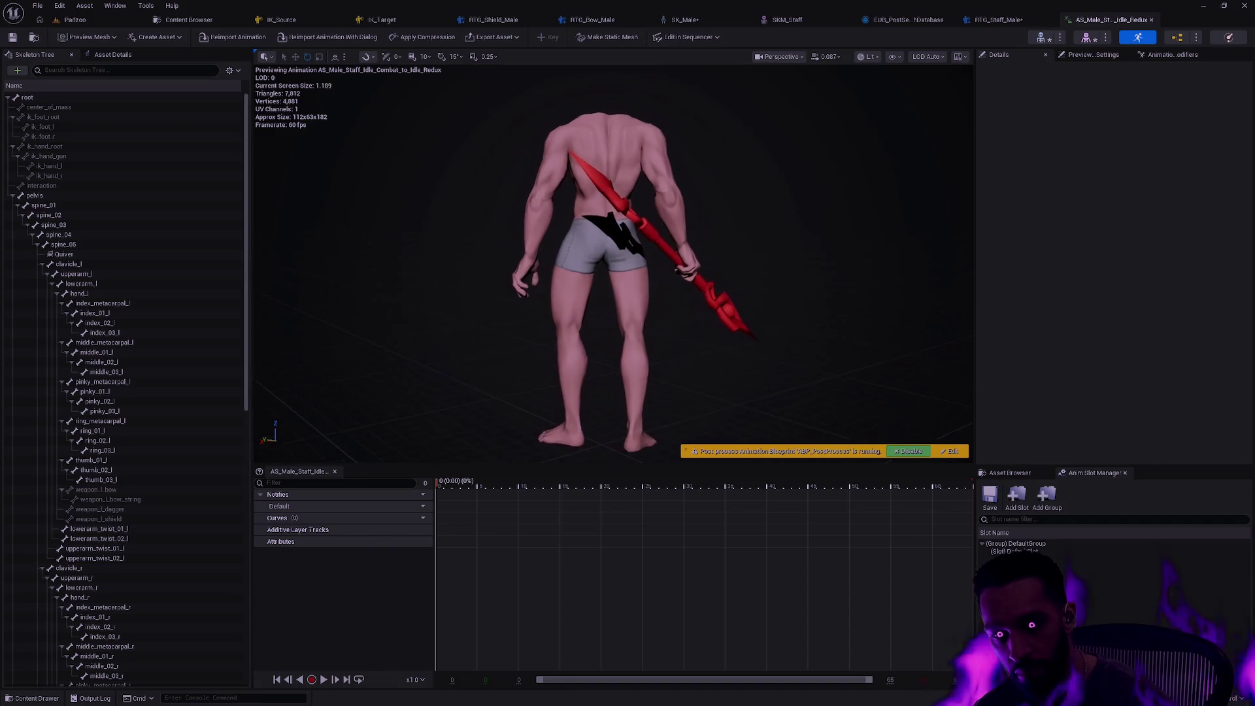
{"action": "scroll", "coordinate": [600, 416], "scroll_direction": "up", "scroll_amount": 10}
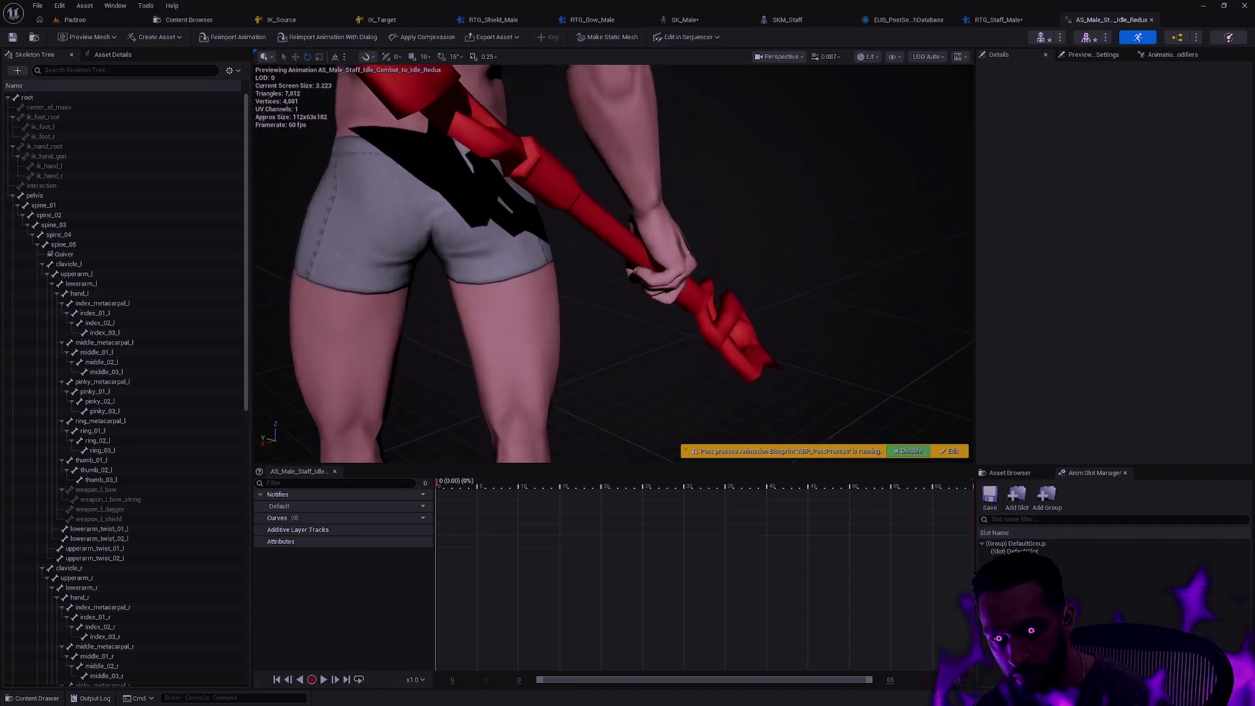
{"action": "scroll", "coordinate": [599, 416], "scroll_direction": "up", "scroll_amount": 8}
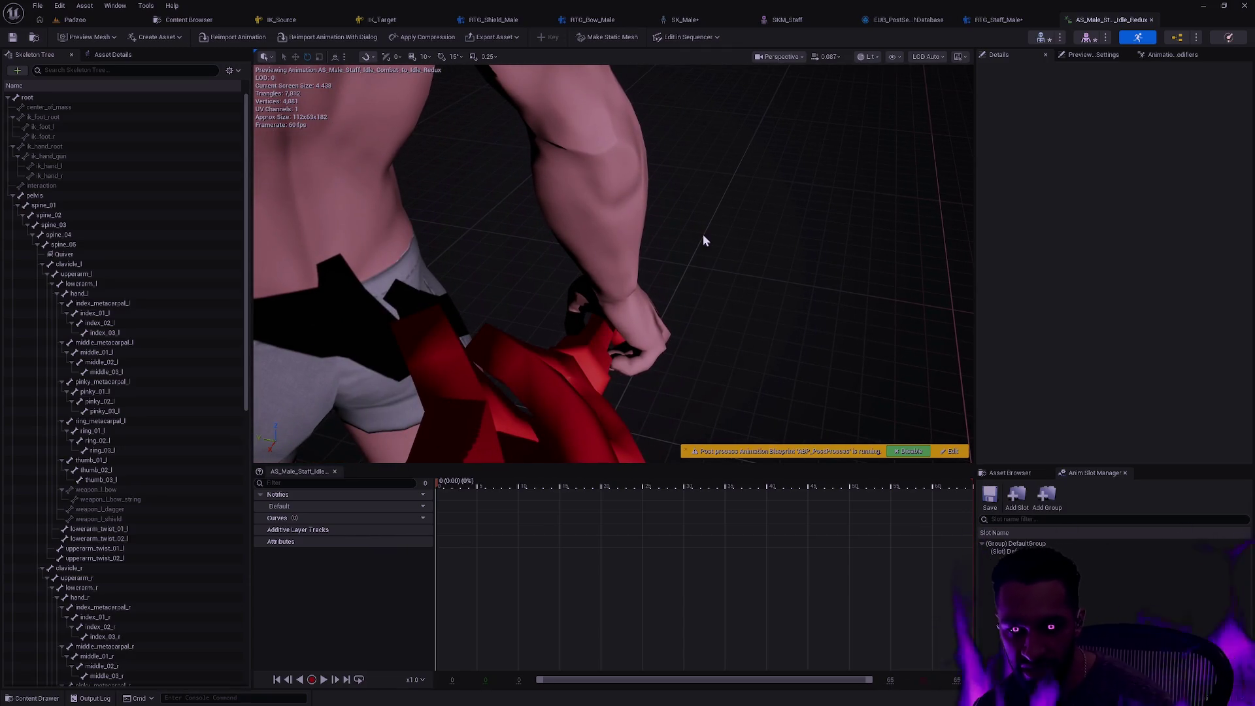
{"action": "mouse_move", "coordinate": [610, 319]}
{"action": "left_mouse_down"}
{"action": "mouse_move", "coordinate": [543, 359]}
{"action": "mouse_move", "coordinate": [507, 345]}
{"action": "left_mouse_up"}
{"action": "left_click_drag", "start_coordinate": [693, 197], "coordinate": [674, 149]}
{"action": "left_click_drag", "start_coordinate": [722, 350], "coordinate": [722, 350]}
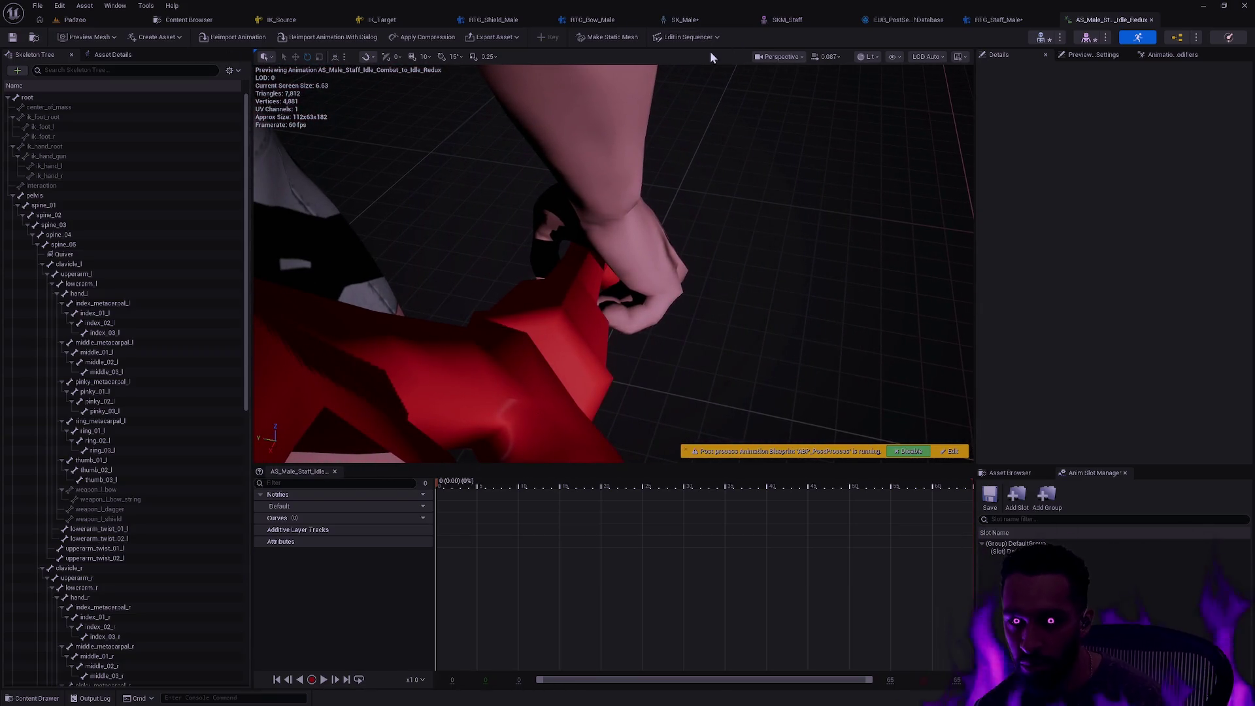
In RTG_Staff_Male's FK Chains, select the RightPinky through RightThumb chains
{"action": "left_click", "coordinate": [1010, 20]}
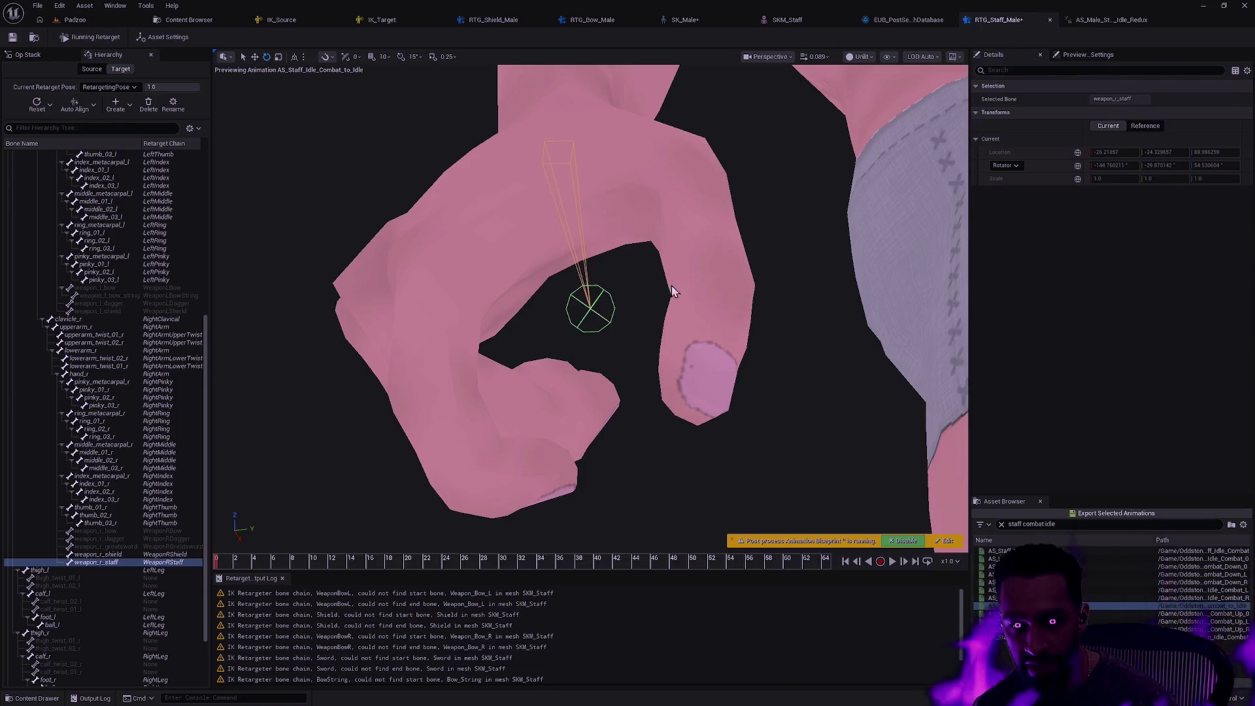
{"action": "left_click", "coordinate": [29, 56]}
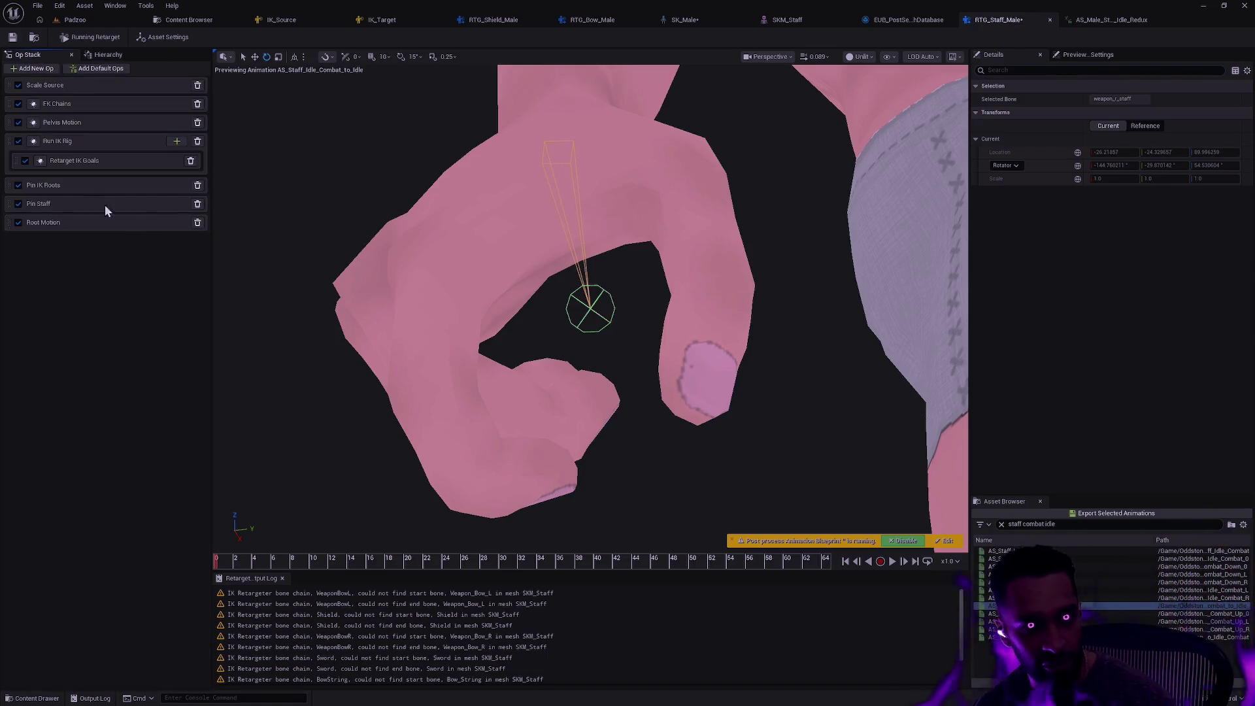
{"action": "left_click", "coordinate": [74, 108]}
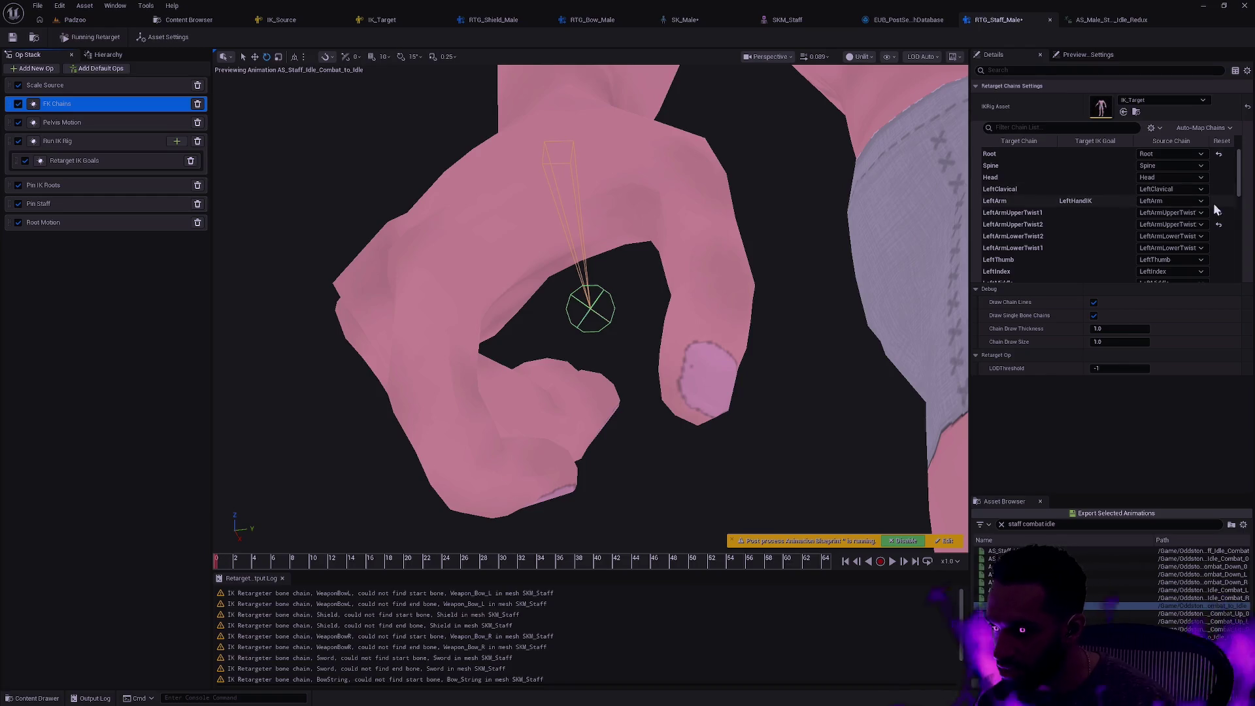
{"action": "left_click_drag", "start_coordinate": [1241, 185], "coordinate": [1238, 242]}
{"action": "scroll", "coordinate": [1135, 224], "scroll_direction": "up", "scroll_amount": 1}
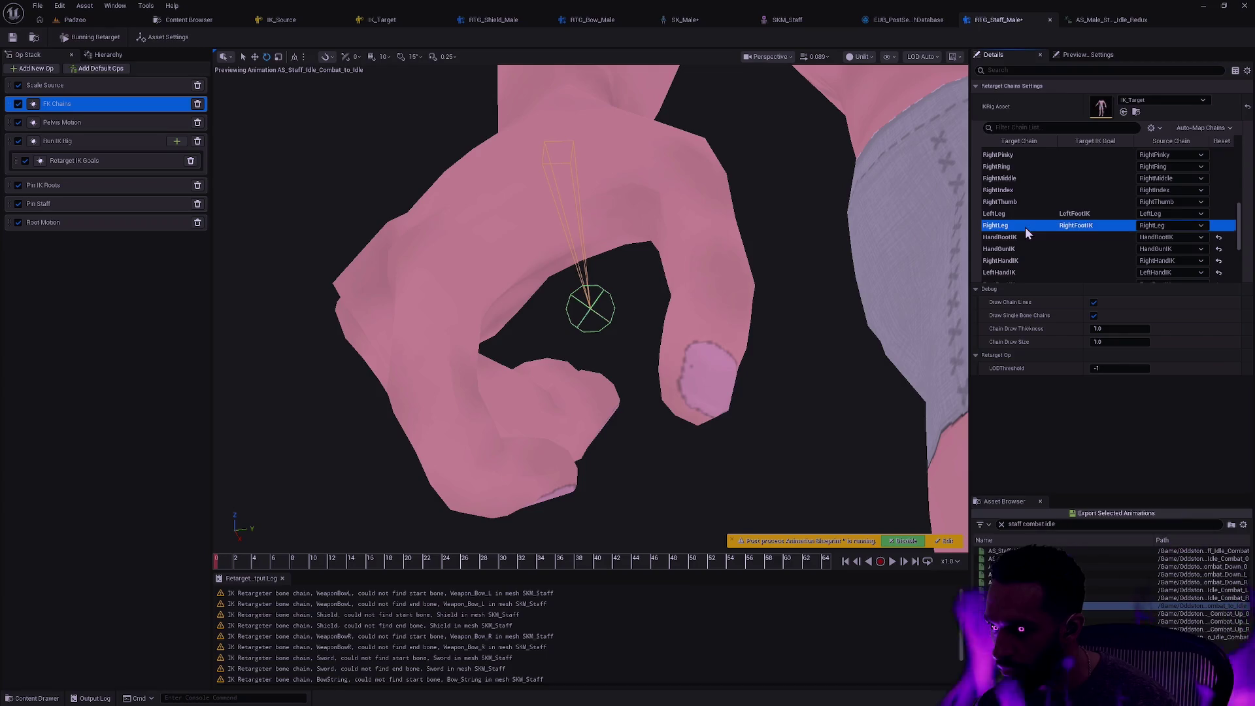
{"action": "left_click", "coordinate": [1025, 199]}
{"action": "scroll", "coordinate": [1028, 186], "scroll_direction": "up", "scroll_amount": 1}
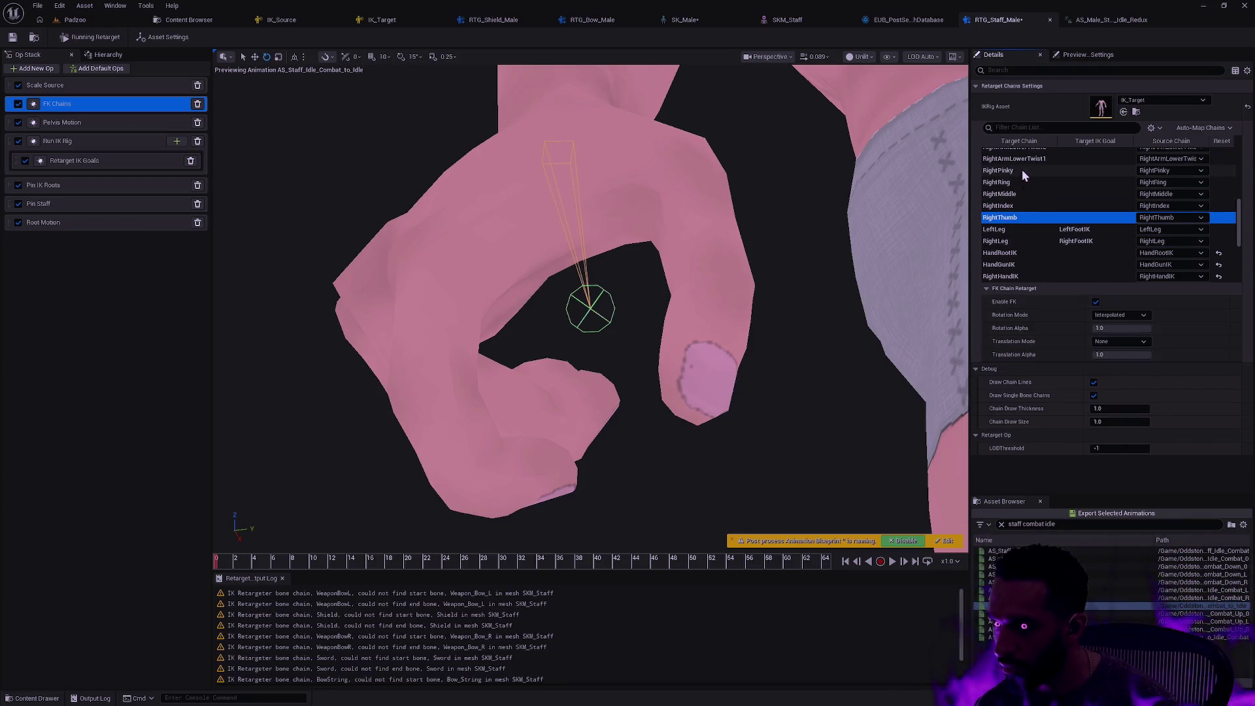
{"action": "left_click", "coordinate": [1022, 170], "text": "shift"}
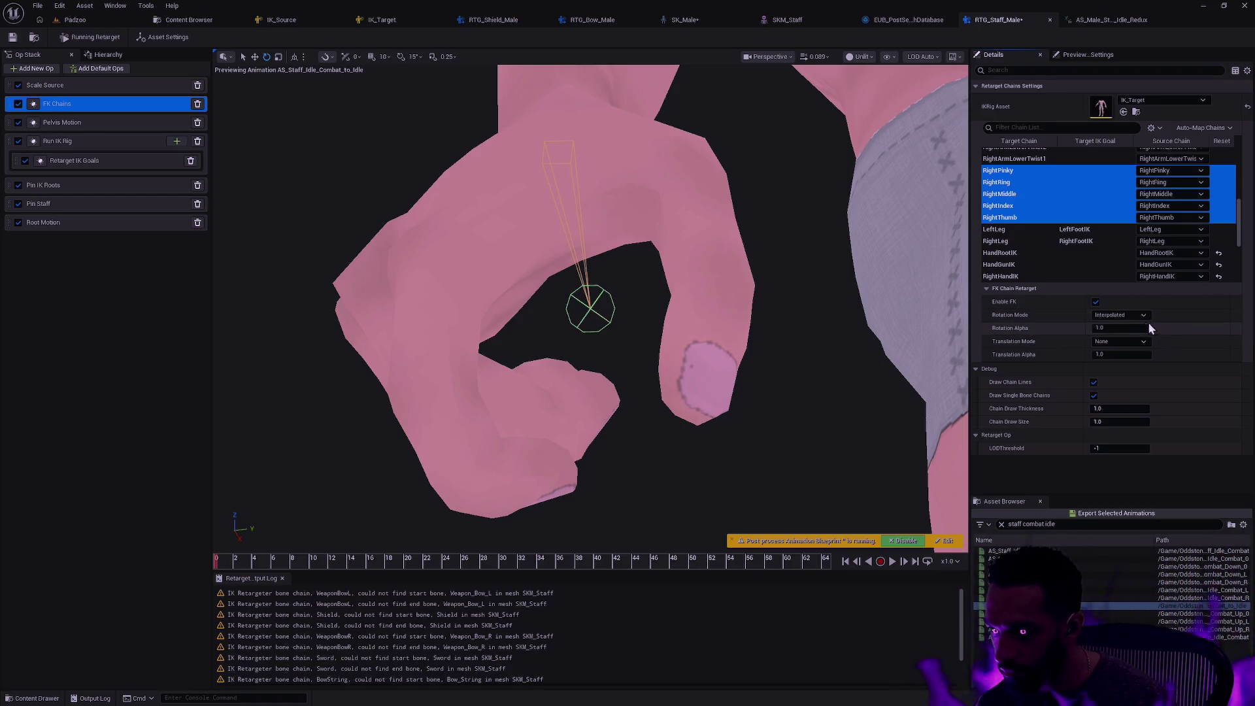
Keep the finger chains' rotation mode Interpolated and set Rotation Alpha to 1.1
{"action": "left_click", "coordinate": [1130, 319]}
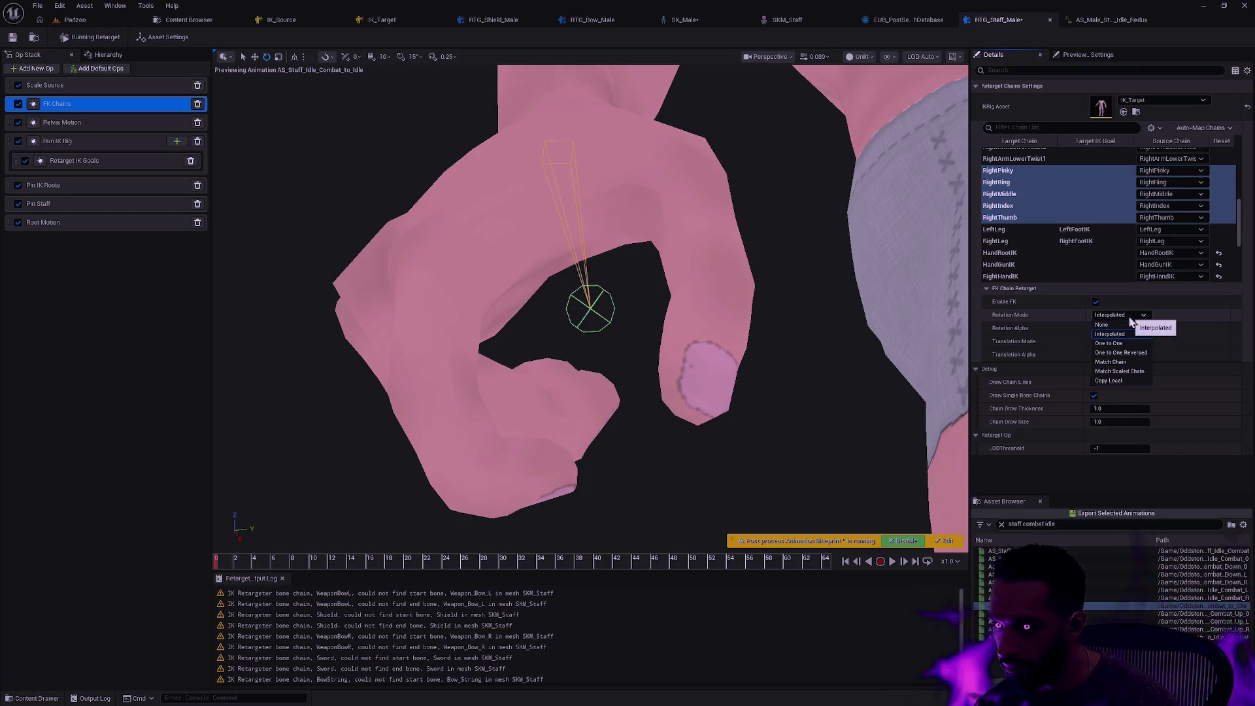
{"action": "left_click", "coordinate": [1120, 345]}
{"action": "left_click", "coordinate": [1124, 315]}
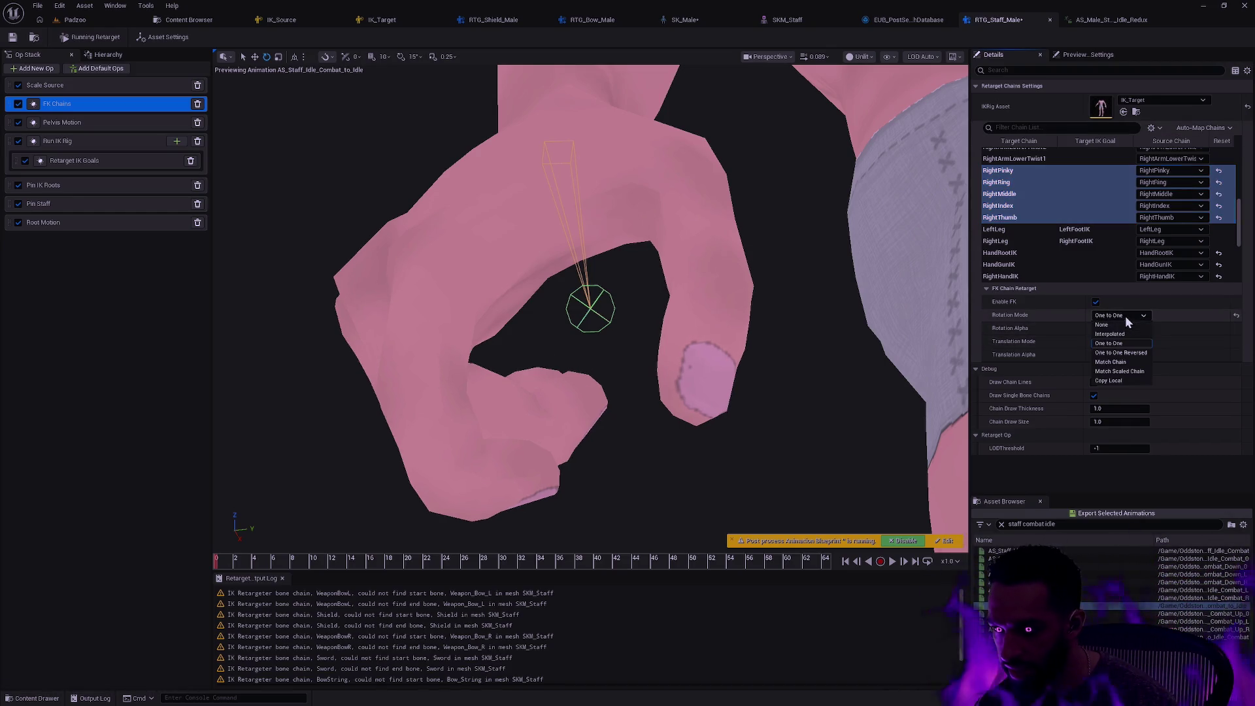
{"action": "left_click", "coordinate": [1110, 333]}
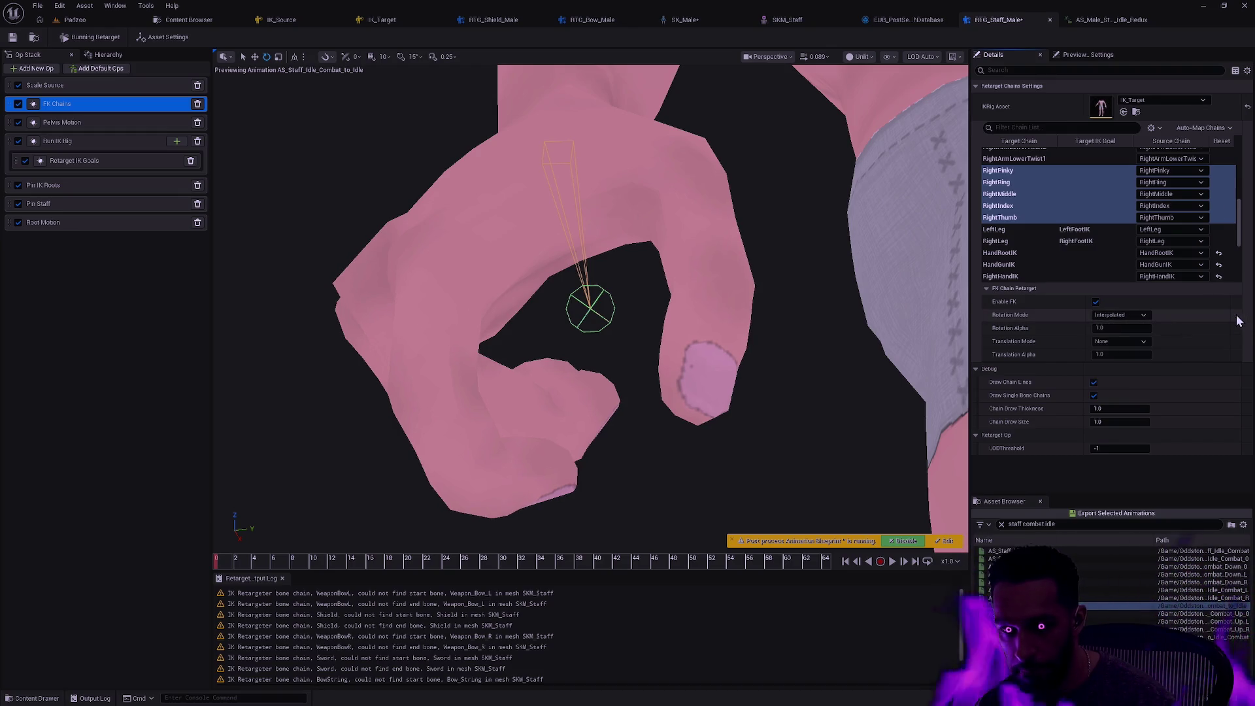
{"action": "left_click", "coordinate": [1103, 328]}
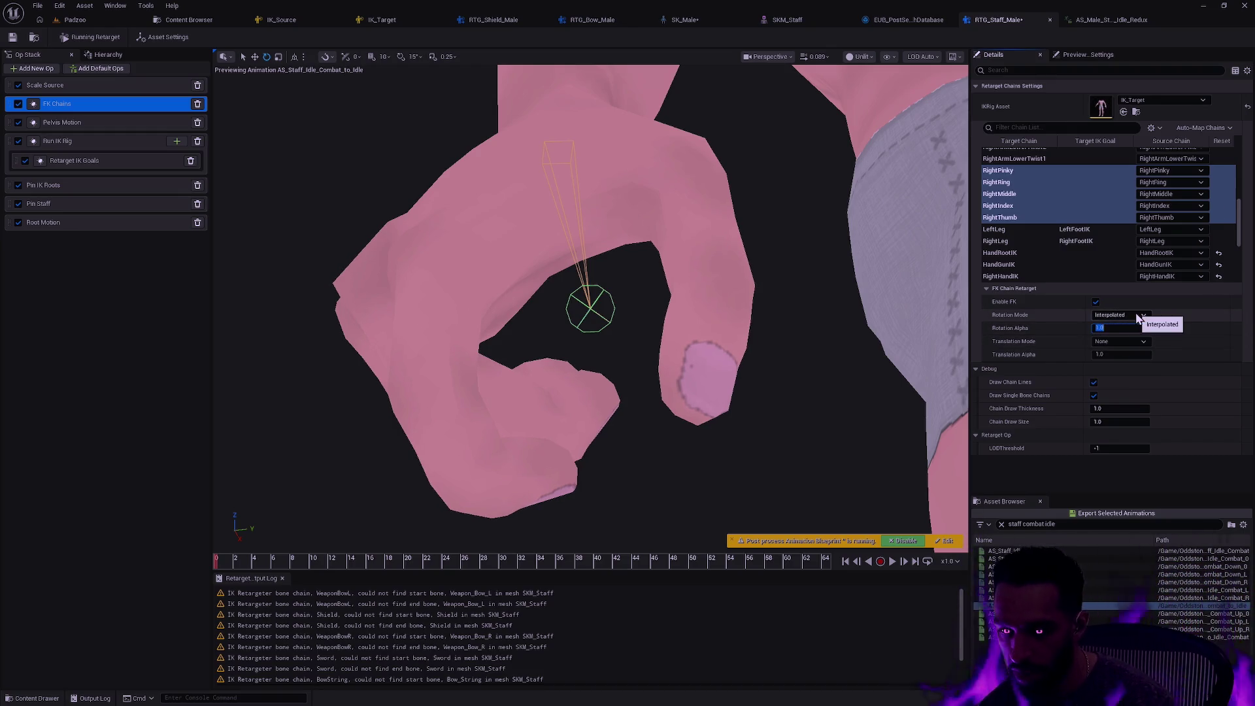
{"action": "key", "text": "Return"}
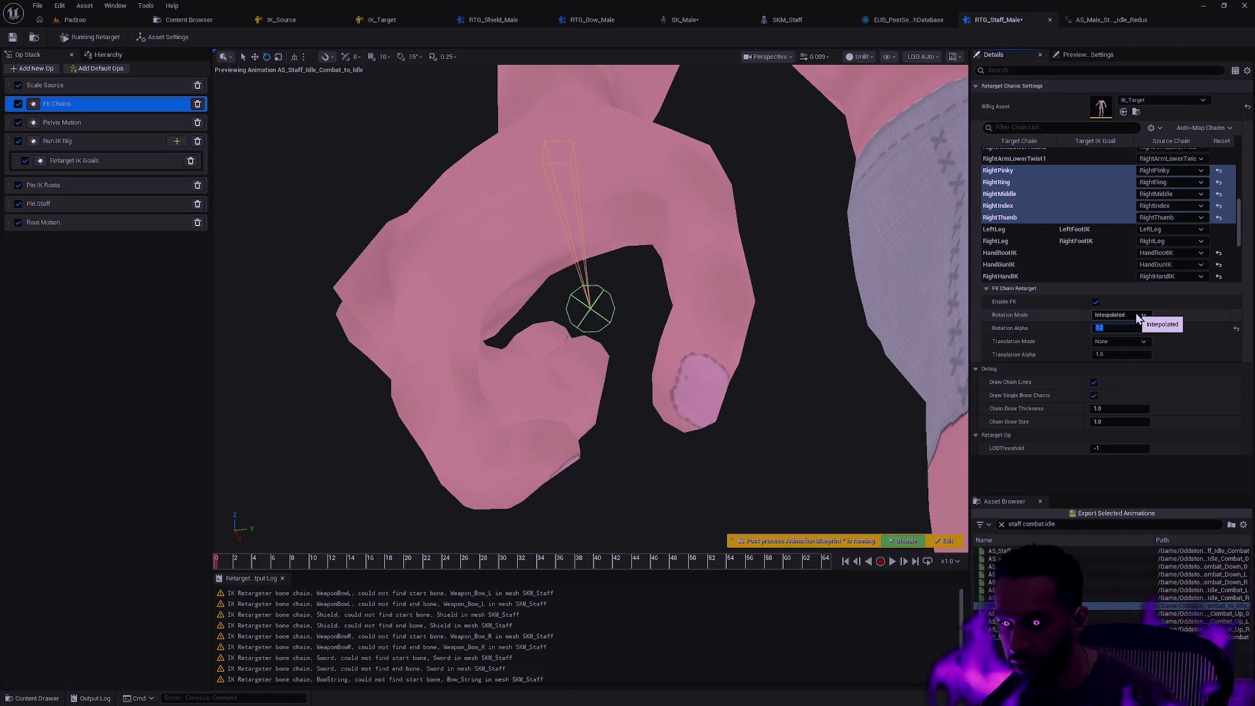
{"action": "type", "text": "0"}
{"action": "key", "text": "Return"}
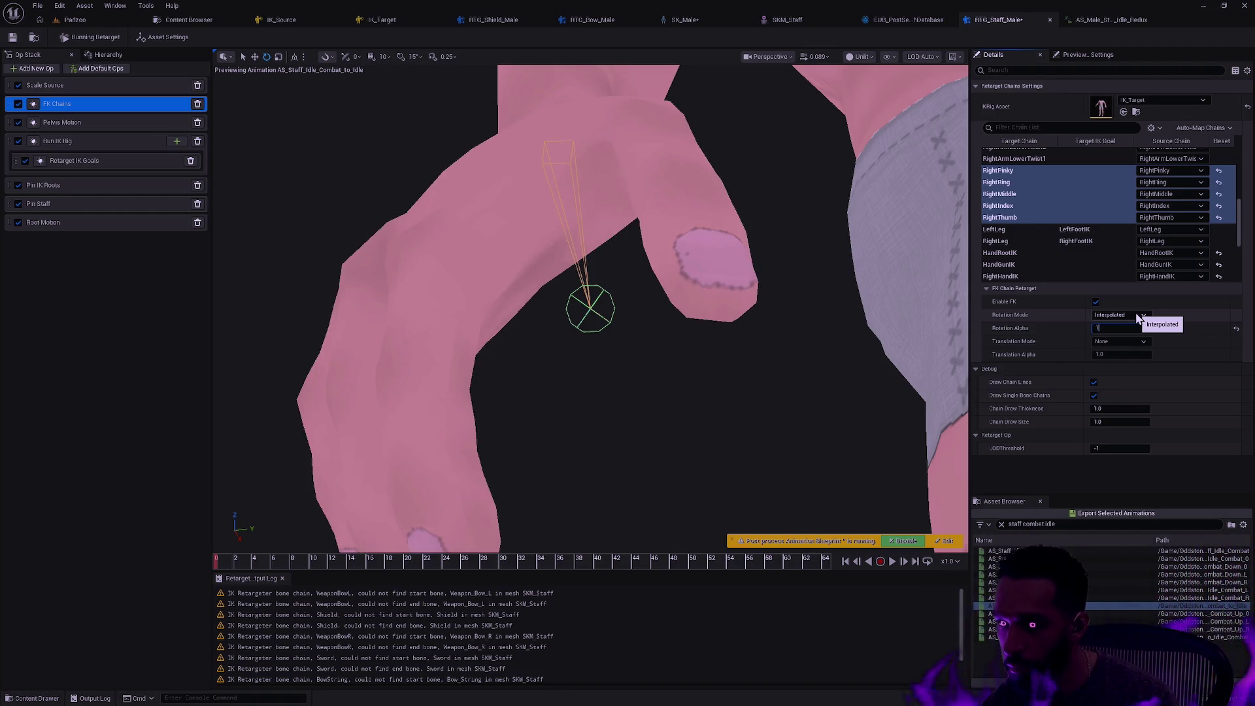
{"action": "key", "text": "Return"}
{"action": "type", "text": ".1"}
{"action": "key", "text": "Return"}
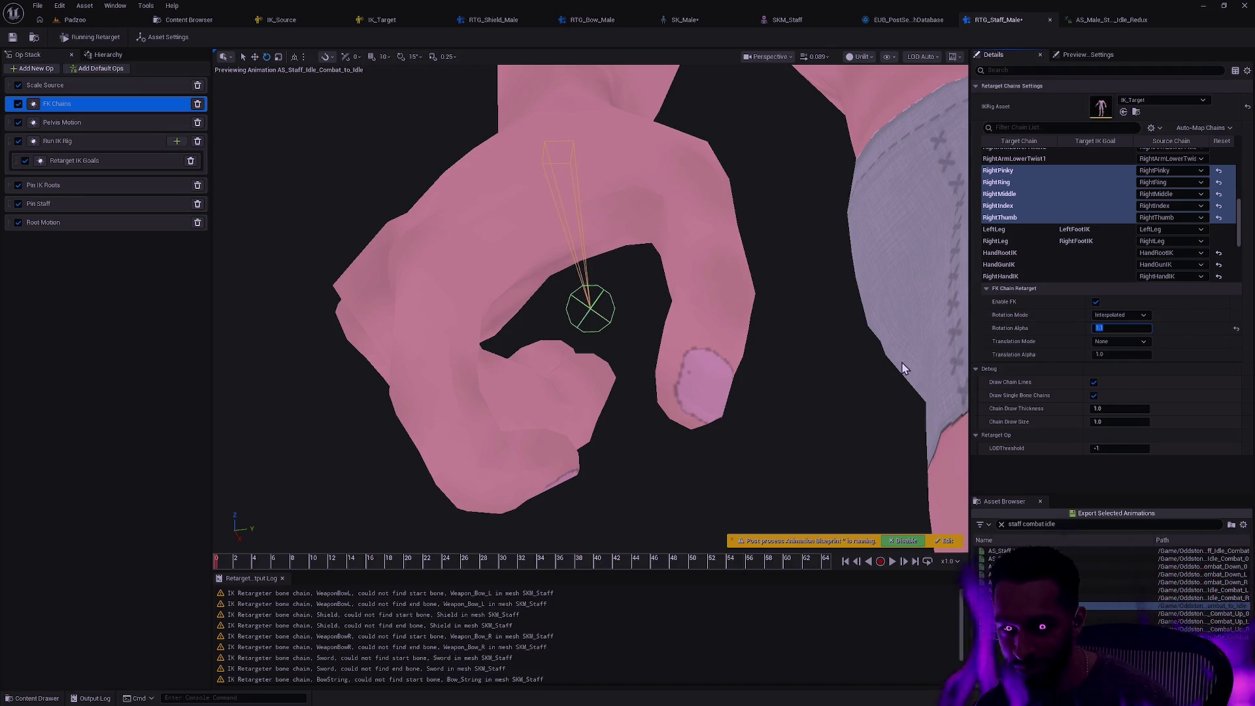
Re-export the staff idle animation to Male/Animation/Staff with suffix _Redux via batch export
{"action": "left_click", "coordinate": [1109, 515]}
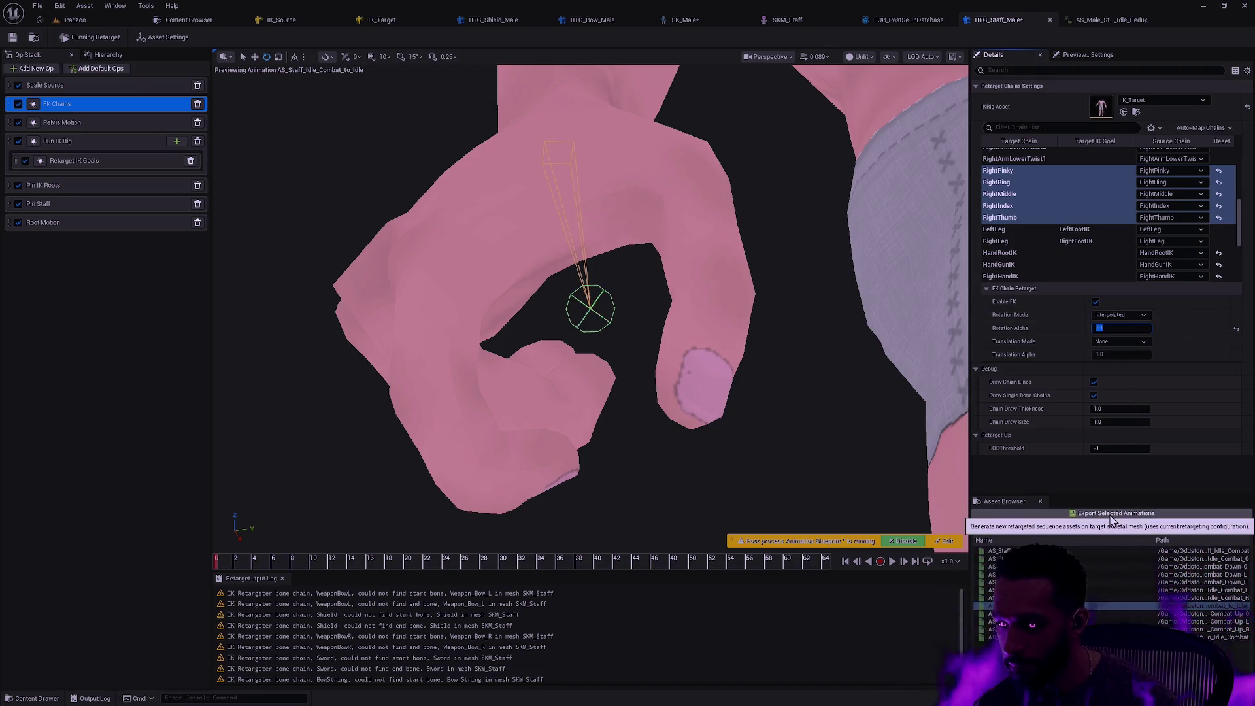
{"action": "left_click", "coordinate": [648, 453]}
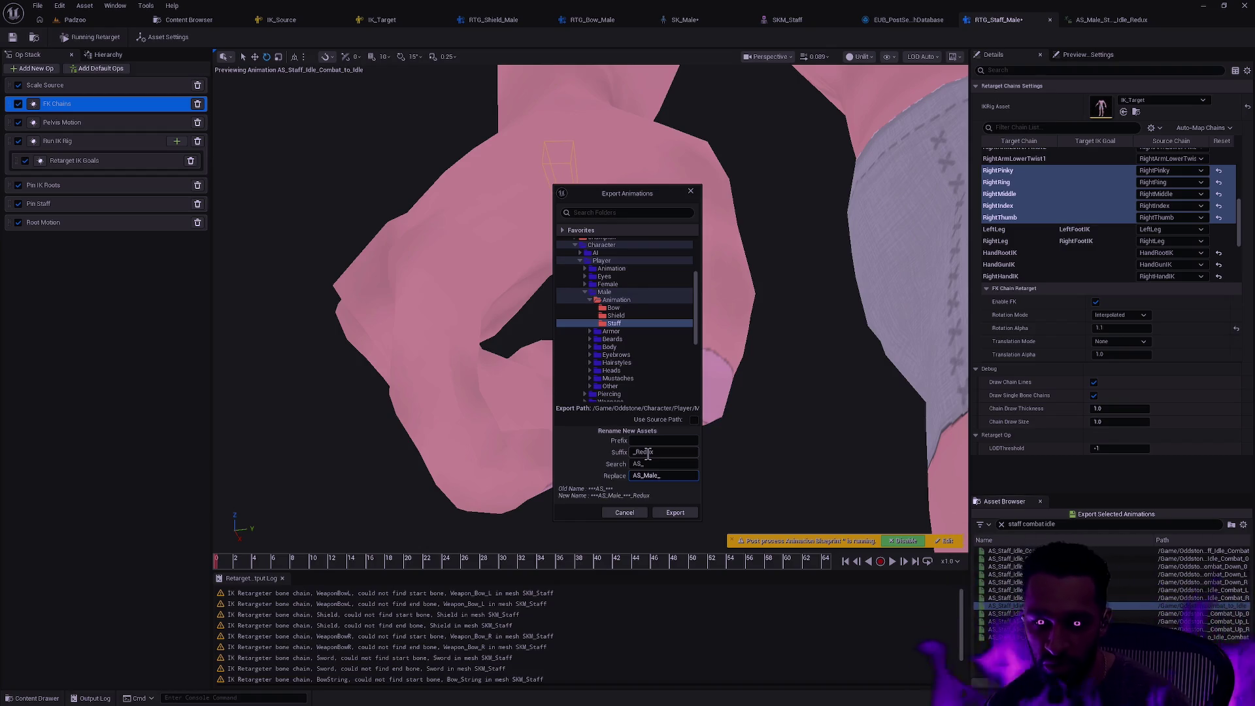
{"action": "left_click", "coordinate": [675, 512]}
{"action": "left_click", "coordinate": [709, 402]}
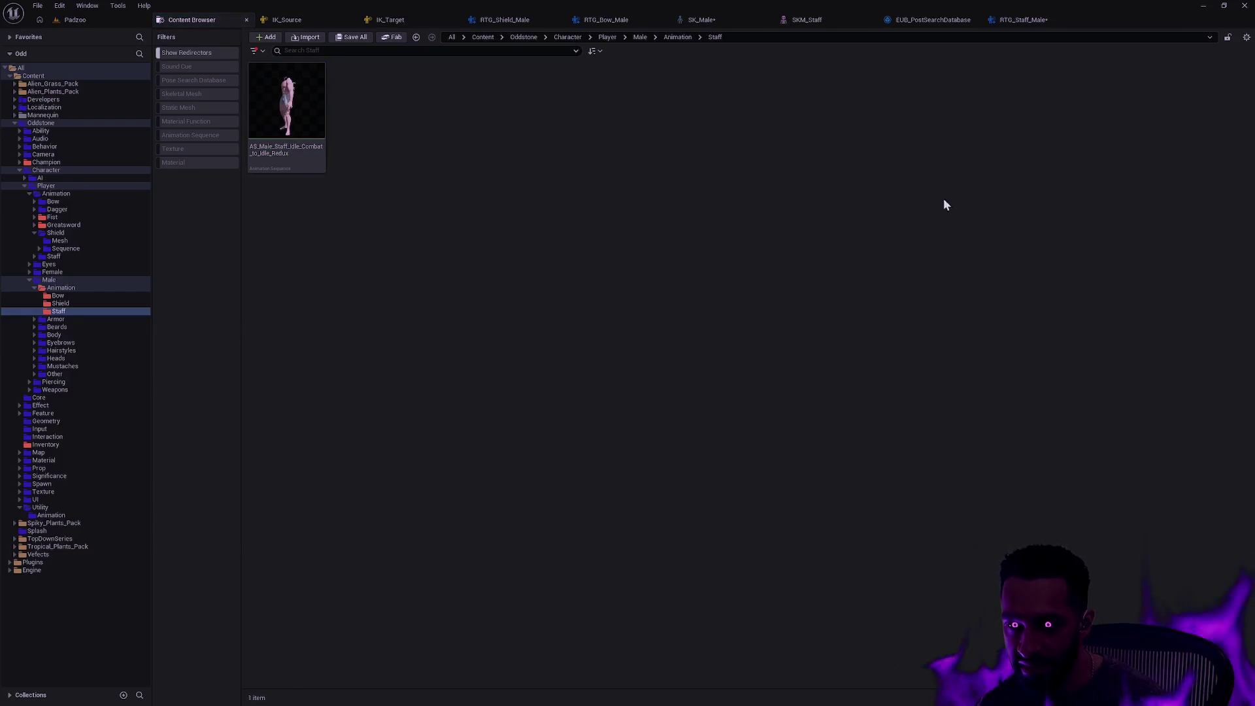
Open AS_Male_Staff_Idle_Combat_to_Idle_Redux and inspect the right hand's grip on the staff at the first and last frames
{"action": "left_click", "coordinate": [298, 114]}
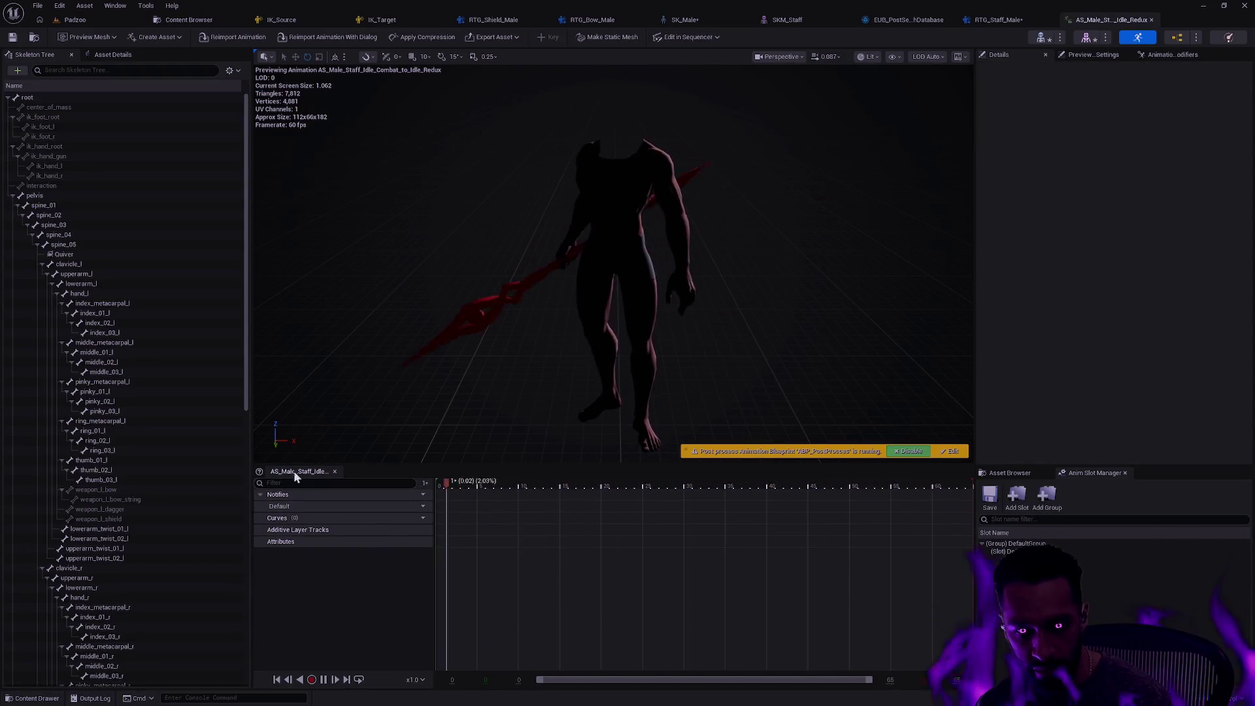
{"action": "key", "text": "space"}
{"action": "left_click_drag", "start_coordinate": [449, 484], "coordinate": [439, 483]}
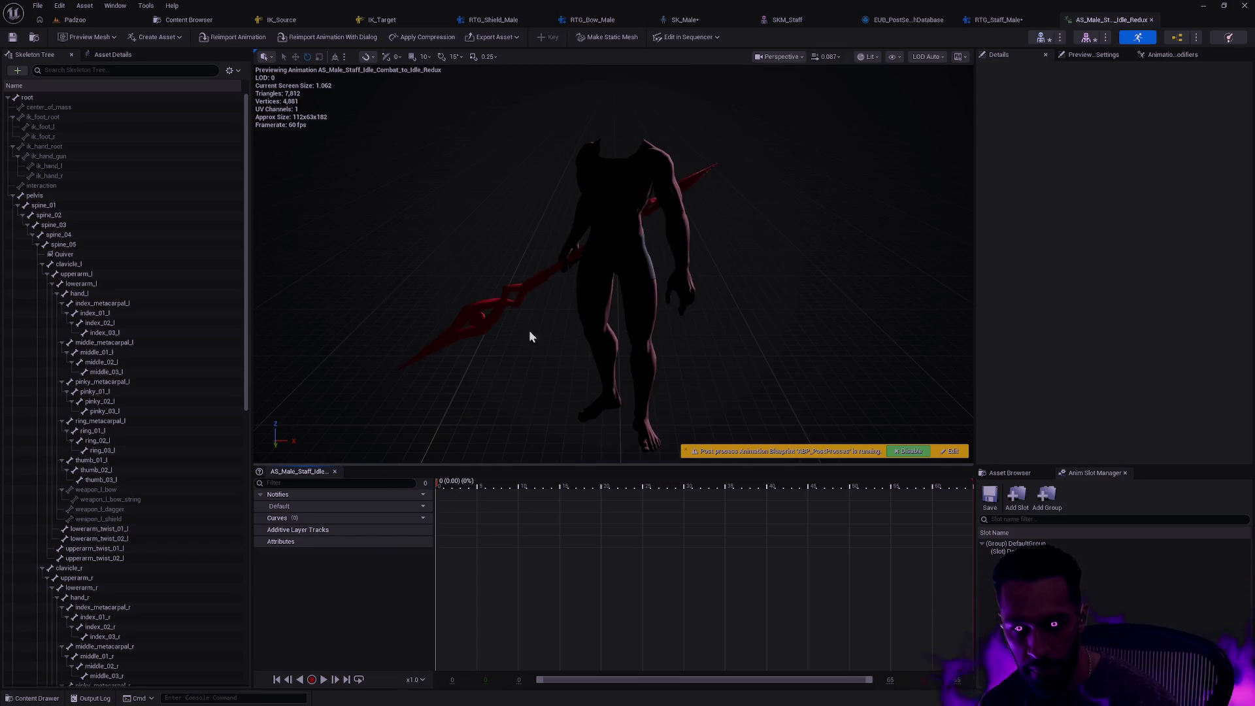
{"action": "mouse_move", "coordinate": [554, 284]}
{"action": "left_mouse_down"}
{"action": "mouse_move", "coordinate": [687, 281]}
{"action": "mouse_move", "coordinate": [705, 199]}
{"action": "mouse_move", "coordinate": [693, 173]}
{"action": "mouse_move", "coordinate": [647, 153]}
{"action": "mouse_move", "coordinate": [622, 180]}
{"action": "left_mouse_up"}
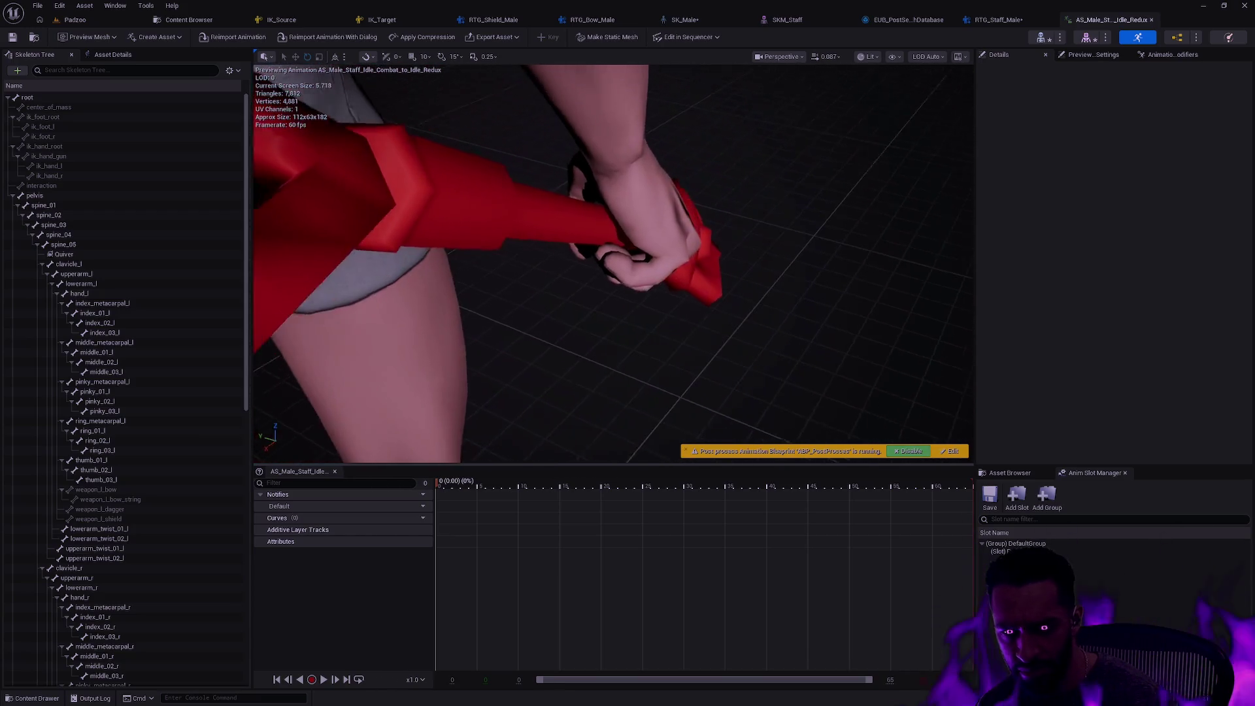
{"action": "left_click_drag", "start_coordinate": [508, 262], "coordinate": [719, 281]}
{"action": "key", "text": "f"}
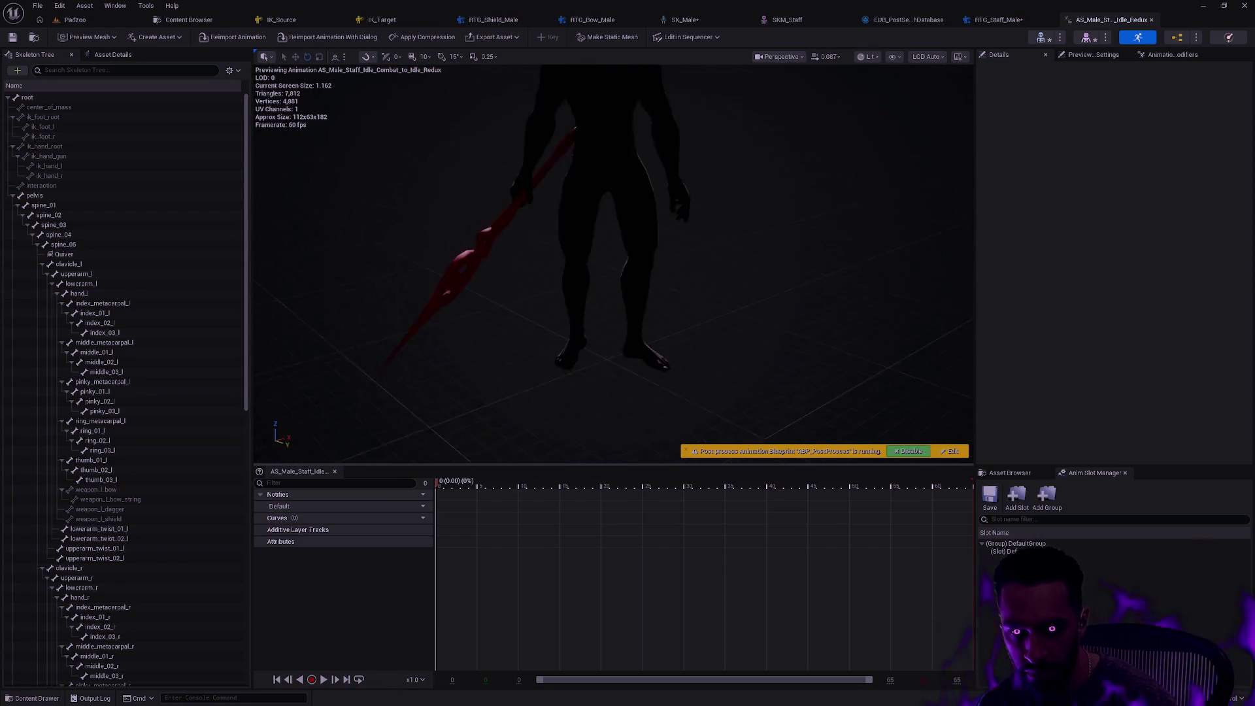
{"action": "left_click_drag", "start_coordinate": [623, 297], "coordinate": [692, 283]}
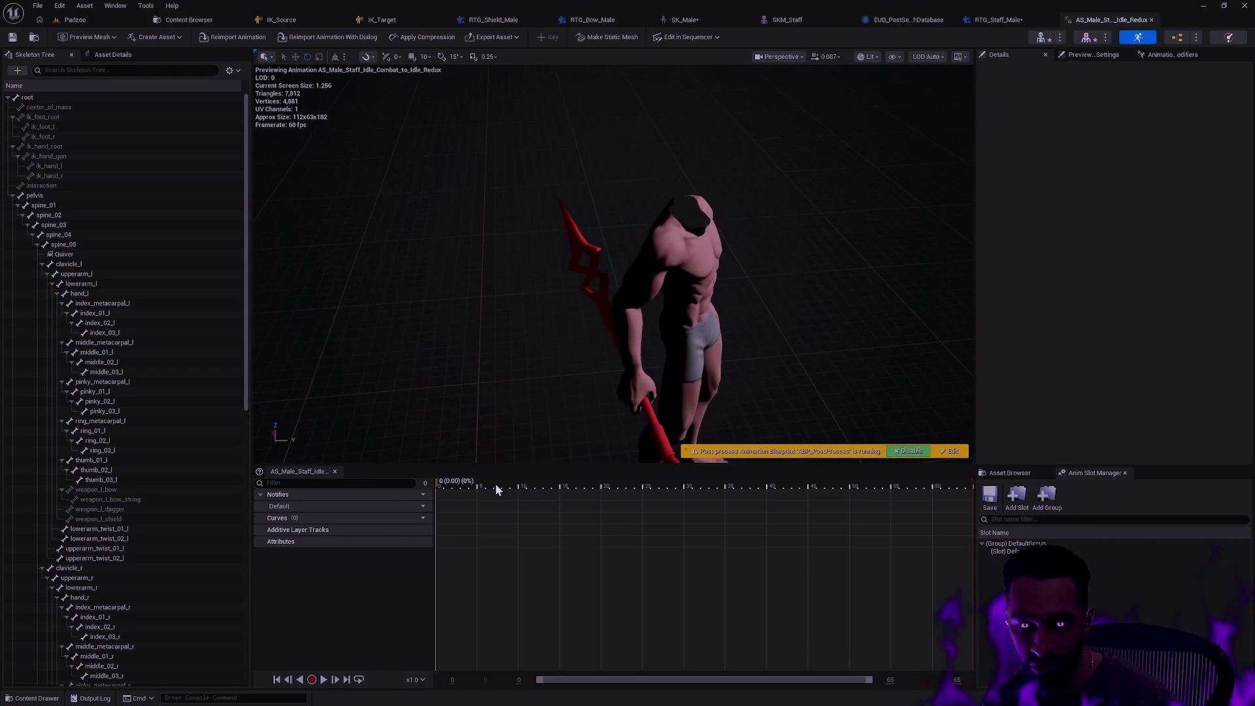
{"action": "left_click_drag", "start_coordinate": [496, 489], "coordinate": [998, 489]}
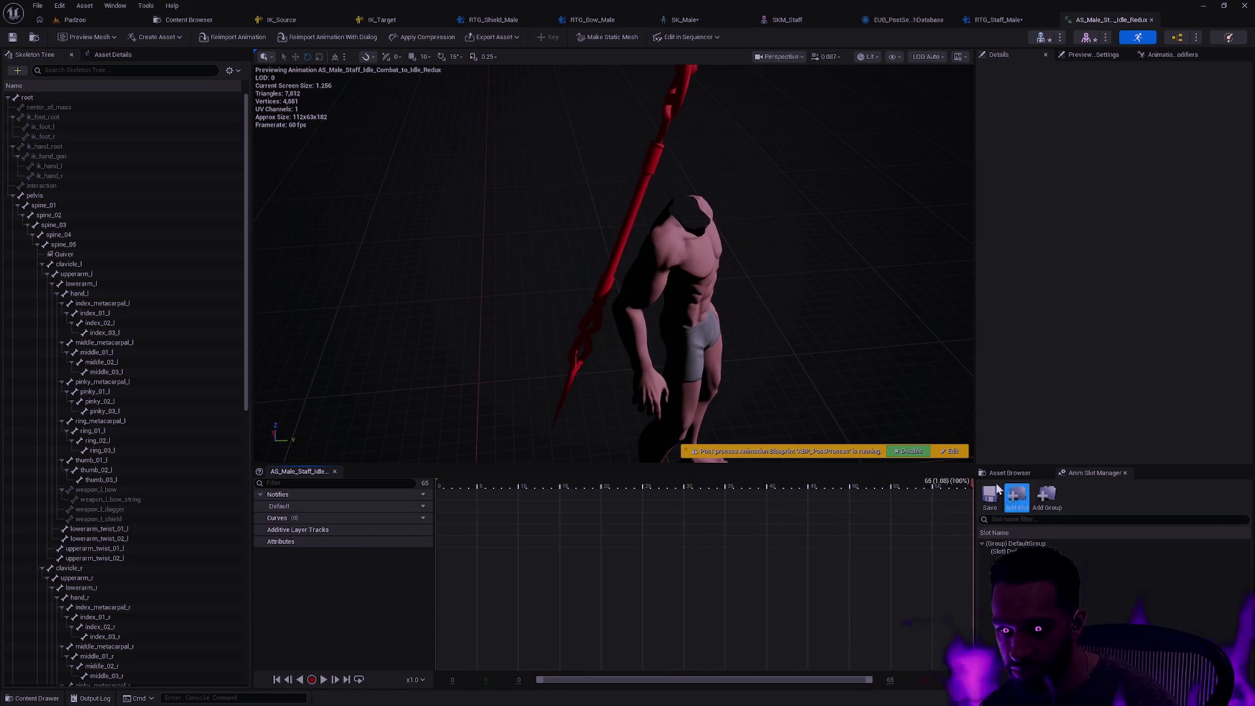
{"action": "left_click_drag", "start_coordinate": [692, 283], "coordinate": [692, 283]}
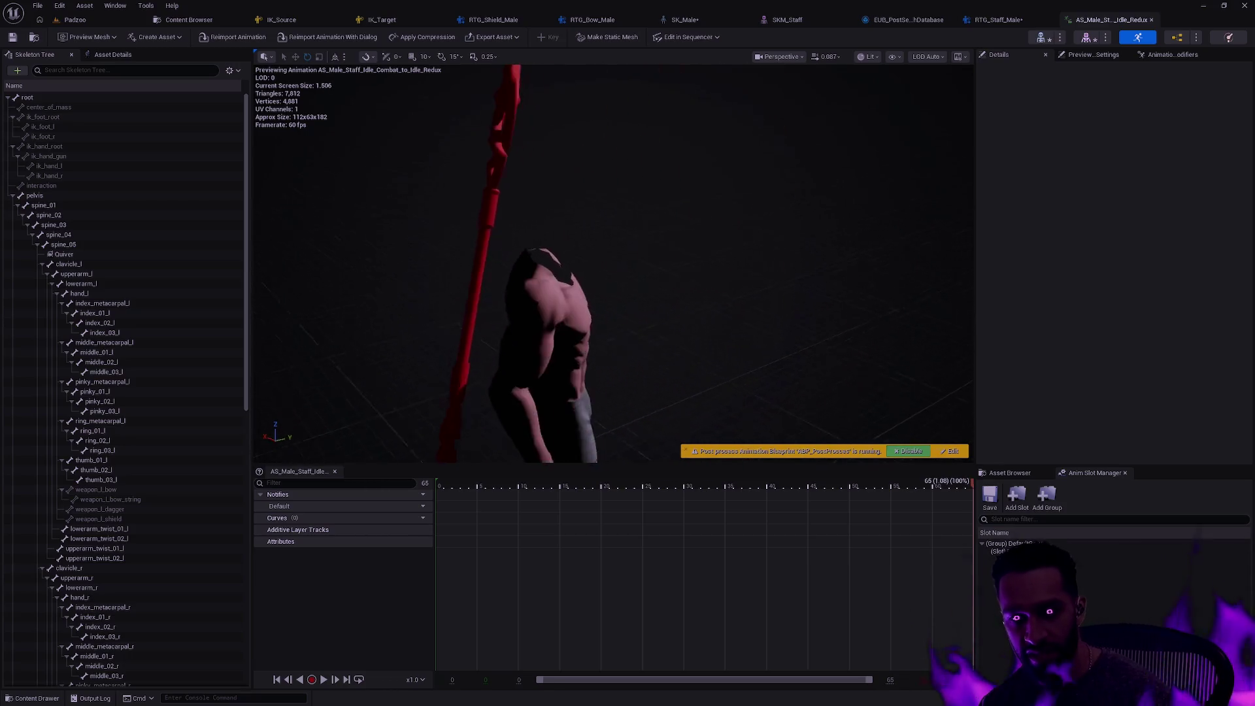
{"action": "left_click_drag", "start_coordinate": [774, 329], "coordinate": [775, 329]}
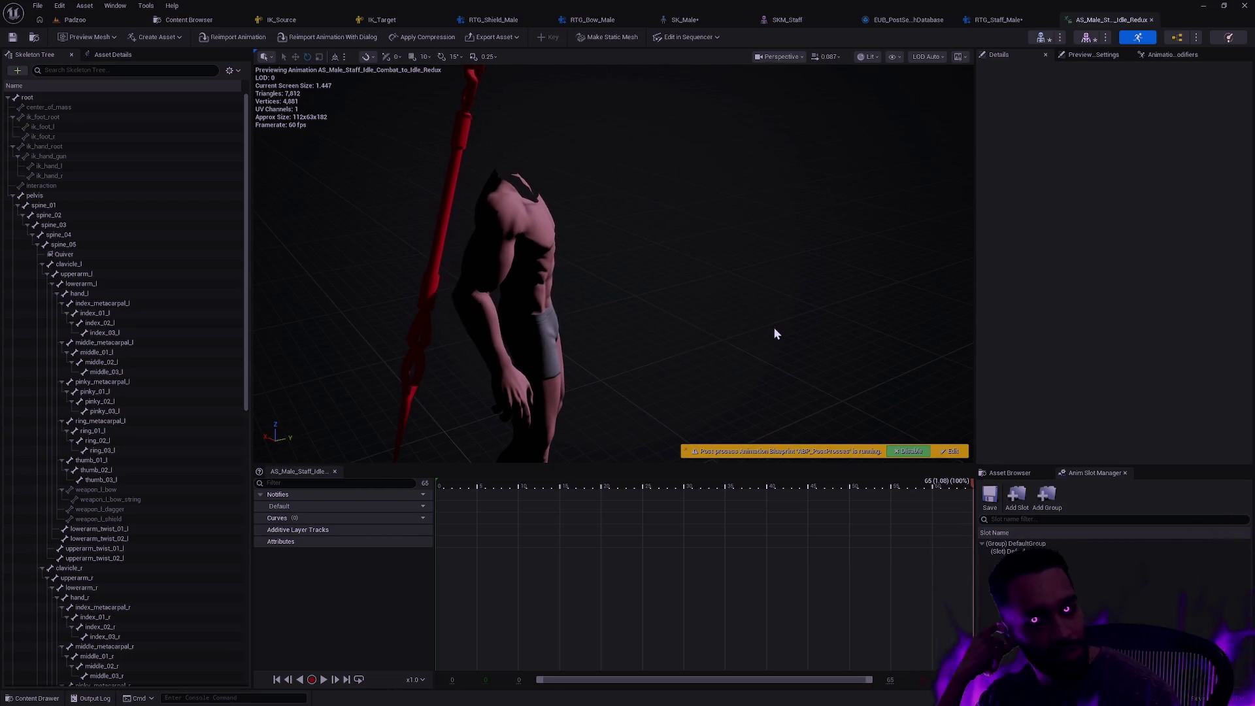
{"action": "left_click_drag", "start_coordinate": [680, 266], "coordinate": [548, 307]}
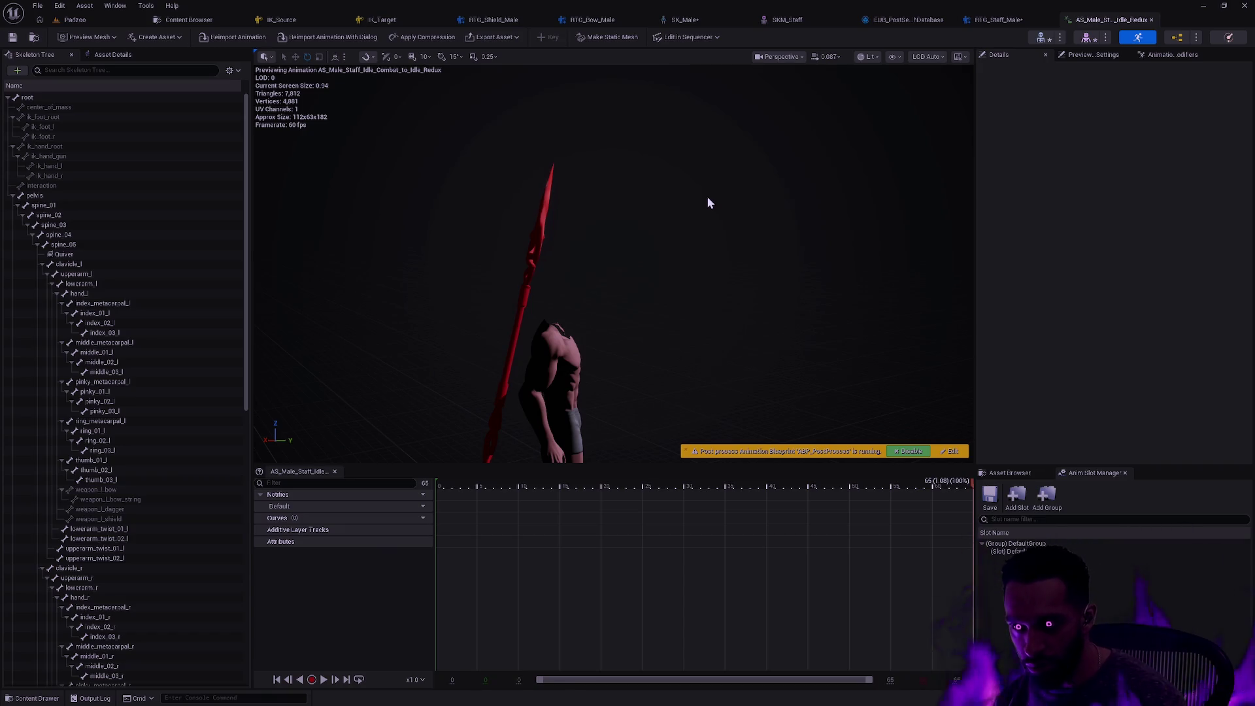
{"action": "left_click_drag", "start_coordinate": [675, 284], "coordinate": [676, 283]}
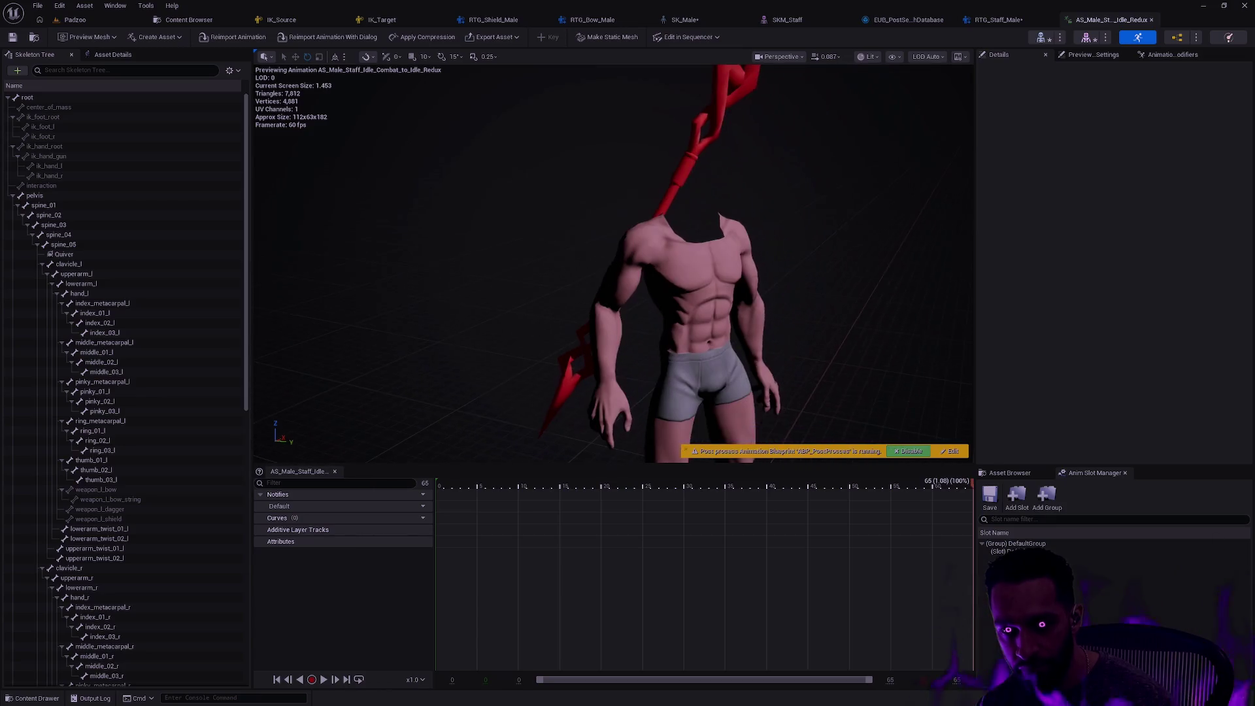
Back in RTG_Staff_Male, expand the Pin Staff bone pin entry and zoom out to the full character
{"action": "left_click", "coordinate": [1013, 20]}
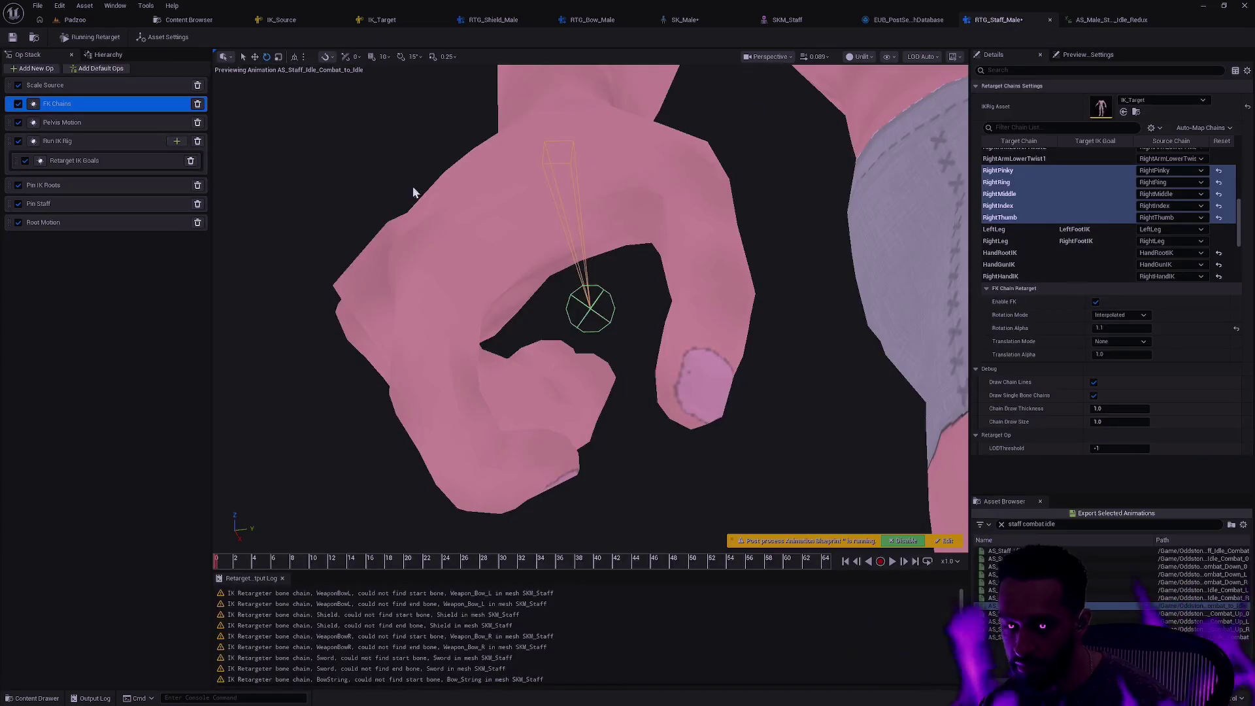
{"action": "left_click", "coordinate": [76, 205]}
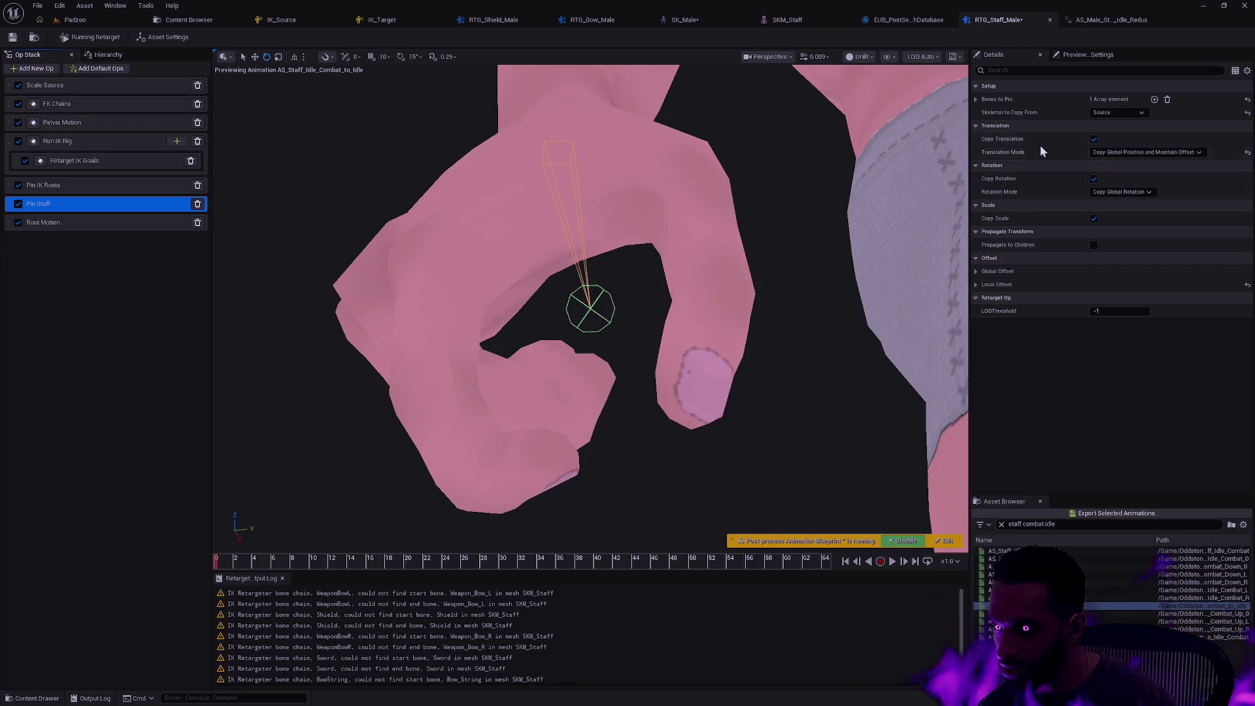
{"action": "left_click", "coordinate": [975, 99]}
{"action": "left_click", "coordinate": [985, 113]}
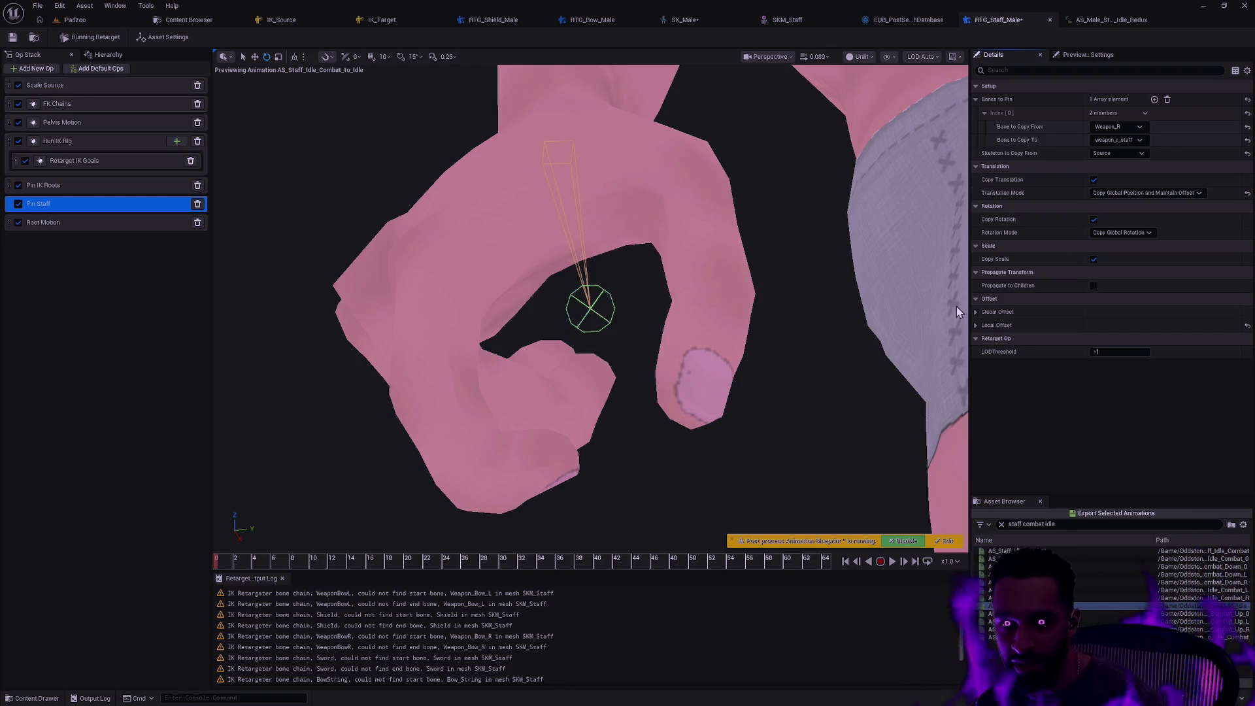
{"action": "scroll", "coordinate": [898, 319], "scroll_direction": "down", "scroll_amount": 10}
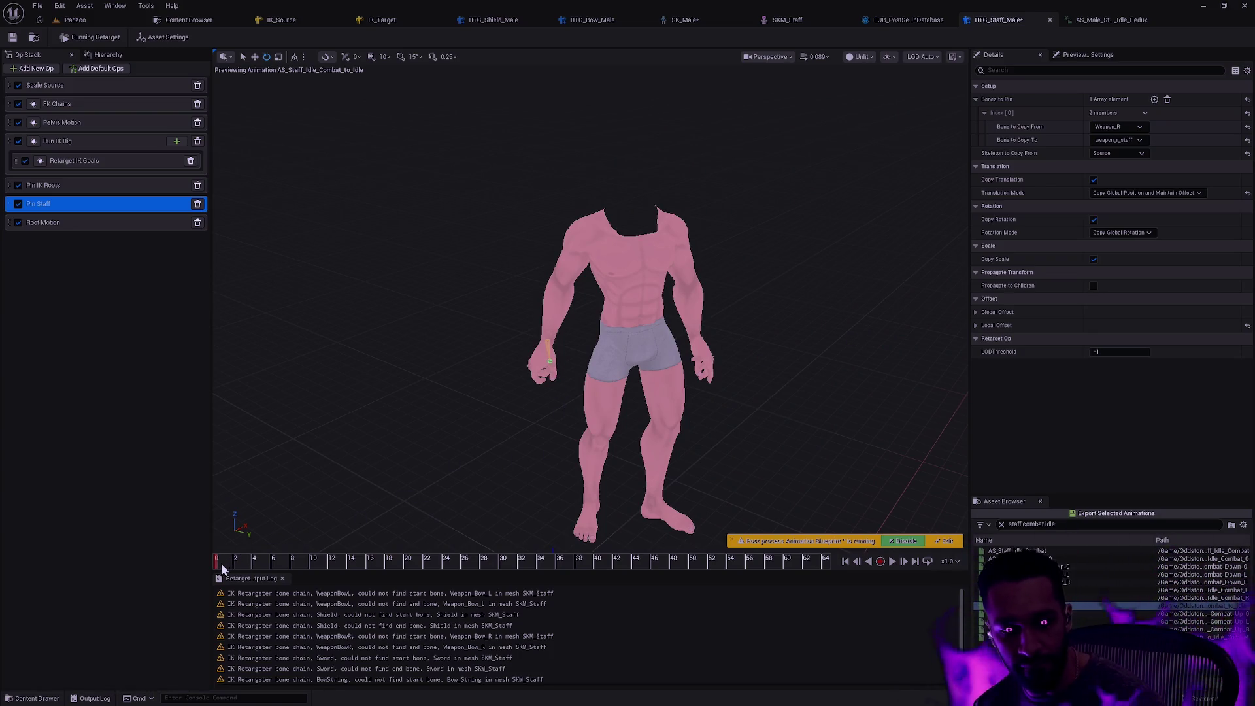
Check the pose at frames 19 and 57 from several angles, reset to frame 0, and list the bone hierarchy
{"action": "left_click_drag", "start_coordinate": [222, 567], "coordinate": [396, 575]}
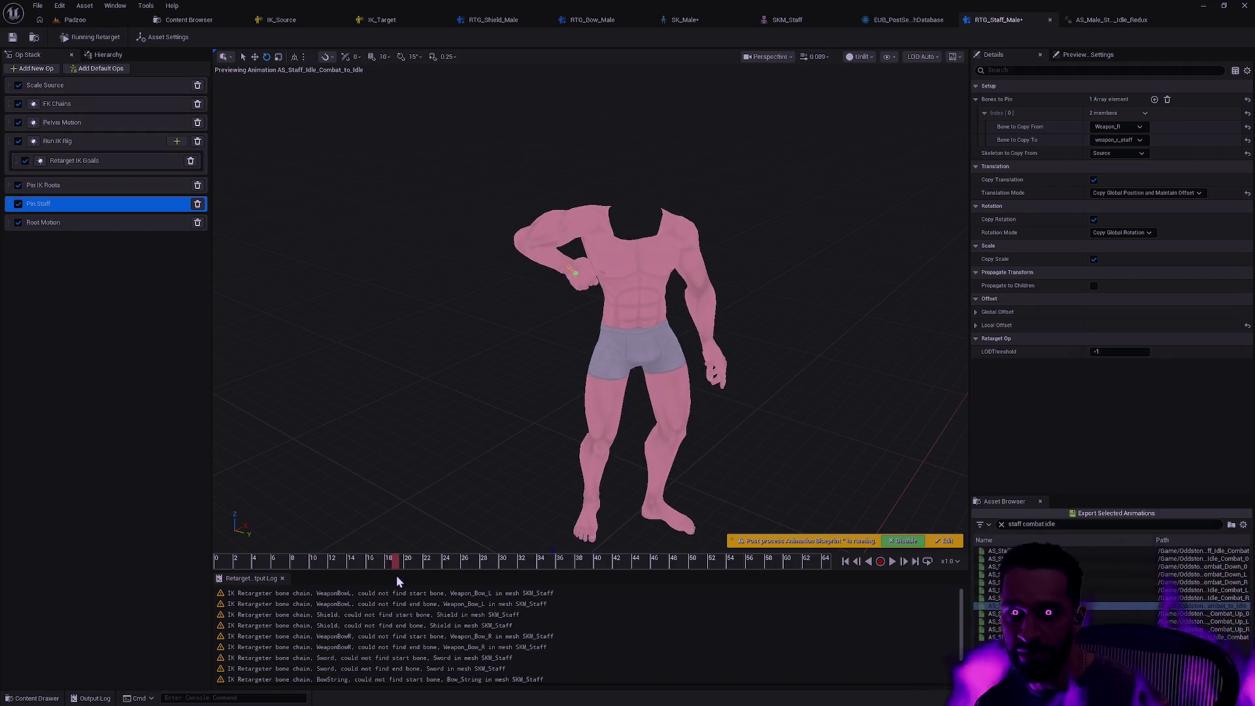
{"action": "mouse_move", "coordinate": [396, 575]}
{"action": "left_mouse_down"}
{"action": "mouse_move", "coordinate": [689, 549]}
{"action": "mouse_move", "coordinate": [828, 561]}
{"action": "left_mouse_up"}
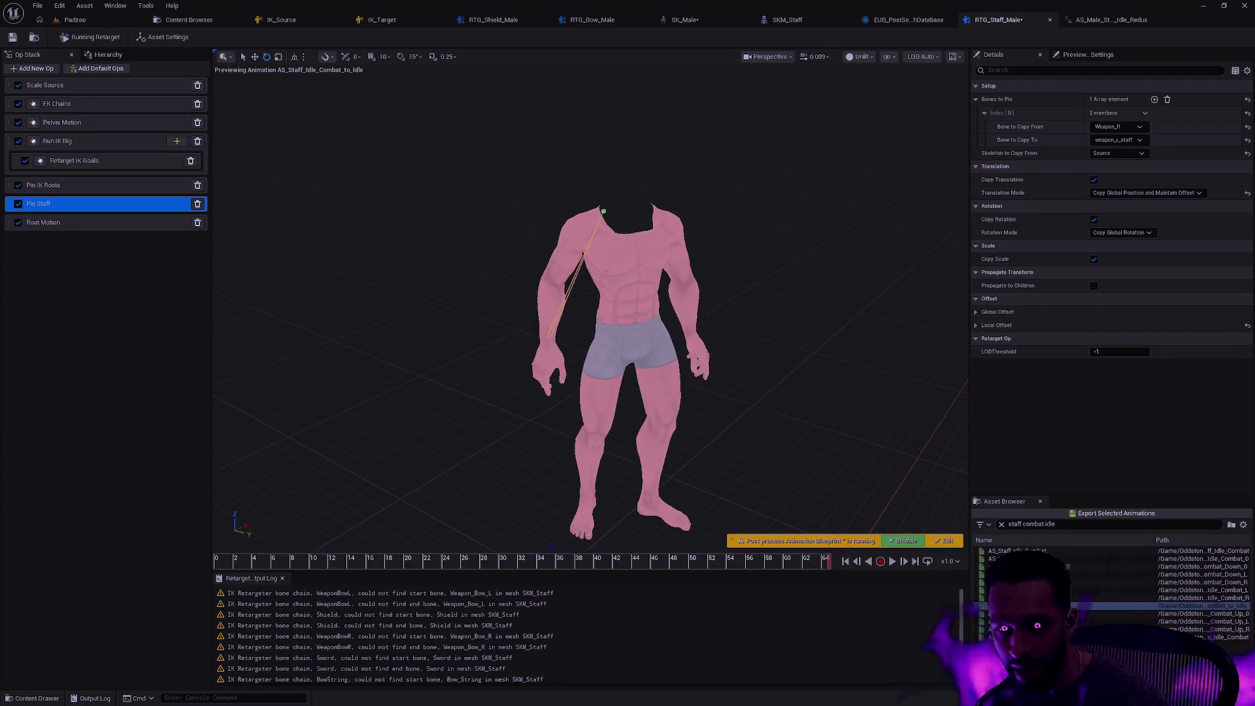
{"action": "mouse_move", "coordinate": [778, 417]}
{"action": "left_mouse_down"}
{"action": "mouse_move", "coordinate": [693, 392]}
{"action": "mouse_move", "coordinate": [621, 340]}
{"action": "mouse_move", "coordinate": [554, 259]}
{"action": "left_mouse_up"}
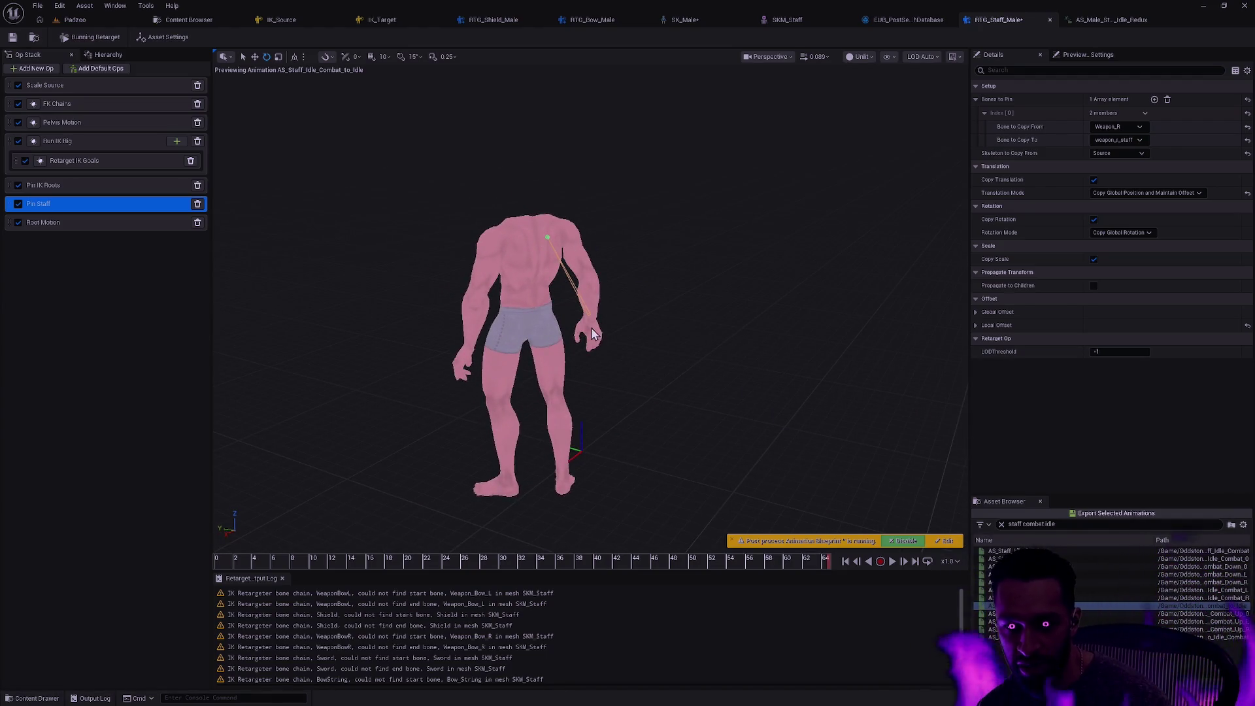
{"action": "left_click", "coordinate": [845, 561]}
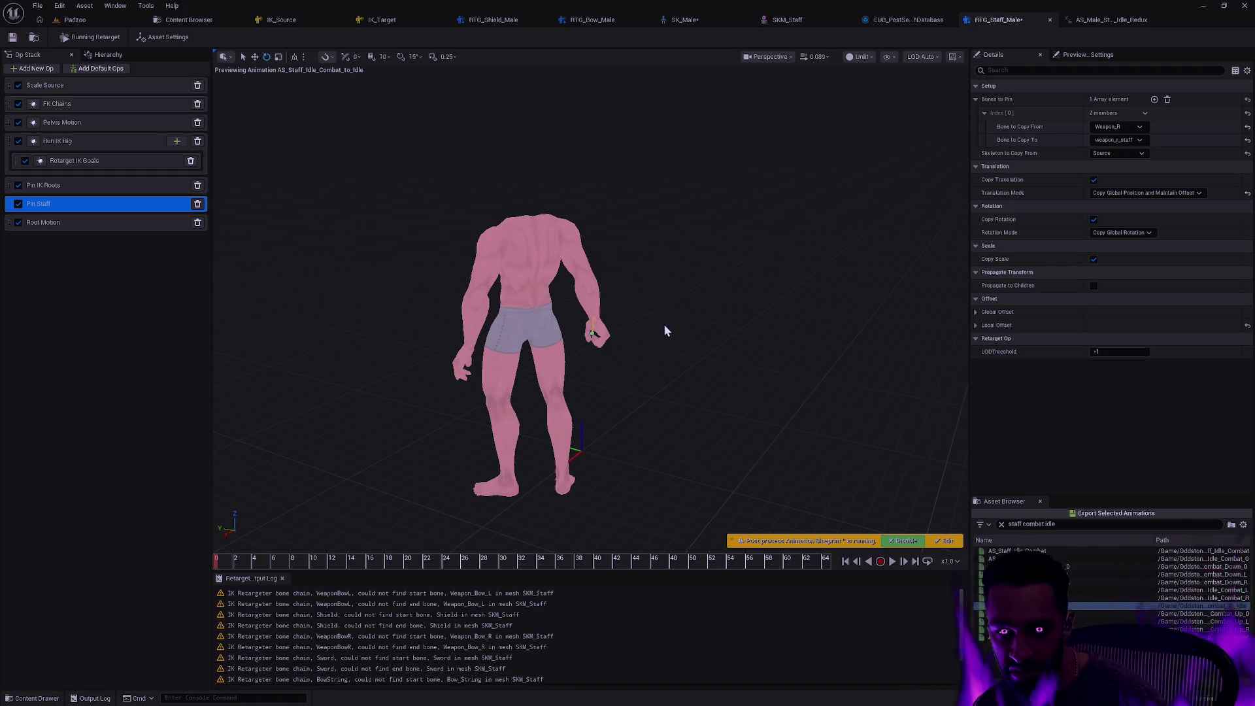
{"action": "mouse_move", "coordinate": [664, 327]}
{"action": "left_mouse_down"}
{"action": "mouse_move", "coordinate": [664, 265]}
{"action": "mouse_move", "coordinate": [844, 262]}
{"action": "left_mouse_up"}
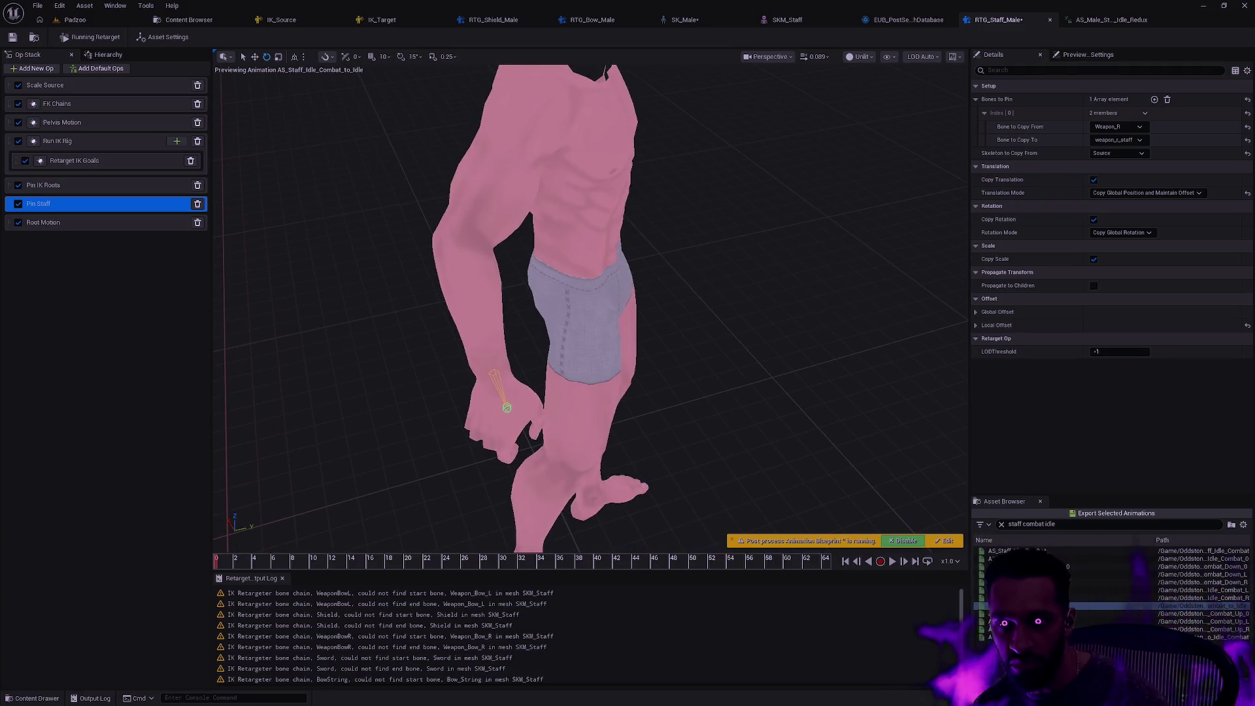
{"action": "mouse_move", "coordinate": [598, 362]}
{"action": "left_mouse_down"}
{"action": "mouse_move", "coordinate": [647, 371]}
{"action": "mouse_move", "coordinate": [598, 375]}
{"action": "left_mouse_up"}
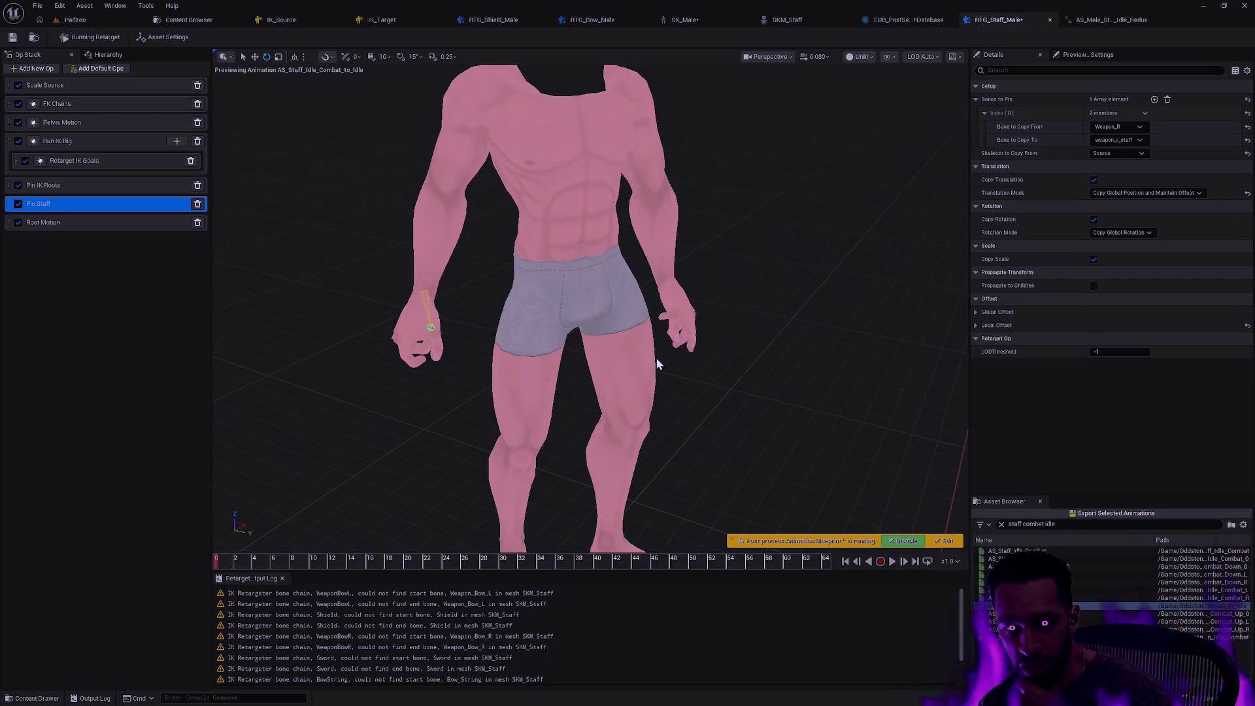
{"action": "left_click", "coordinate": [106, 54]}
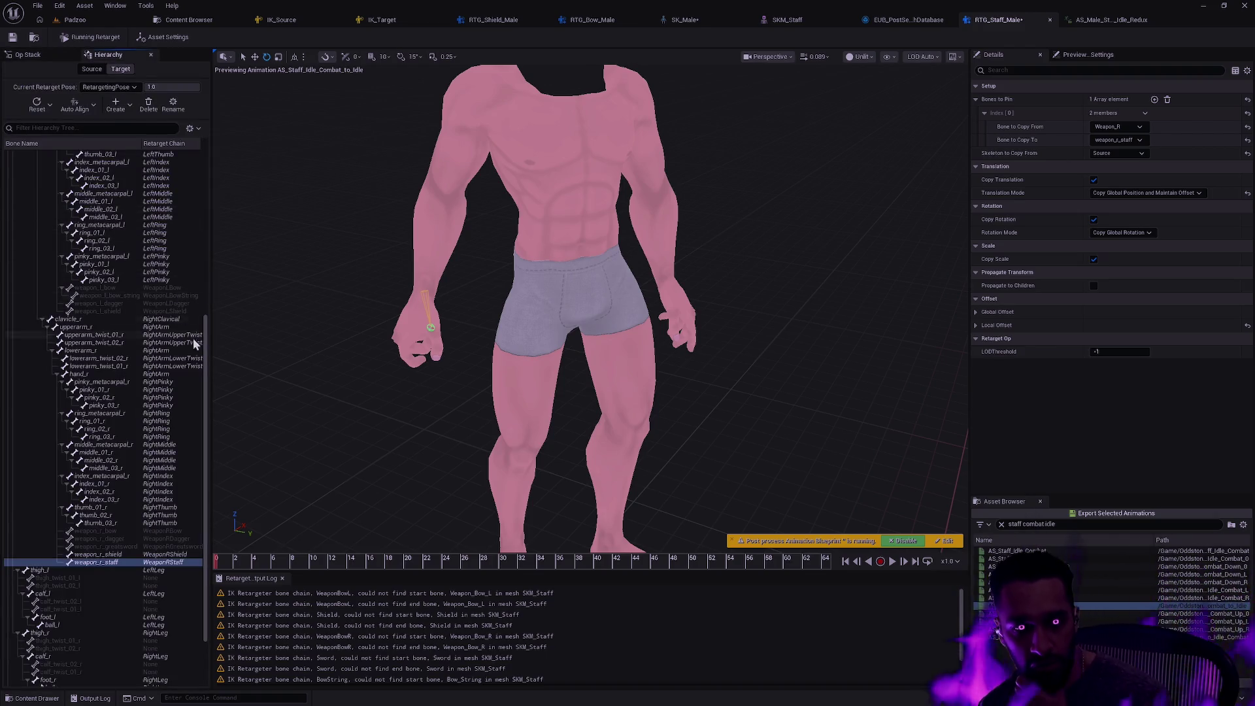
Show the source mesh and source skeleton, drawing all bones in the hierarchy
{"action": "left_click_drag", "start_coordinate": [205, 353], "coordinate": [200, 148]}
{"action": "left_click", "coordinate": [45, 155]}
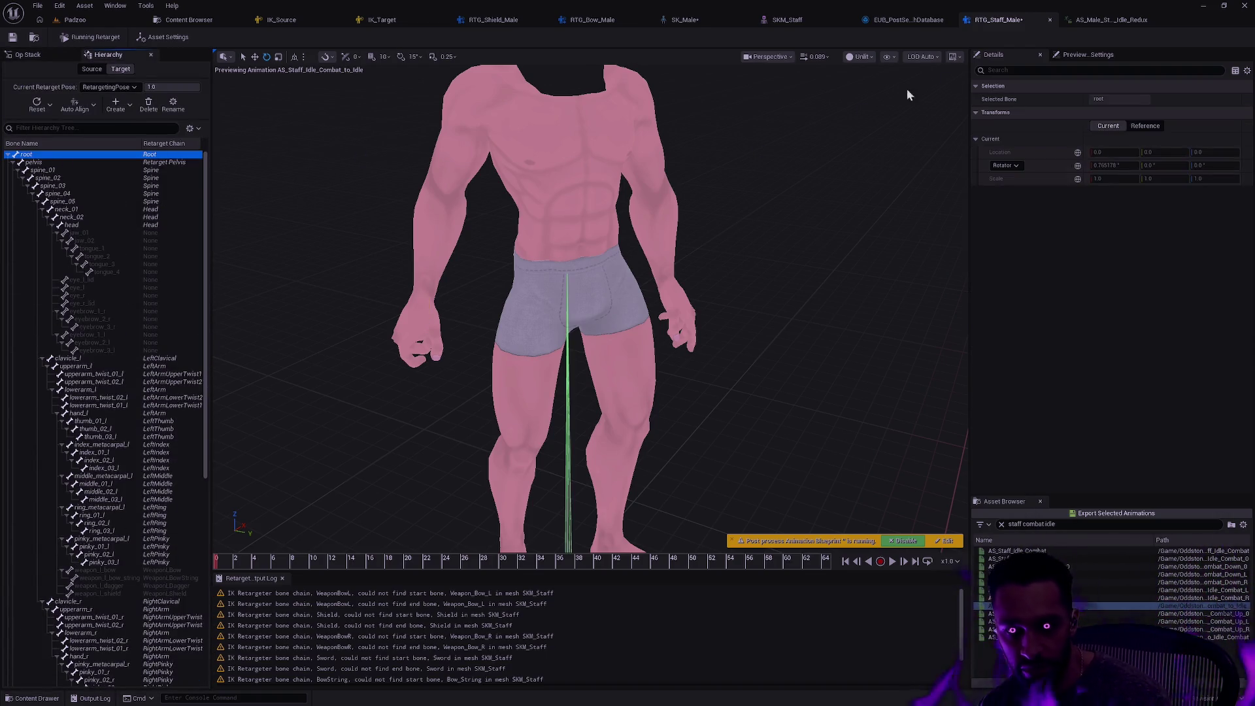
{"action": "left_click", "coordinate": [1094, 289]}
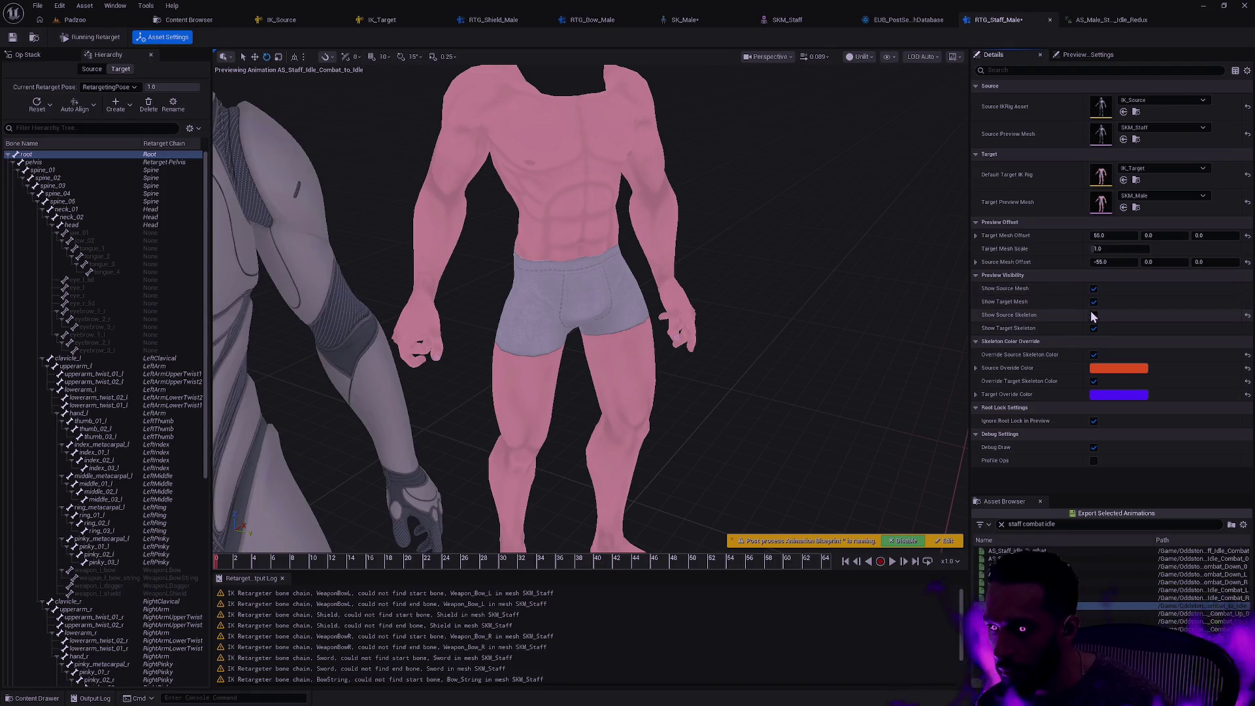
{"action": "left_click", "coordinate": [1094, 316]}
{"action": "left_click", "coordinate": [889, 56]}
{"action": "mouse_move", "coordinate": [948, 119]}
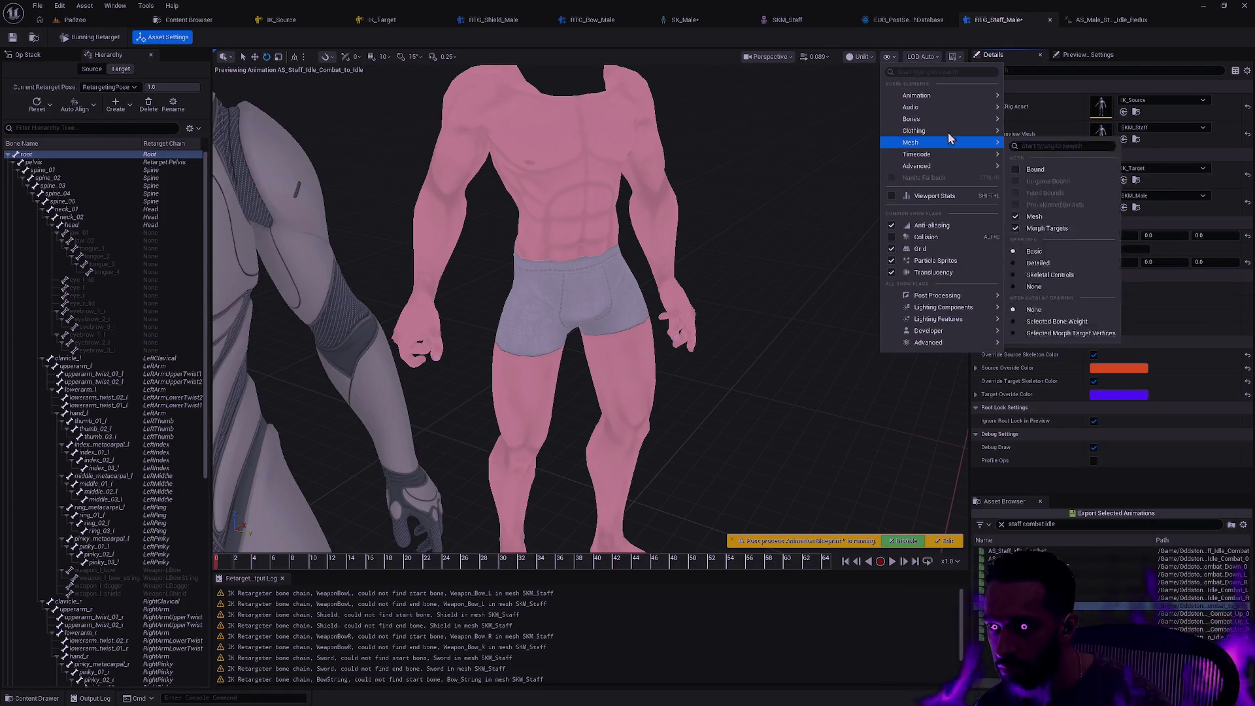
{"action": "left_click", "coordinate": [1053, 216]}
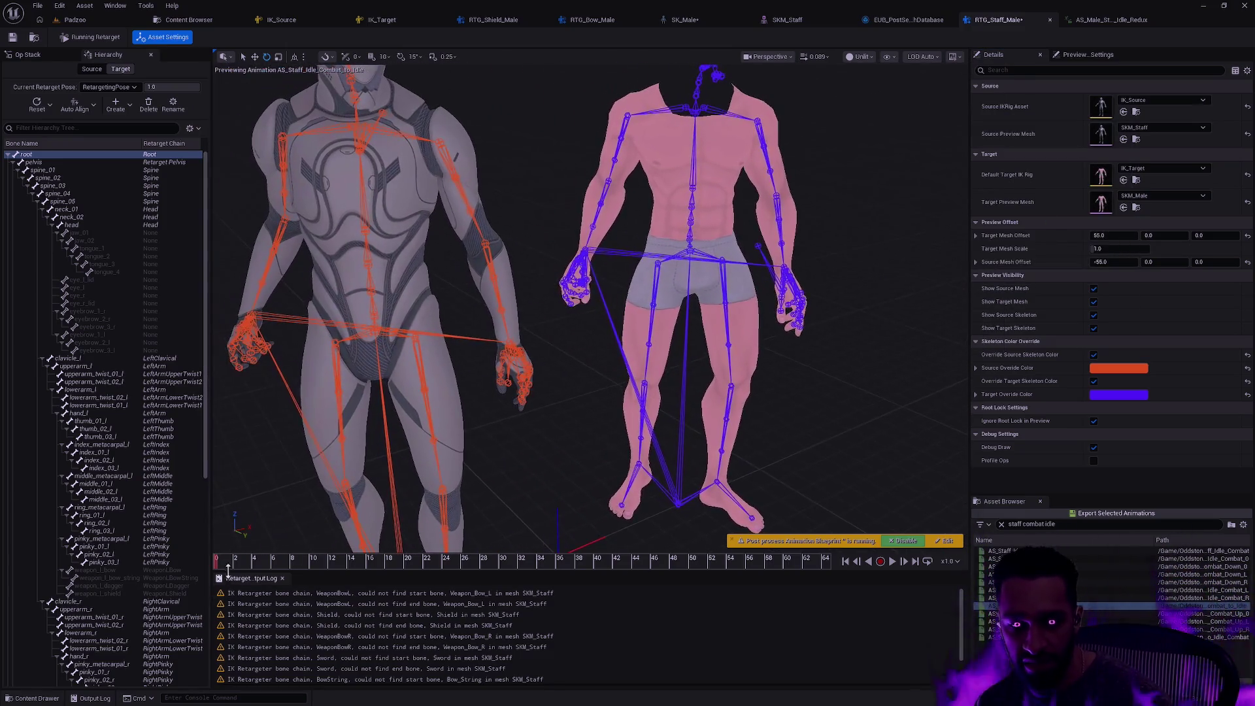
Scrub the animation to about frame 52, then back to about frame 14
{"action": "mouse_move", "coordinate": [237, 566]}
{"action": "left_mouse_down"}
{"action": "mouse_move", "coordinate": [609, 528]}
{"action": "mouse_move", "coordinate": [874, 521]}
{"action": "mouse_move", "coordinate": [690, 391]}
{"action": "left_mouse_up"}
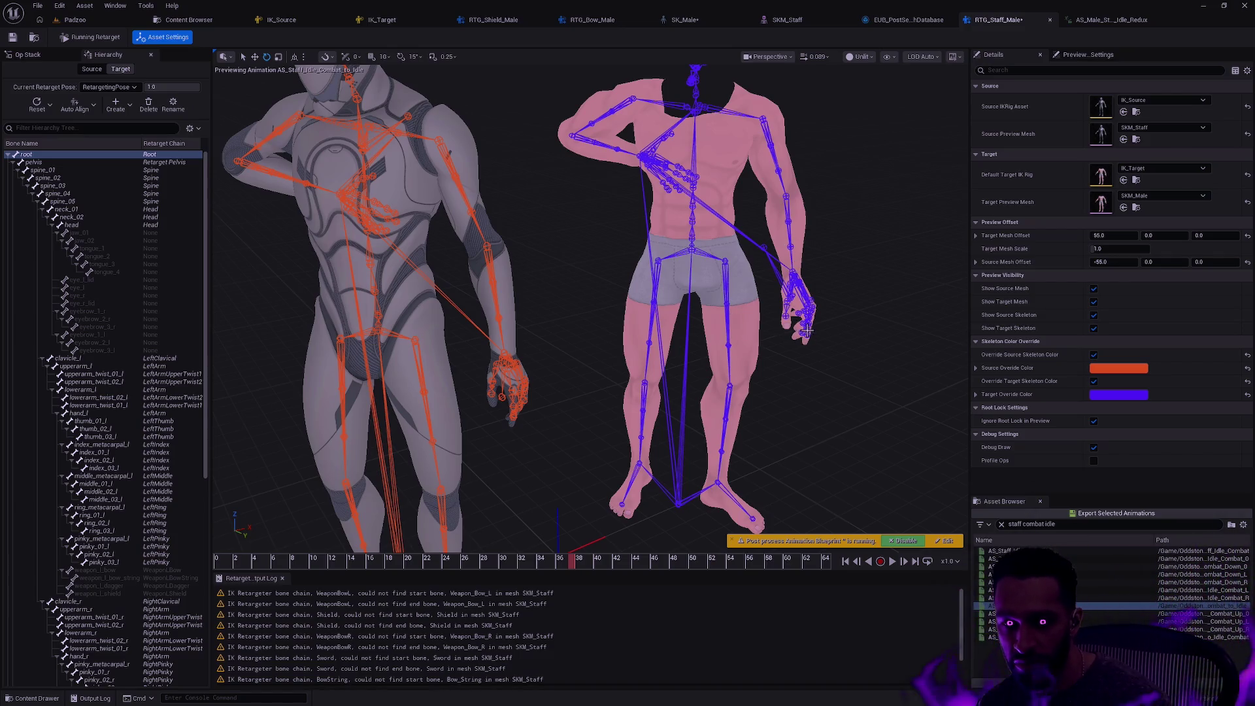
{"action": "scroll", "coordinate": [796, 275], "scroll_direction": "down", "scroll_amount": 5}
{"action": "mouse_move", "coordinate": [249, 557]}
{"action": "left_mouse_down"}
{"action": "mouse_move", "coordinate": [366, 562]}
{"action": "mouse_move", "coordinate": [680, 535]}
{"action": "mouse_move", "coordinate": [749, 489]}
{"action": "left_mouse_up"}
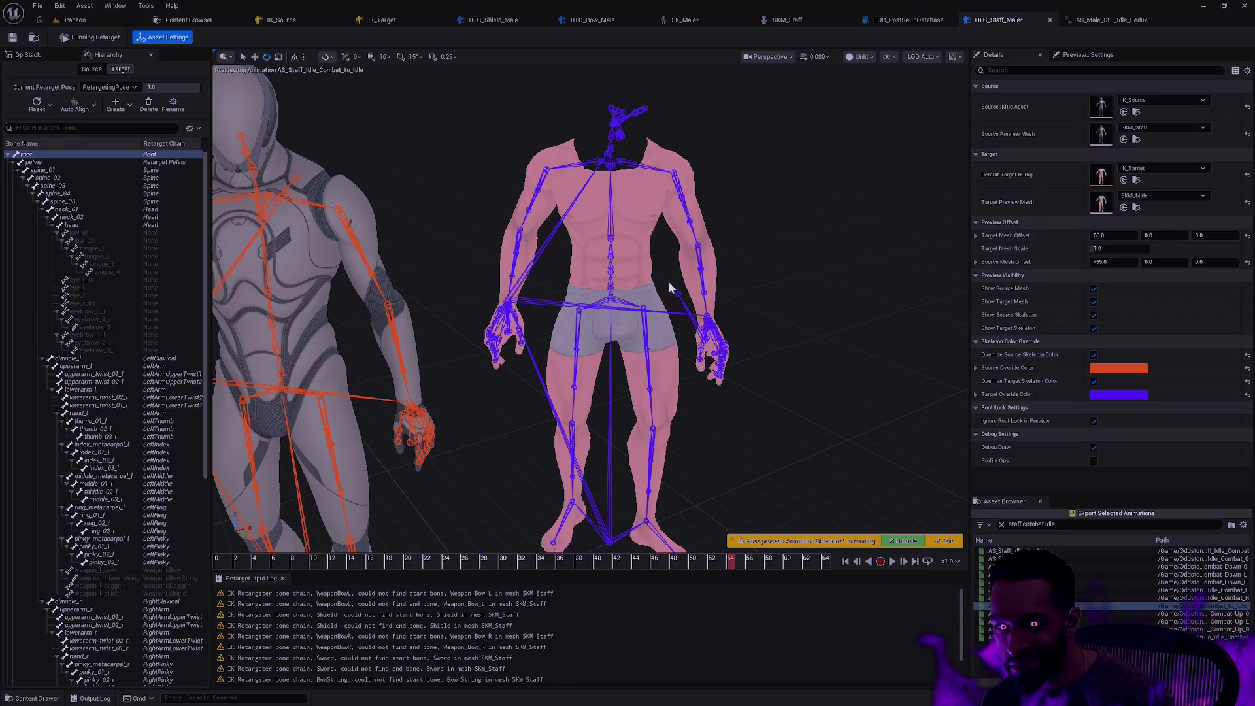
{"action": "mouse_move", "coordinate": [647, 458]}
{"action": "left_mouse_down"}
{"action": "mouse_move", "coordinate": [660, 392]}
{"action": "mouse_move", "coordinate": [693, 379]}
{"action": "mouse_move", "coordinate": [713, 406]}
{"action": "mouse_move", "coordinate": [648, 425]}
{"action": "mouse_move", "coordinate": [672, 404]}
{"action": "left_mouse_up"}
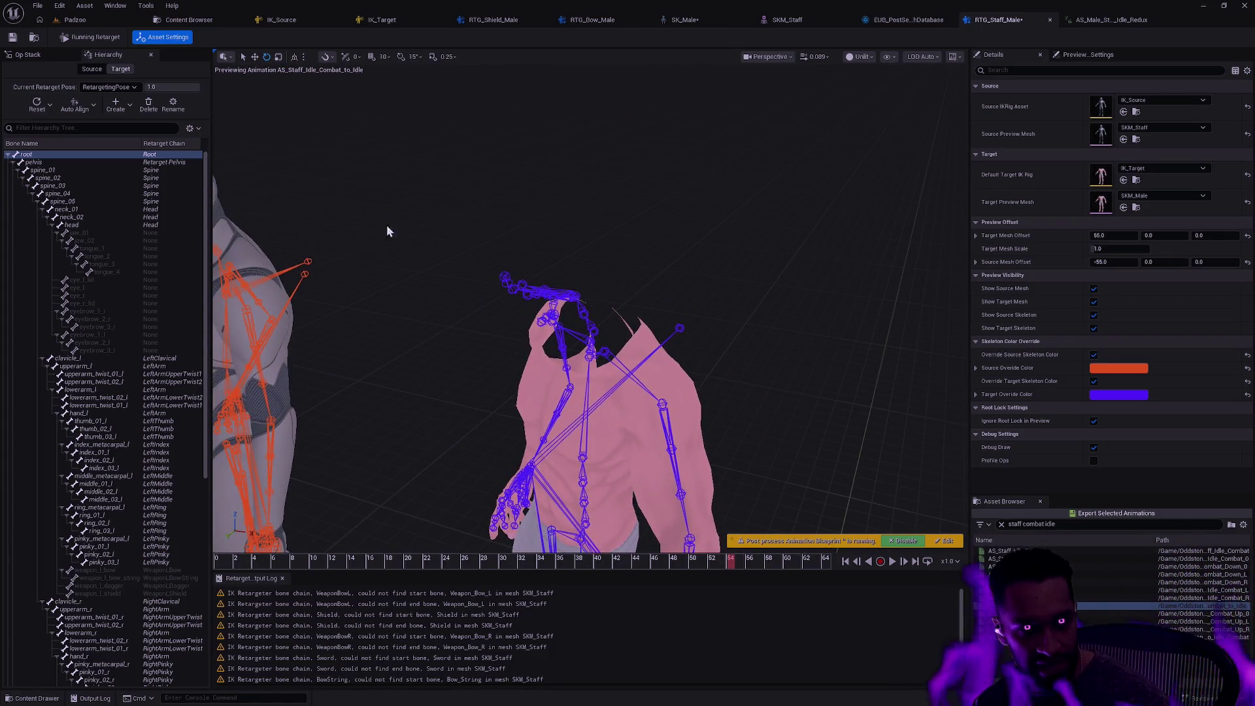
Frame both characters and show the Pin IK Roots op settings from the op list
{"action": "left_click", "coordinate": [62, 55]}
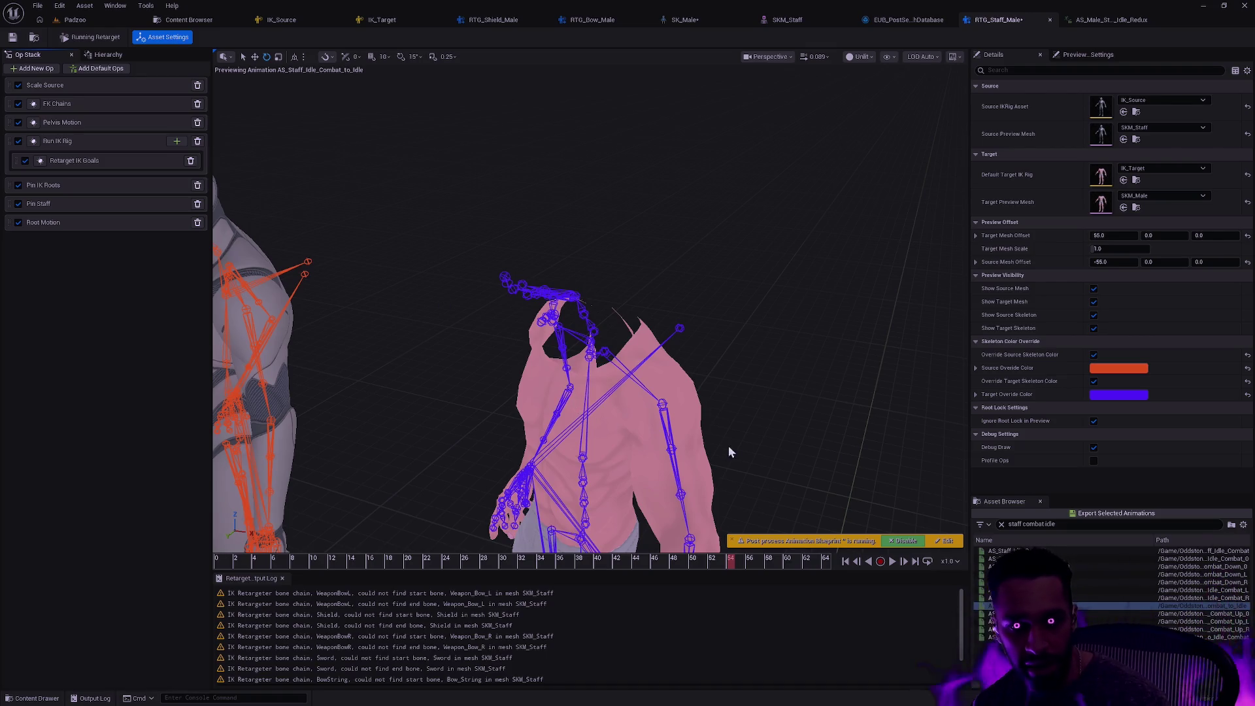
{"action": "left_click_drag", "start_coordinate": [728, 445], "coordinate": [713, 446]}
{"action": "left_click_drag", "start_coordinate": [458, 226], "coordinate": [433, 226]}
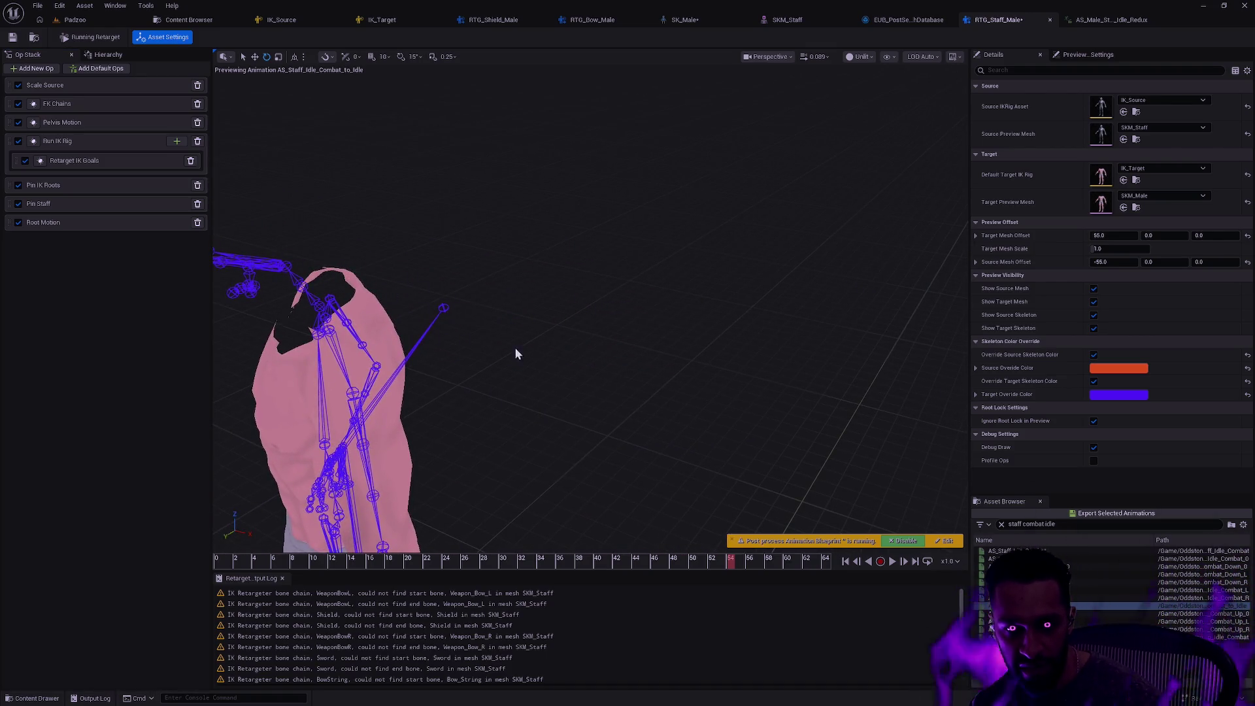
{"action": "left_click_drag", "start_coordinate": [515, 347], "coordinate": [497, 347]}
{"action": "mouse_move", "coordinate": [592, 242]}
{"action": "left_mouse_down"}
{"action": "mouse_move", "coordinate": [593, 222]}
{"action": "mouse_move", "coordinate": [592, 242]}
{"action": "left_mouse_up"}
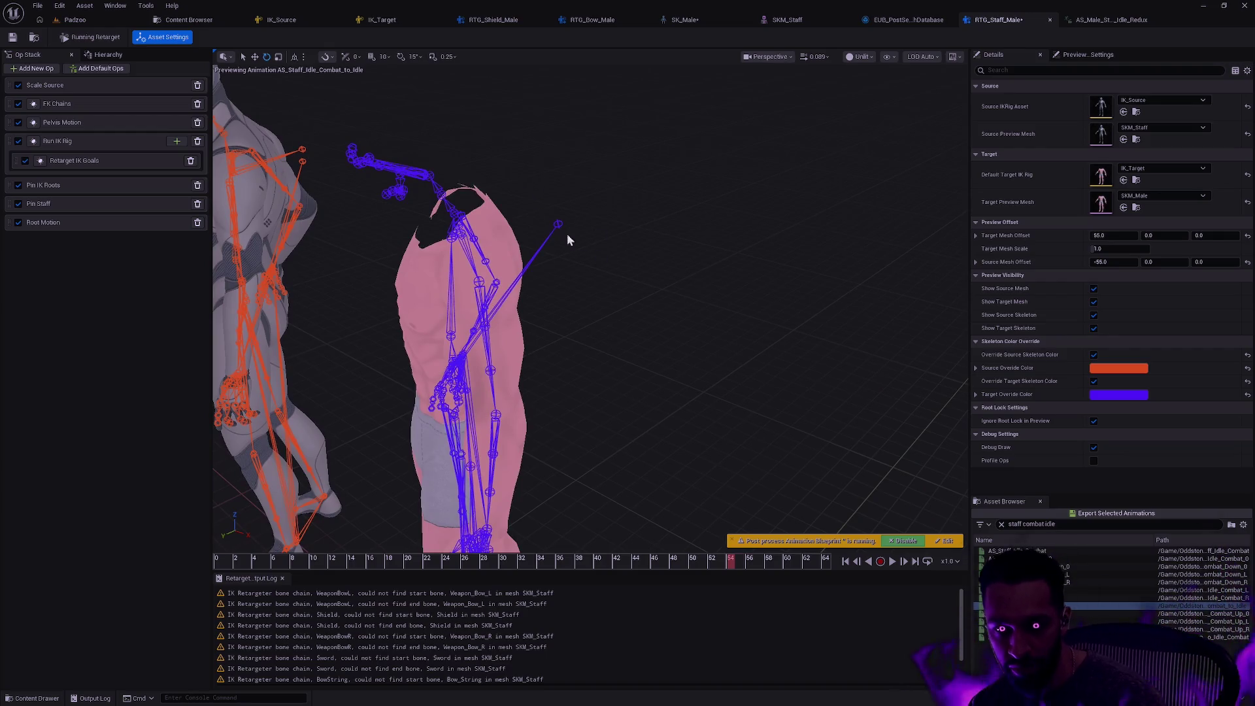
{"action": "left_click_drag", "start_coordinate": [471, 414], "coordinate": [445, 414]}
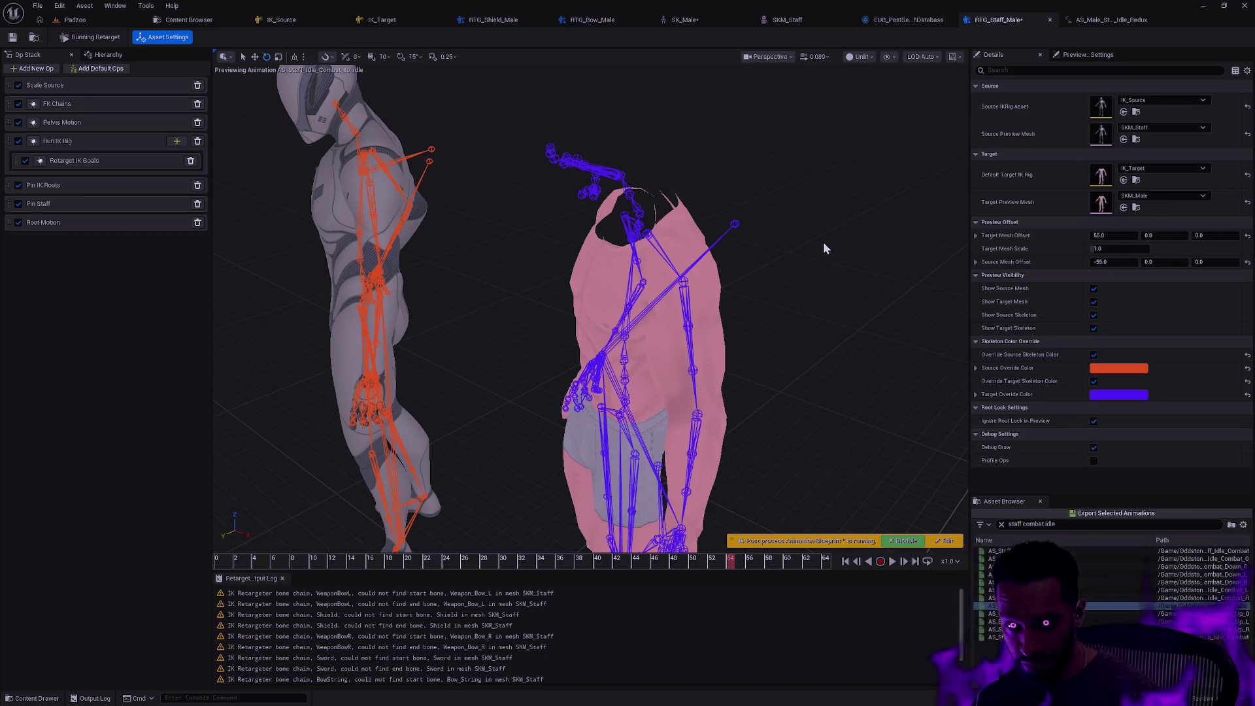
{"action": "left_click", "coordinate": [101, 185]}
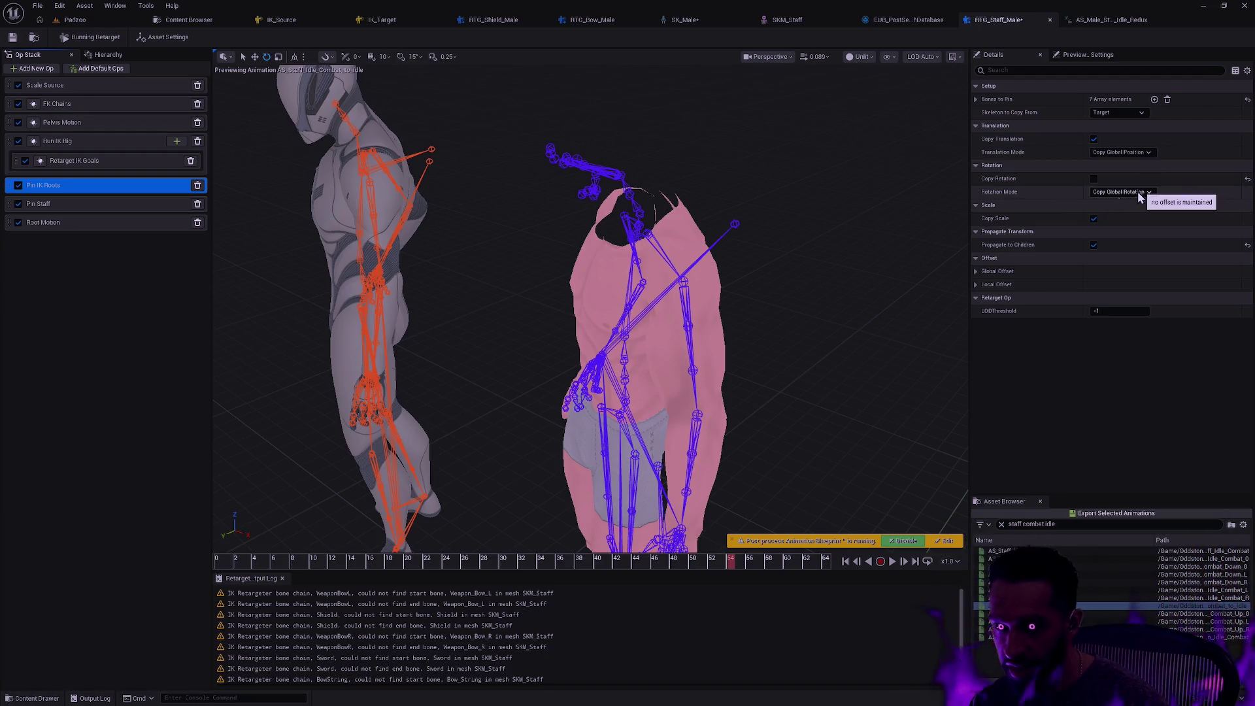
Toggle the Scale Source op off and on repeatedly to compare the scaling
{"action": "left_click", "coordinate": [76, 203]}
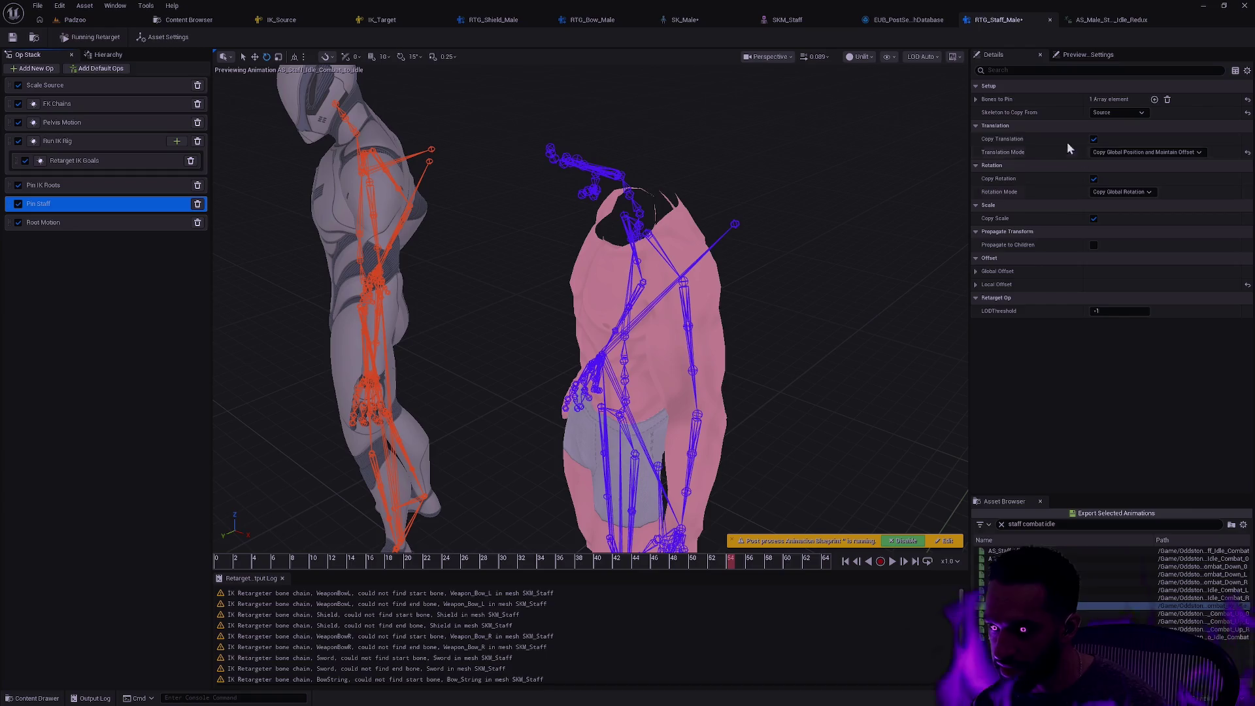
{"action": "left_click", "coordinate": [20, 88]}
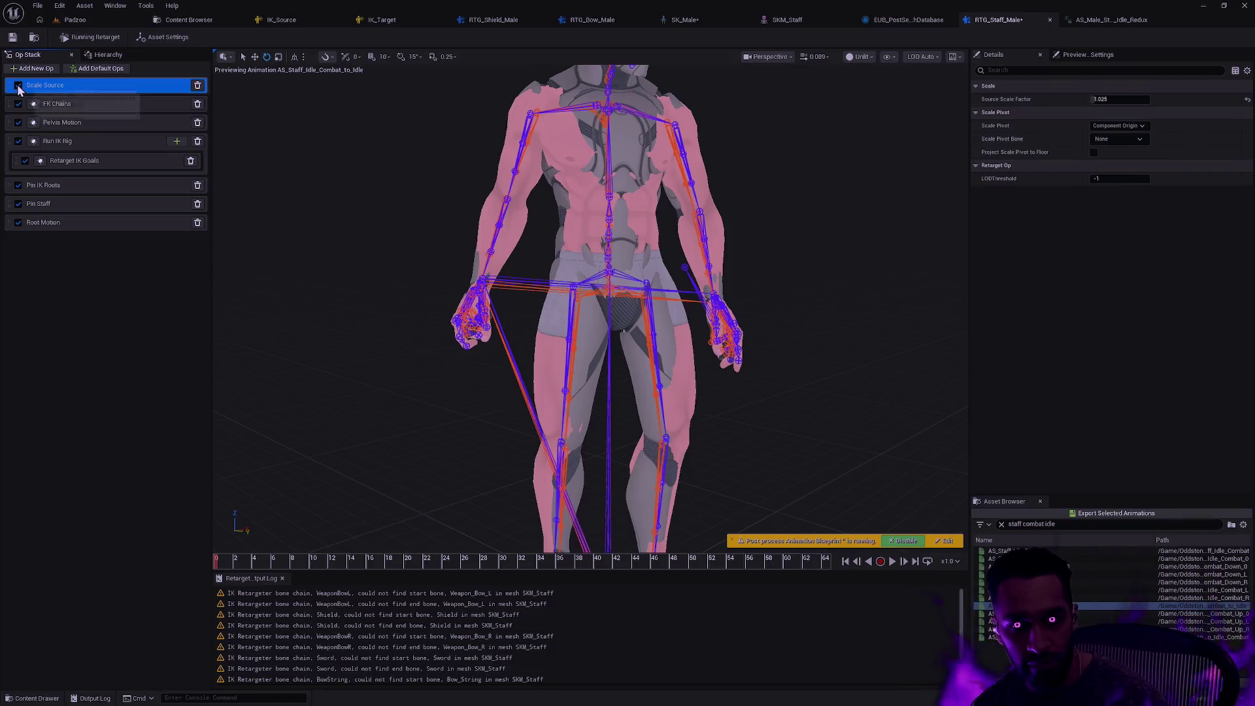
{"action": "left_click", "coordinate": [19, 86]}
{"action": "left_click", "coordinate": [18, 85]}
{"action": "left_click", "coordinate": [19, 85]}
{"action": "left_click", "coordinate": [18, 86]}
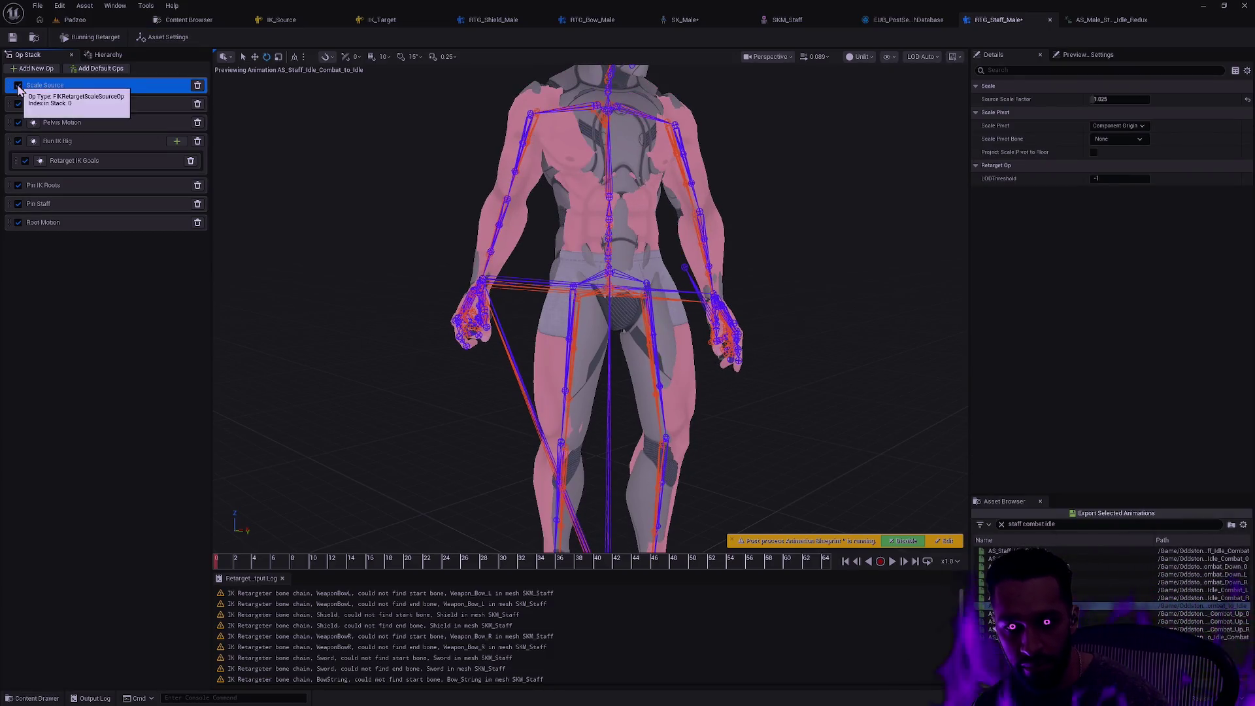
{"action": "left_click", "coordinate": [18, 85]}
{"action": "left_click", "coordinate": [18, 86]}
{"action": "left_click", "coordinate": [18, 86]}
{"action": "left_click", "coordinate": [18, 85]}
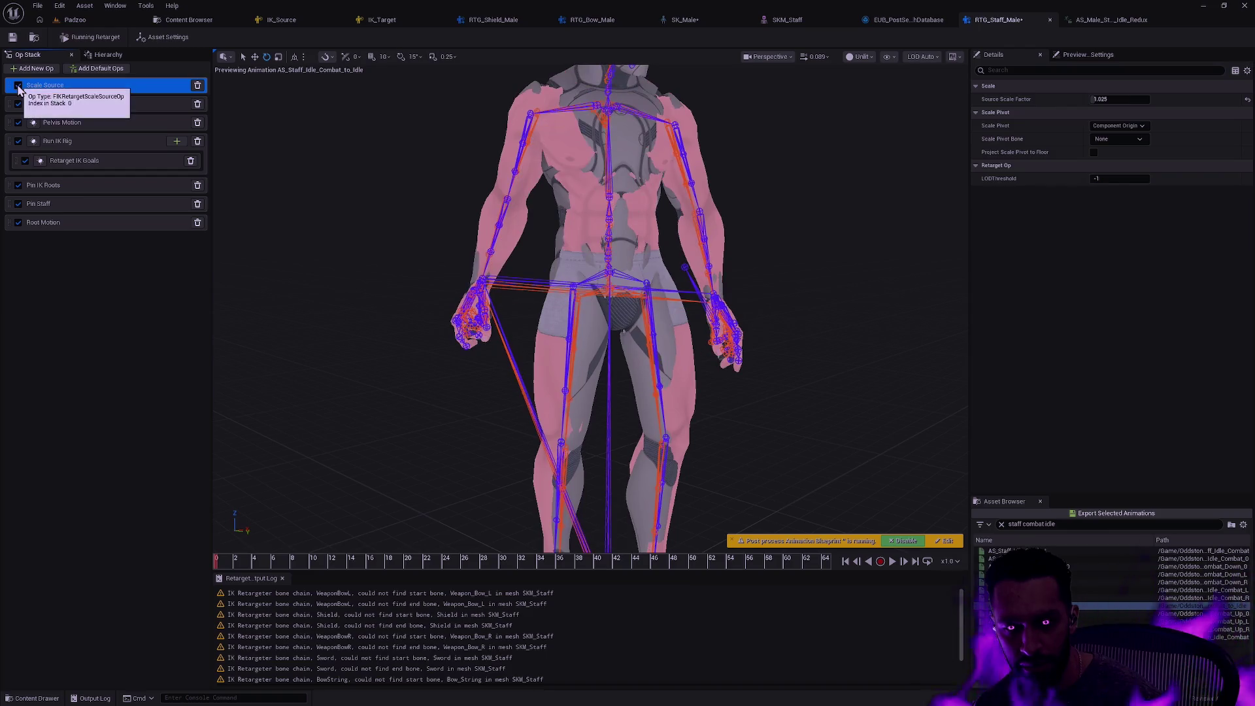
{"action": "left_click", "coordinate": [18, 85]}
{"action": "left_click", "coordinate": [18, 85]}
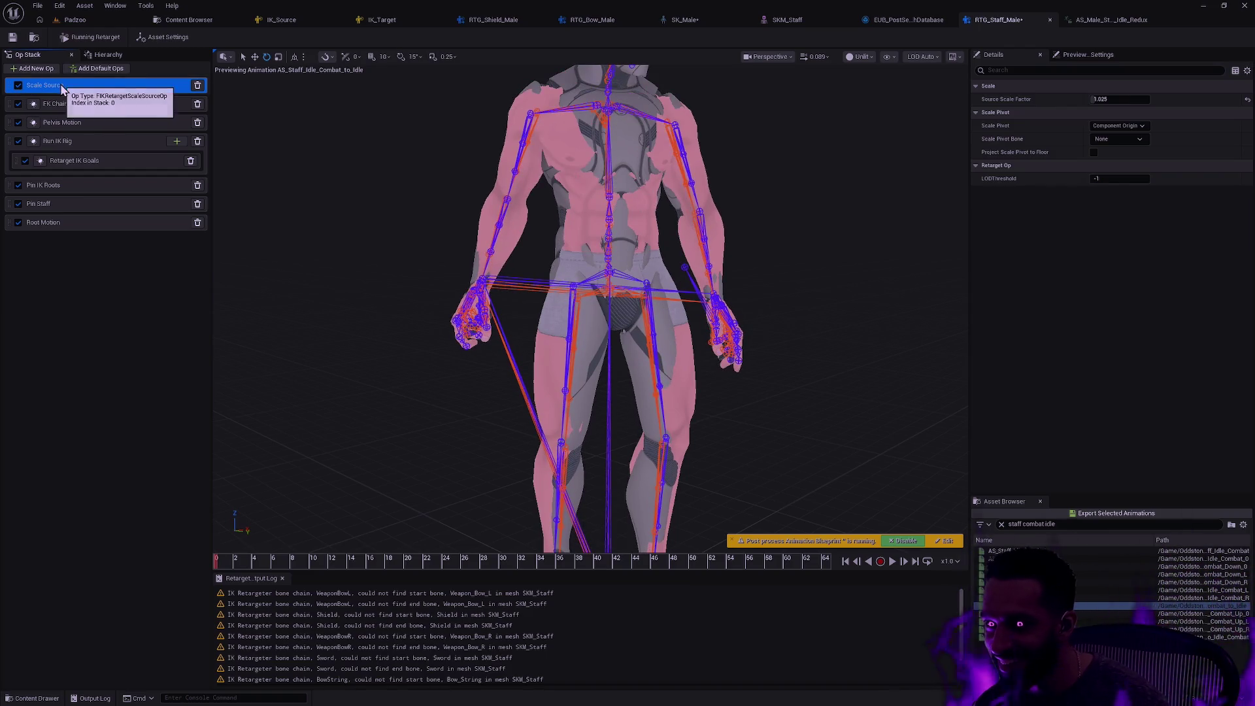
Inspect the feet, a hand close-up and the upper torso in the viewport
{"action": "left_click_drag", "start_coordinate": [614, 301], "coordinate": [614, 157]}
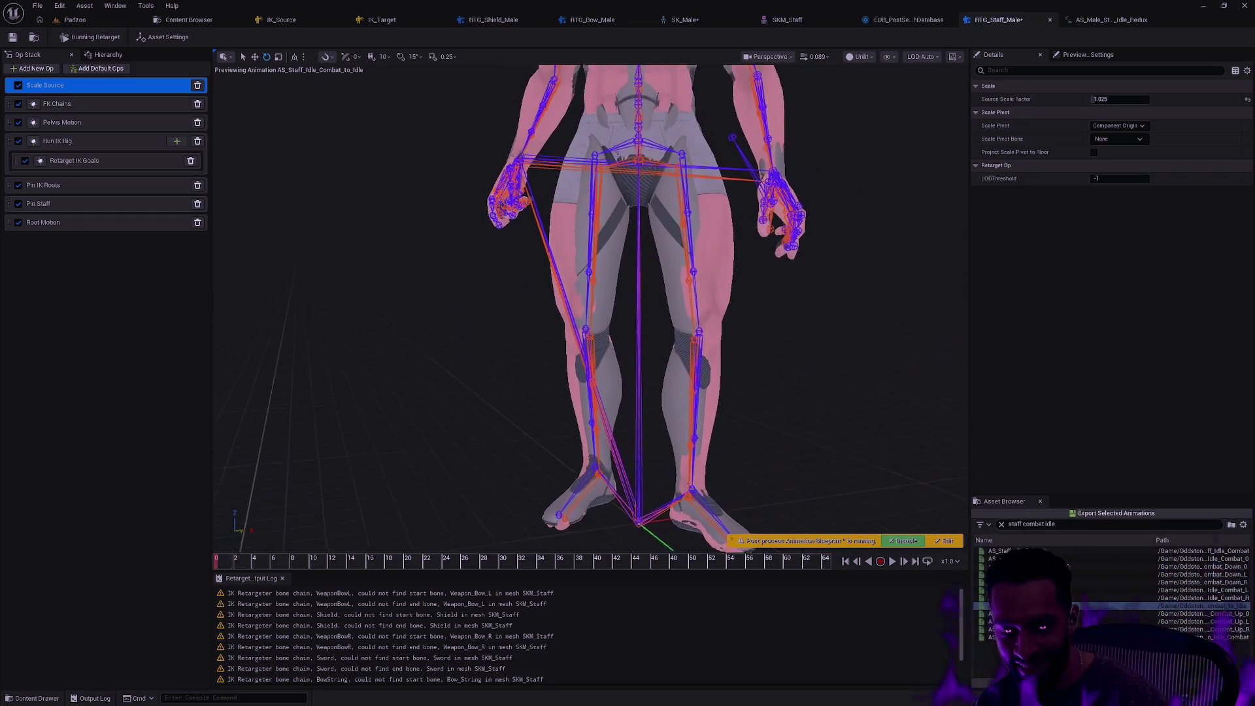
{"action": "scroll", "coordinate": [614, 307], "scroll_direction": "up", "scroll_amount": 5}
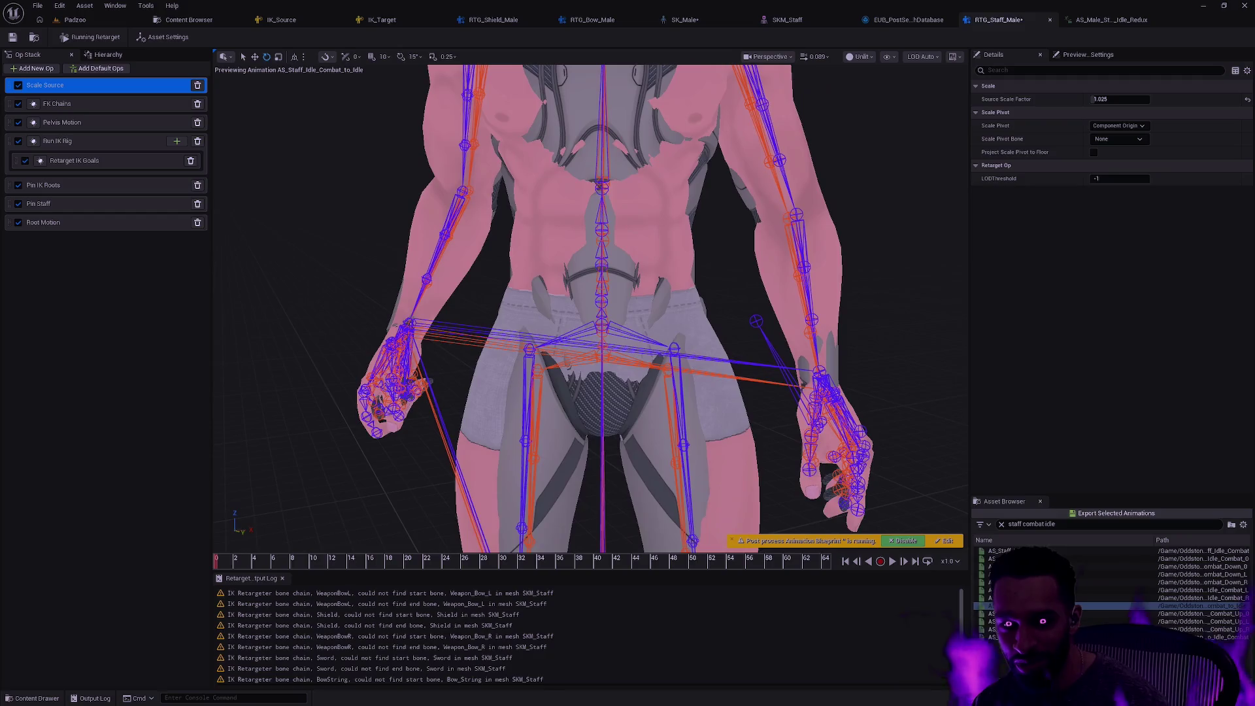
{"action": "scroll", "coordinate": [628, 323], "scroll_direction": "up", "scroll_amount": 10}
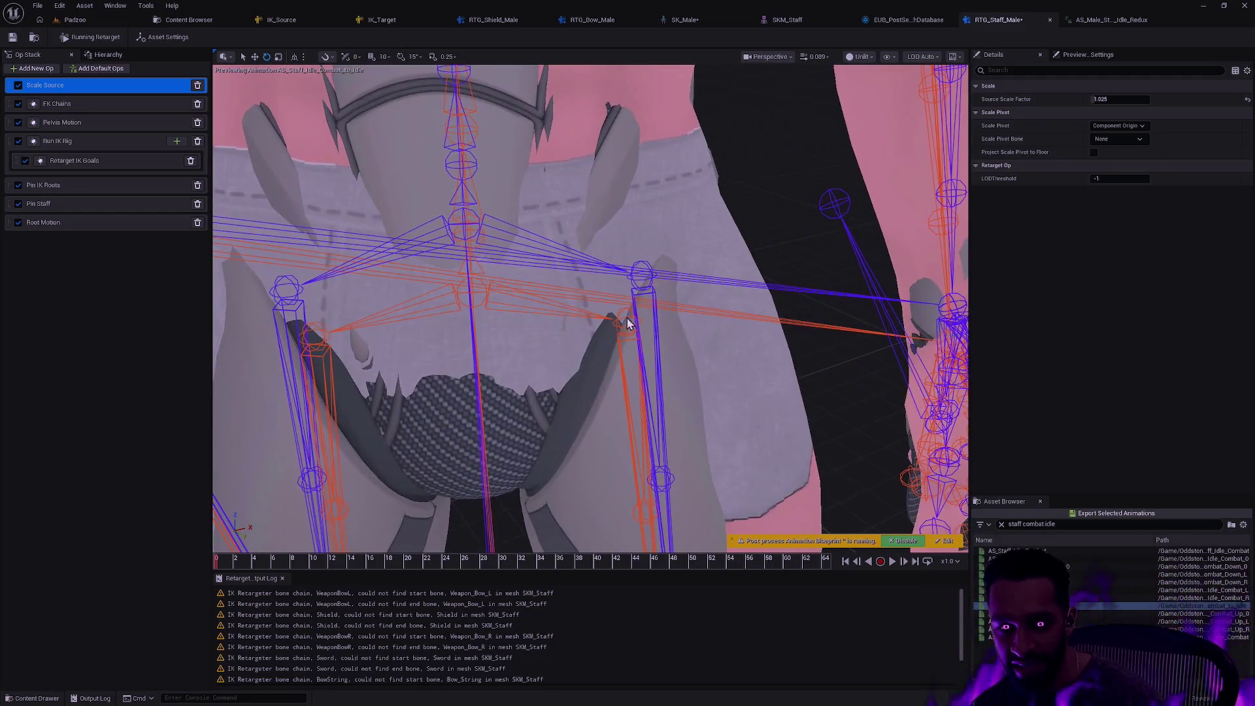
{"action": "mouse_move", "coordinate": [613, 377]}
{"action": "left_mouse_down"}
{"action": "mouse_move", "coordinate": [562, 369]}
{"action": "mouse_move", "coordinate": [612, 377]}
{"action": "left_mouse_up"}
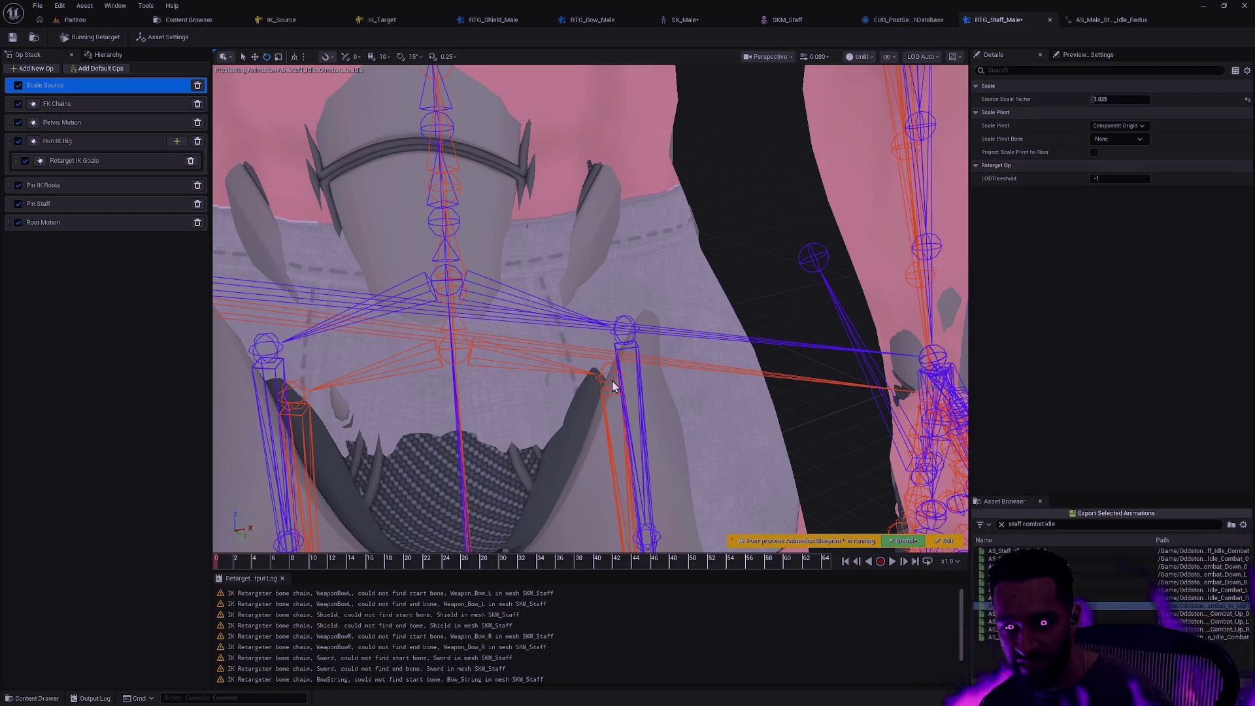
{"action": "mouse_move", "coordinate": [593, 399]}
{"action": "left_mouse_down"}
{"action": "mouse_move", "coordinate": [562, 425]}
{"action": "mouse_move", "coordinate": [638, 413]}
{"action": "left_mouse_up"}
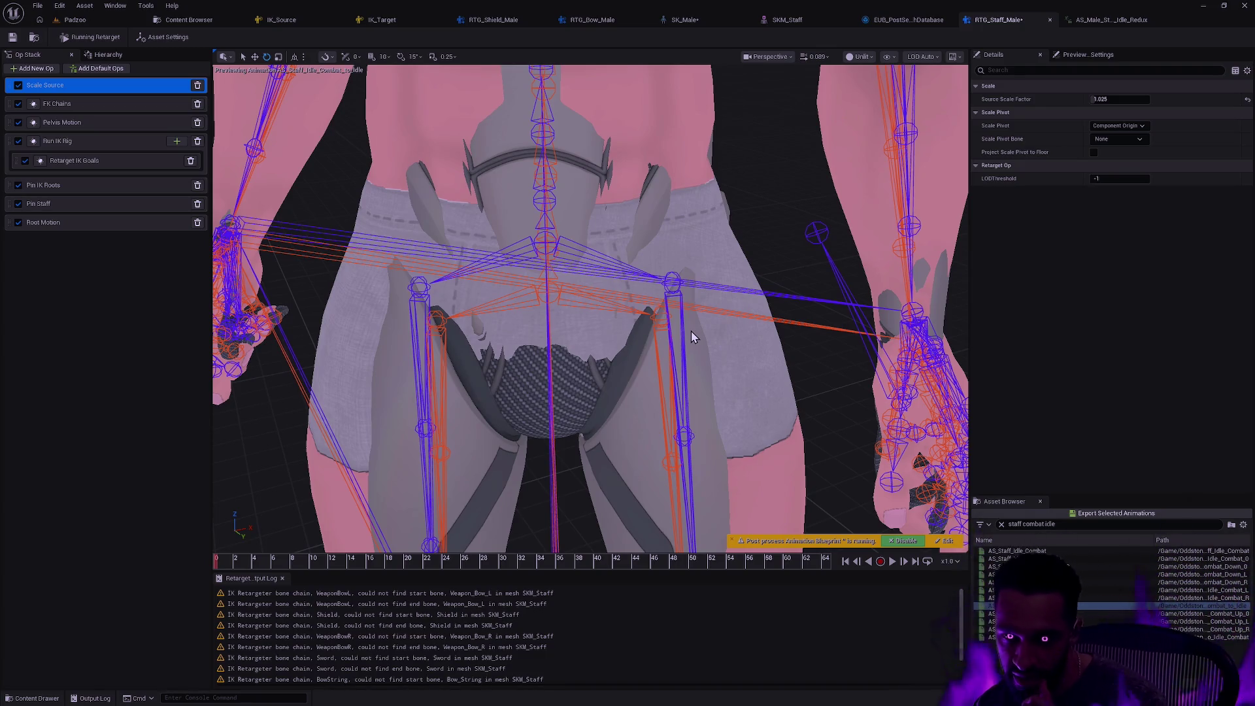
{"action": "scroll", "coordinate": [691, 331], "scroll_direction": "down", "scroll_amount": 6}
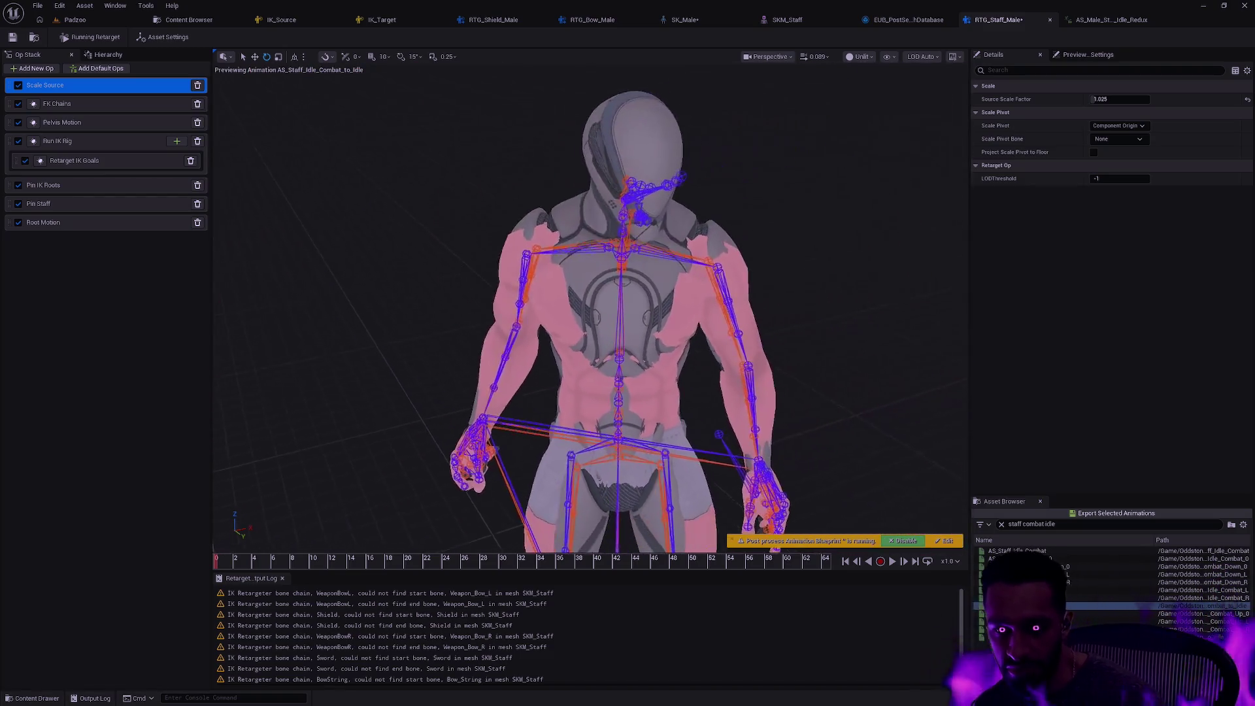
{"action": "scroll", "coordinate": [575, 307], "scroll_direction": "up", "scroll_amount": 5}
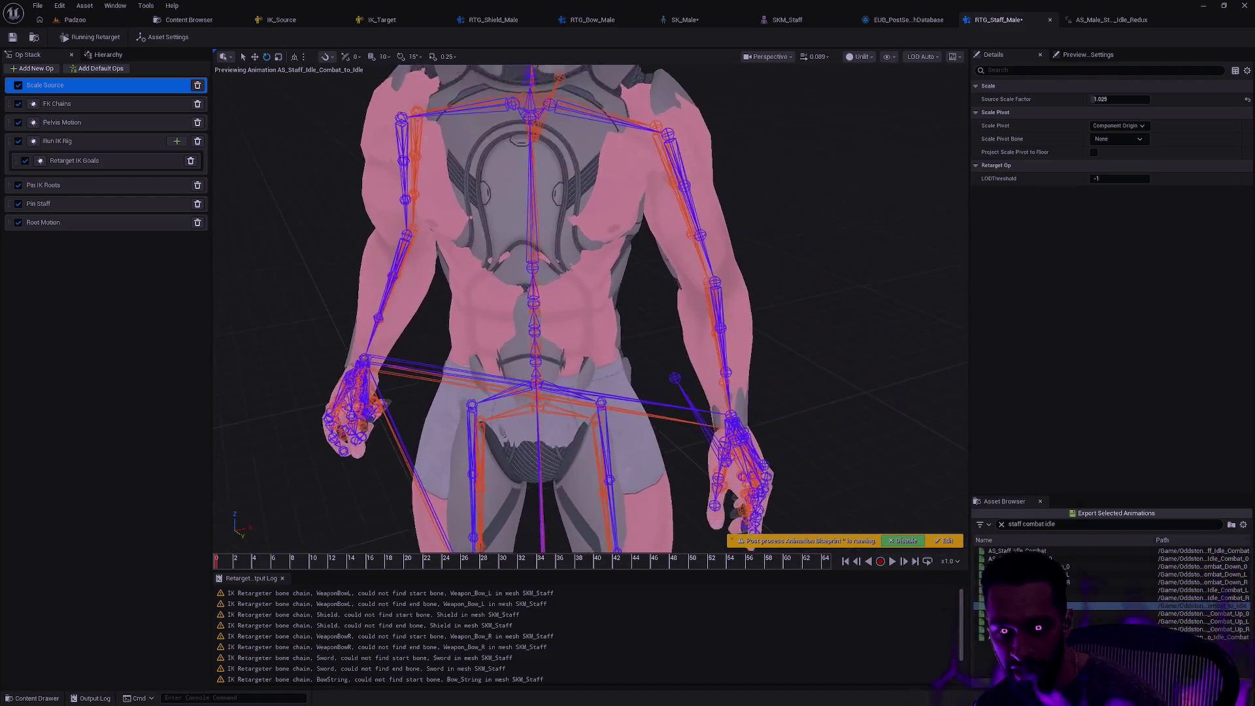
{"action": "scroll", "coordinate": [638, 359], "scroll_direction": "up", "scroll_amount": 3}
{"action": "scroll", "coordinate": [638, 358], "scroll_direction": "down", "scroll_amount": 2}
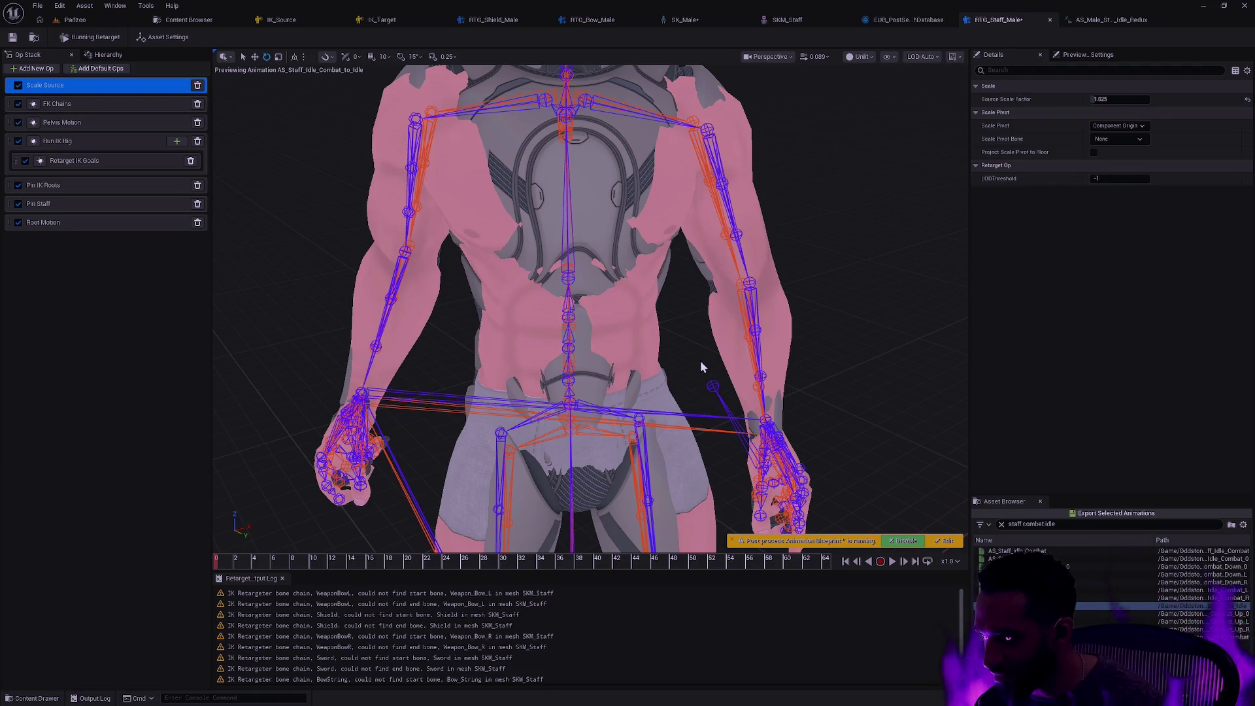
{"action": "mouse_move", "coordinate": [684, 324]}
{"action": "left_mouse_down"}
{"action": "mouse_move", "coordinate": [641, 282]}
{"action": "mouse_move", "coordinate": [693, 275]}
{"action": "mouse_move", "coordinate": [695, 233]}
{"action": "left_mouse_up"}
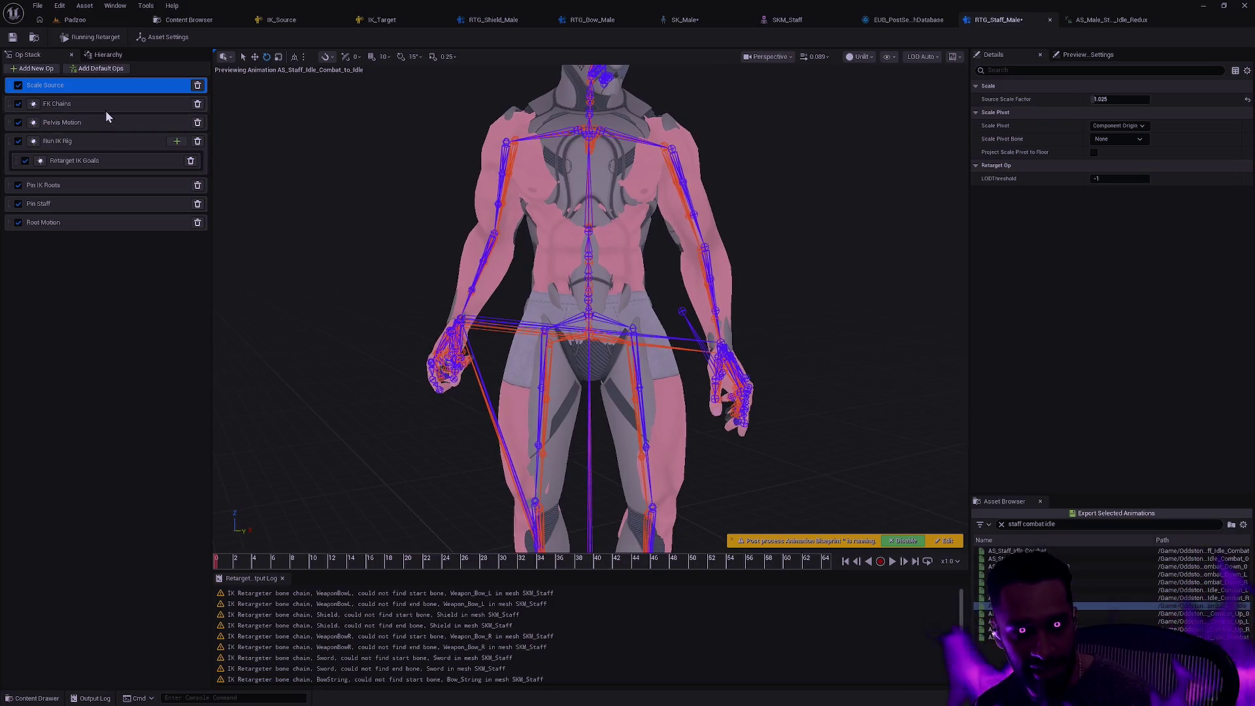
Compare Scale Source off and on once more, then toggle and select the Pelvis Motion op
{"action": "left_click", "coordinate": [18, 86]}
{"action": "left_click", "coordinate": [19, 86]}
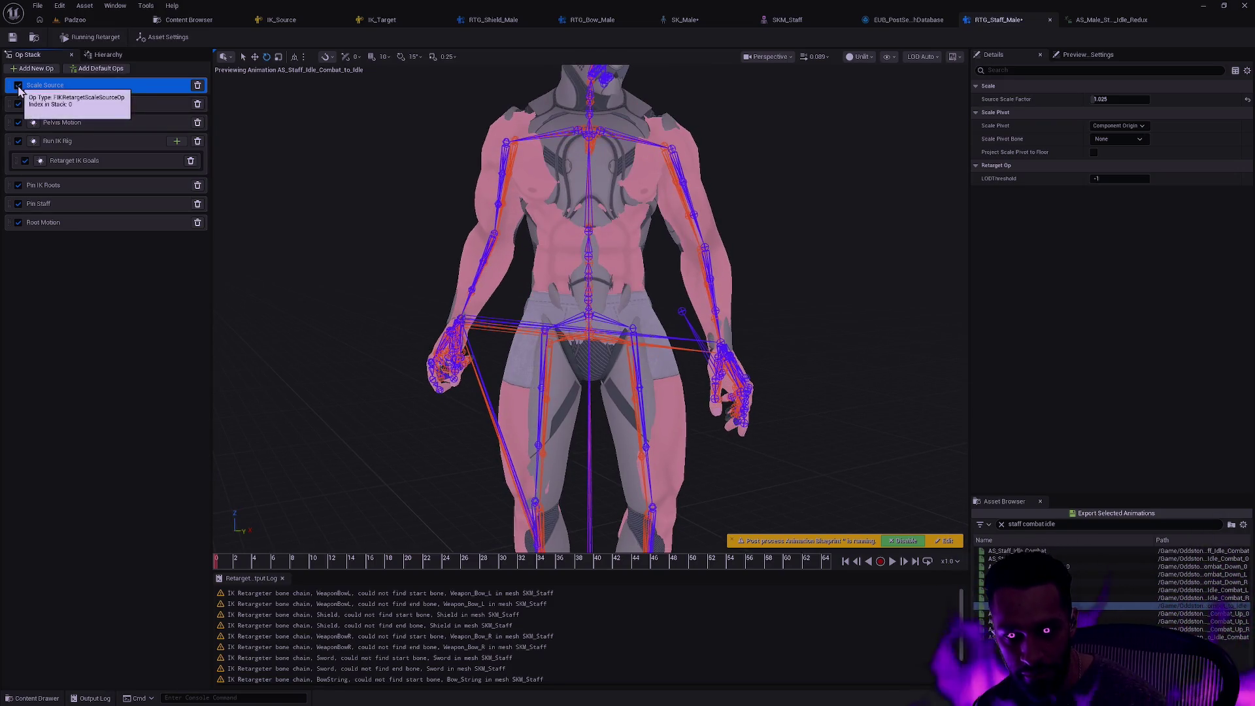
{"action": "mouse_move", "coordinate": [775, 364]}
{"action": "left_mouse_down"}
{"action": "mouse_move", "coordinate": [775, 399]}
{"action": "mouse_move", "coordinate": [775, 327]}
{"action": "mouse_move", "coordinate": [817, 372]}
{"action": "mouse_move", "coordinate": [808, 356]}
{"action": "left_mouse_up"}
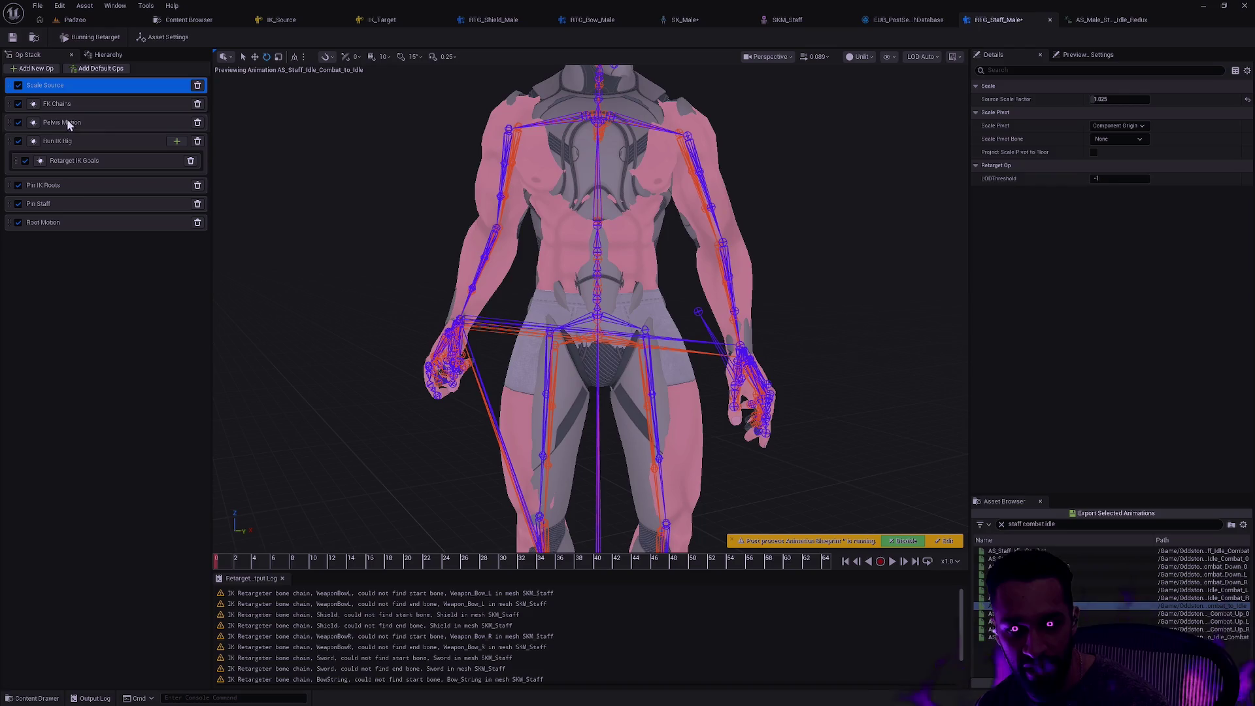
{"action": "left_click", "coordinate": [18, 124]}
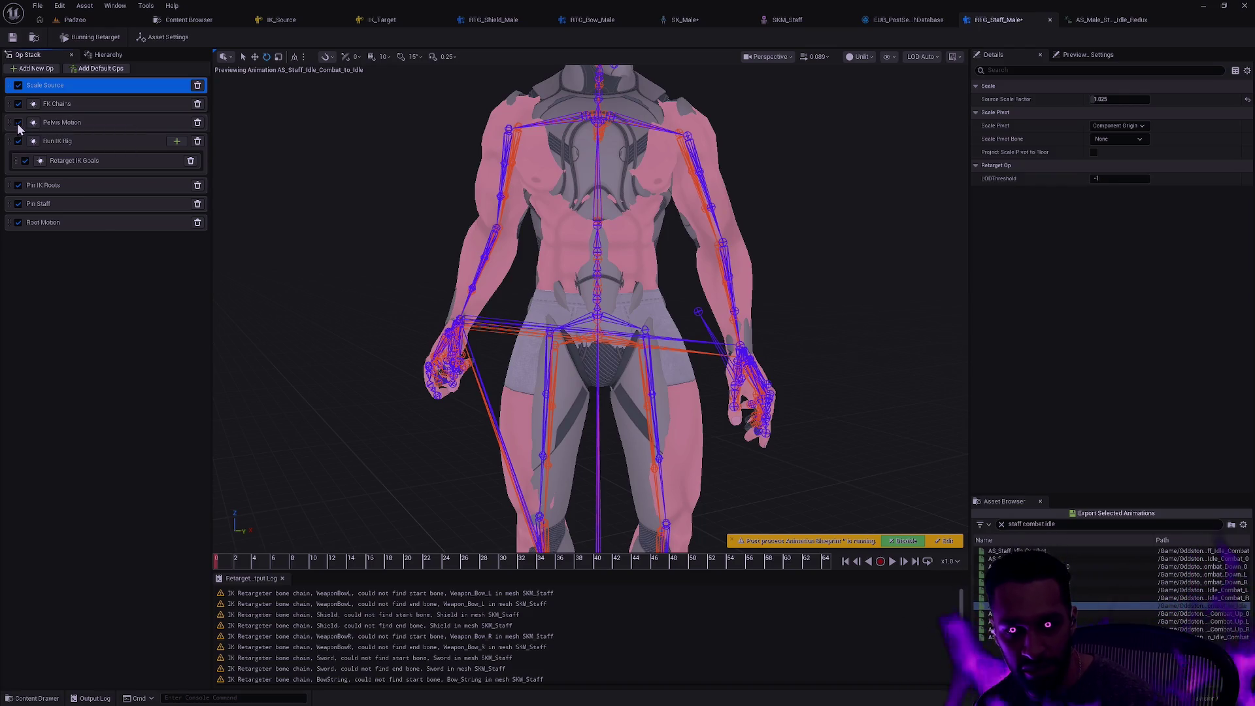
{"action": "left_click", "coordinate": [83, 123]}
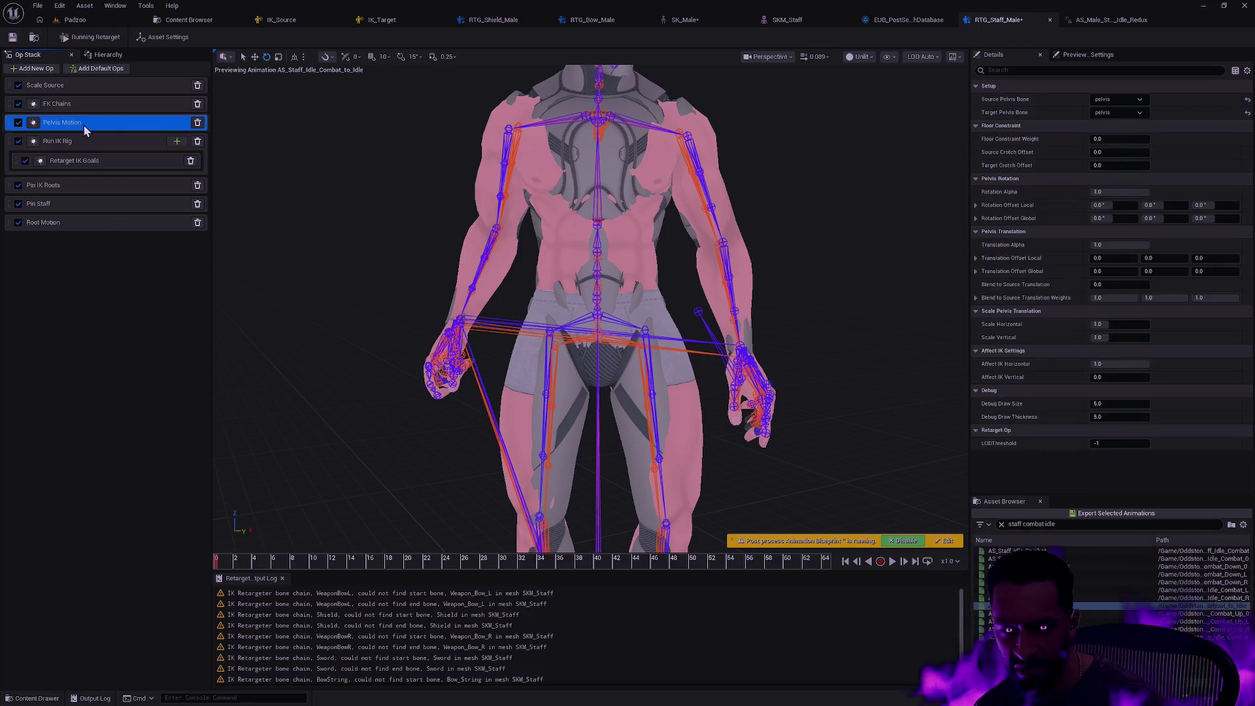
Turn Pelvis Motion off and back on to compare, then save RTG_Staff_Male
{"action": "left_click", "coordinate": [18, 123]}
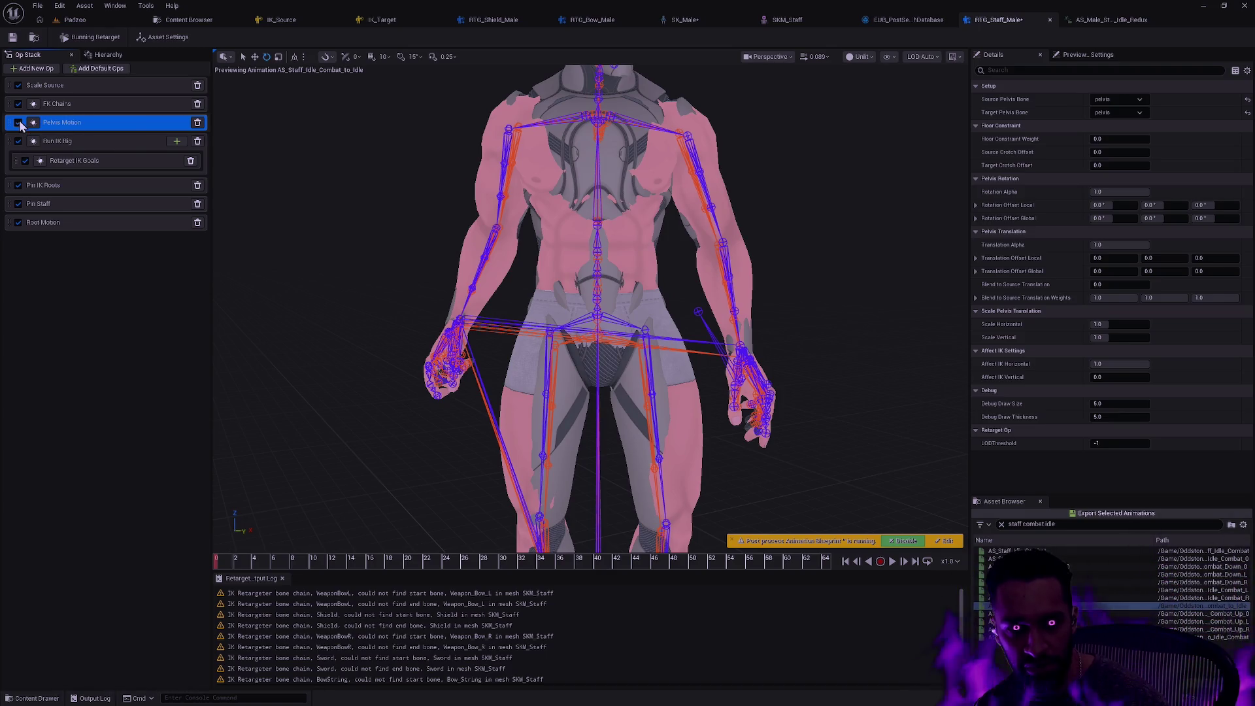
{"action": "left_click", "coordinate": [18, 123]}
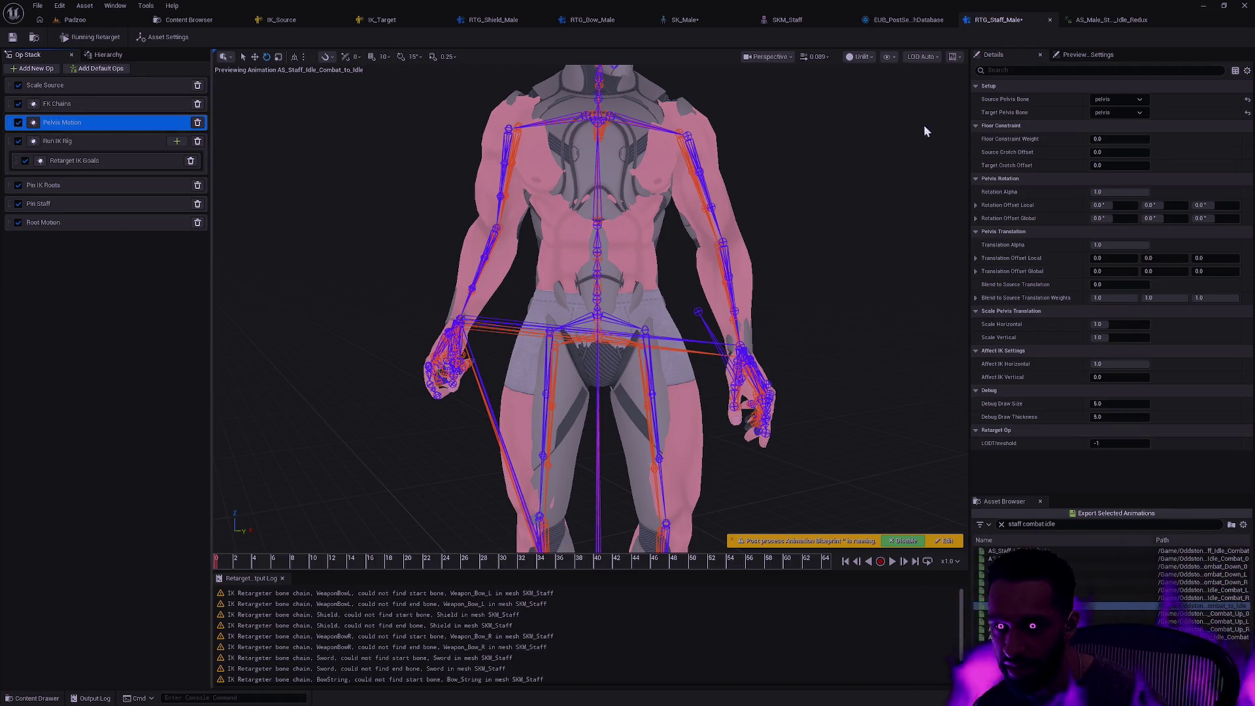
{"action": "left_click", "coordinate": [12, 37]}
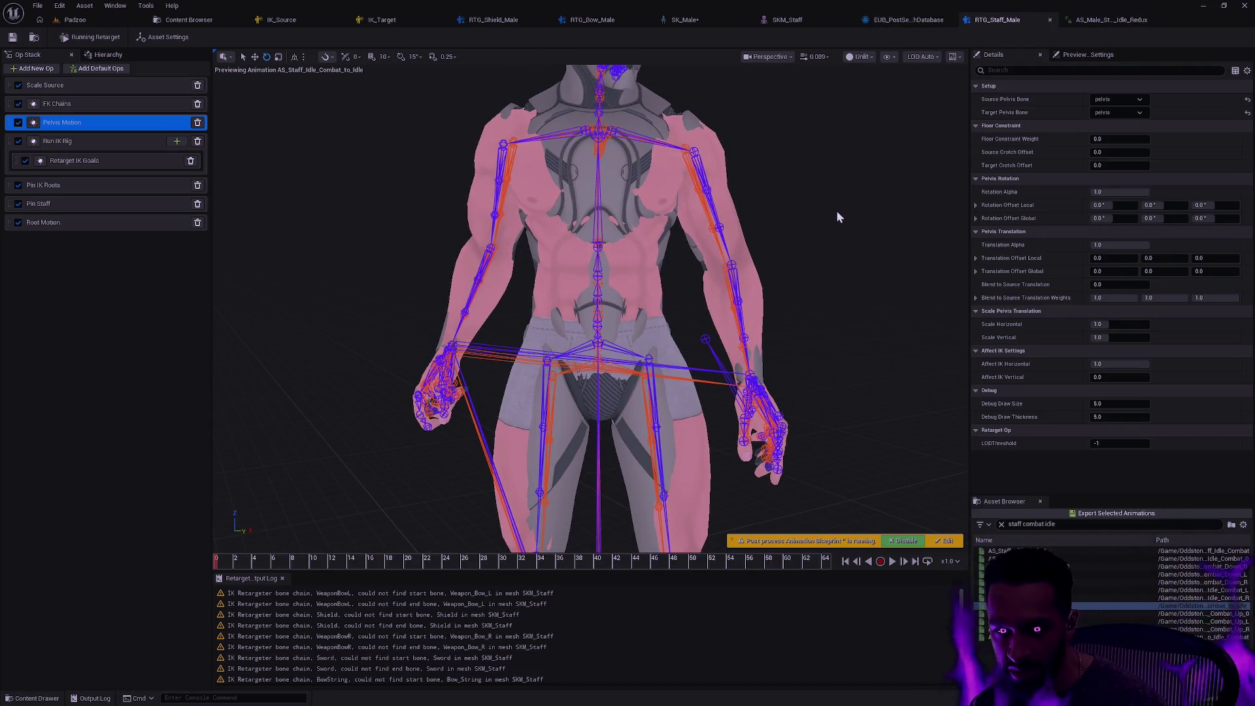
Try Source Scale Factor 1.03 and 1.05, settle on 1.025, then switch to RTG_Bow_Male
{"action": "left_click", "coordinate": [78, 87]}
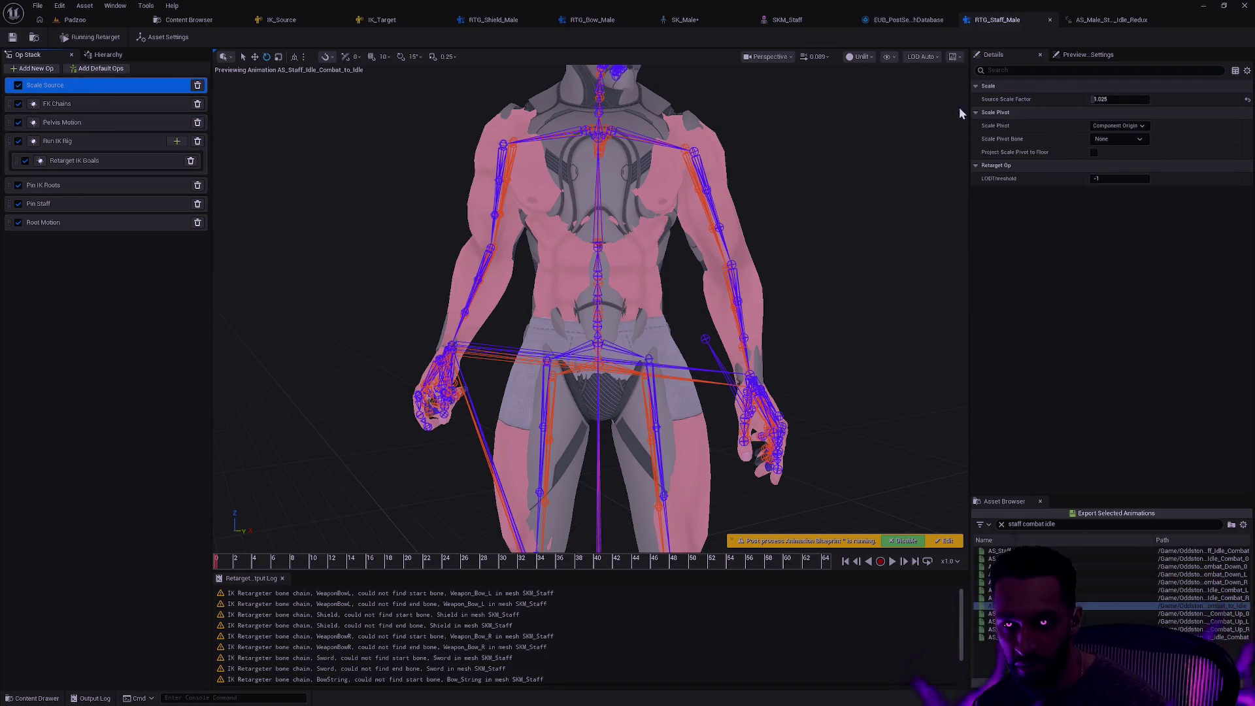
{"action": "left_click", "coordinate": [1122, 98]}
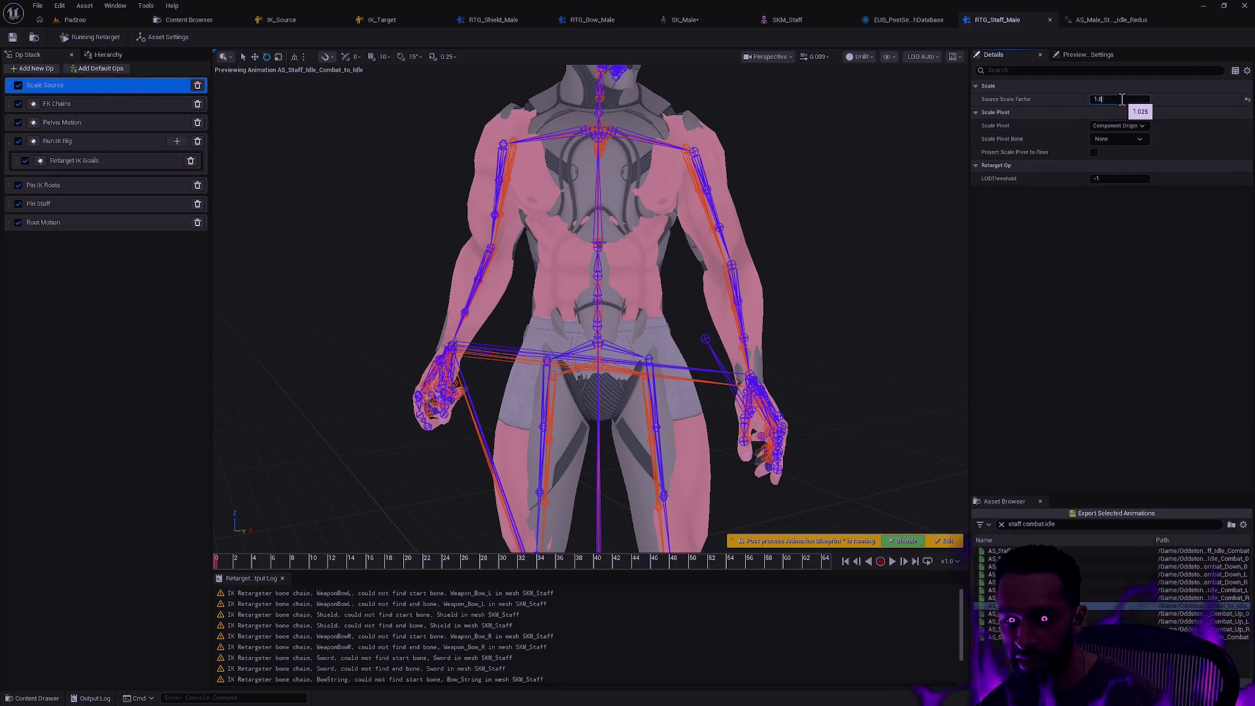
{"action": "type", "text": "3"}
{"action": "key", "text": "Return"}
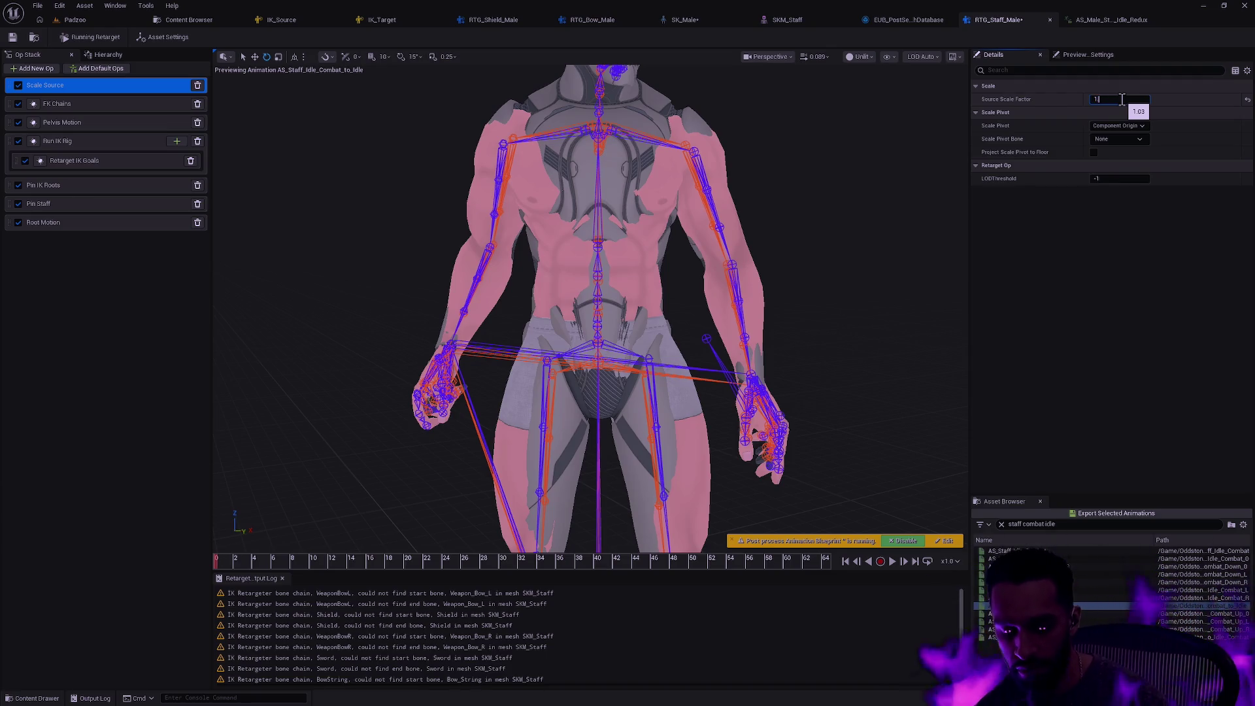
{"action": "type", "text": ".05"}
{"action": "key", "text": "Return"}
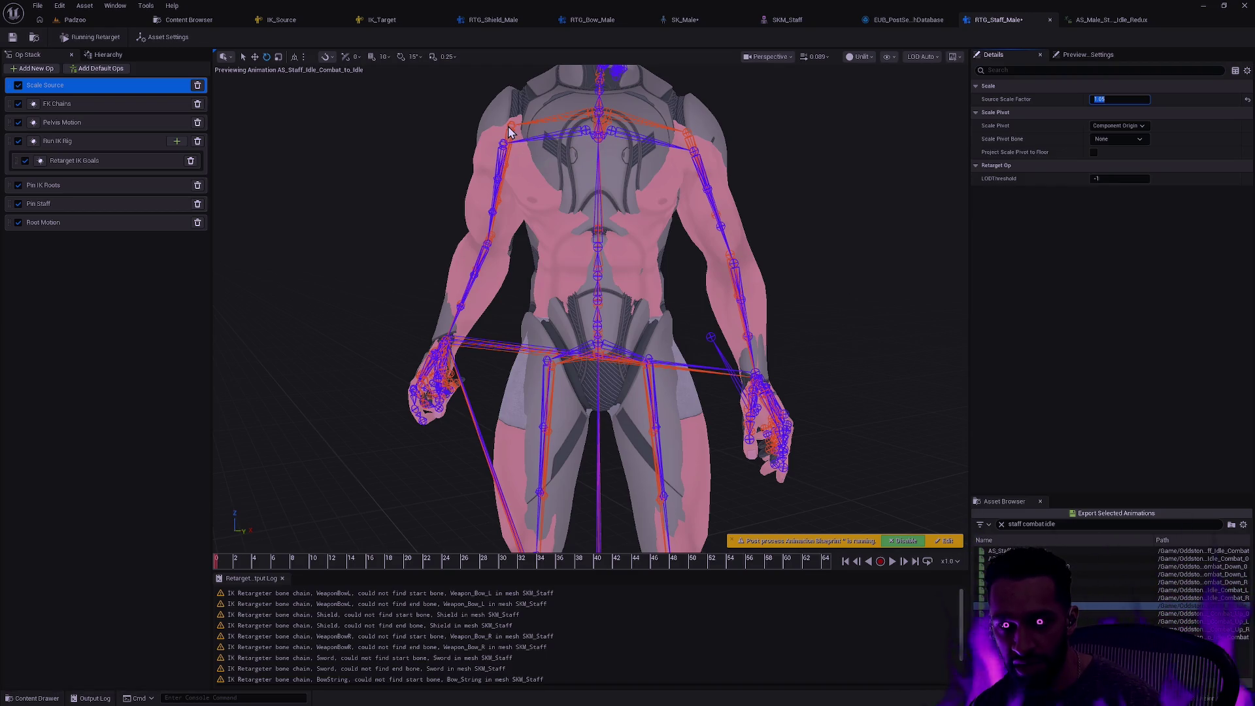
{"action": "mouse_move", "coordinate": [510, 130]}
{"action": "left_mouse_down"}
{"action": "mouse_move", "coordinate": [510, 196]}
{"action": "mouse_move", "coordinate": [510, 111]}
{"action": "mouse_move", "coordinate": [861, 185]}
{"action": "left_mouse_up"}
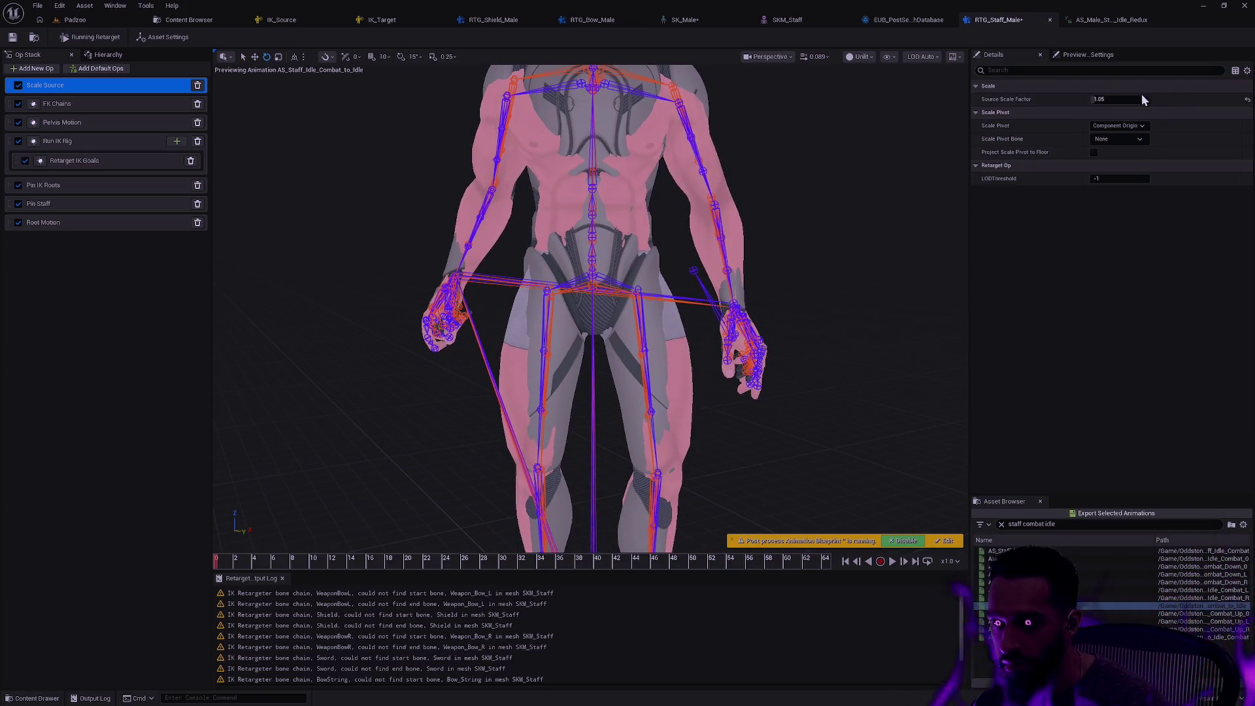
{"action": "left_click", "coordinate": [1117, 101]}
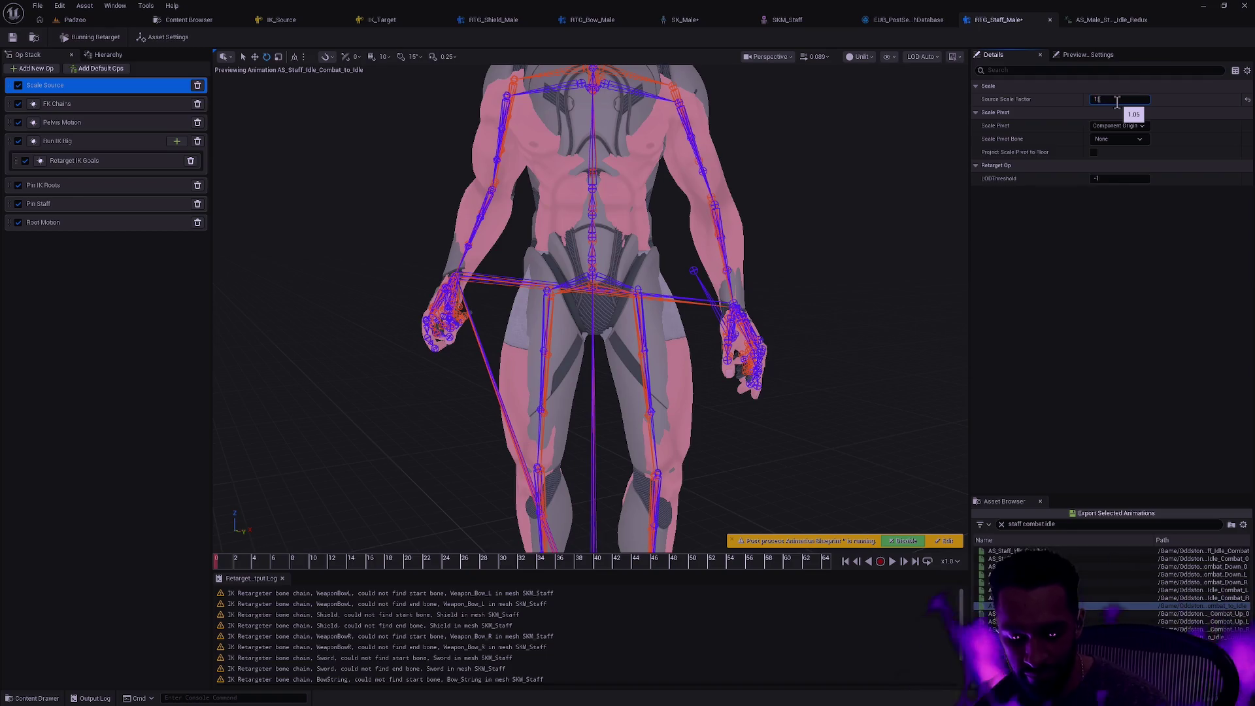
{"action": "type", "text": ".025"}
{"action": "key", "text": "Return"}
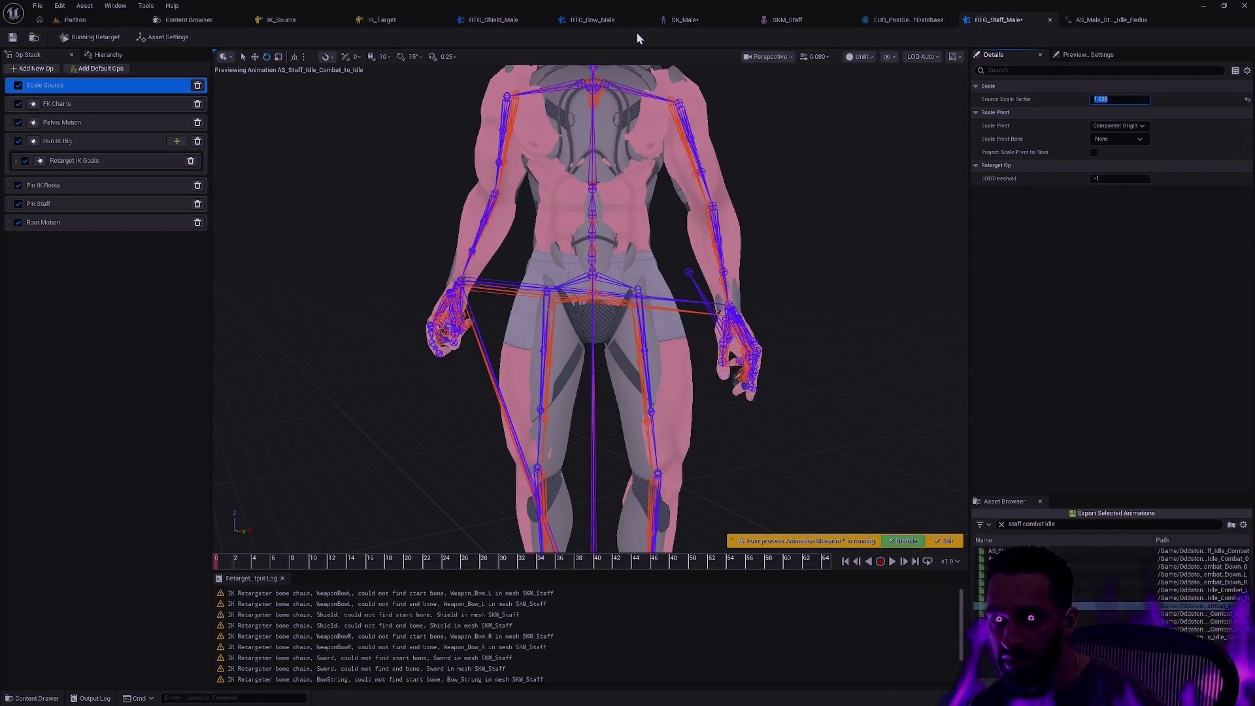
{"action": "left_click", "coordinate": [615, 20]}
Reset the bow retargeter's Target and Source Mesh Offsets to 0, check its Scale Source, return to RTG_Staff_Male
{"action": "left_click", "coordinate": [163, 37]}
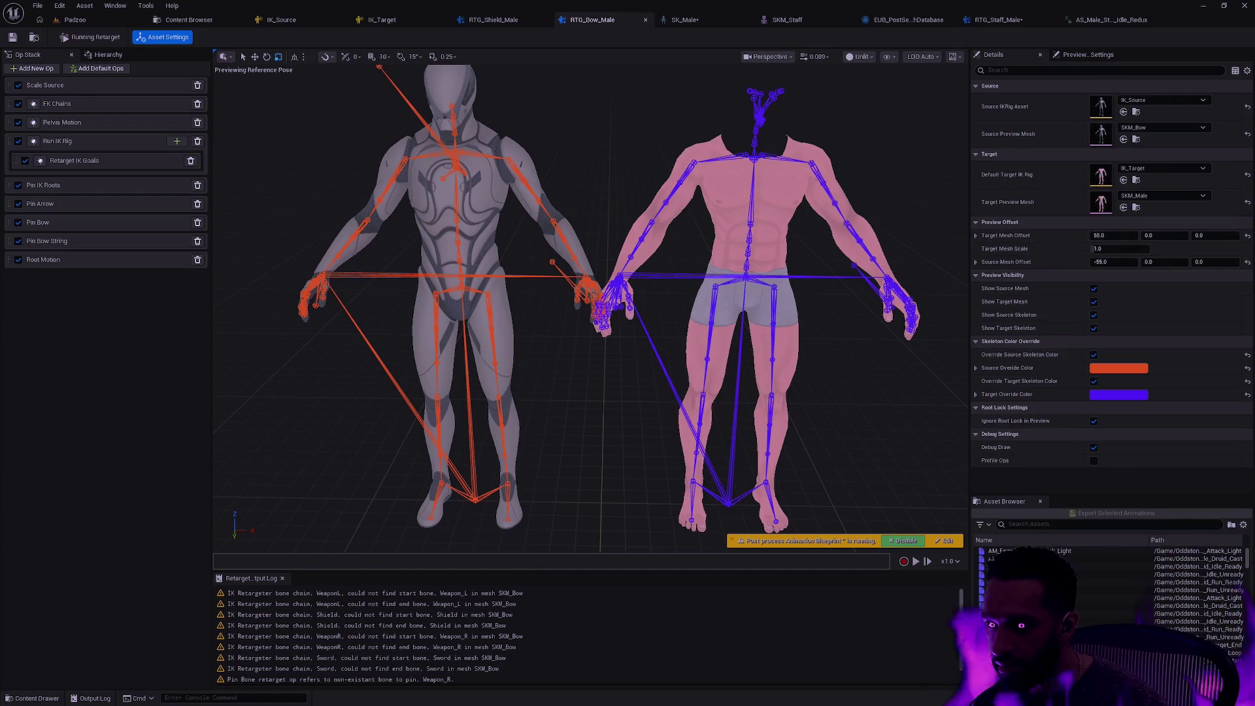
{"action": "left_click", "coordinate": [1247, 262]}
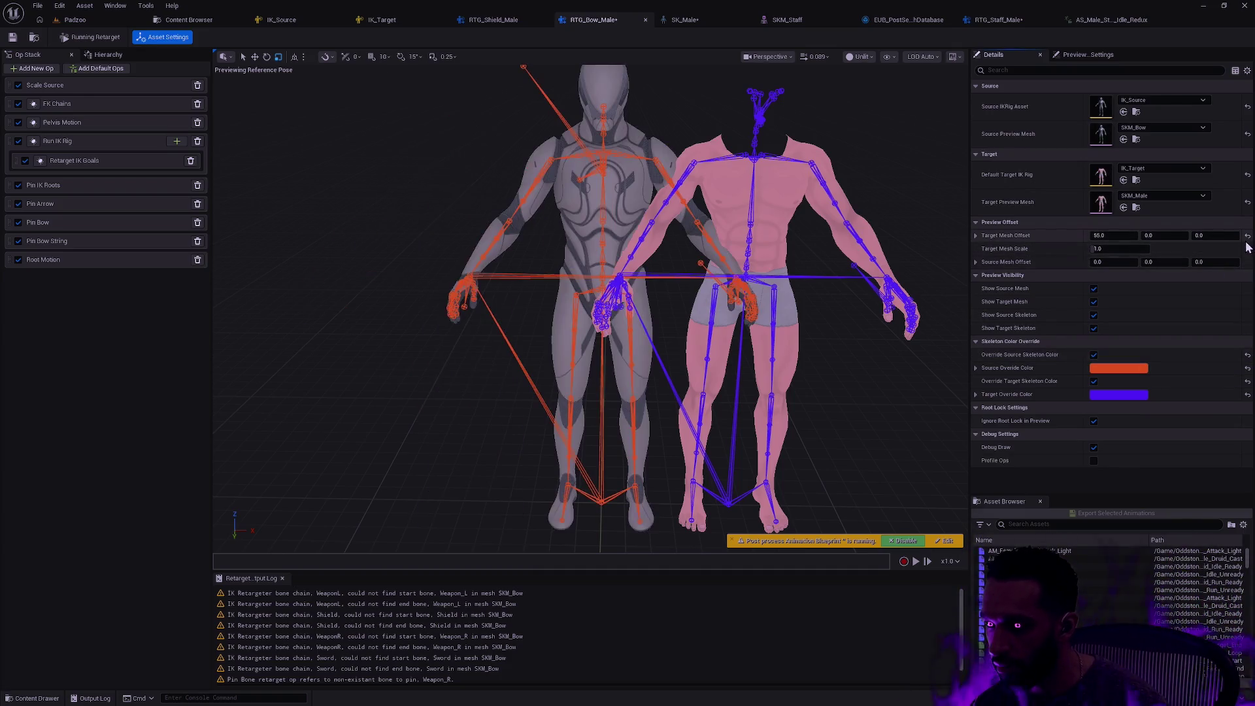
{"action": "left_click", "coordinate": [1247, 236]}
{"action": "scroll", "coordinate": [590, 307], "scroll_direction": "up", "scroll_amount": 10}
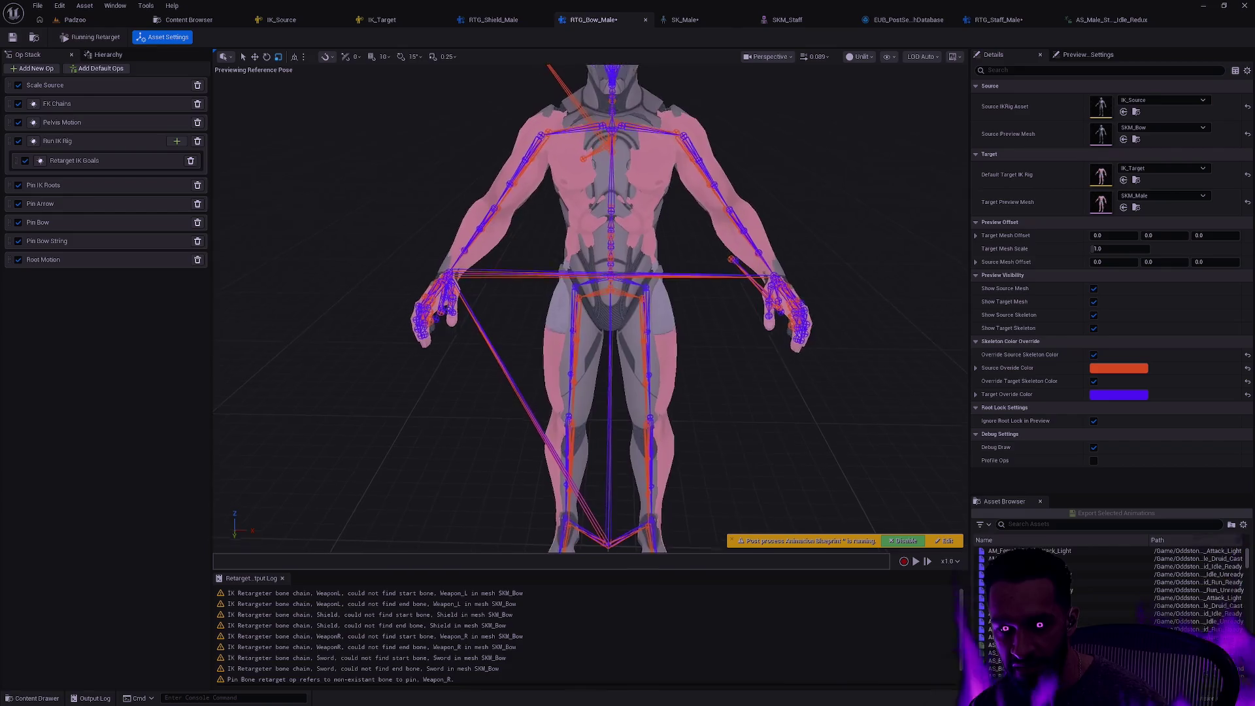
{"action": "scroll", "coordinate": [591, 307], "scroll_direction": "down", "scroll_amount": 8}
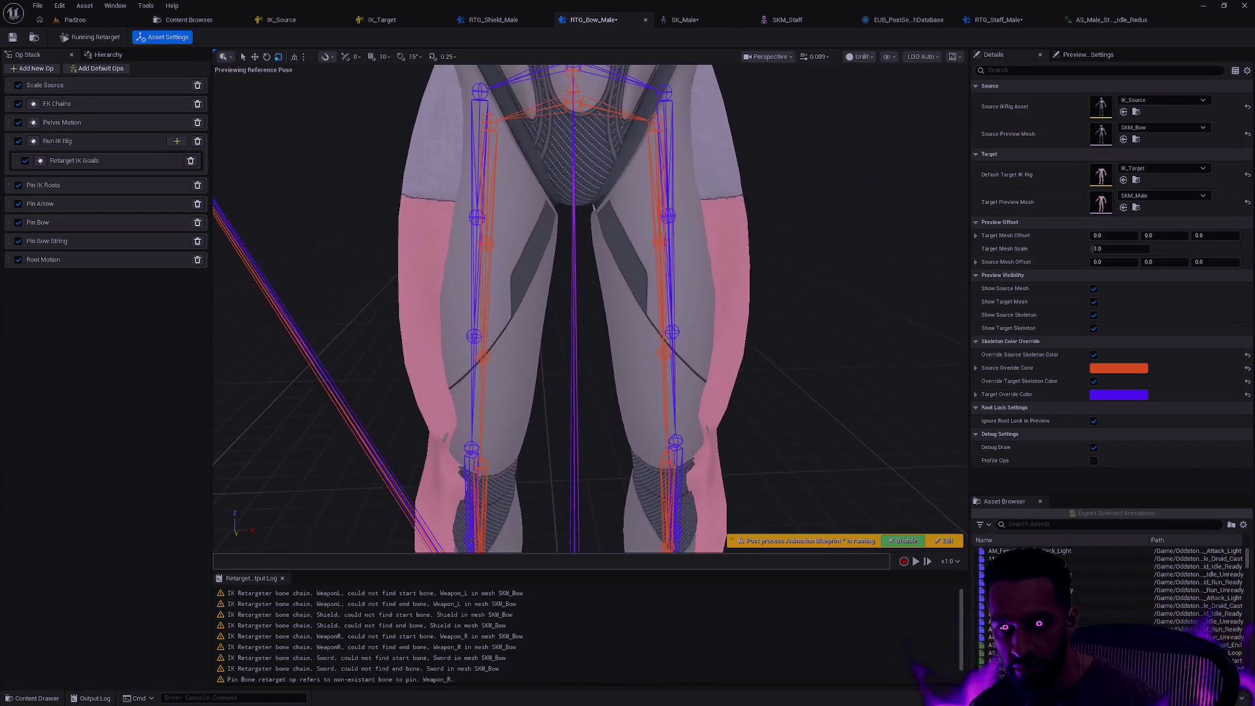
{"action": "left_click_drag", "start_coordinate": [590, 307], "coordinate": [575, 308]}
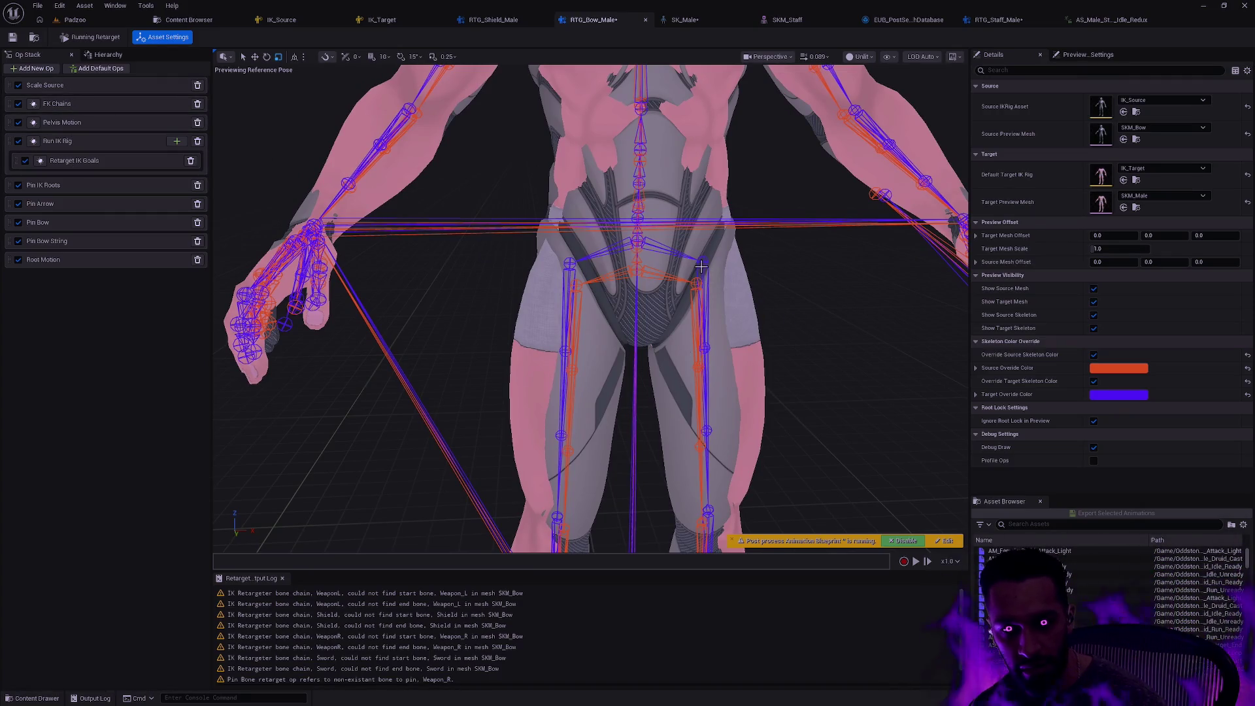
{"action": "scroll", "coordinate": [800, 291], "scroll_direction": "down", "scroll_amount": 8}
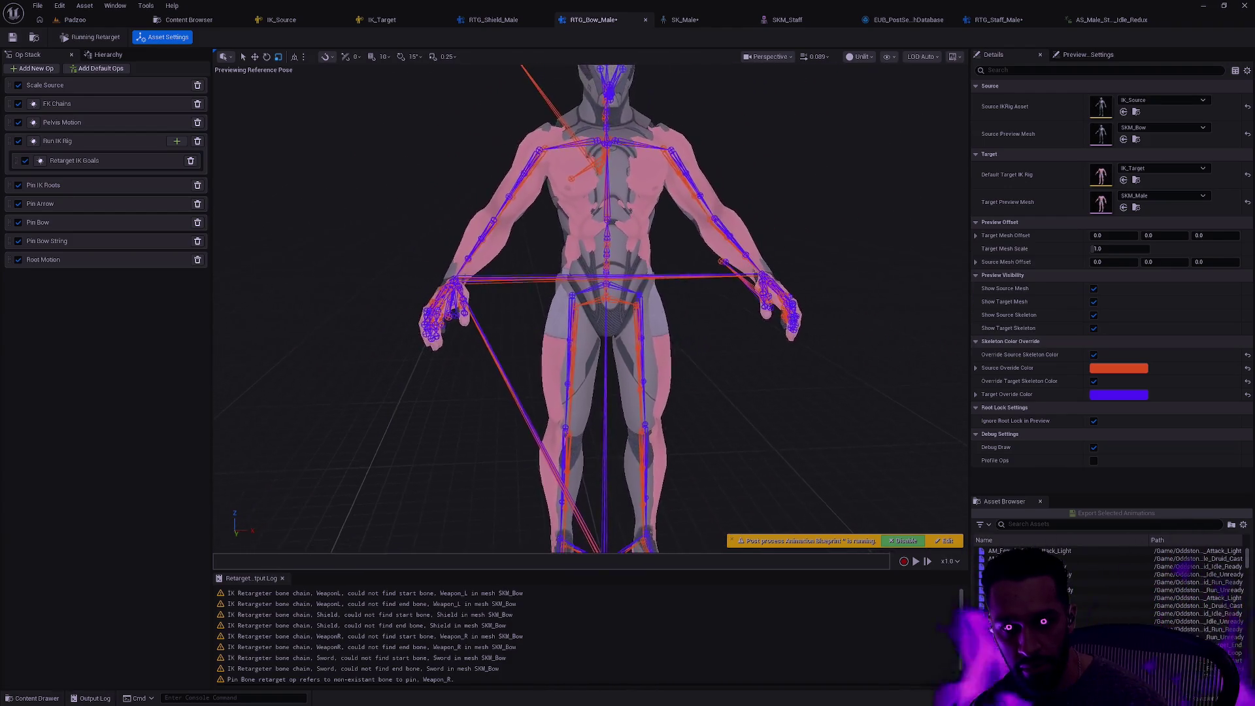
{"action": "left_click", "coordinate": [80, 84]}
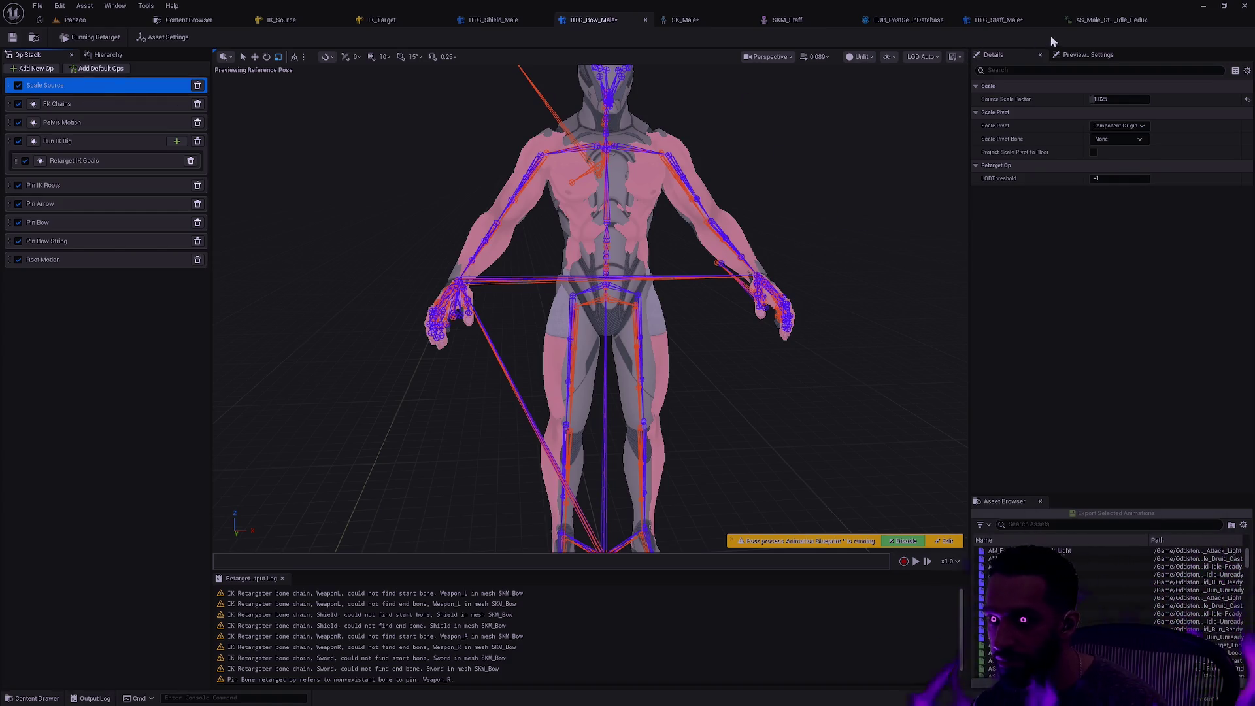
{"action": "left_click", "coordinate": [1011, 21]}
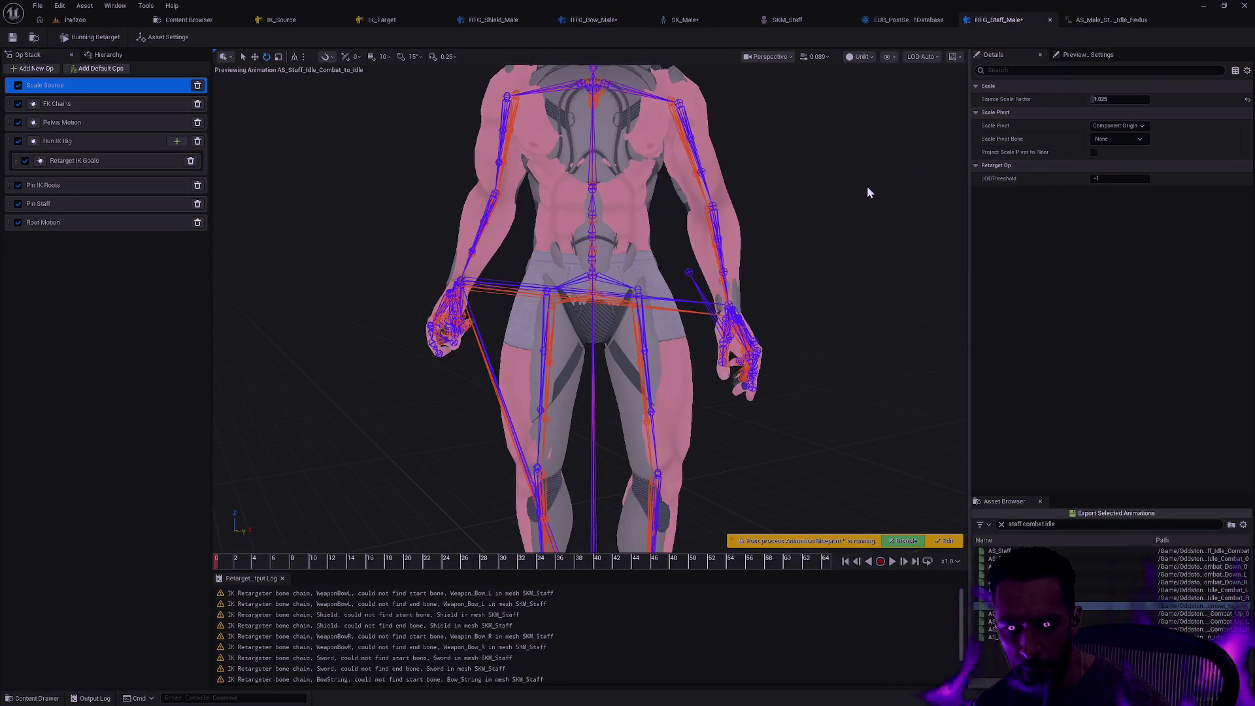
Reframe the staff retargeter view from the hand up to the chest and head, then bring up SK_Male
{"action": "scroll", "coordinate": [840, 241], "scroll_direction": "up", "scroll_amount": 6}
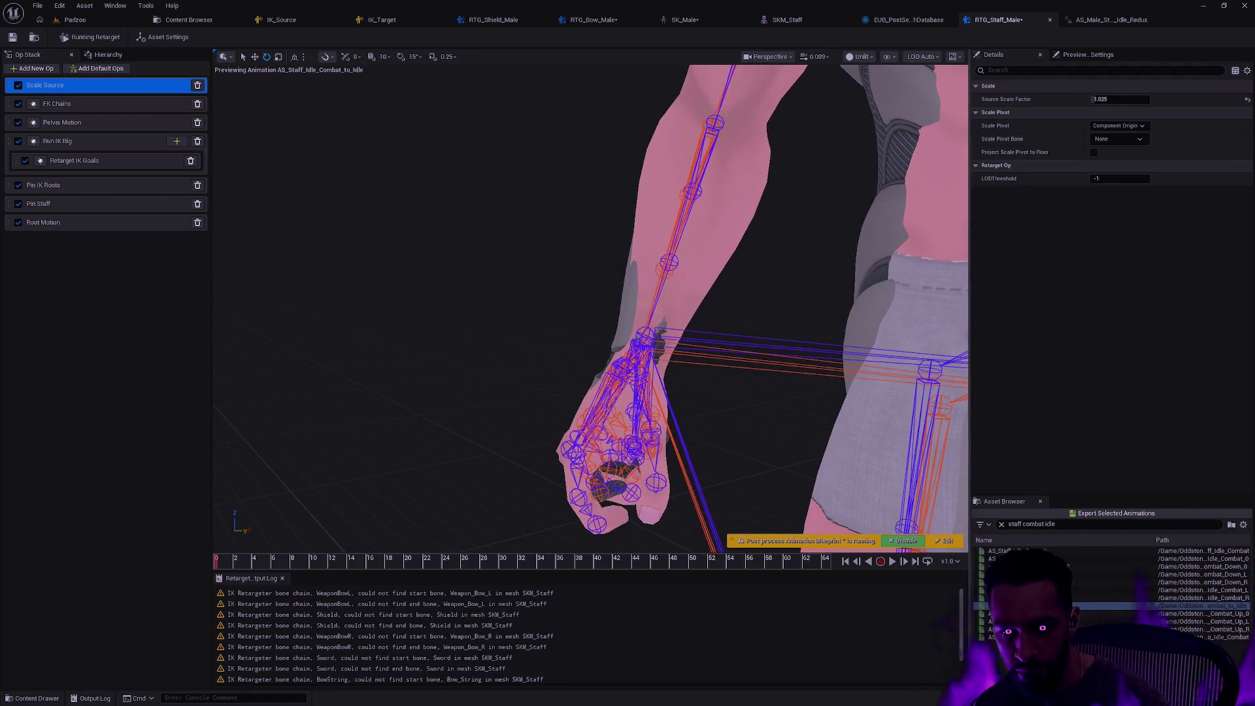
{"action": "mouse_move", "coordinate": [840, 241]}
{"action": "left_mouse_down"}
{"action": "mouse_move", "coordinate": [929, 241]}
{"action": "mouse_move", "coordinate": [729, 283]}
{"action": "left_mouse_up"}
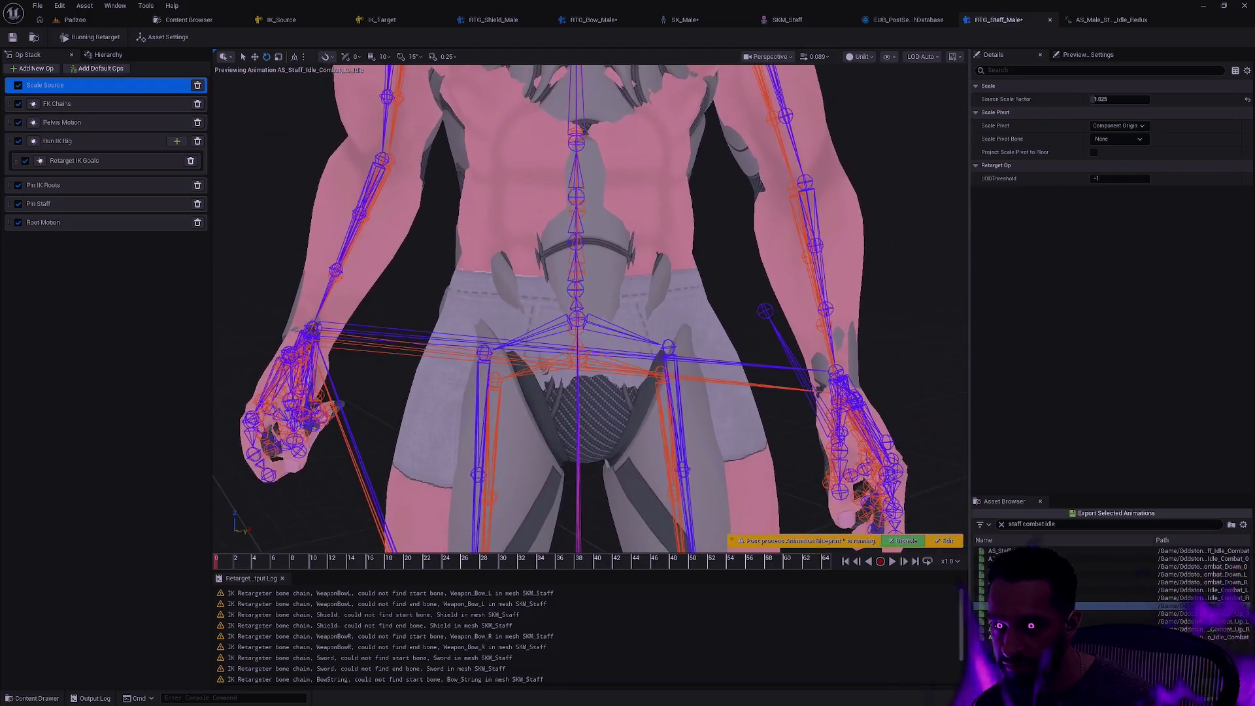
{"action": "mouse_move", "coordinate": [886, 305]}
{"action": "left_mouse_down"}
{"action": "mouse_move", "coordinate": [886, 386]}
{"action": "mouse_move", "coordinate": [886, 353]}
{"action": "left_mouse_up"}
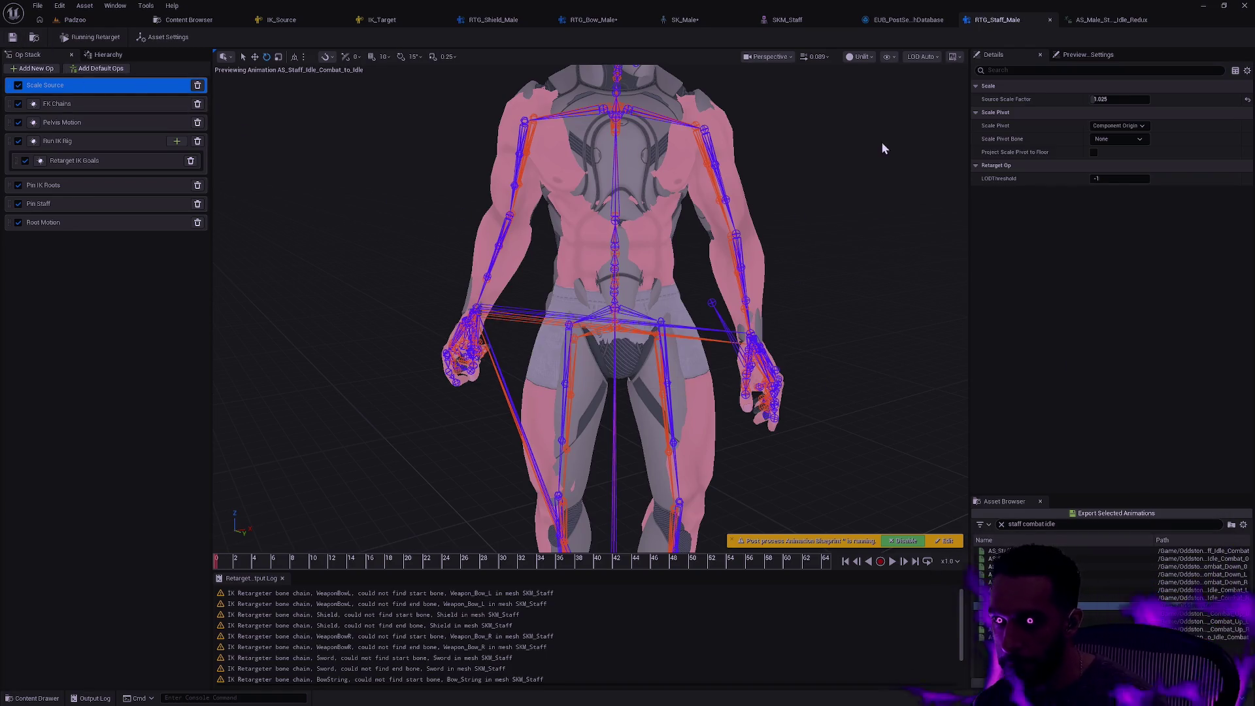
{"action": "left_click", "coordinate": [696, 21]}
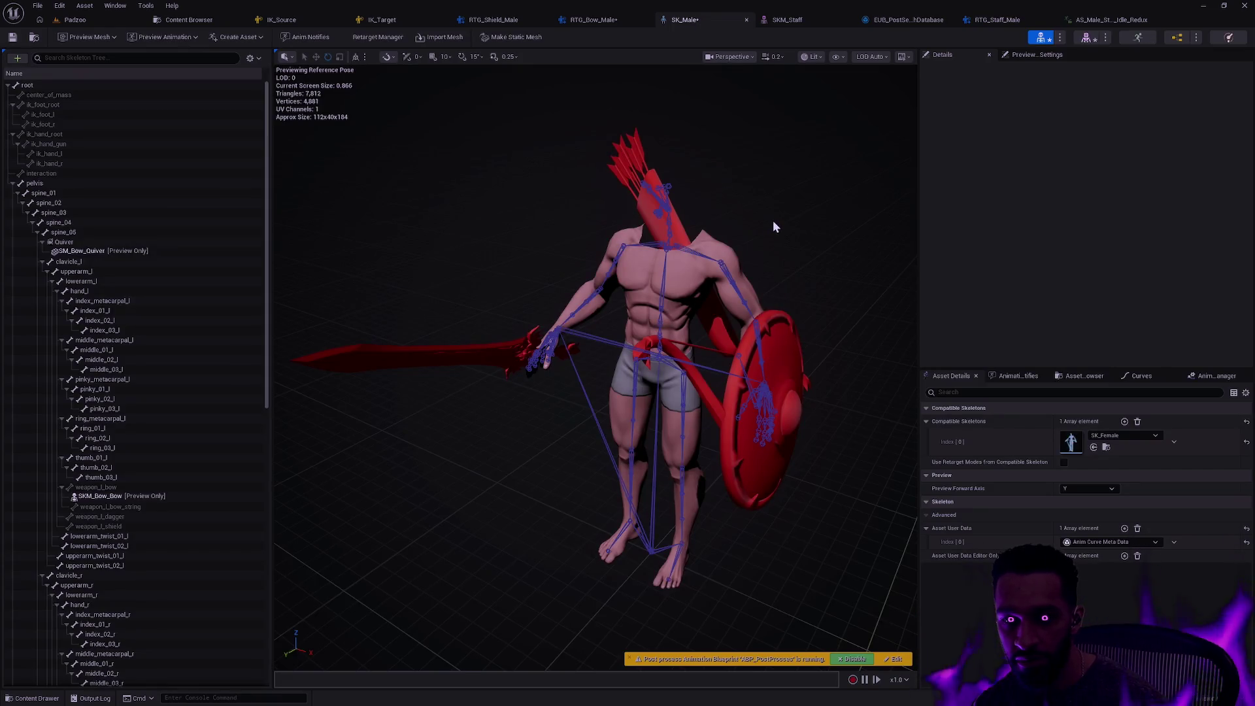
Set the SKM_Staff preview to Show > Bones > None, then return to RTG_Bow_Male
{"action": "left_click", "coordinate": [747, 22]}
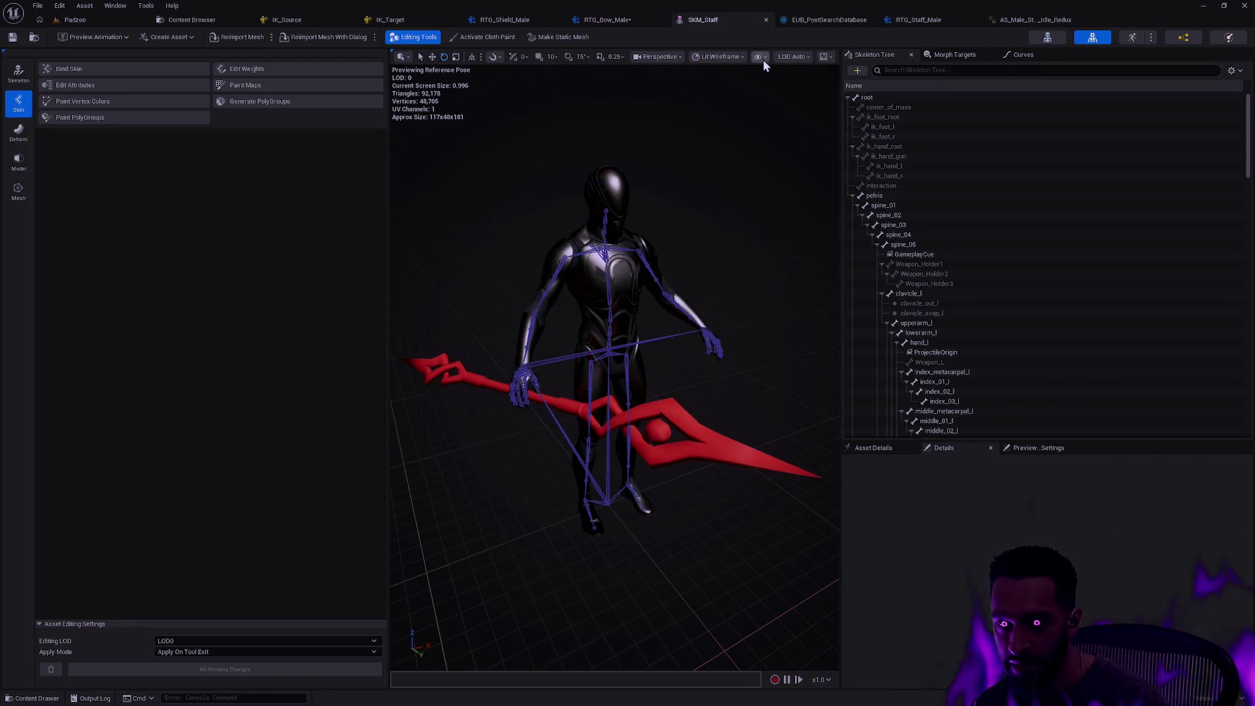
{"action": "left_click", "coordinate": [763, 60]}
{"action": "mouse_move", "coordinate": [795, 119]}
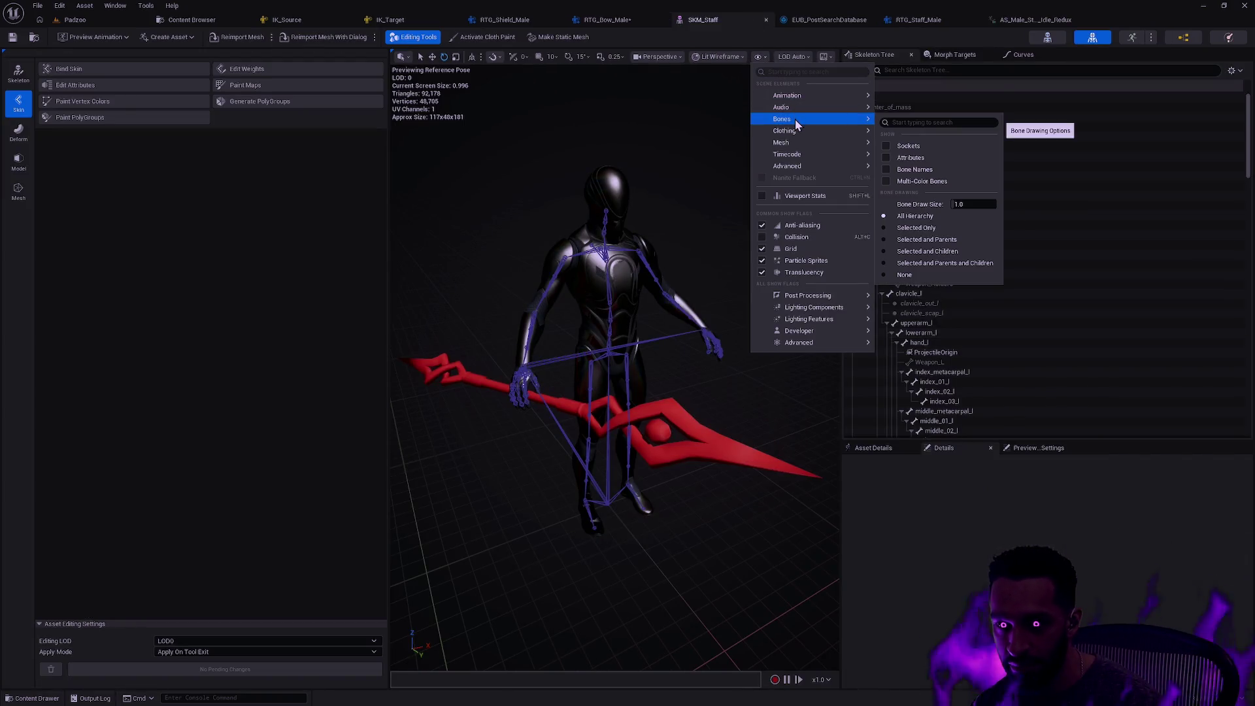
{"action": "left_click", "coordinate": [910, 275]}
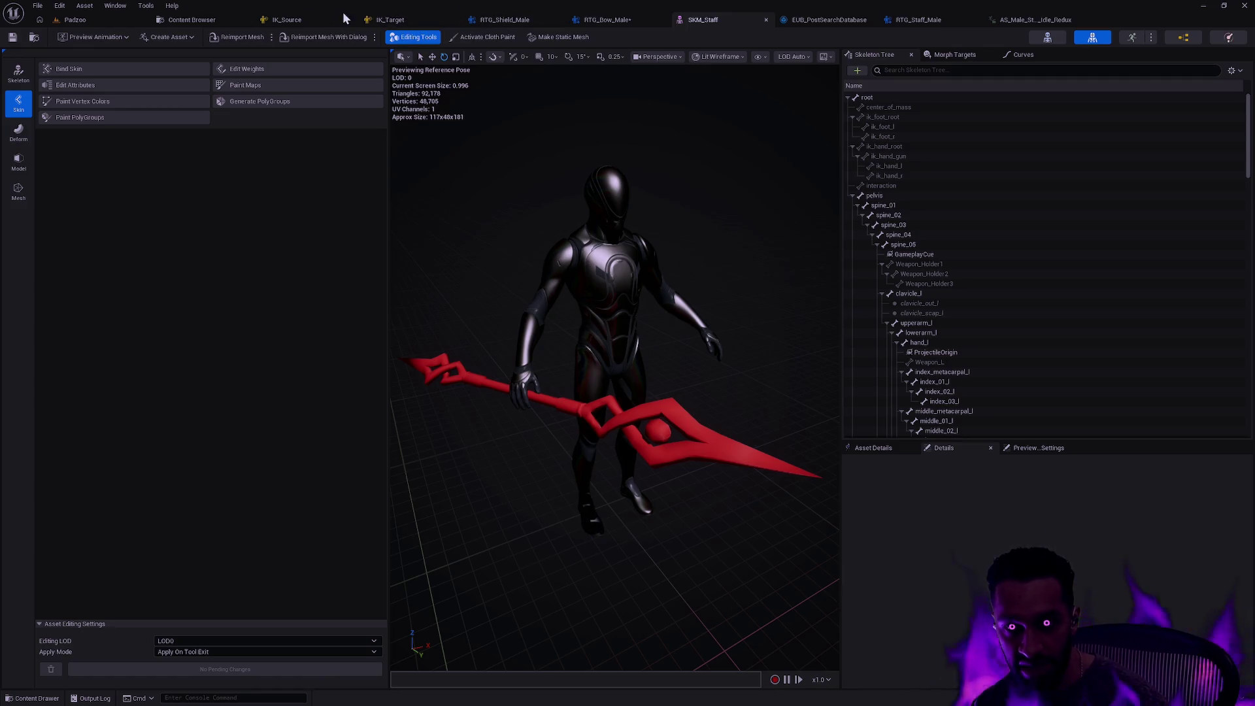
{"action": "left_click", "coordinate": [629, 20]}
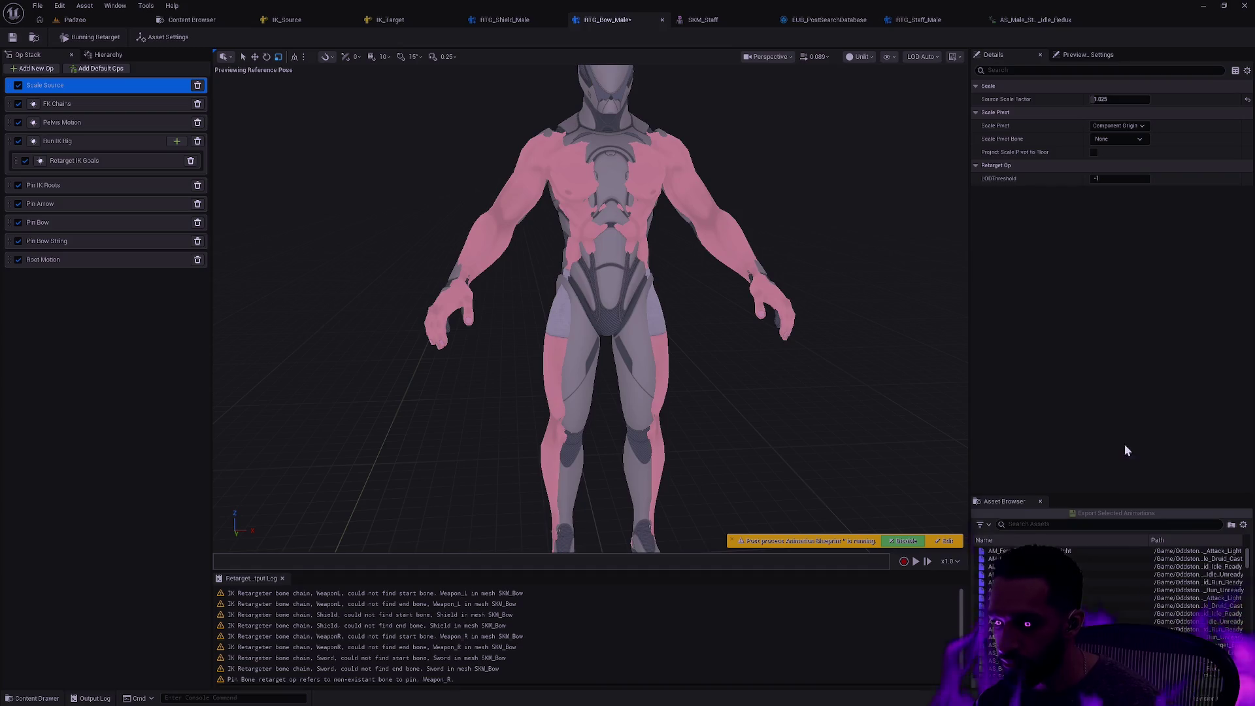
Close the staff idle animation, open SK_Male from the Content Drawer, and orbit around the staff hand
{"action": "left_click", "coordinate": [1030, 20]}
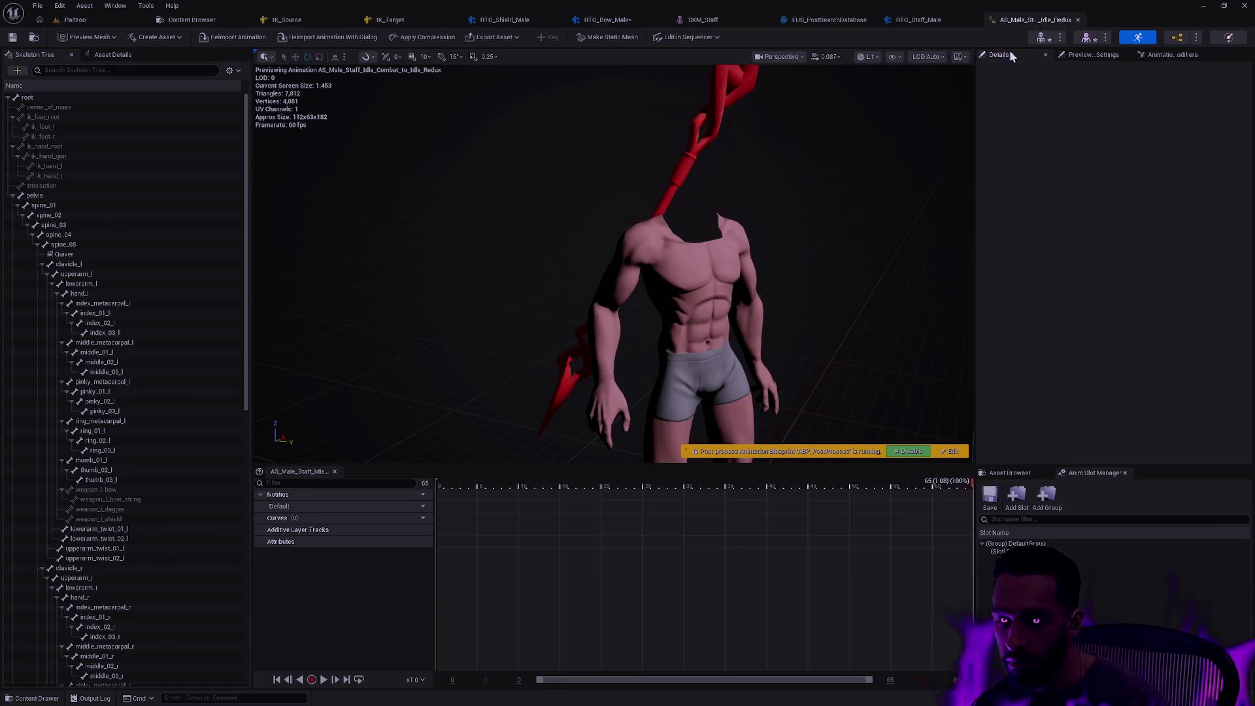
{"action": "left_click", "coordinate": [1078, 20]}
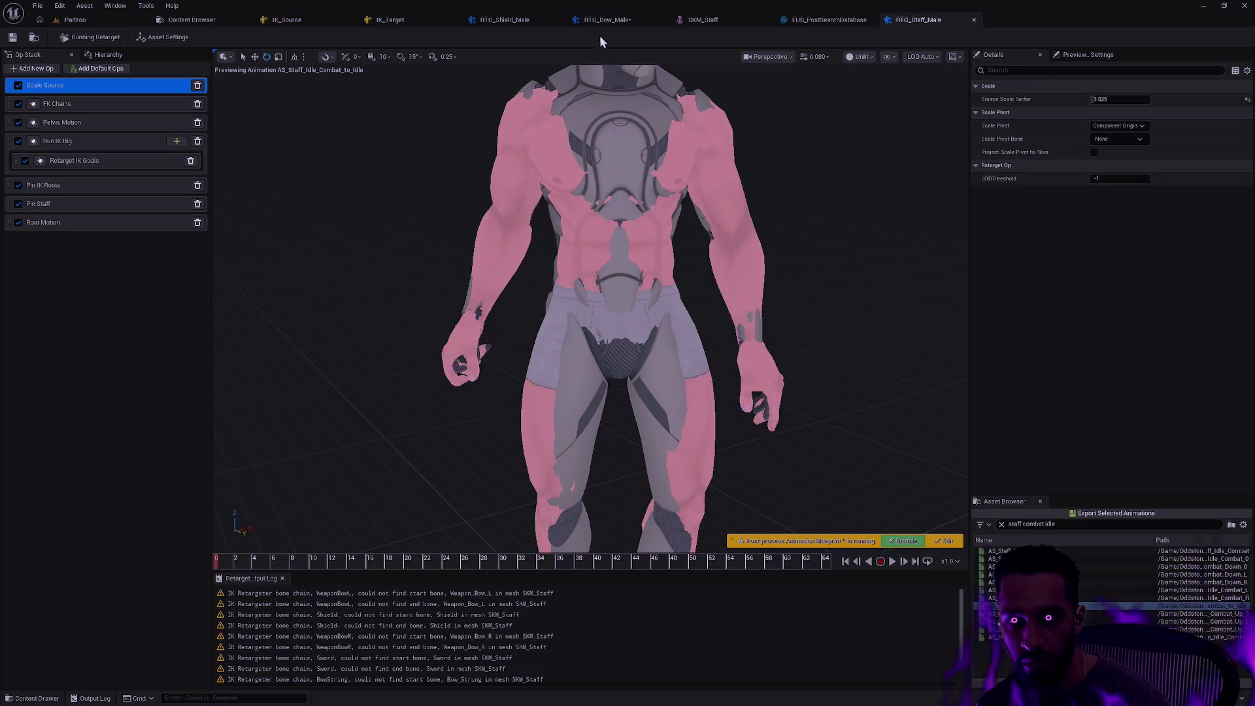
{"action": "key", "text": "ctrl+space"}
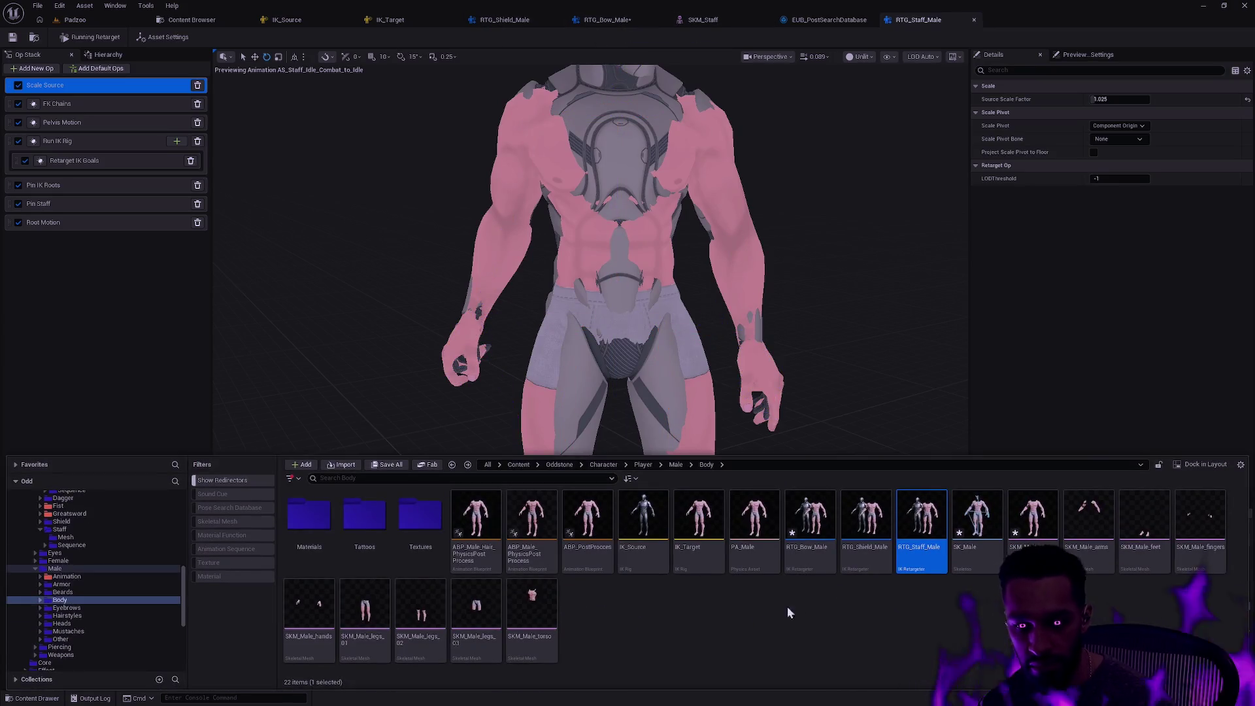
{"action": "left_click", "coordinate": [970, 549]}
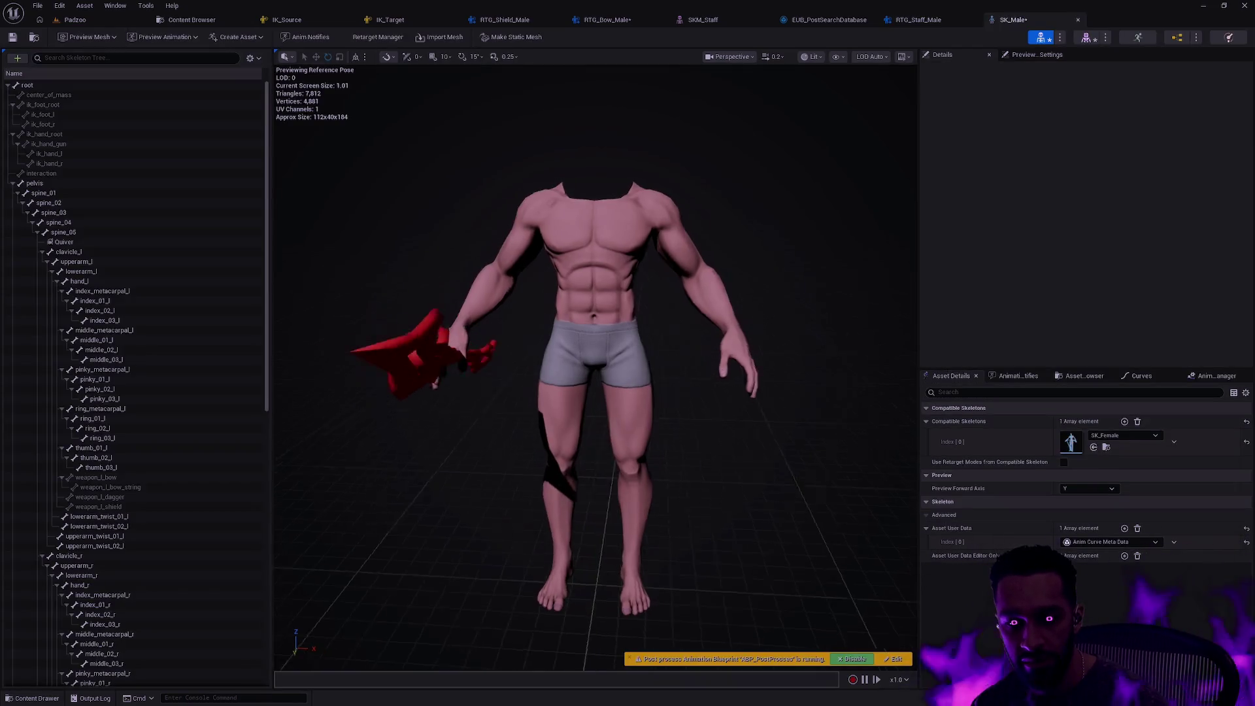
{"action": "mouse_move", "coordinate": [595, 366]}
{"action": "left_mouse_down"}
{"action": "mouse_move", "coordinate": [634, 366]}
{"action": "mouse_move", "coordinate": [661, 326]}
{"action": "mouse_move", "coordinate": [661, 366]}
{"action": "mouse_move", "coordinate": [653, 339]}
{"action": "mouse_move", "coordinate": [641, 353]}
{"action": "mouse_move", "coordinate": [666, 347]}
{"action": "mouse_move", "coordinate": [660, 327]}
{"action": "mouse_move", "coordinate": [641, 347]}
{"action": "mouse_move", "coordinate": [647, 327]}
{"action": "mouse_move", "coordinate": [543, 507]}
{"action": "left_mouse_up"}
{"action": "mouse_move", "coordinate": [741, 458]}
{"action": "left_mouse_down"}
{"action": "mouse_move", "coordinate": [693, 496]}
{"action": "mouse_move", "coordinate": [680, 484]}
{"action": "mouse_move", "coordinate": [622, 253]}
{"action": "mouse_move", "coordinate": [588, 294]}
{"action": "left_mouse_up"}
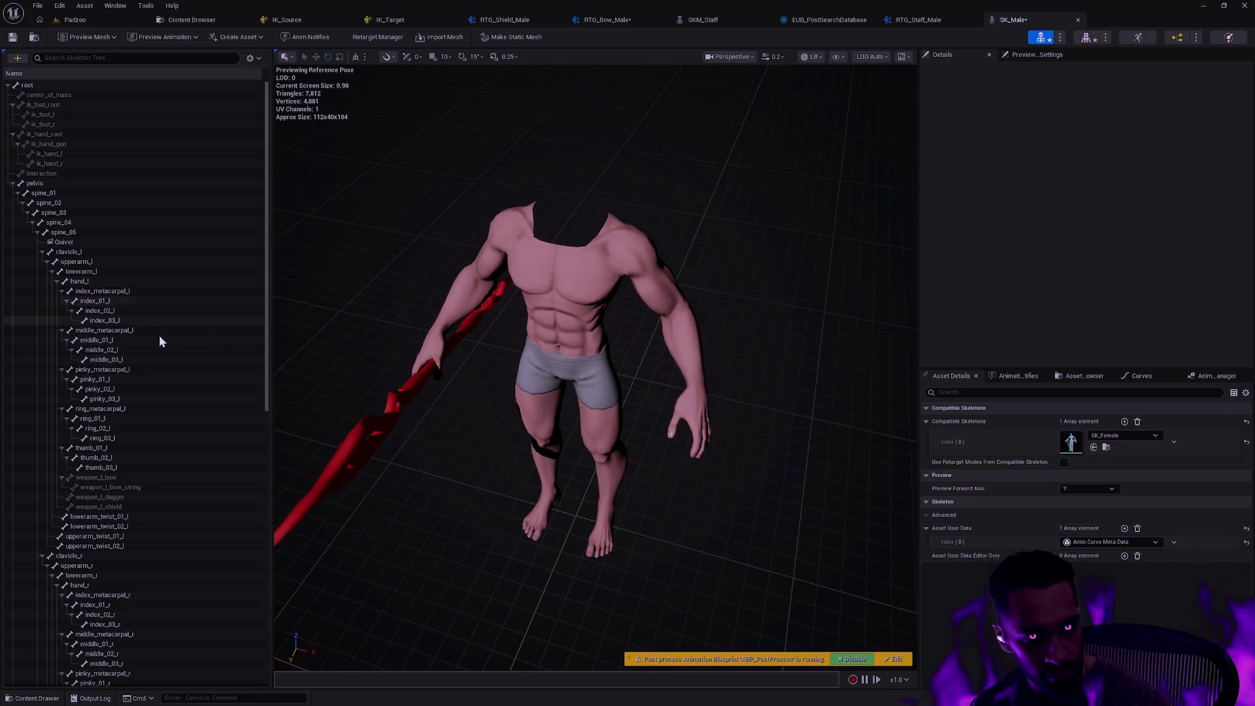
Preview a bow quiver on the Quiver socket and a shield on weapon_l_shield
{"action": "right_click", "coordinate": [109, 242]}
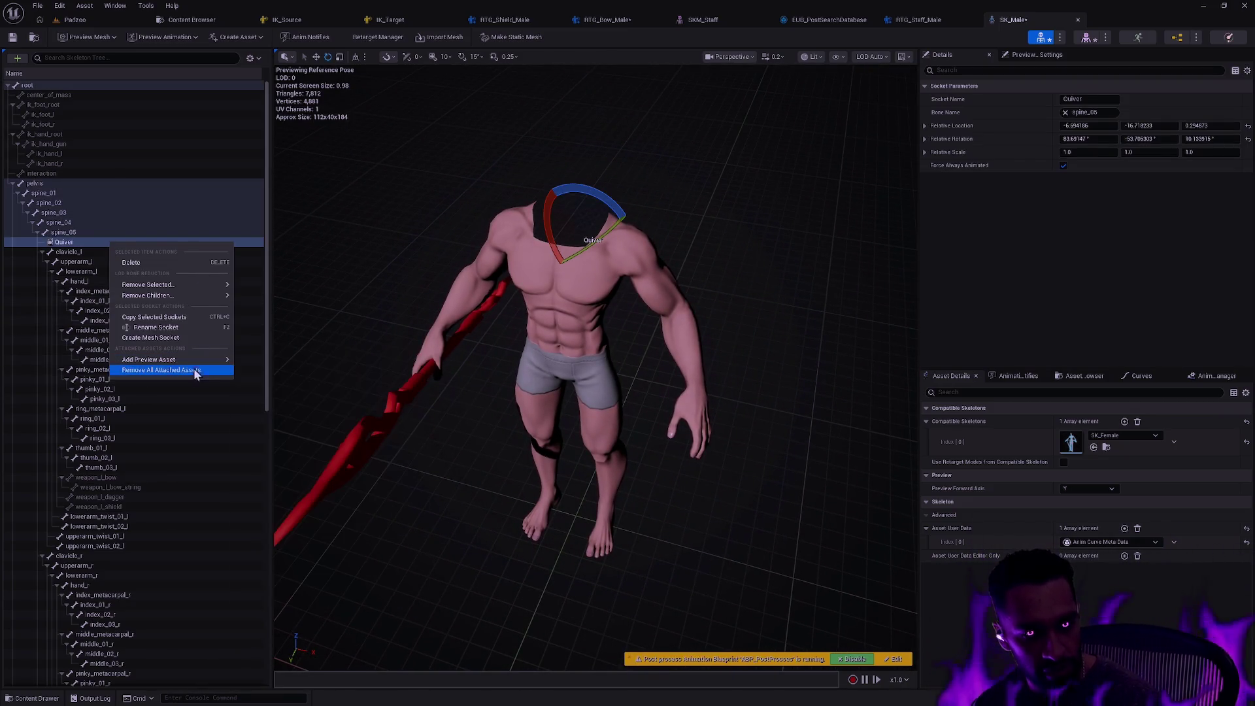
{"action": "mouse_move", "coordinate": [210, 361]}
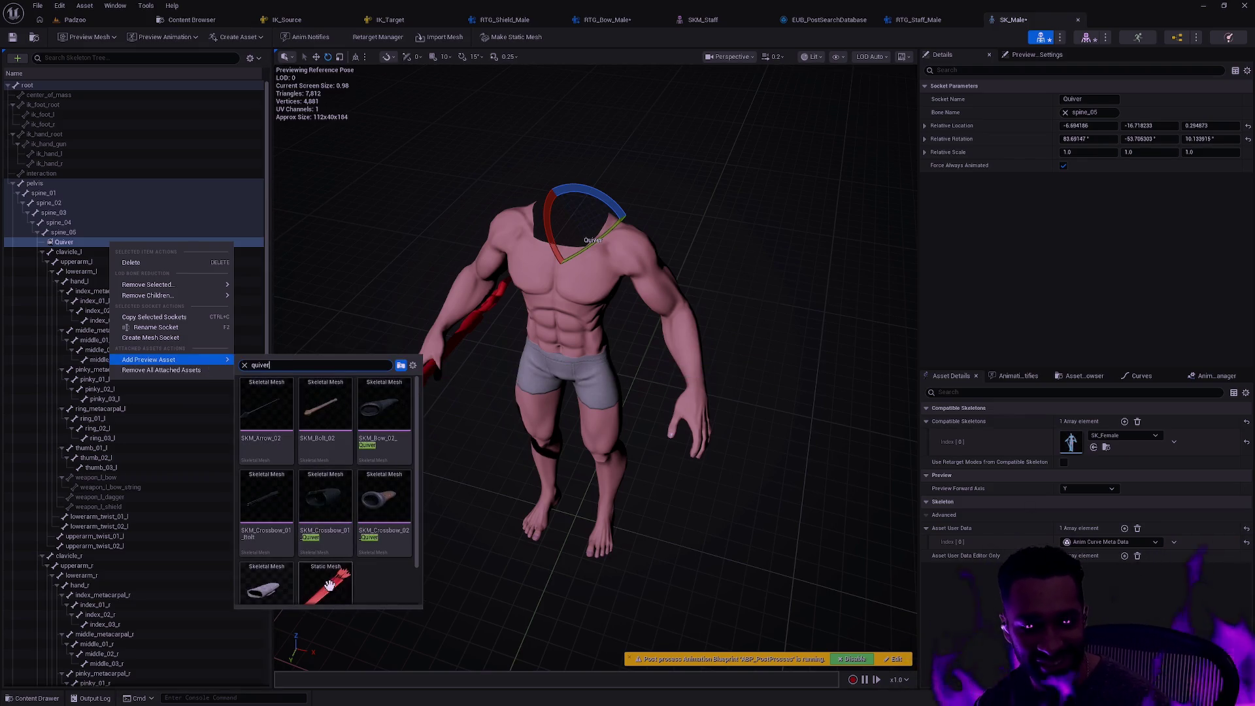
{"action": "left_click", "coordinate": [326, 581]}
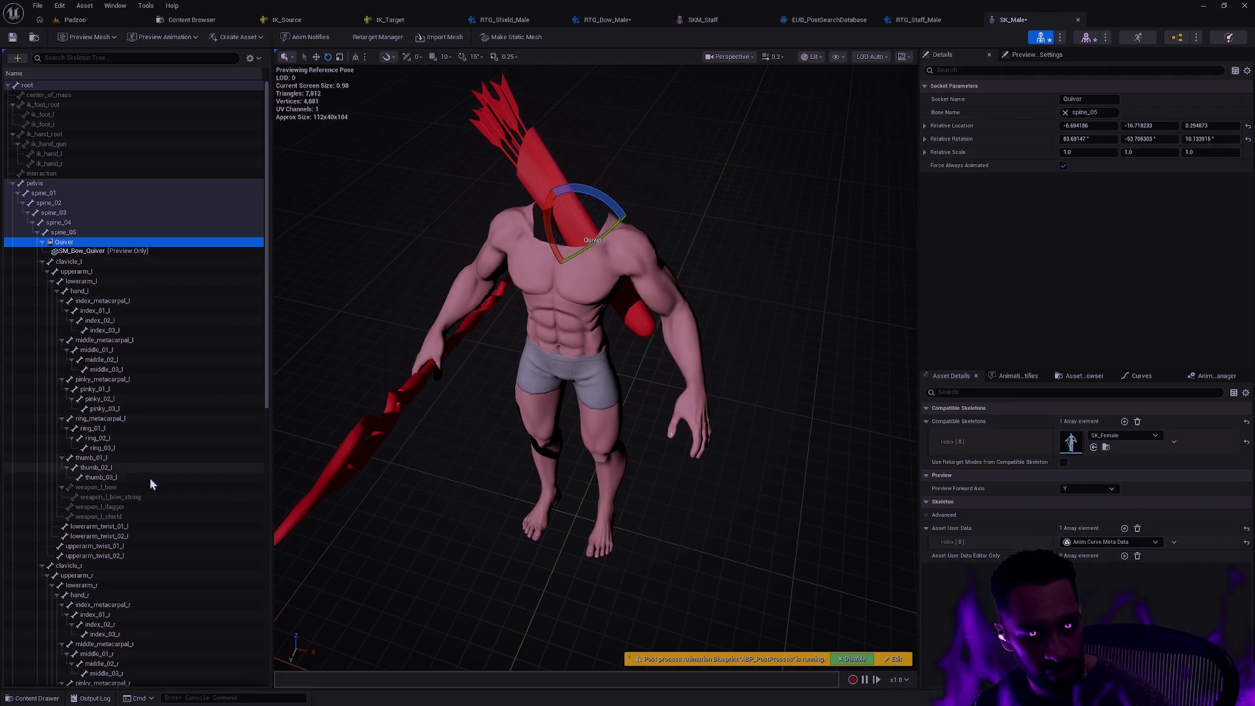
{"action": "right_click", "coordinate": [136, 520]}
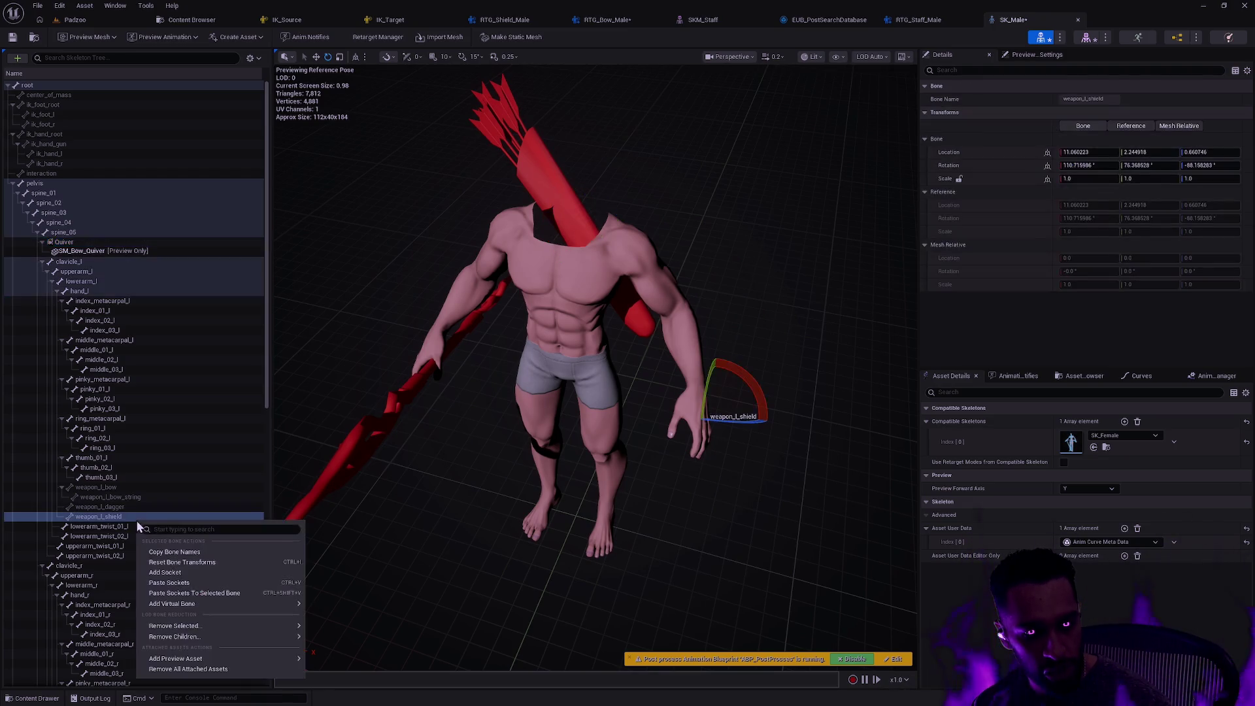
{"action": "mouse_move", "coordinate": [230, 659]}
{"action": "type", "text": "shie"}
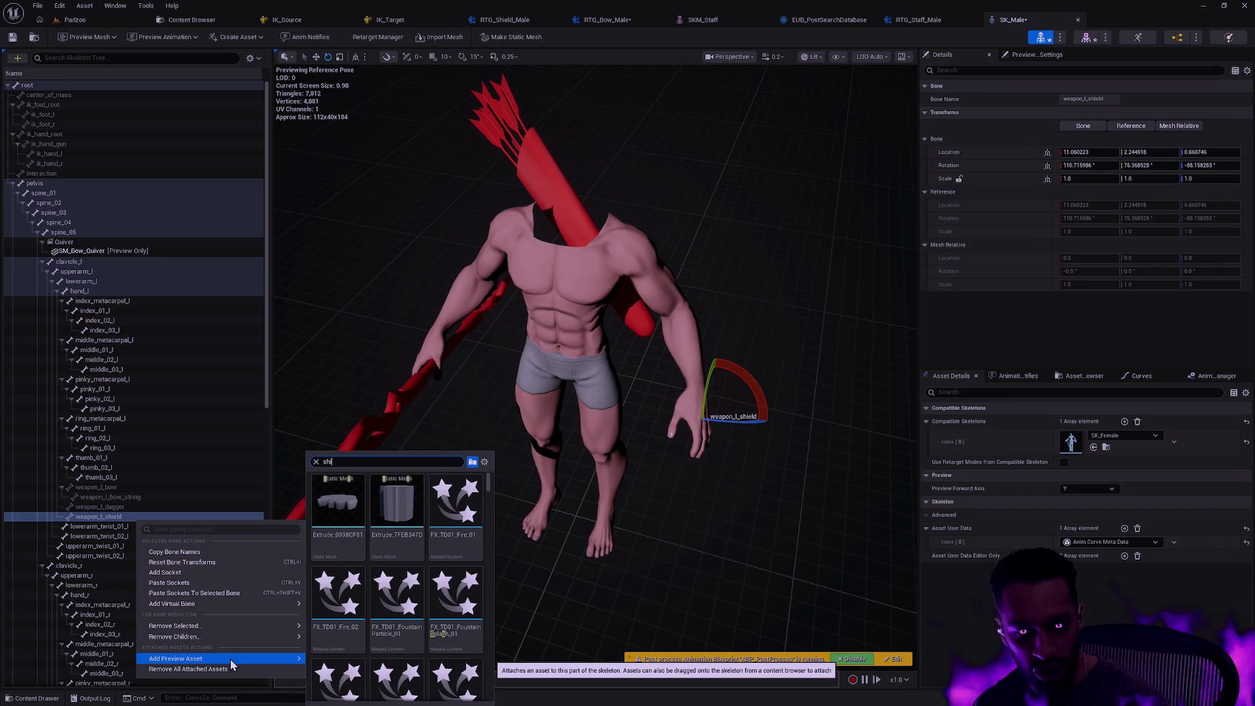
{"action": "scroll", "coordinate": [392, 589], "scroll_direction": "down", "scroll_amount": 3}
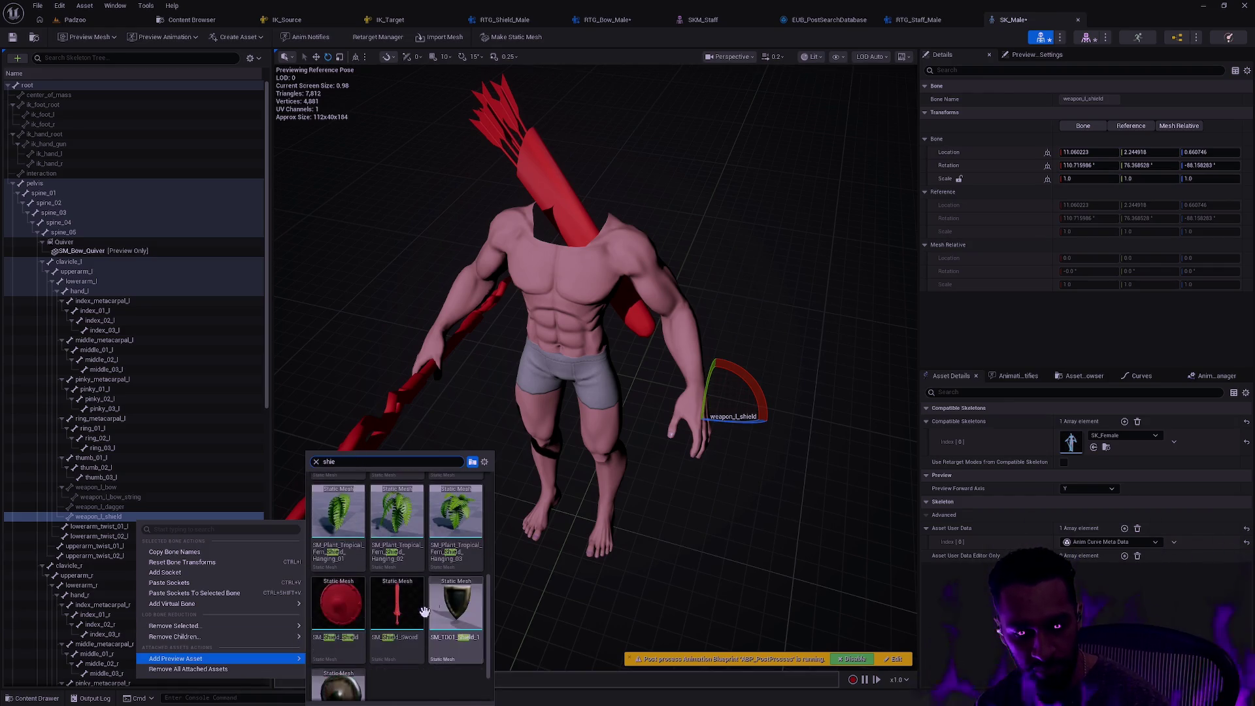
{"action": "left_click", "coordinate": [349, 626]}
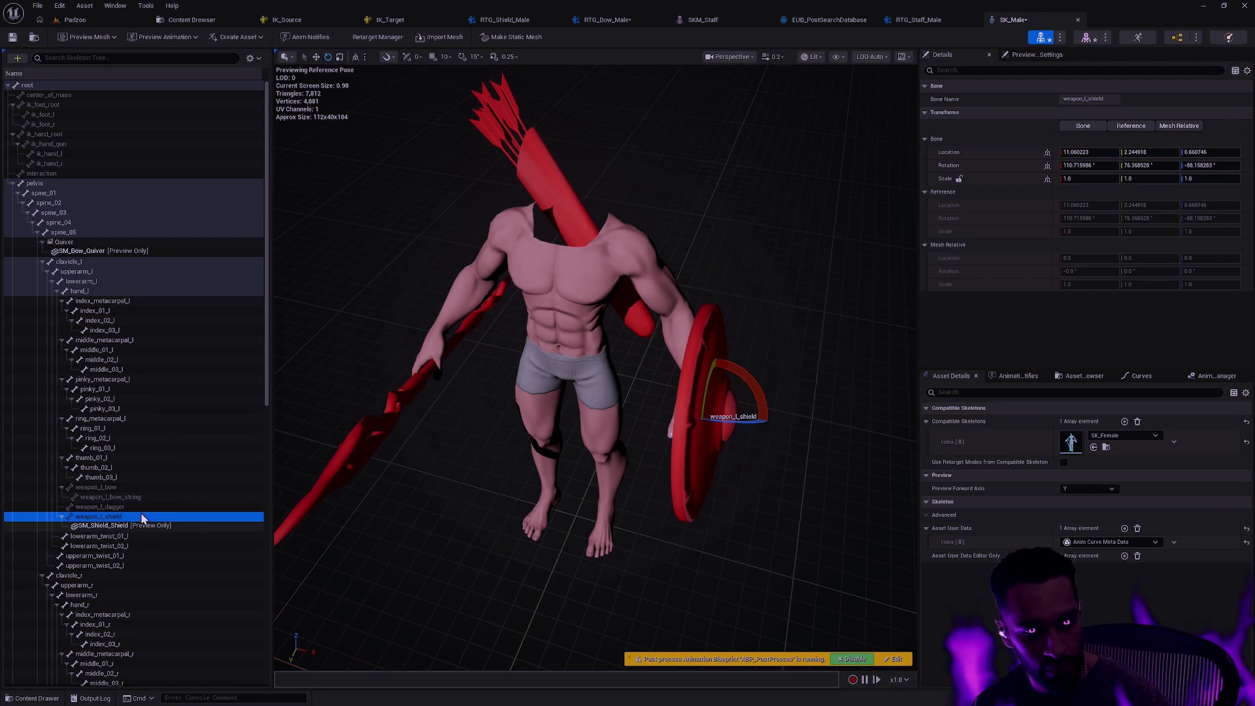
Preview a bow mesh attached to the weapon_l_bow bone
{"action": "right_click", "coordinate": [129, 489]}
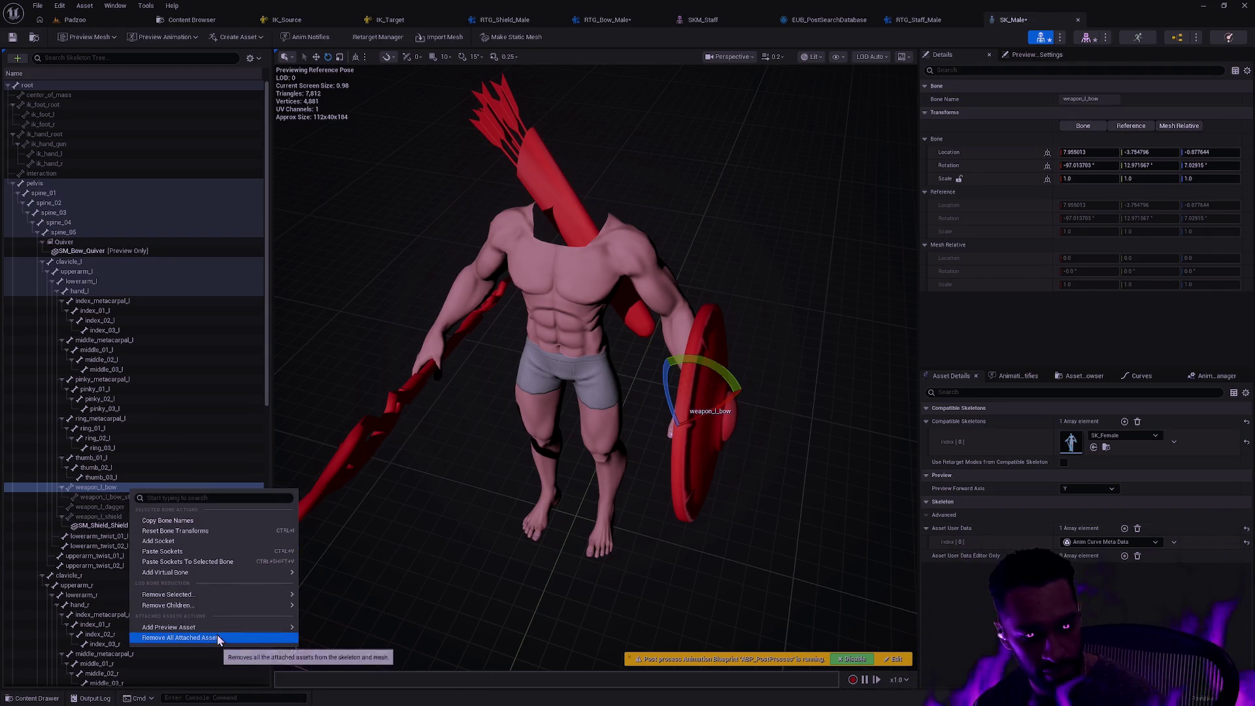
{"action": "mouse_move", "coordinate": [223, 629]}
{"action": "type", "text": "bow"}
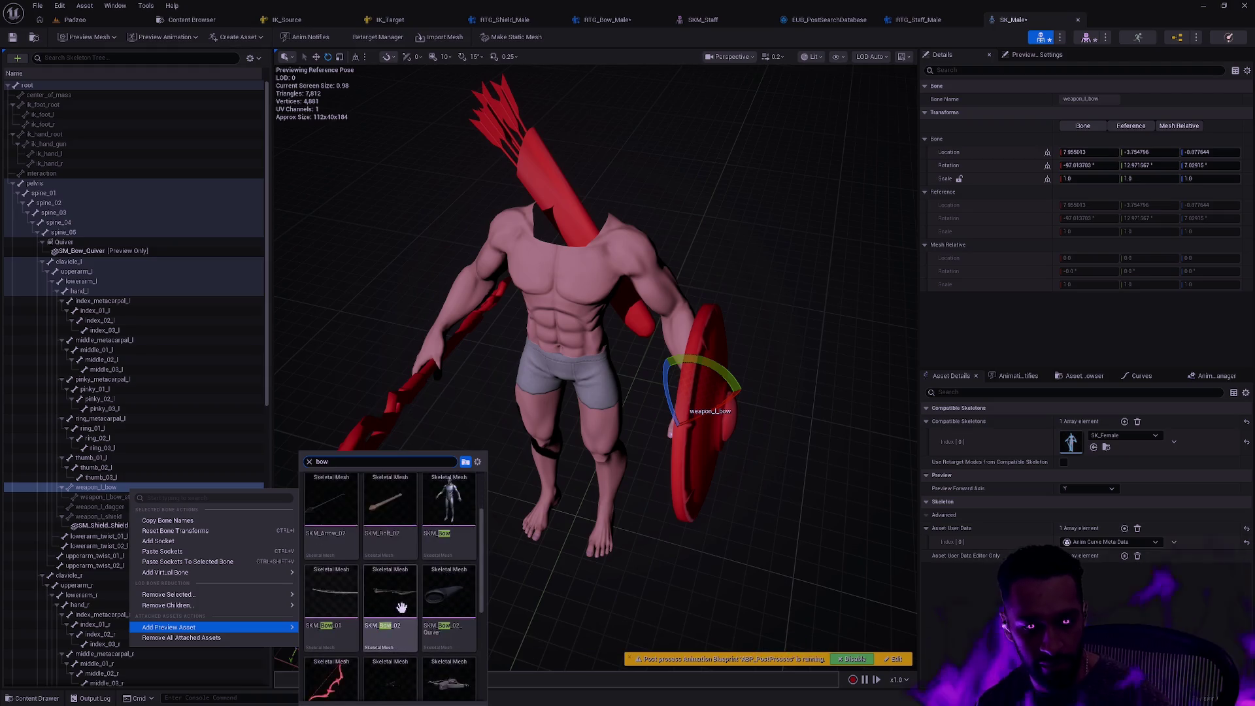
{"action": "left_click", "coordinate": [332, 602]}
{"action": "scroll", "coordinate": [203, 442], "scroll_direction": "down", "scroll_amount": 10}
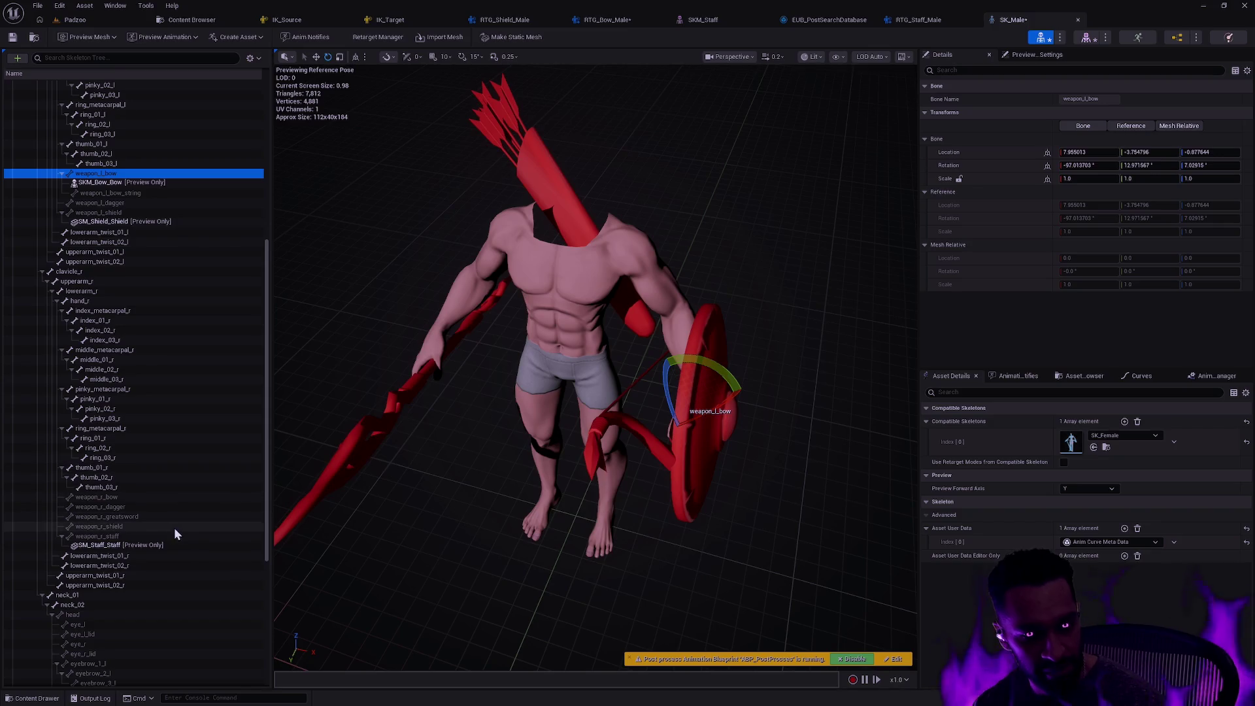
Preview SM_Shield_Sword attached to the weapon_r_shield bone
{"action": "right_click", "coordinate": [137, 528]}
{"action": "mouse_move", "coordinate": [244, 664]}
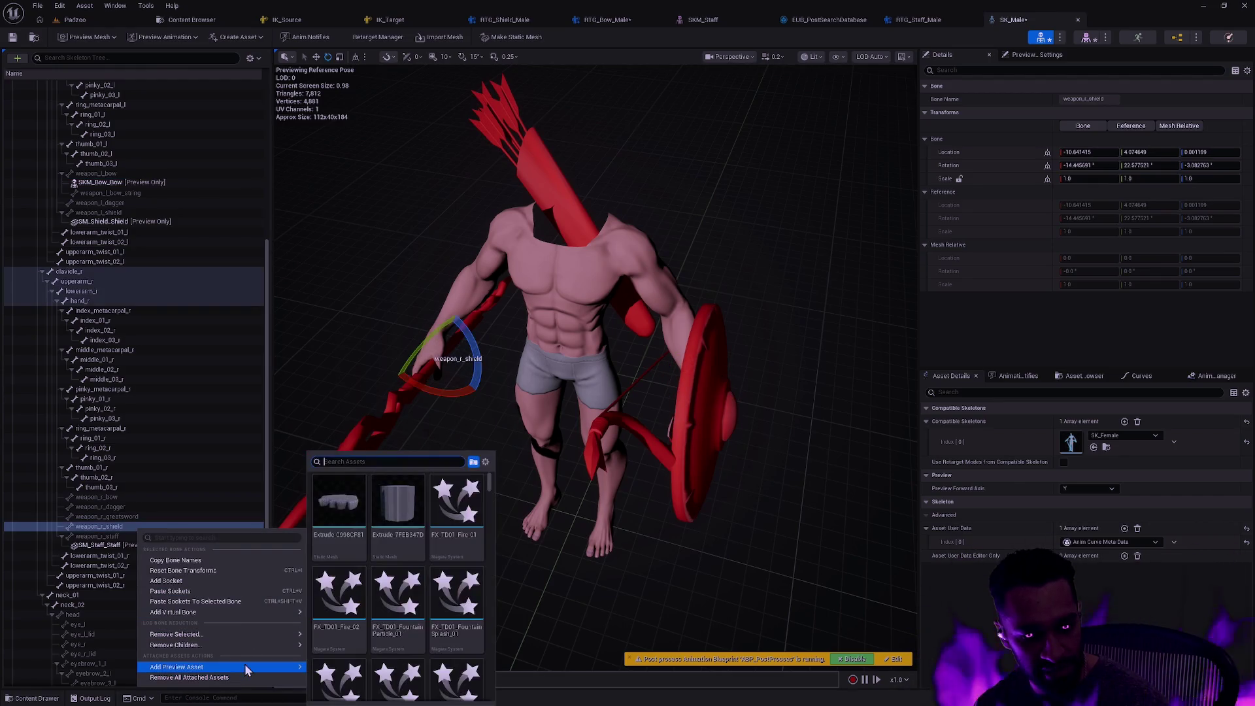
{"action": "type", "text": "sword"}
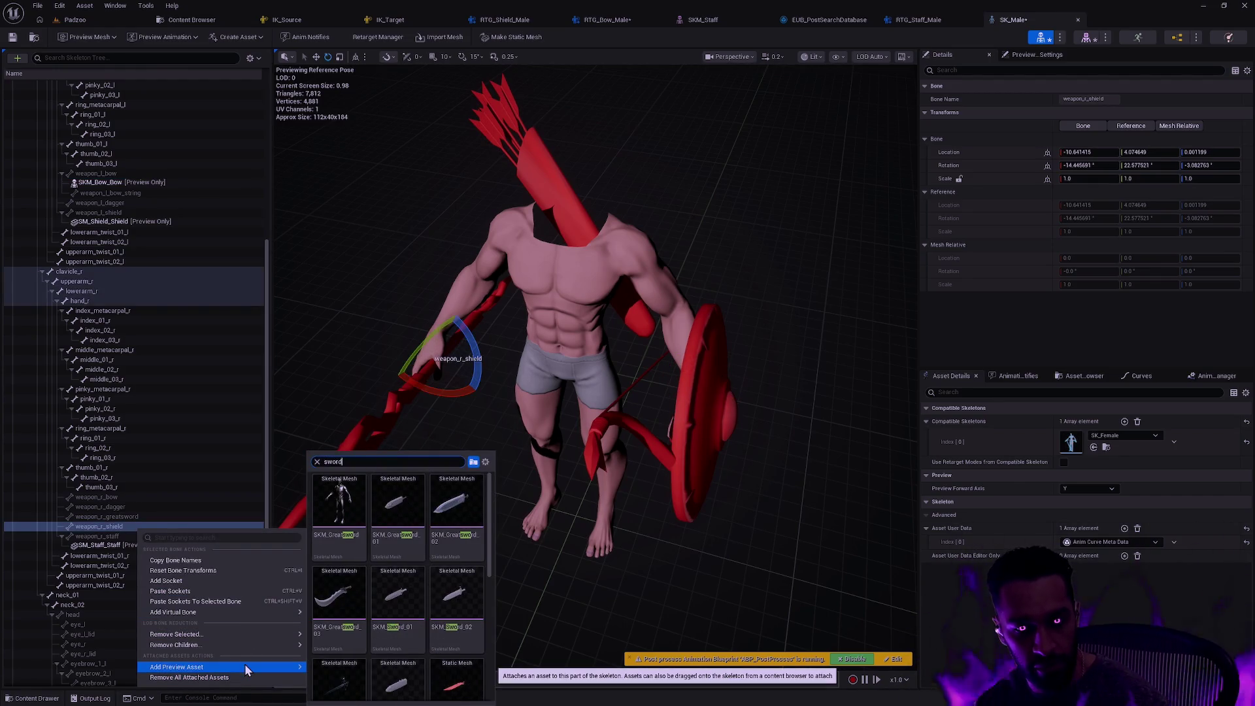
{"action": "scroll", "coordinate": [441, 583], "scroll_direction": "down", "scroll_amount": 3}
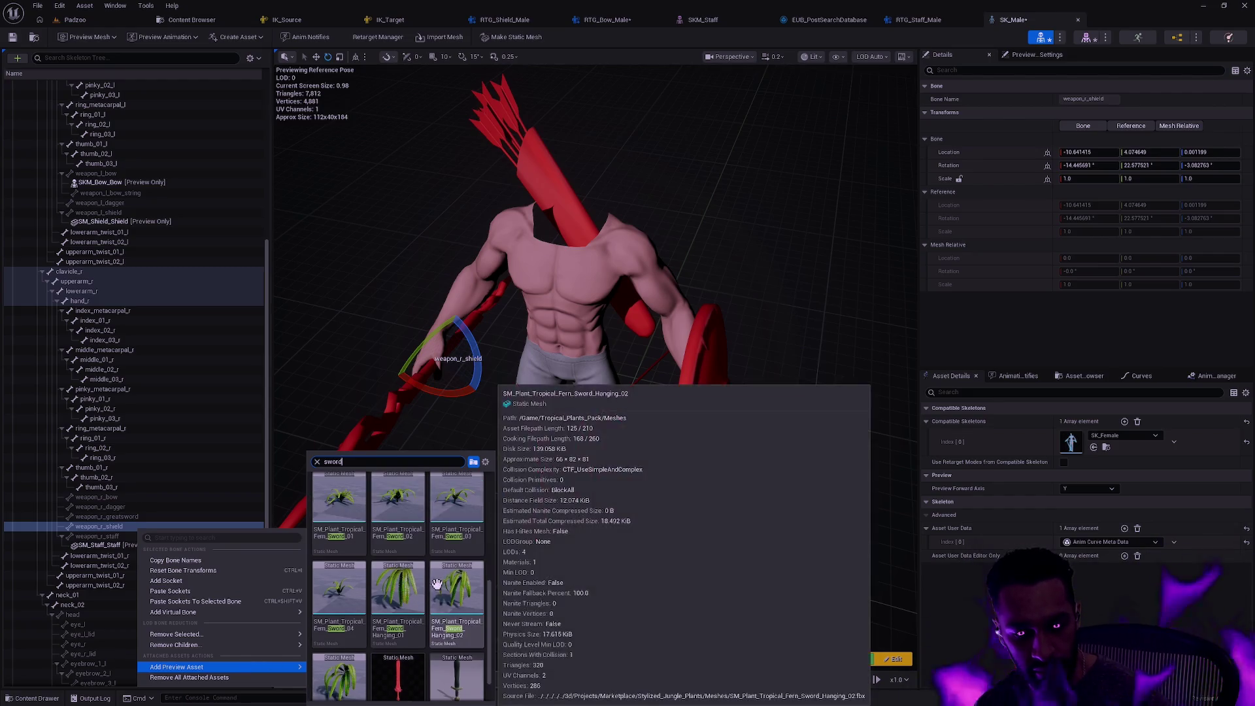
{"action": "scroll", "coordinate": [441, 584], "scroll_direction": "down", "scroll_amount": 3}
{"action": "left_click", "coordinate": [441, 588]}
Inspect the armed character up close, then bring up a bone's actions to remove all attachments
{"action": "mouse_move", "coordinate": [484, 511]}
{"action": "left_mouse_down"}
{"action": "mouse_move", "coordinate": [458, 516]}
{"action": "mouse_move", "coordinate": [523, 529]}
{"action": "mouse_move", "coordinate": [470, 516]}
{"action": "mouse_move", "coordinate": [500, 524]}
{"action": "left_mouse_up"}
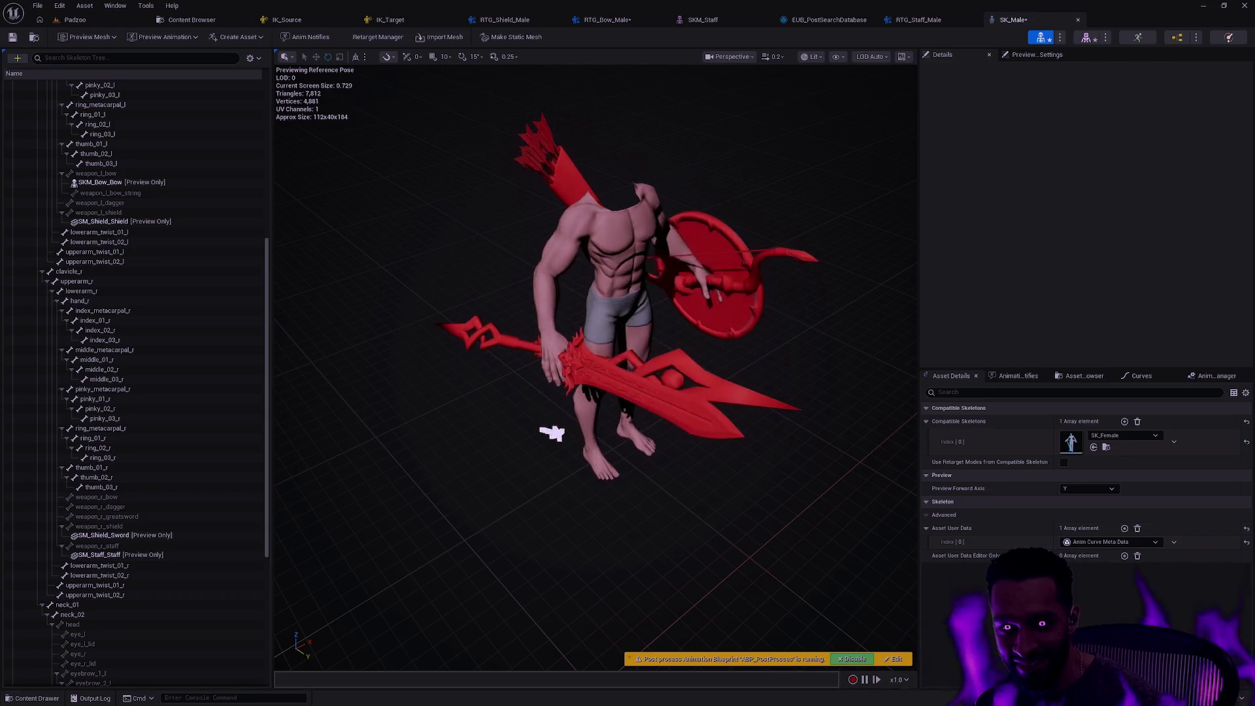
{"action": "mouse_move", "coordinate": [689, 471]}
{"action": "left_mouse_down"}
{"action": "mouse_move", "coordinate": [654, 445]}
{"action": "mouse_move", "coordinate": [621, 490]}
{"action": "mouse_move", "coordinate": [552, 421]}
{"action": "mouse_move", "coordinate": [546, 431]}
{"action": "mouse_move", "coordinate": [553, 415]}
{"action": "left_mouse_up"}
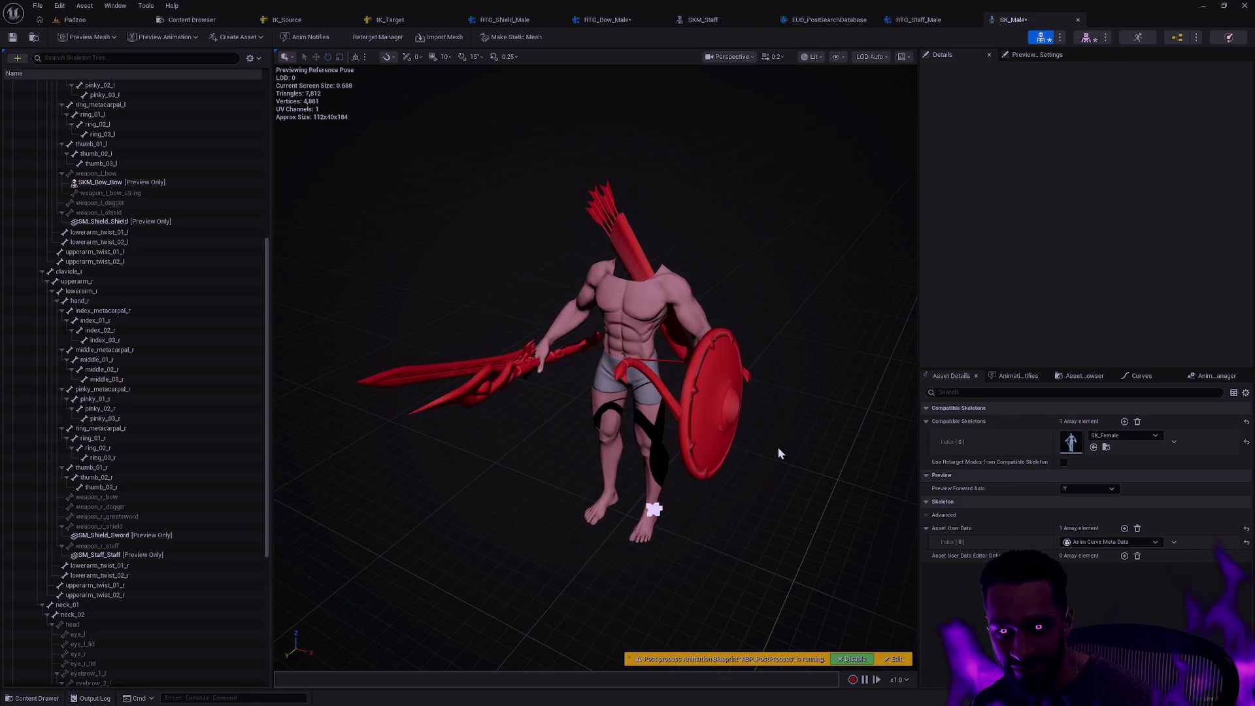
{"action": "mouse_move", "coordinate": [812, 426]}
{"action": "left_mouse_down"}
{"action": "mouse_move", "coordinate": [791, 460]}
{"action": "mouse_move", "coordinate": [820, 412]}
{"action": "left_mouse_up"}
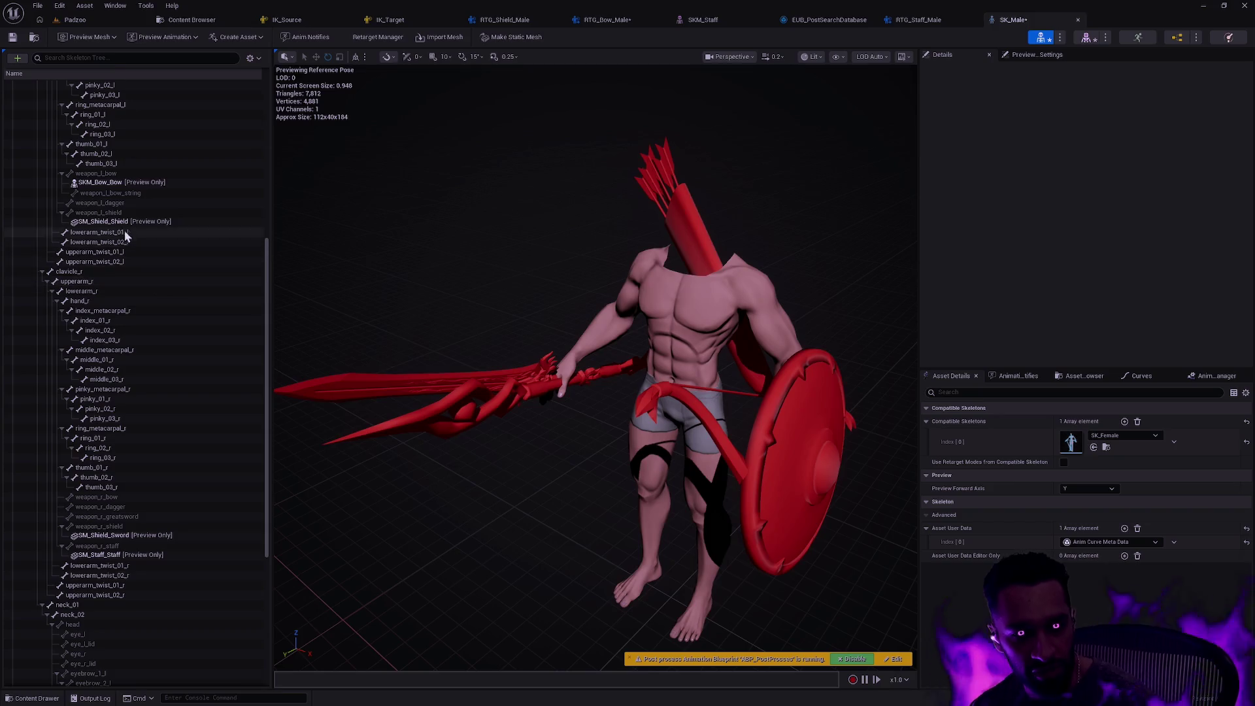
{"action": "right_click", "coordinate": [108, 214]}
Remove all preview attachments, clear the bone selection, and return to the RTG_Staff_Male retargeter
{"action": "left_click", "coordinate": [161, 362]}
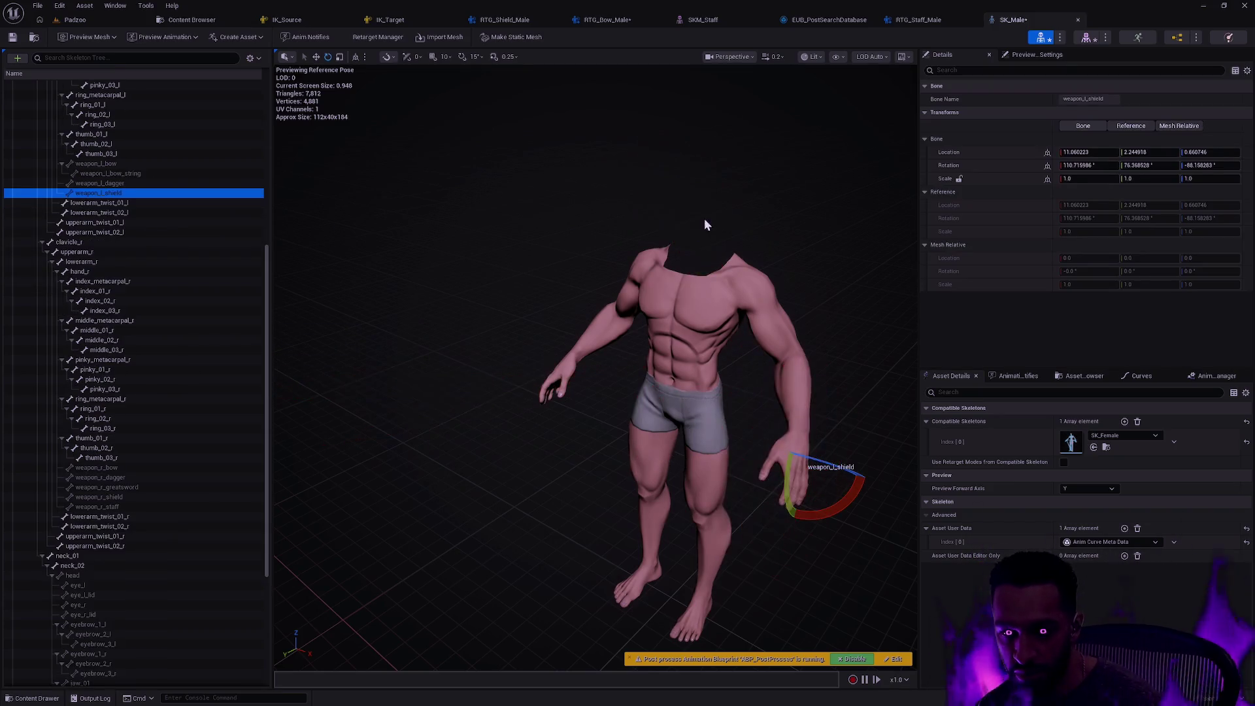
{"action": "left_click", "coordinate": [853, 272]}
{"action": "scroll", "coordinate": [853, 271], "scroll_direction": "up", "scroll_amount": 3}
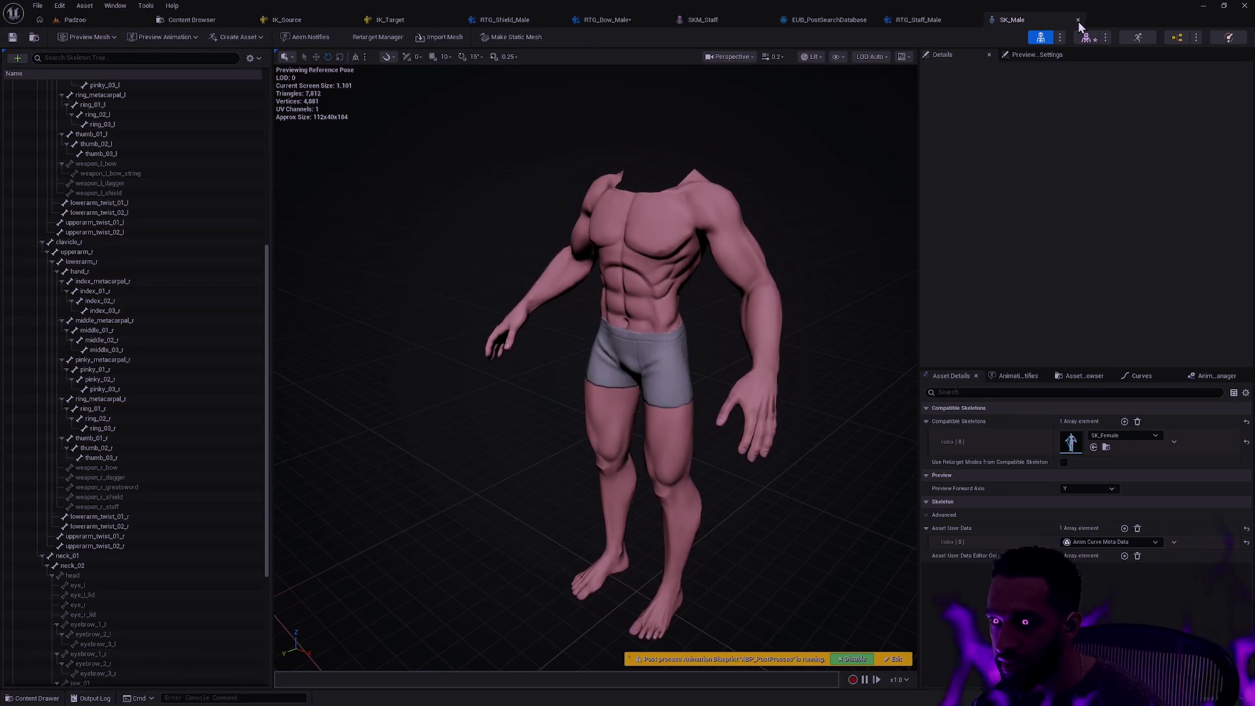
{"action": "left_click", "coordinate": [927, 23]}
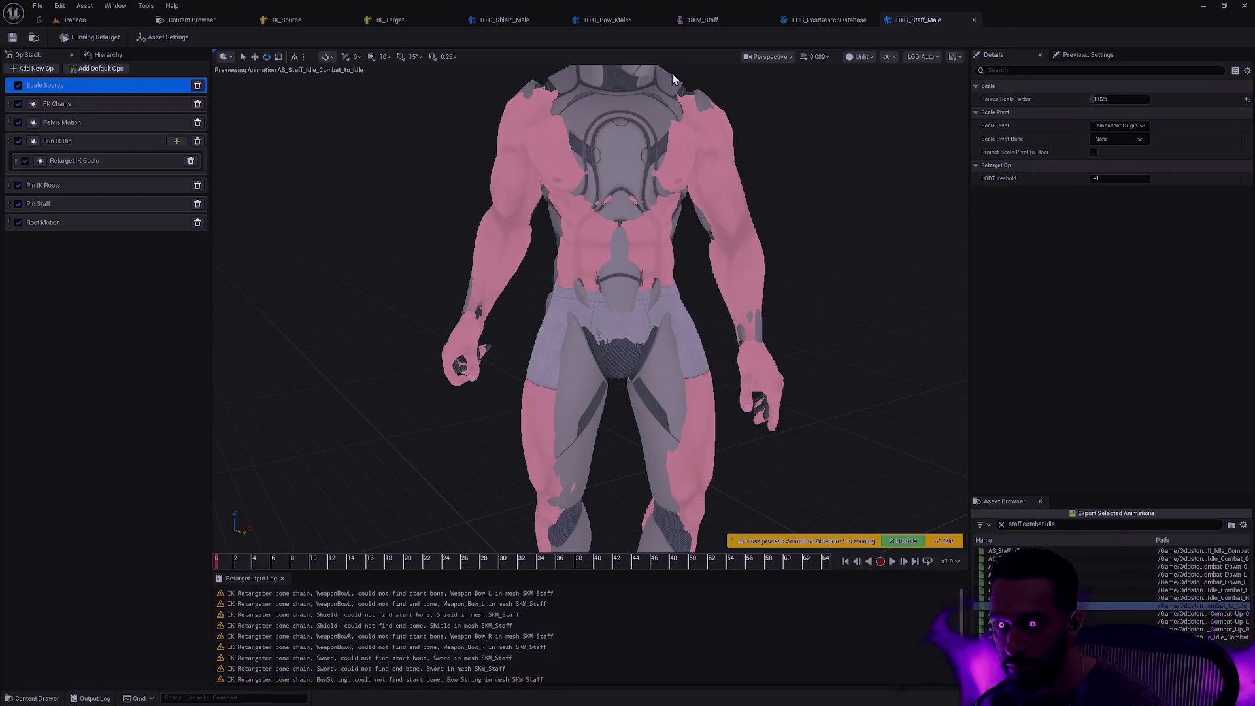
Open the RTG_Bow_Male retargeter from the Content Drawer
{"action": "key", "text": "ctrl+space"}
{"action": "left_click", "coordinate": [941, 486]}
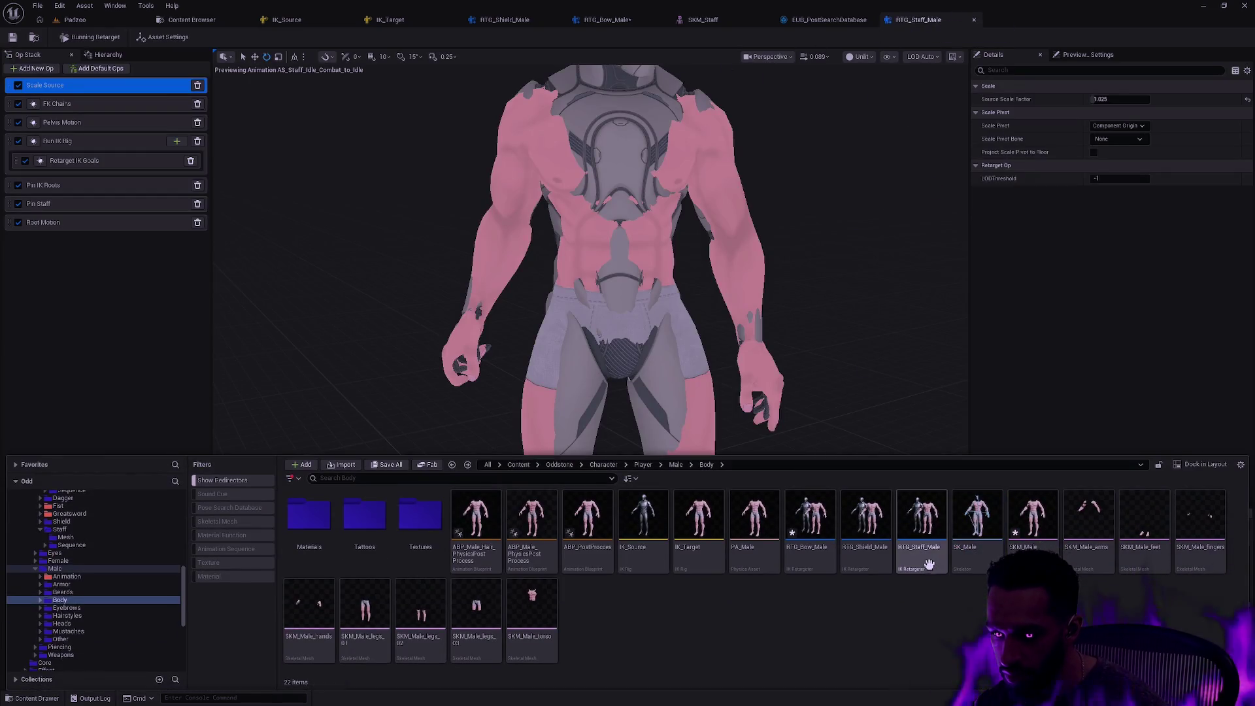
{"action": "left_click", "coordinate": [811, 564]}
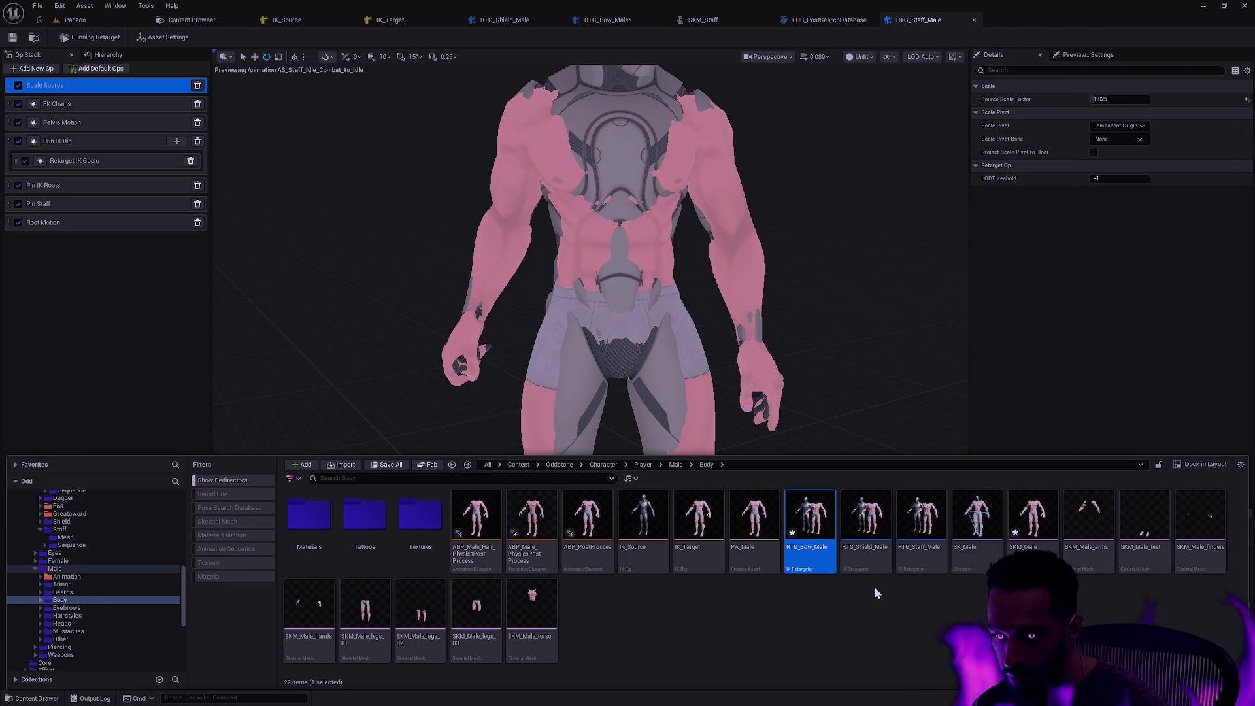
{"action": "double_click", "coordinate": [816, 567]}
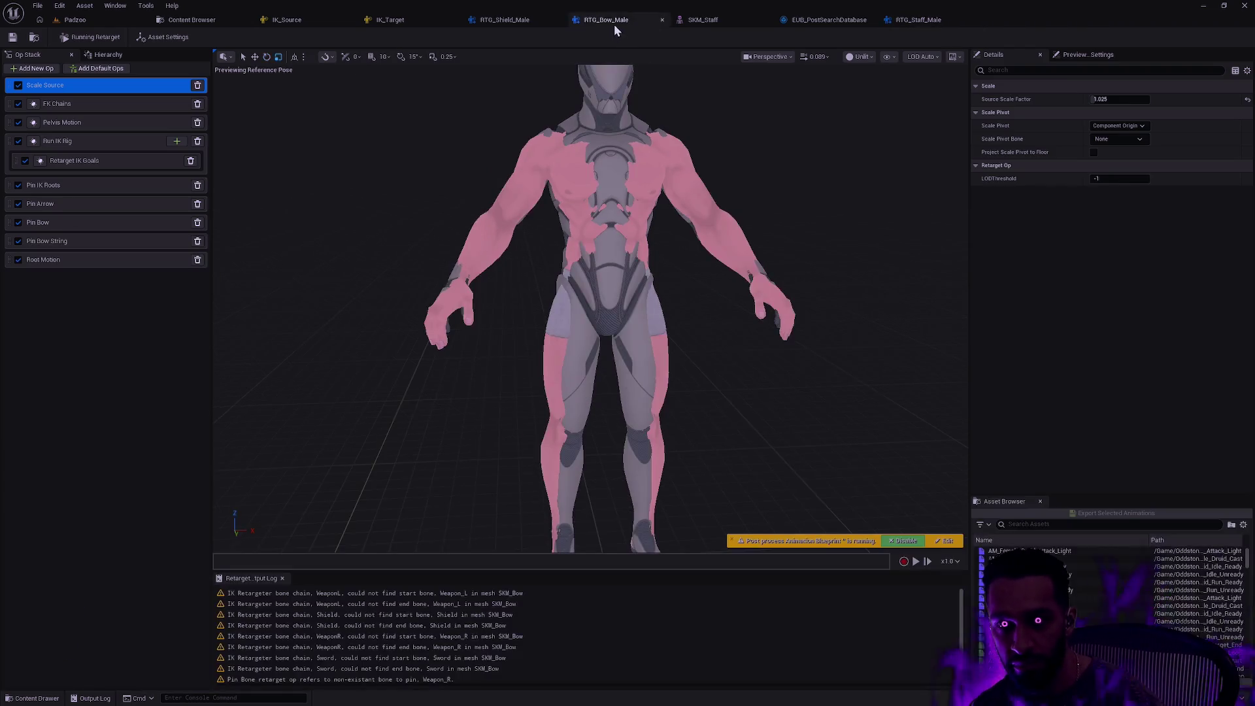
Close the Content Drawer, orbit the Bow retargeter preview, and switch to the SKM_Staff mesh editor
{"action": "key", "text": "ctrl+space"}
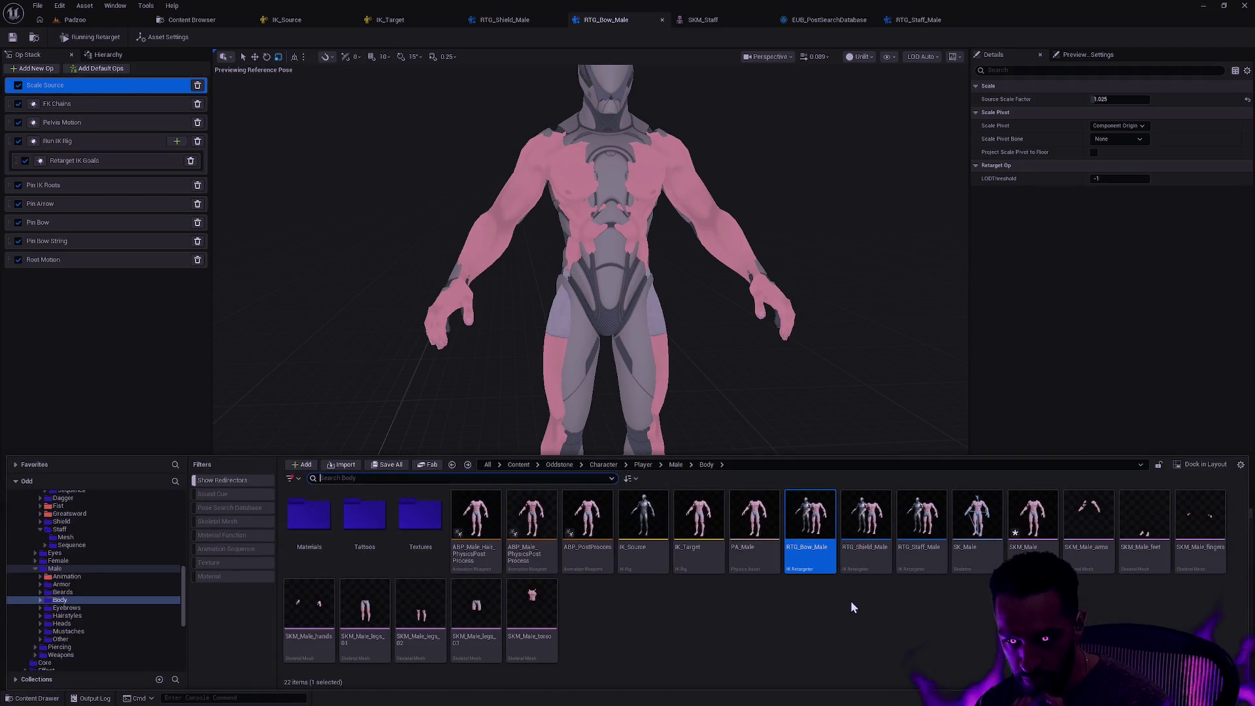
{"action": "left_click", "coordinate": [974, 608]}
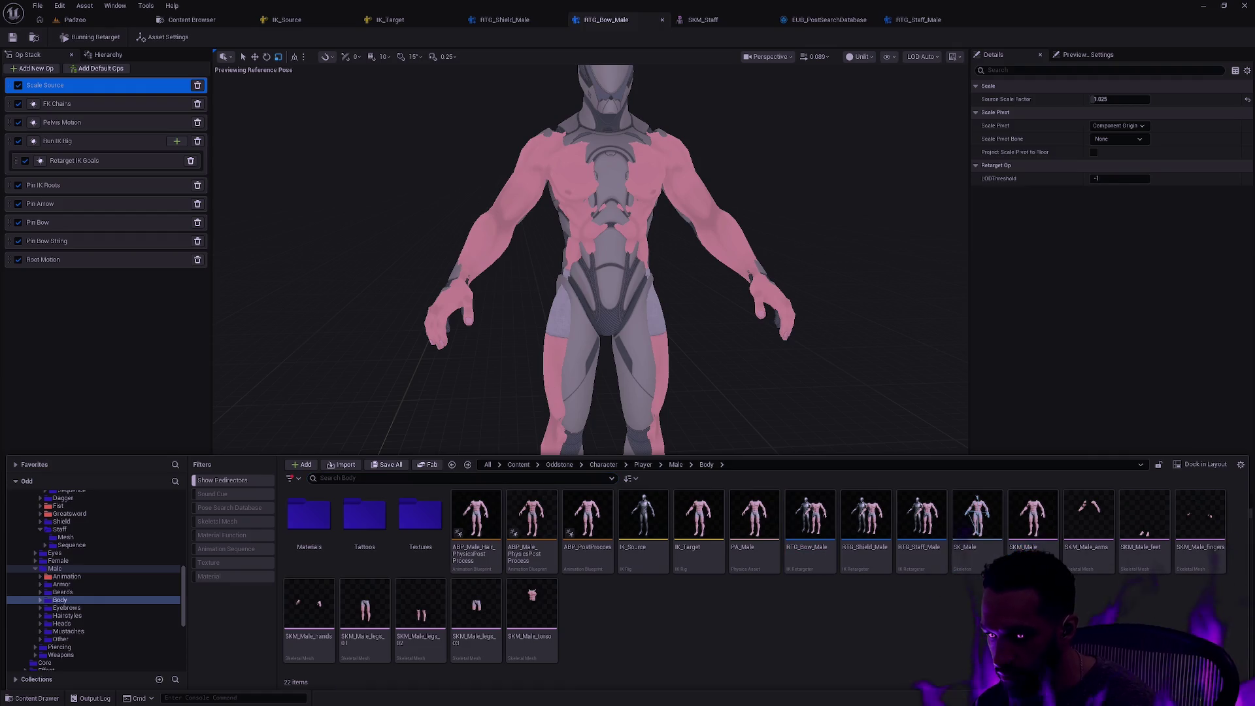
{"action": "left_click", "coordinate": [723, 305]}
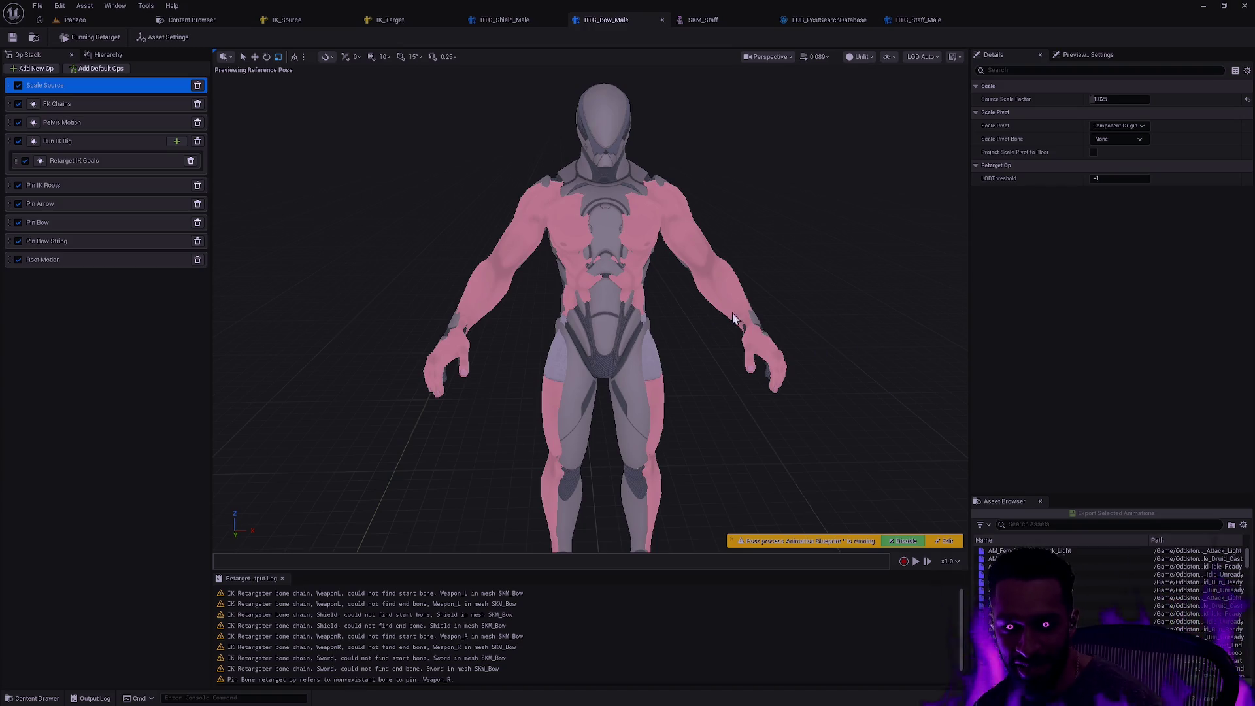
{"action": "left_click_drag", "start_coordinate": [733, 326], "coordinate": [709, 291]}
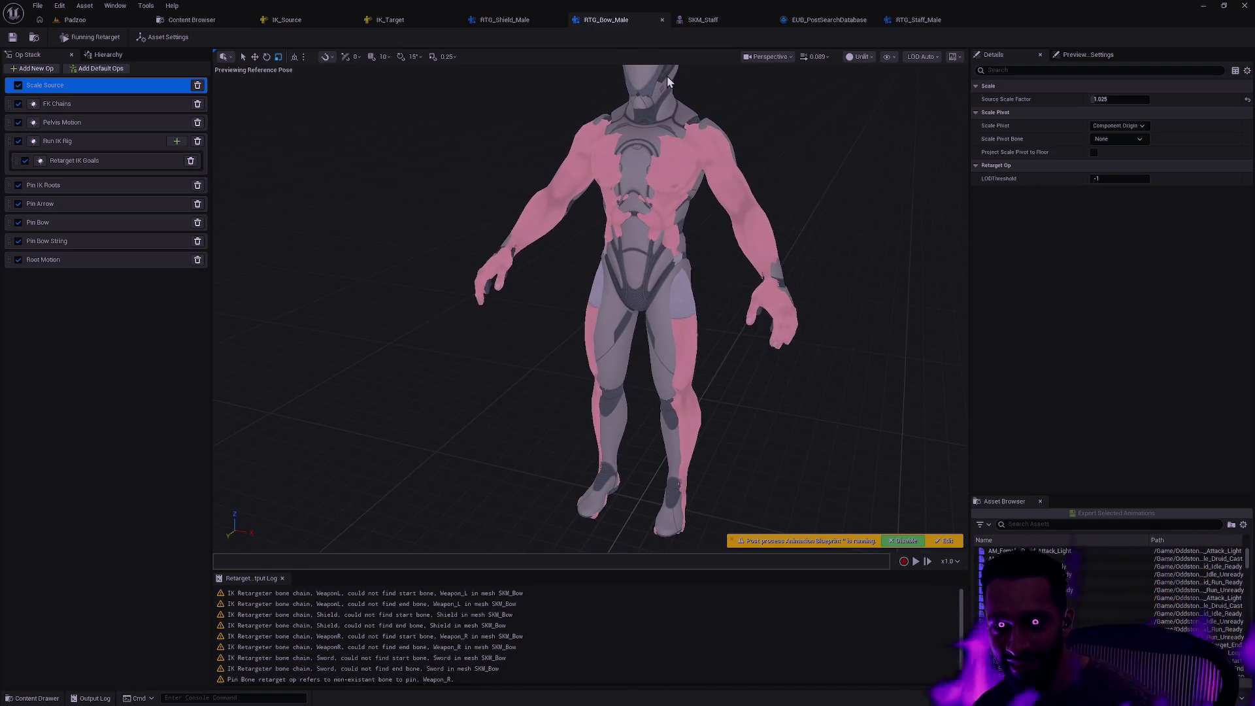
{"action": "left_click", "coordinate": [725, 24]}
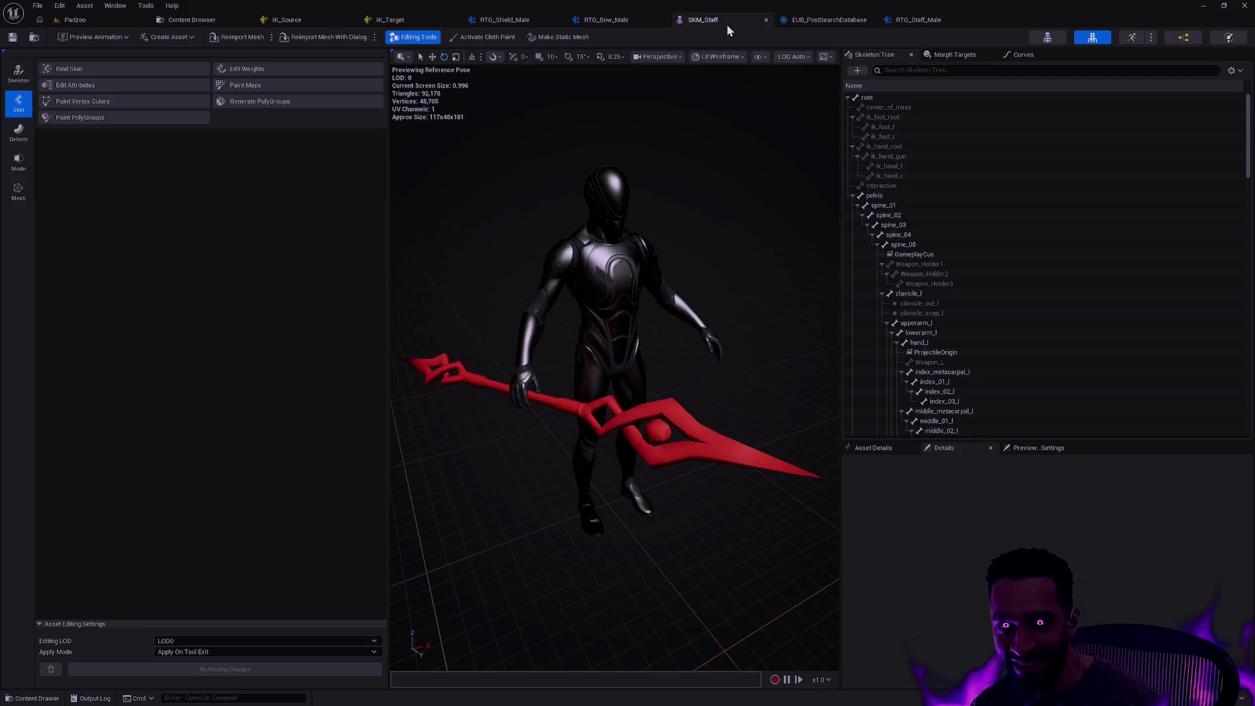
Close the SKM_Staff editor, move the EUB_PostSearchDatabase tab last, and switch to IK_Target
{"action": "left_click", "coordinate": [766, 20]}
{"action": "left_click_drag", "start_coordinate": [726, 19], "coordinate": [816, 21]}
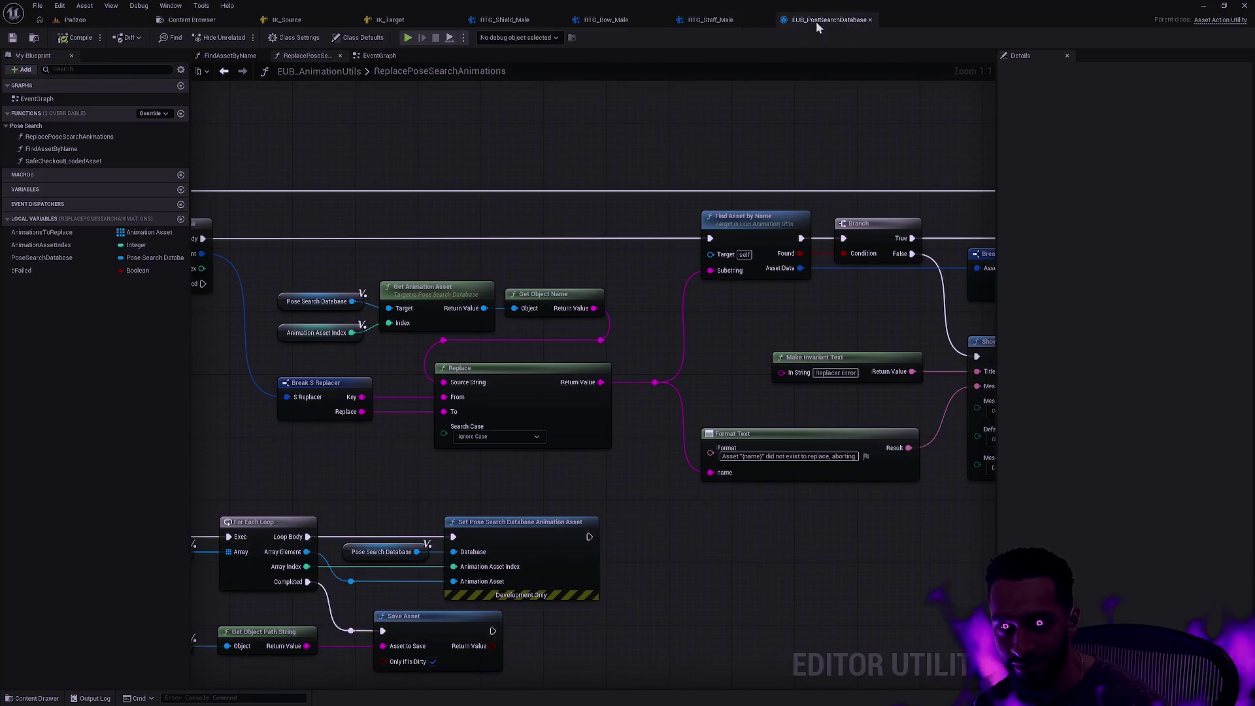
{"action": "left_click", "coordinate": [392, 20]}
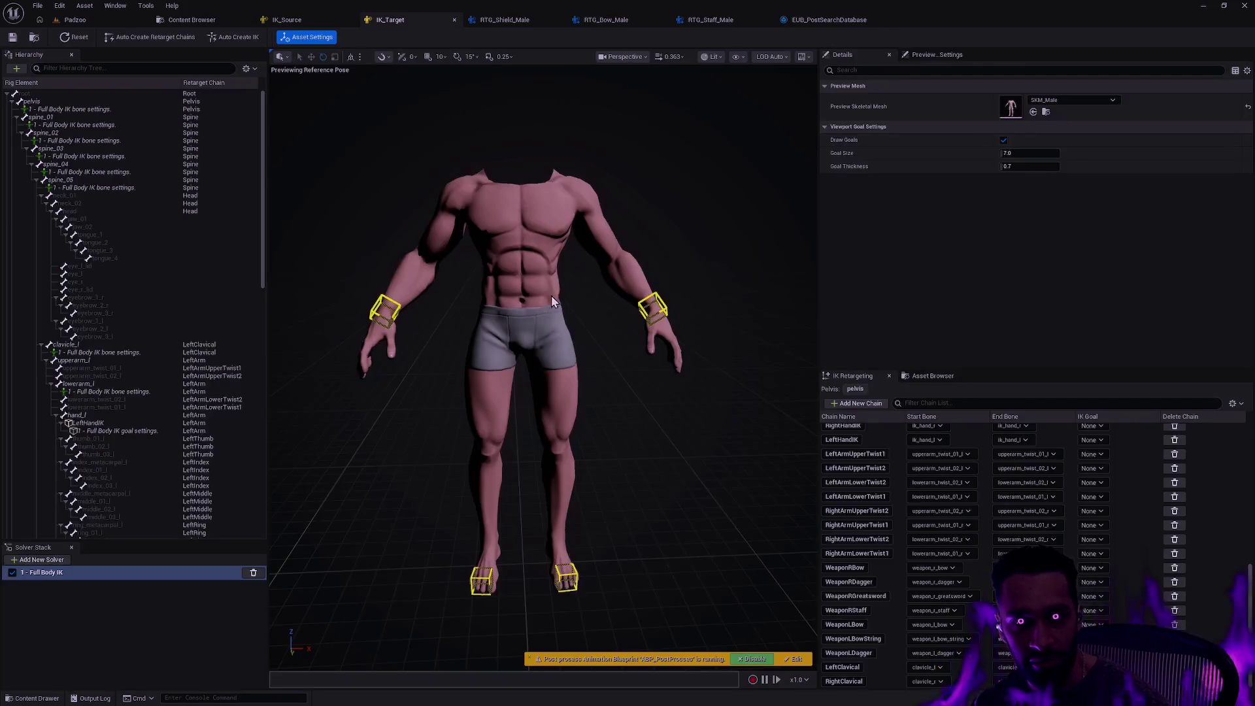
In the Content Drawer, inspect Male's and Player's Animation folders, then return to Male Body
{"action": "key", "text": "ctrl+space"}
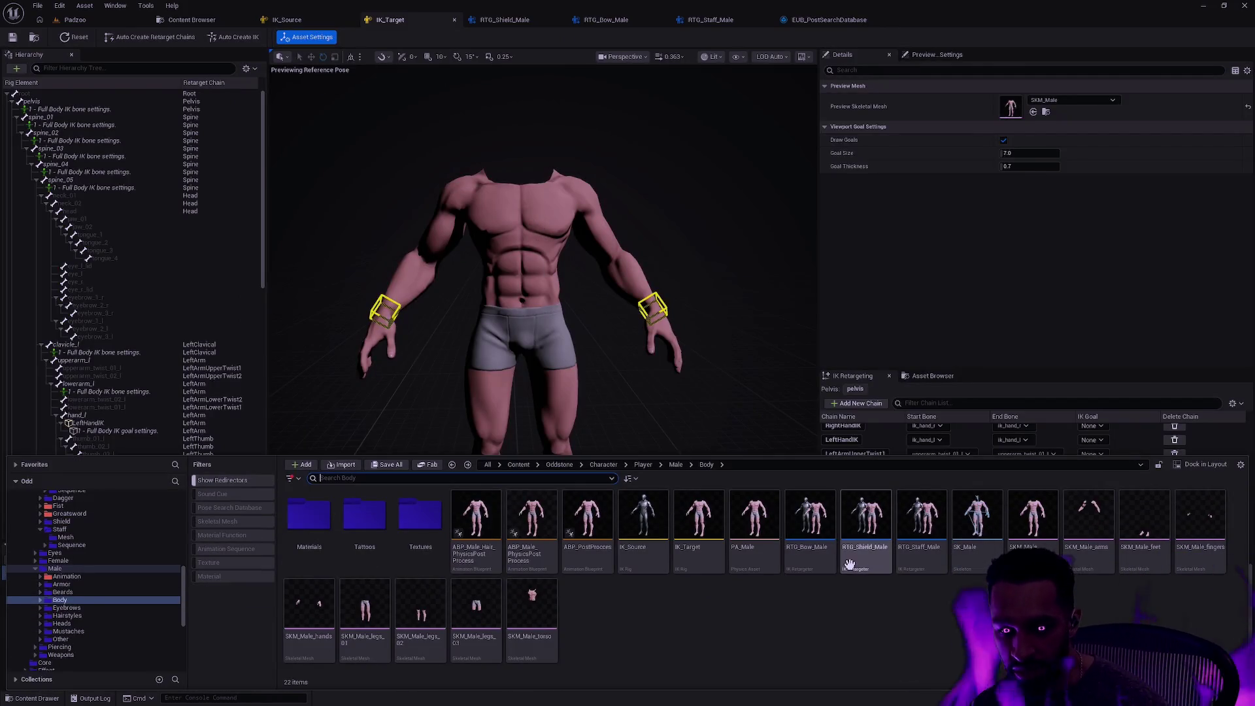
{"action": "scroll", "coordinate": [66, 595], "scroll_direction": "up", "scroll_amount": 3}
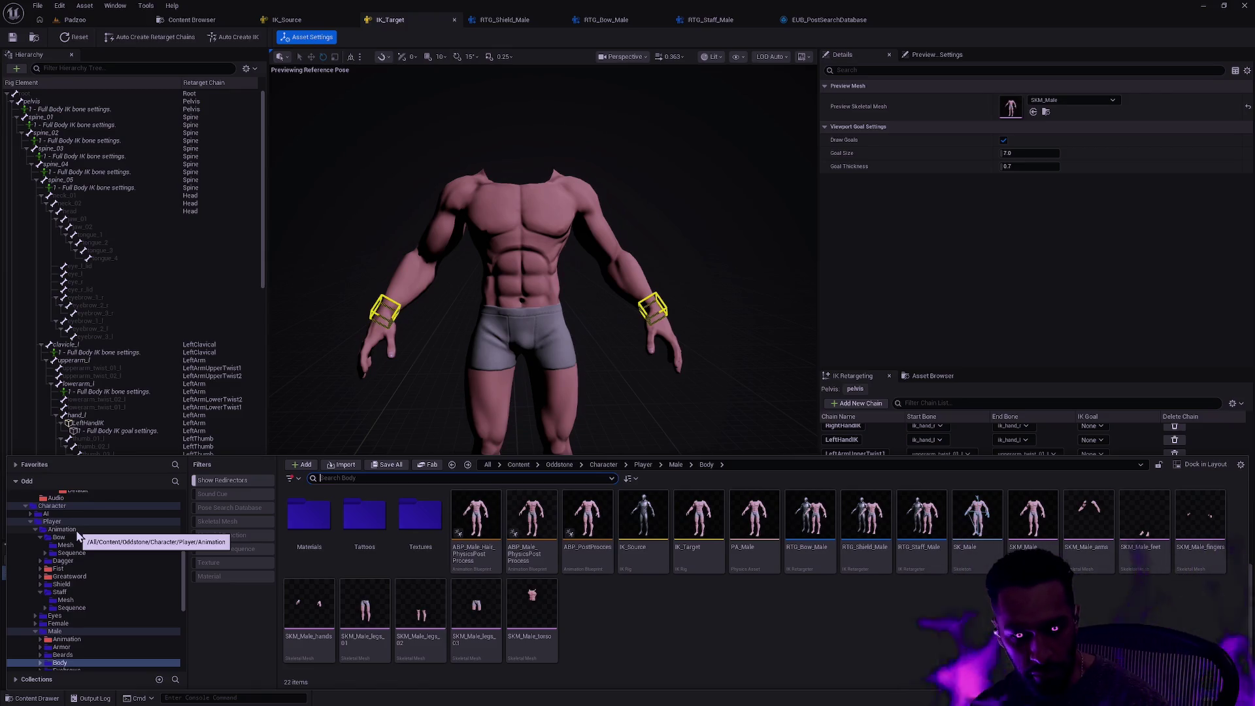
{"action": "scroll", "coordinate": [78, 629], "scroll_direction": "down", "scroll_amount": 1}
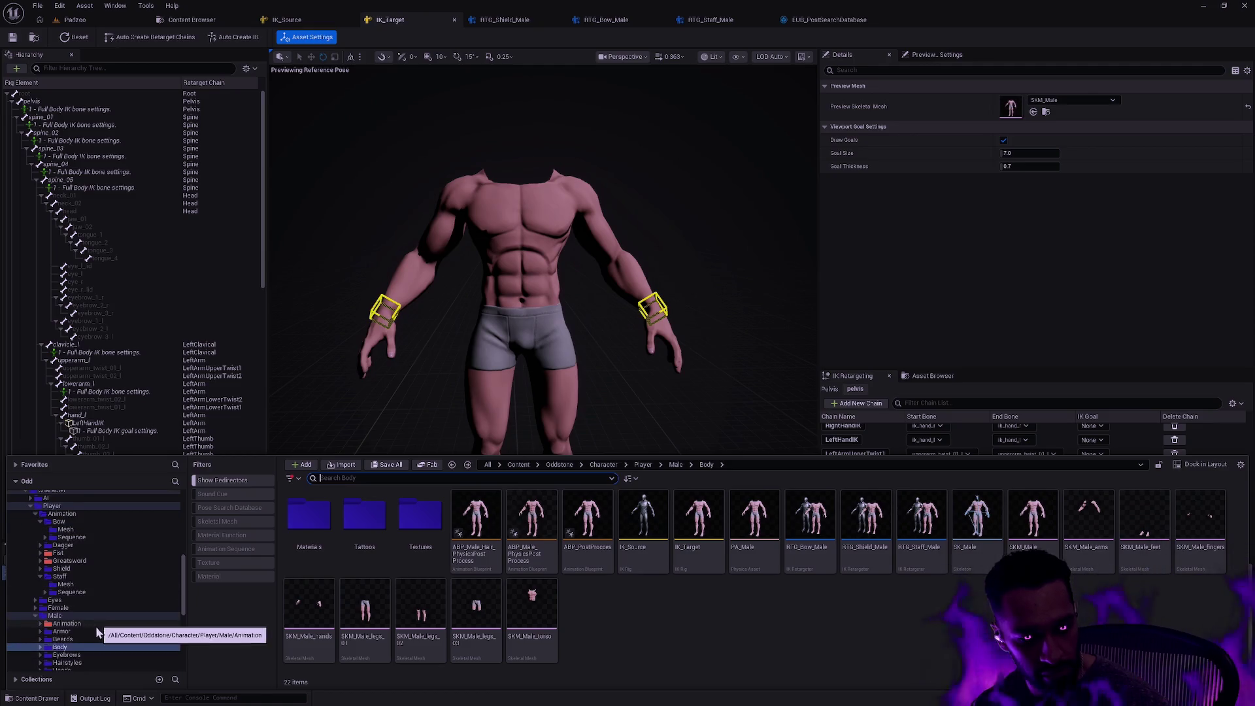
{"action": "left_click", "coordinate": [69, 624]}
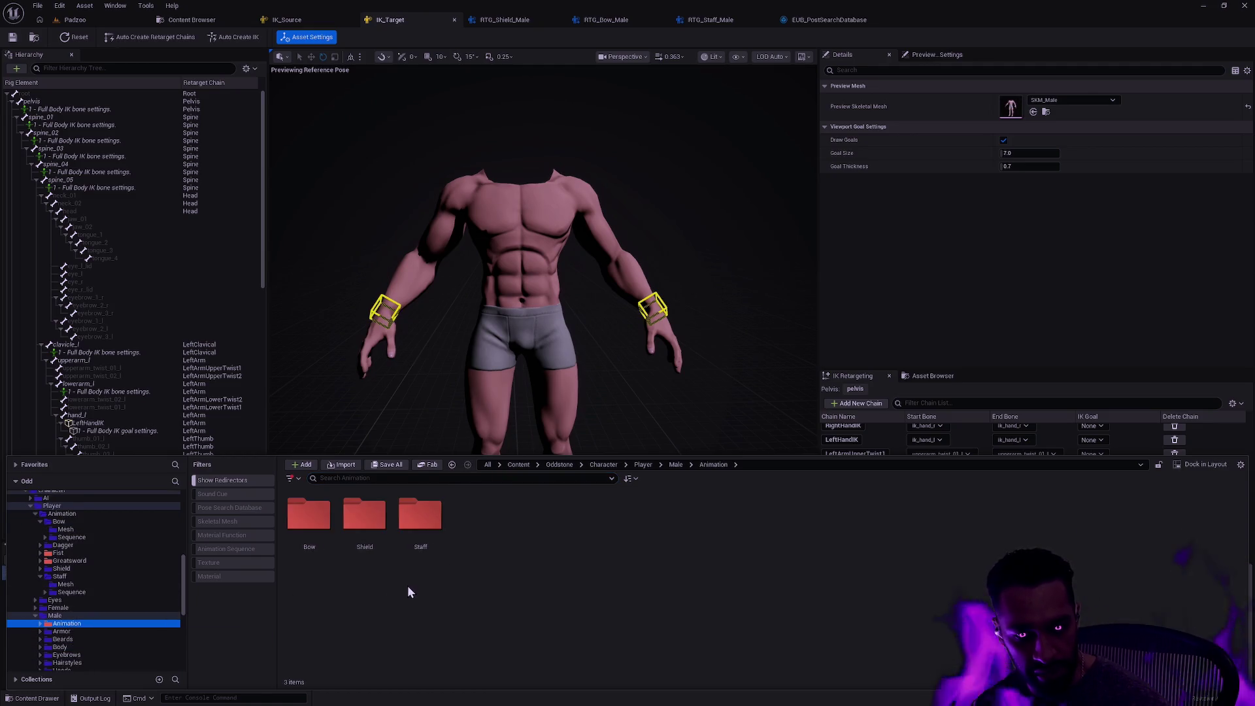
{"action": "key", "text": "Down"}
{"action": "key", "text": "Down"}
{"action": "key", "text": "Down"}
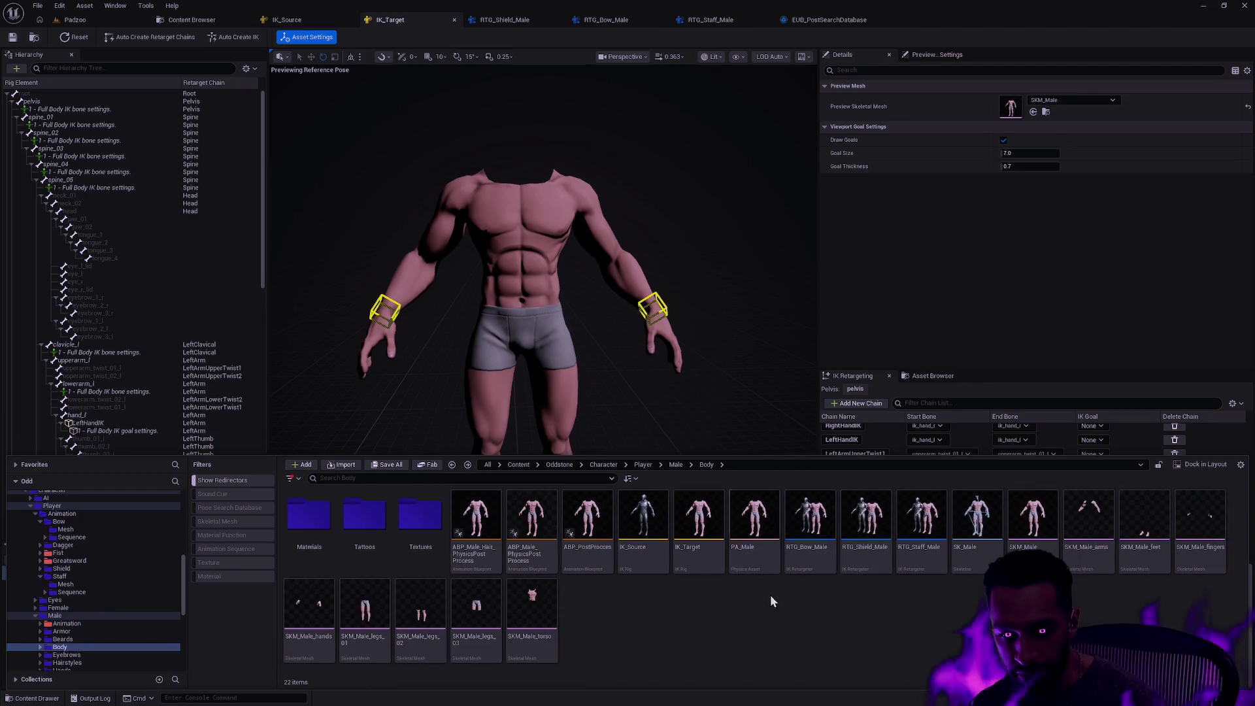
{"action": "mouse_move", "coordinate": [646, 564]}
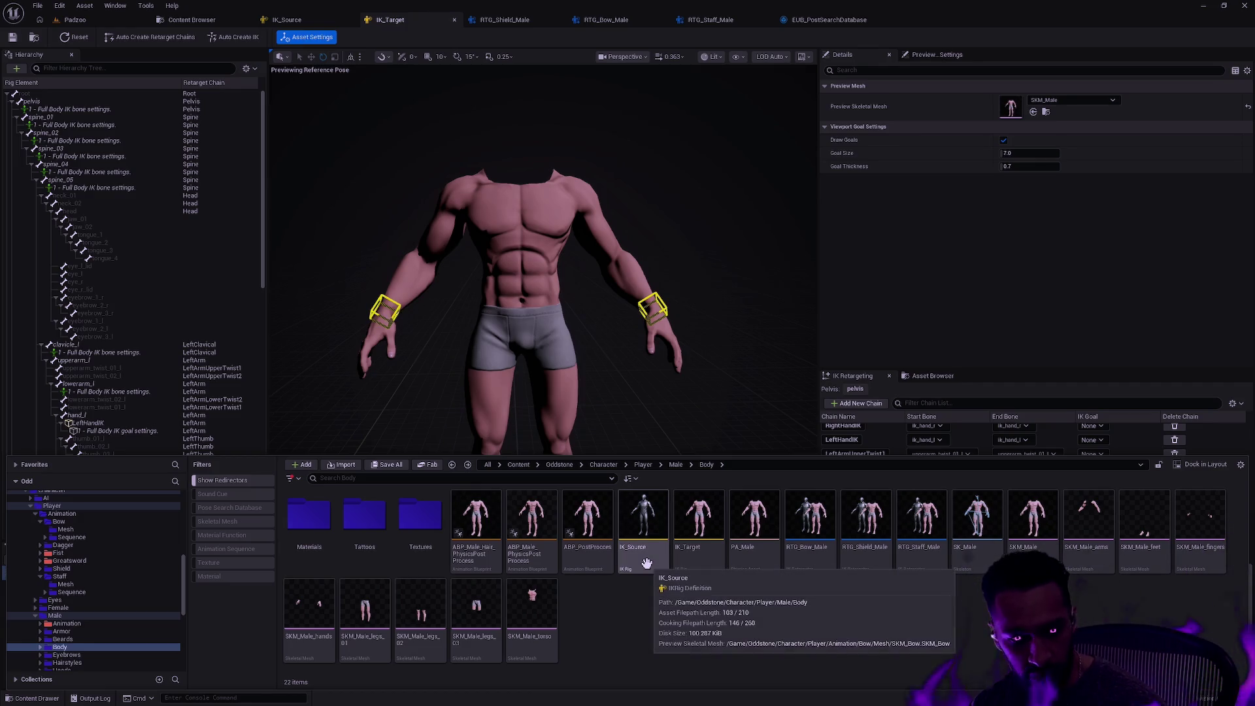
{"action": "left_click", "coordinate": [84, 514]}
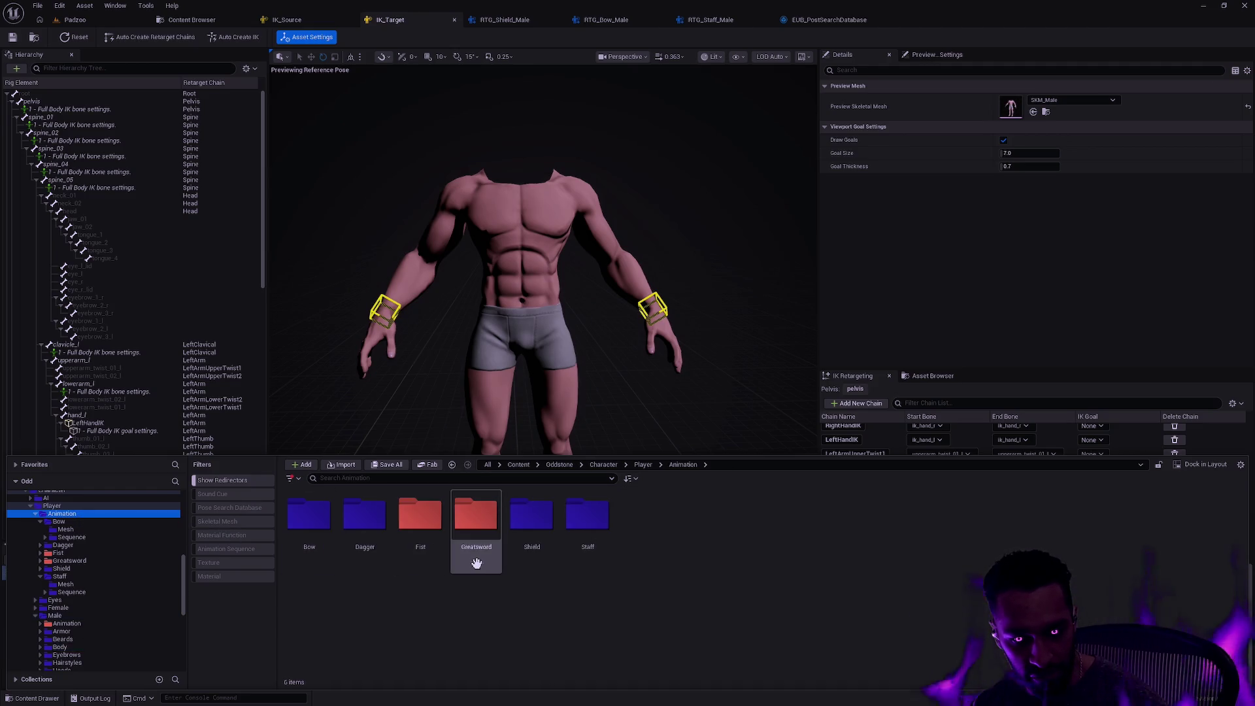
{"action": "key", "text": "alt+Left"}
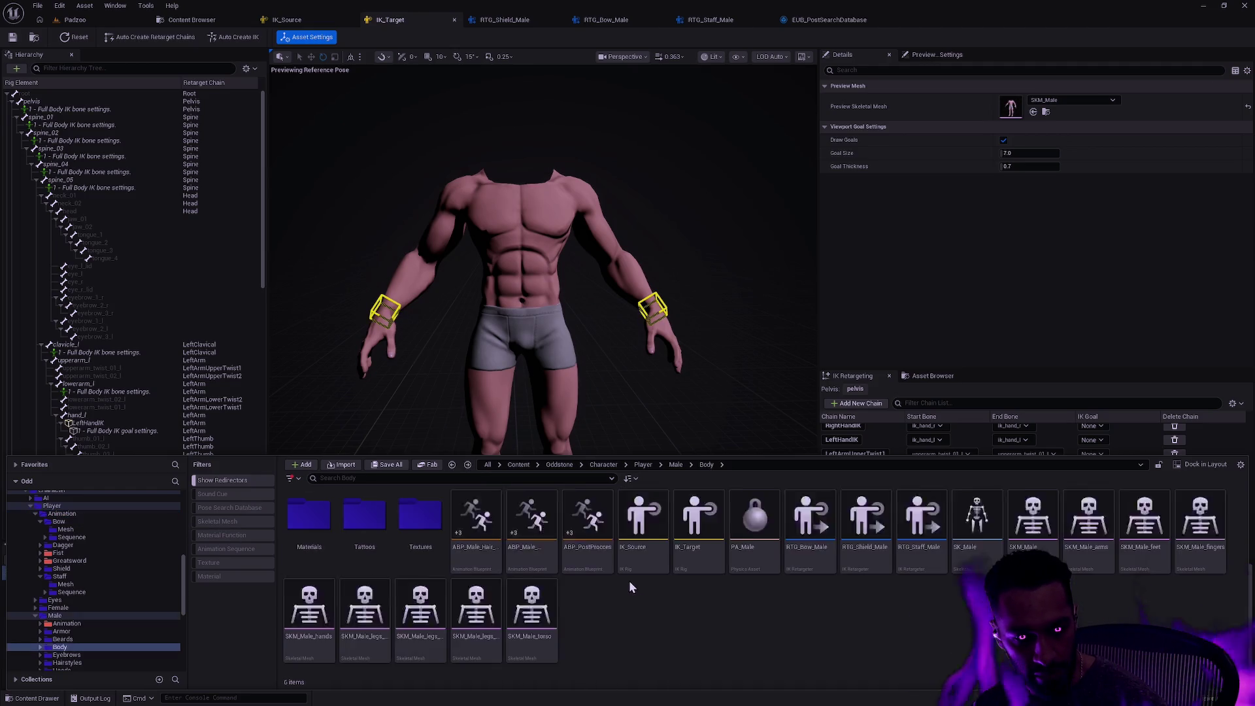
Move IK_Source into Player/Animation and IK_Target into Male/Animation
{"action": "left_click_drag", "start_coordinate": [623, 560], "coordinate": [76, 515]}
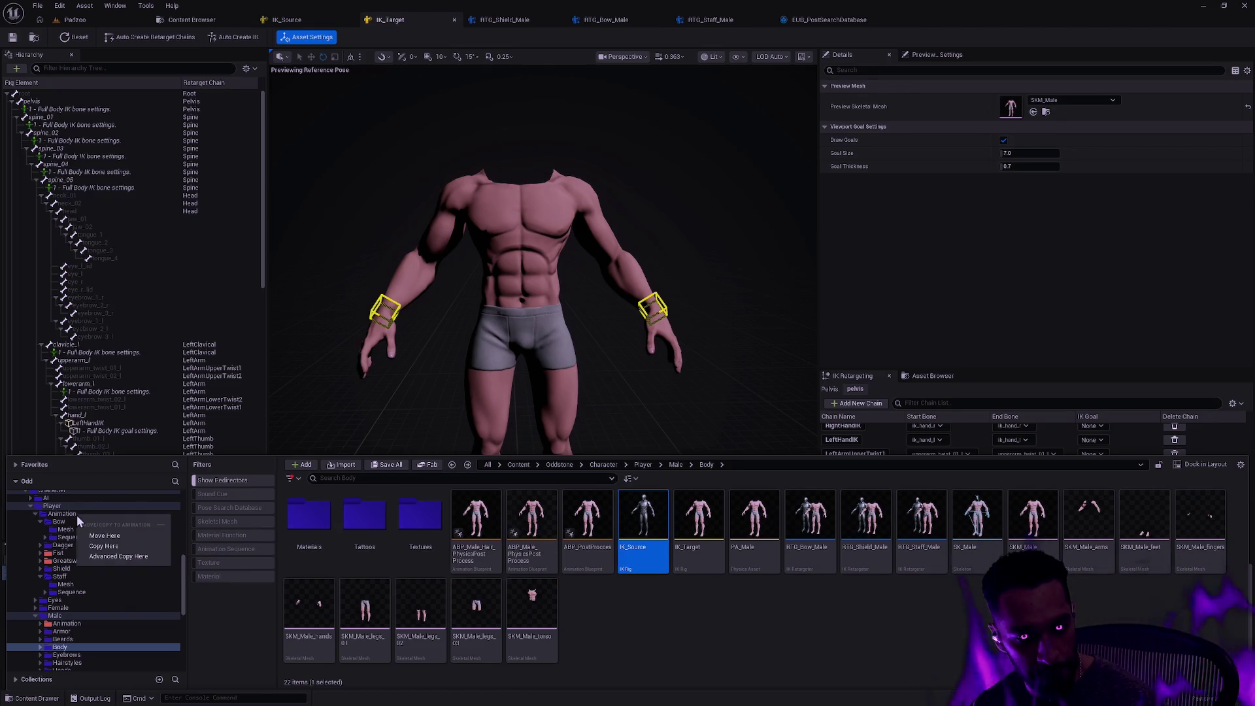
{"action": "left_click", "coordinate": [117, 535]}
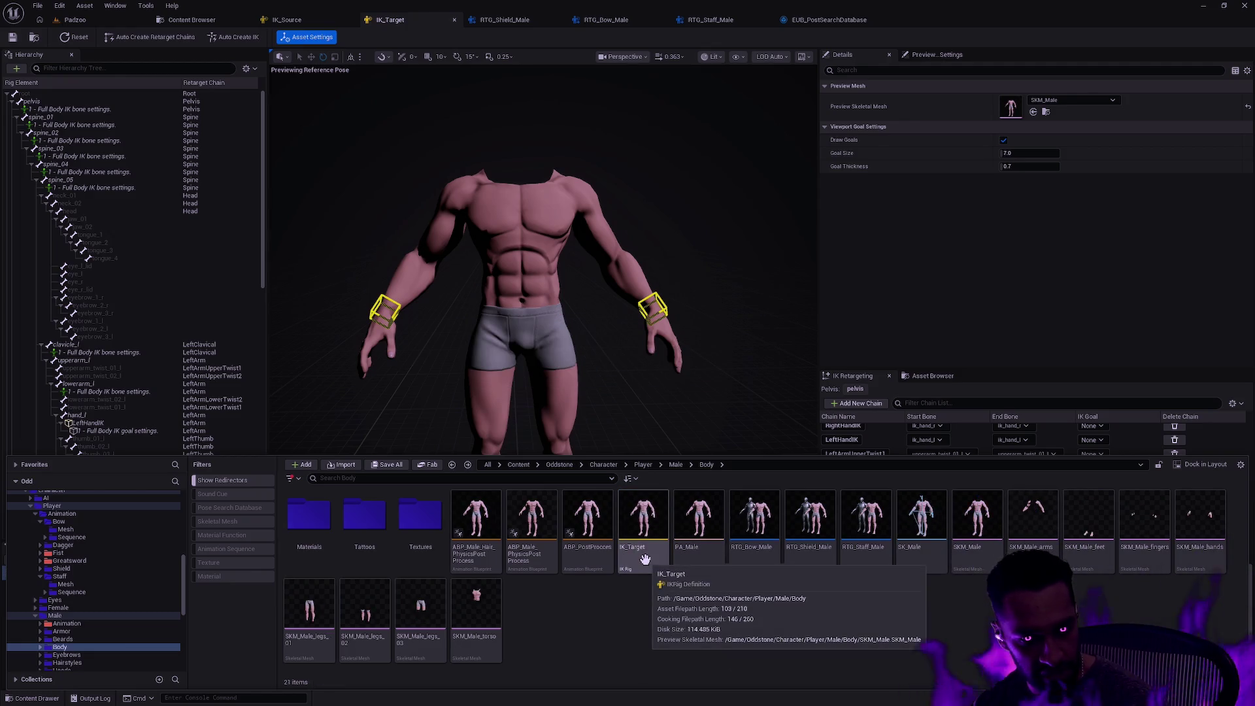
{"action": "left_click_drag", "start_coordinate": [644, 559], "coordinate": [73, 626]}
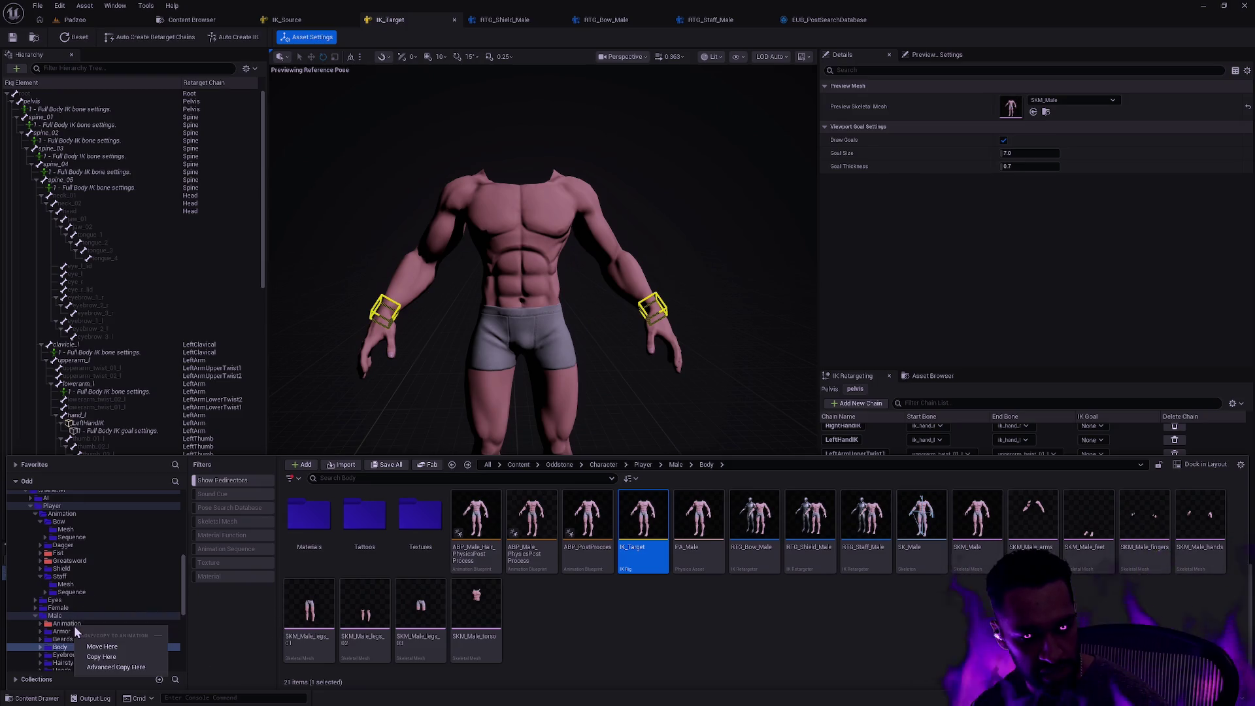
{"action": "left_click", "coordinate": [102, 647]}
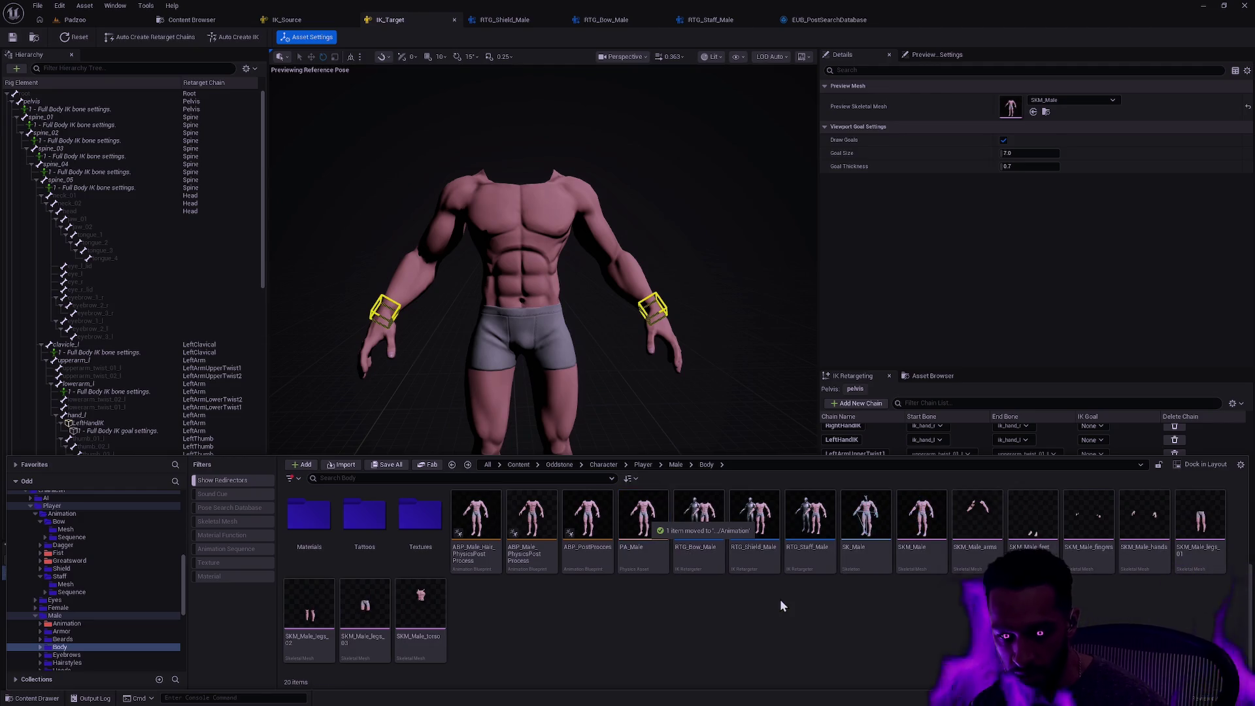
Move RTG_Bow_Male, RTG_Shield_Male and RTG_Staff_Male into Male/Animation, then check that folder
{"action": "left_click", "coordinate": [698, 529]}
{"action": "left_click", "coordinate": [753, 529], "text": "ctrl"}
{"action": "left_click", "coordinate": [809, 529], "text": "ctrl"}
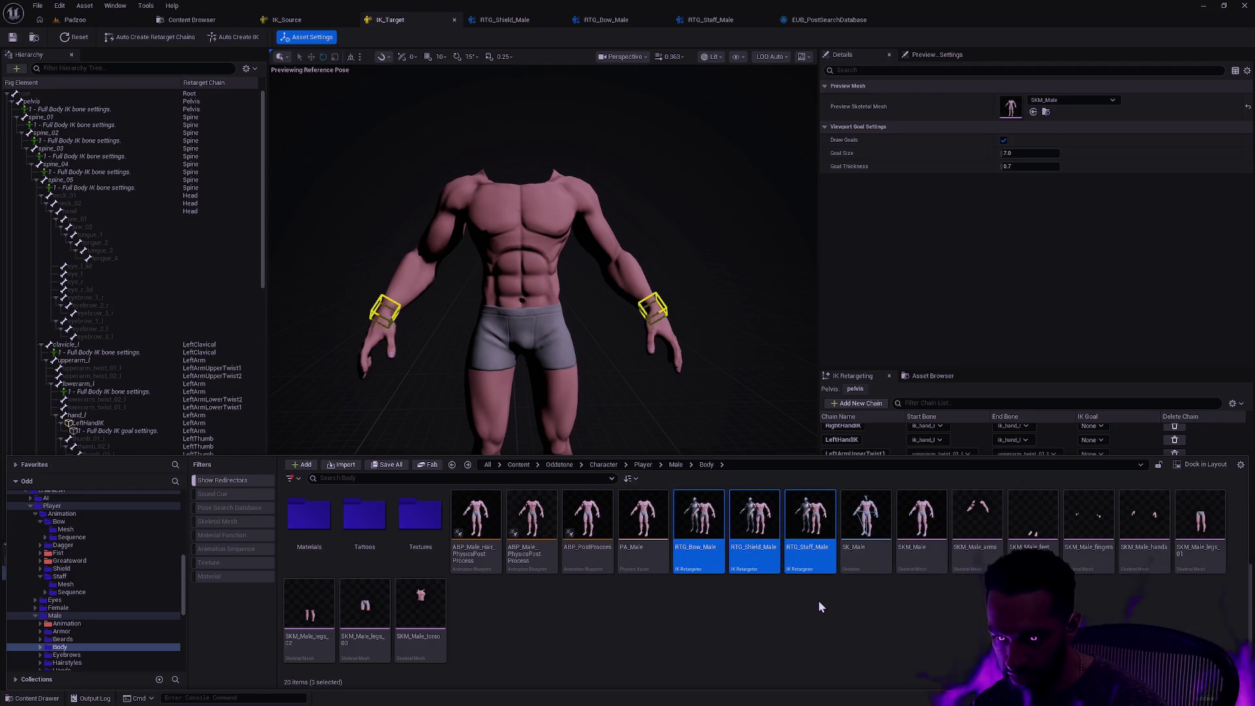
{"action": "left_click_drag", "start_coordinate": [725, 568], "coordinate": [83, 626]}
{"action": "left_click", "coordinate": [112, 645]}
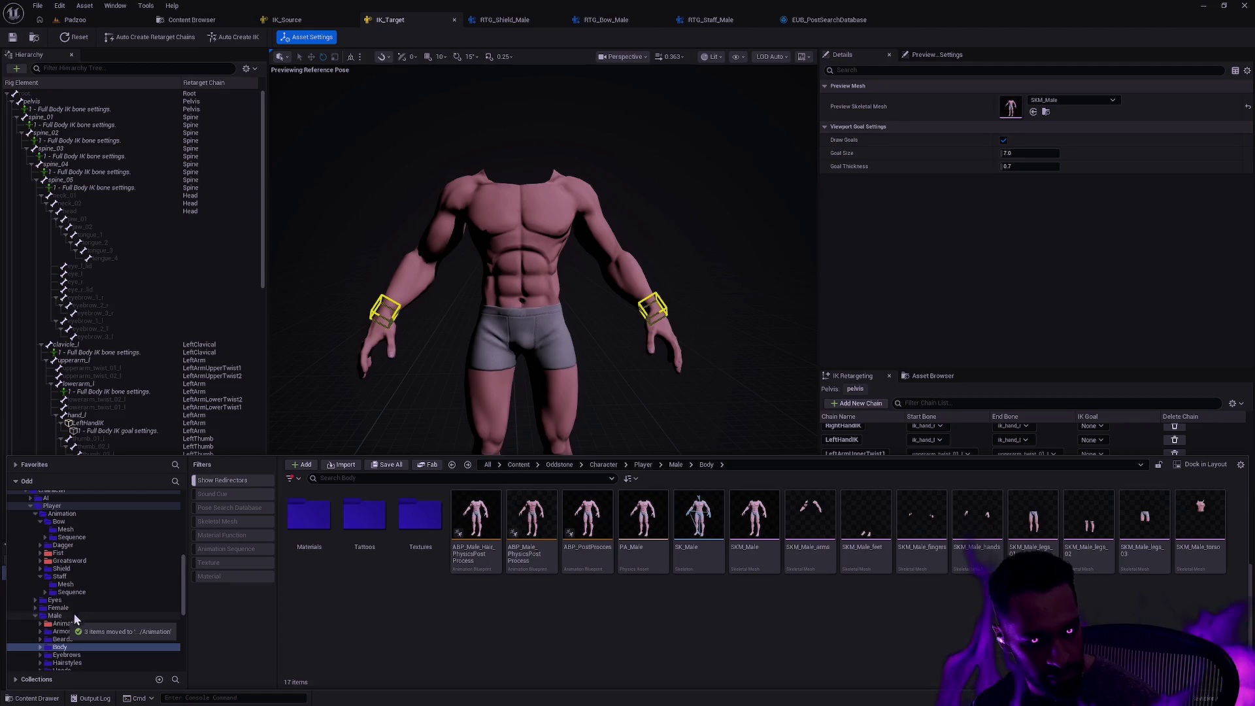
{"action": "left_click", "coordinate": [49, 624]}
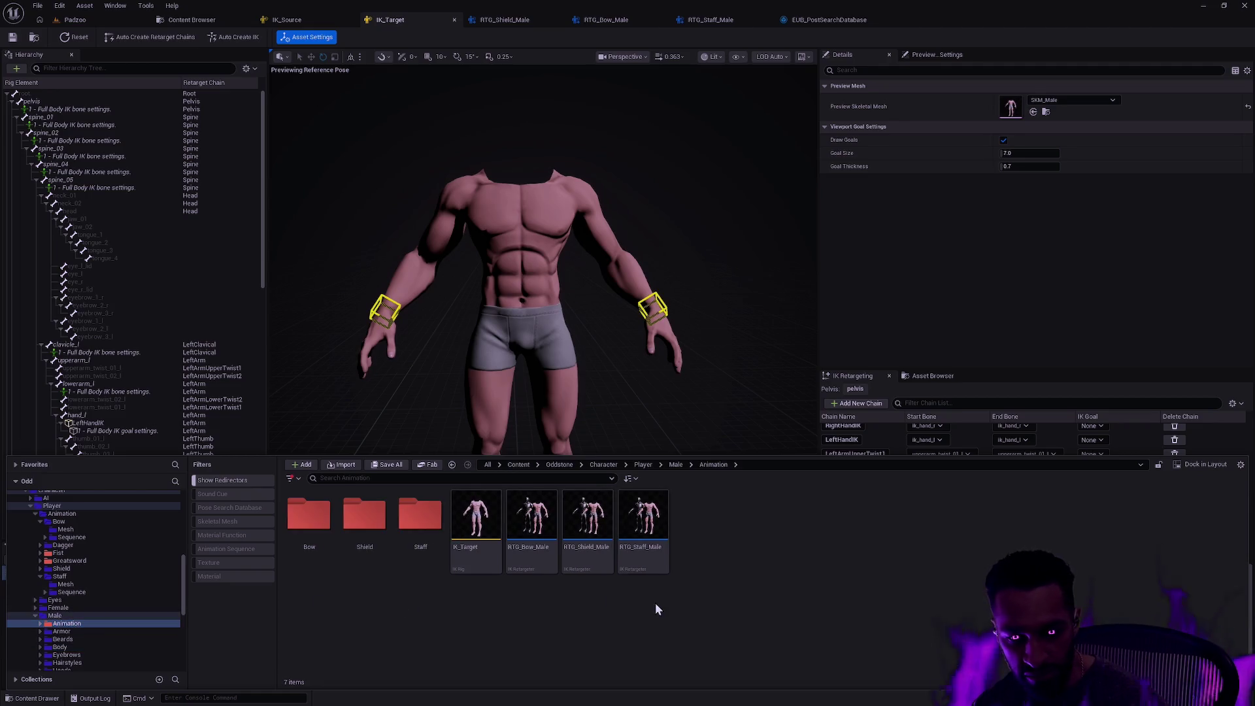
{"action": "left_click", "coordinate": [644, 523]}
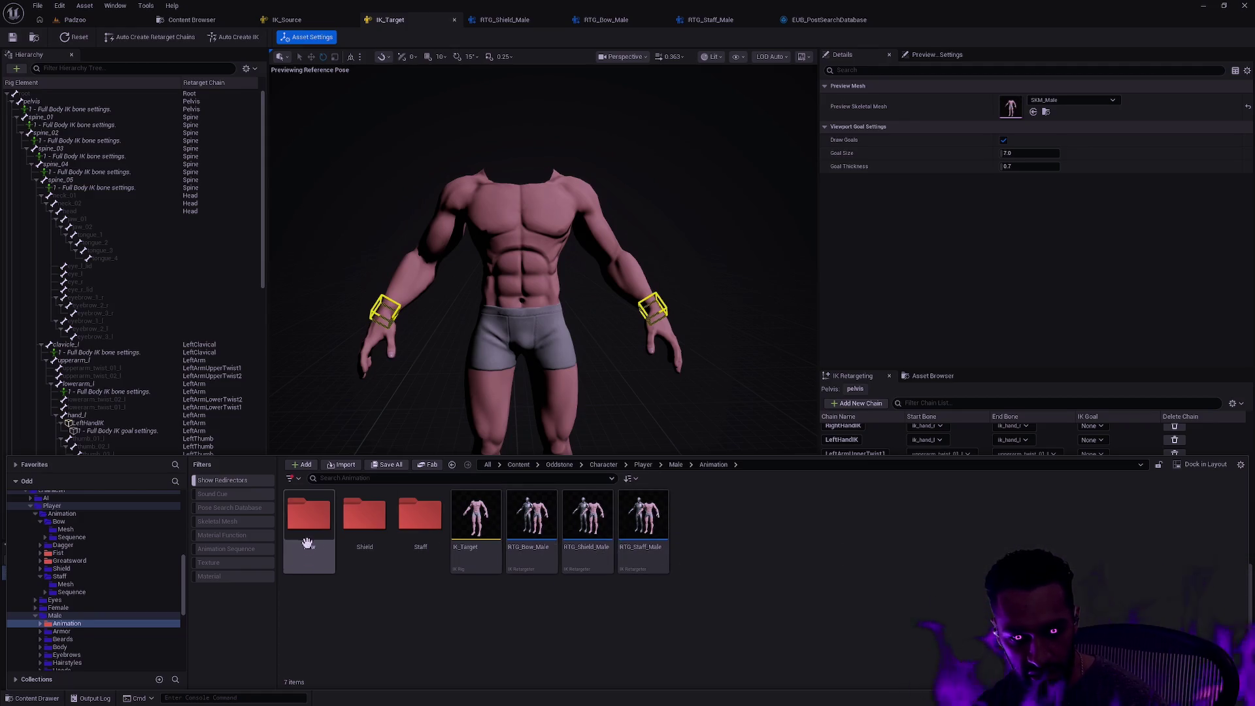
{"action": "left_click", "coordinate": [386, 537]}
Check the Bow subfolder and Player's Animation folder, then switch to the RTG_Shield_Male retargeter
{"action": "double_click", "coordinate": [308, 528]}
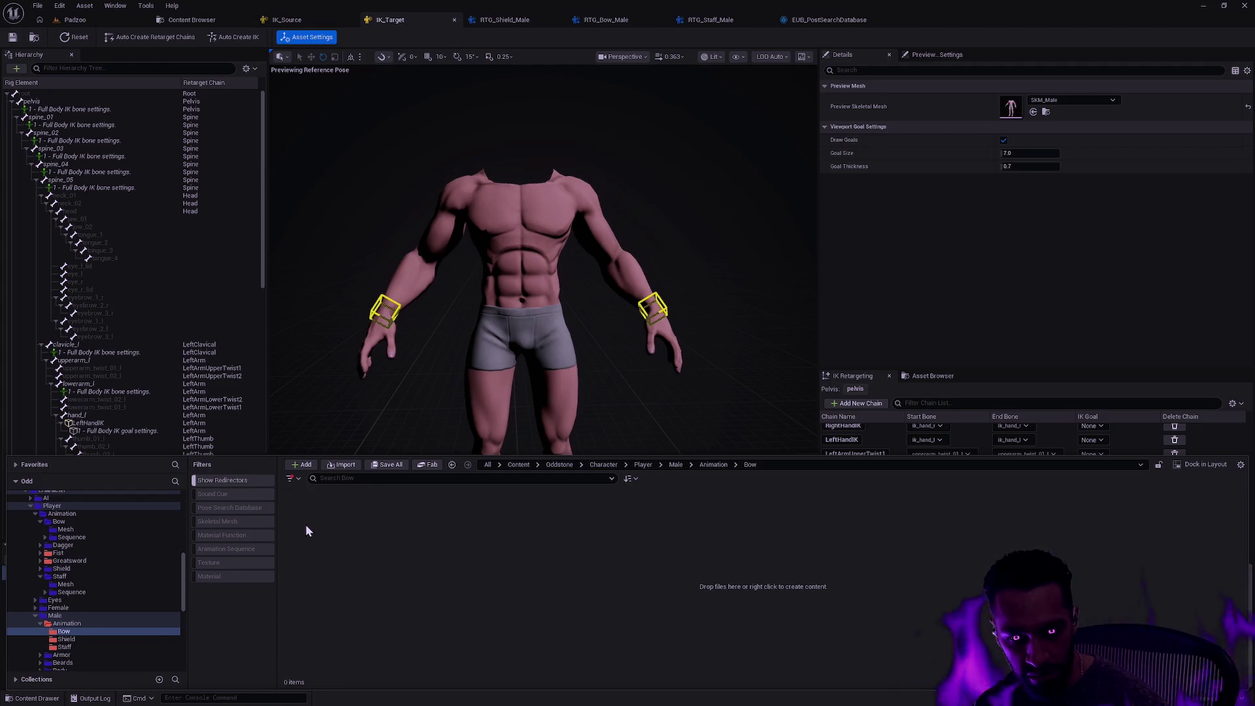
{"action": "key", "text": "alt+Left"}
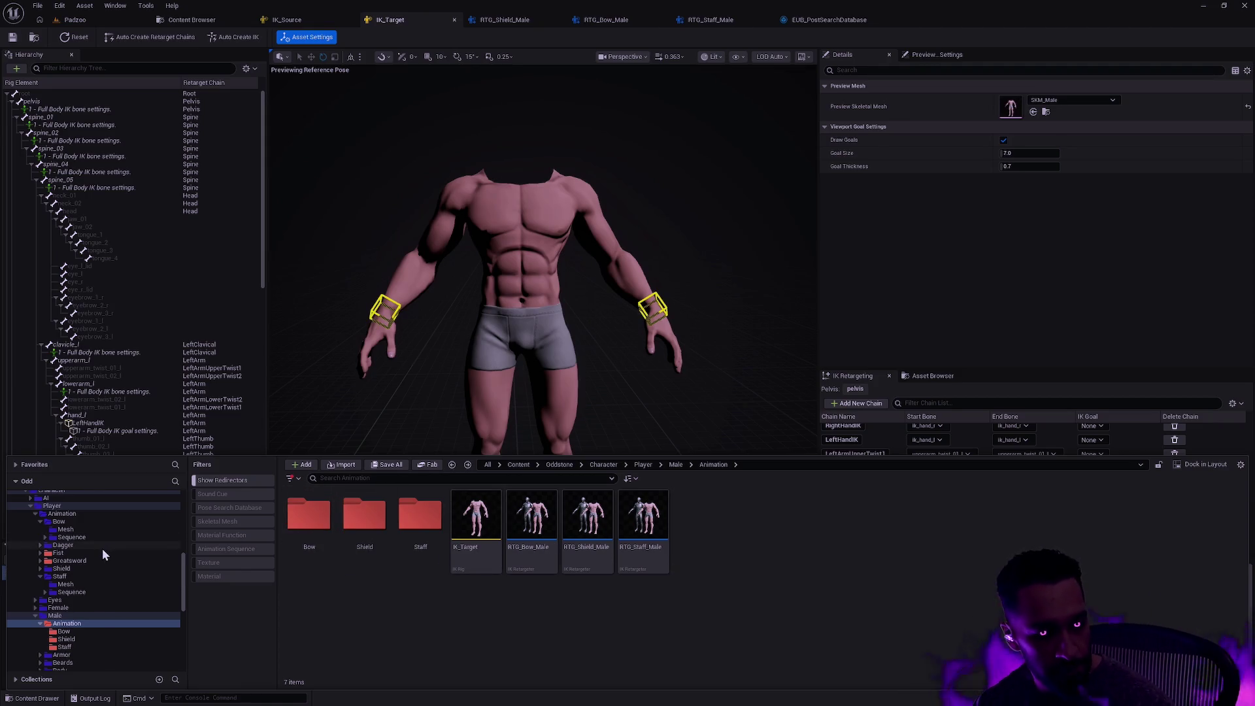
{"action": "left_click", "coordinate": [88, 515]}
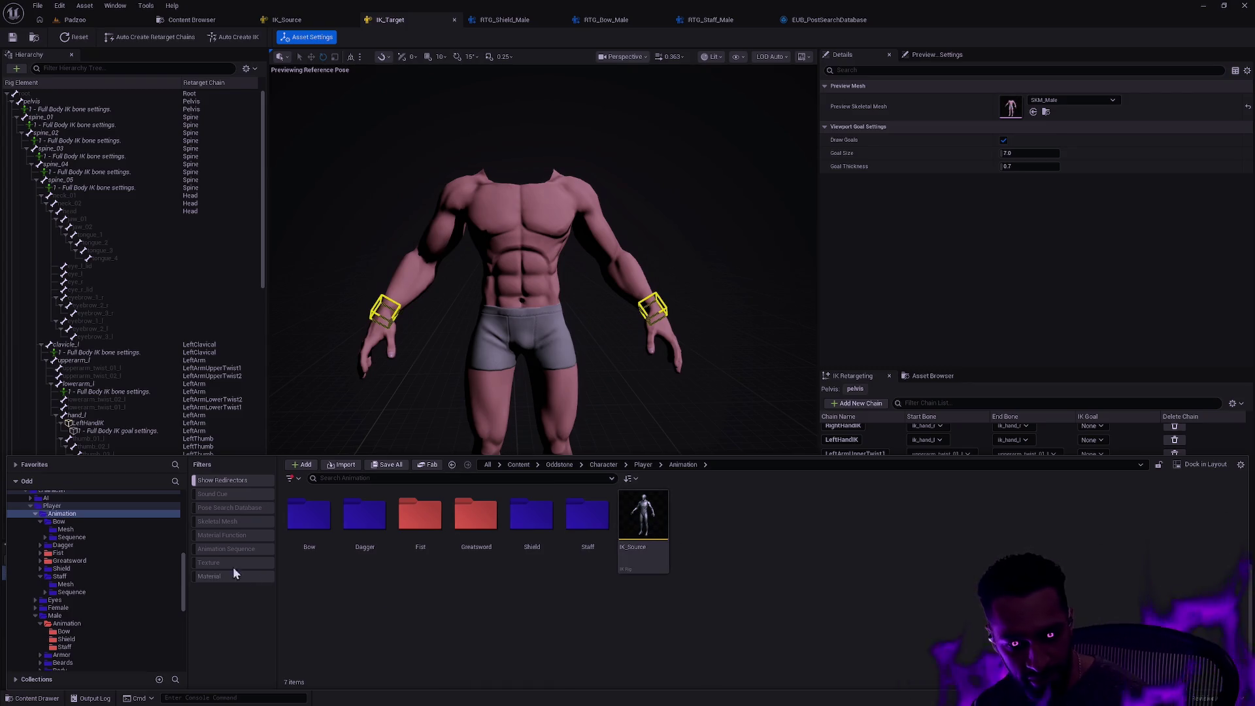
{"action": "left_click_drag", "start_coordinate": [182, 575], "coordinate": [182, 583]}
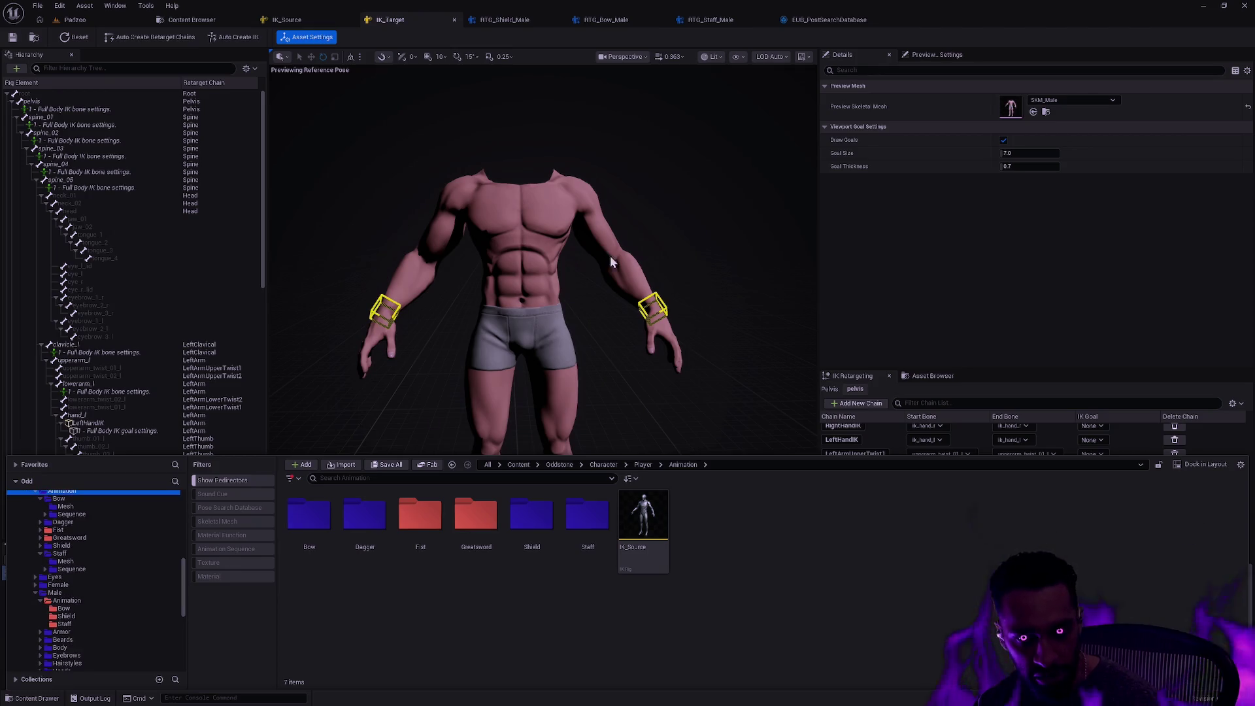
{"action": "left_click", "coordinate": [504, 20]}
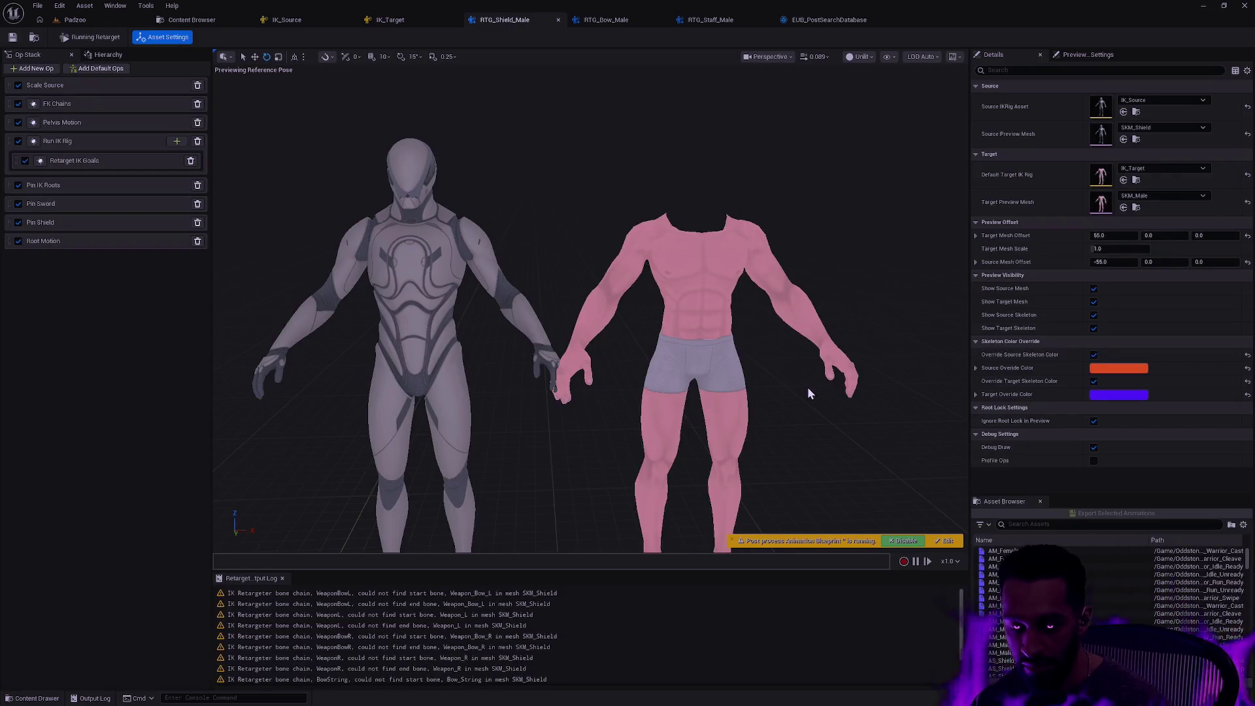
In the Git Bash terminal, run git status ('gs') and the short log ('gl')
{"action": "key", "text": "alt+Tab"}
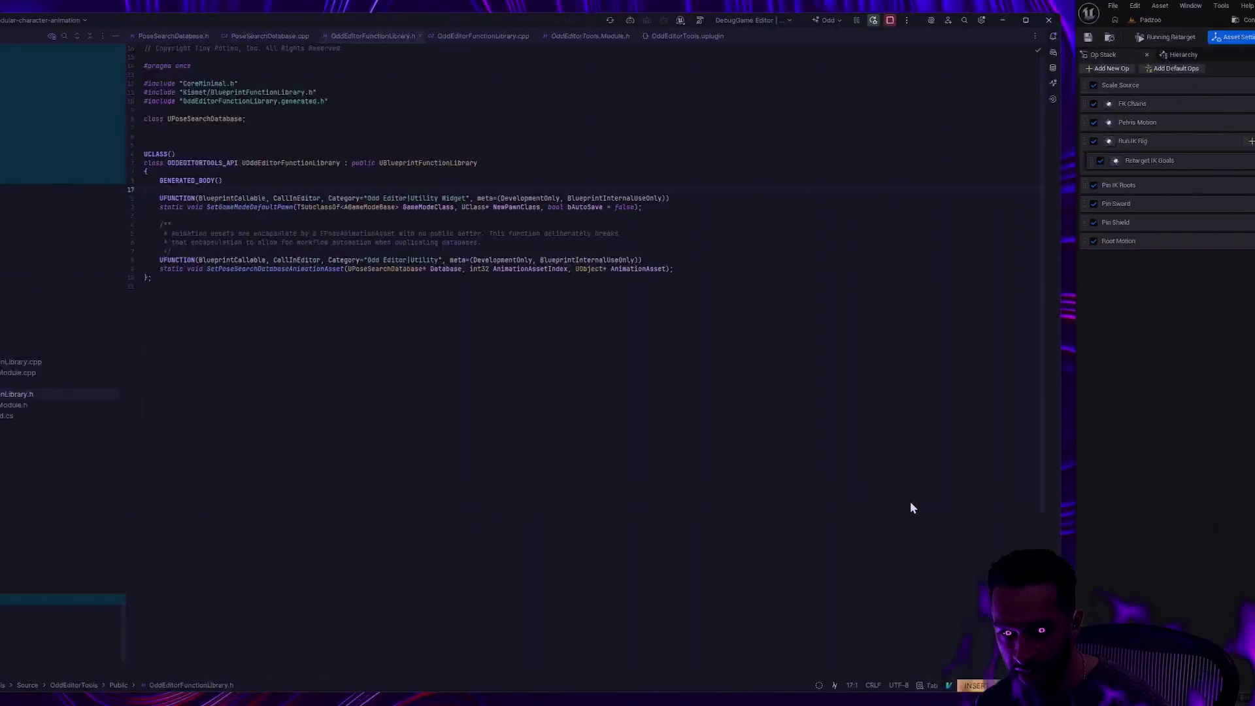
{"action": "key", "text": "alt+Tab"}
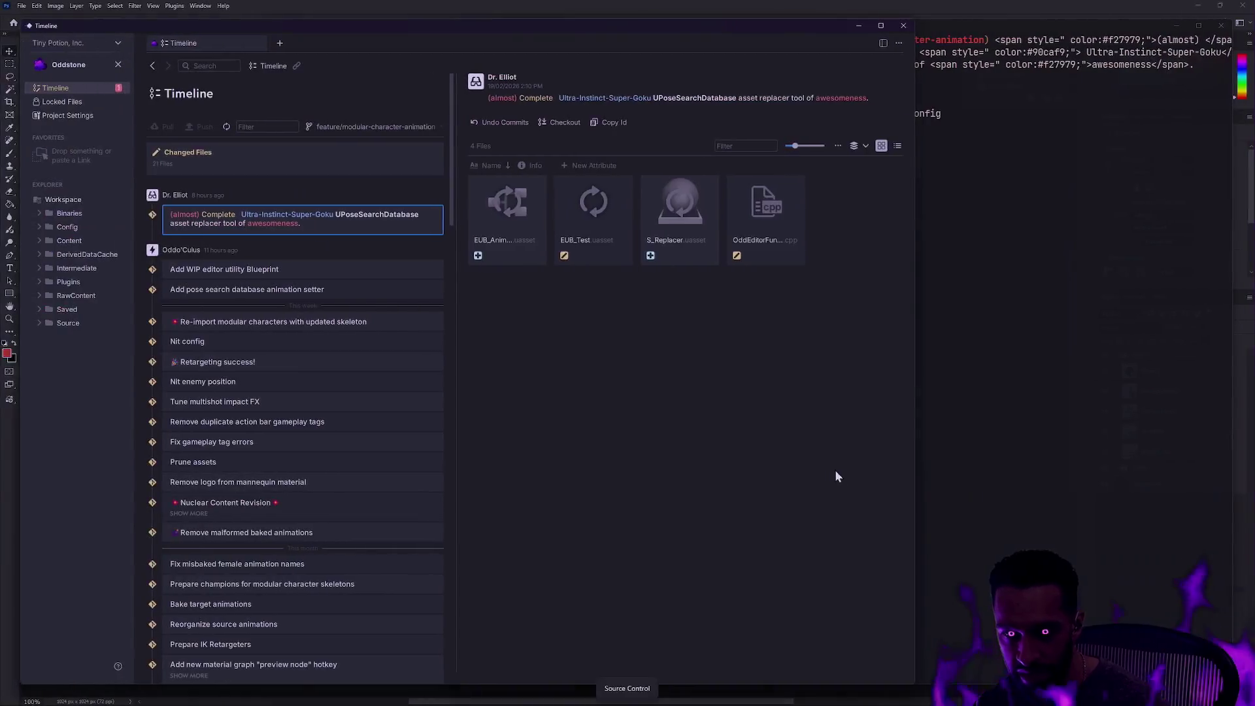
{"action": "left_click", "coordinate": [994, 393]}
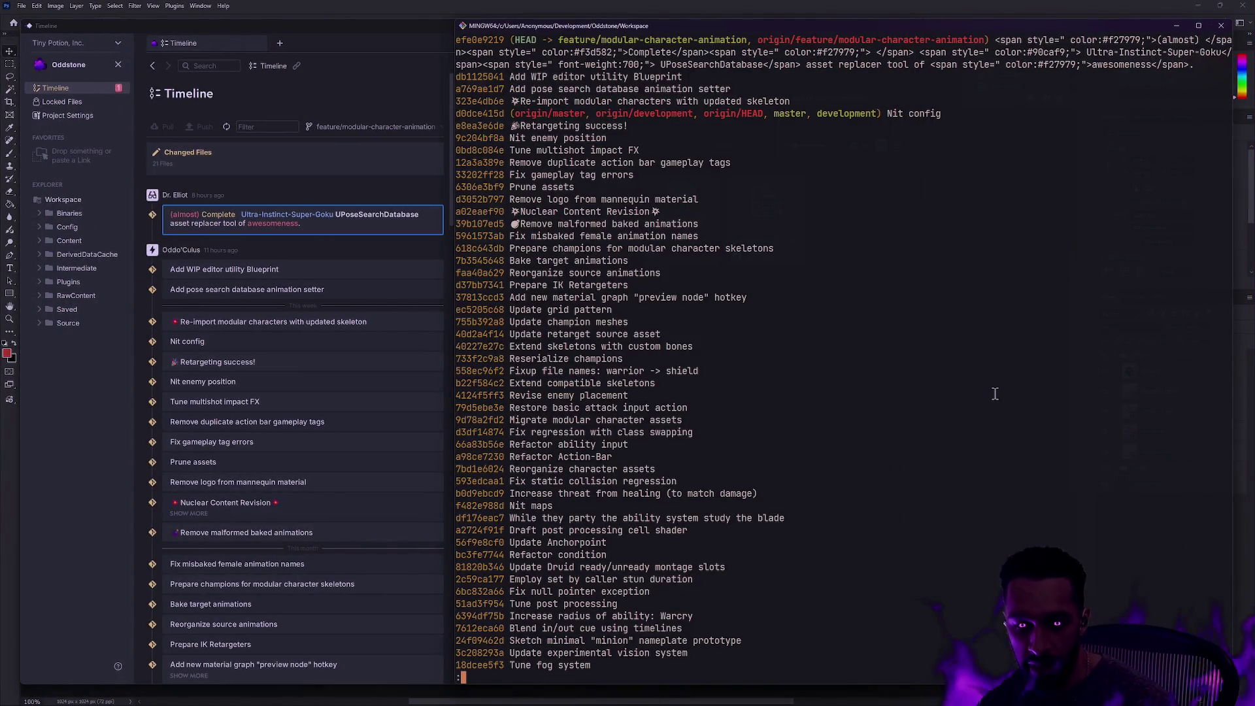
{"action": "type", "text": "qgs"}
{"action": "key", "text": "Return"}
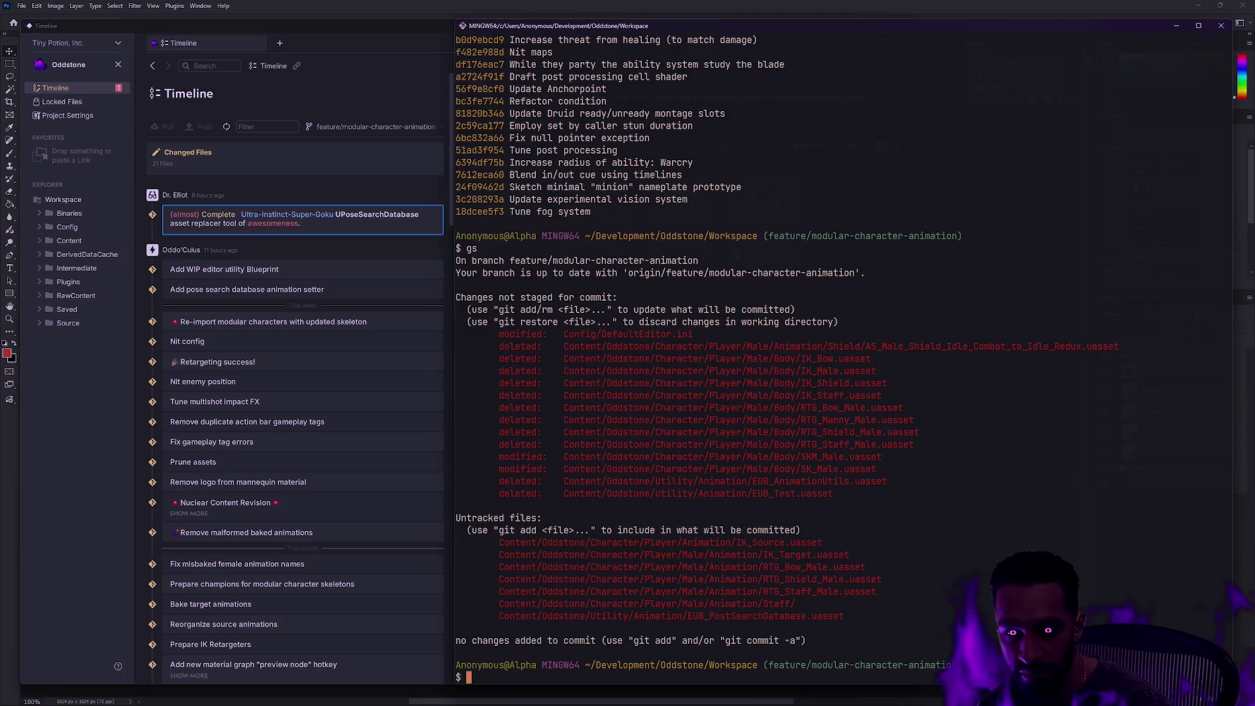
{"action": "type", "text": "glo"}
{"action": "key", "text": "Return"}
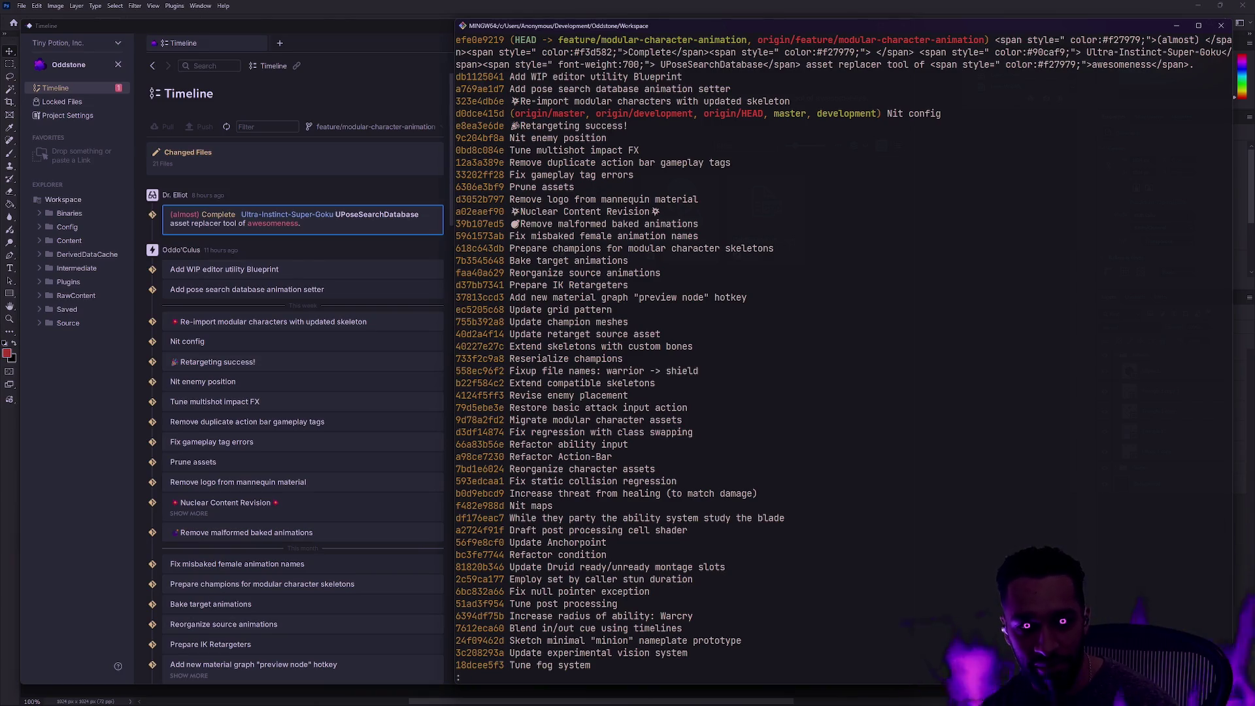
Quit the log pager, discard the half-typed 'gc --amend', and run 'gs' instead
{"action": "key", "text": "q"}
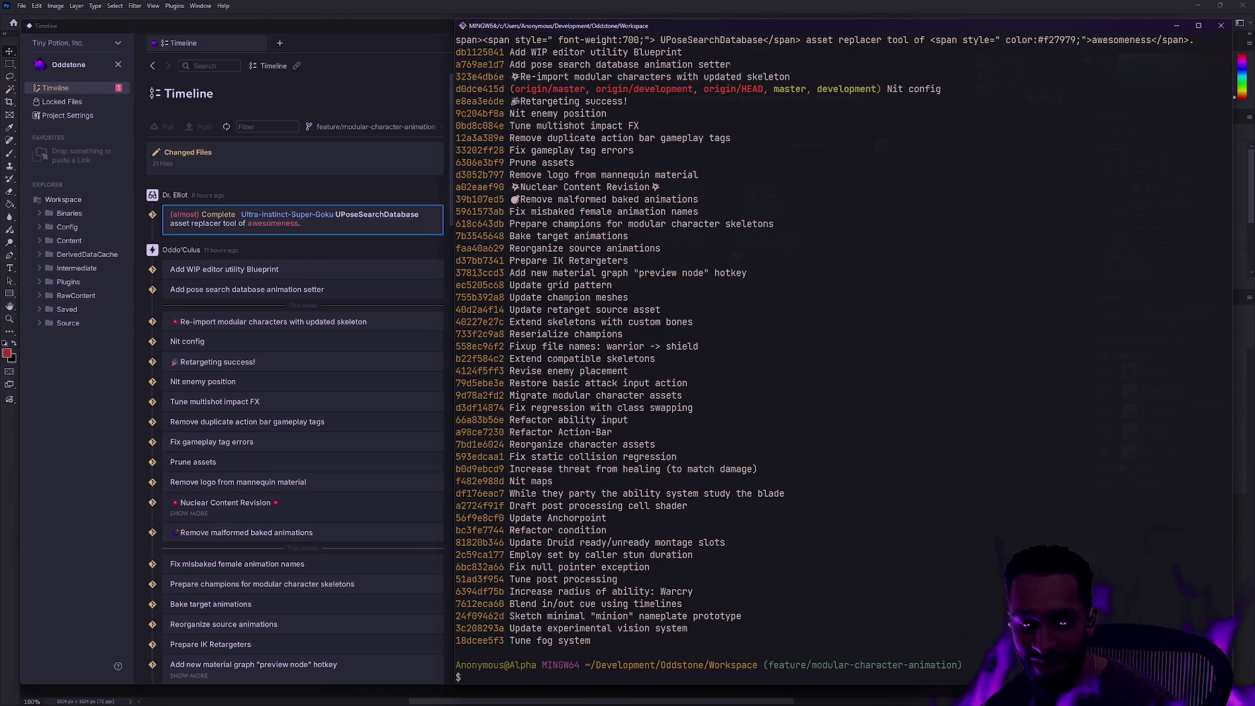
{"action": "type", "text": "g"}
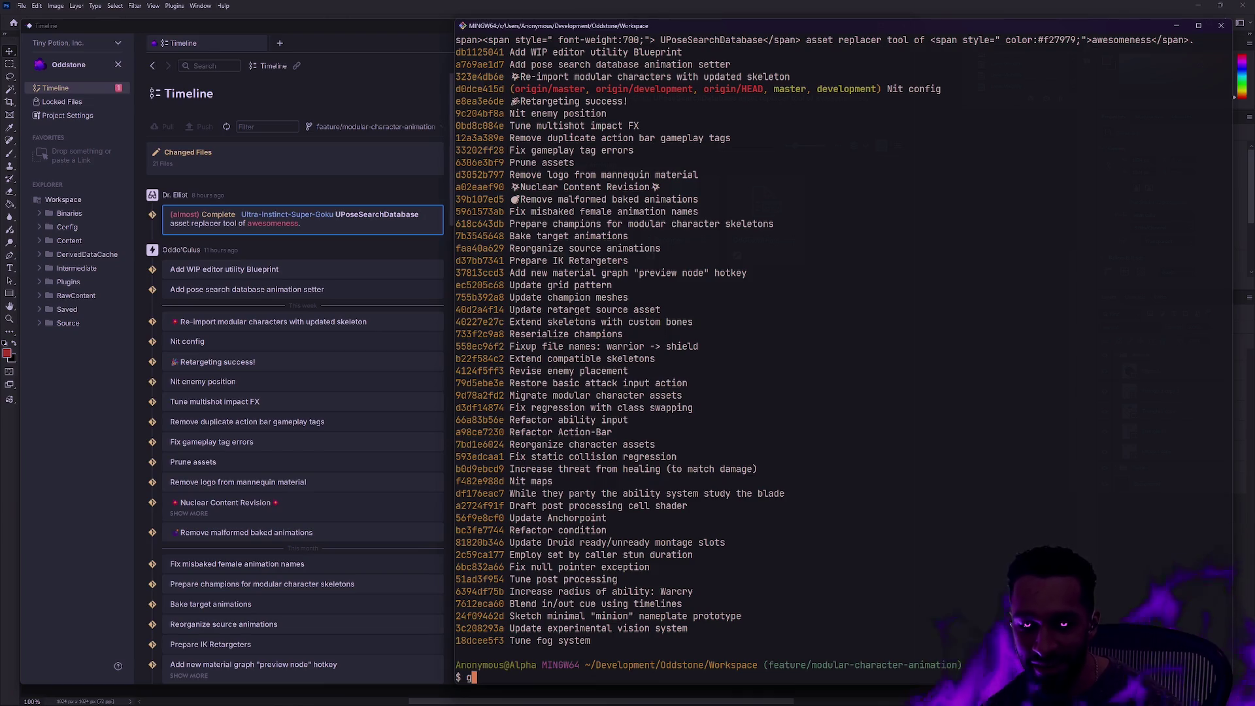
{"action": "type", "text": "c --amend"}
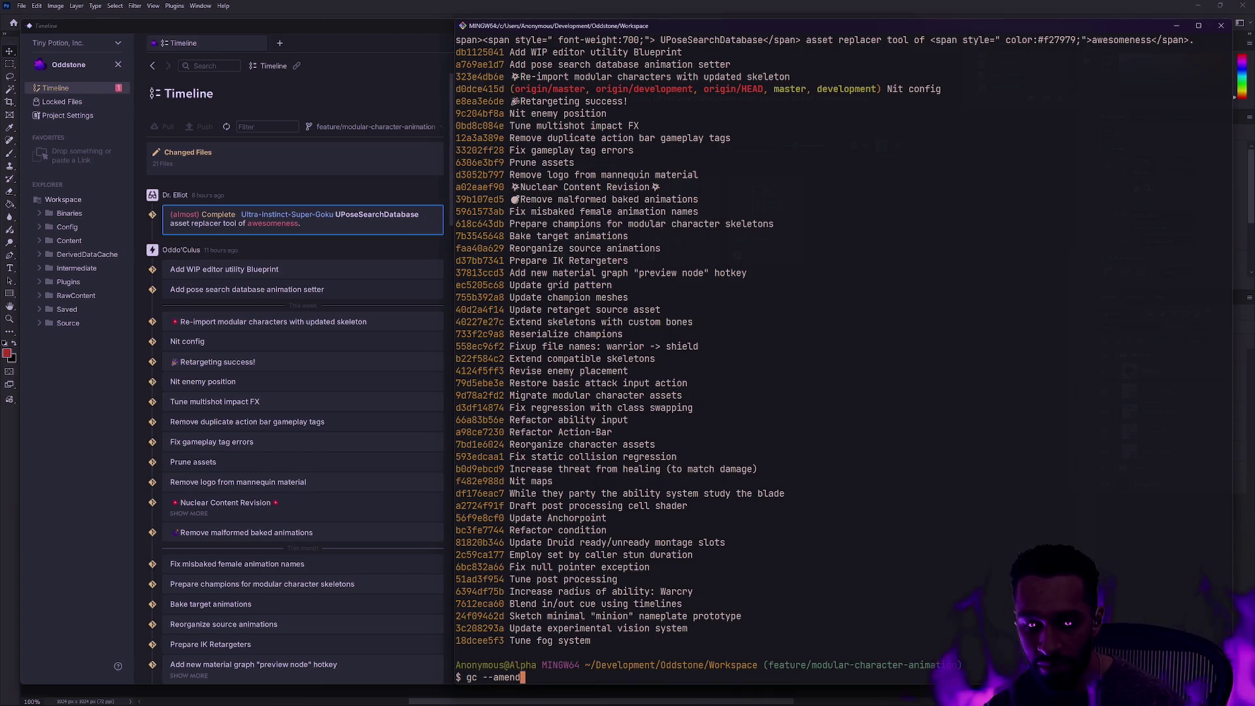
{"action": "key", "text": "BackSpace"}
{"action": "key", "text": "BackSpace"}
{"action": "key", "text": "BackSpace"}
{"action": "type", "text": "s"}
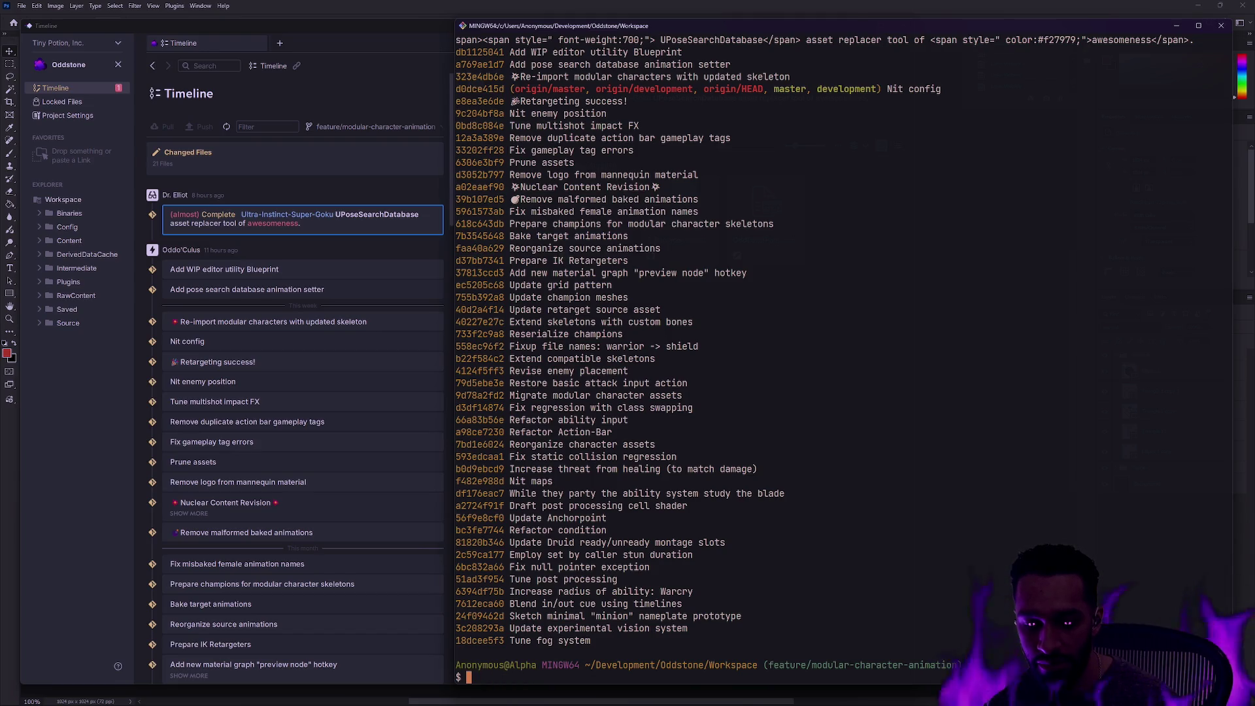
{"action": "key", "text": "Return"}
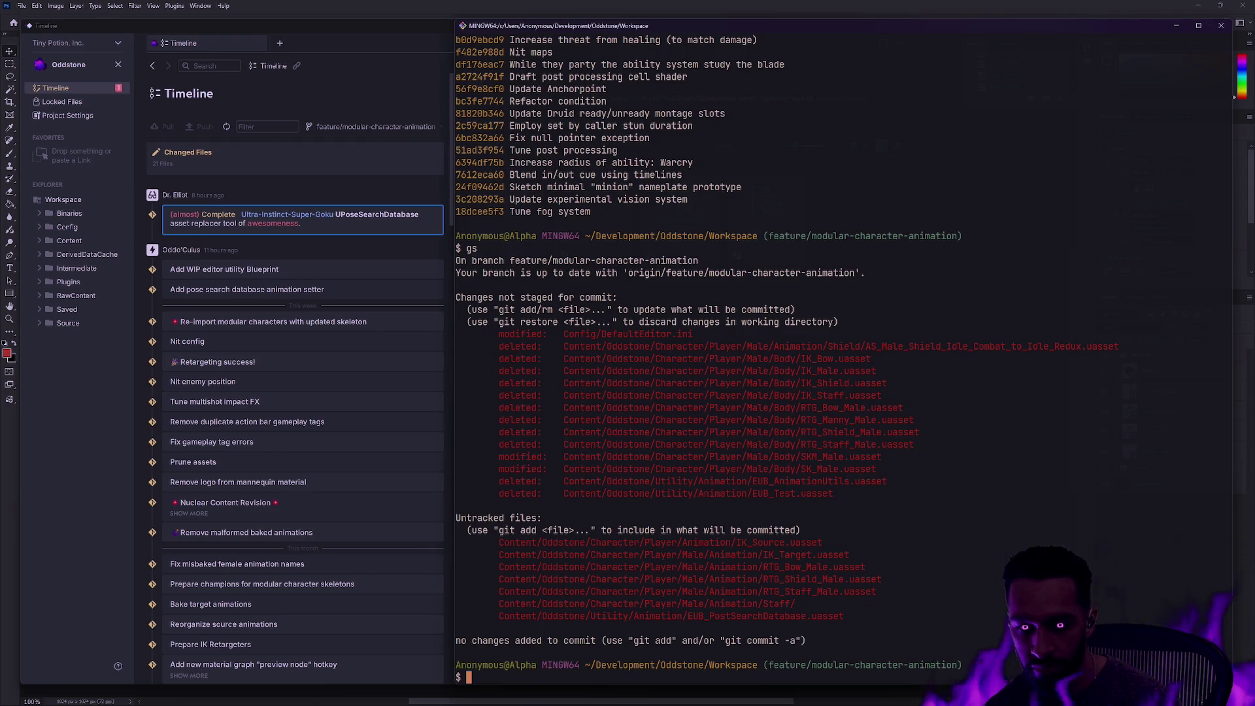
Amend the last commit, retitling it 'Draft Ultra-Instinct-Super-Goku Pose Search Database Utility' in Vim and saving
{"action": "type", "text": "gc --amend"}
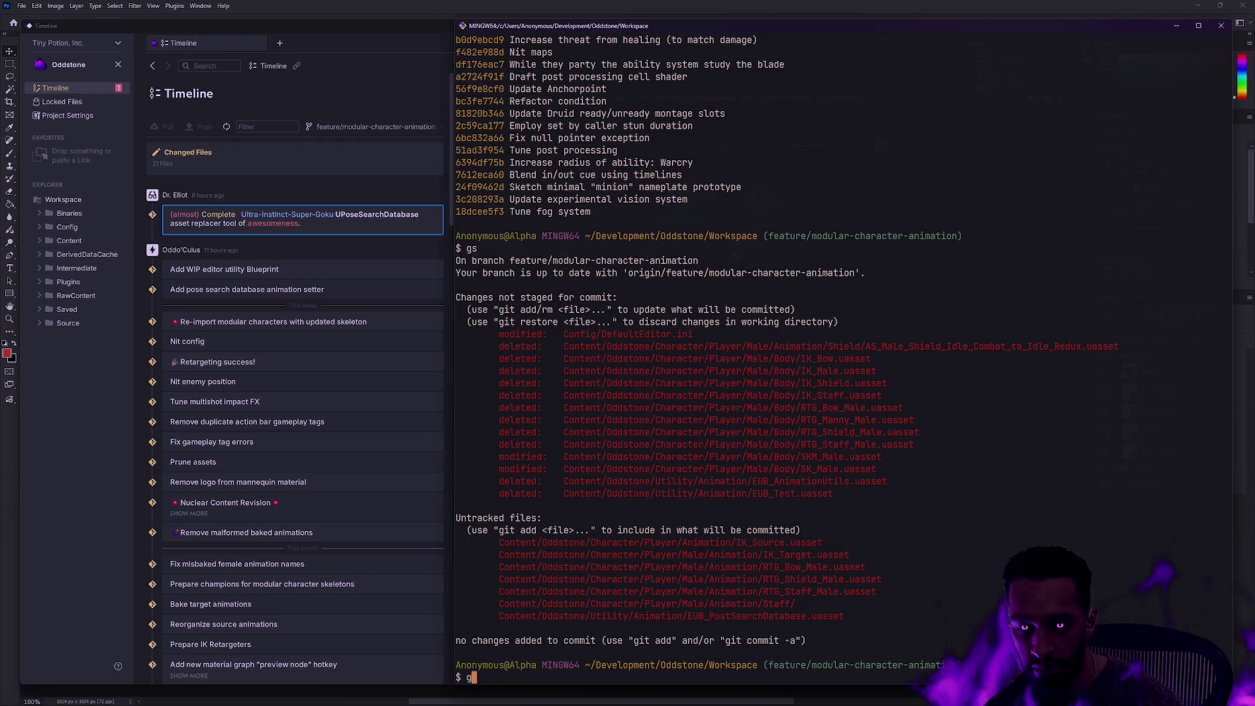
{"action": "key", "text": "Return"}
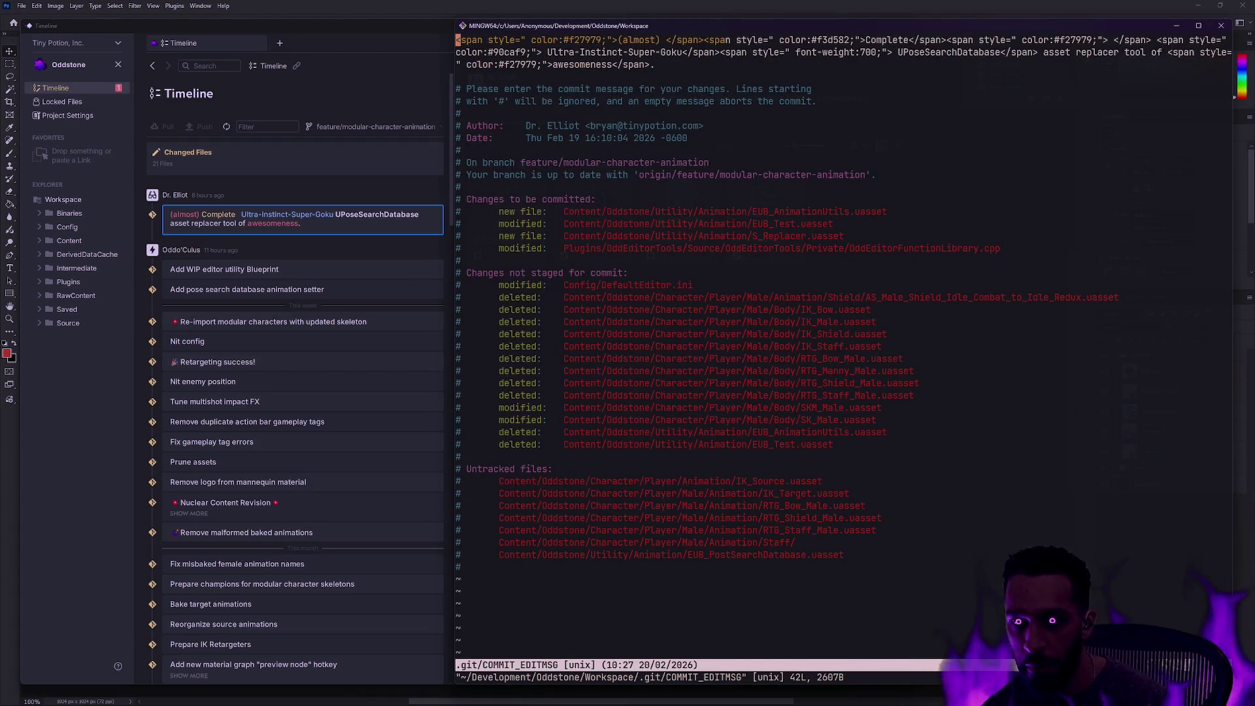
{"action": "key", "text": "c"}
{"action": "key", "text": "c"}
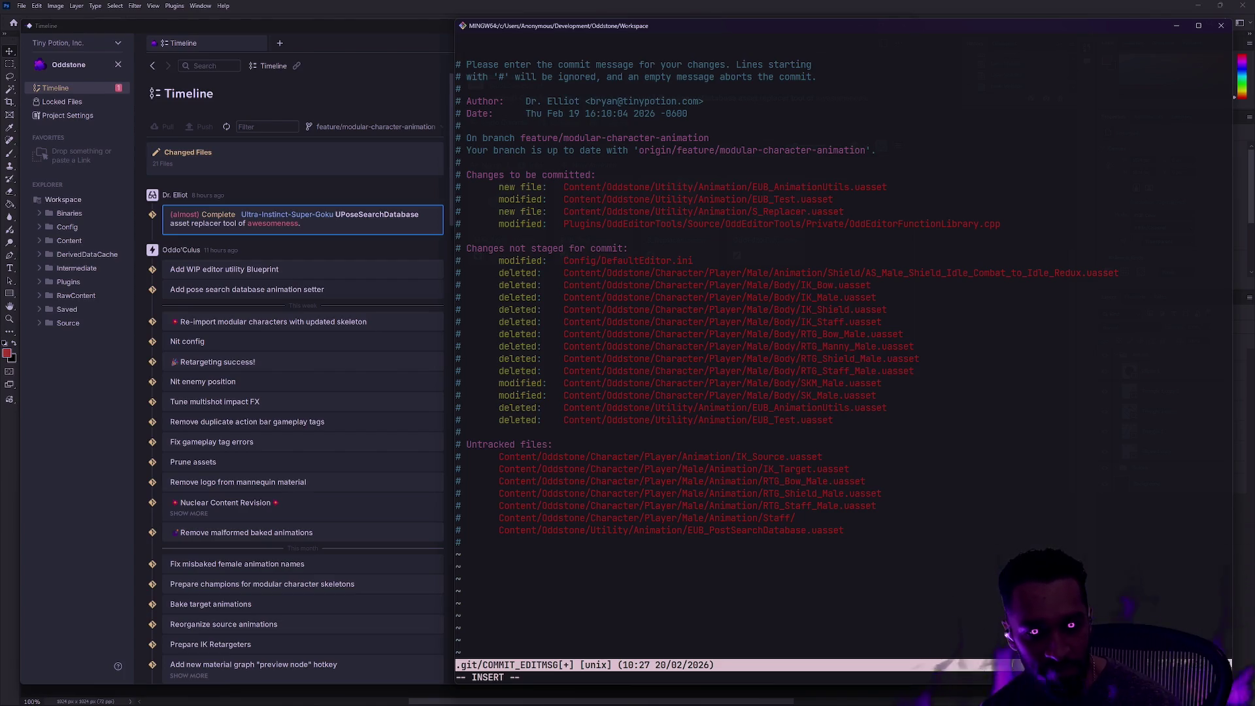
{"action": "type", "text": "Sca"}
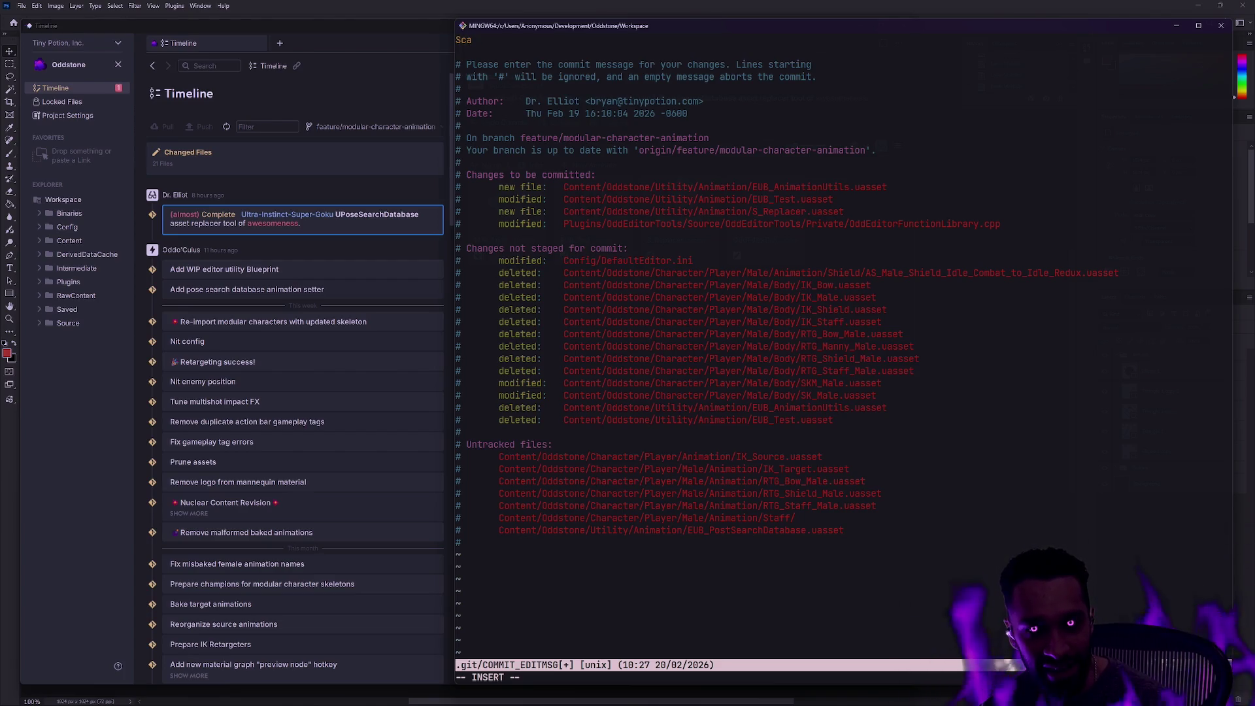
{"action": "key", "text": "BackSpace"}
{"action": "key", "text": "BackSpace"}
{"action": "type", "text": "Draft Ulrta-In"}
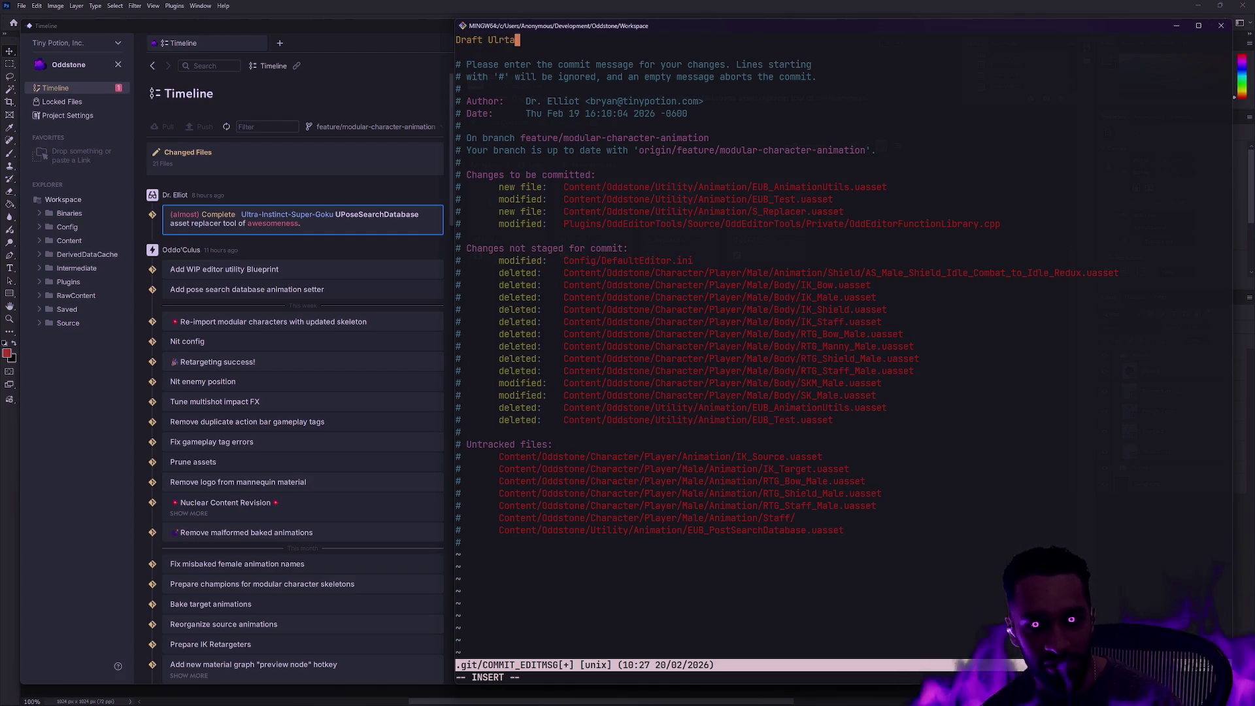
{"action": "key", "text": "BackSpace"}
{"action": "key", "text": "BackSpace"}
{"action": "key", "text": "BackSpace"}
{"action": "type", "text": "tra-In"}
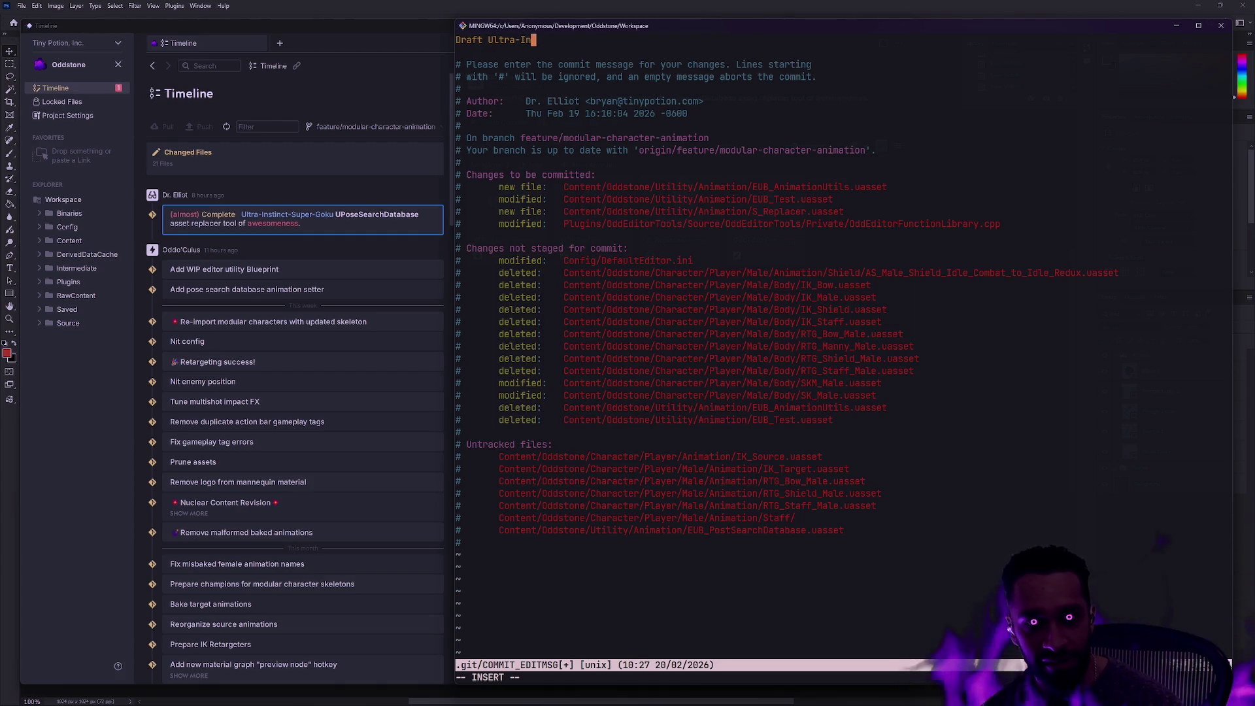
{"action": "type", "text": "stinct-"}
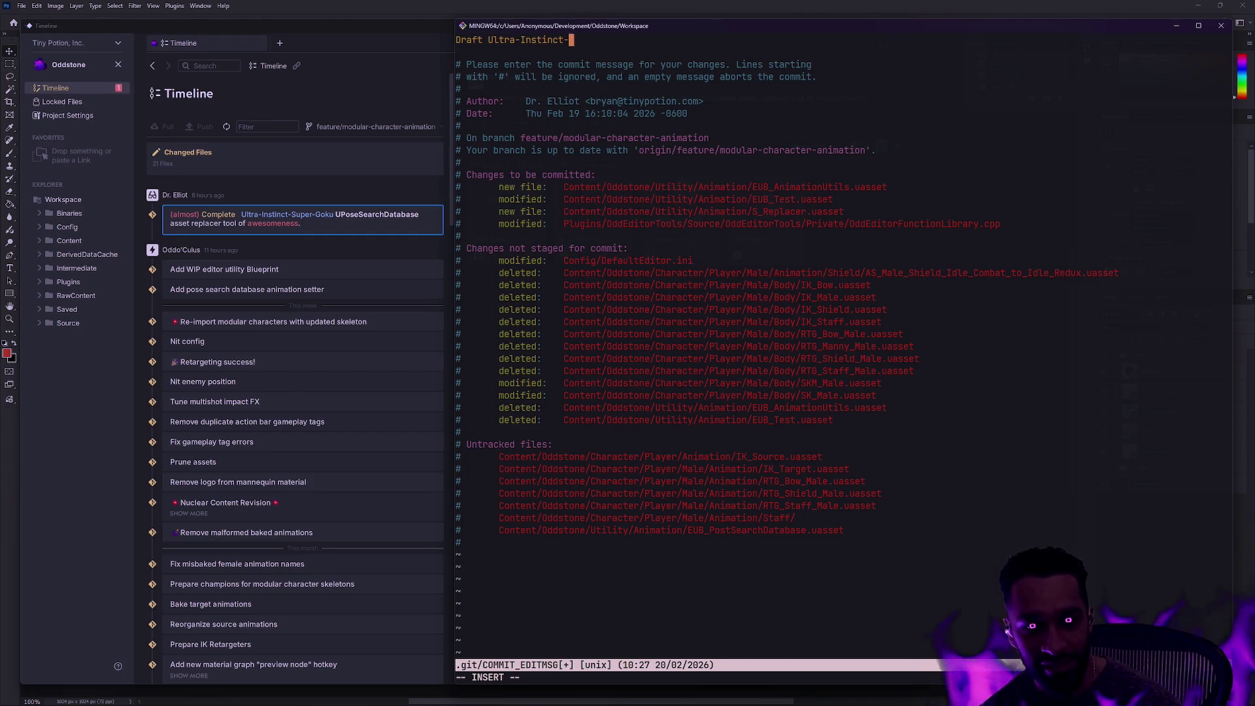
{"action": "type", "text": "Super-Coku"}
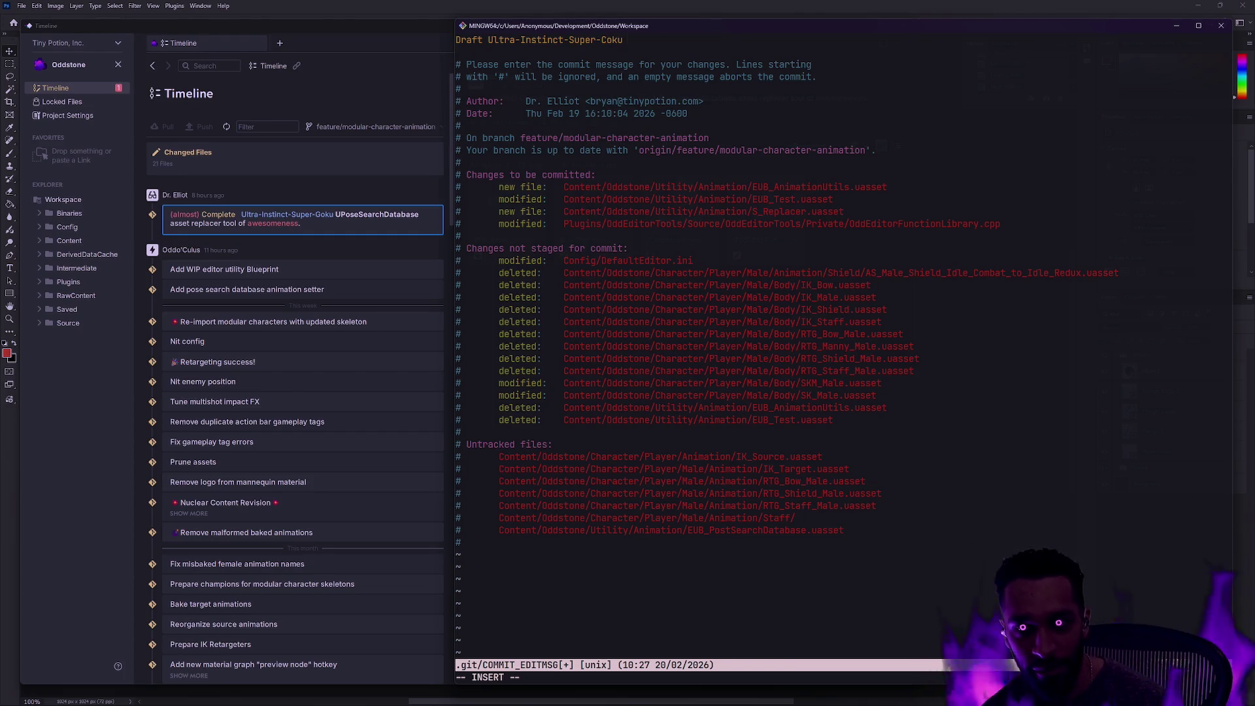
{"action": "key", "text": "BackSpace"}
{"action": "key", "text": "BackSpace"}
{"action": "key", "text": "BackSpace"}
{"action": "key", "text": "BackSpace"}
{"action": "type", "text": "Goku P"}
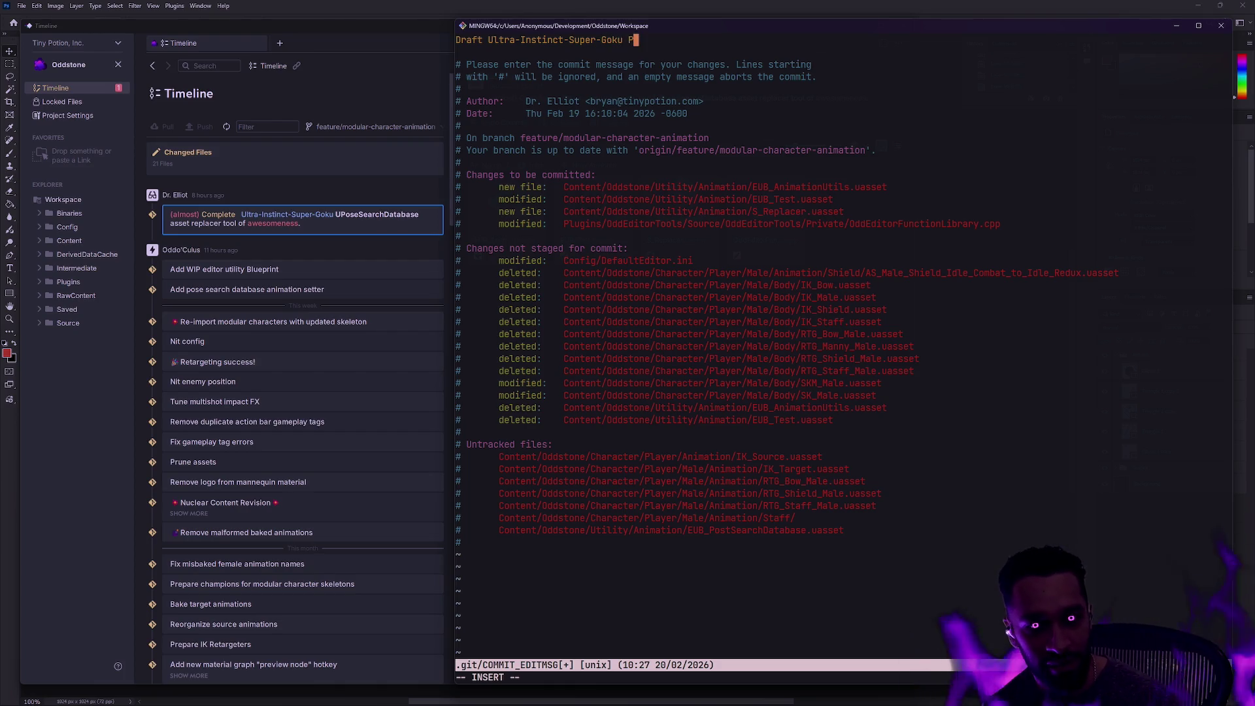
{"action": "type", "text": "ose Sear"}
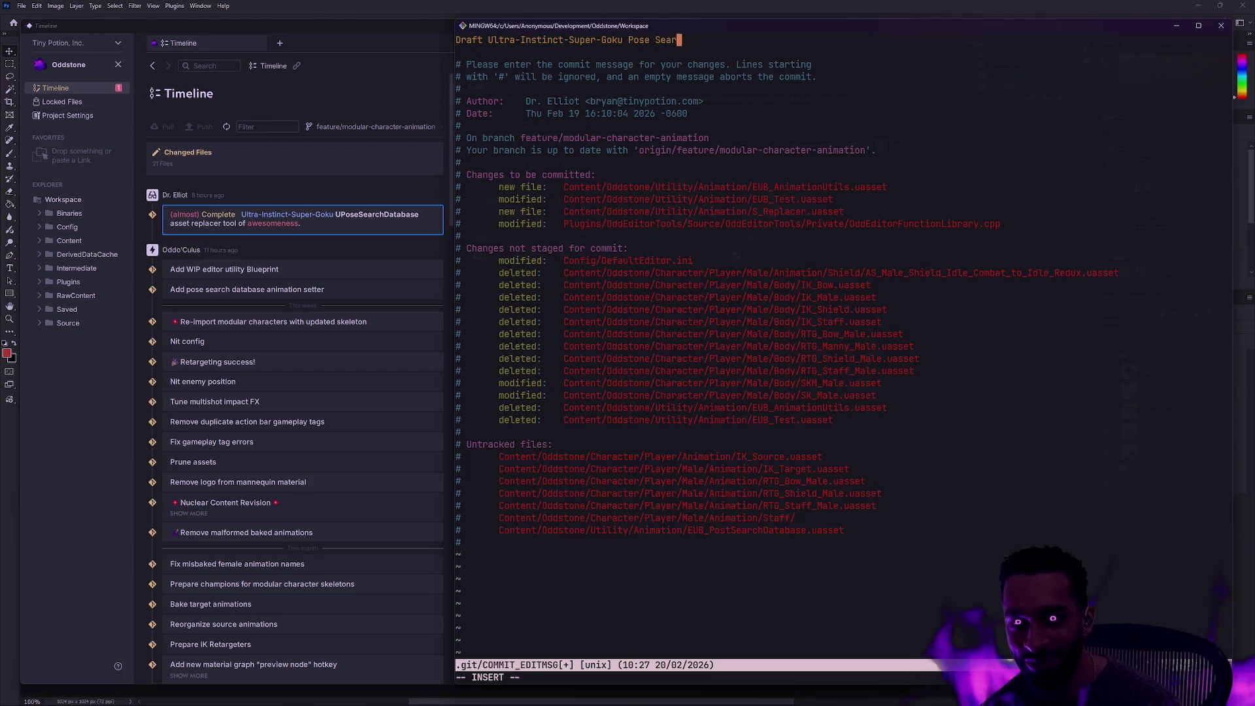
{"action": "type", "text": "ch Database "}
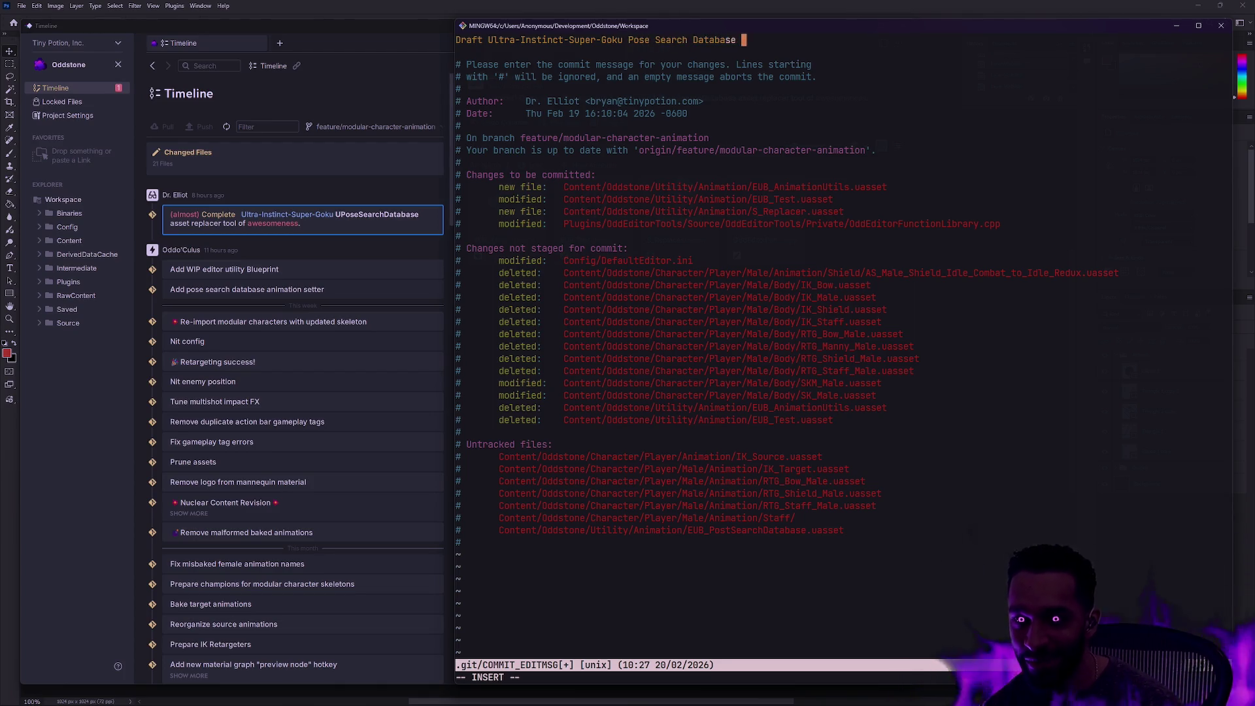
{"action": "type", "text": "Utility"}
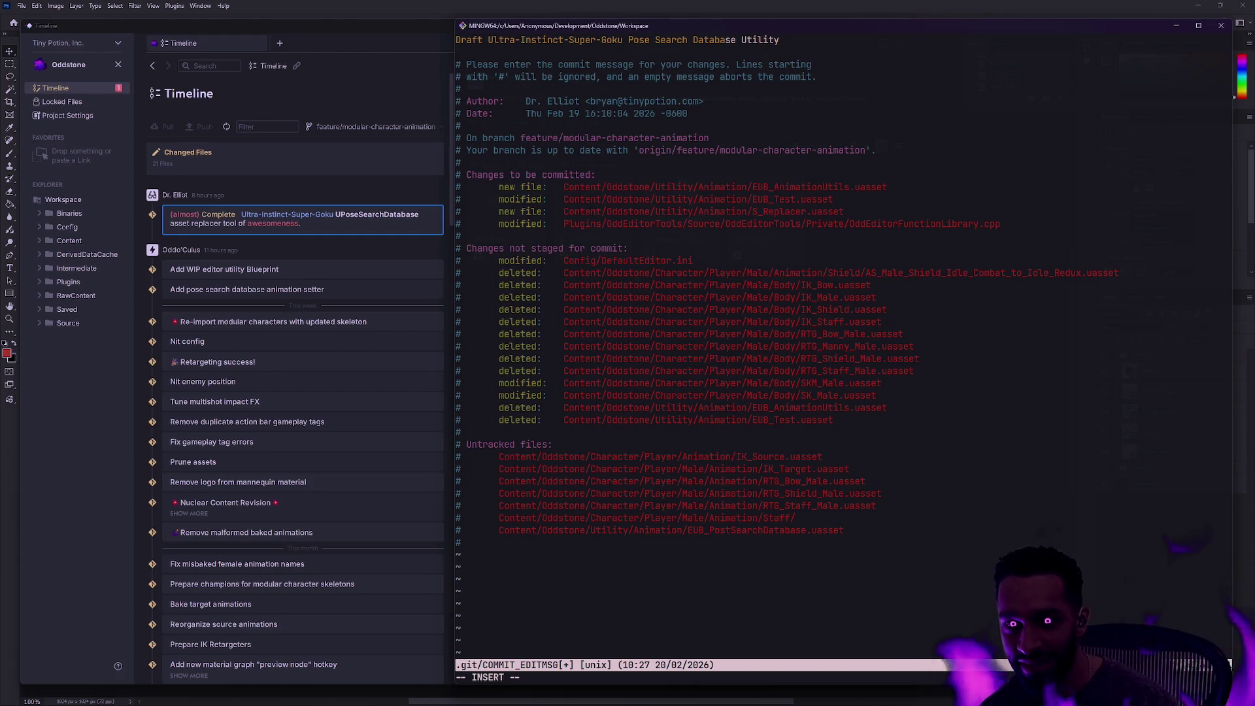
{"action": "key", "text": "Escape"}
{"action": "type", "text": ":wq"}
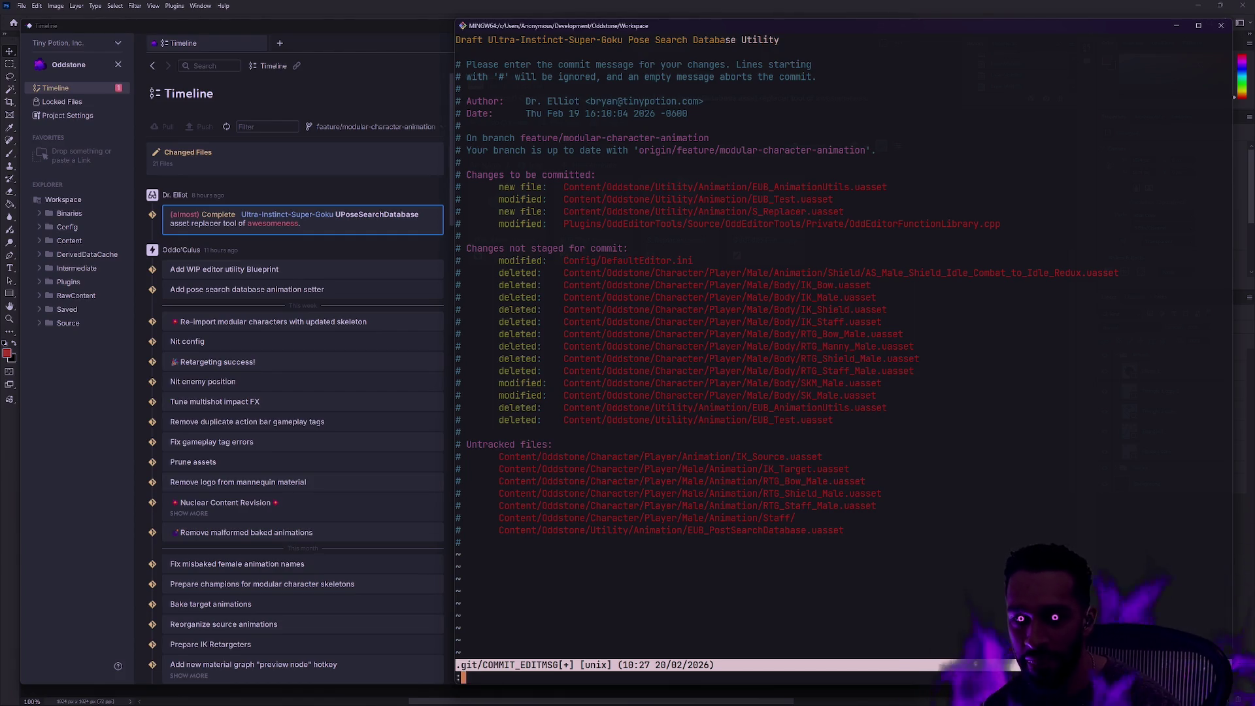
{"action": "key", "text": "Return"}
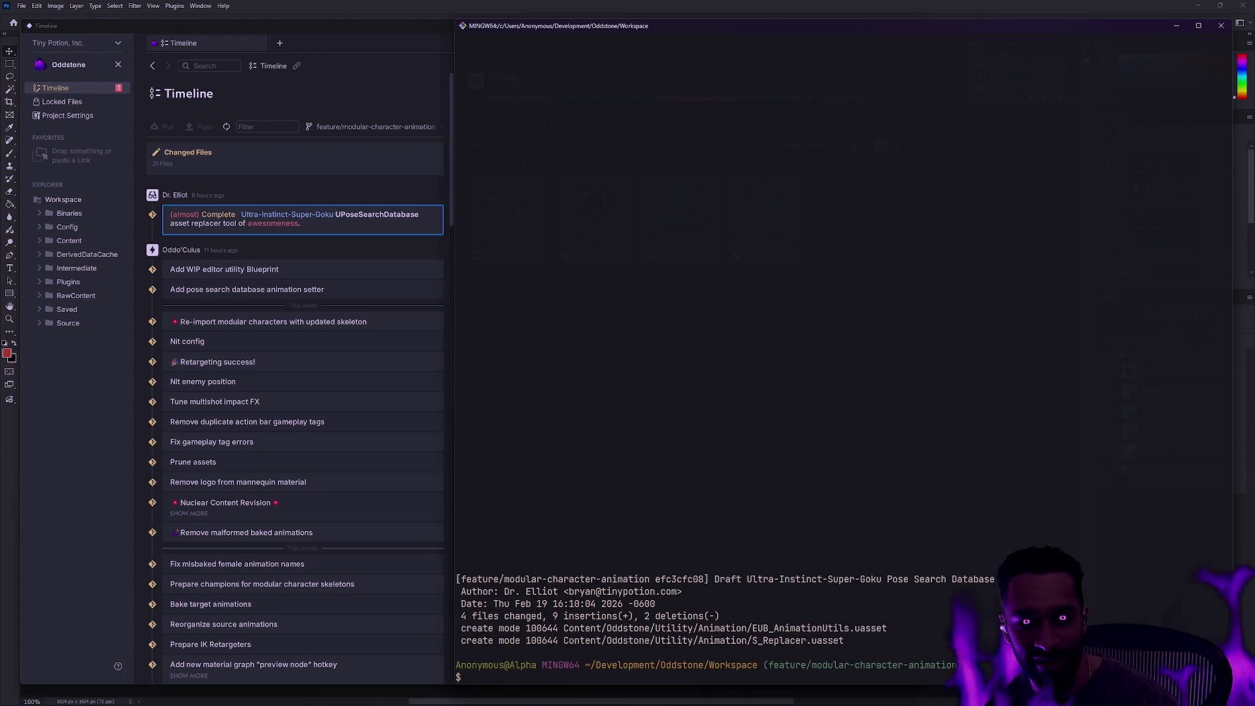
Reopen the Oddstone project in Anchorpoint to refresh the Timeline, then run 'gs' in the terminal
{"action": "left_click", "coordinate": [307, 210]}
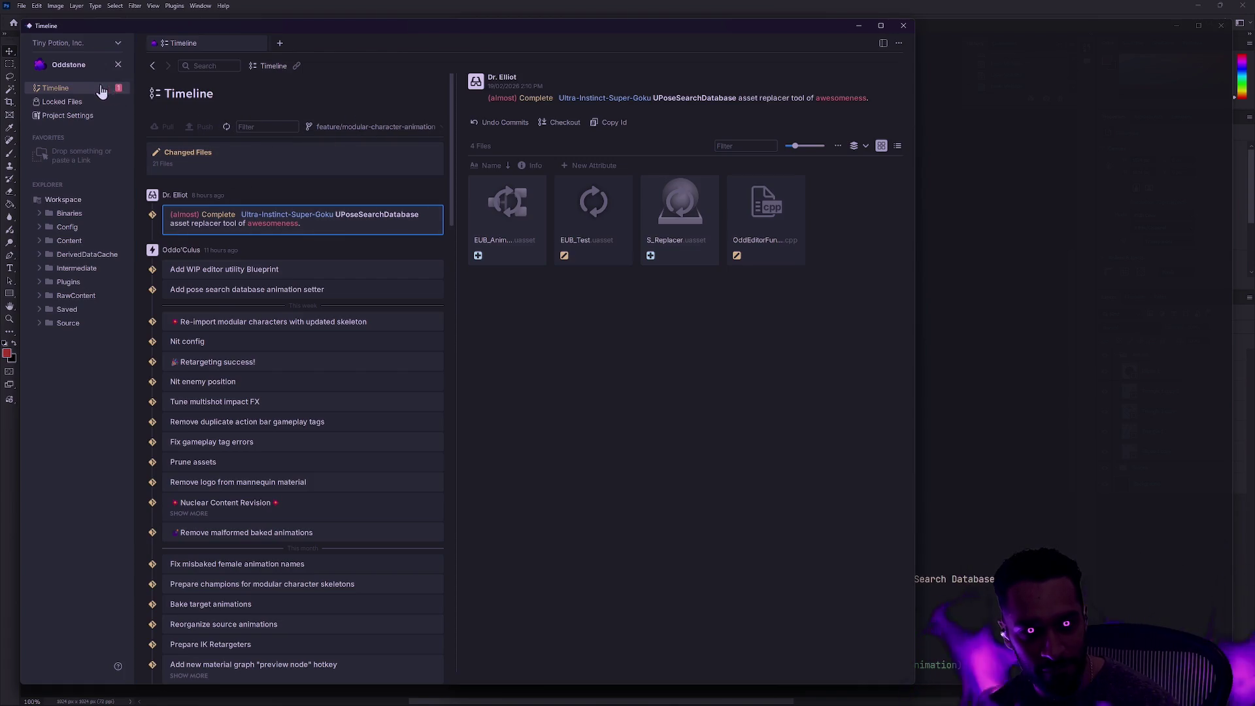
{"action": "left_click", "coordinate": [118, 64]}
{"action": "left_click", "coordinate": [185, 294]}
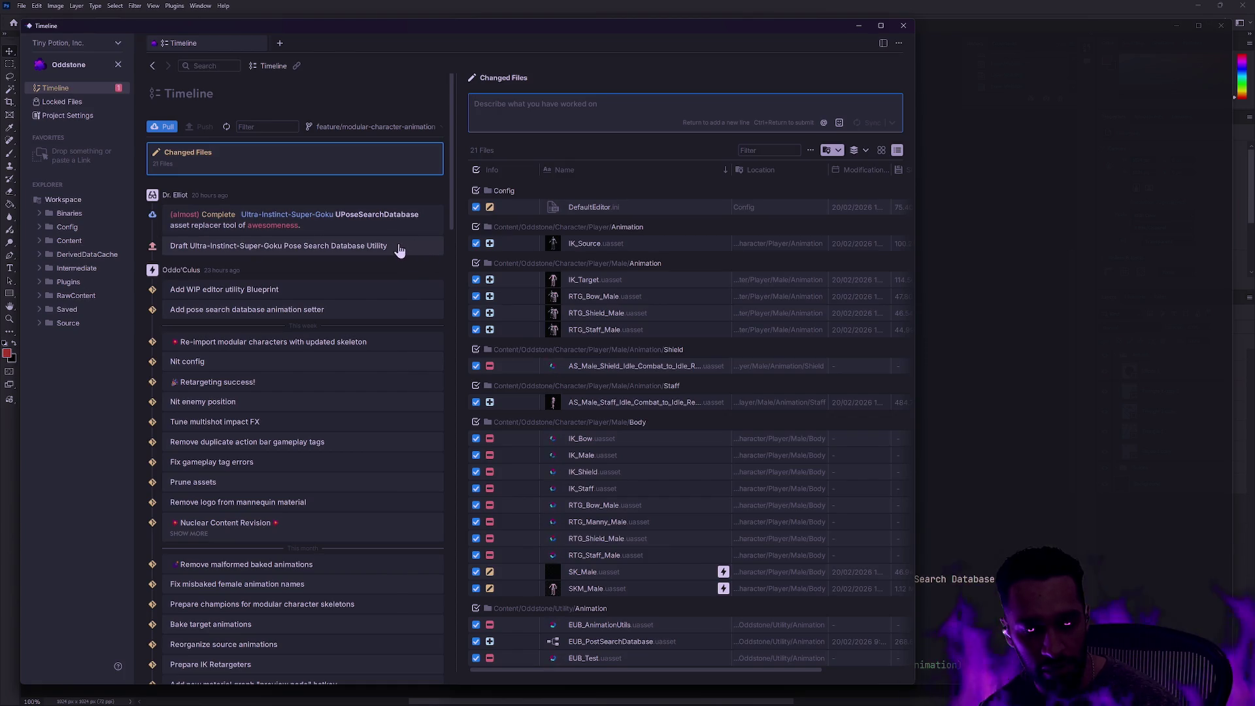
{"action": "left_click", "coordinate": [1015, 391]}
{"action": "type", "text": "gs"}
{"action": "key", "text": "Return"}
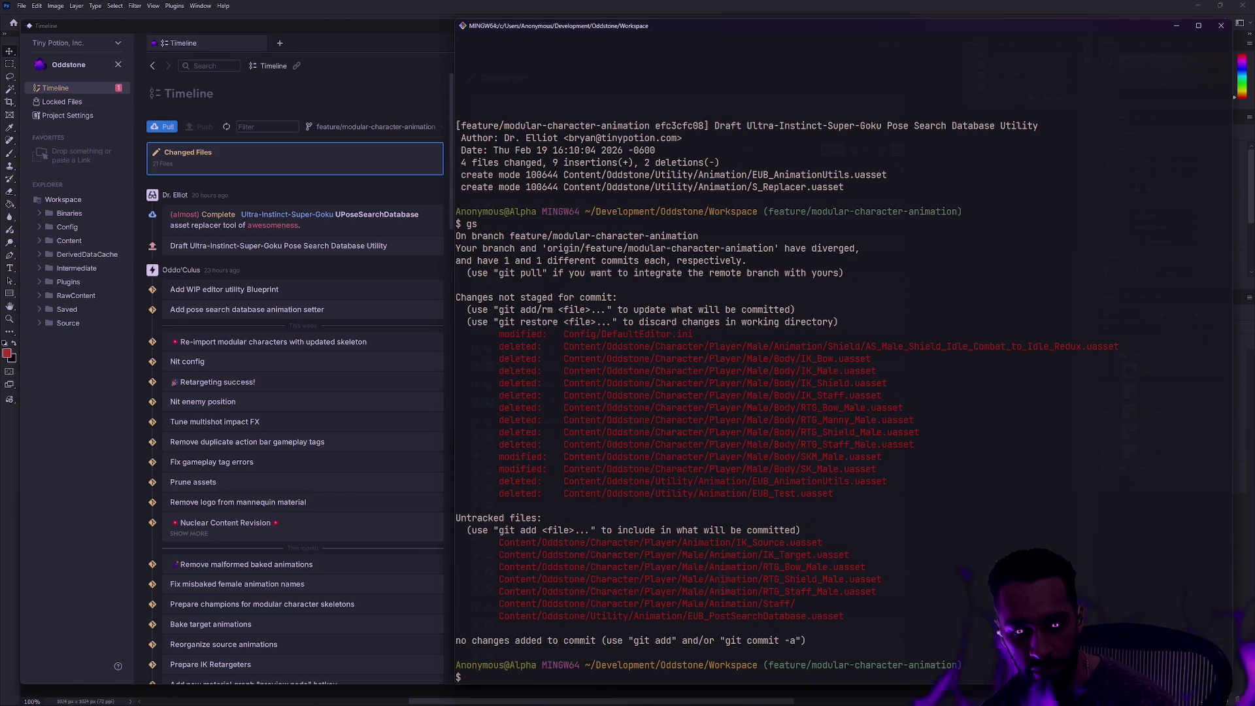
Run 'git fetch', view the log with 'gl', run 'gs', and compare with Anchorpoint's changed files
{"action": "type", "text": "git fetch"}
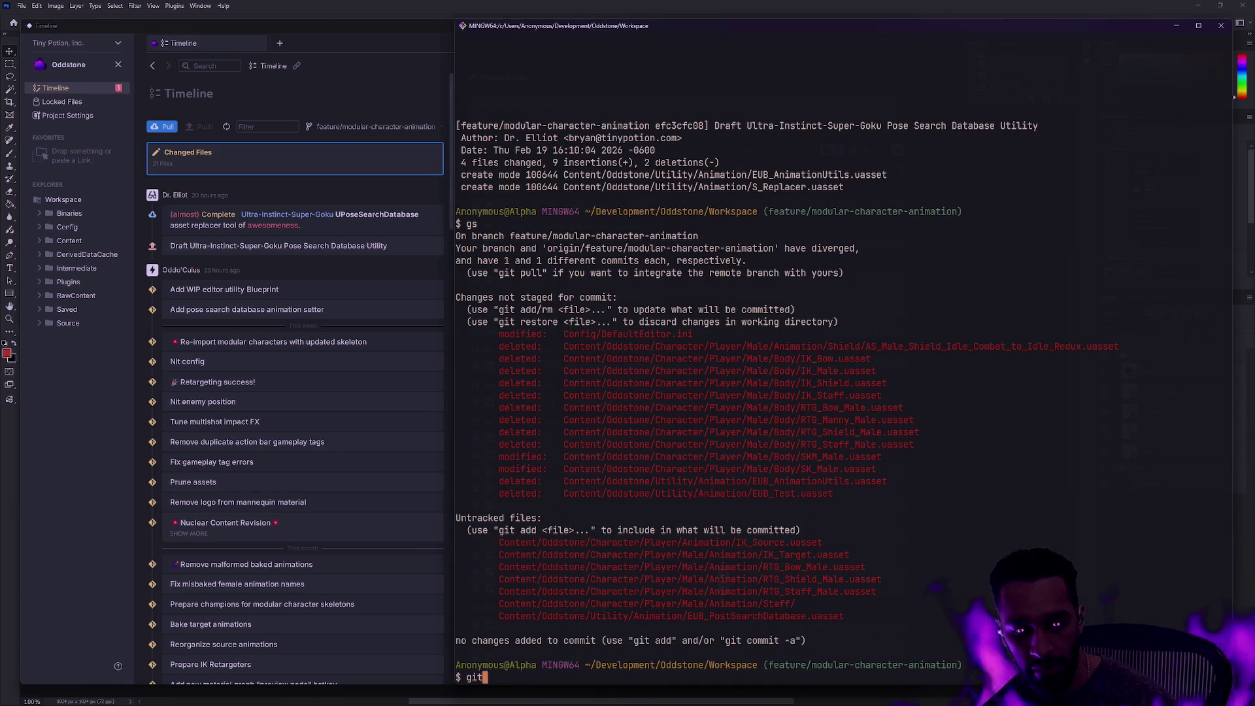
{"action": "key", "text": "Return"}
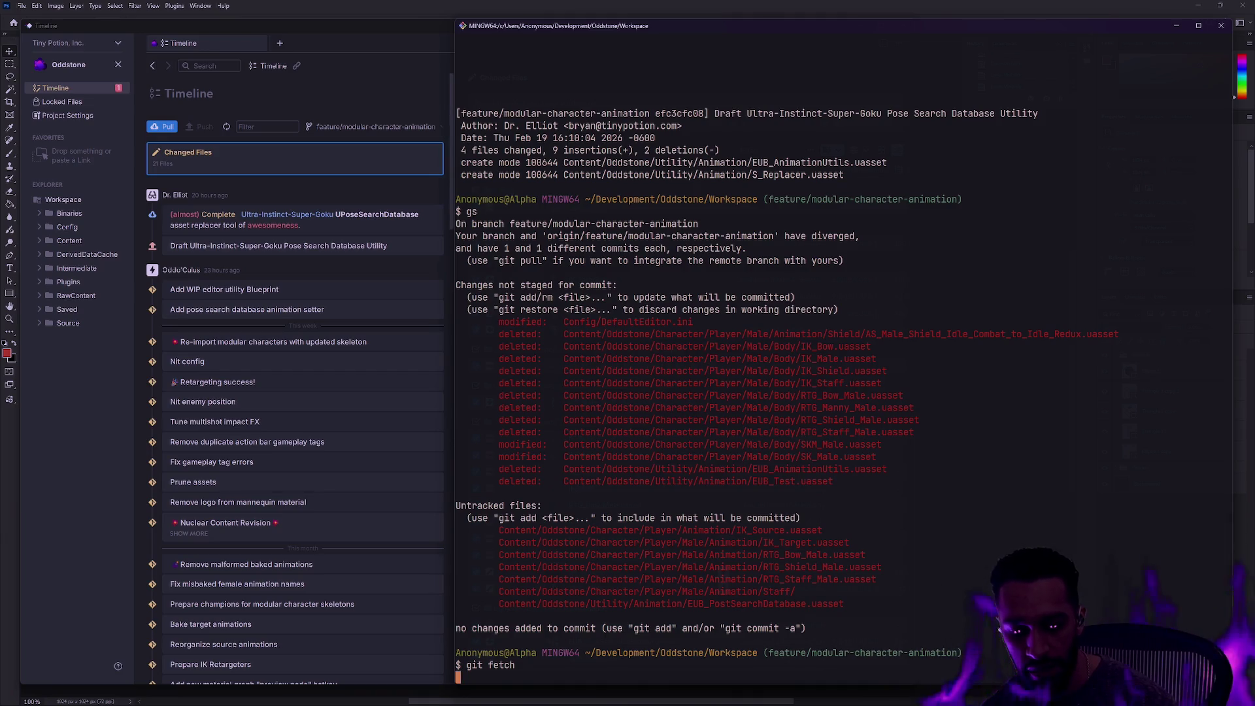
{"action": "type", "text": "gl"}
{"action": "key", "text": "Return"}
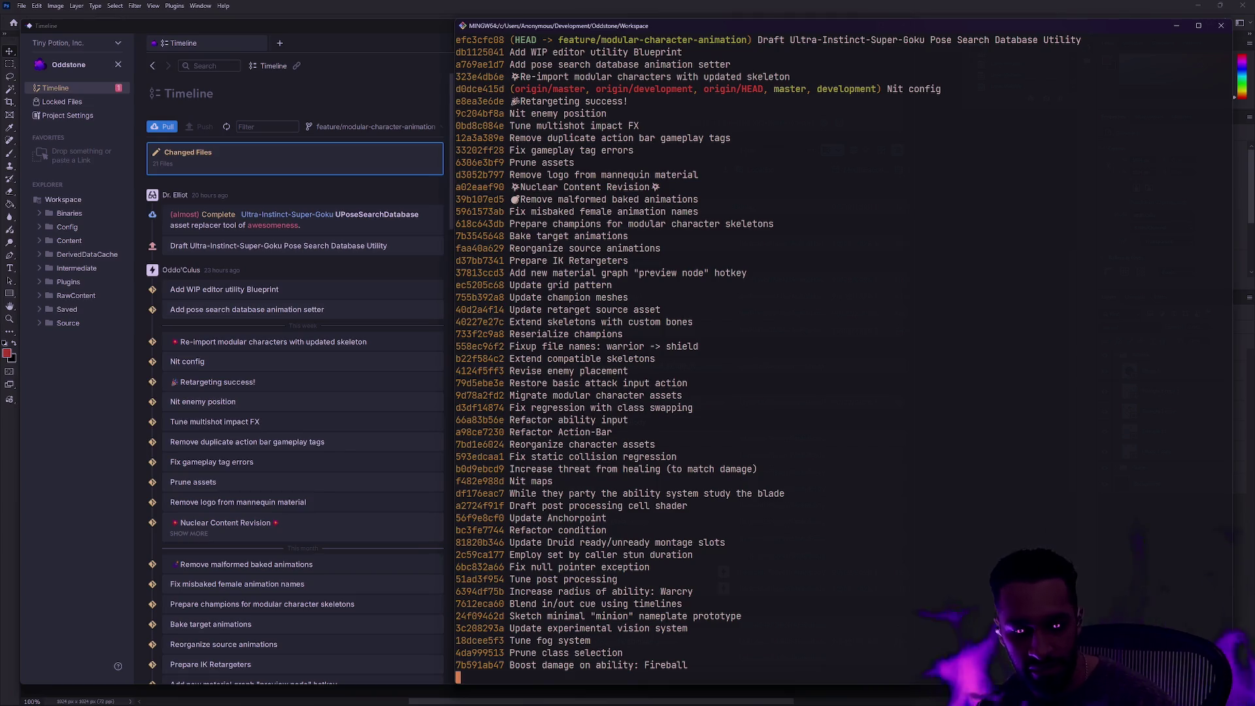
{"action": "type", "text": "qgs"}
{"action": "key", "text": "Return"}
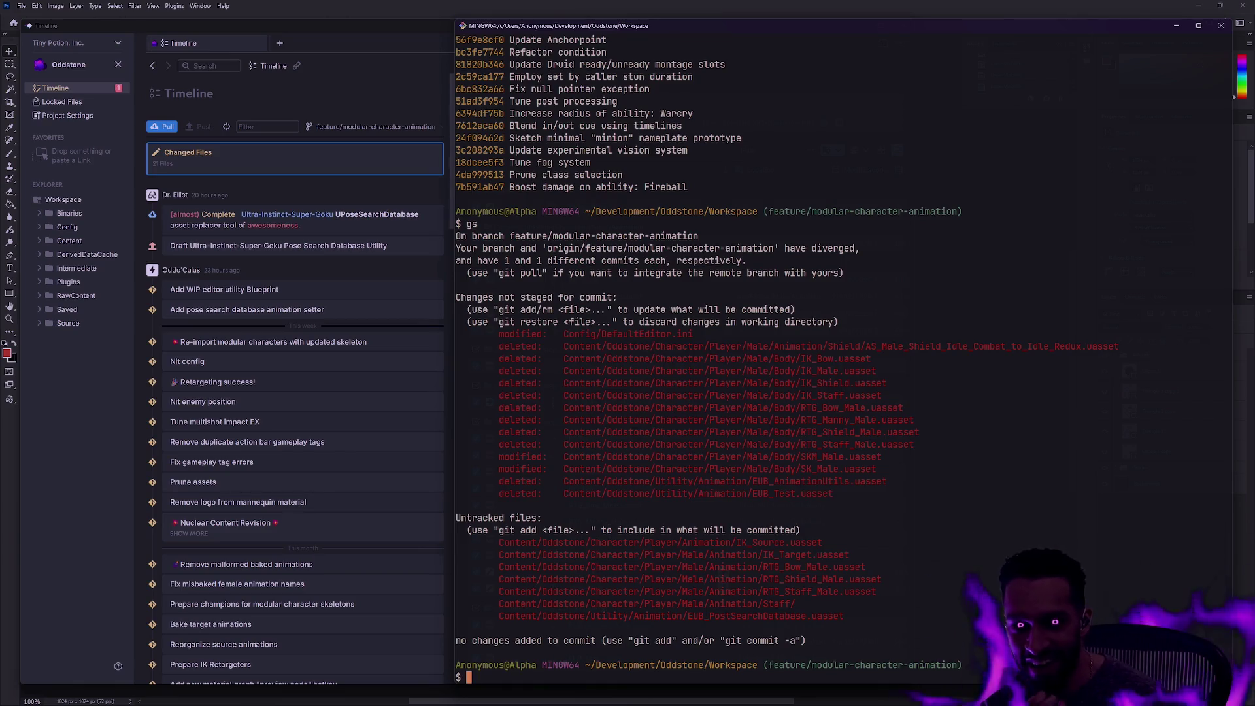
{"action": "left_click", "coordinate": [347, 98]}
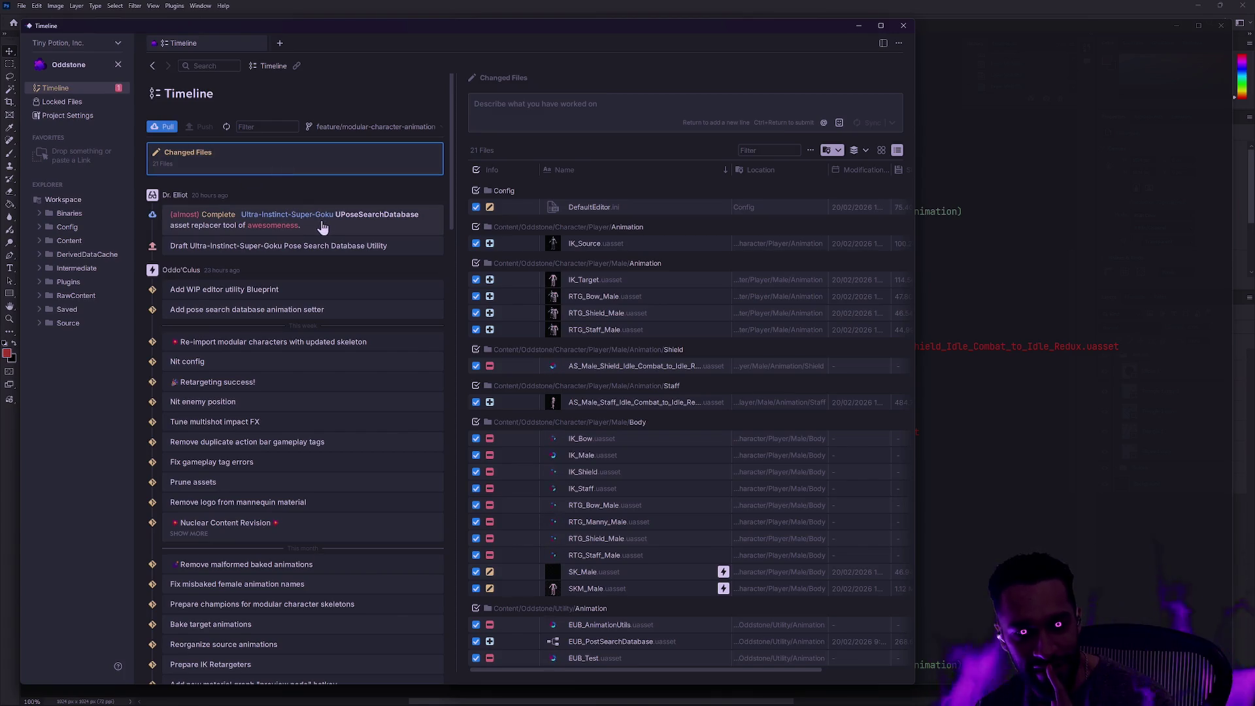
{"action": "left_click", "coordinate": [1059, 528]}
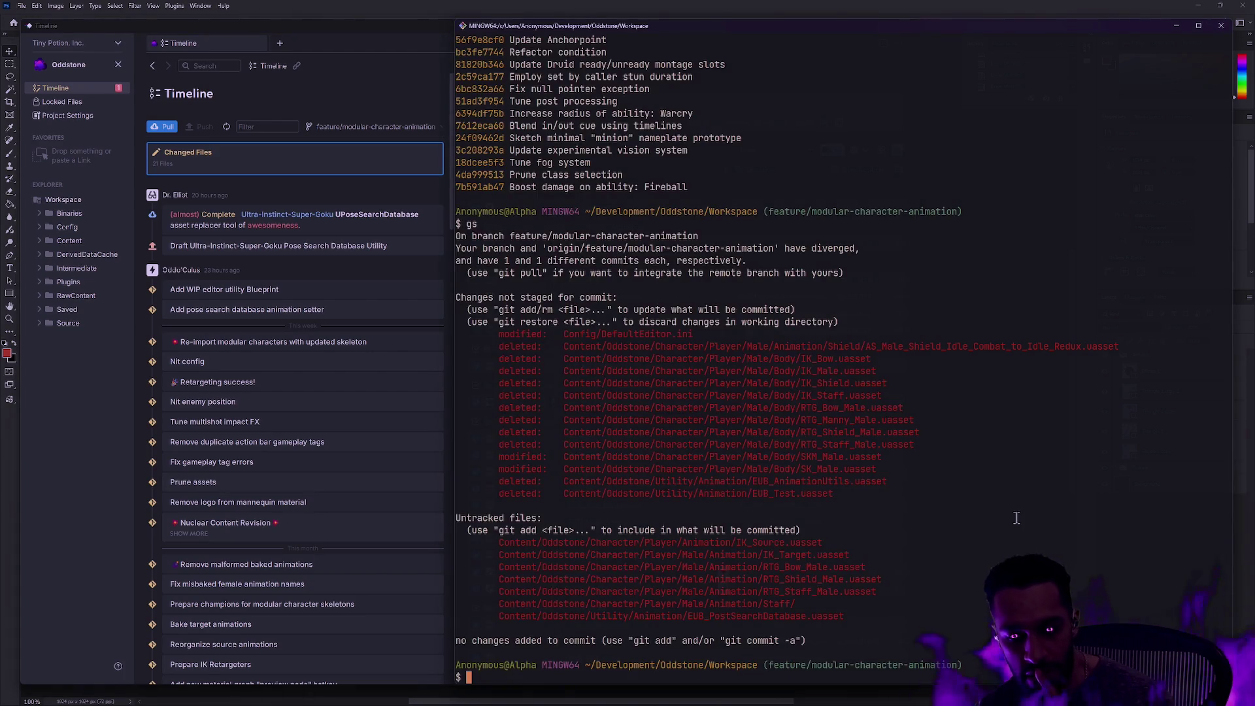
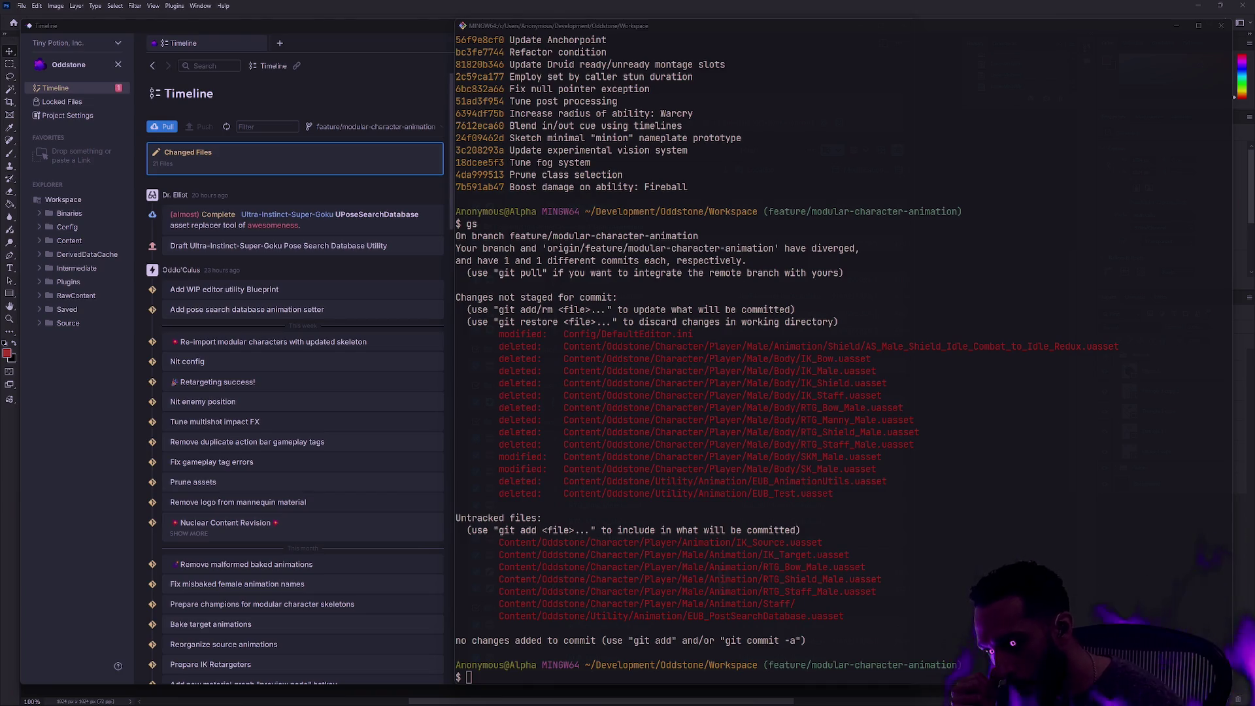
Return to Git Bash and check the repository status with gs
{"action": "key", "text": "alt+Tab"}
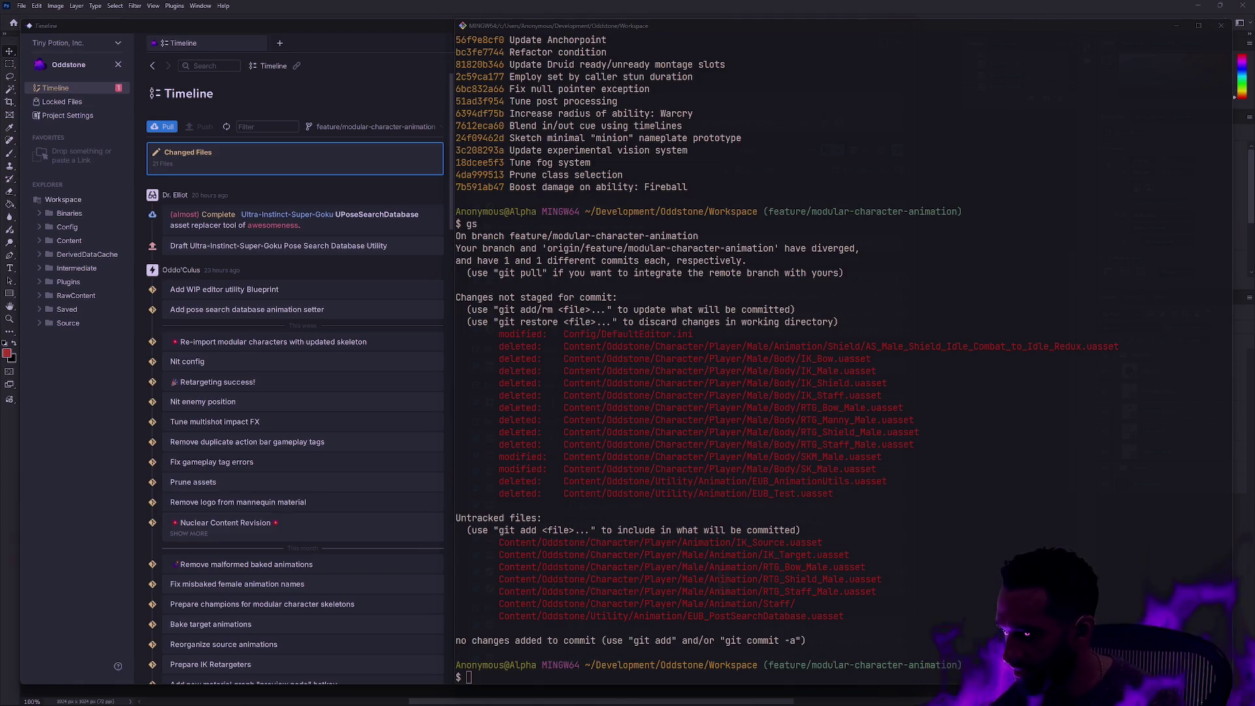
{"action": "key", "text": "alt+Tab"}
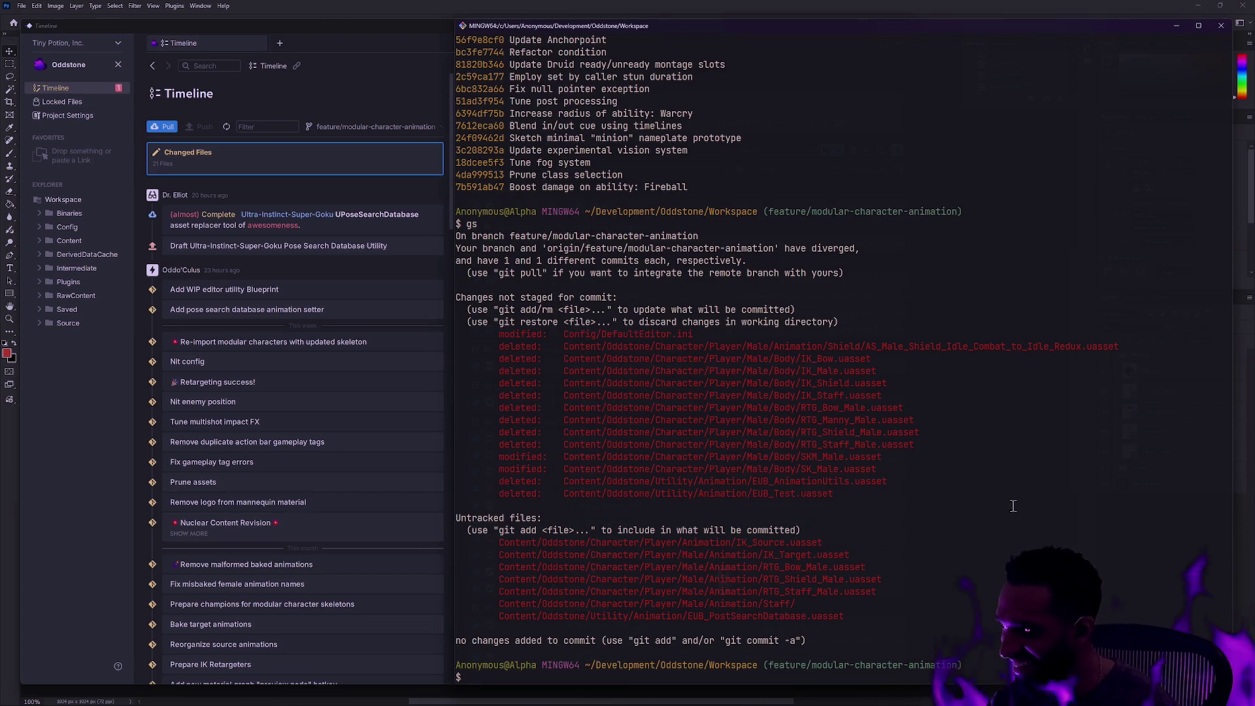
{"action": "key", "text": "alt+Tab"}
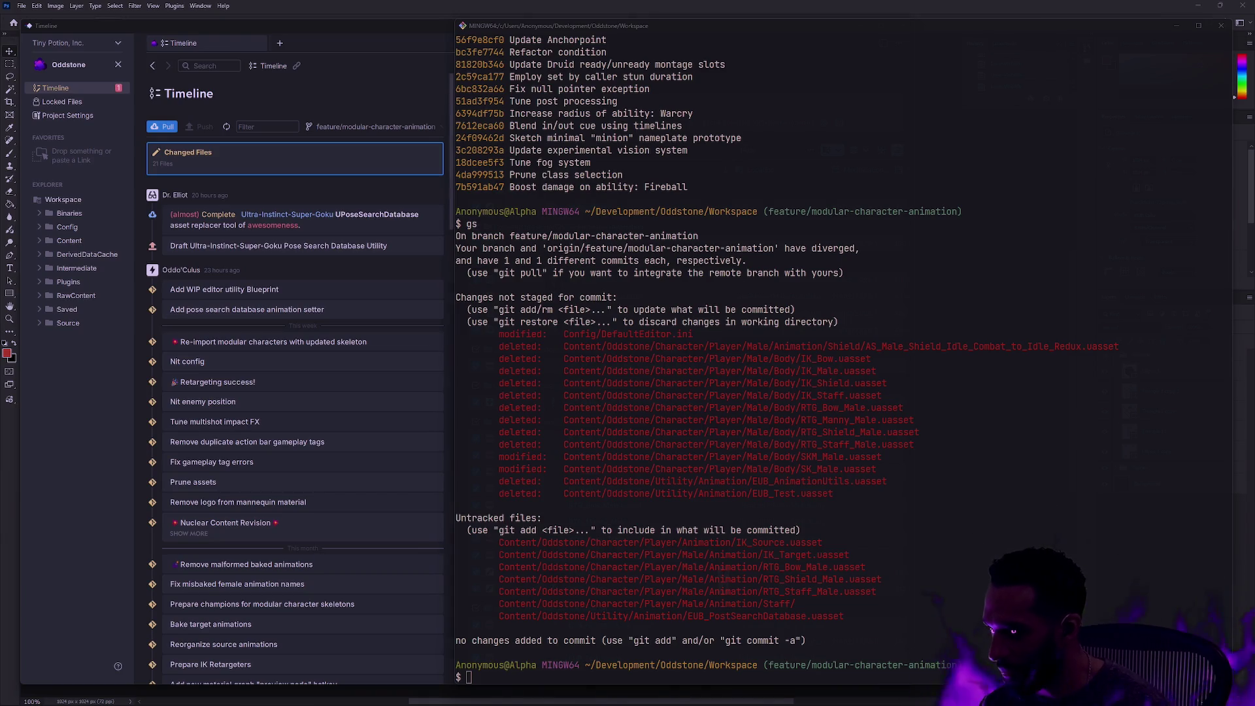
{"action": "key", "text": "alt+Tab"}
{"action": "type", "text": "gs"}
{"action": "key", "text": "Return"}
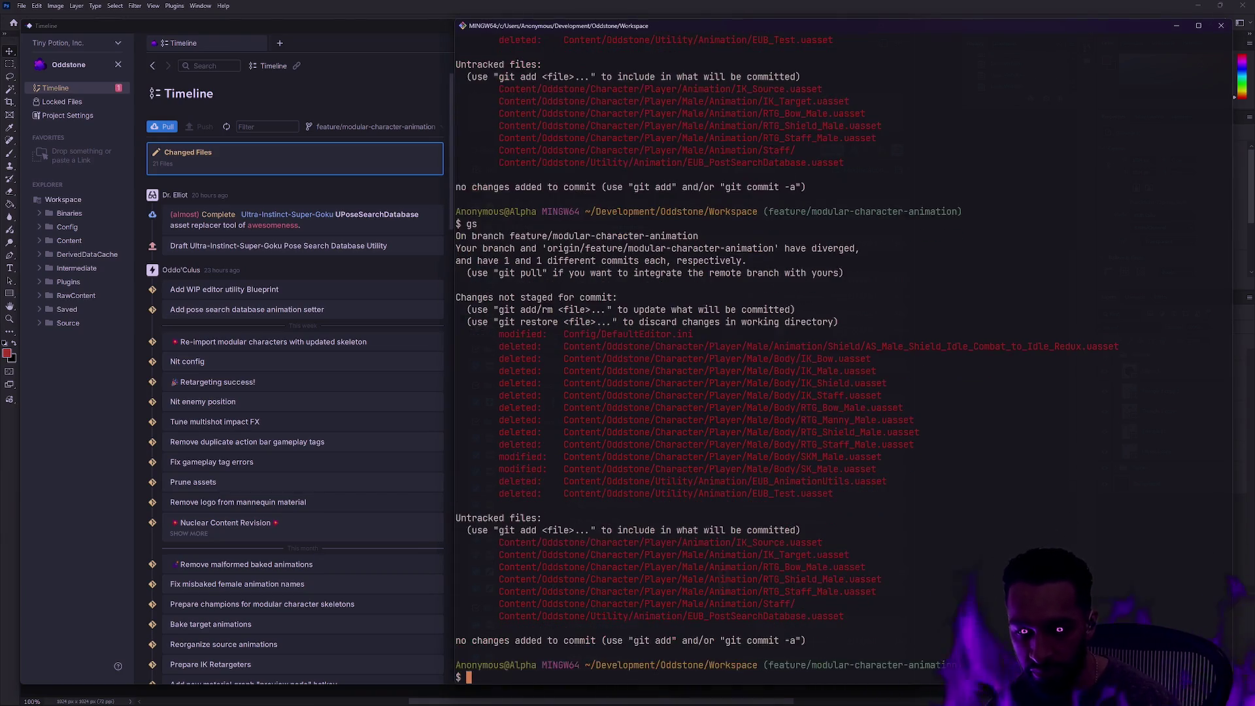
Stage Content/Oddstone/Character/ and confirm the staged changes with gs
{"action": "type", "text": "ga Content/Odd"}
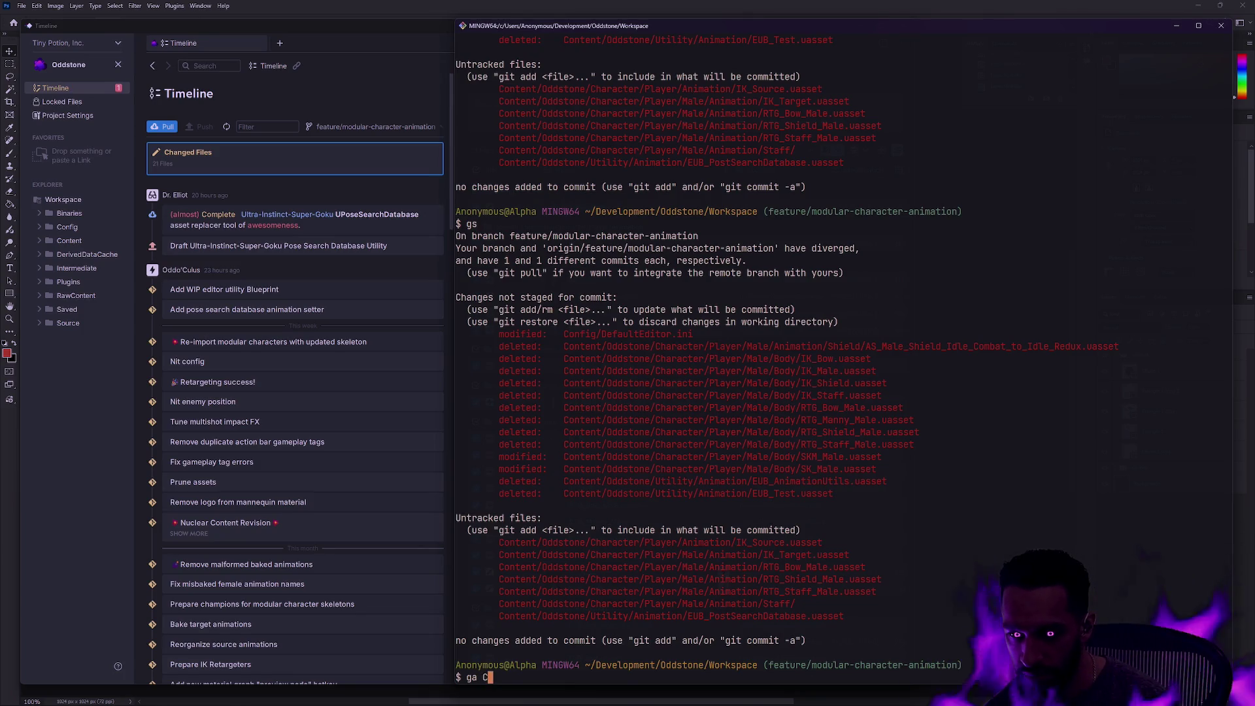
{"action": "type", "text": "stone"}
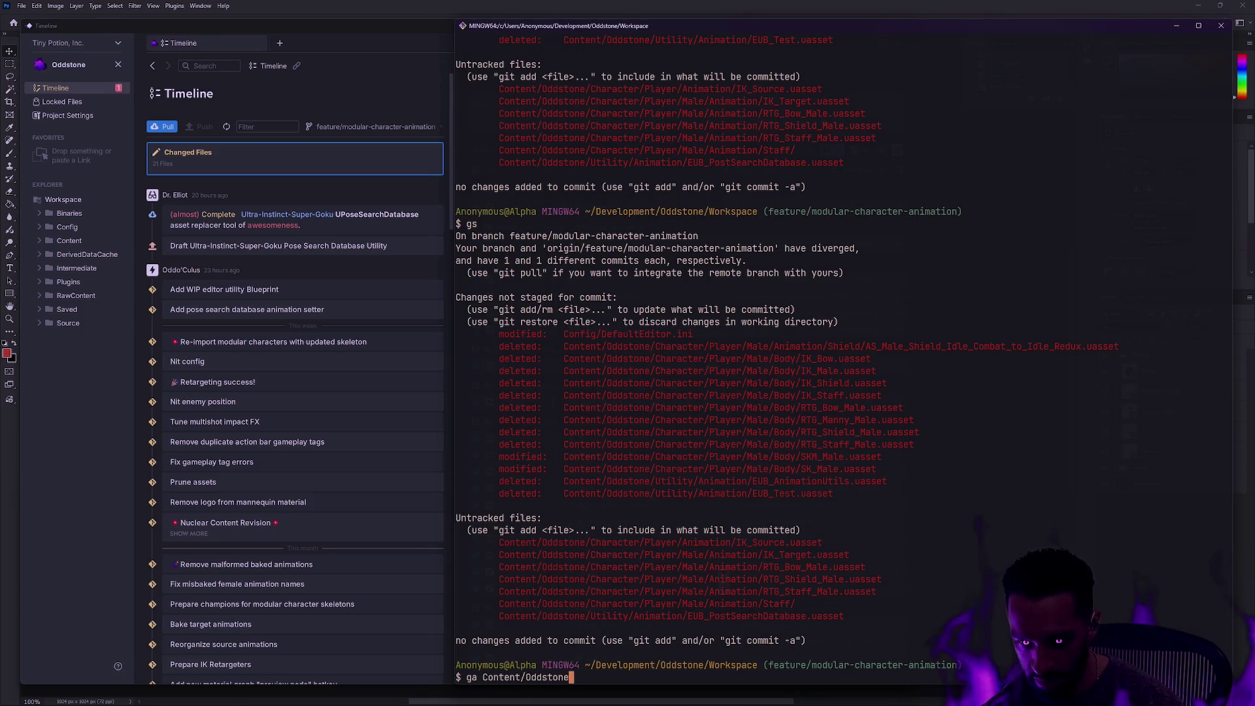
{"action": "type", "text": "/Character/"}
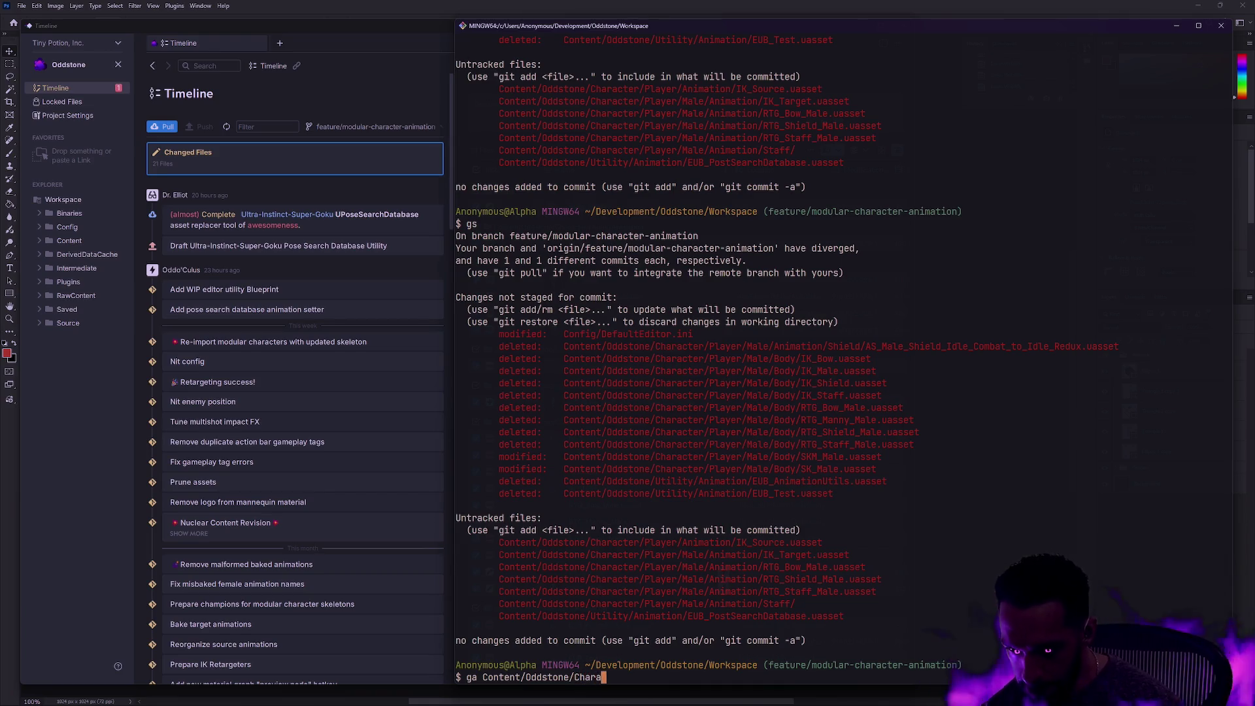
{"action": "key", "text": "Return"}
{"action": "type", "text": "gs"}
{"action": "key", "text": "Return"}
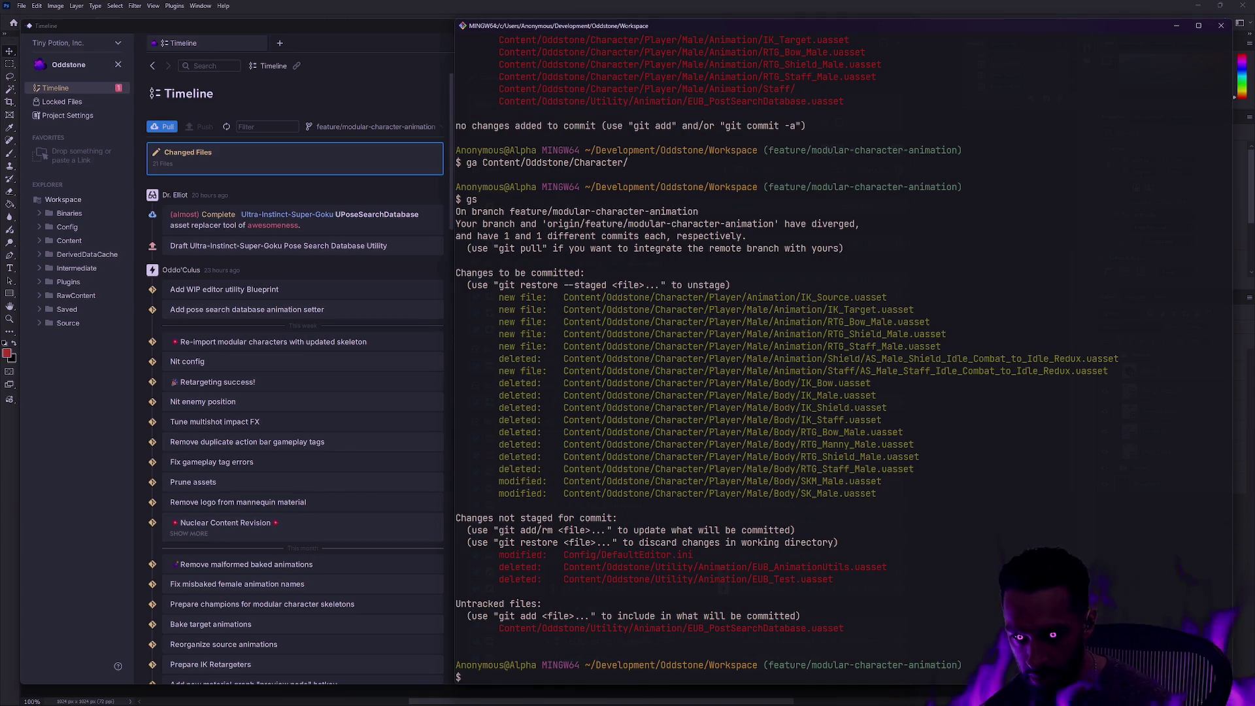
Draft the commit 'Stage male retargeters', then erase it without committing
{"action": "type", "text": "gc -m '"}
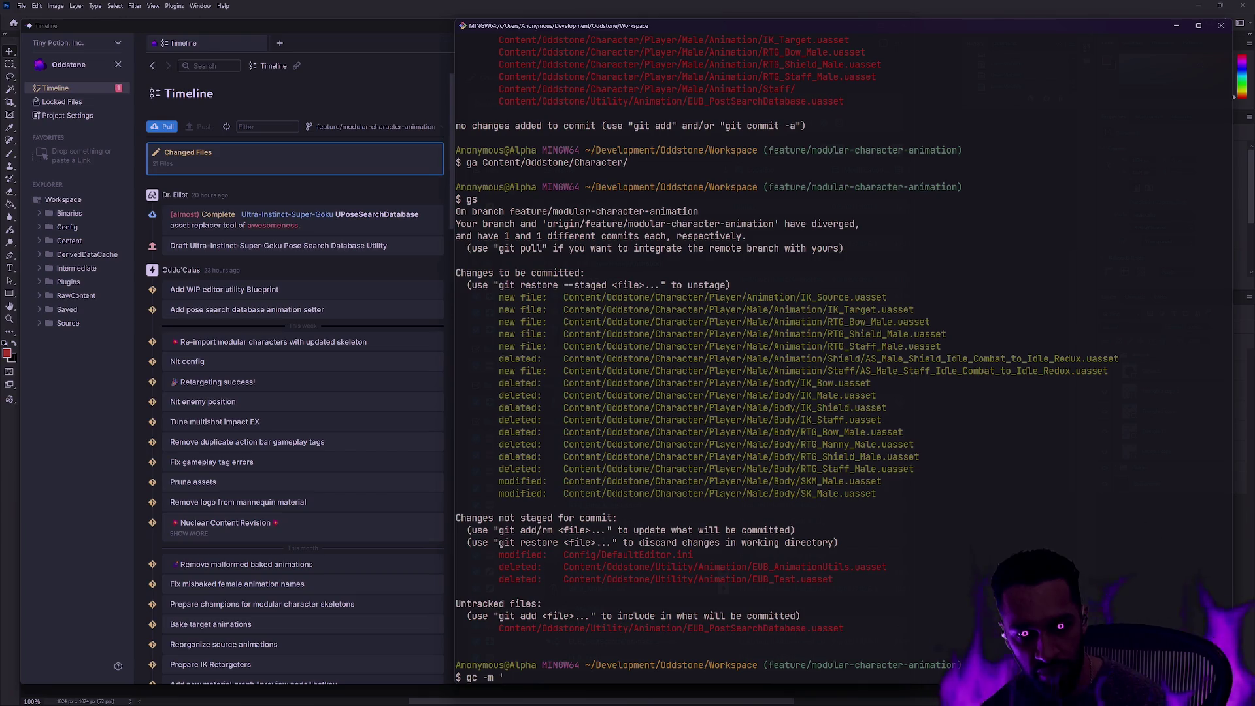
{"action": "type", "text": "Stage "}
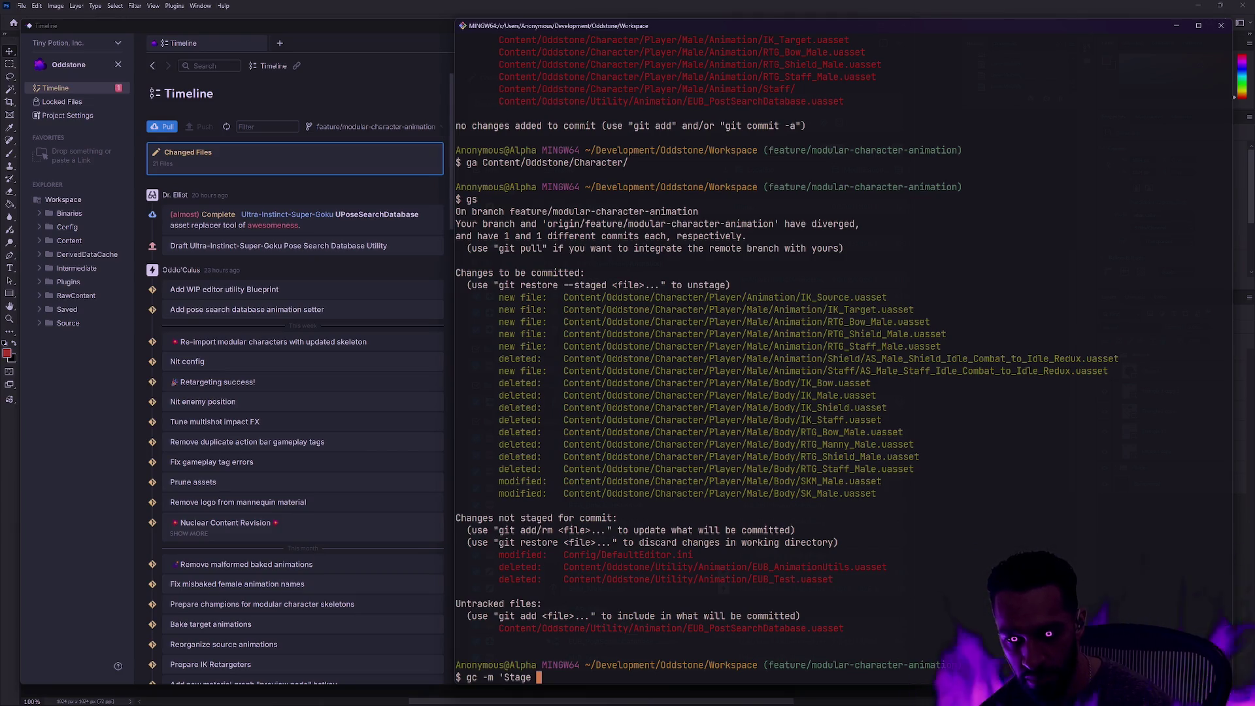
{"action": "type", "text": "male retargeters"}
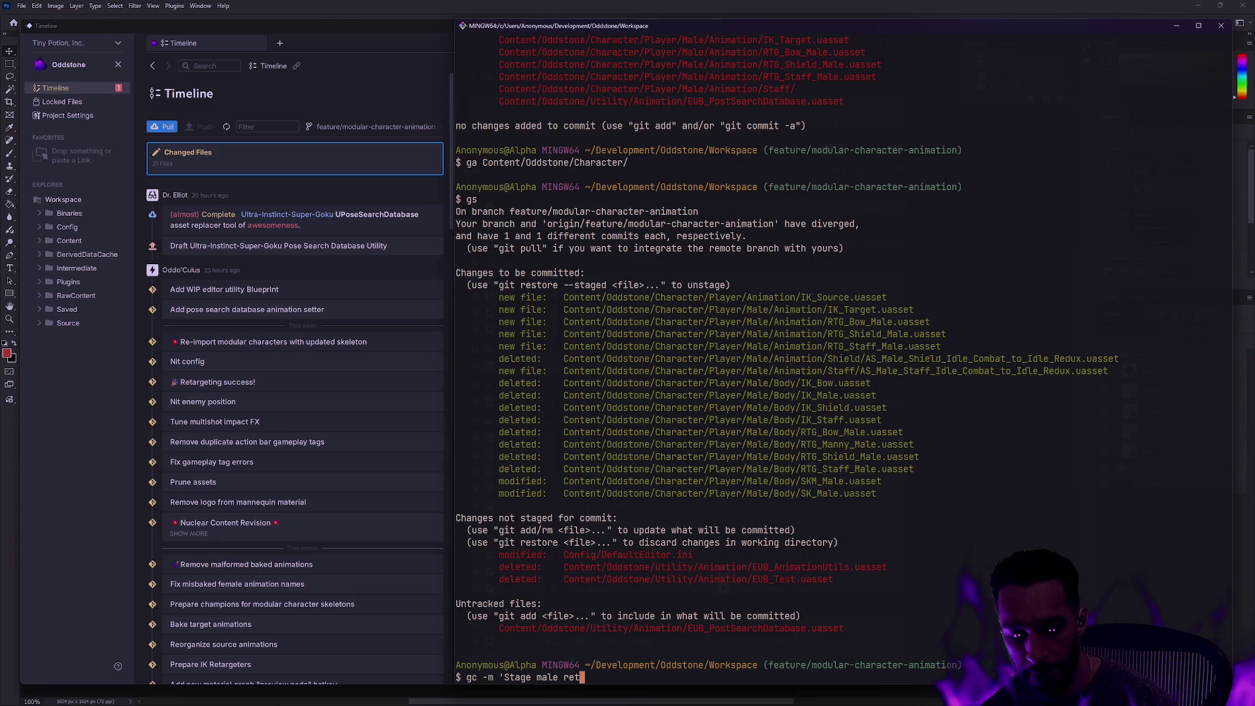
{"action": "type", "text": "'"}
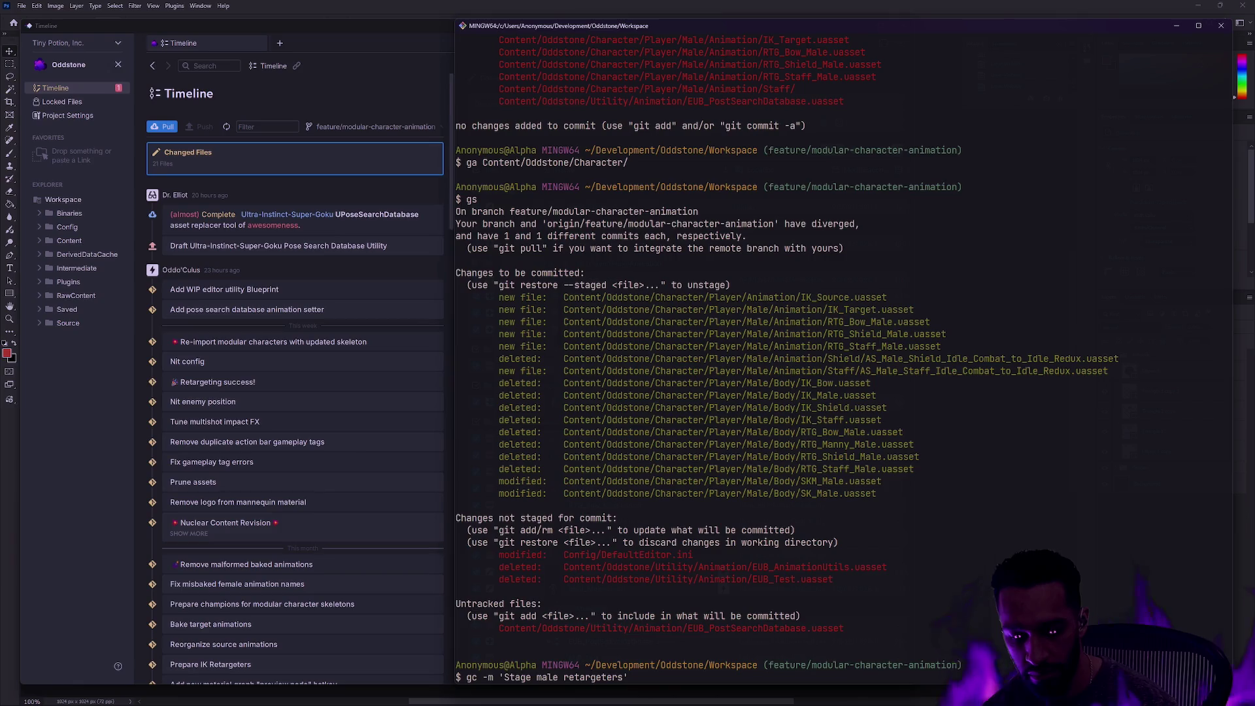
{"action": "key", "text": "BackSpace"}
{"action": "key", "text": "BackSpace"}
{"action": "key", "text": "BackSpace"}
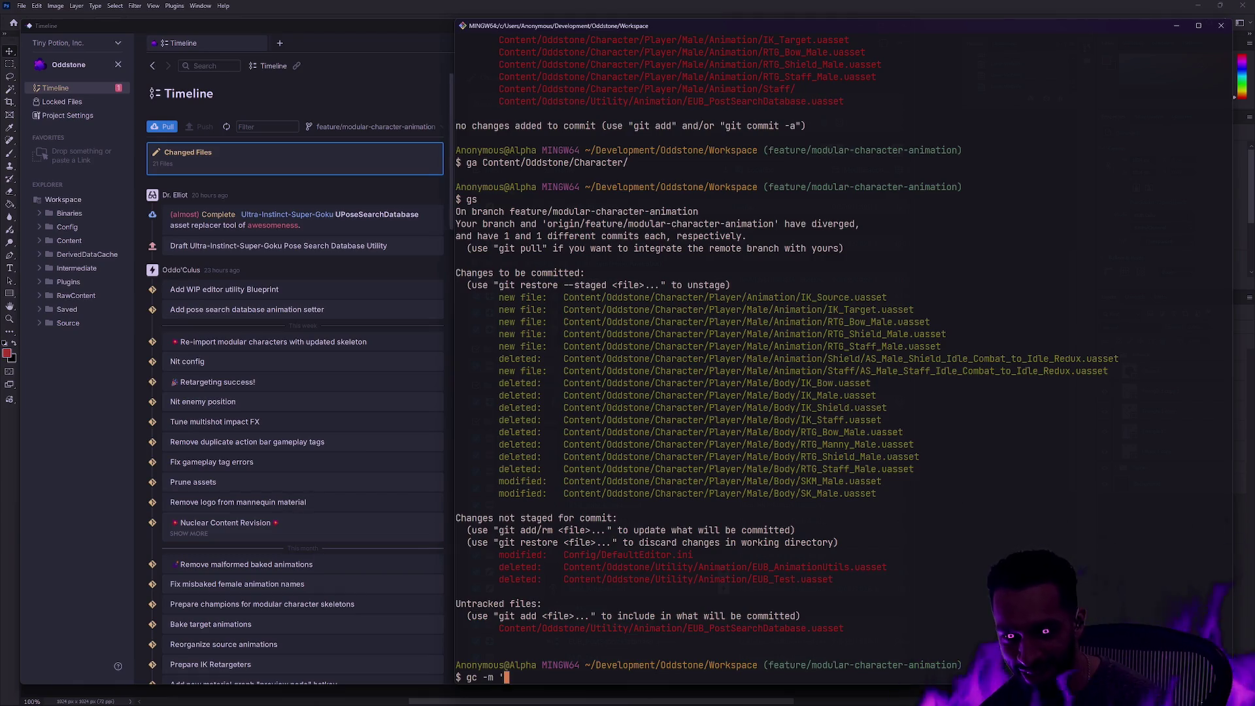
{"action": "key", "text": "BackSpace"}
{"action": "key", "text": "BackSpace"}
{"action": "key", "text": "BackSpace"}
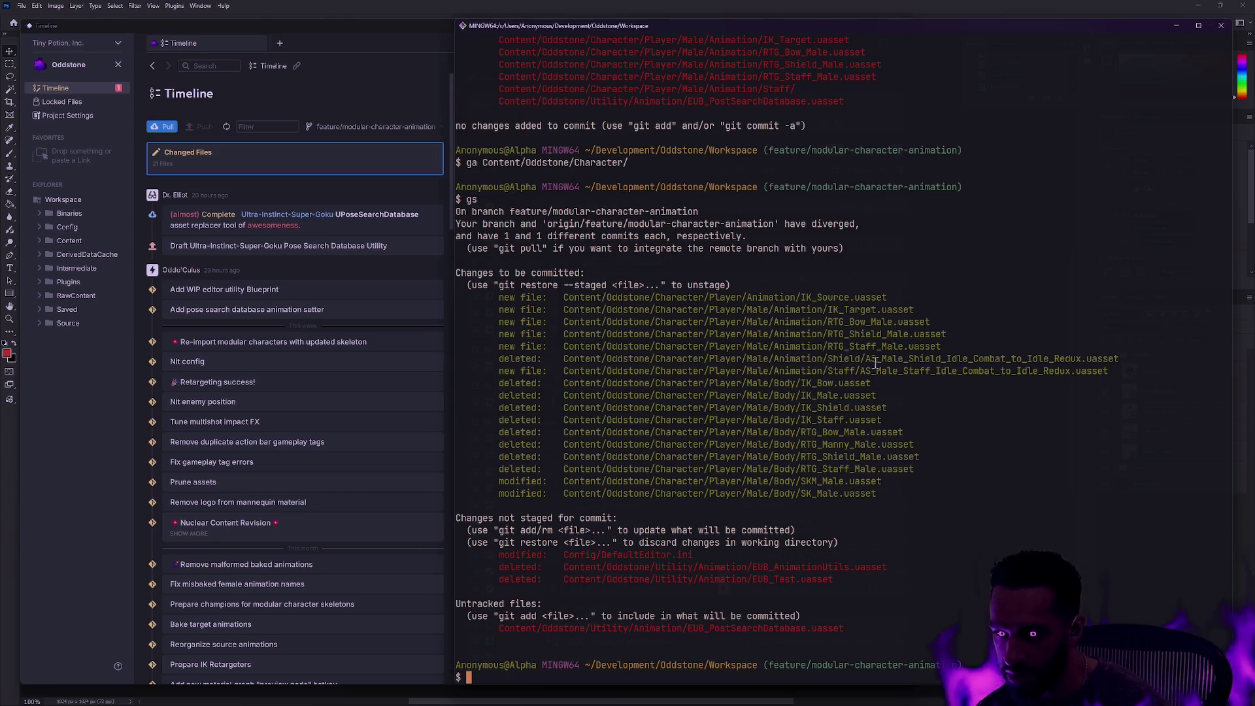
Unstage everything with git reset and confirm with gs
{"action": "type", "text": "git reset"}
{"action": "key", "text": "Return"}
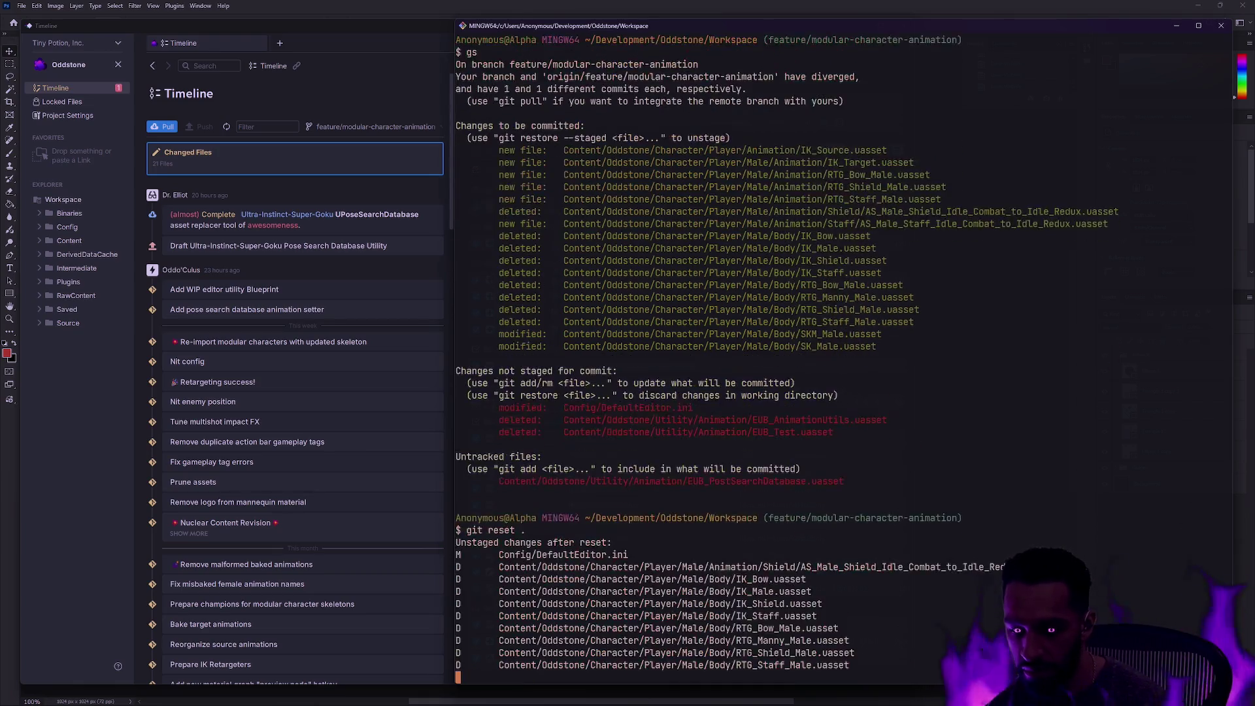
{"action": "type", "text": "gs"}
{"action": "key", "text": "Return"}
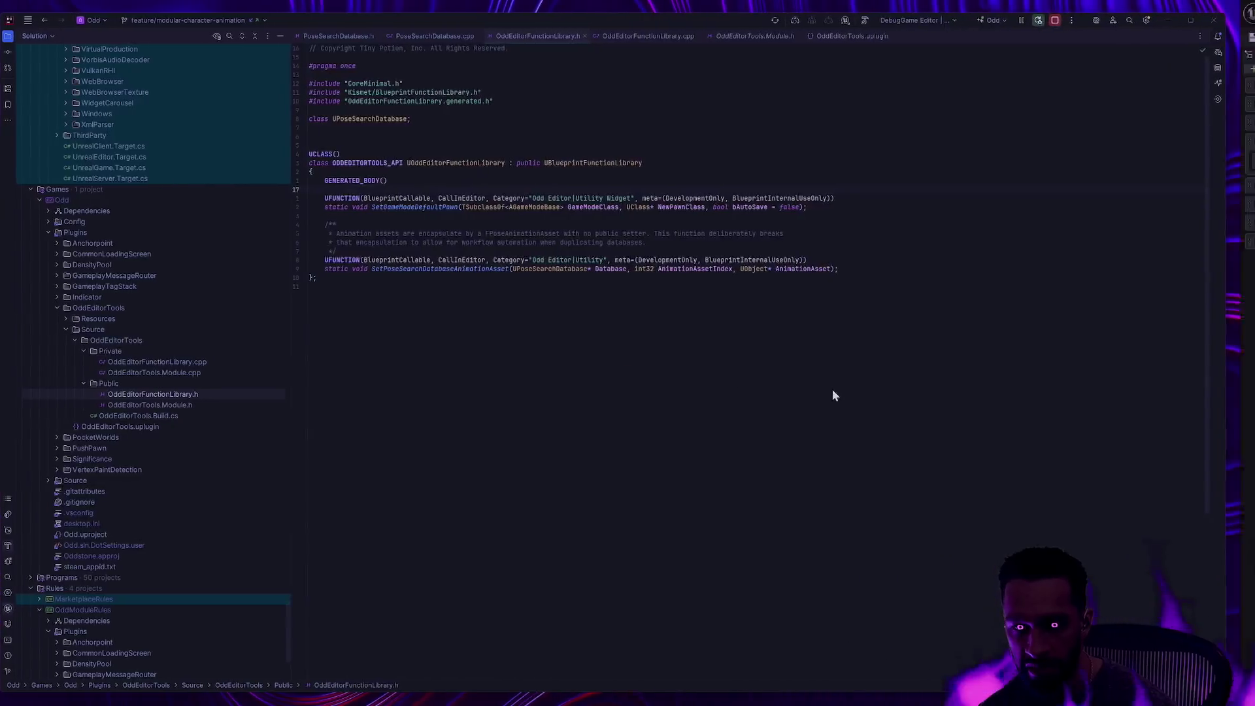
Delete AS_Male_Staff_Idle_Combat_to_Idle_Redux from the Male Animation folder in Unreal
{"action": "key", "text": "ctrl+space"}
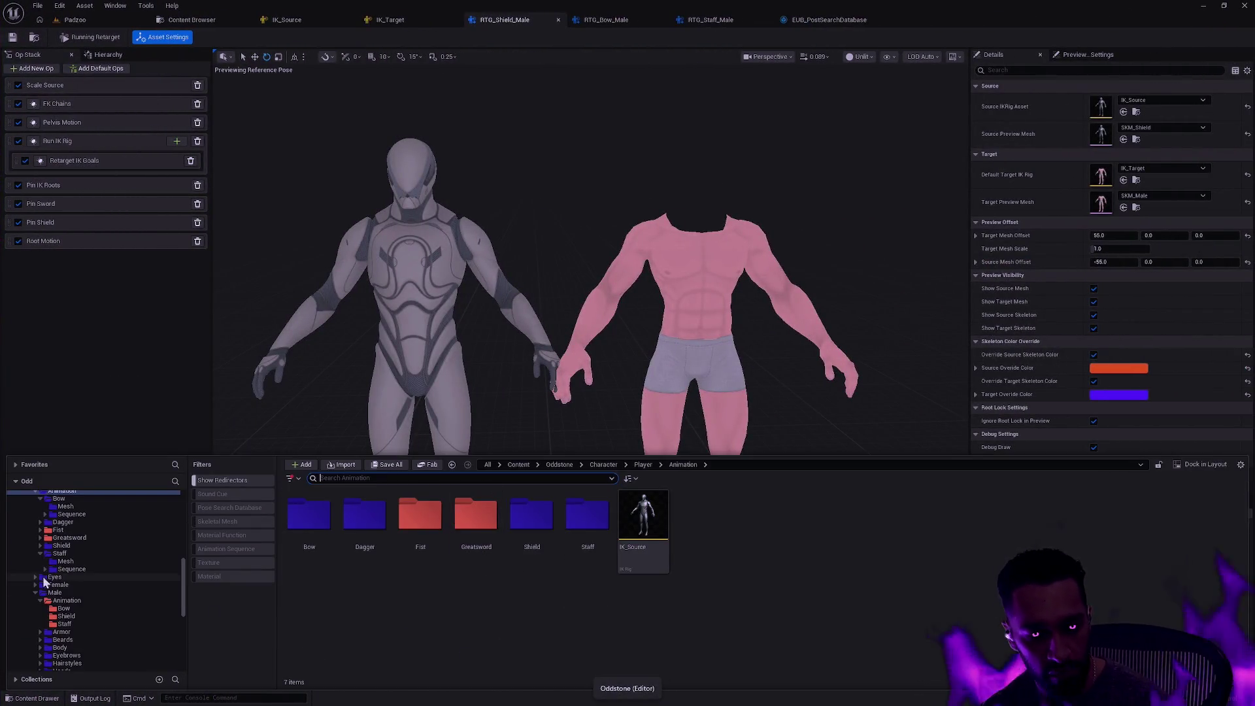
{"action": "left_click", "coordinate": [71, 600]}
{"action": "left_click", "coordinate": [240, 549]}
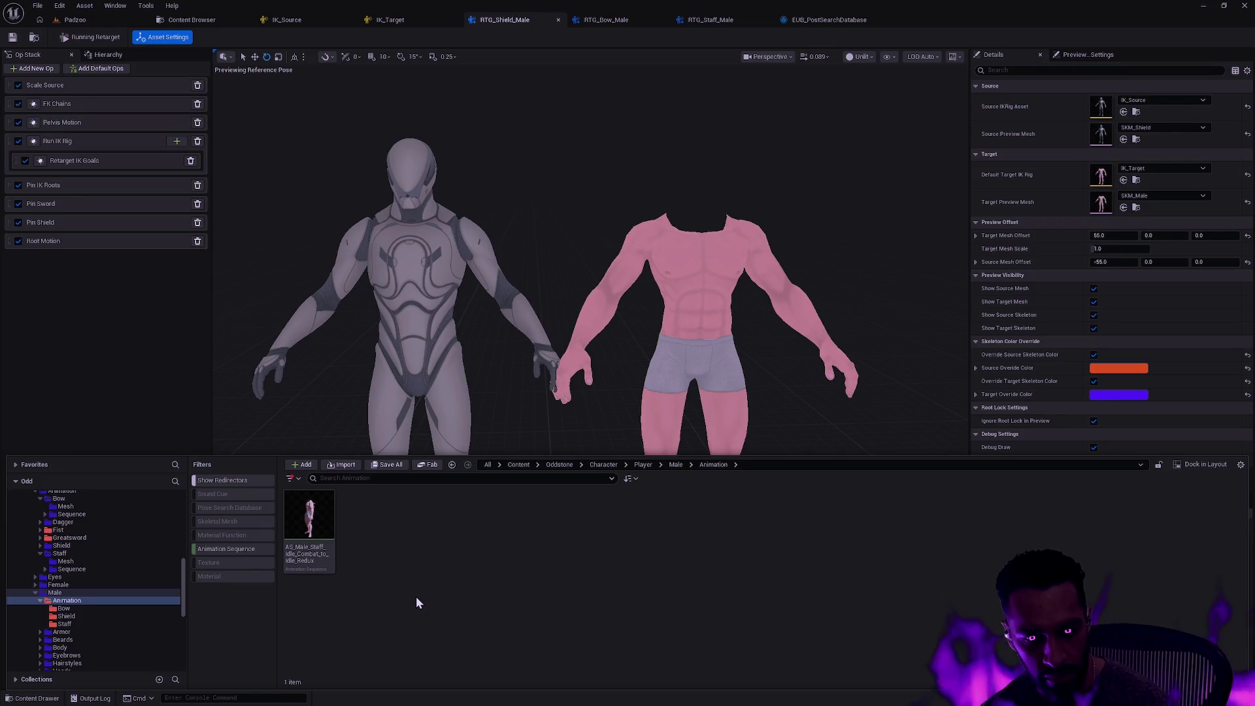
{"action": "left_click", "coordinate": [329, 562]}
{"action": "key", "text": "Delete"}
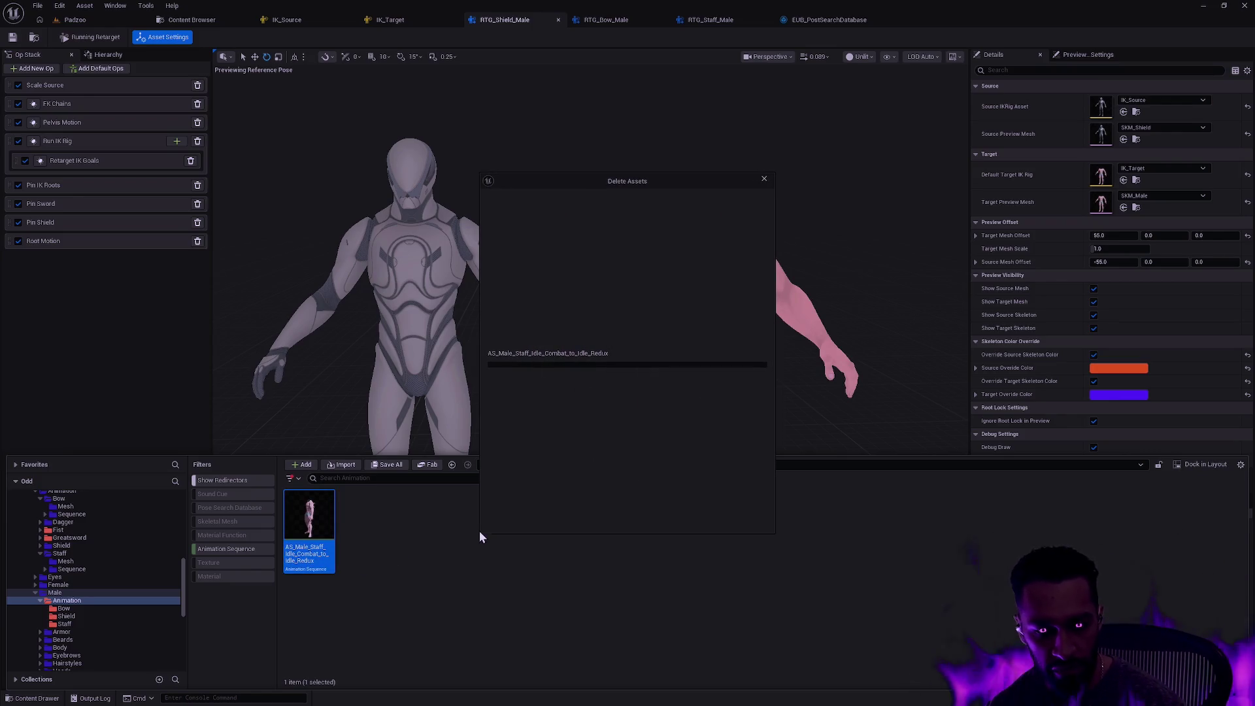
{"action": "left_click", "coordinate": [564, 516]}
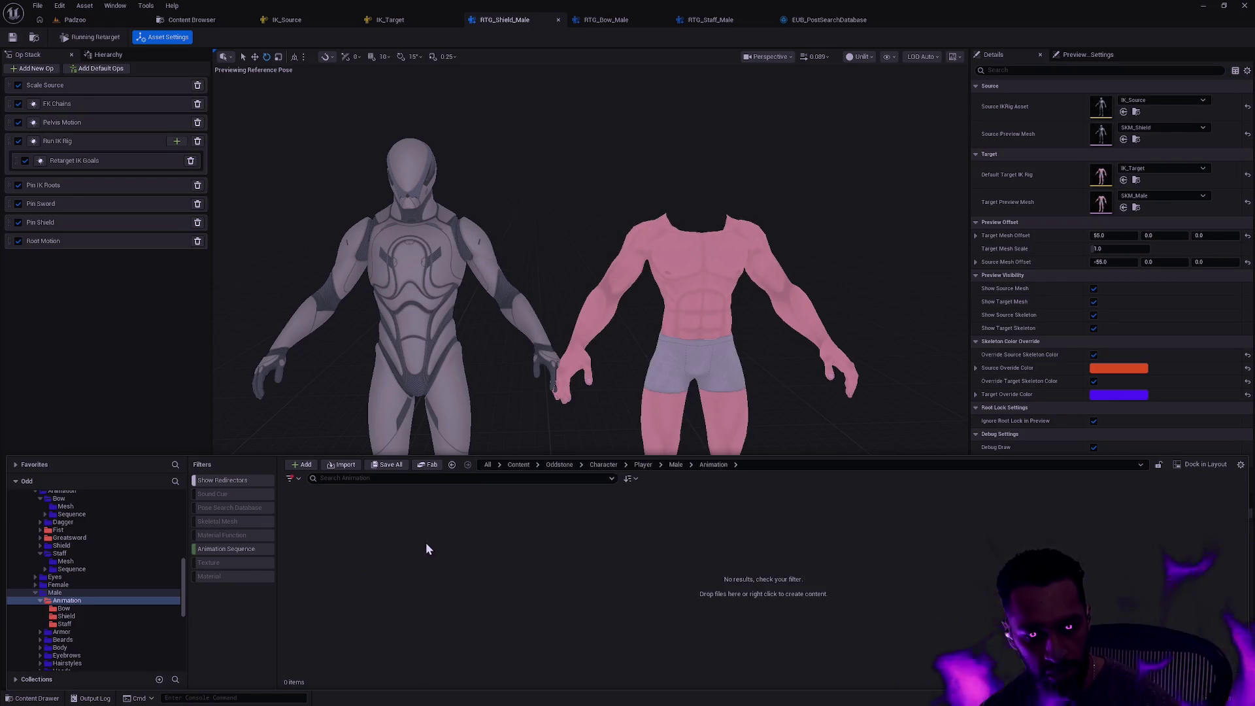
{"action": "scroll", "coordinate": [100, 544], "scroll_direction": "up", "scroll_amount": 2}
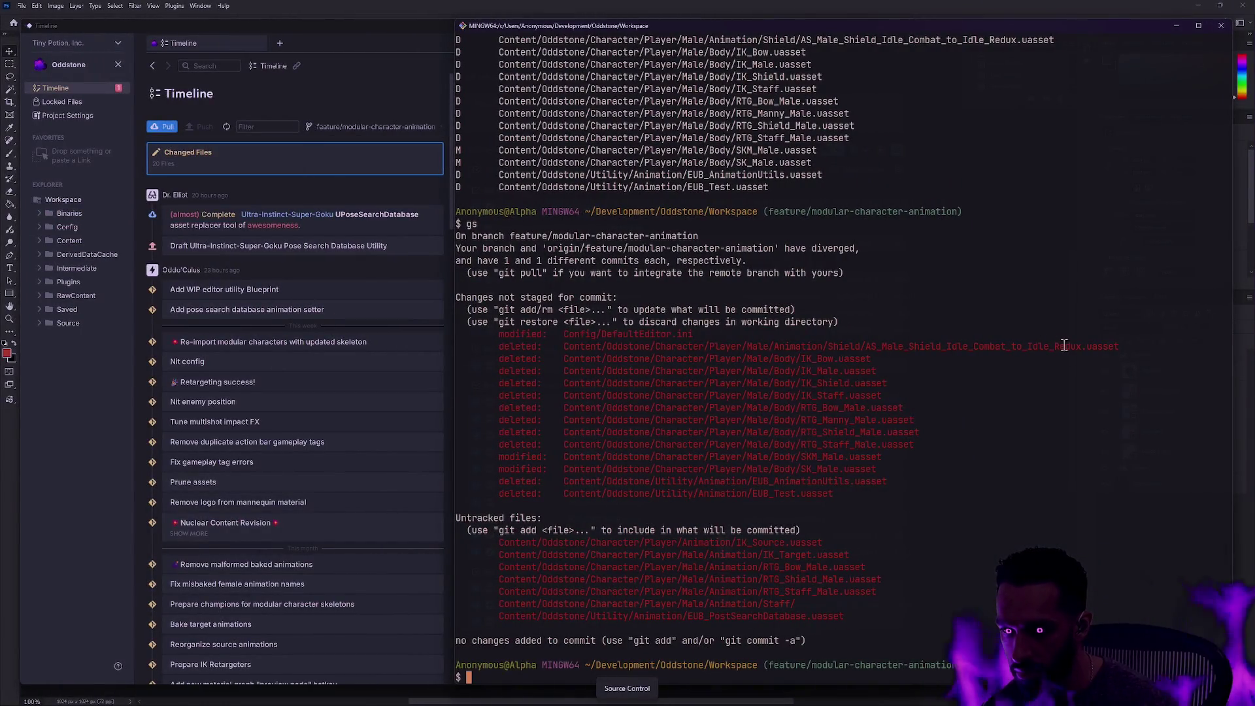
Restage Content/Oddstone/Character/ and check the staged files with gs
{"action": "type", "text": "ga Content/Oddstone/Character/"}
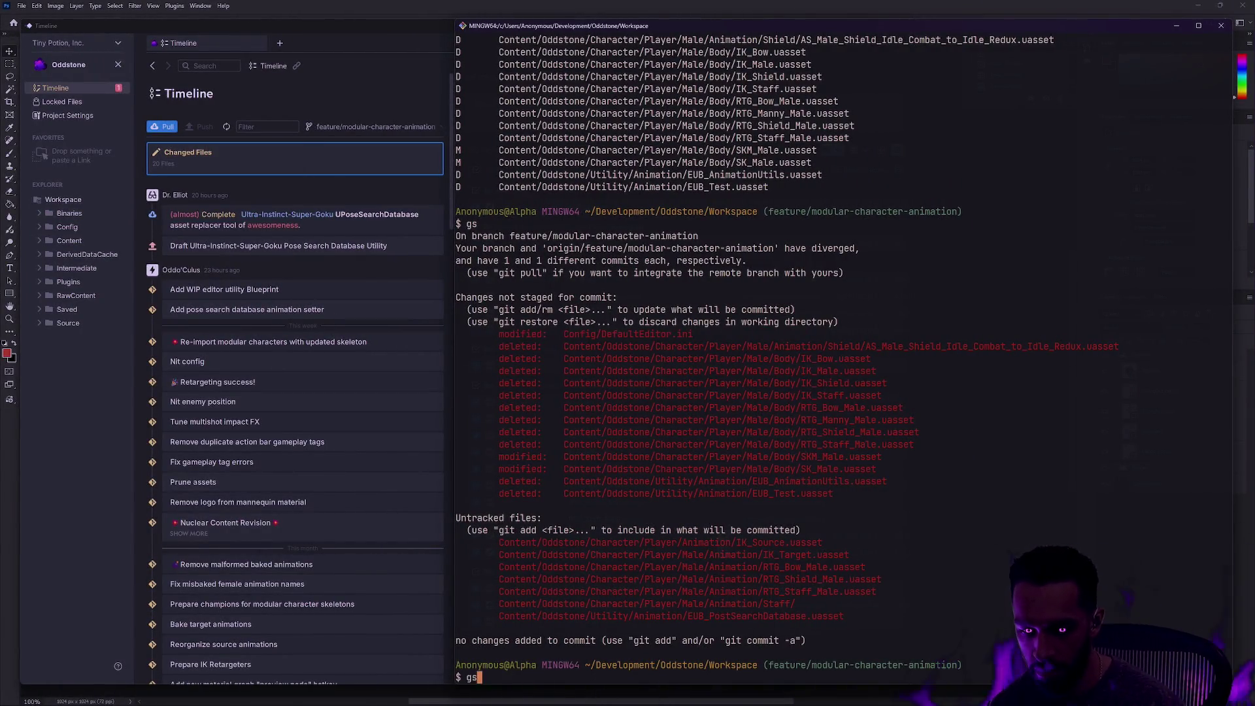
{"action": "key", "text": "Return"}
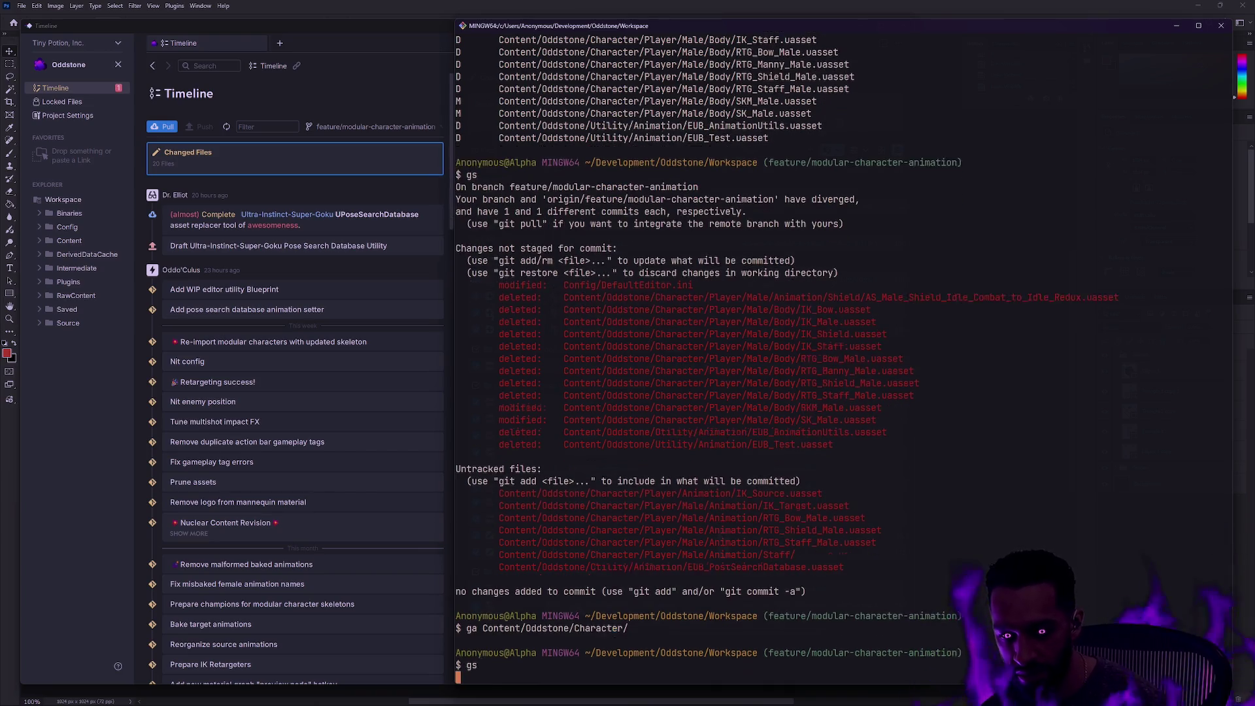
{"action": "type", "text": "gs"}
{"action": "key", "text": "Return"}
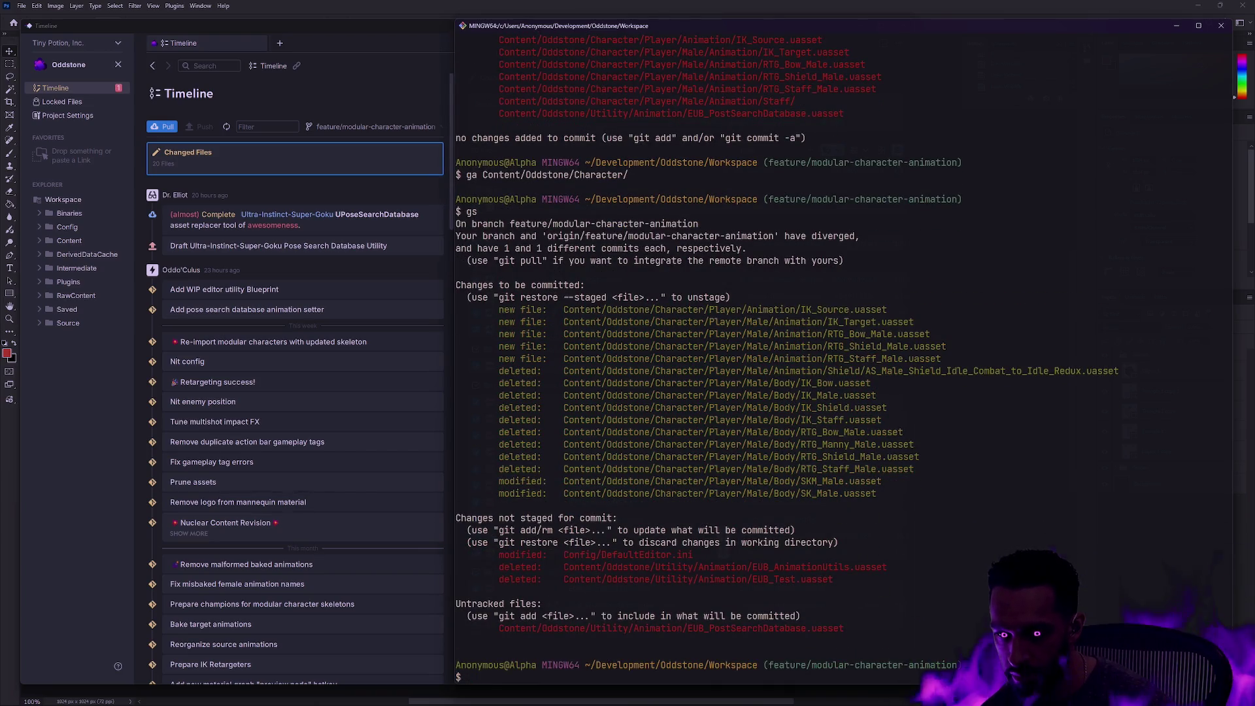
Commit the staged changes with the message 'Pre-bake male retargeting'
{"action": "type", "text": "gc -m '"}
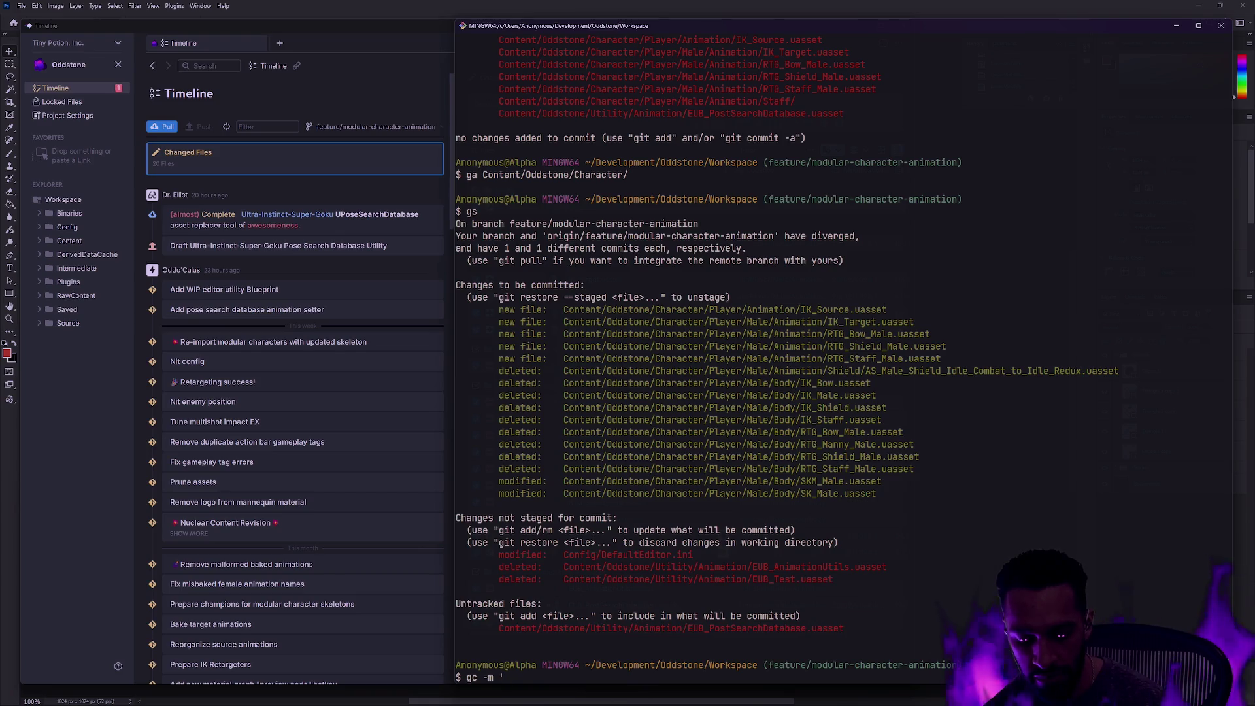
{"action": "type", "text": "Semi-final"}
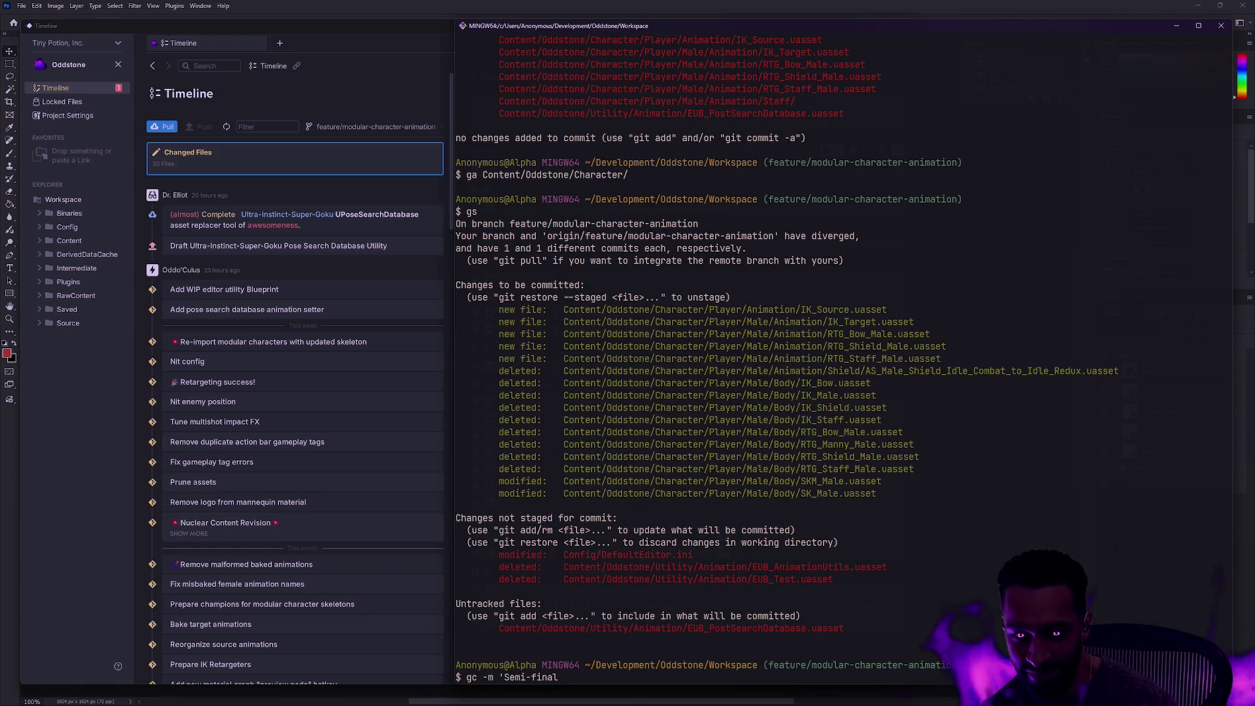
{"action": "key", "text": "BackSpace"}
{"action": "key", "text": "BackSpace"}
{"action": "key", "text": "BackSpace"}
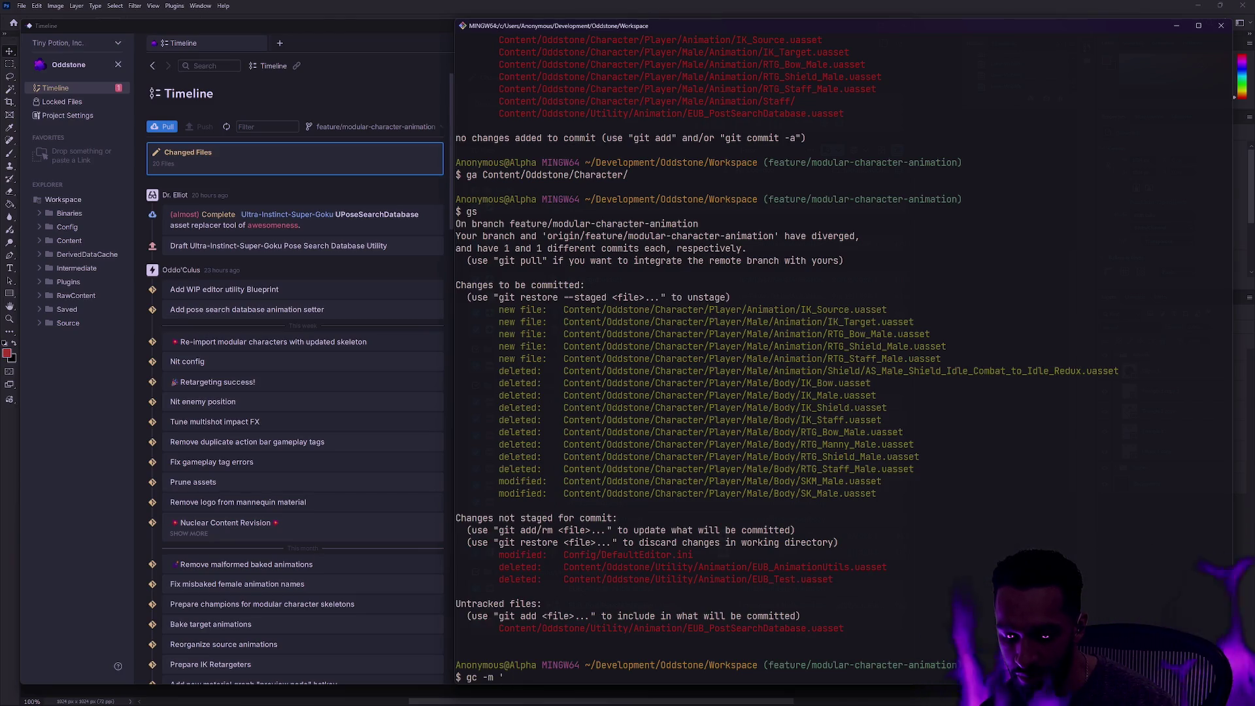
{"action": "type", "text": "Pre-bake"}
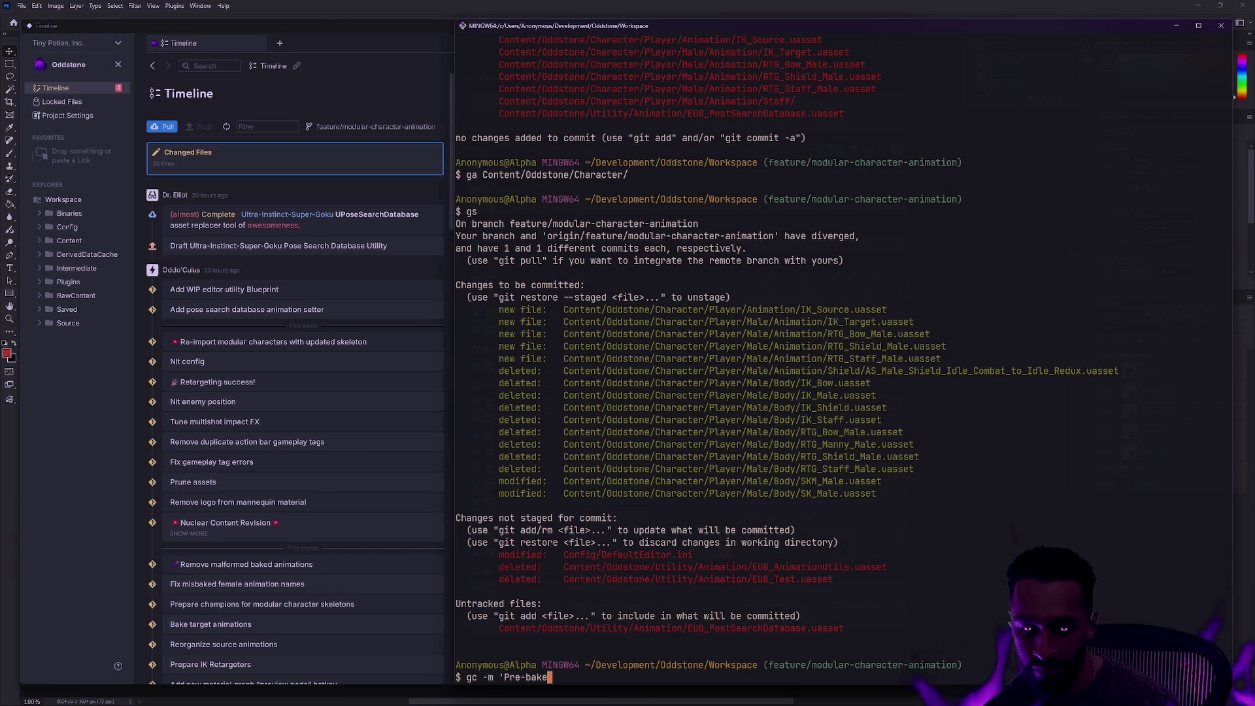
{"action": "type", "text": " male re"}
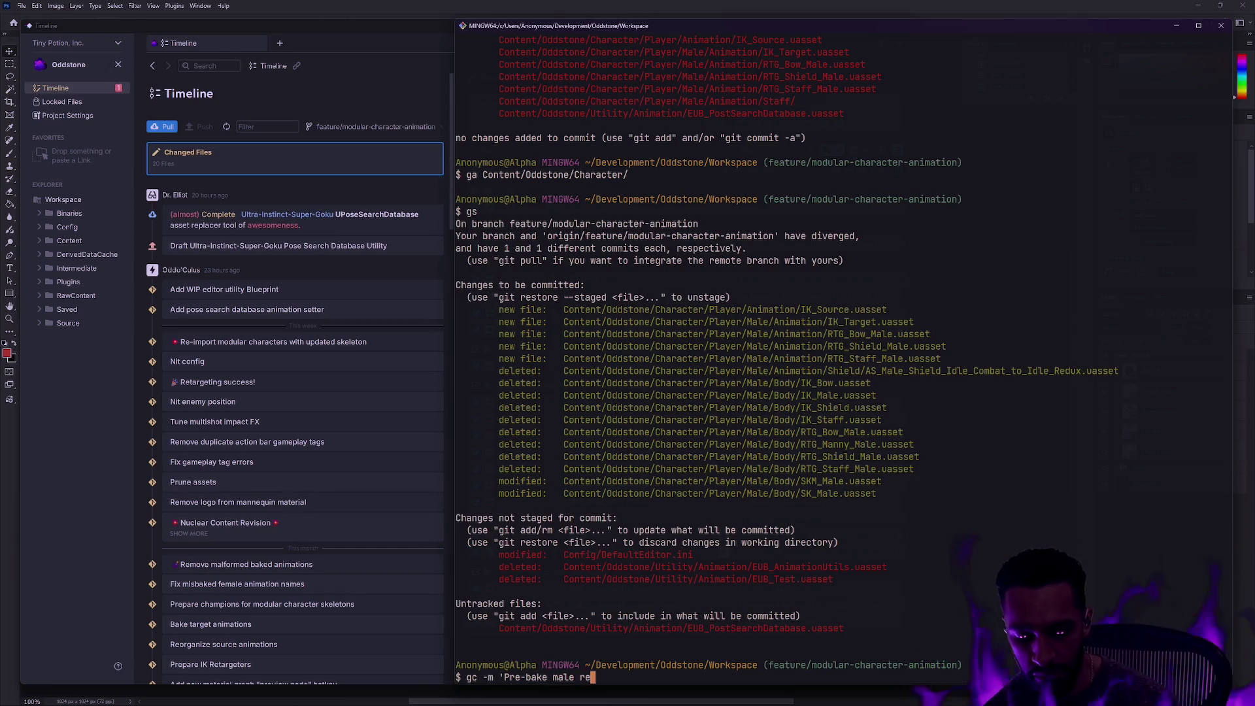
{"action": "type", "text": "targeting'"}
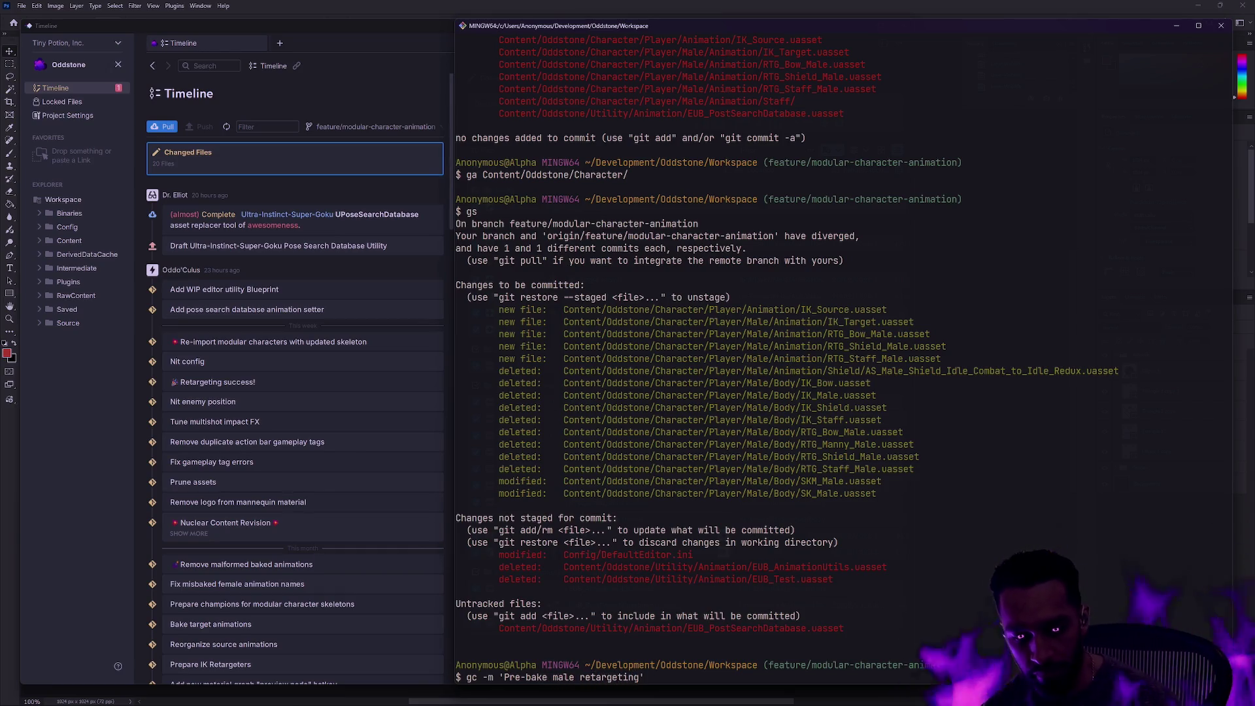
{"action": "key", "text": "Return"}
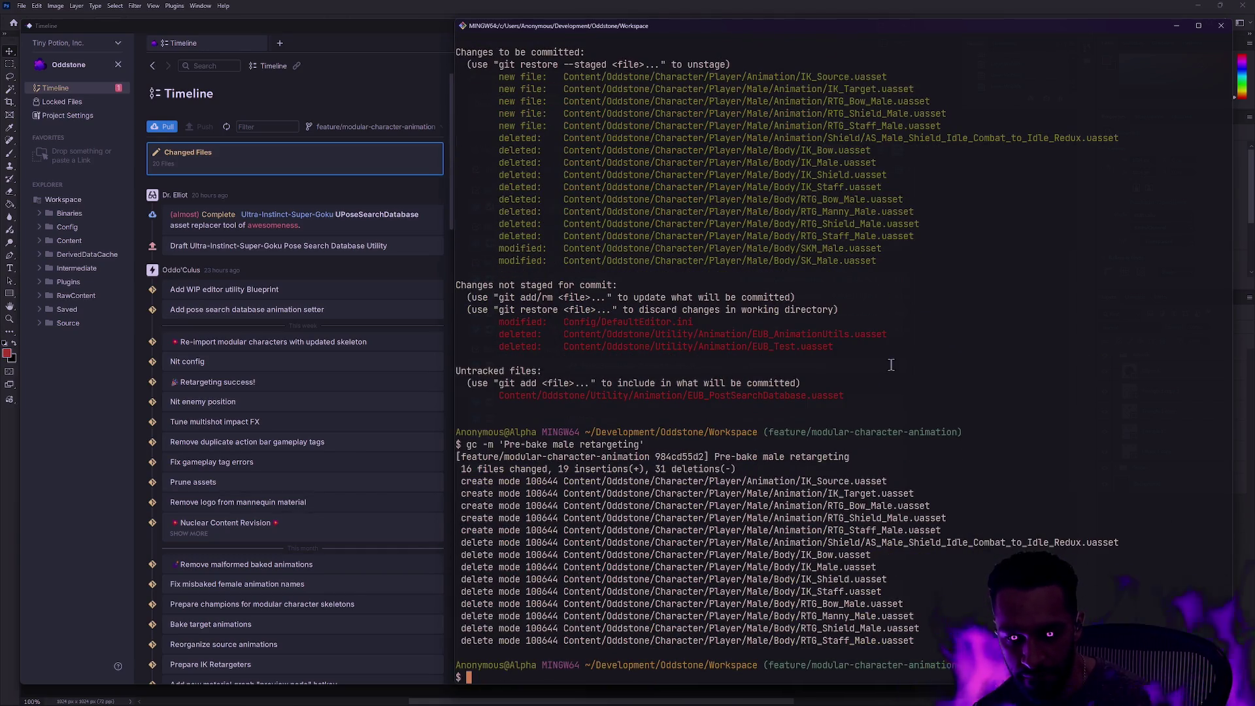
Amend the last commit's message in vim to 'Update male retargeters' and check status
{"action": "type", "text": "gc --amend"}
{"action": "key", "text": "Return"}
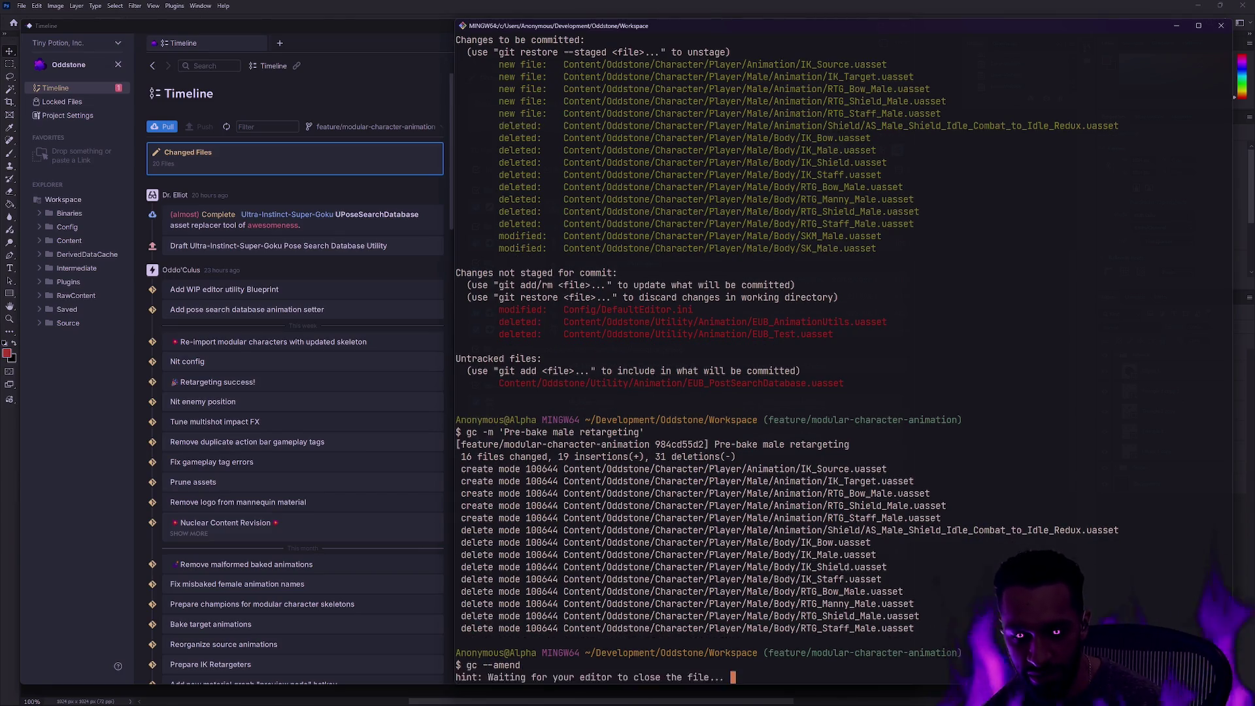
{"action": "key", "text": "d"}
{"action": "key", "text": "d"}
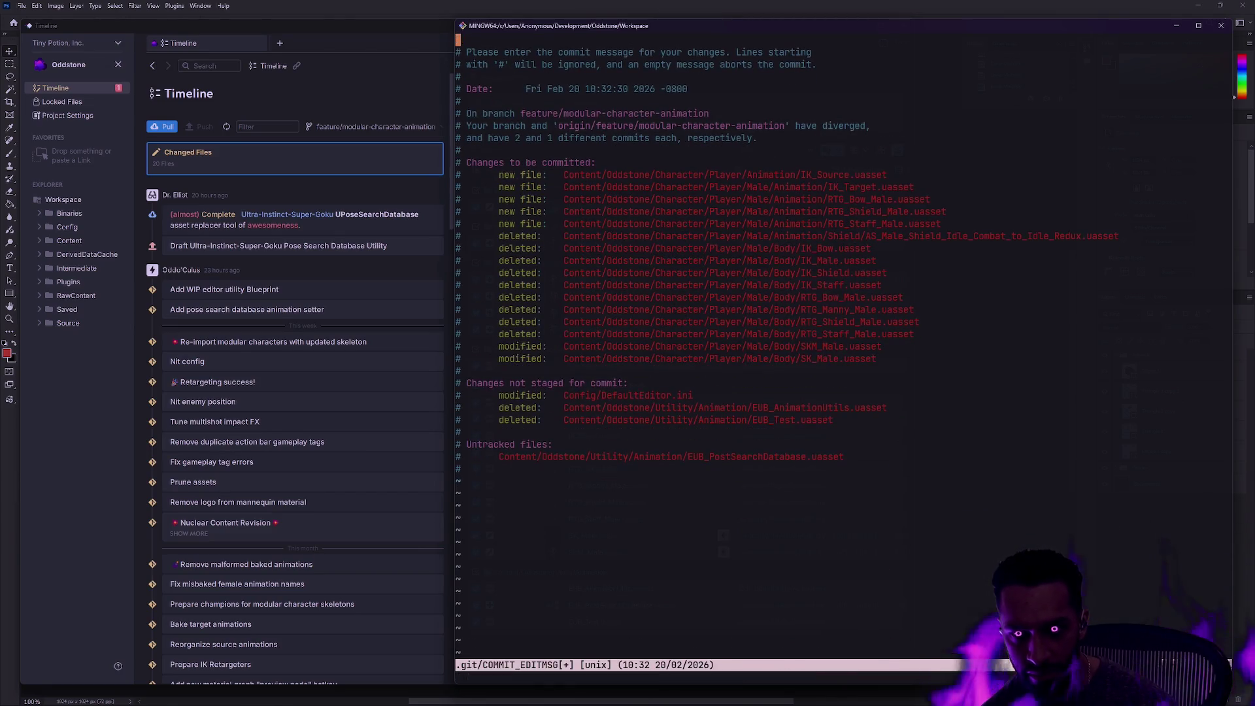
{"action": "key", "text": "shift+o"}
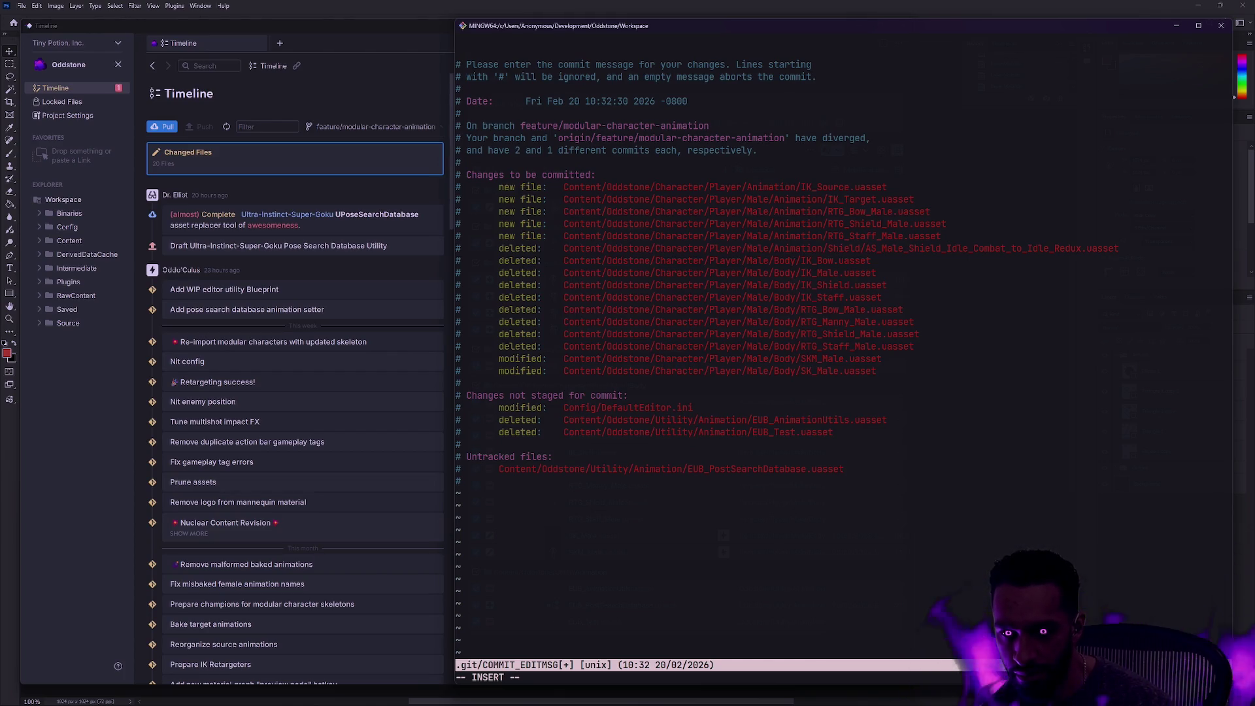
{"action": "type", "text": "Update male"}
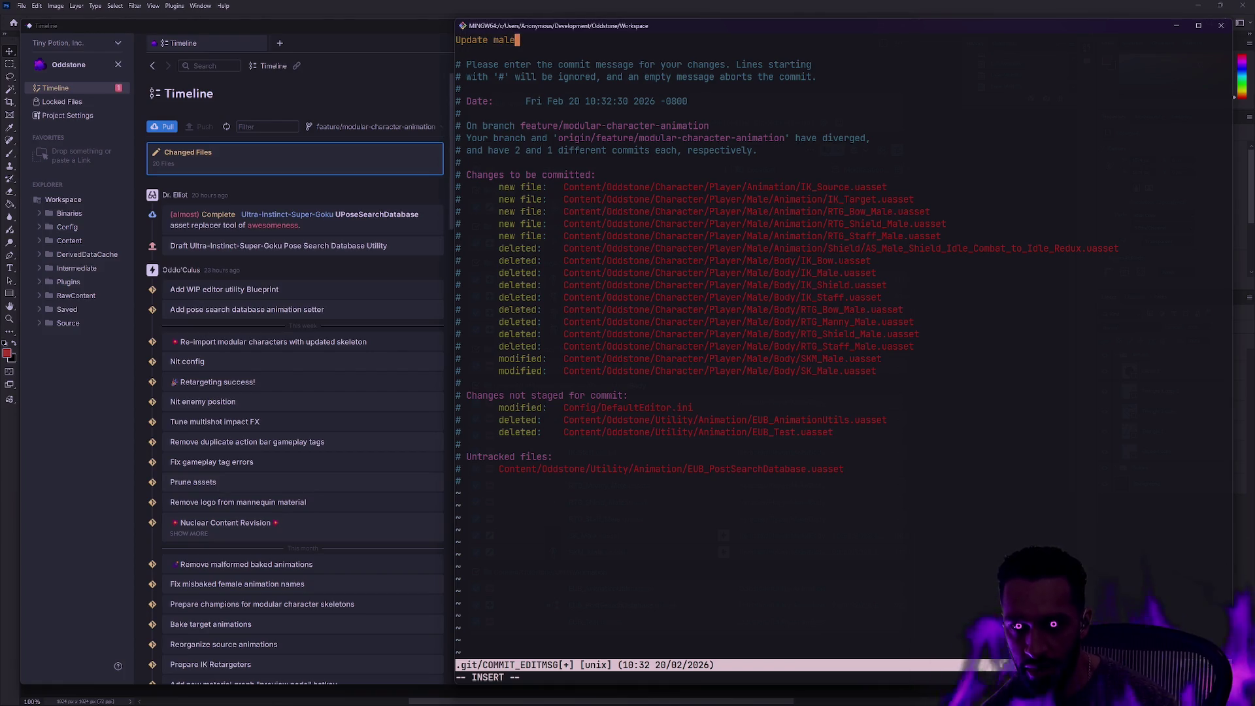
{"action": "type", "text": " retargeters"}
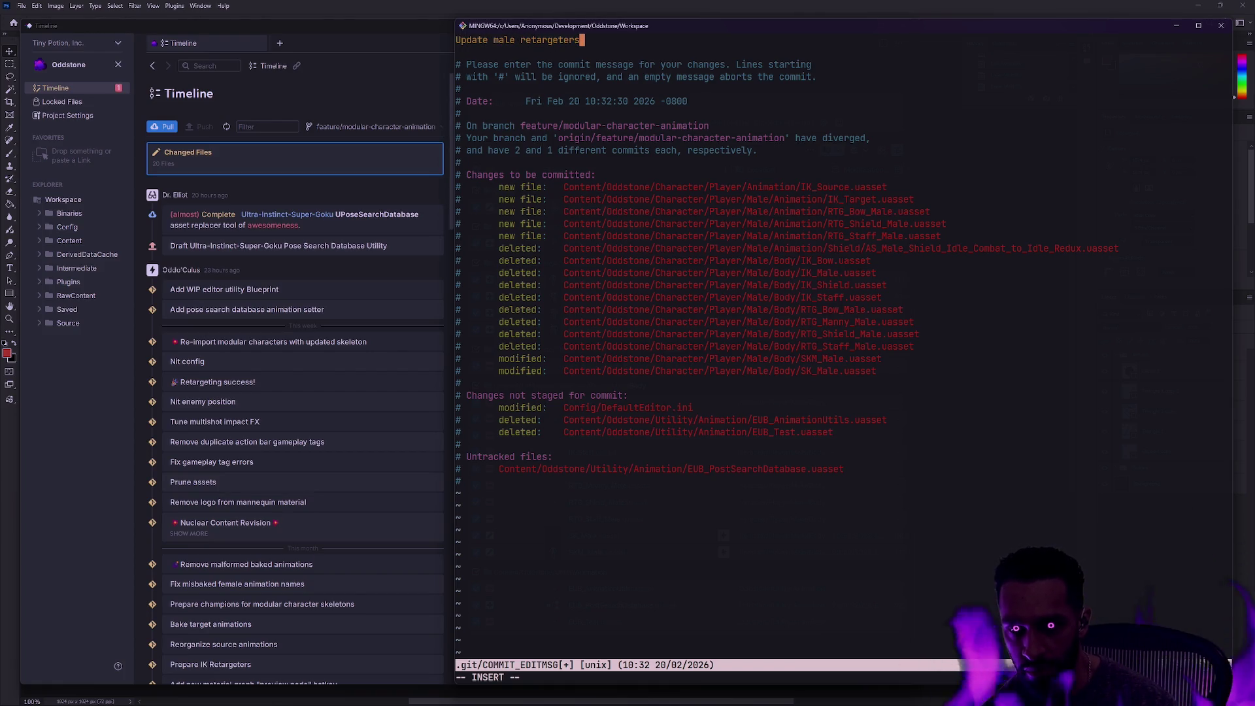
{"action": "key", "text": "Escape"}
{"action": "type", "text": ":wq"}
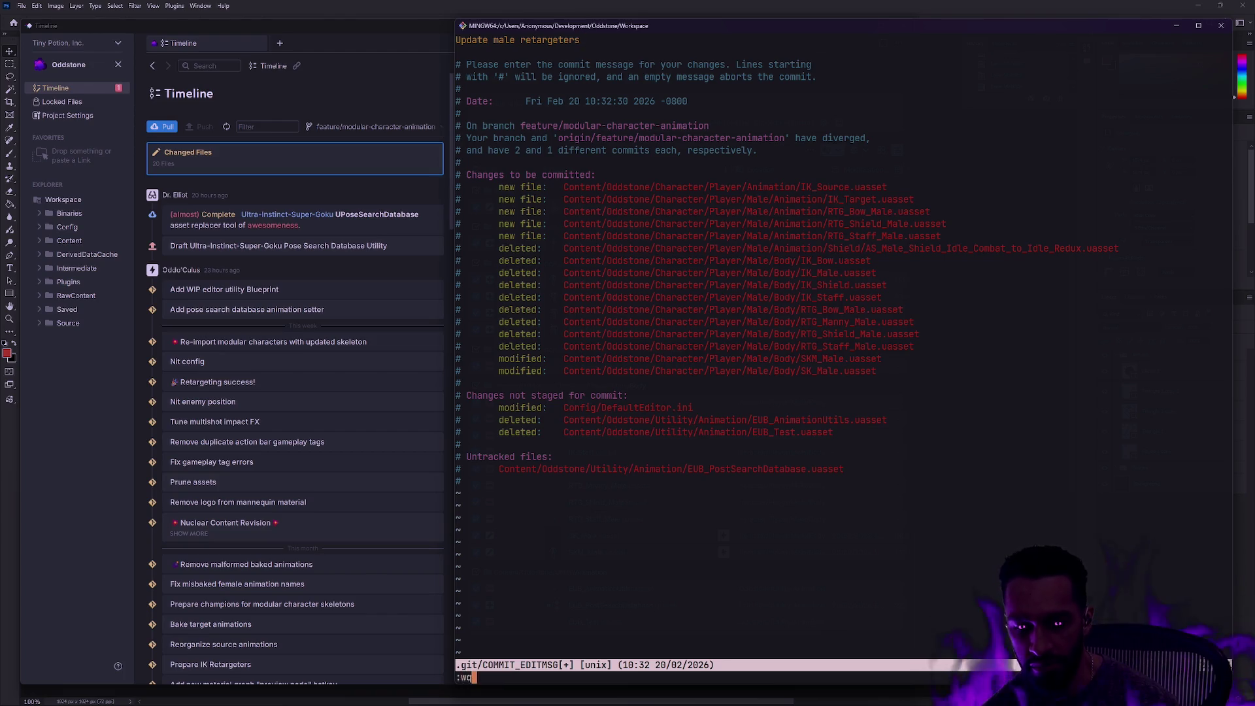
{"action": "key", "text": "Return"}
{"action": "type", "text": "gs"}
{"action": "key", "text": "Return"}
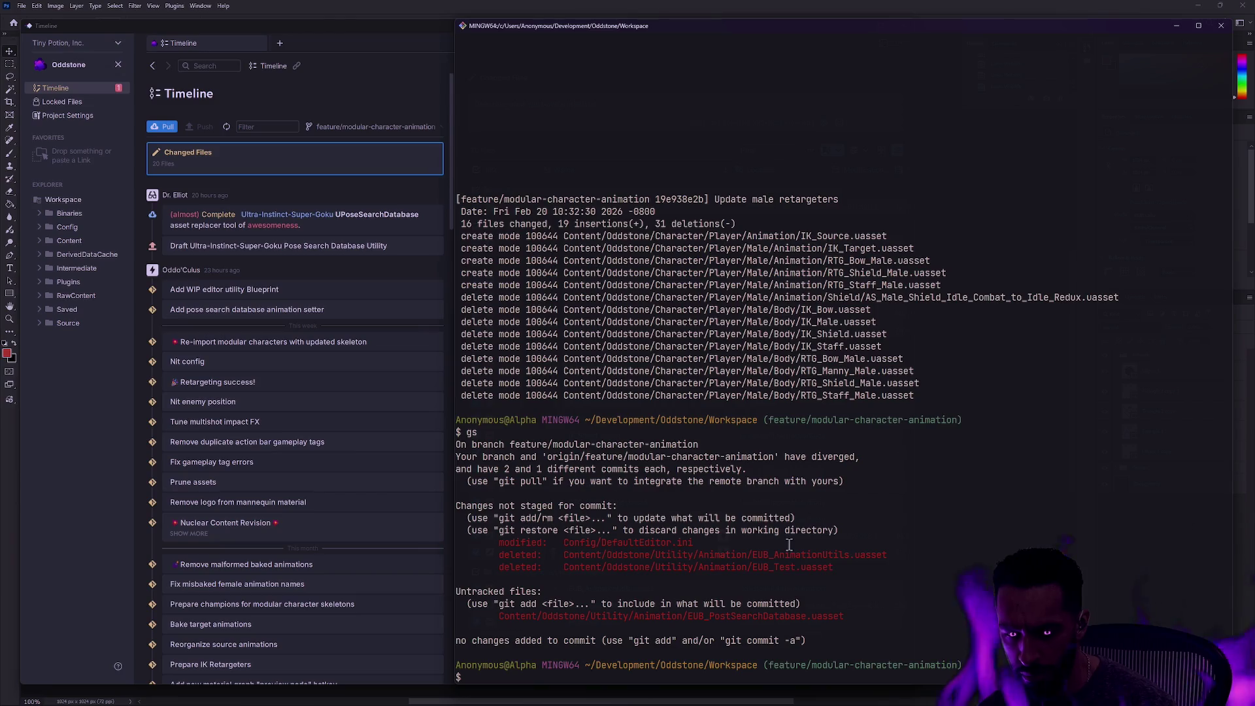
Discard the partial git restore and force-push the amended branch with gp -f
{"action": "type", "text": "git restore C"}
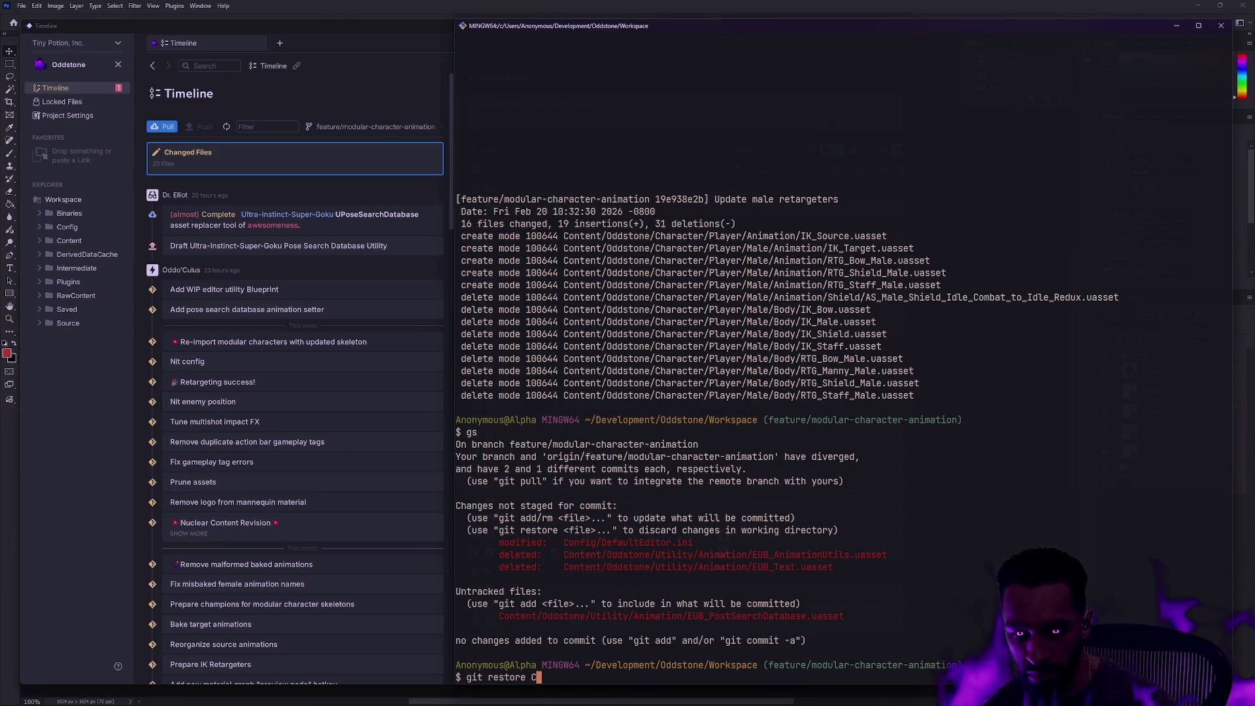
{"action": "type", "text": "ontent/"}
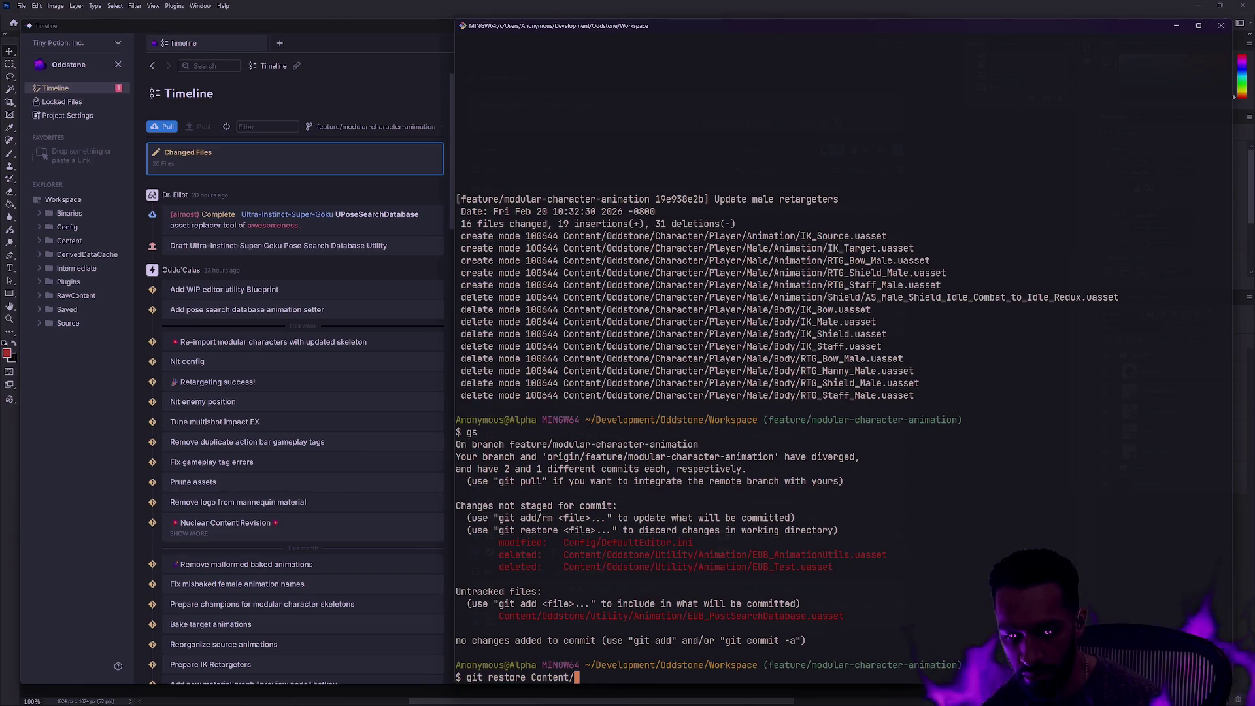
{"action": "key", "text": "BackSpace"}
{"action": "key", "text": "BackSpace"}
{"action": "key", "text": "BackSpace"}
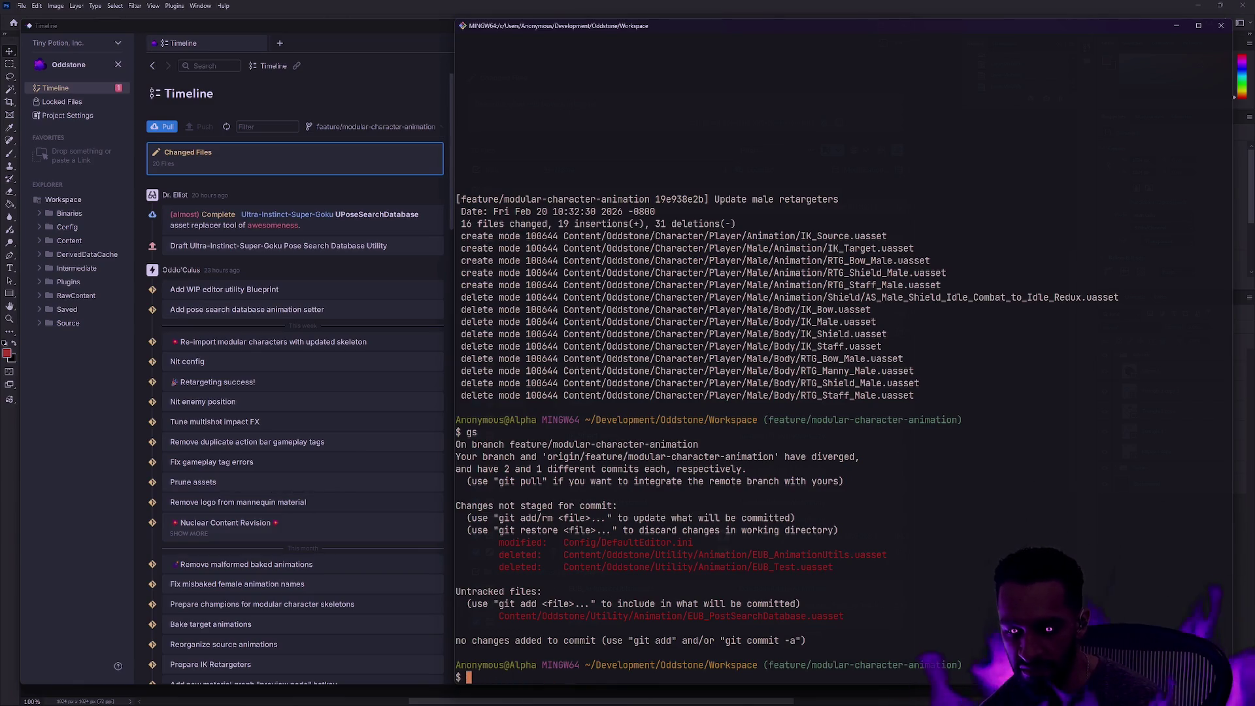
{"action": "type", "text": "gp -f"}
{"action": "key", "text": "Return"}
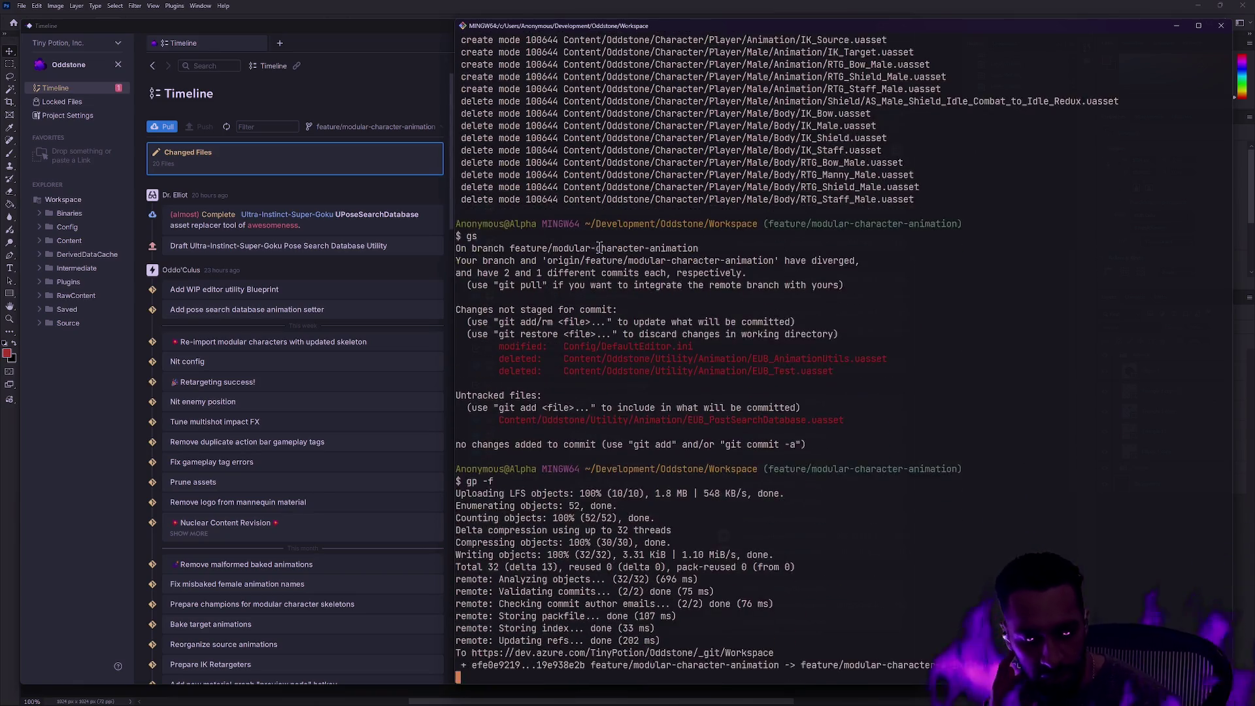
Confirm the branch is up to date, then bring up Anchorpoint's changed-files view
{"action": "type", "text": "gs"}
{"action": "key", "text": "Return"}
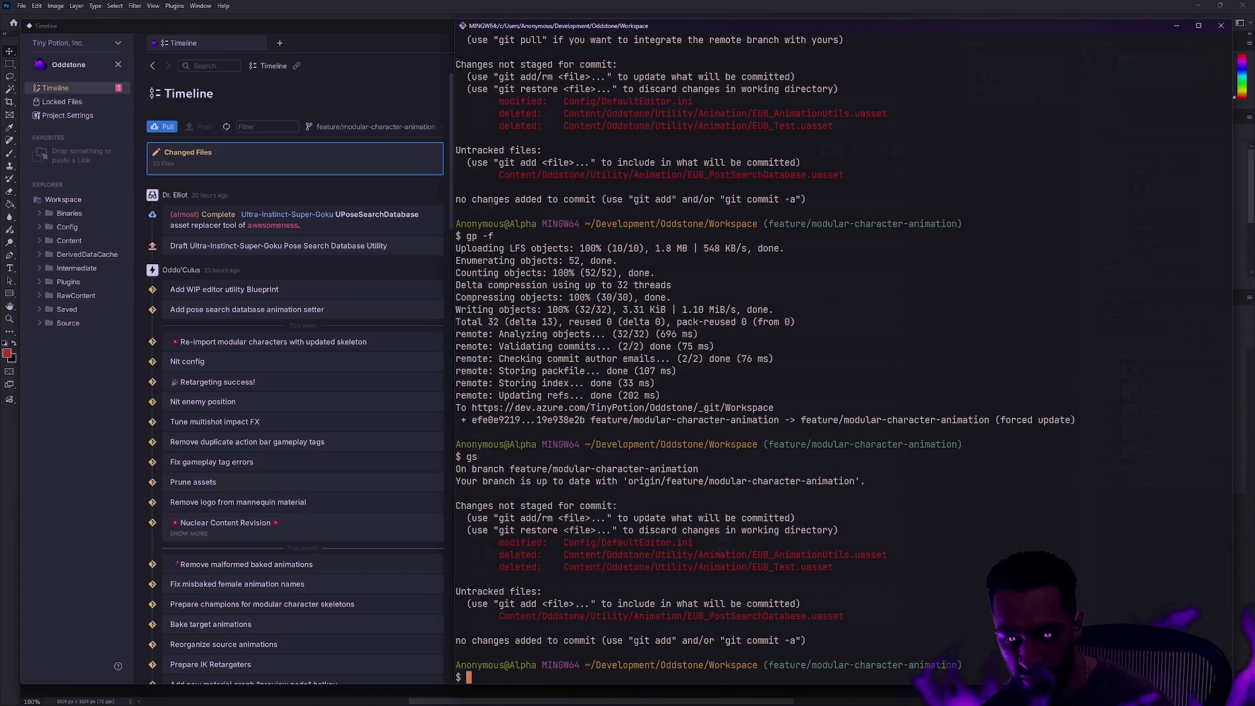
{"action": "left_click", "coordinate": [372, 102]}
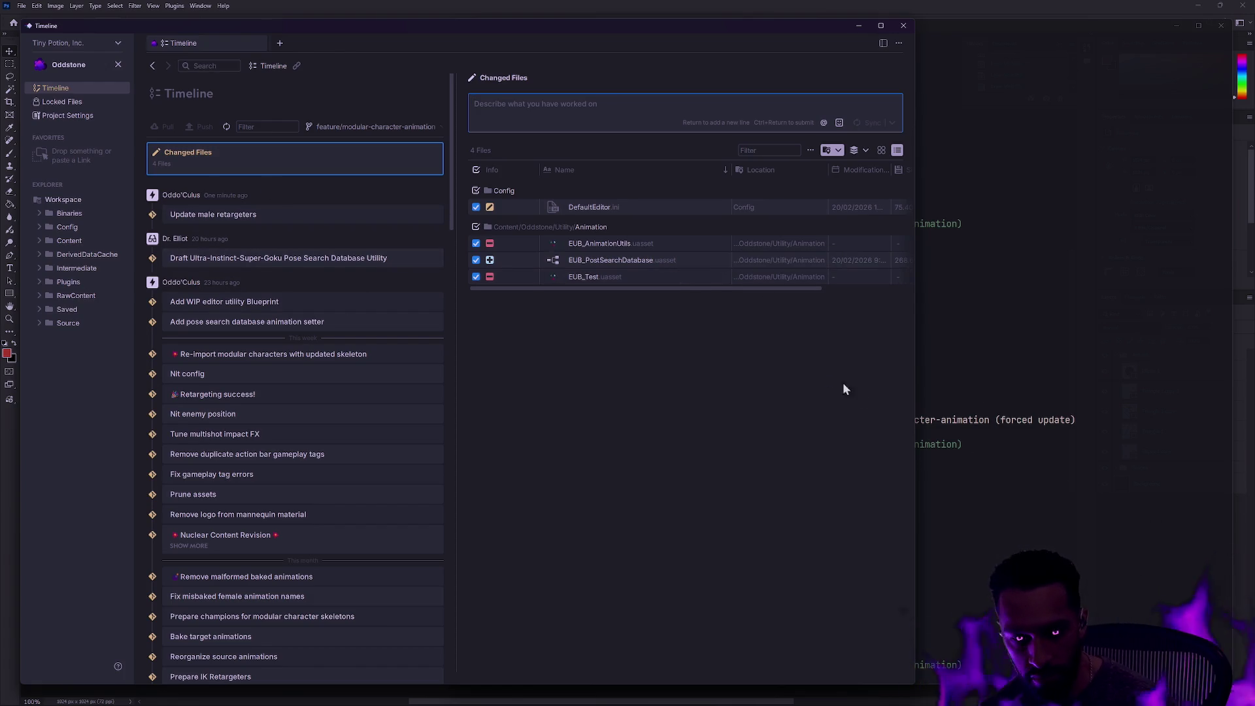
Return to Unreal's RTG_Shield_Male retargeter with the Content Drawer closed to show the Asset Browser
{"action": "key", "text": "alt+Tab"}
{"action": "key", "text": "alt+Tab"}
{"action": "key", "text": "alt+Tab"}
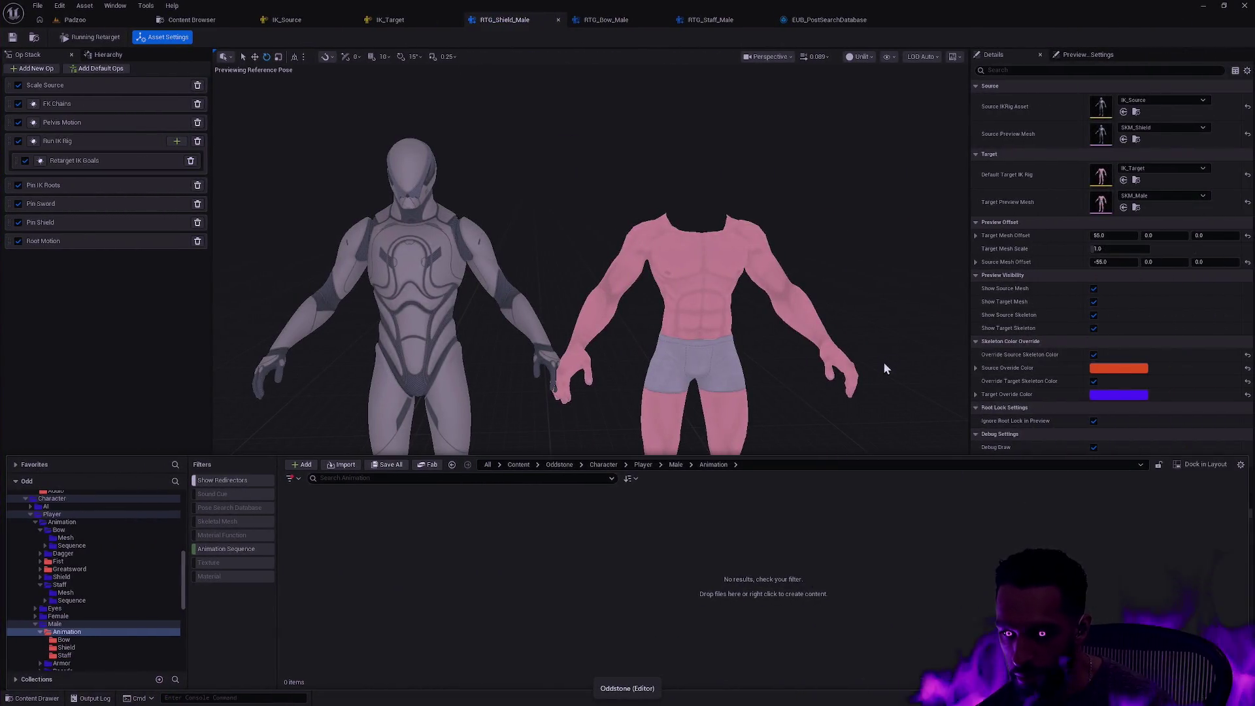
{"action": "left_click", "coordinate": [854, 149]}
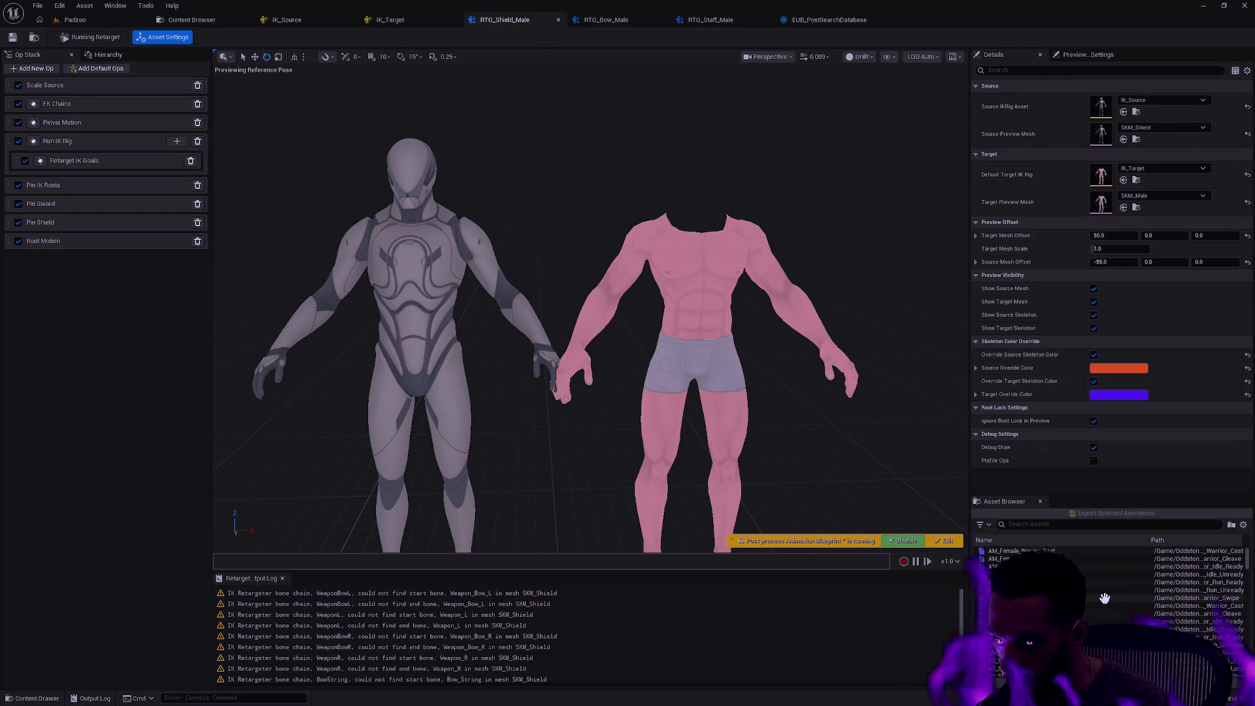
{"action": "scroll", "coordinate": [1086, 574], "scroll_direction": "down", "scroll_amount": 2}
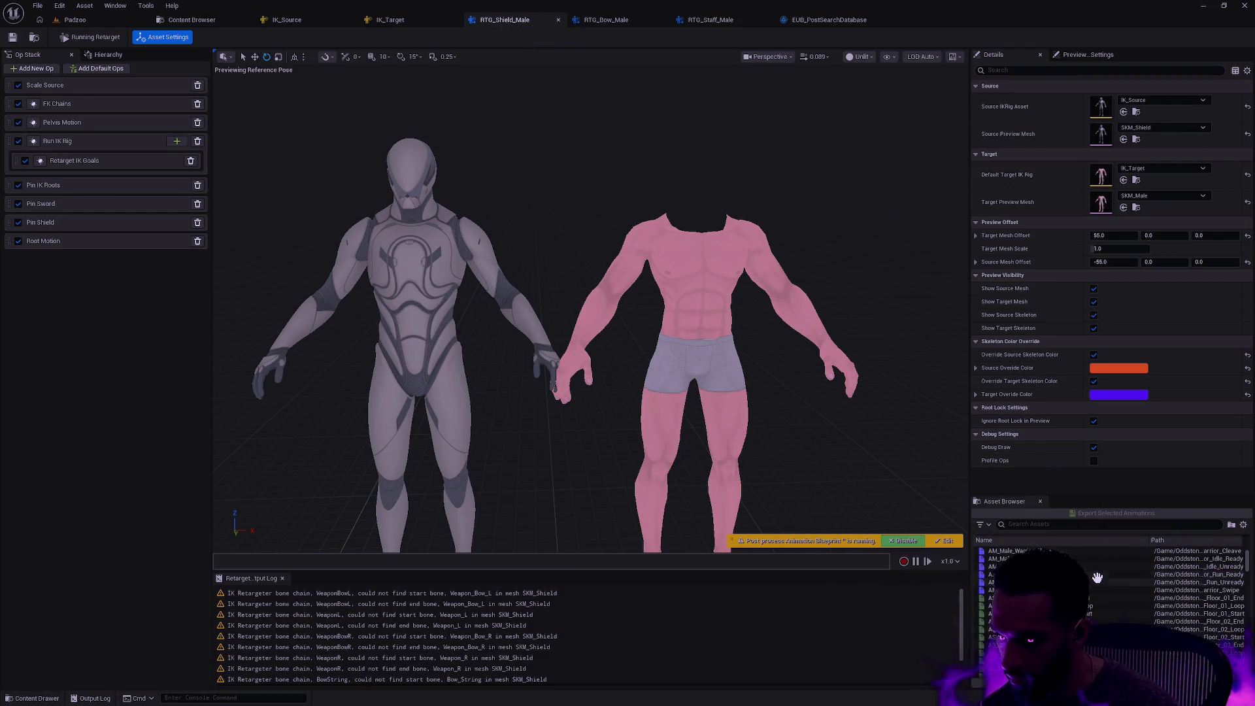
Filter the Asset Browser to Animation Sequences matching Shield and select them all
{"action": "scroll", "coordinate": [1120, 594], "scroll_direction": "down", "scroll_amount": 2}
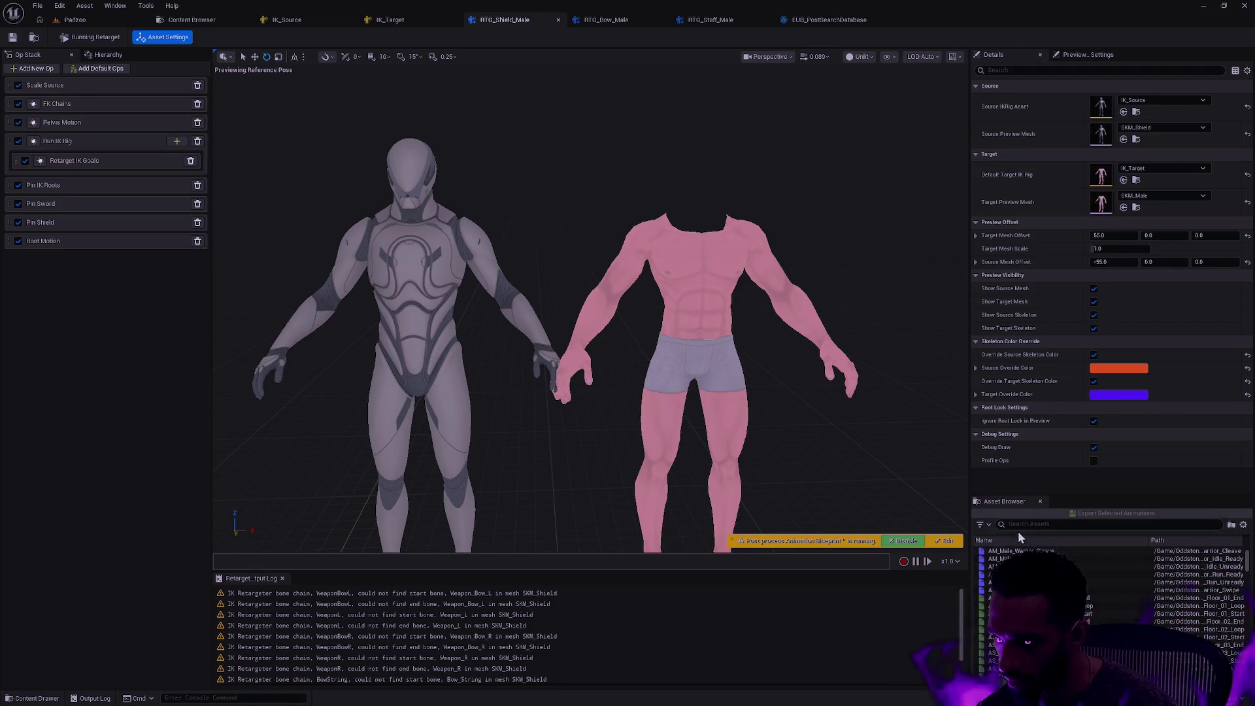
{"action": "left_click", "coordinate": [985, 525]}
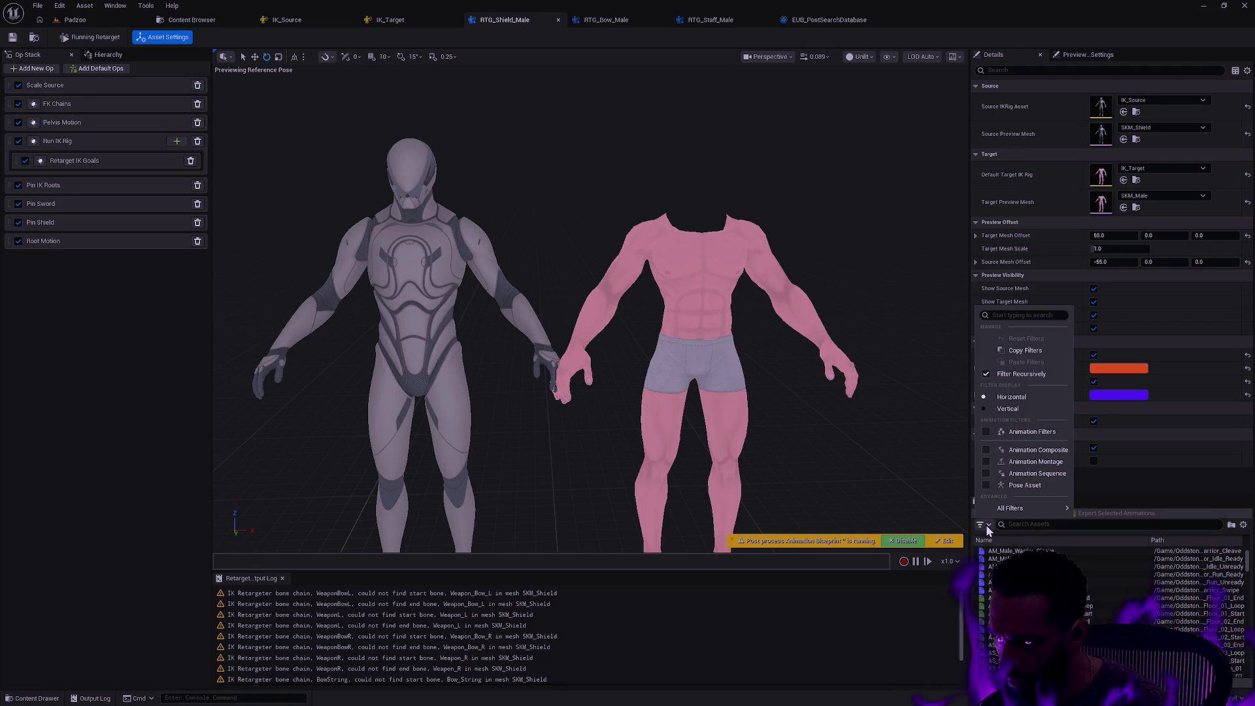
{"action": "left_click", "coordinate": [986, 473]}
{"action": "mouse_move", "coordinate": [1039, 508]}
{"action": "left_click", "coordinate": [1094, 542]}
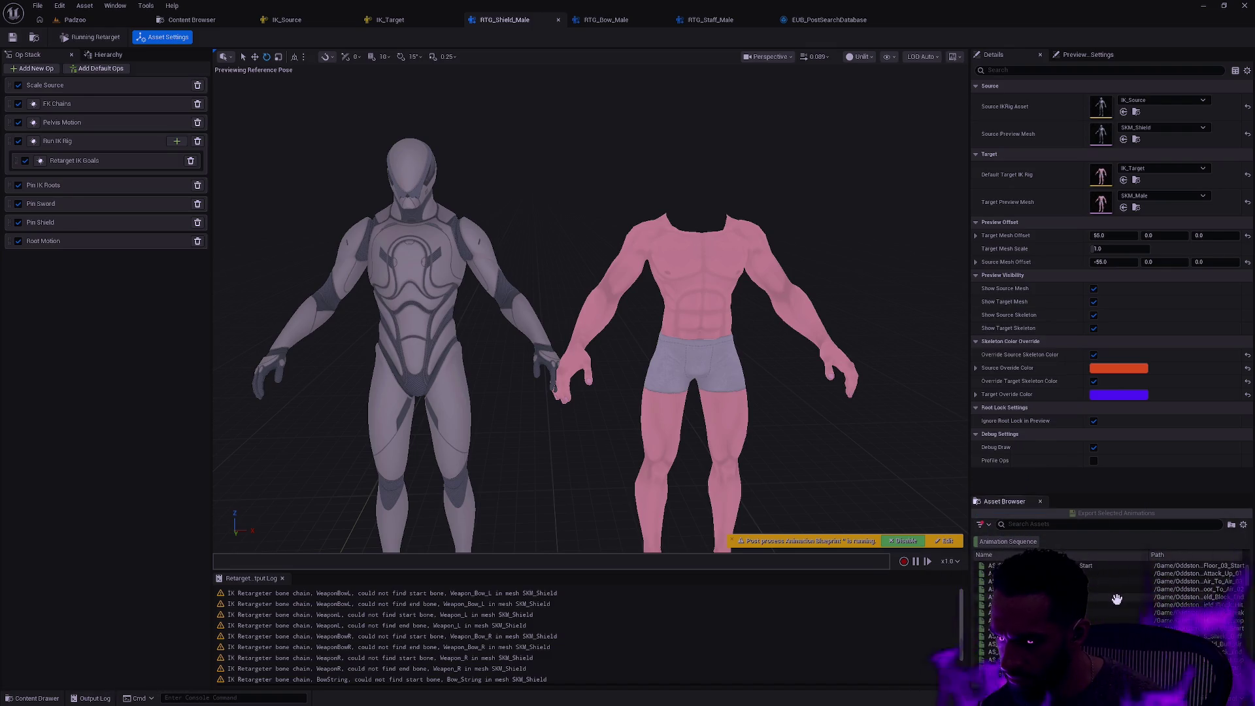
{"action": "left_click", "coordinate": [1046, 524]}
{"action": "scroll", "coordinate": [1236, 595], "scroll_direction": "down", "scroll_amount": 10}
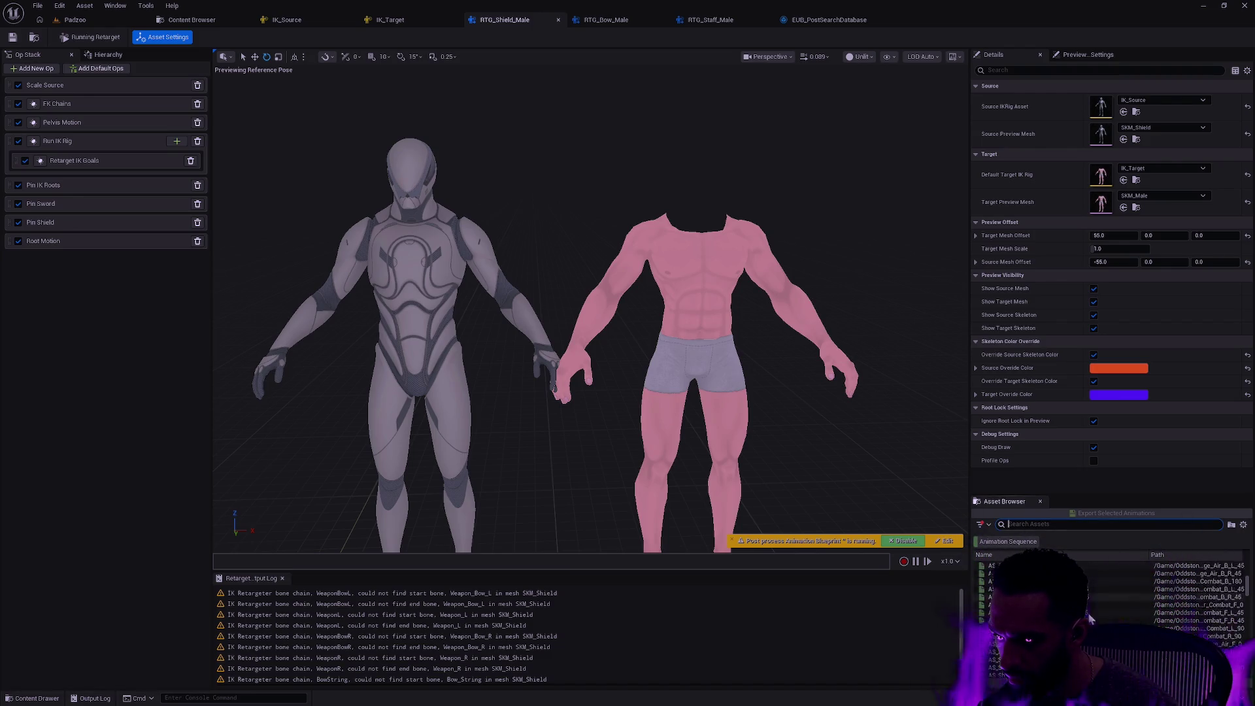
{"action": "left_click_drag", "start_coordinate": [1250, 597], "coordinate": [1248, 670]}
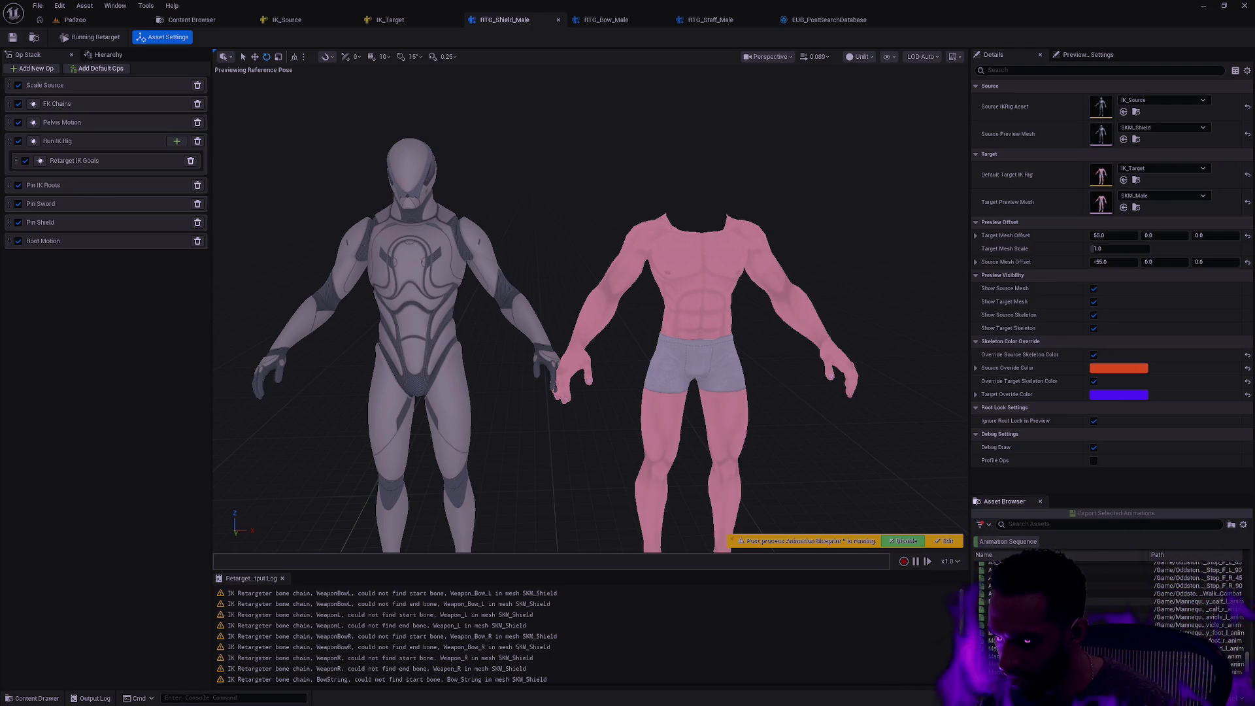
{"action": "left_click", "coordinate": [1035, 524]}
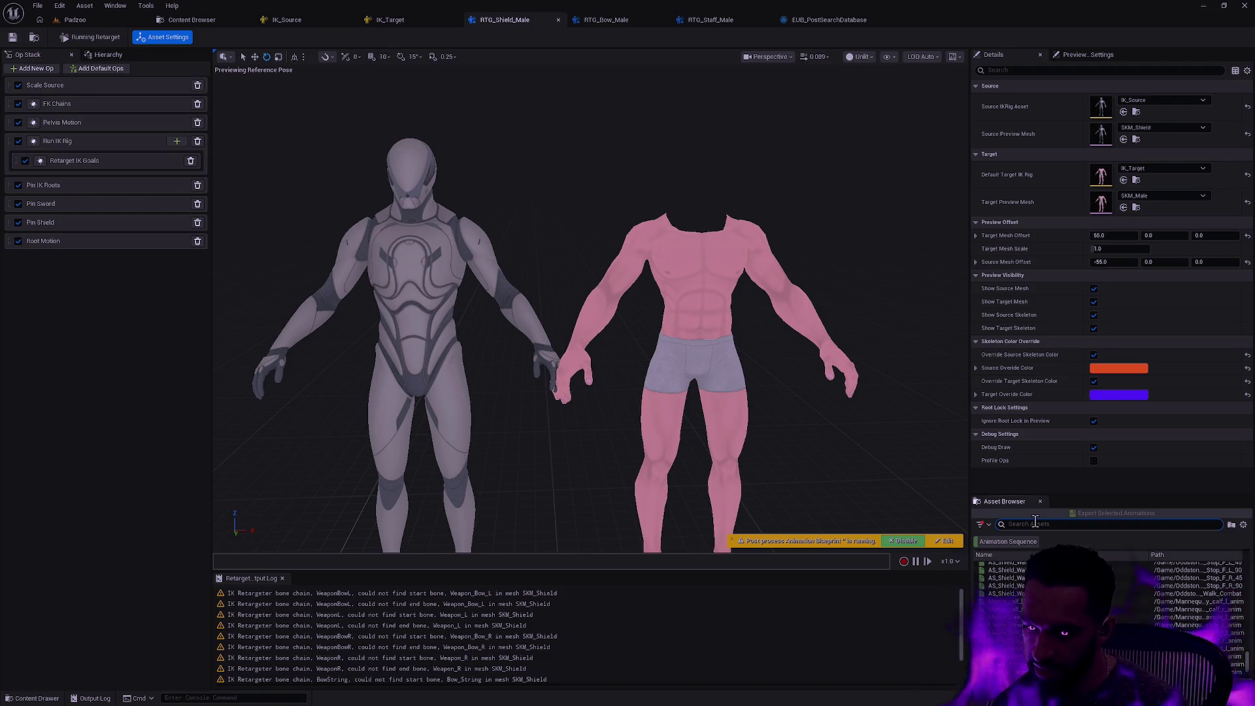
{"action": "type", "text": "Shield"}
{"action": "key", "text": "Return"}
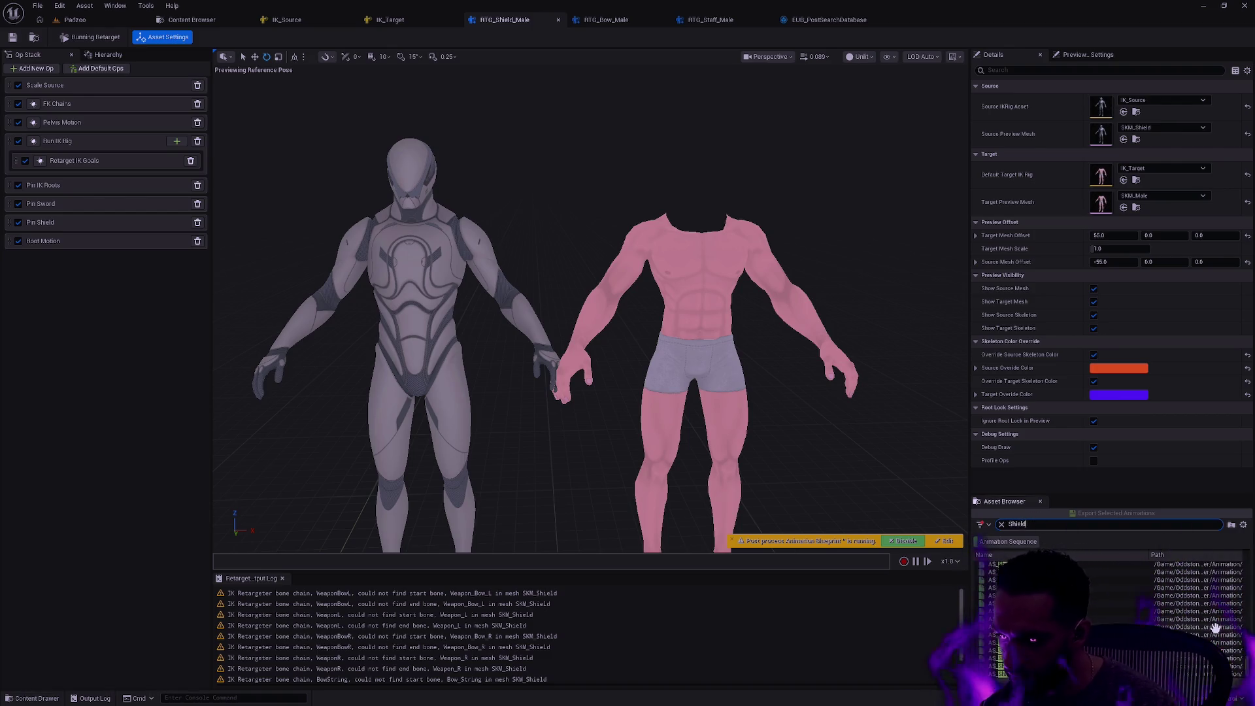
{"action": "left_click_drag", "start_coordinate": [1249, 678], "coordinate": [1248, 569]}
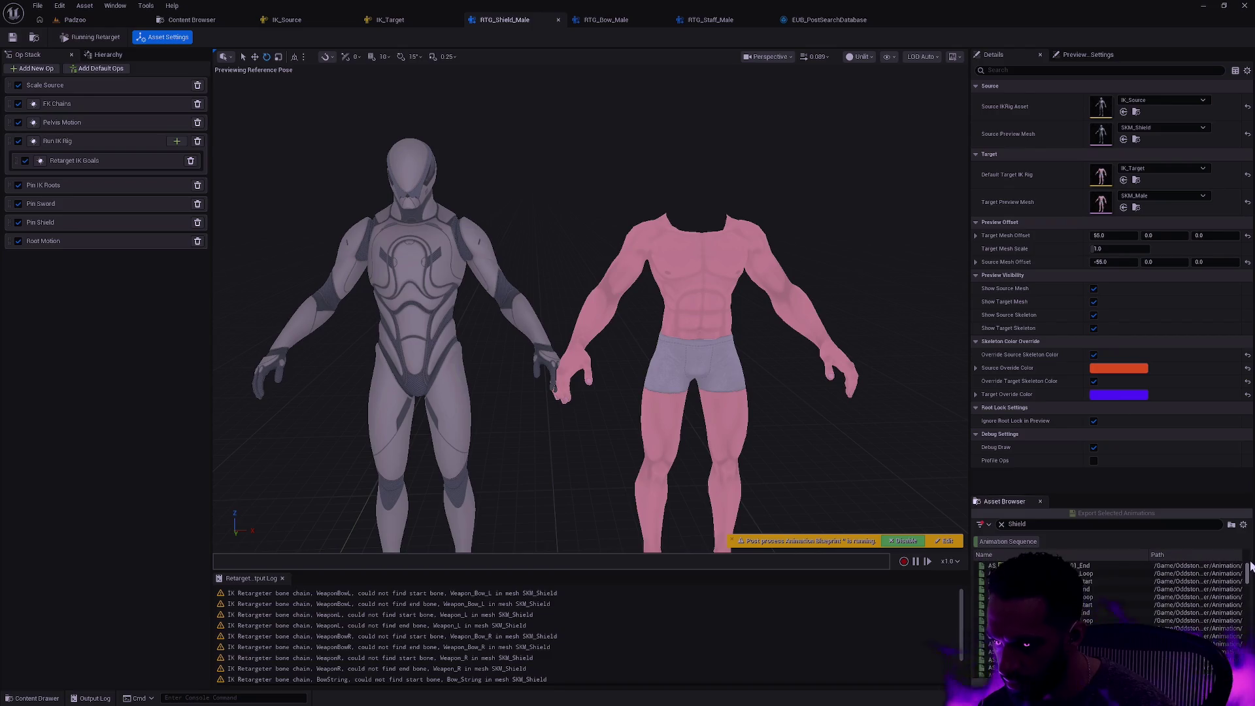
{"action": "left_click", "coordinate": [1111, 565]}
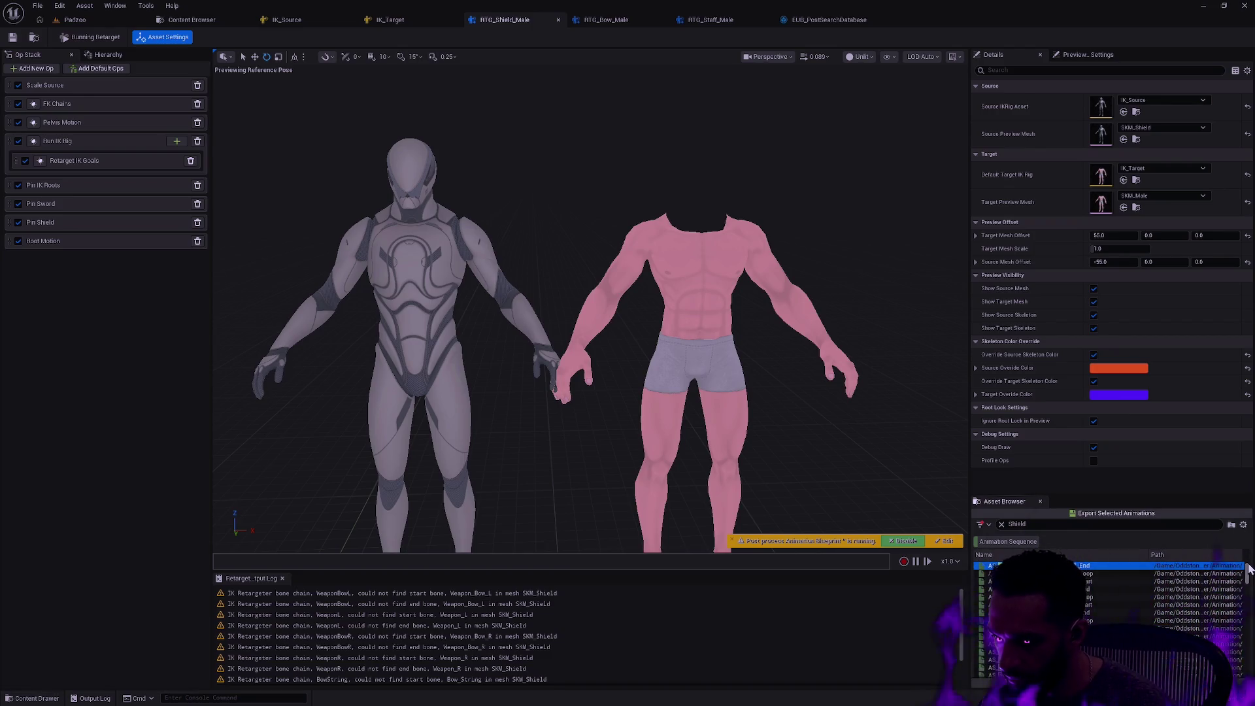
{"action": "key", "text": "ctrl+a"}
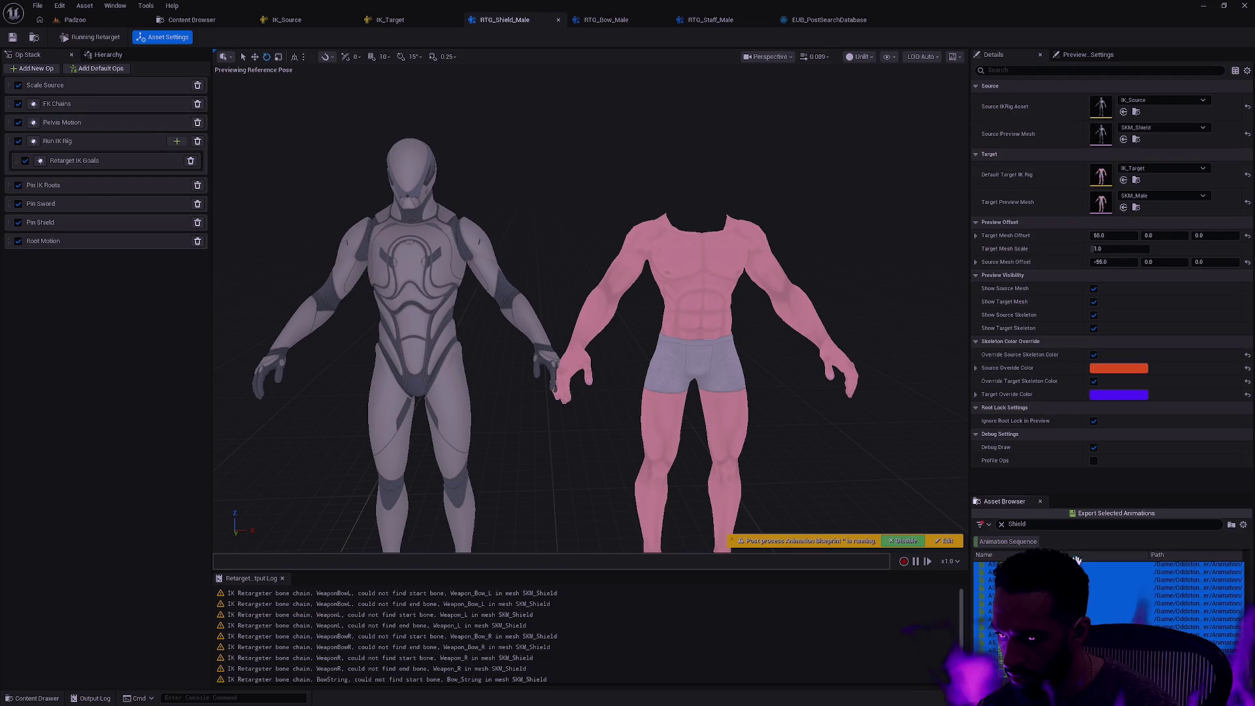
Export the selection to Male/Animation/Shield, replacing AS_ with AS_Male_
{"action": "left_click", "coordinate": [1116, 514]}
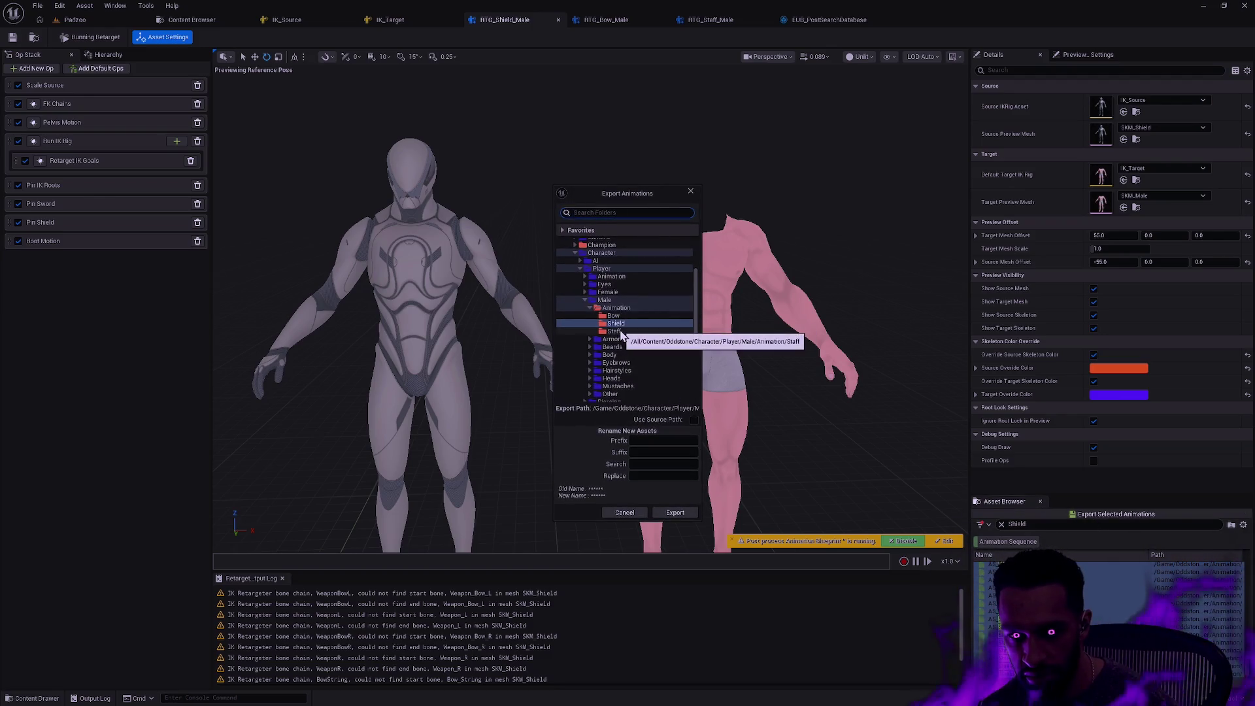
{"action": "left_click", "coordinate": [627, 325]}
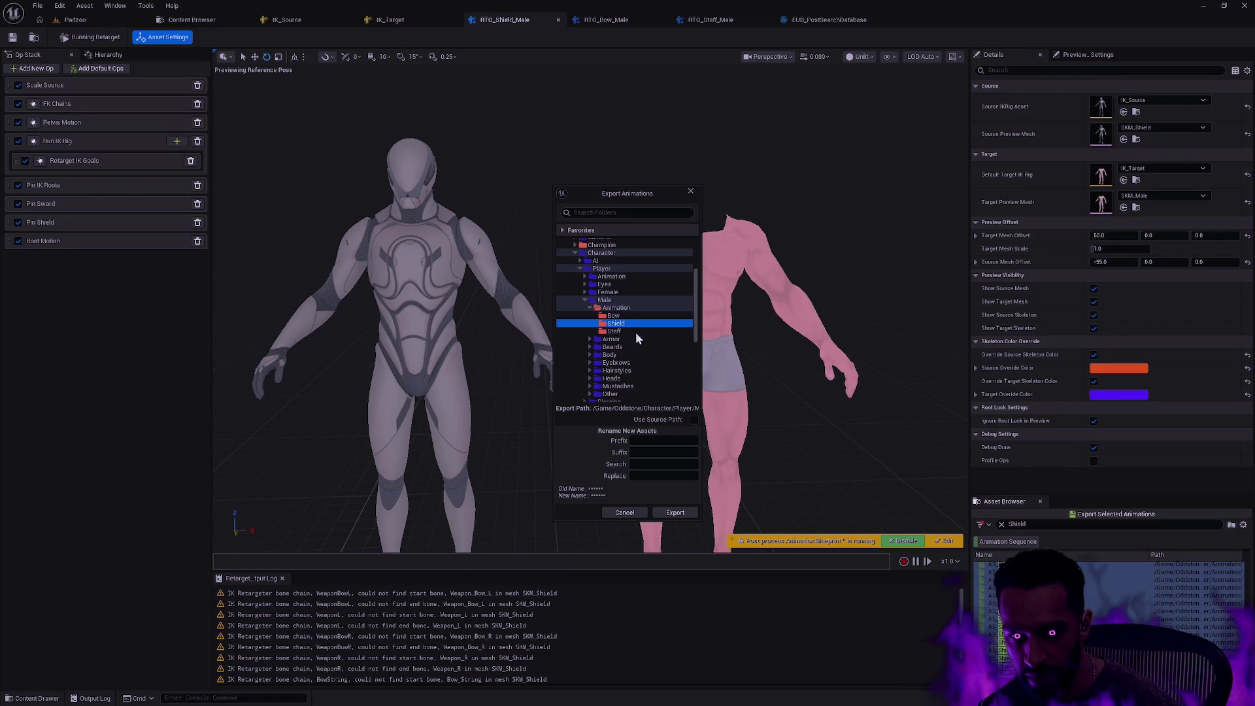
{"action": "left_click", "coordinate": [651, 464]}
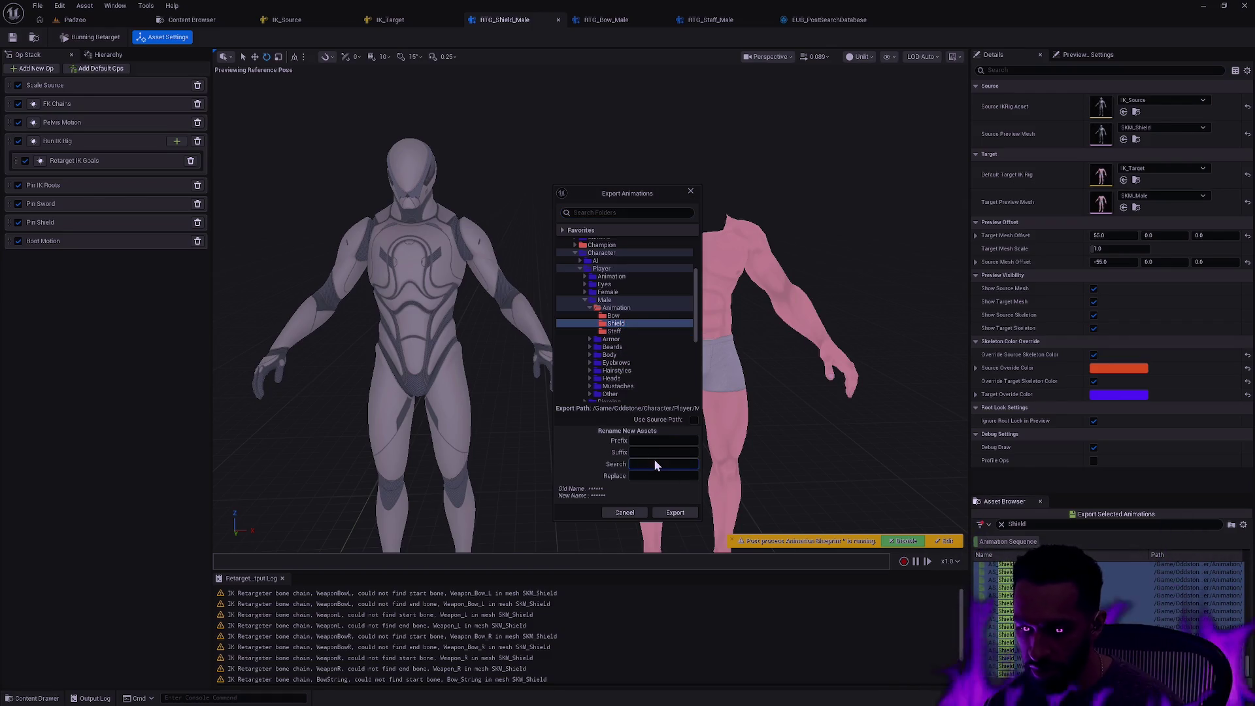
{"action": "type", "text": "AS_"}
{"action": "key", "text": "Tab"}
{"action": "type", "text": "AS_M"}
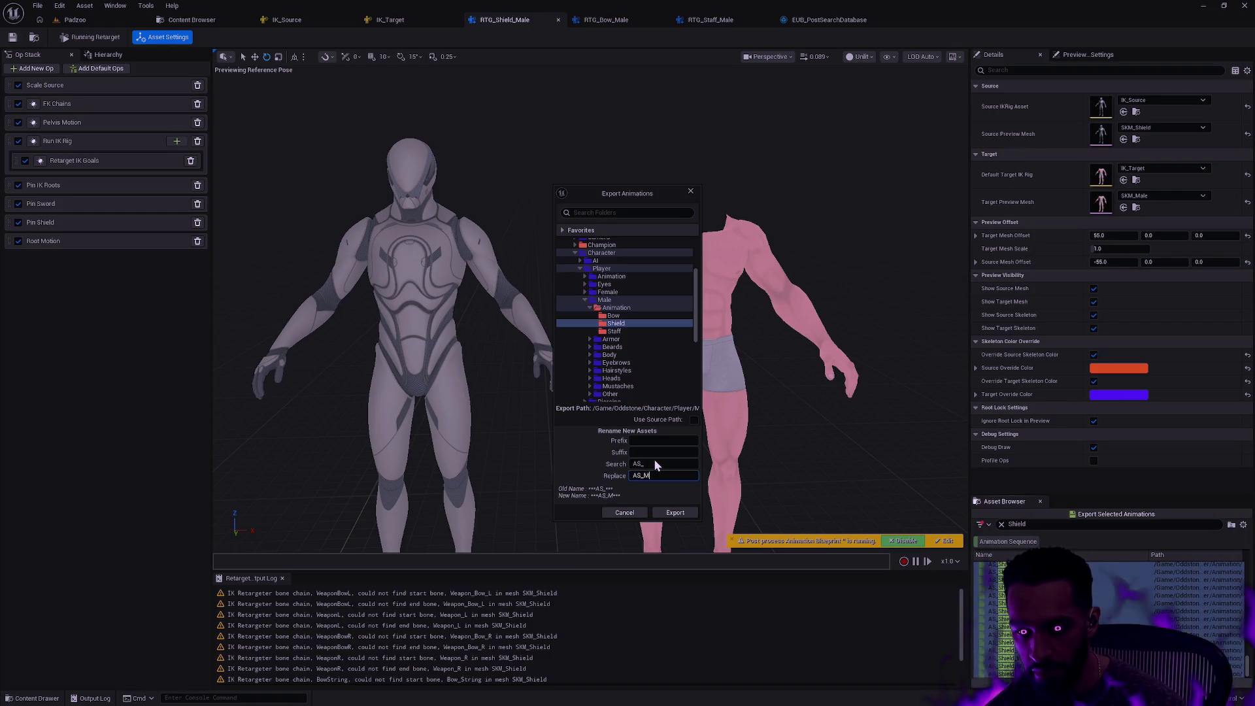
{"action": "type", "text": "ale_"}
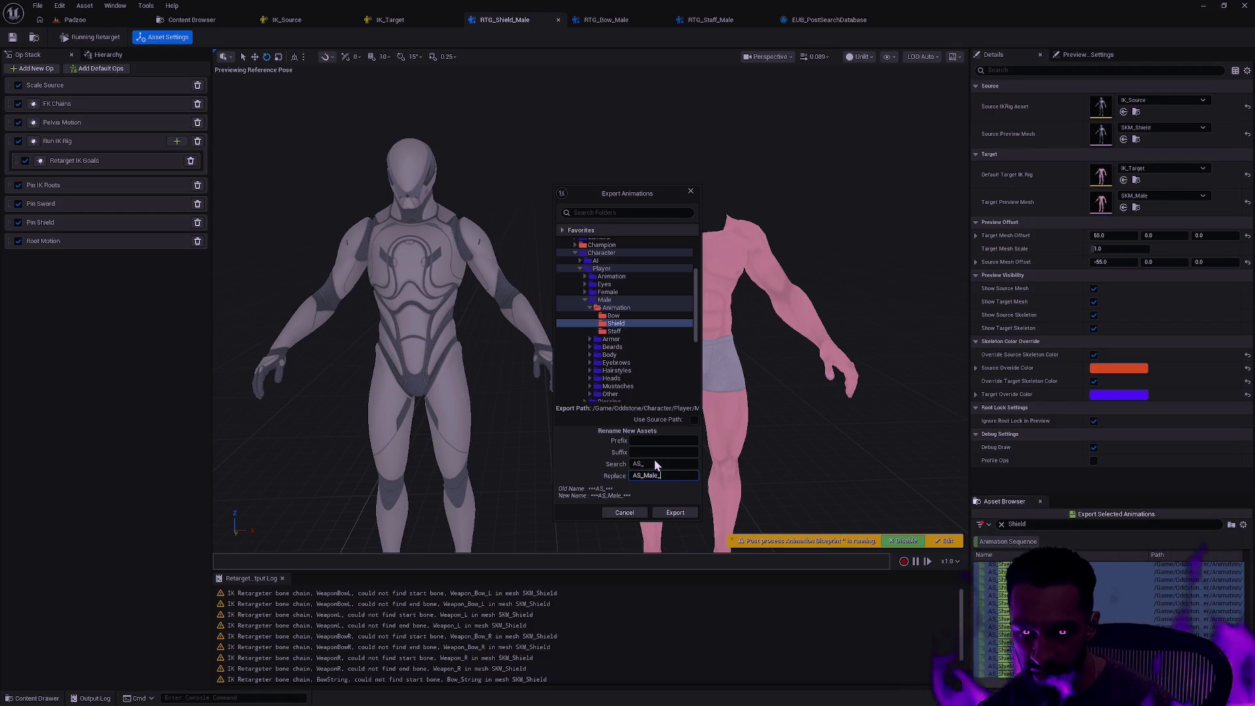
{"action": "left_click", "coordinate": [677, 513]}
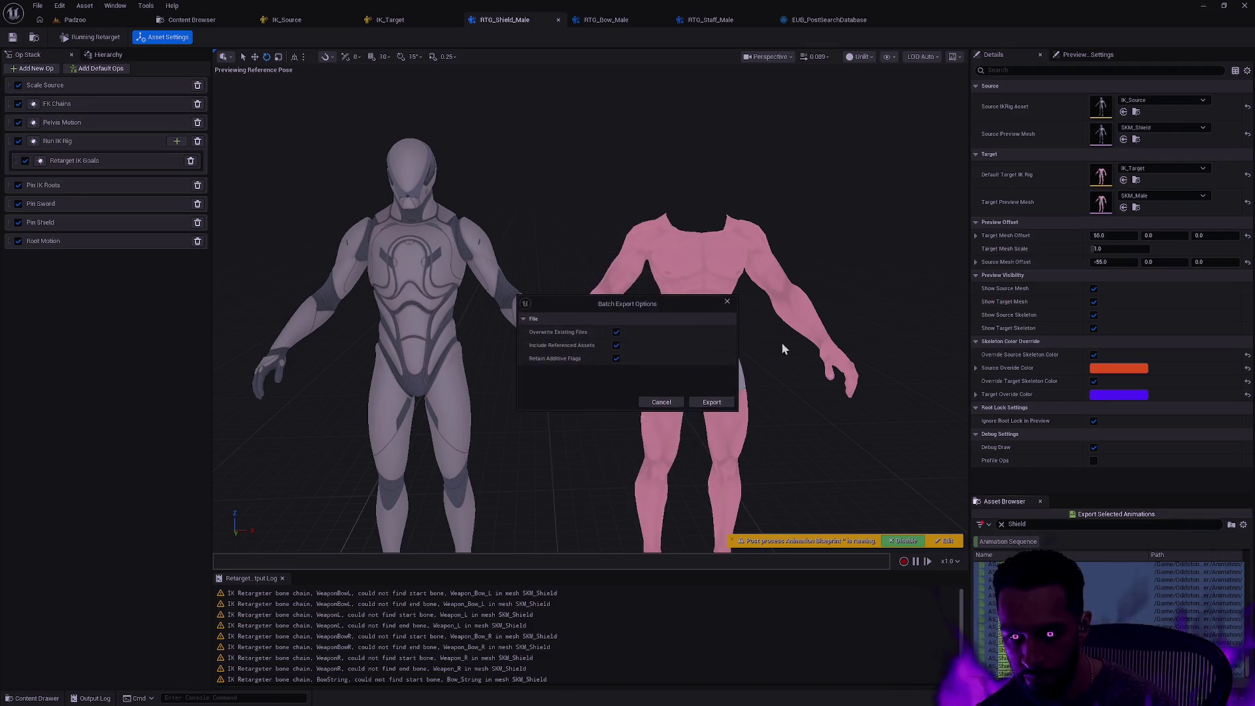
Run the Shield batch export, then switch to the RTG_Bow_Male retargeter
{"action": "left_click", "coordinate": [712, 402]}
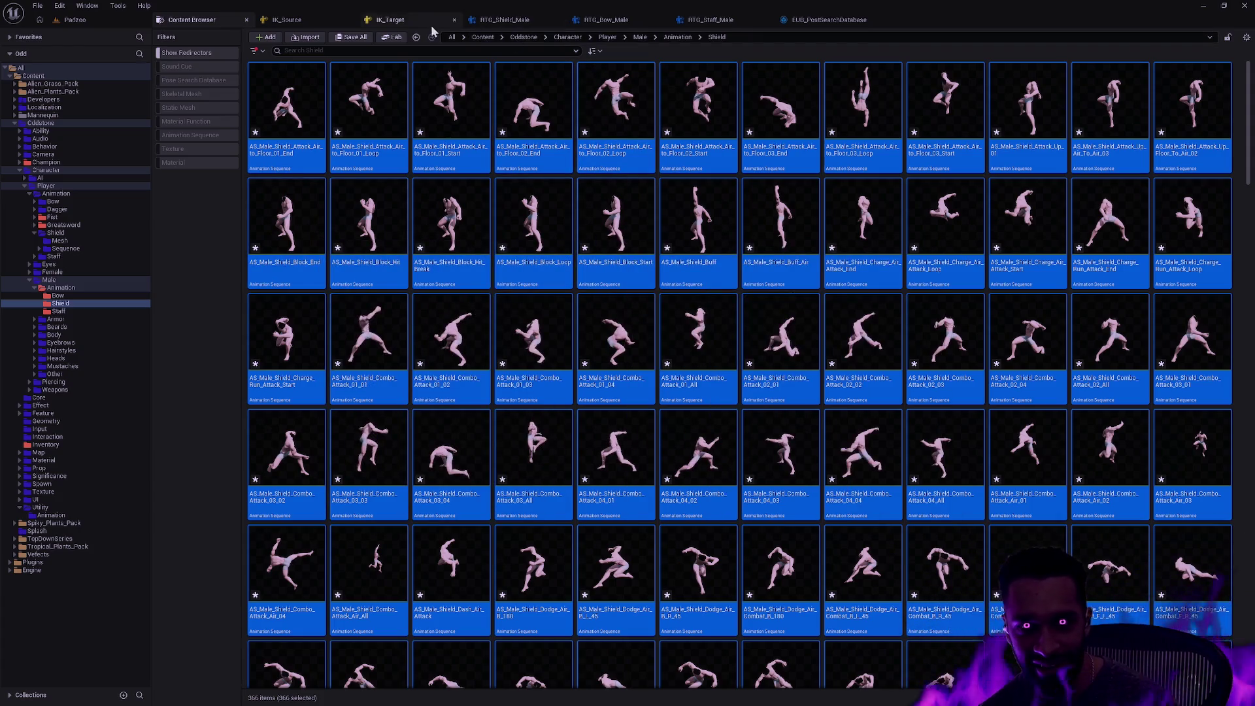
{"action": "left_click", "coordinate": [615, 22]}
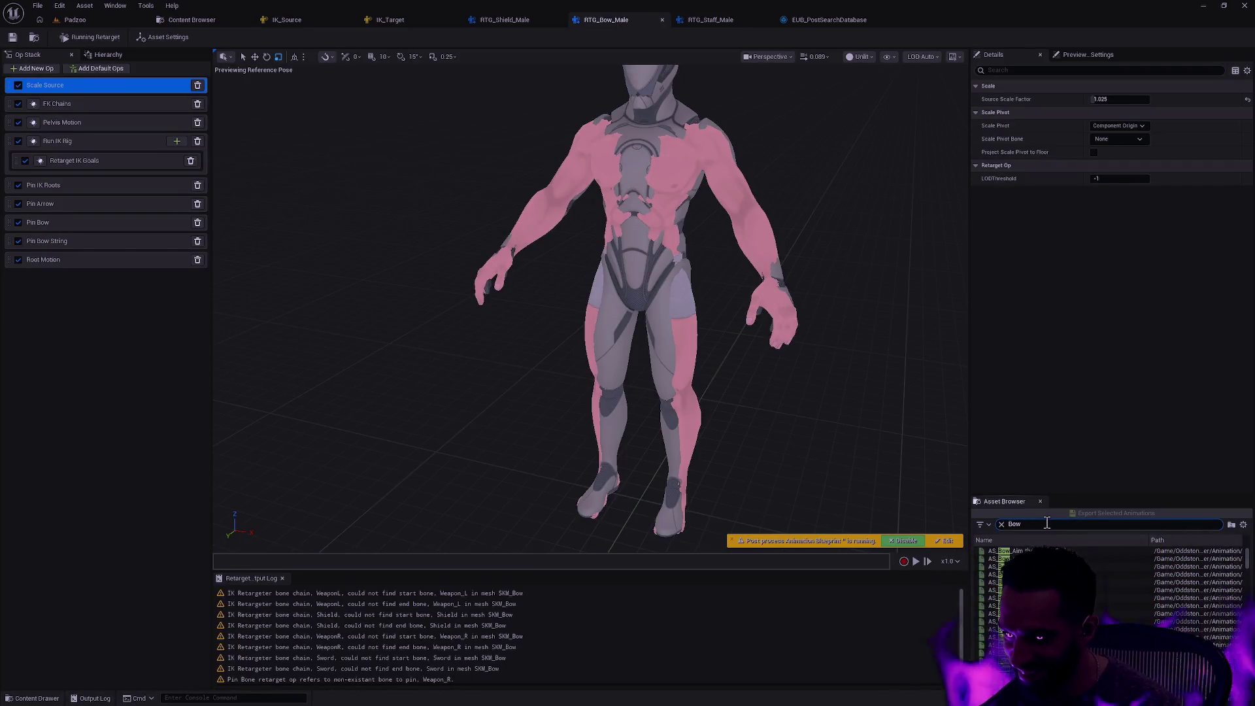
Export the selected Bow animations to Male/Animation/Bow, renaming AS_ to AS_Male_
{"action": "left_click", "coordinate": [1026, 551]}
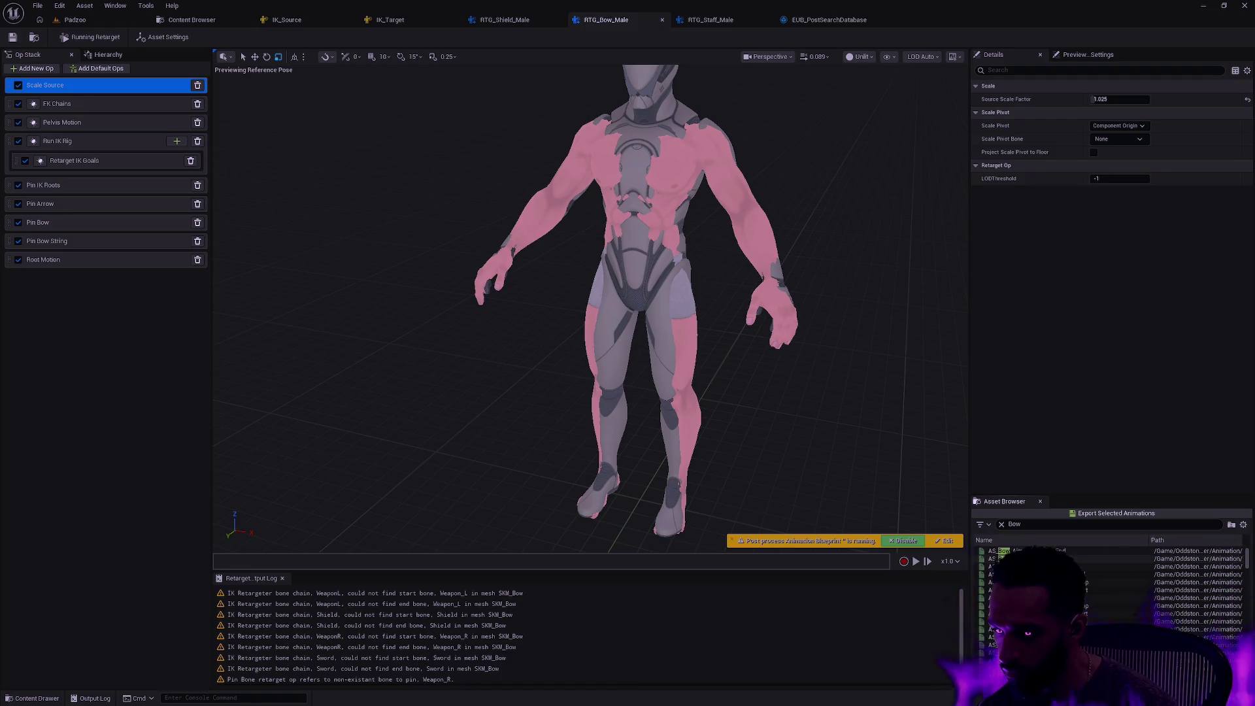
{"action": "left_click", "coordinate": [1085, 513]}
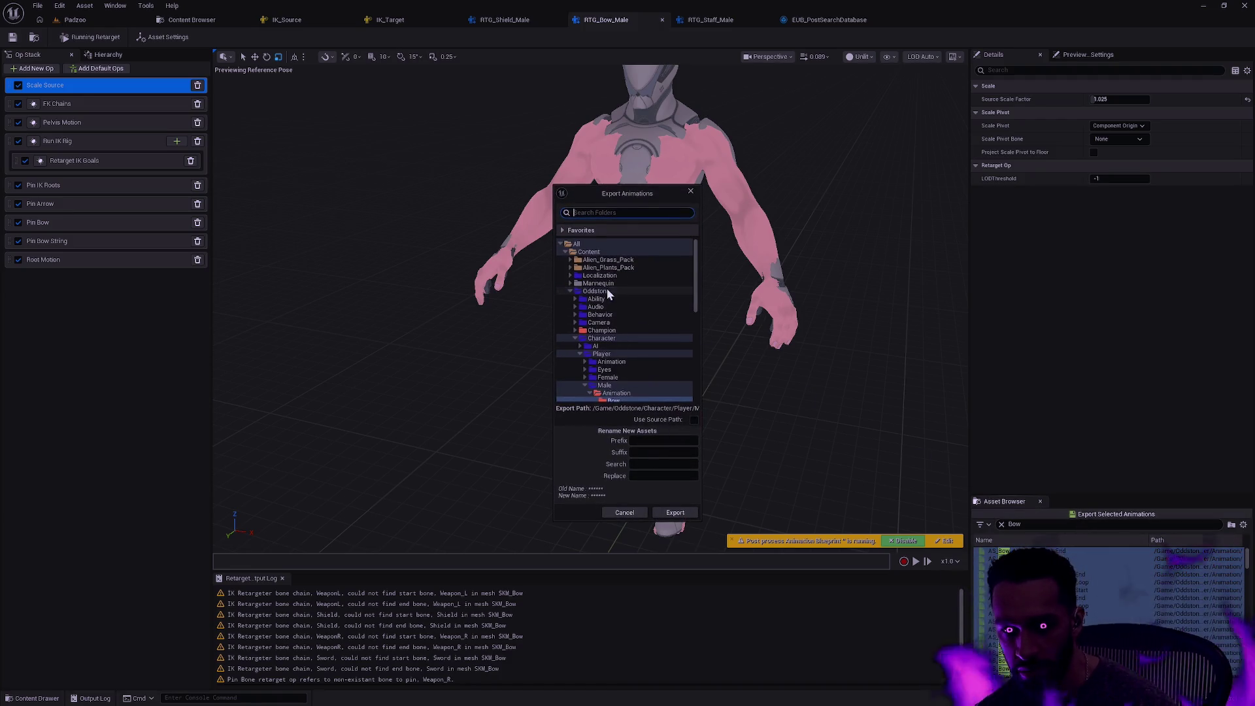
{"action": "scroll", "coordinate": [642, 365], "scroll_direction": "down", "scroll_amount": 2}
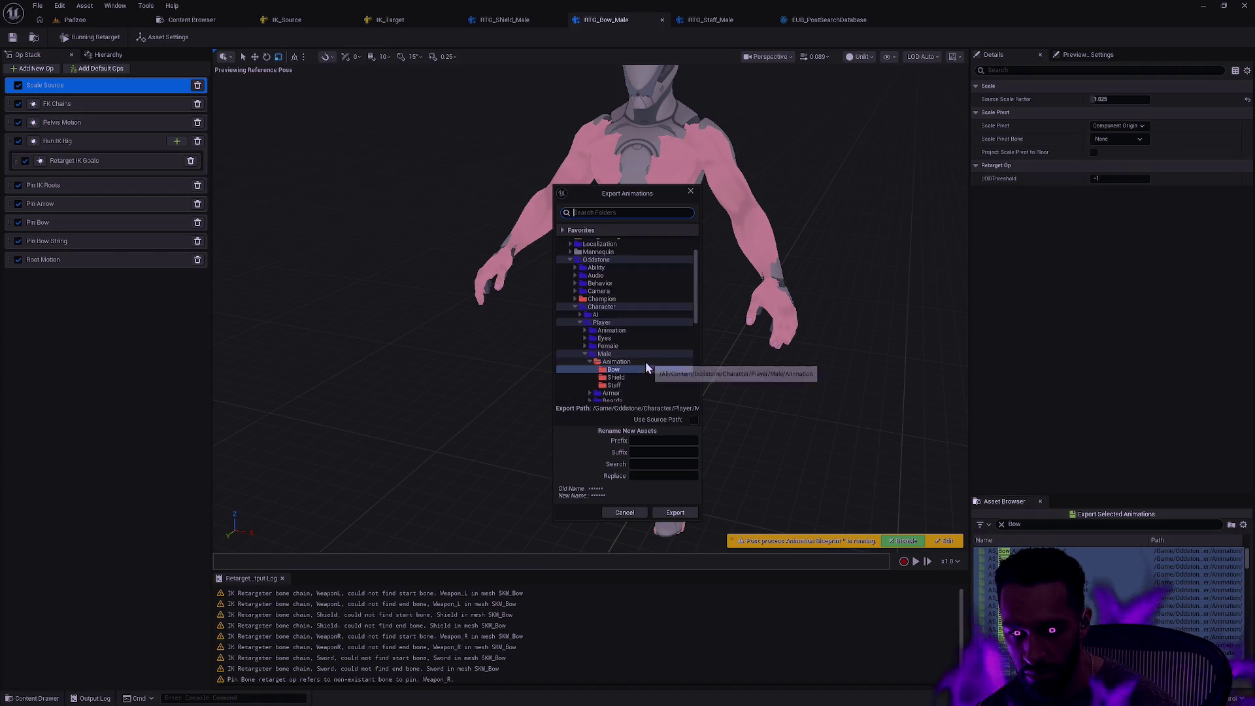
{"action": "left_click", "coordinate": [658, 465]}
{"action": "type", "text": "AS_Male_"}
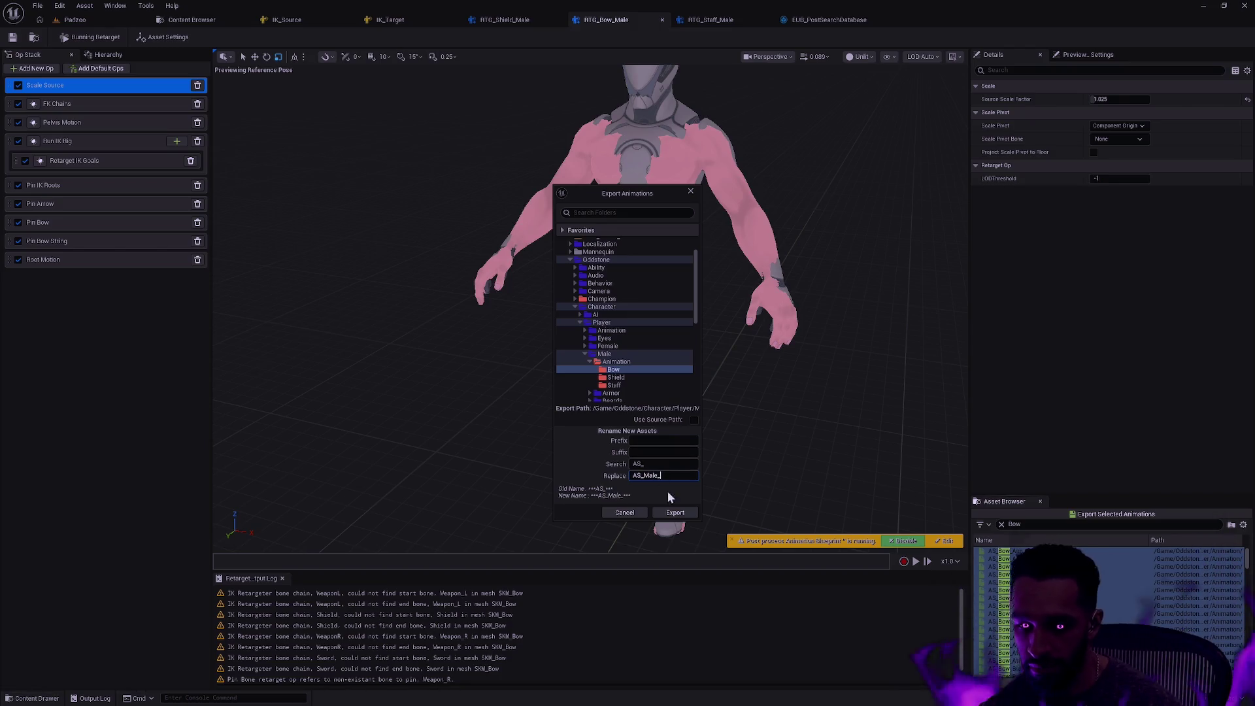
{"action": "left_click", "coordinate": [670, 507]}
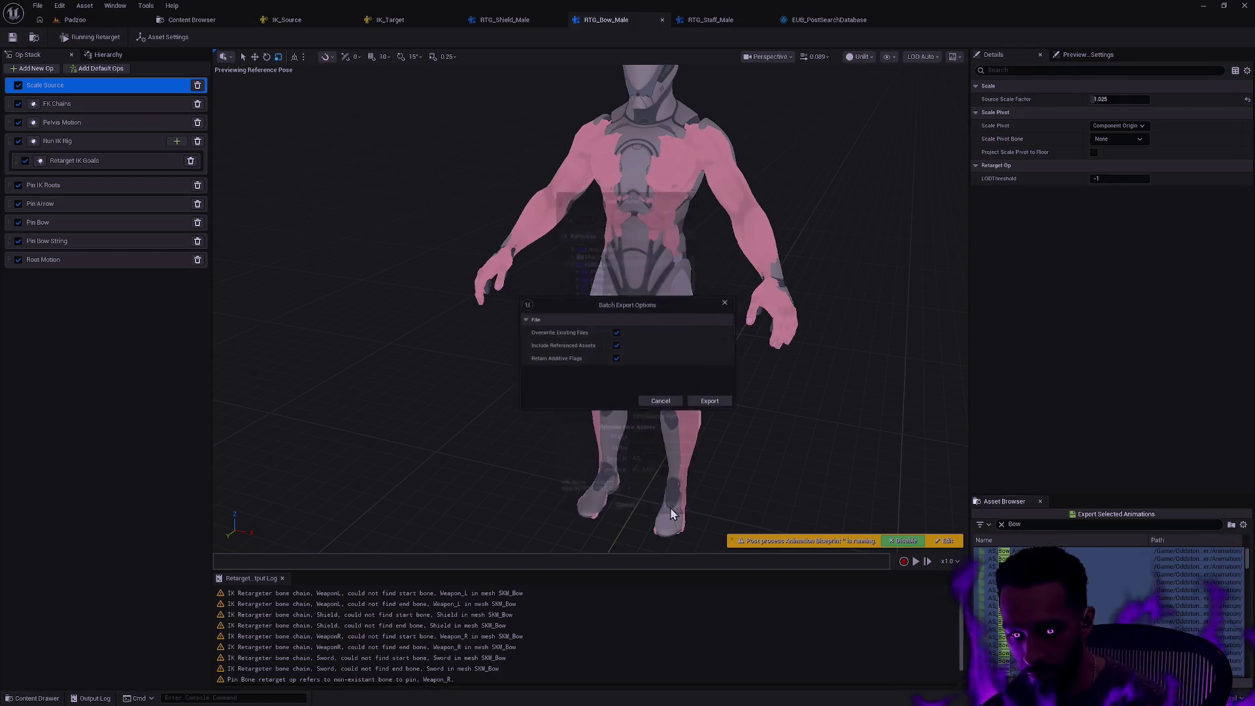
{"action": "left_click", "coordinate": [714, 399]}
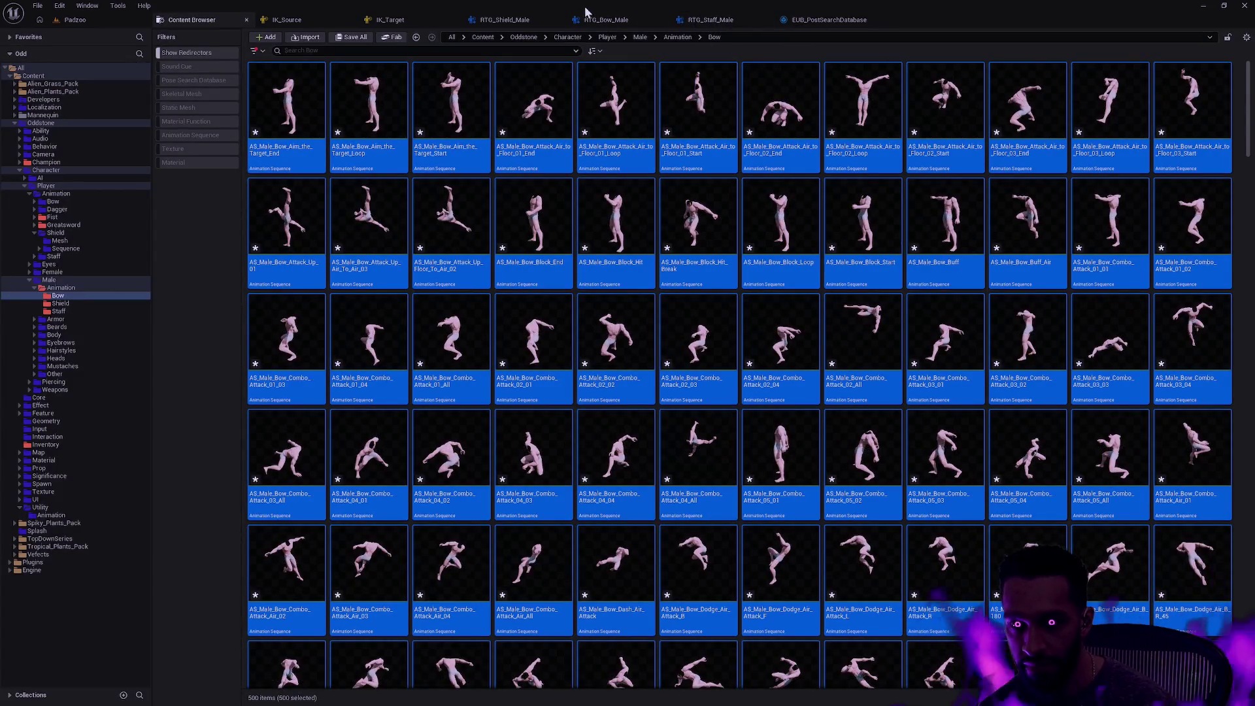
In RTG_Staff_Male, list only staff Animation Sequences and select them all
{"action": "left_click", "coordinate": [712, 21]}
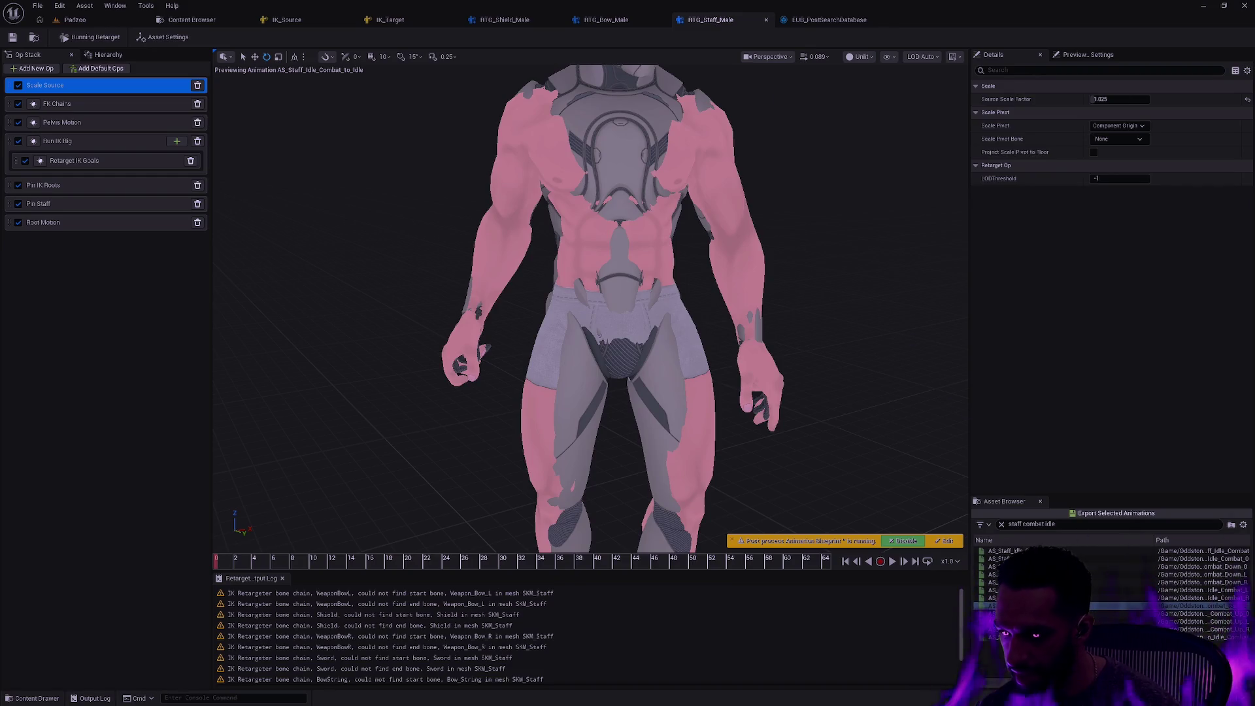
{"action": "left_click", "coordinate": [1020, 525]}
{"action": "type", "text": "staff"}
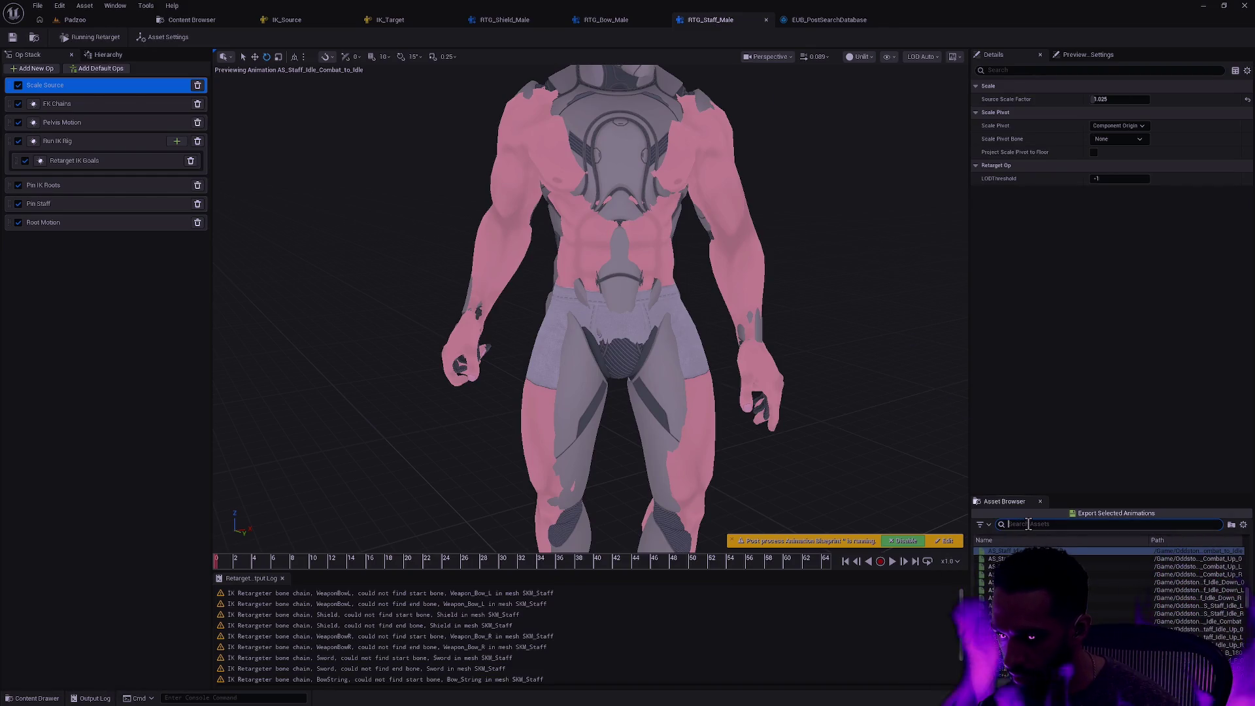
{"action": "left_click", "coordinate": [986, 526]}
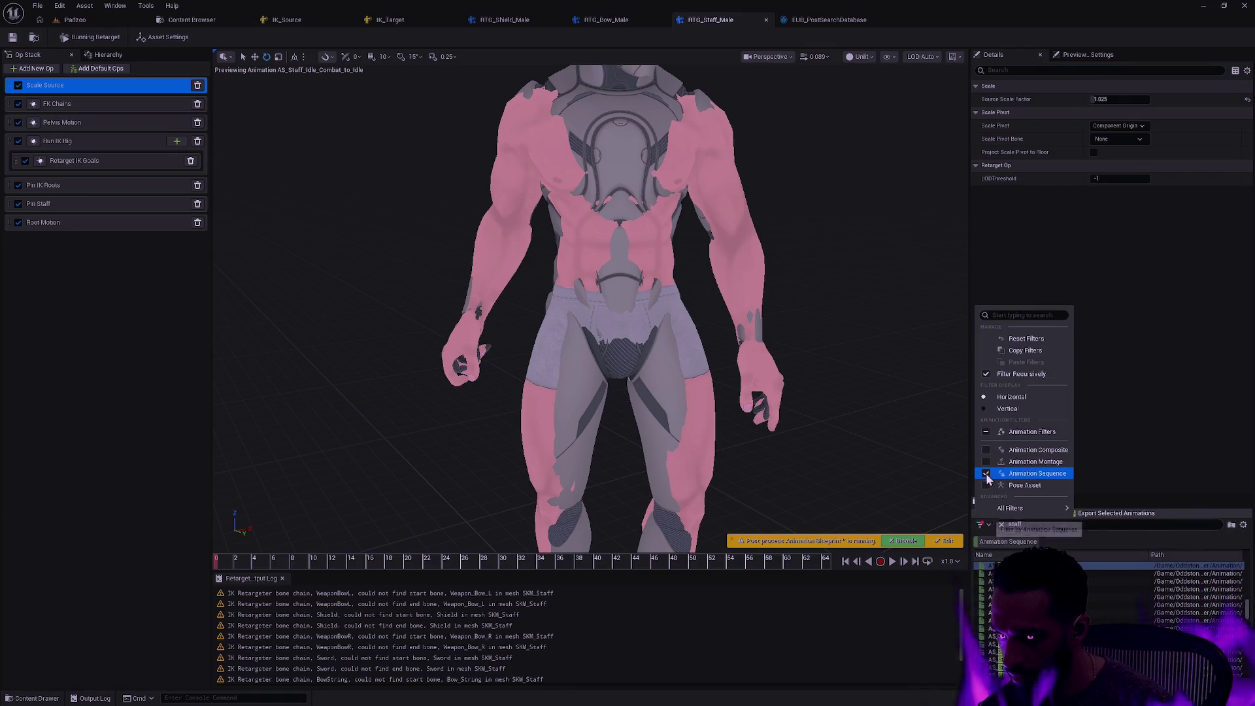
{"action": "left_click", "coordinate": [1037, 473]}
{"action": "left_click", "coordinate": [1116, 551]}
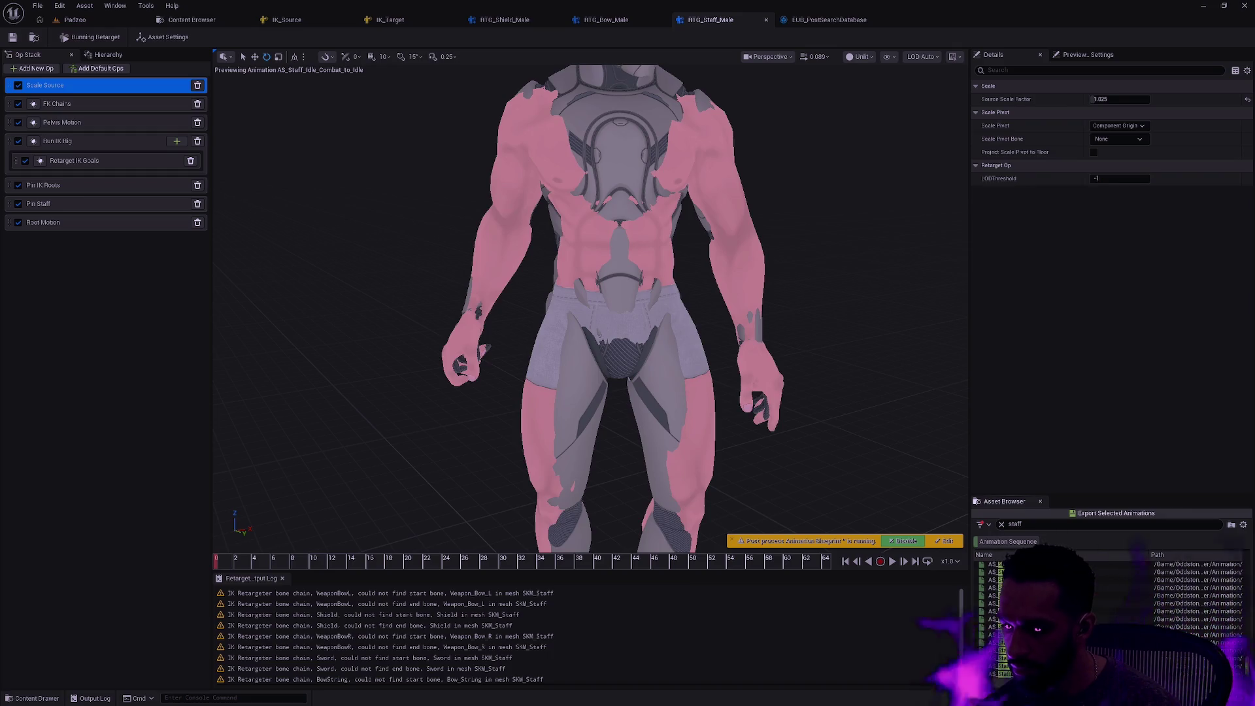
{"action": "key", "text": "ctrl+a"}
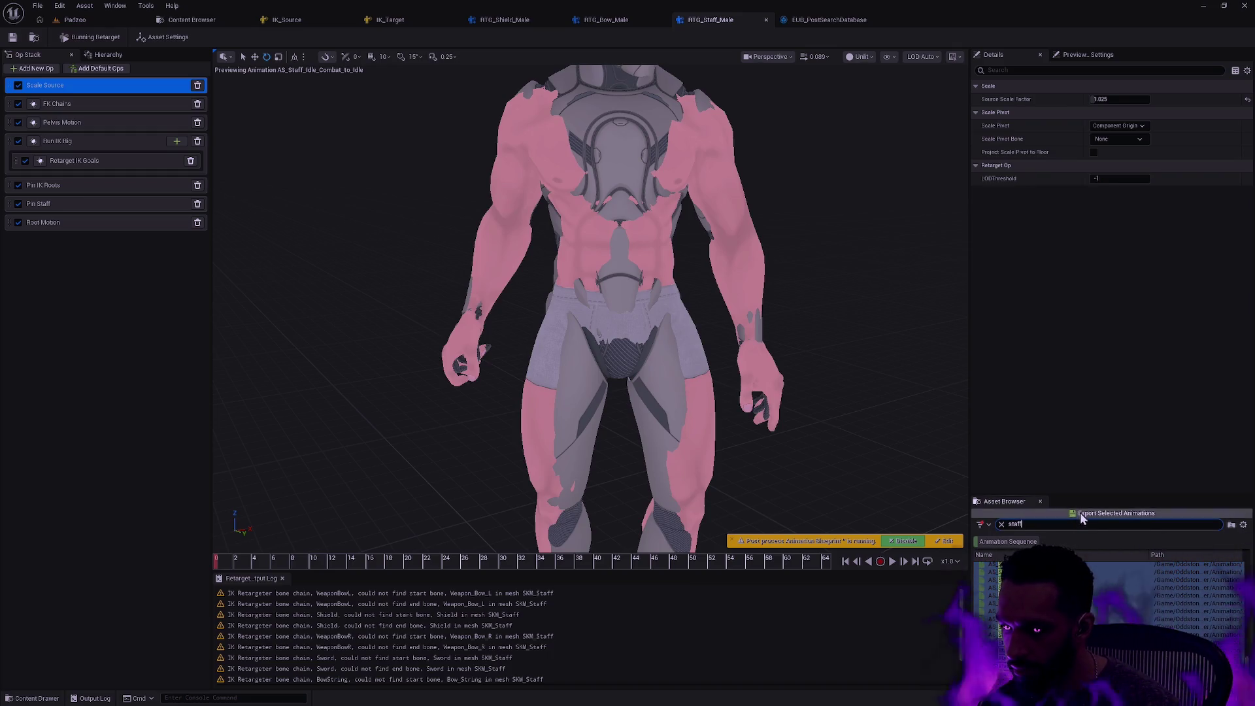
Export the staff animations to the Staff folder, replacing AS_ with AS_Male_
{"action": "left_click", "coordinate": [1080, 513]}
{"action": "left_click", "coordinate": [645, 464]}
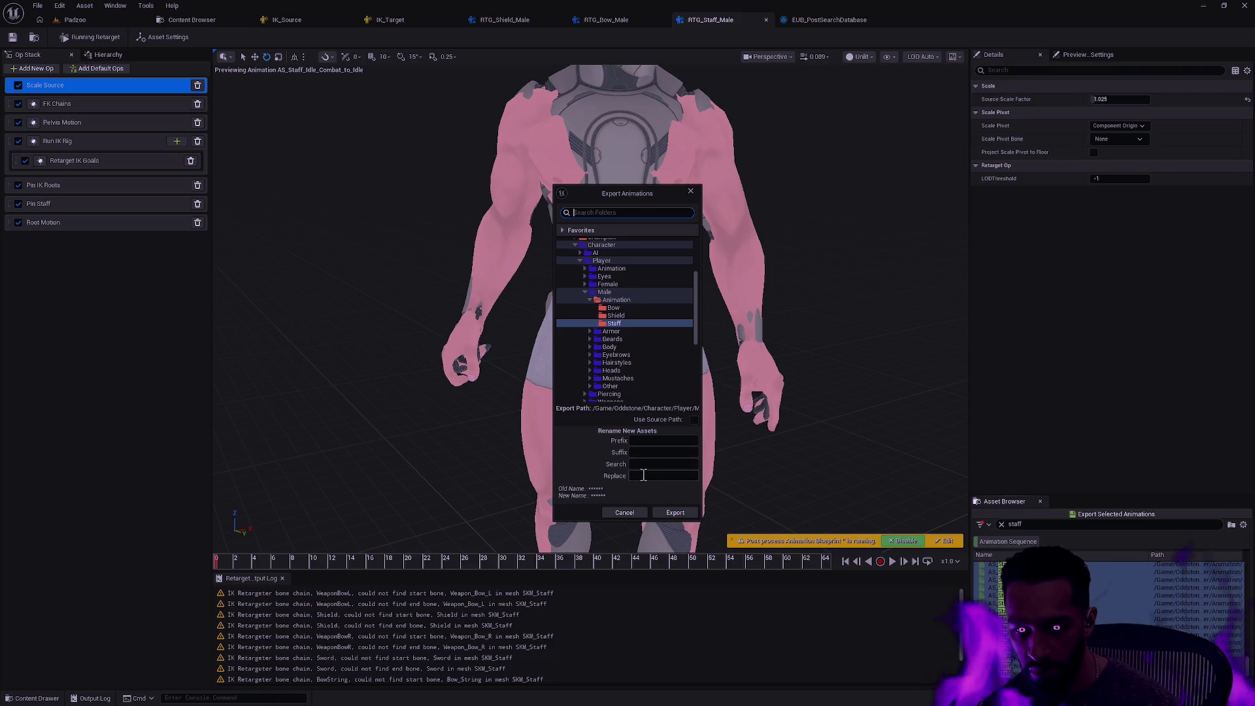
{"action": "type", "text": "AS_"}
{"action": "key", "text": "Tab"}
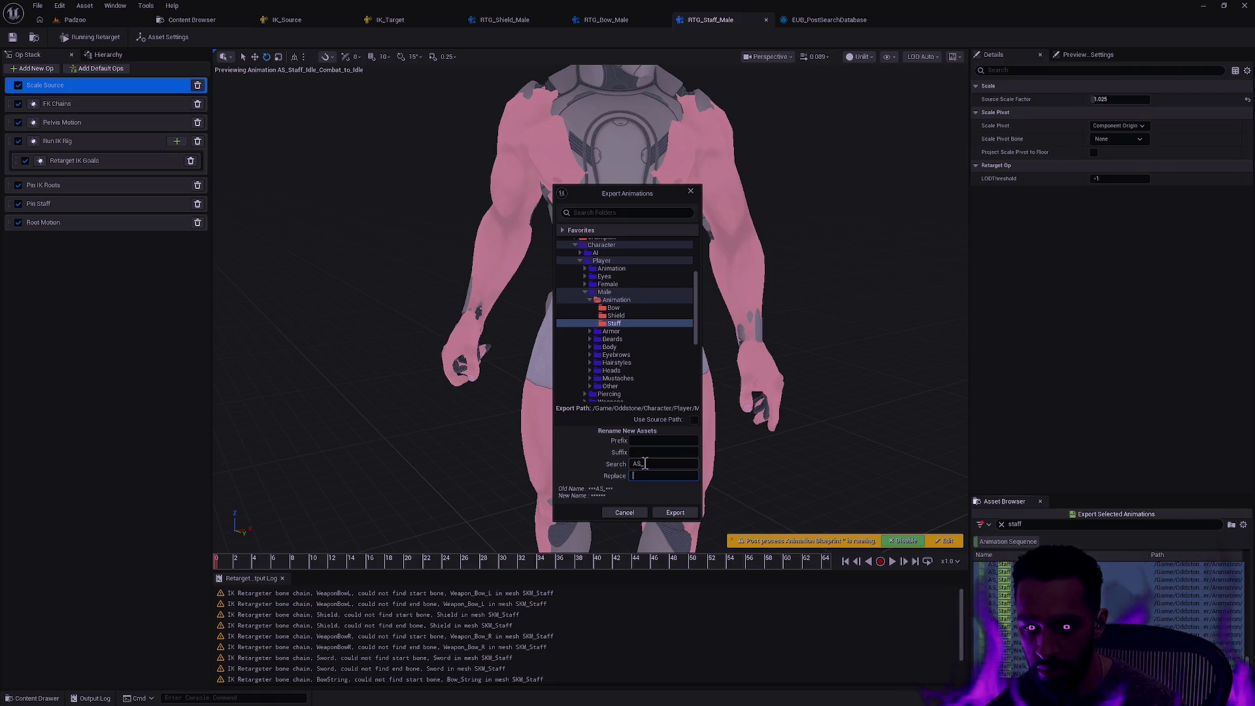
{"action": "type", "text": "AS_Male_"}
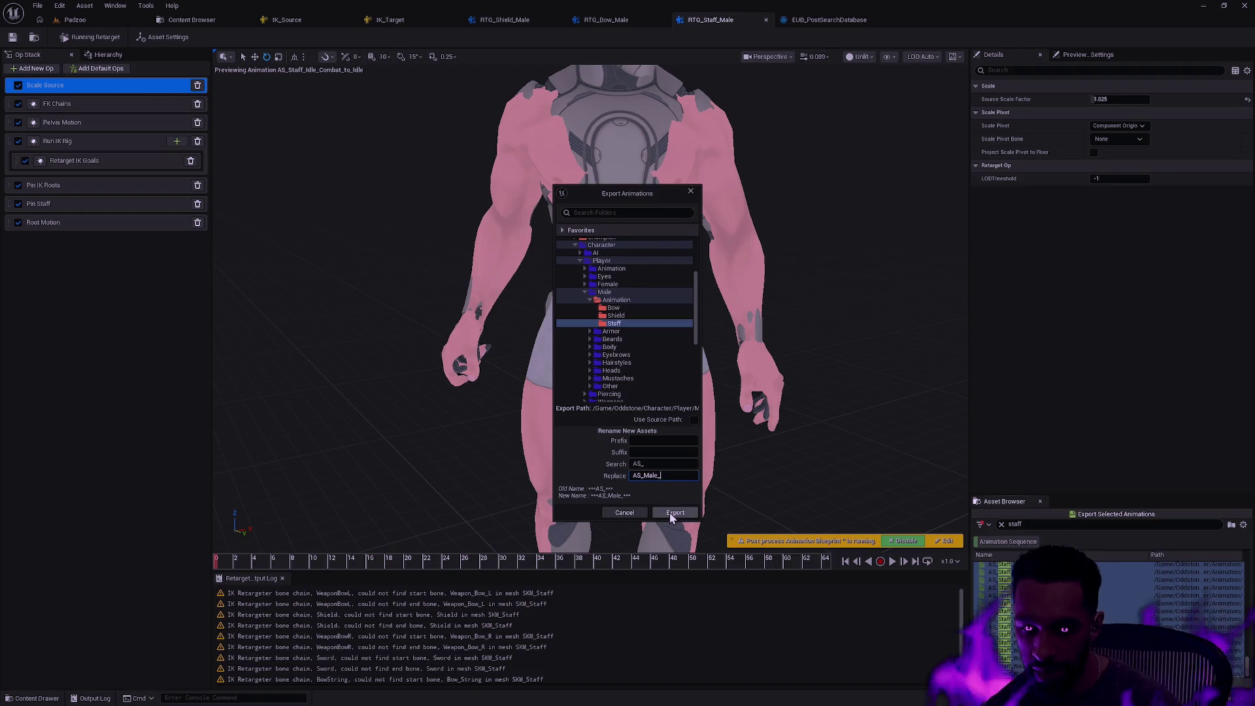
{"action": "left_click", "coordinate": [675, 512]}
{"action": "left_click", "coordinate": [731, 406]}
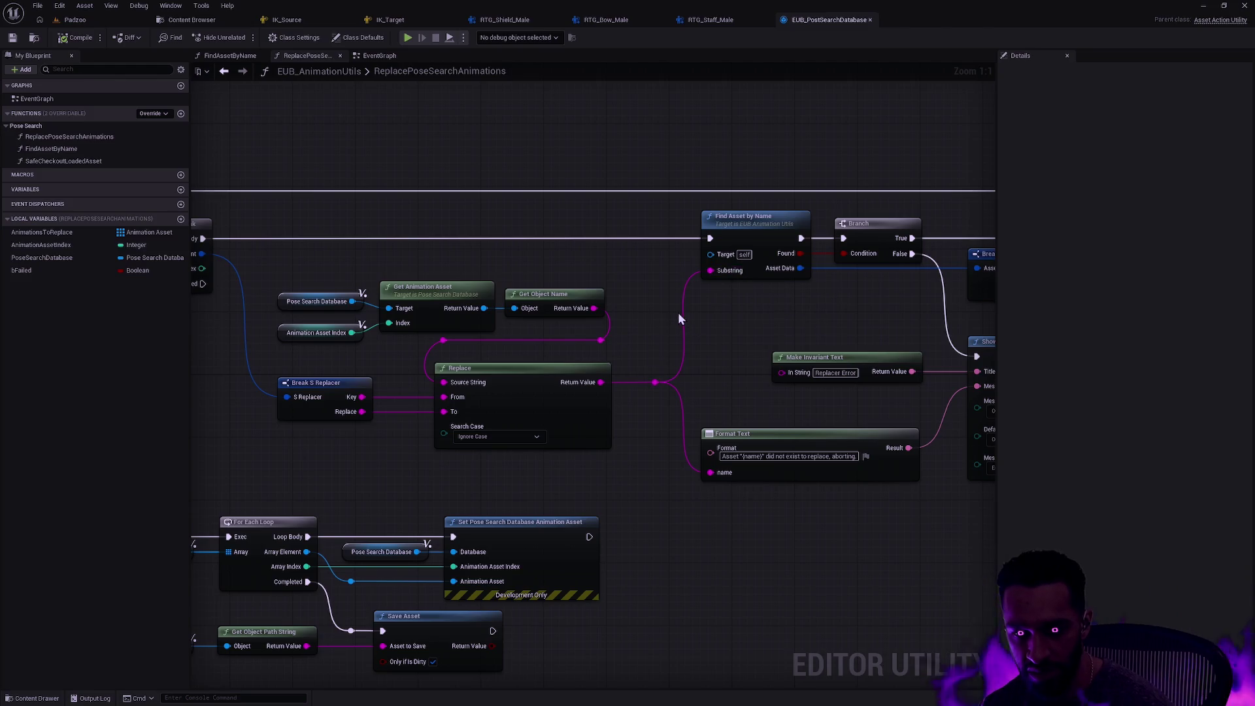
Pan across the ReplacePoseSearchAnimations graph, then return to the Male Staff folder's 486 animations
{"action": "scroll", "coordinate": [677, 319], "scroll_direction": "down", "scroll_amount": 2}
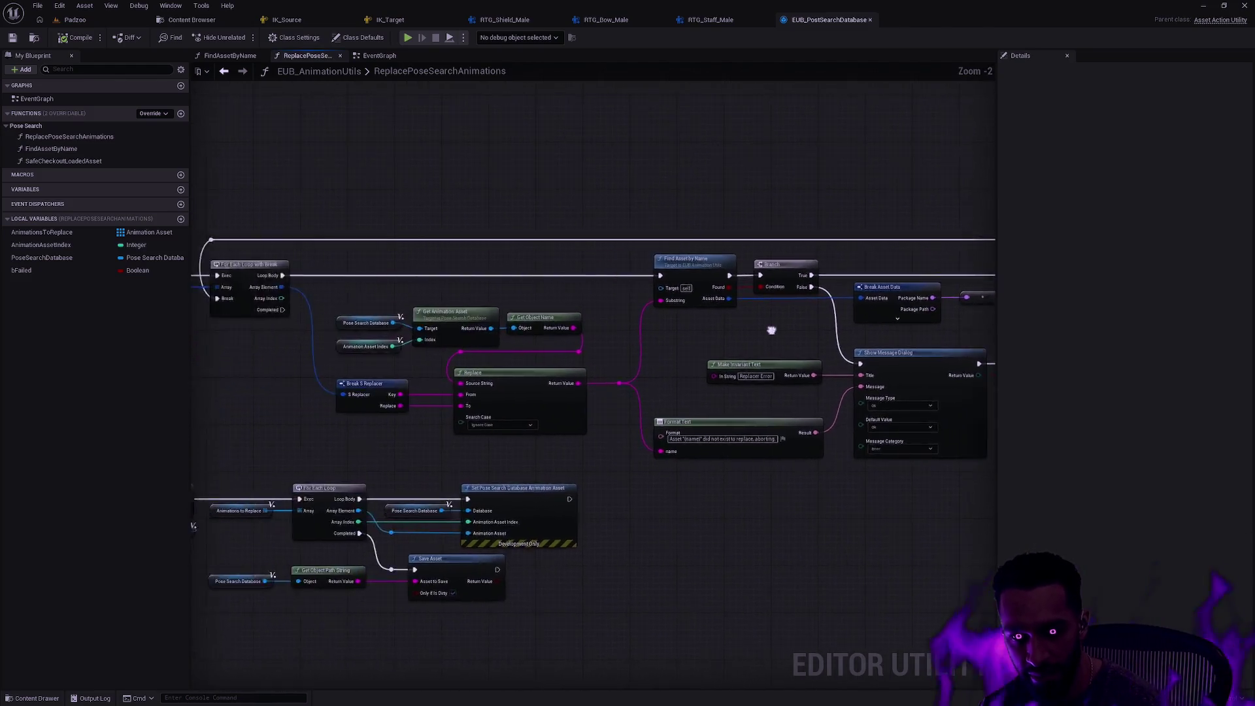
{"action": "left_click_drag", "start_coordinate": [772, 330], "coordinate": [762, 318]}
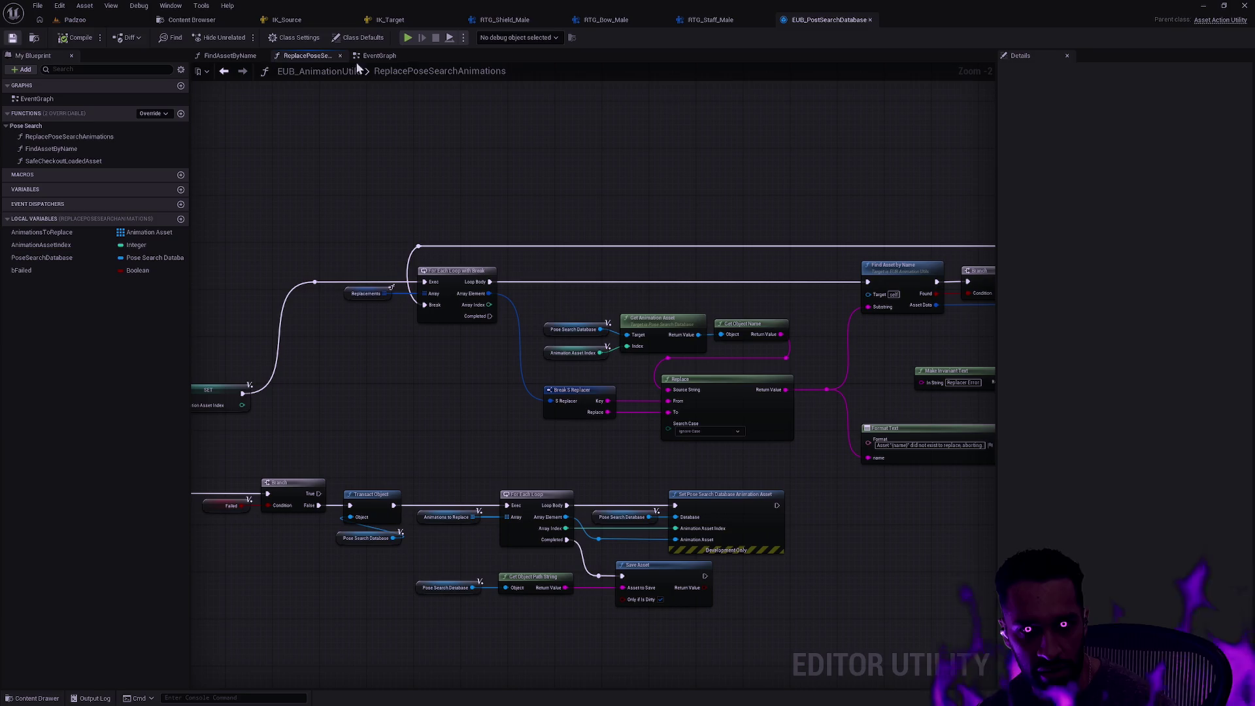
{"action": "left_click", "coordinate": [203, 21]}
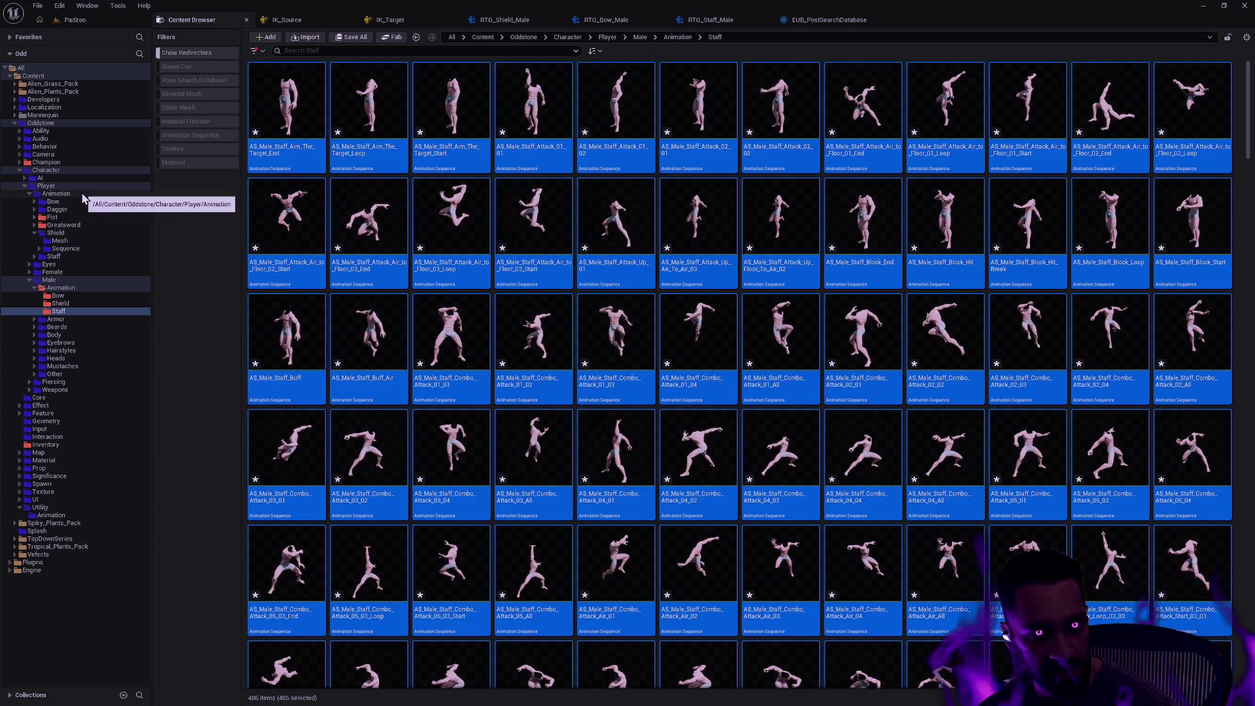
Browse to Champion > Warrior > Animation > MotionMatching > Databases > Male in the Content Browser
{"action": "left_click", "coordinate": [45, 163]}
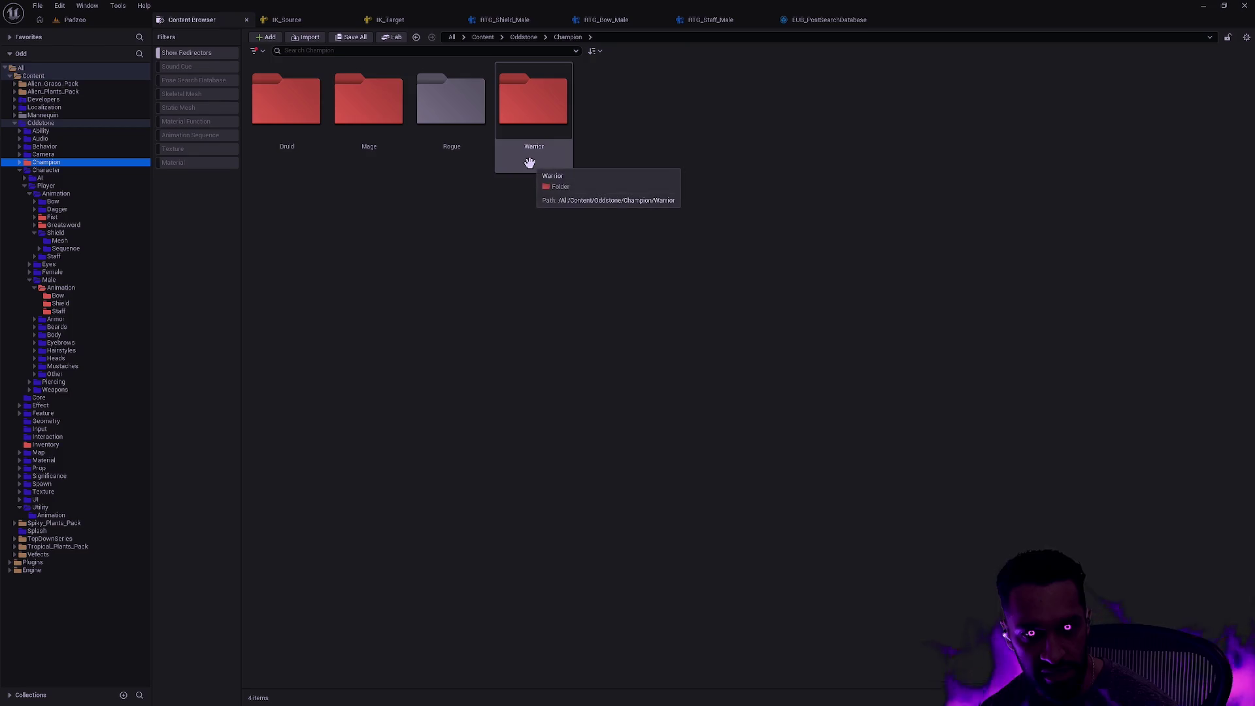
{"action": "double_click", "coordinate": [535, 129]}
{"action": "left_click", "coordinate": [373, 109]}
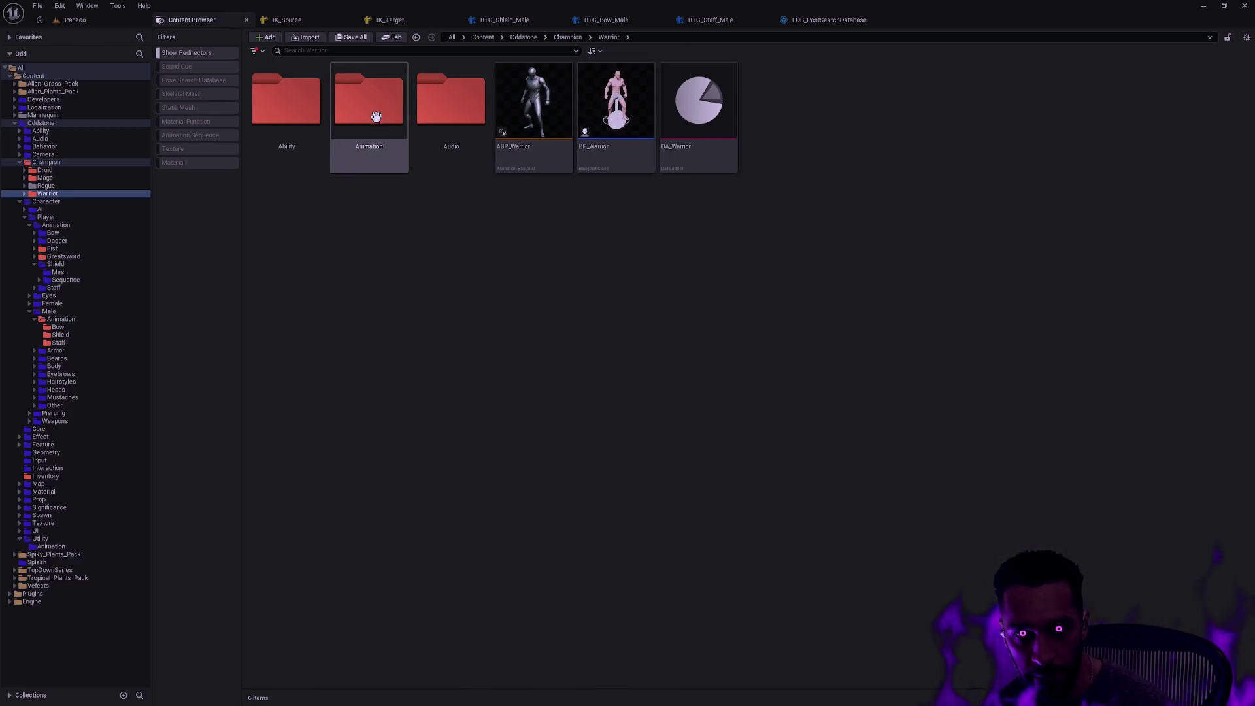
{"action": "double_click", "coordinate": [386, 109]}
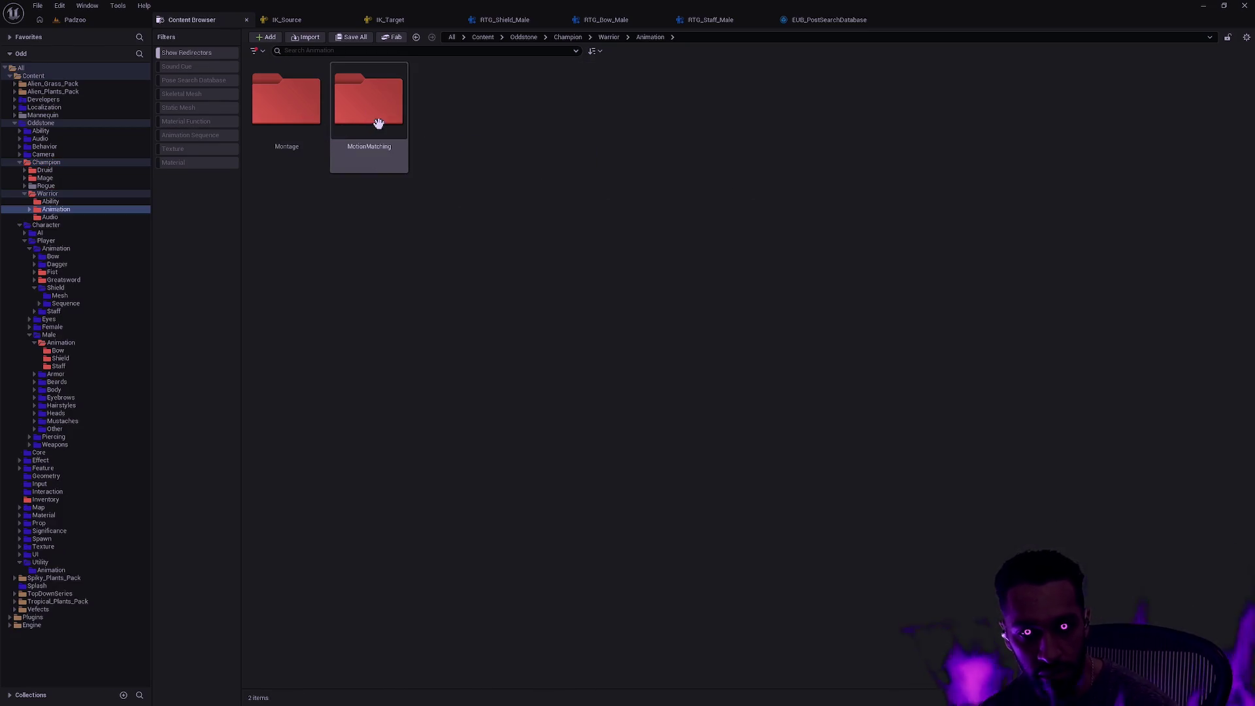
{"action": "double_click", "coordinate": [378, 120]}
{"action": "double_click", "coordinate": [281, 120]}
{"action": "double_click", "coordinate": [303, 129]}
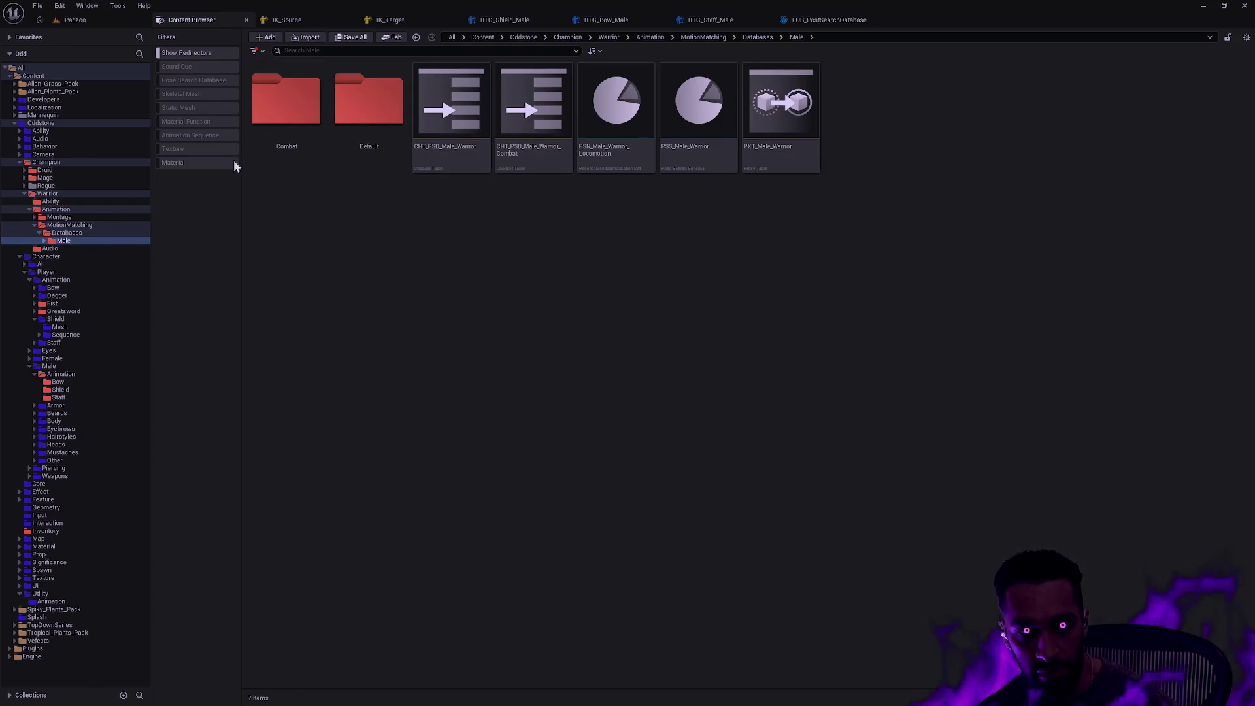
Filter to pose search databases and run Replace Pose Search Animations on all eight, replacing AS_ with AS_Male_
{"action": "left_click", "coordinate": [197, 80]}
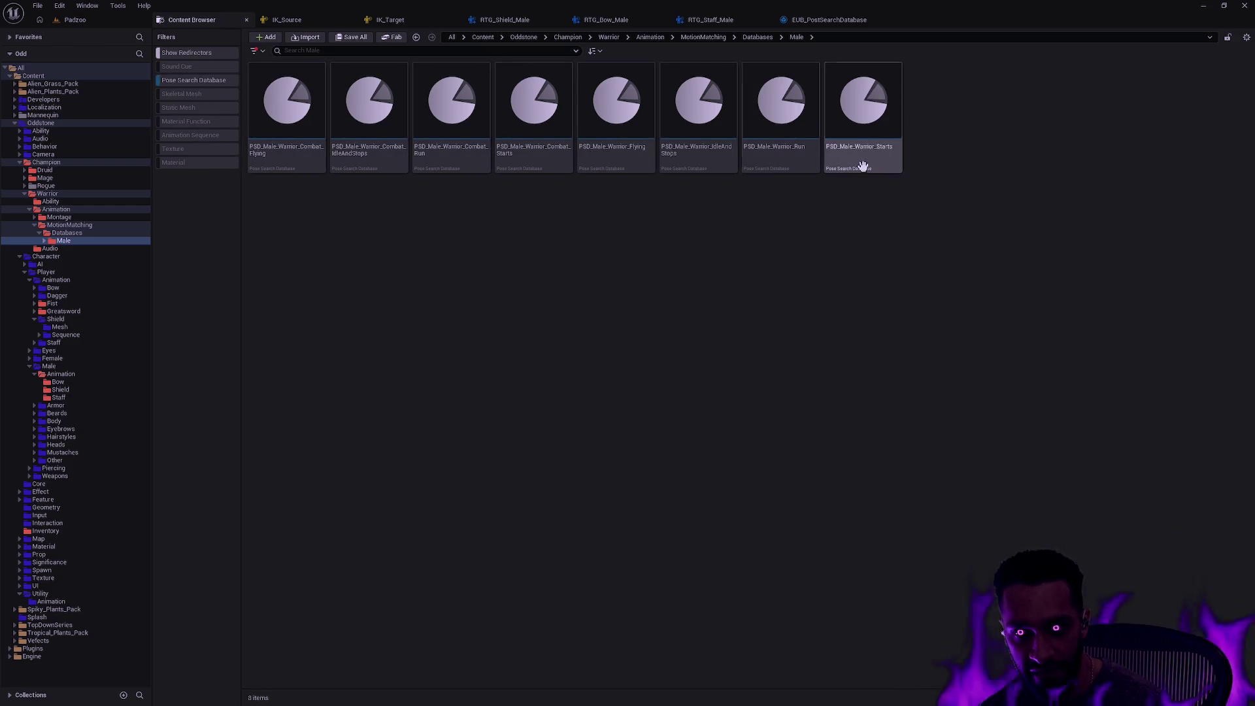
{"action": "left_click", "coordinate": [842, 154]}
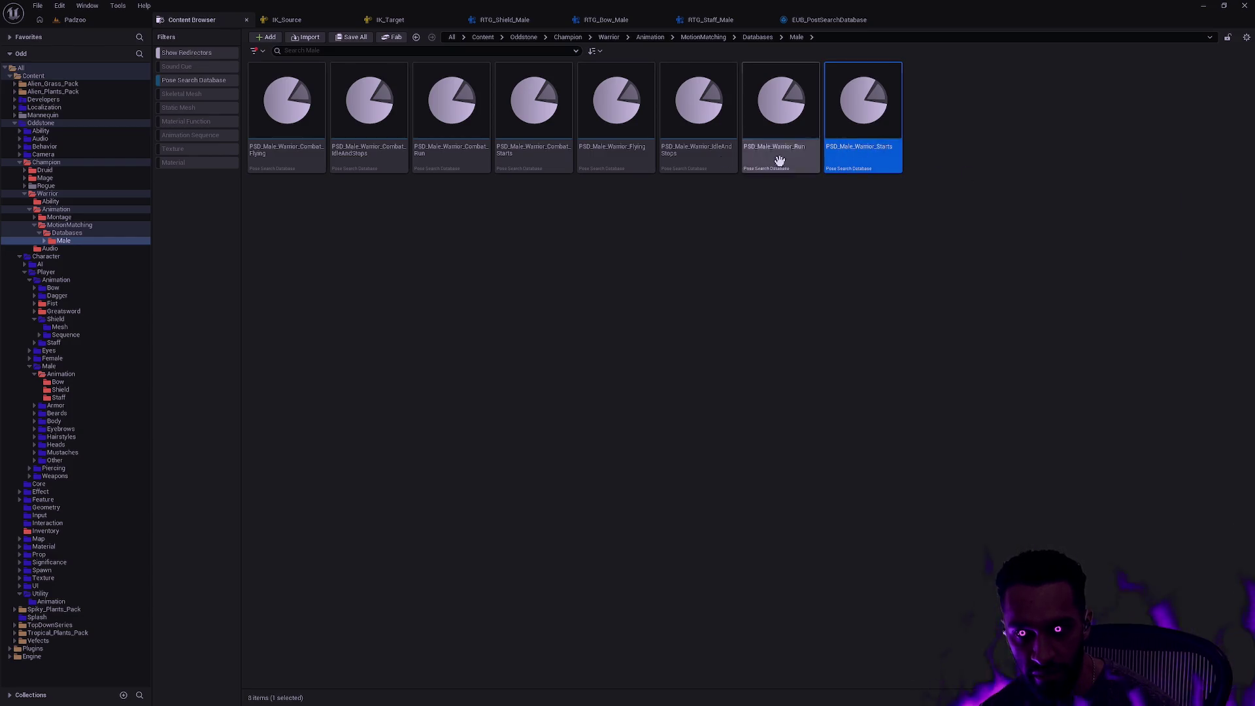
{"action": "left_click", "coordinate": [306, 151], "text": "shift"}
{"action": "right_click", "coordinate": [279, 156]}
{"action": "mouse_move", "coordinate": [394, 281]}
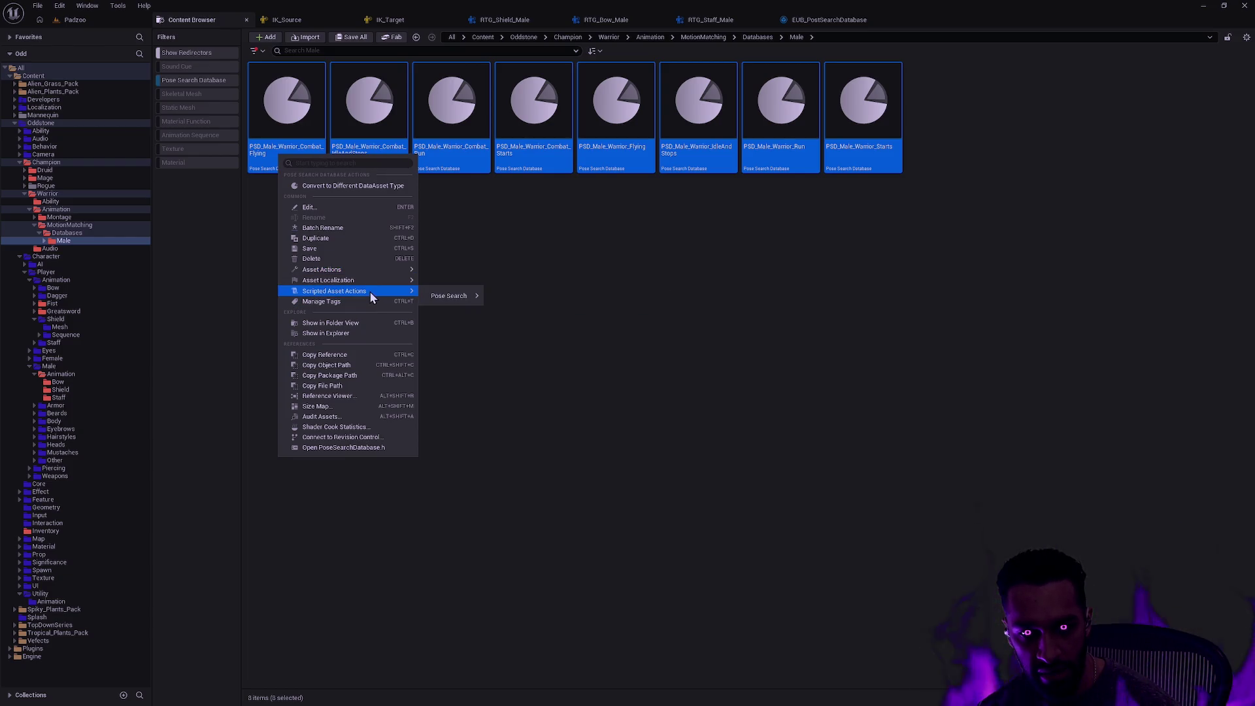
{"action": "mouse_move", "coordinate": [457, 296]}
{"action": "left_click", "coordinate": [528, 300]}
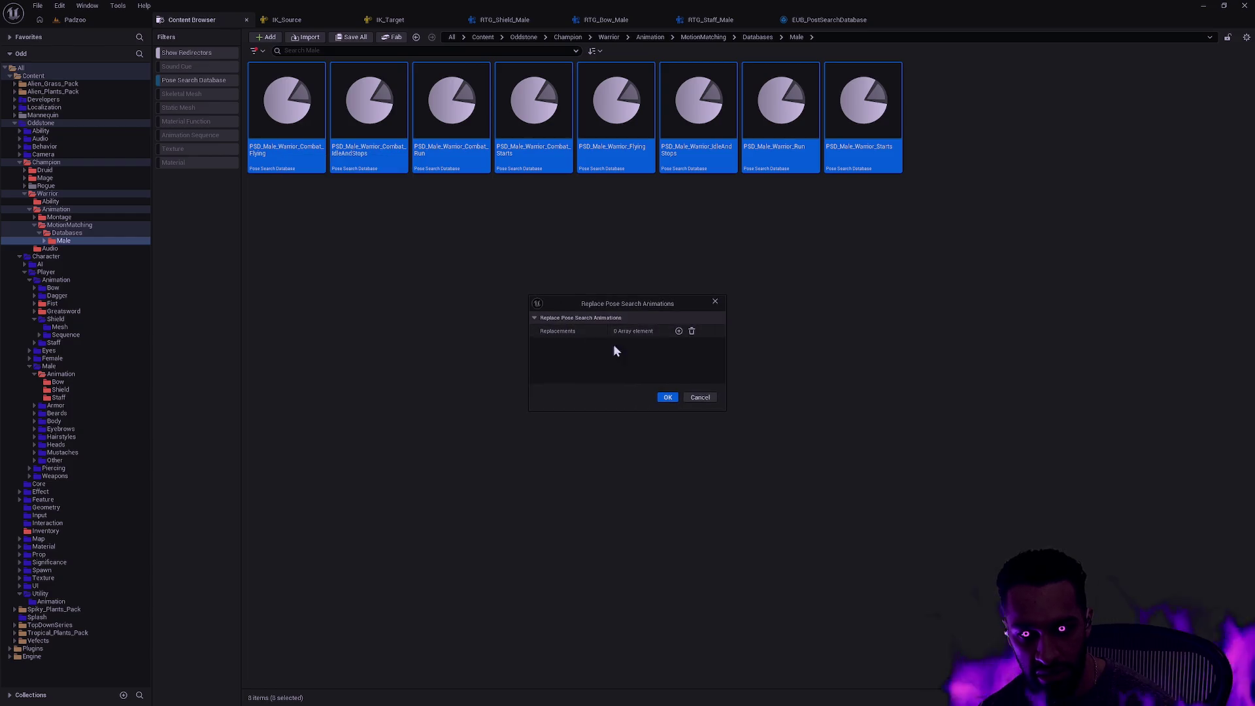
{"action": "left_click", "coordinate": [678, 331]}
{"action": "left_click_drag", "start_coordinate": [622, 296], "coordinate": [621, 228]}
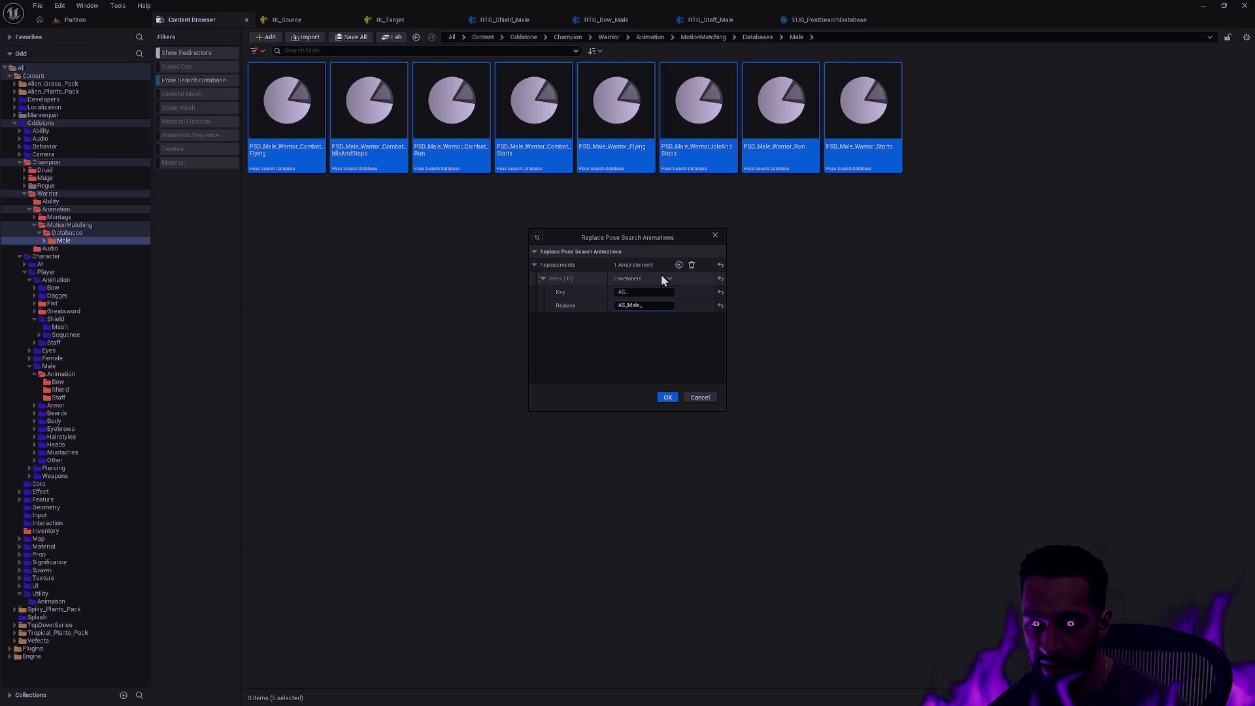
{"action": "left_click", "coordinate": [668, 396]}
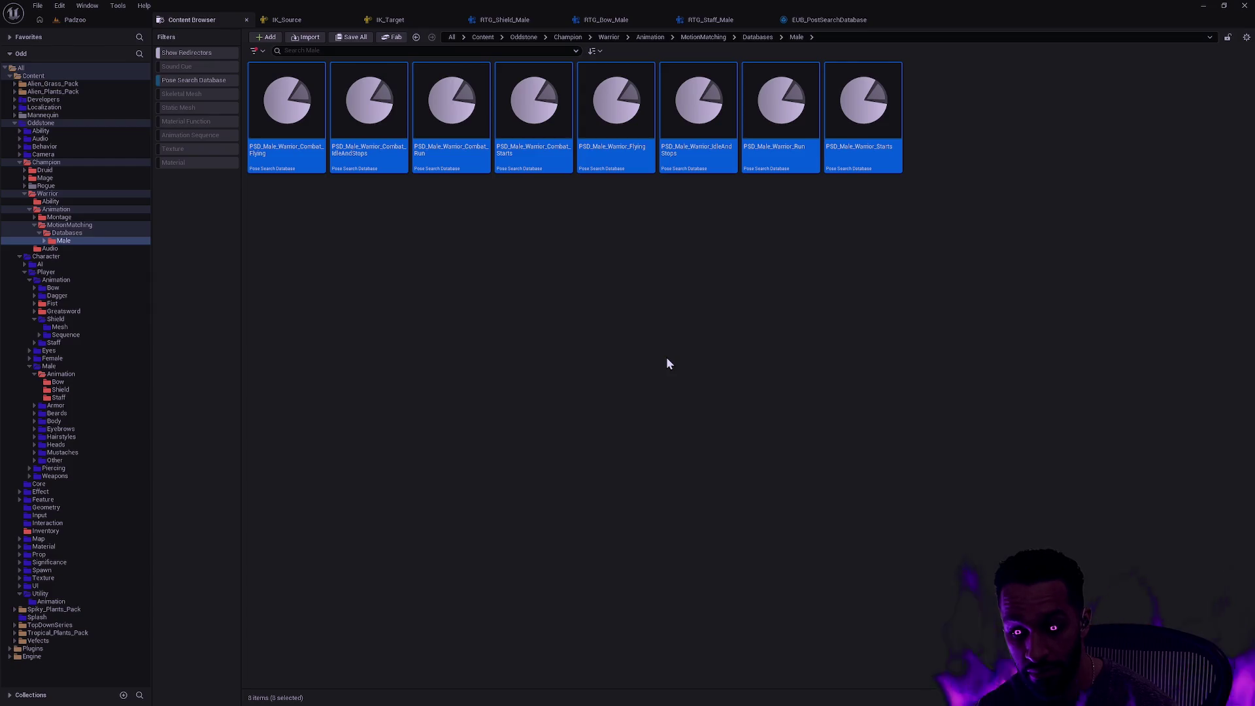
{"action": "left_click", "coordinate": [667, 363]}
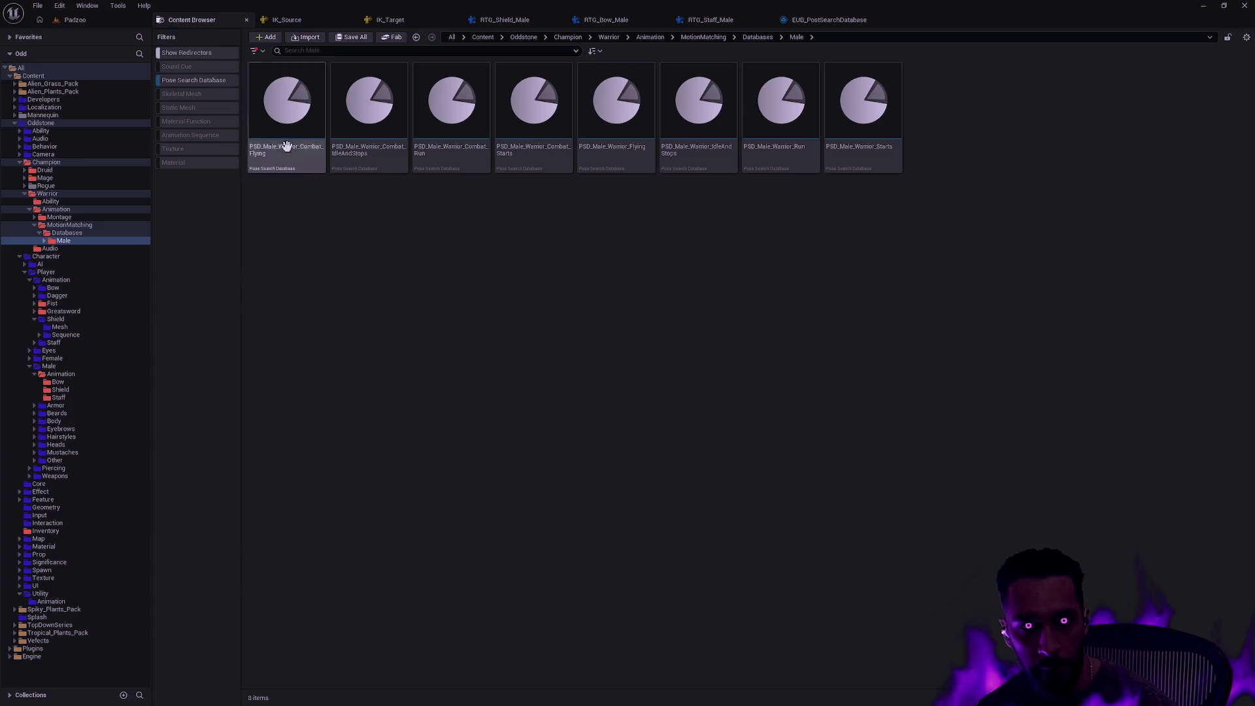
Reopen the Databases > Male folder, review PSN_Male_Warrior_Locomotion, then close its editor
{"action": "left_click", "coordinate": [66, 233]}
{"action": "left_click", "coordinate": [69, 225]}
{"action": "left_click", "coordinate": [179, 80]}
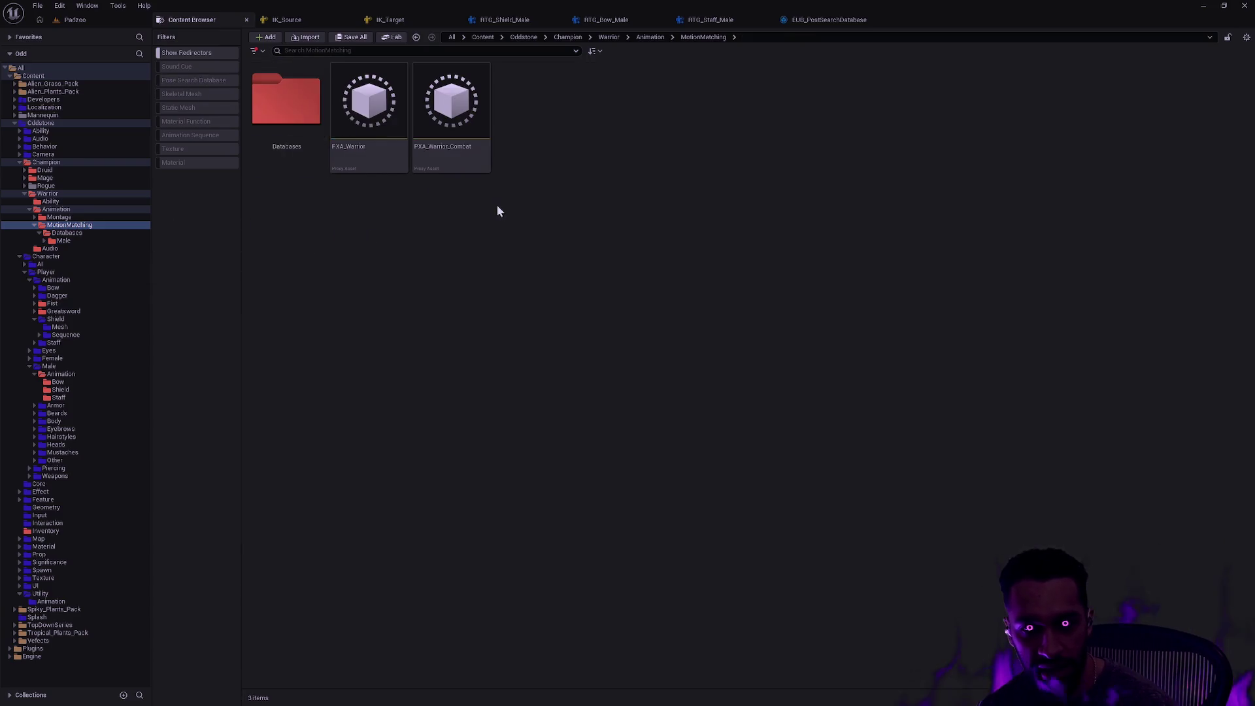
{"action": "double_click", "coordinate": [281, 133]}
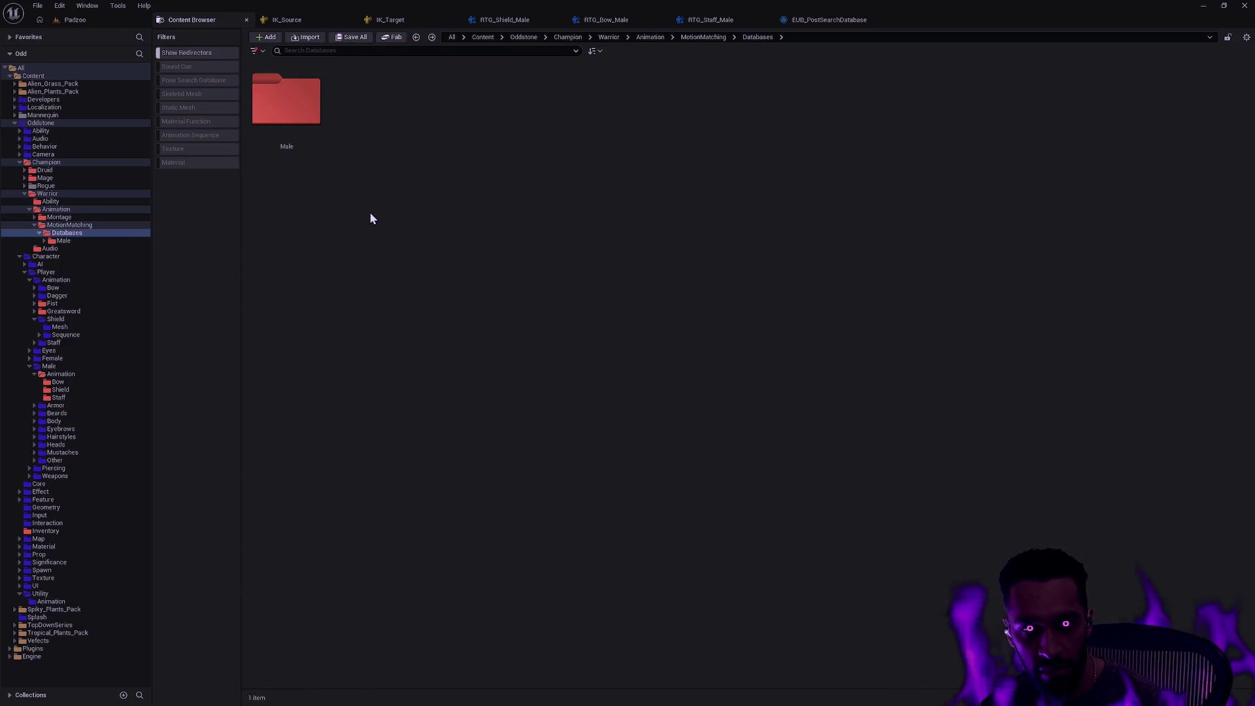
{"action": "key", "text": "Down"}
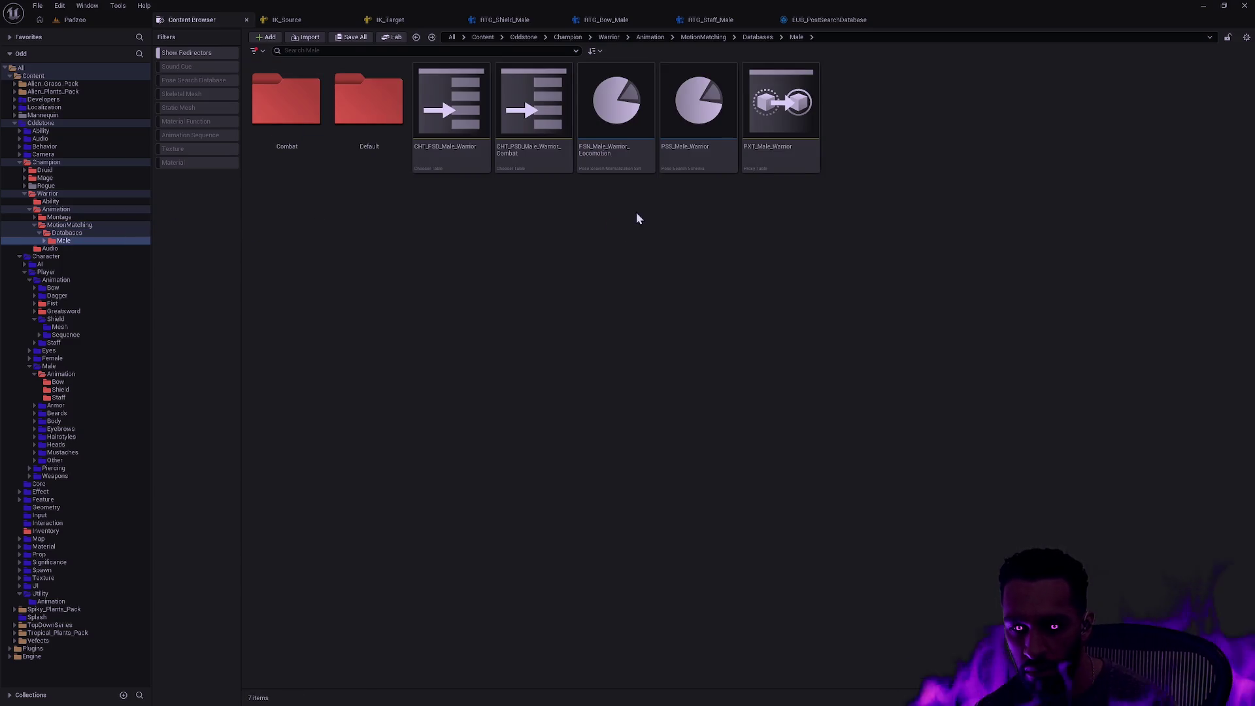
{"action": "left_click", "coordinate": [617, 154]}
{"action": "key", "text": "Return"}
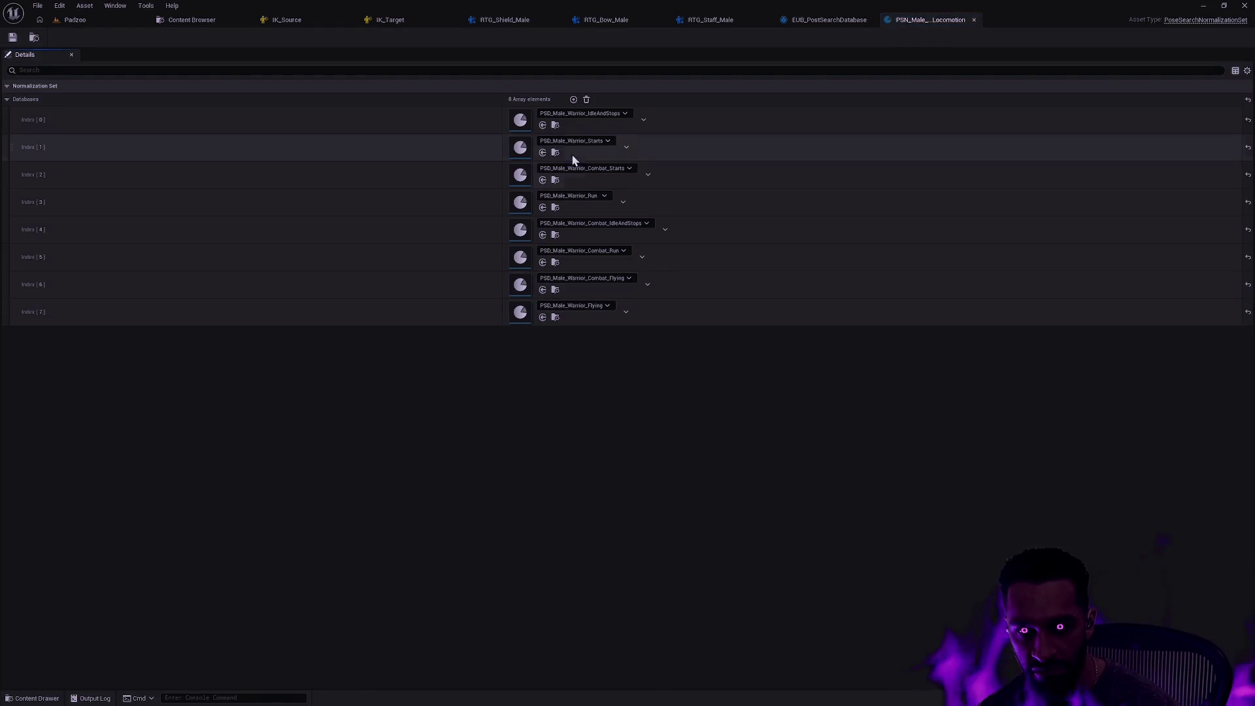
{"action": "left_click", "coordinate": [974, 20]}
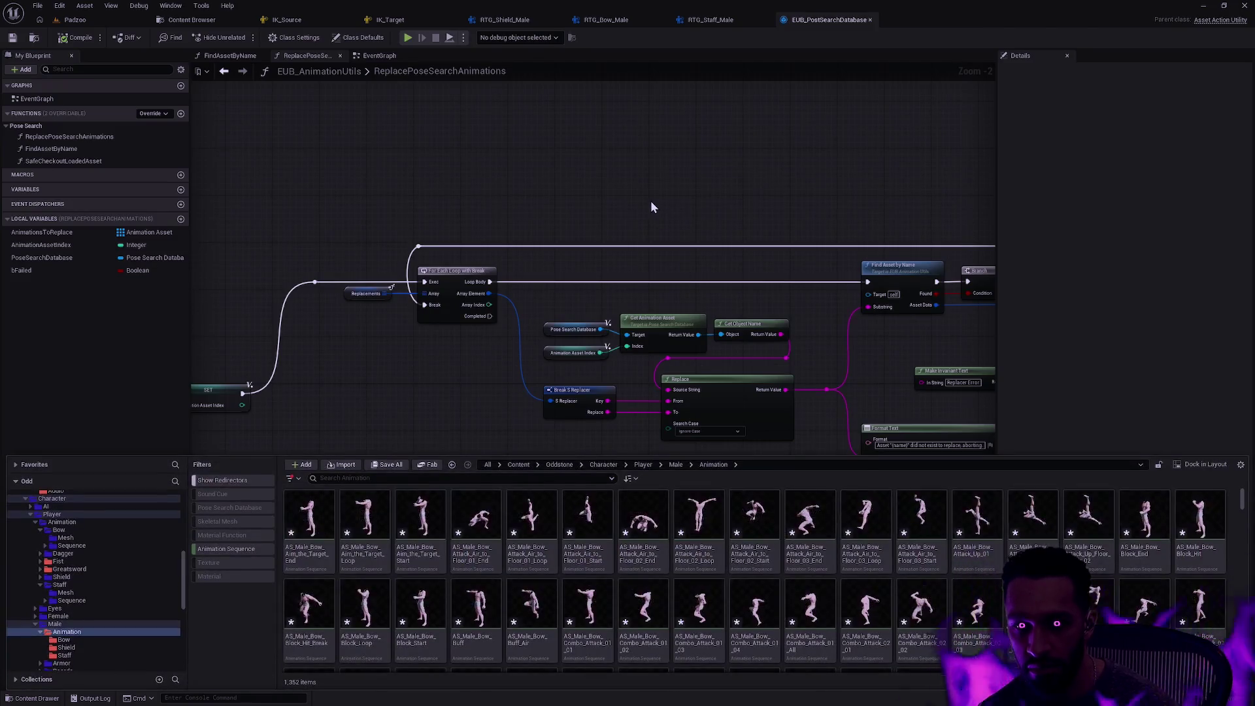
{"action": "left_click", "coordinate": [186, 21]}
Open PSS_Male_Warrior and set its schema skeleton to SK_Male
{"action": "double_click", "coordinate": [702, 159]}
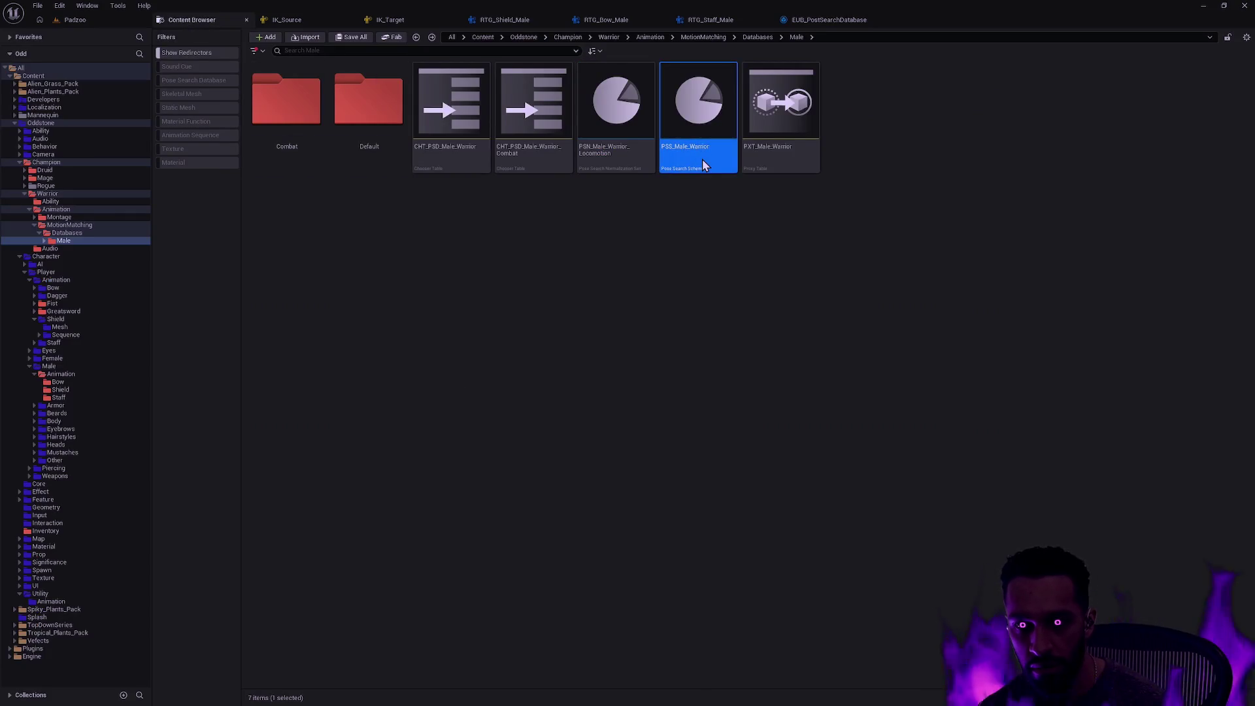
{"action": "scroll", "coordinate": [679, 280], "scroll_direction": "down", "scroll_amount": 3}
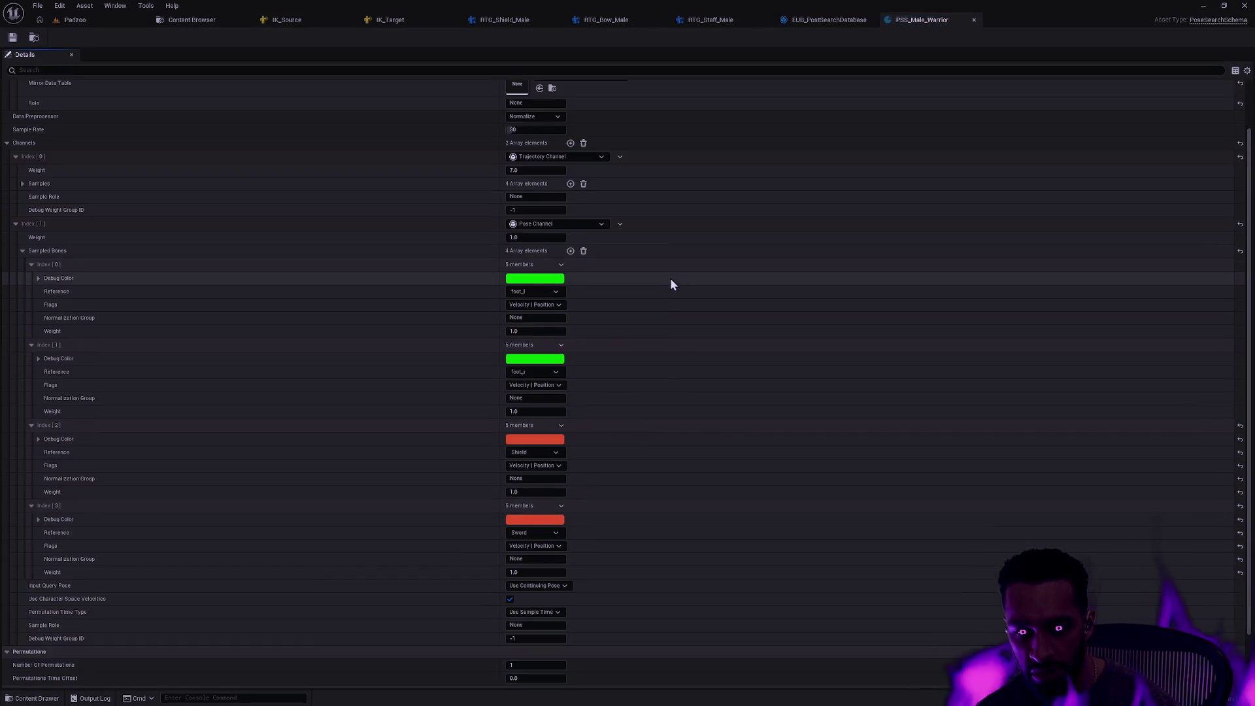
{"action": "left_click", "coordinate": [555, 452]}
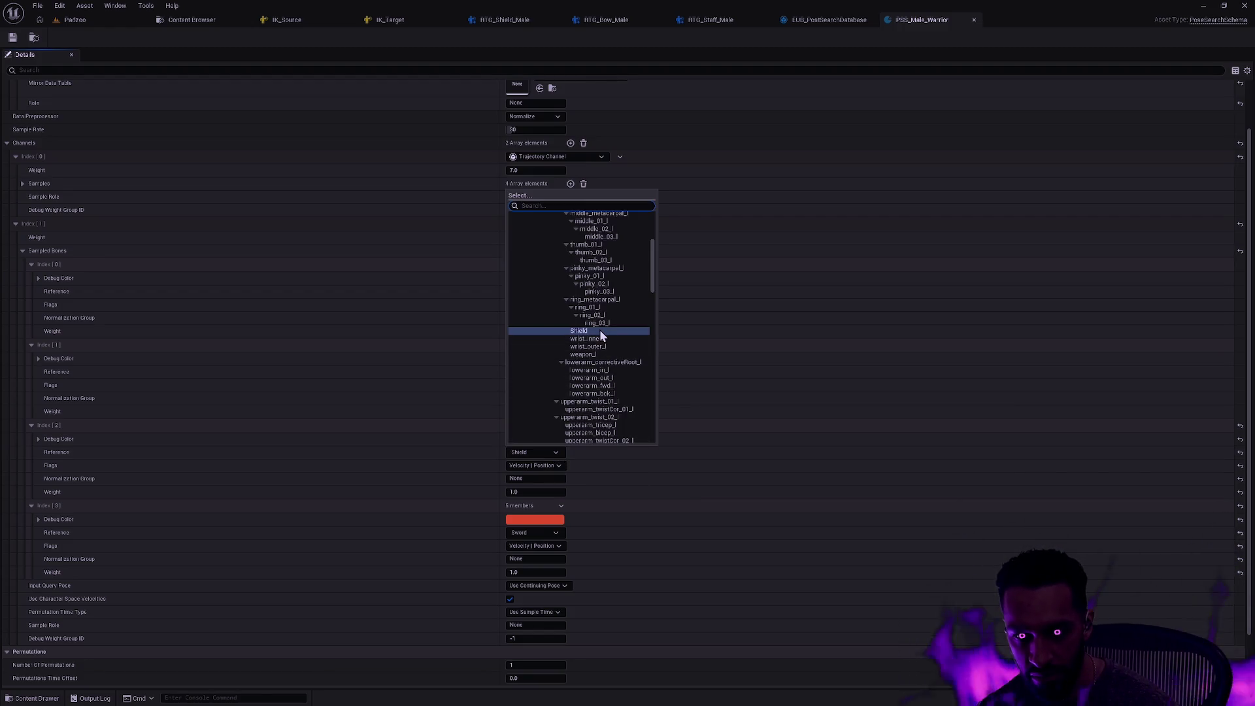
{"action": "left_click", "coordinate": [681, 183]}
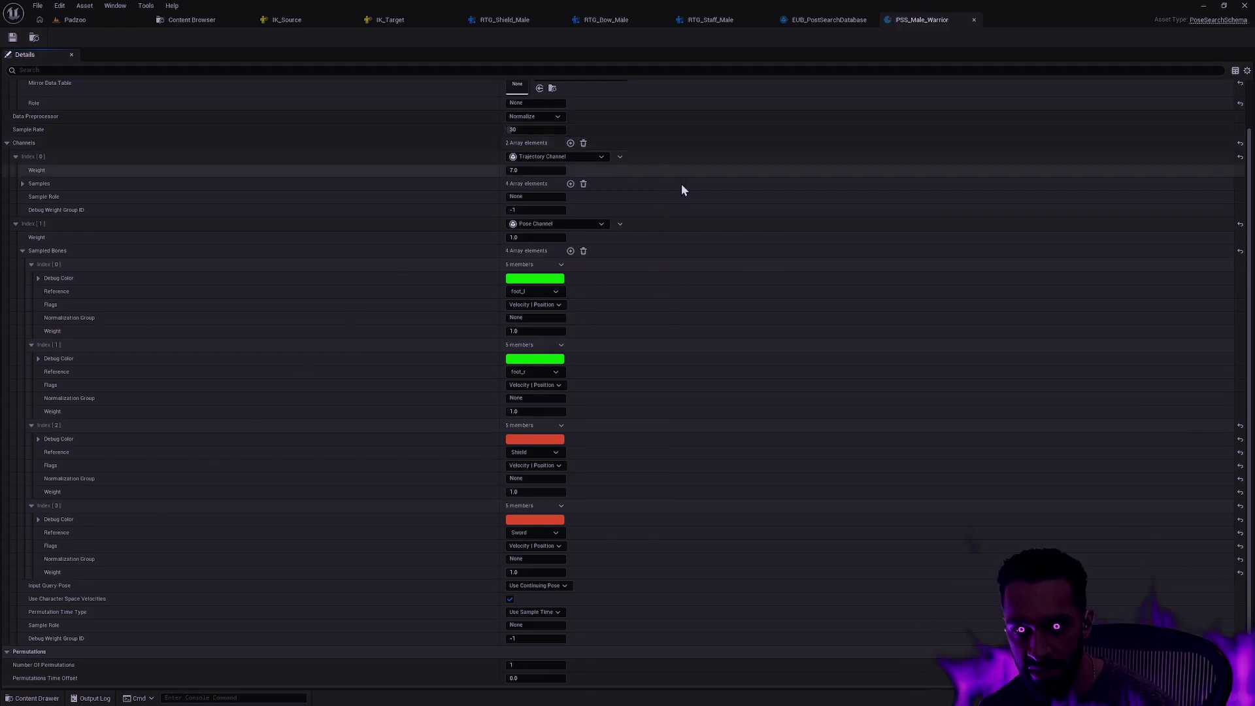
{"action": "scroll", "coordinate": [686, 209], "scroll_direction": "up", "scroll_amount": 3}
{"action": "left_click", "coordinate": [581, 128]}
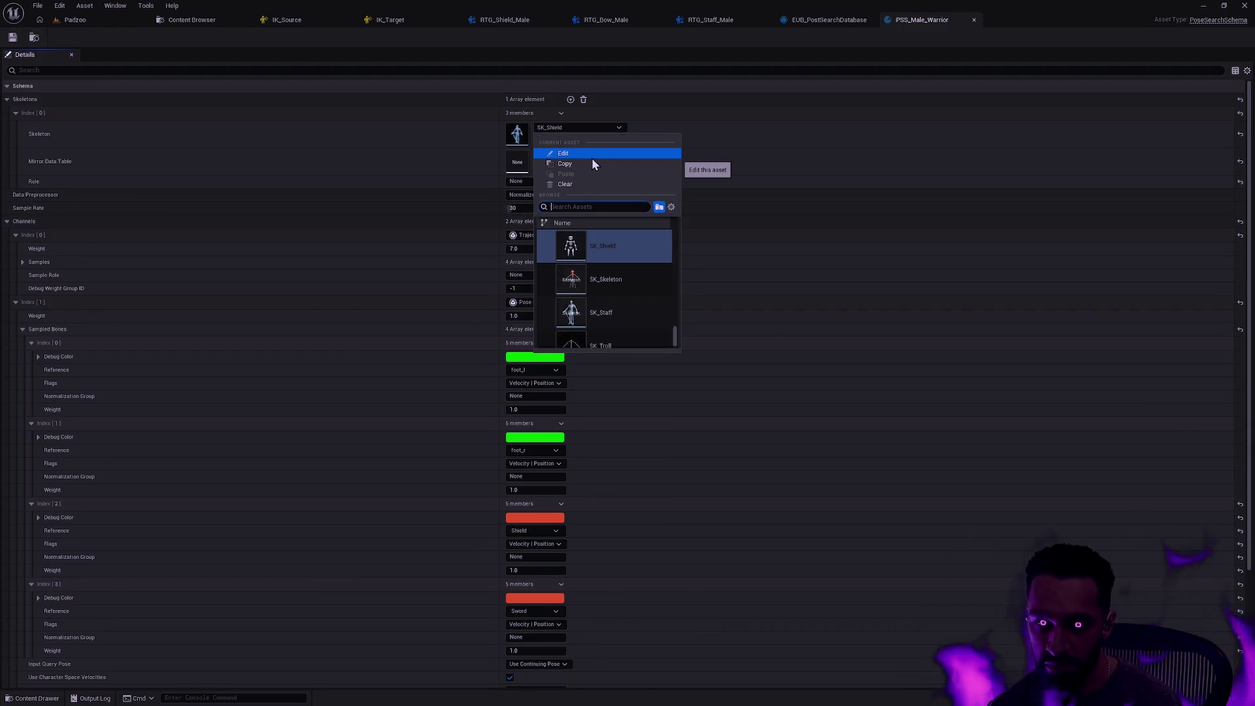
{"action": "type", "text": "SK_Male"}
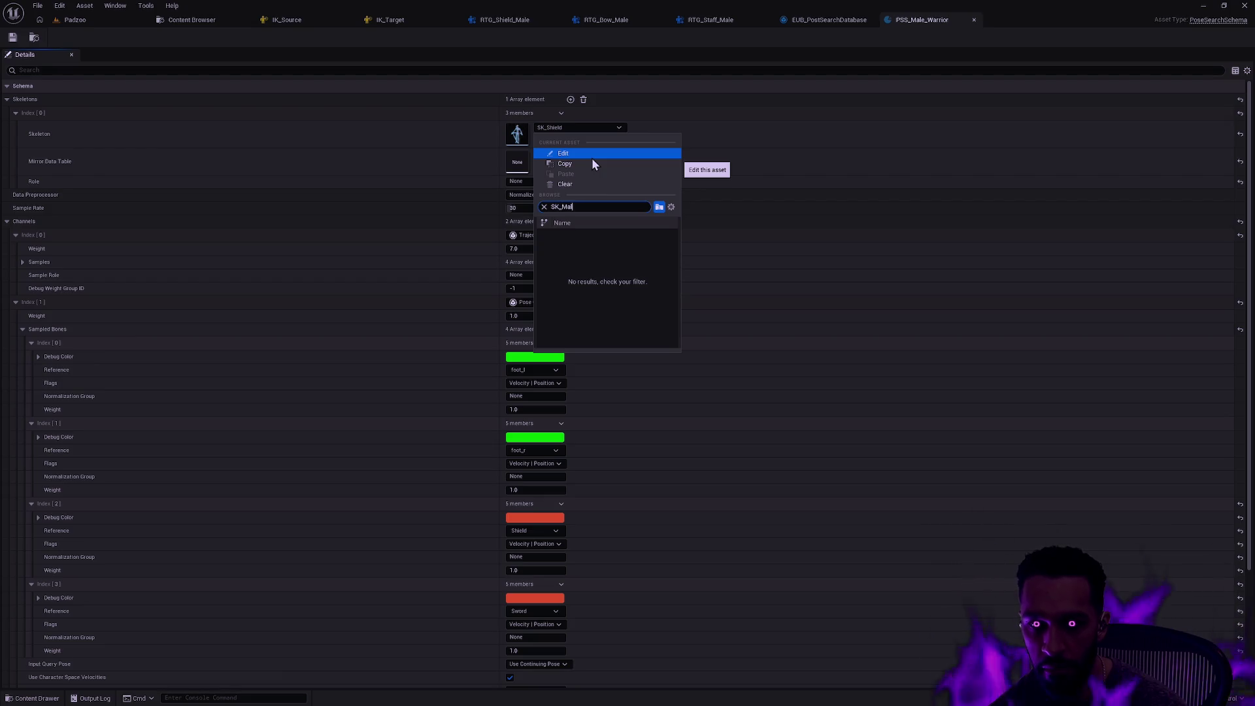
{"action": "left_click", "coordinate": [626, 247]}
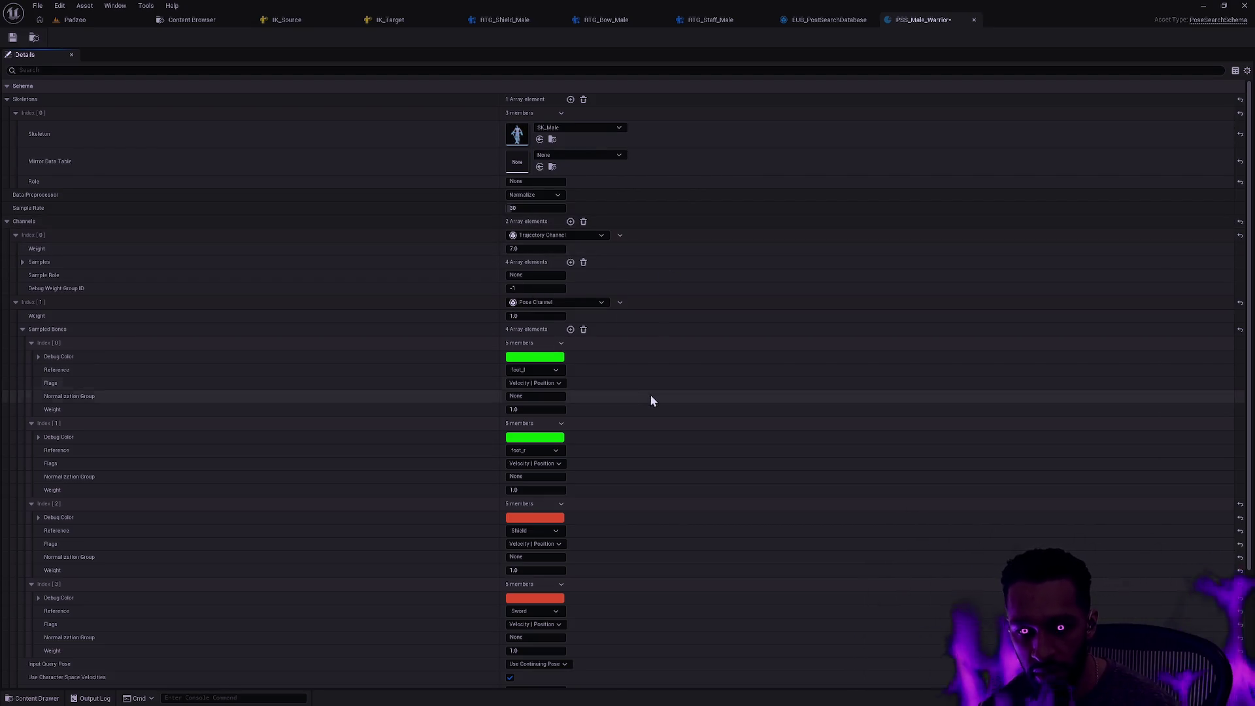
Set the shield sampled bone to weapon_l_shield and the sword bone to weapon_r_shield, then save
{"action": "left_click", "coordinate": [552, 532]}
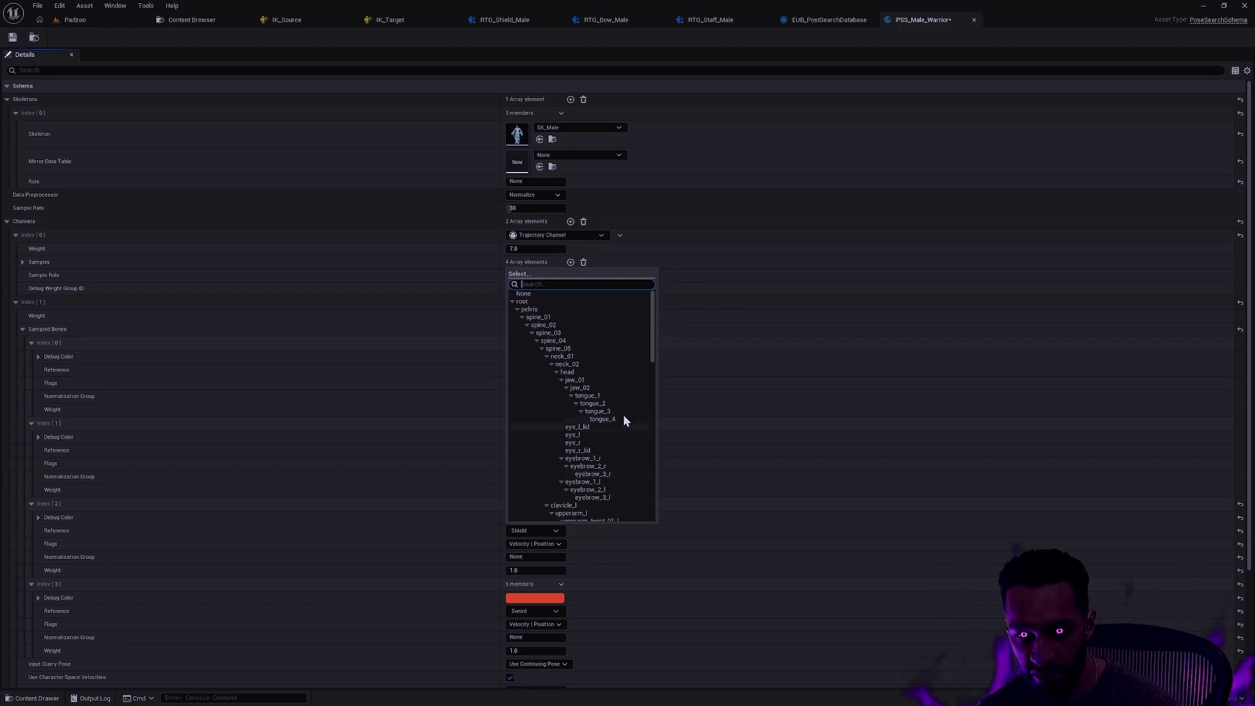
{"action": "scroll", "coordinate": [622, 415], "scroll_direction": "down", "scroll_amount": 2}
{"action": "scroll", "coordinate": [610, 403], "scroll_direction": "down", "scroll_amount": 10}
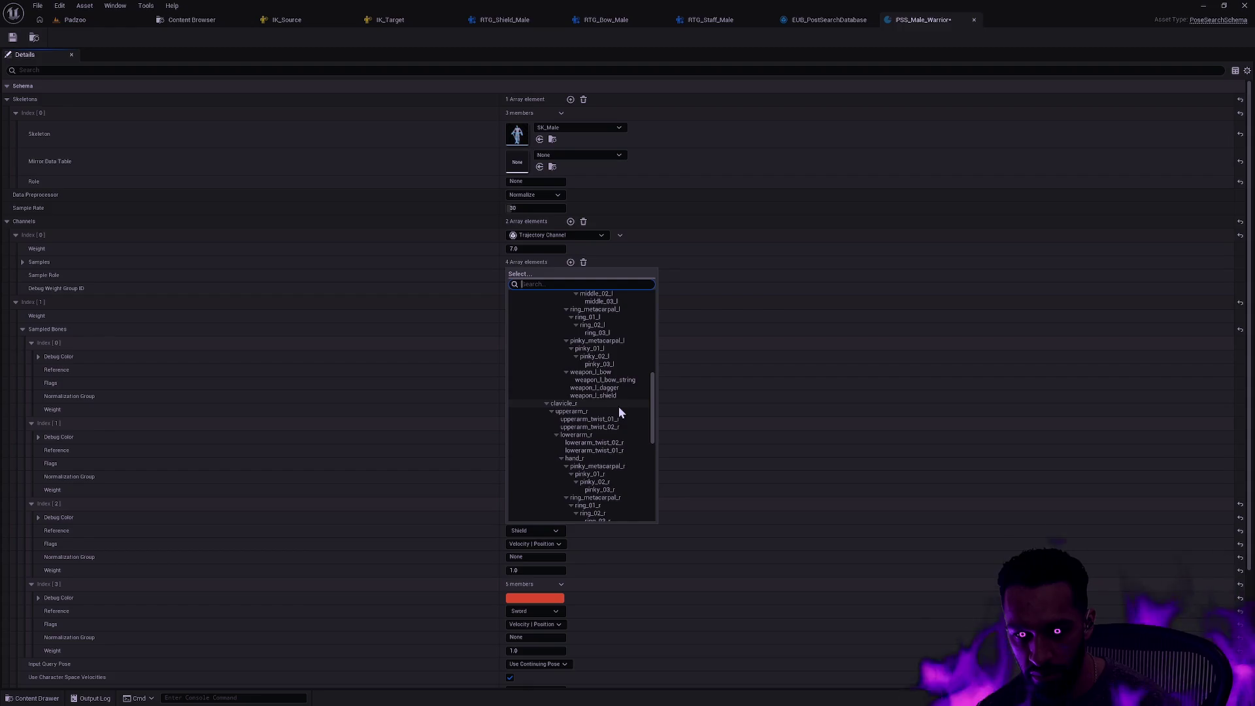
{"action": "left_click", "coordinate": [619, 398]}
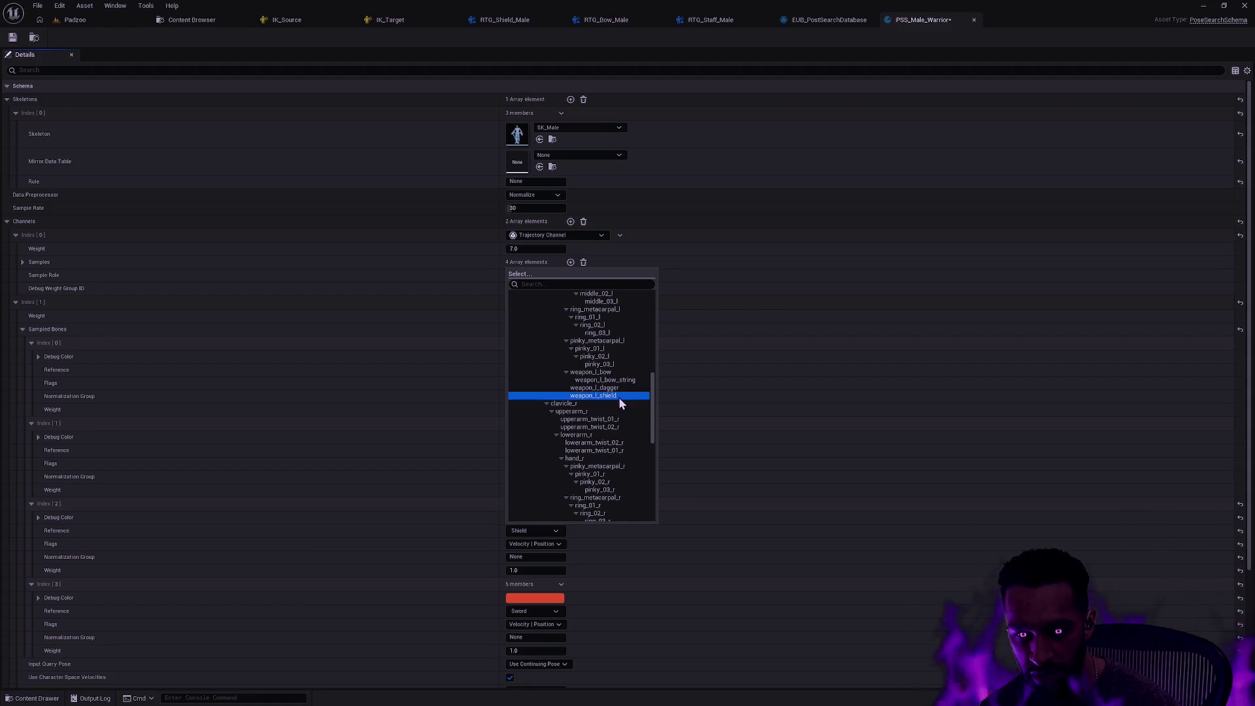
{"action": "left_click", "coordinate": [551, 611]}
{"action": "scroll", "coordinate": [591, 465], "scroll_direction": "down", "scroll_amount": 3}
{"action": "type", "text": "weapo"}
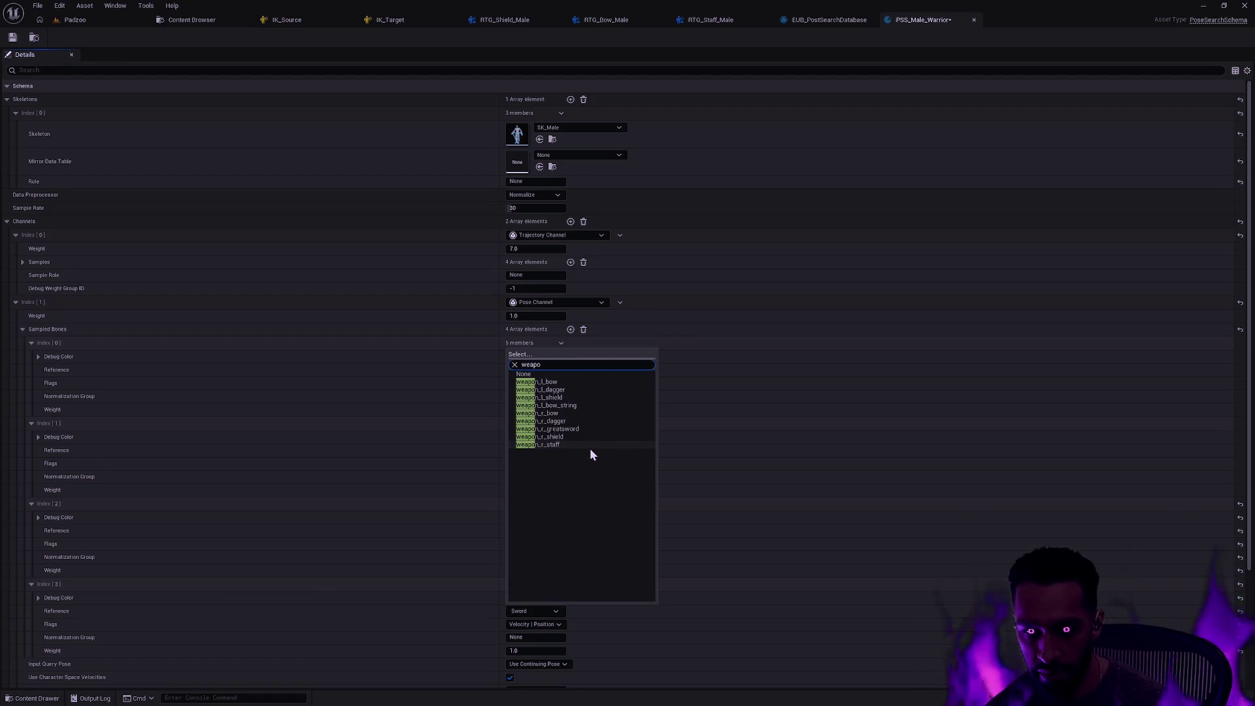
{"action": "left_click", "coordinate": [566, 437]}
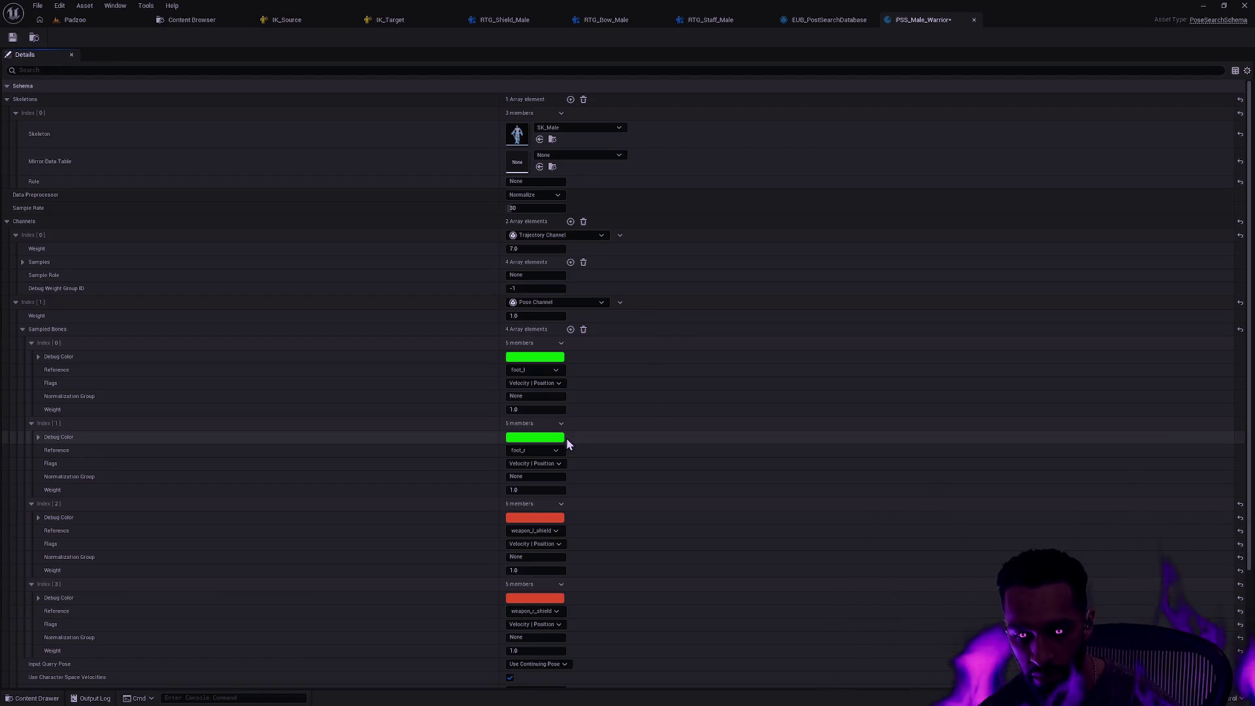
{"action": "scroll", "coordinate": [732, 444], "scroll_direction": "down", "scroll_amount": 3}
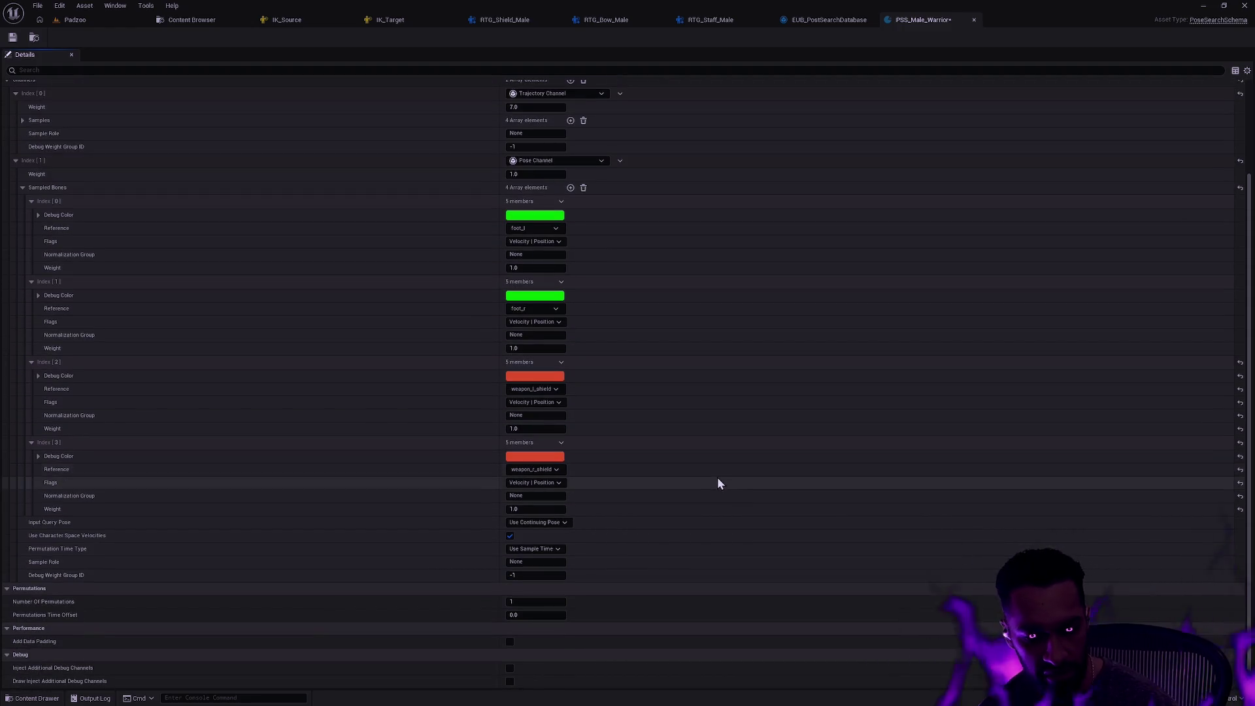
{"action": "scroll", "coordinate": [720, 478], "scroll_direction": "up", "scroll_amount": 5}
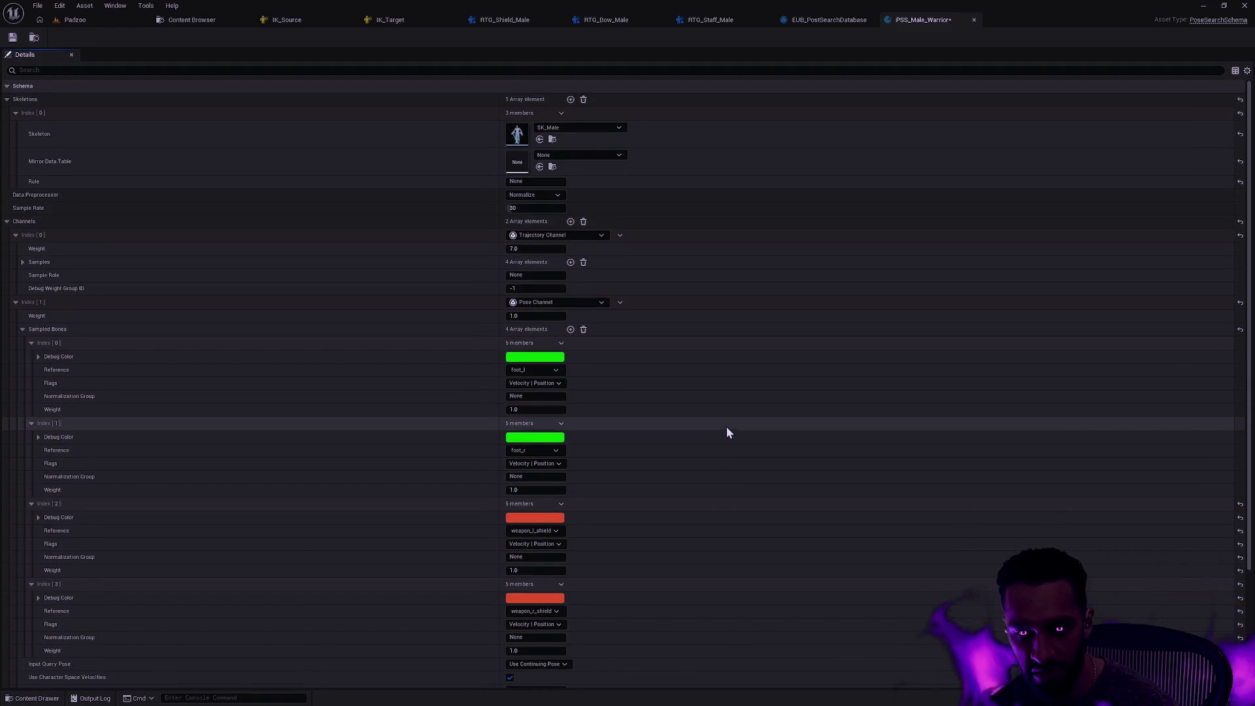
{"action": "left_click", "coordinate": [18, 37]}
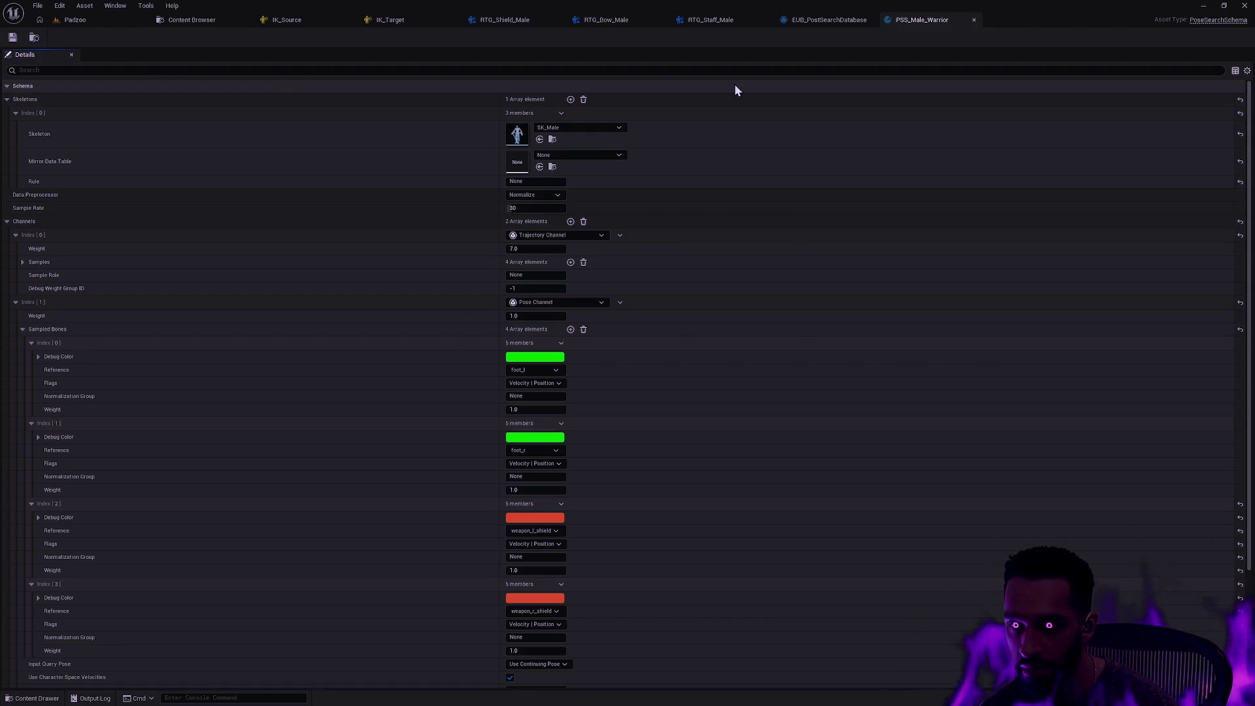
{"action": "key", "text": "ctrl+space"}
Back in the level editor, play-test Padzoo briefly by walking the warrior, then stop the session
{"action": "left_click", "coordinate": [194, 23]}
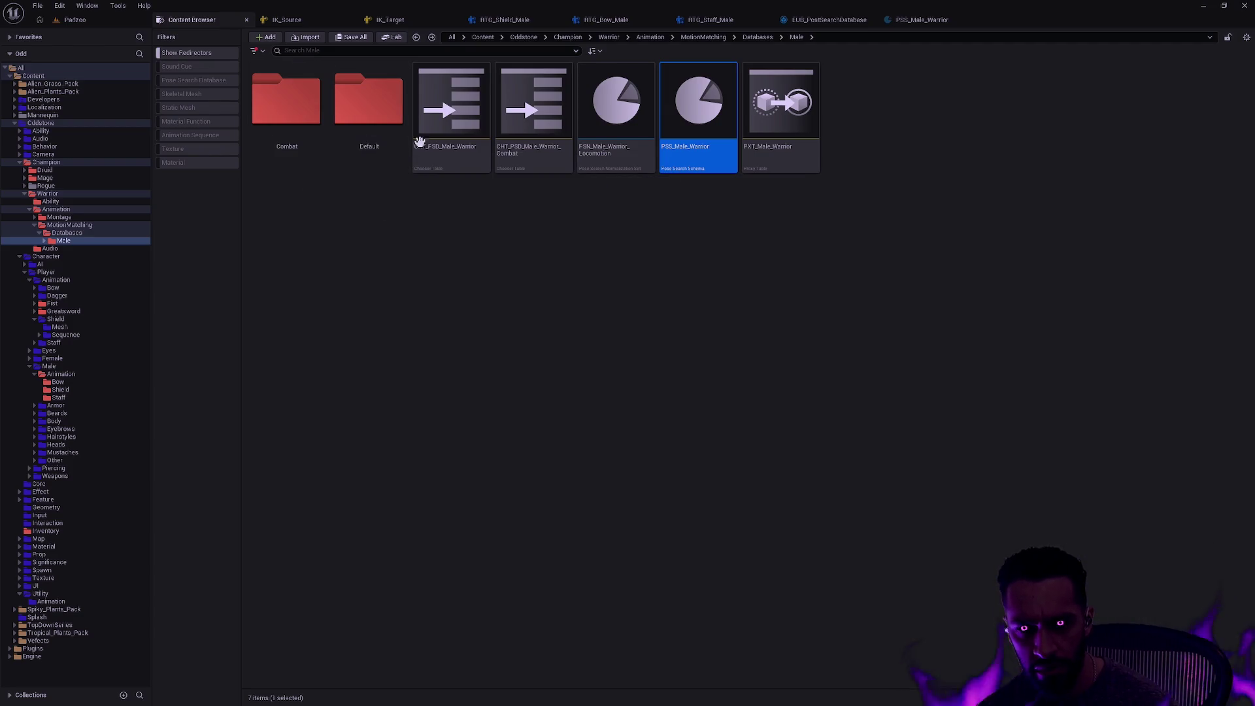
{"action": "key", "text": "alt+Tab"}
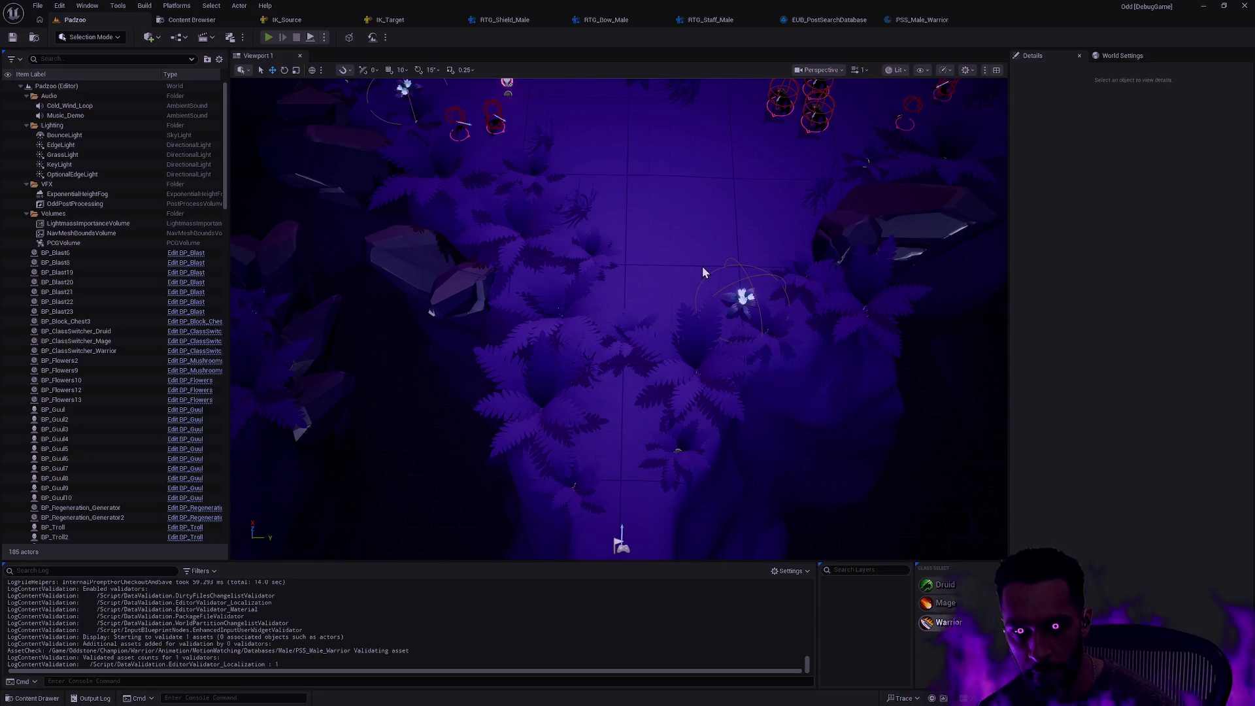
{"action": "key", "text": "alt+p"}
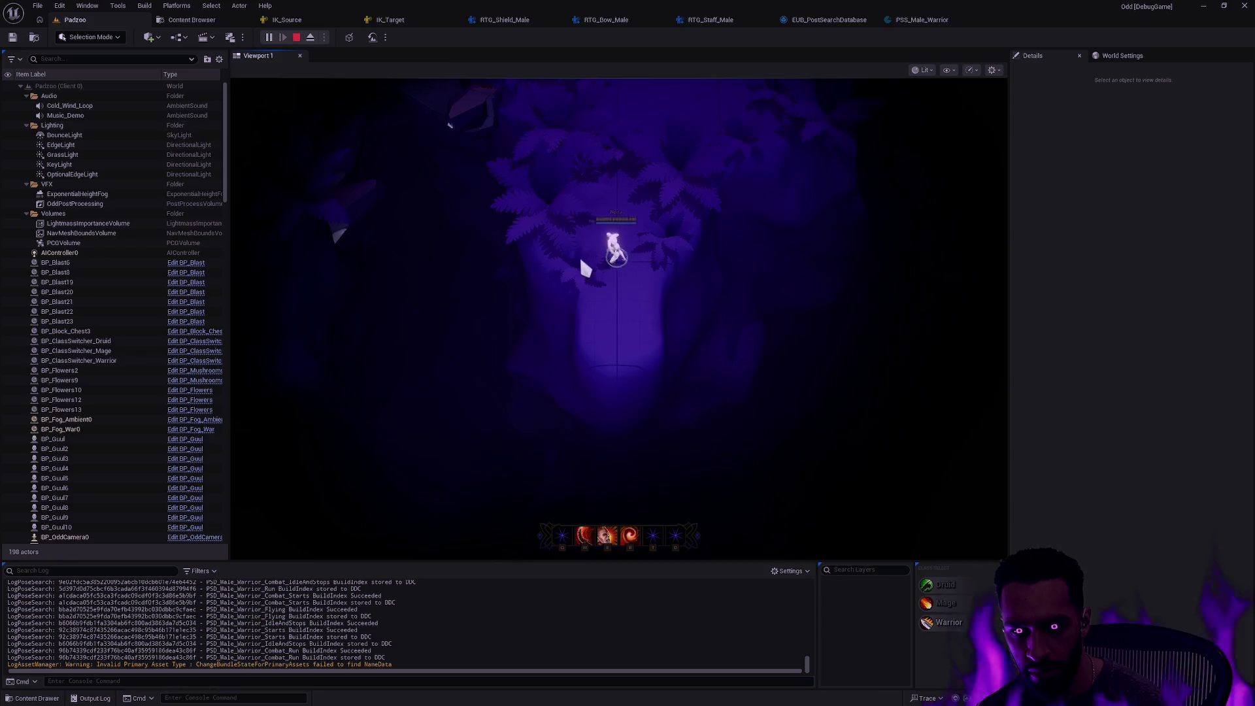
{"action": "left_click", "coordinate": [626, 296]}
{"action": "key", "text": "Escape"}
Open the BP_Warrior Blueprint via Ctrl+P and show its 3D viewport
{"action": "key", "text": "ctrl+p"}
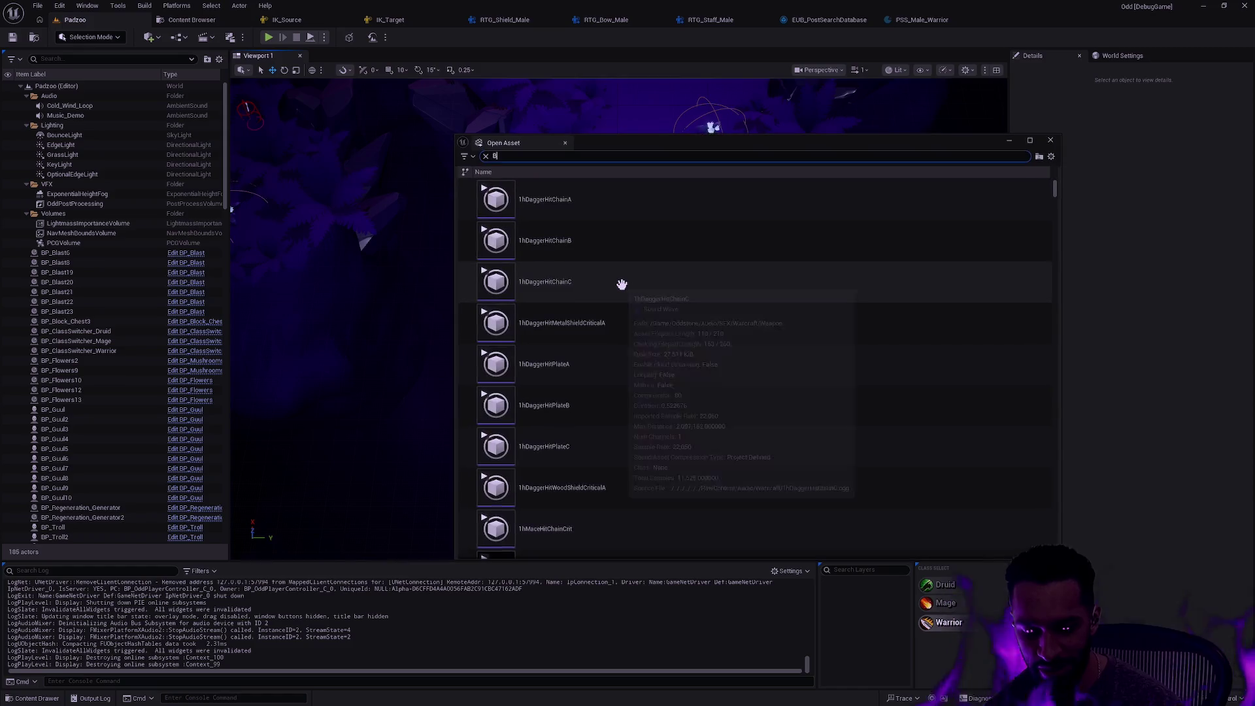
{"action": "type", "text": "BP_Warrior"}
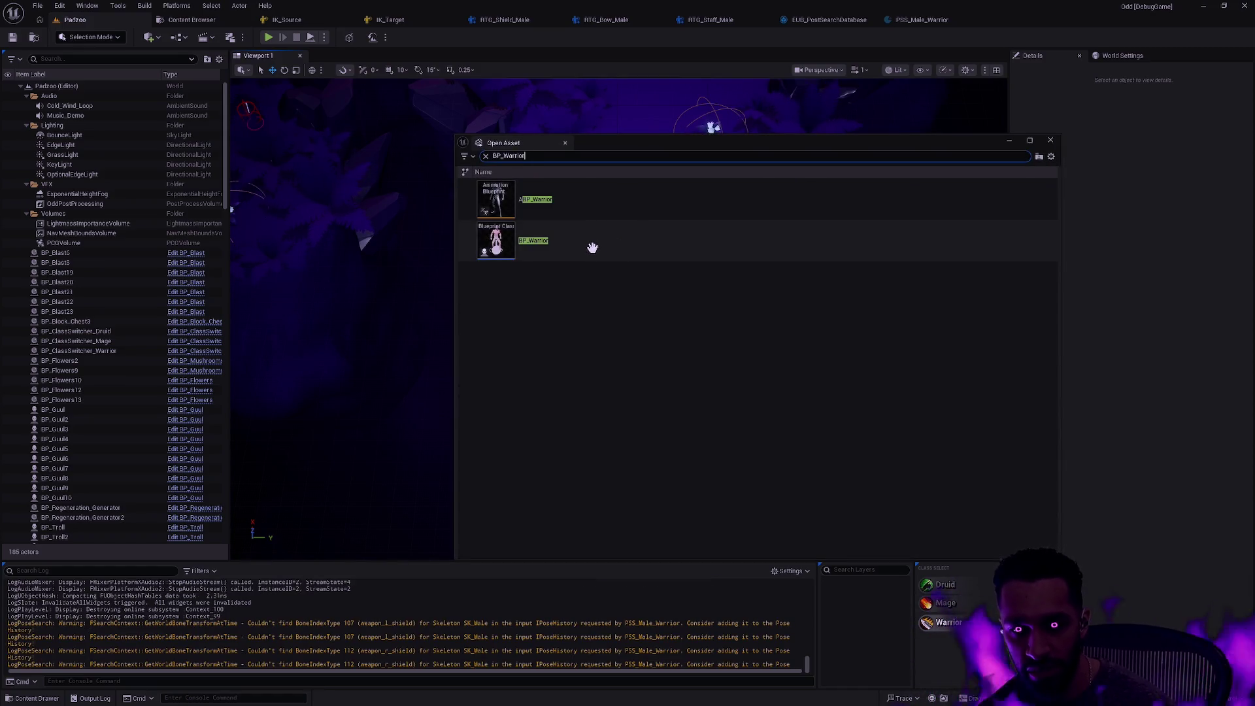
{"action": "double_click", "coordinate": [593, 248]}
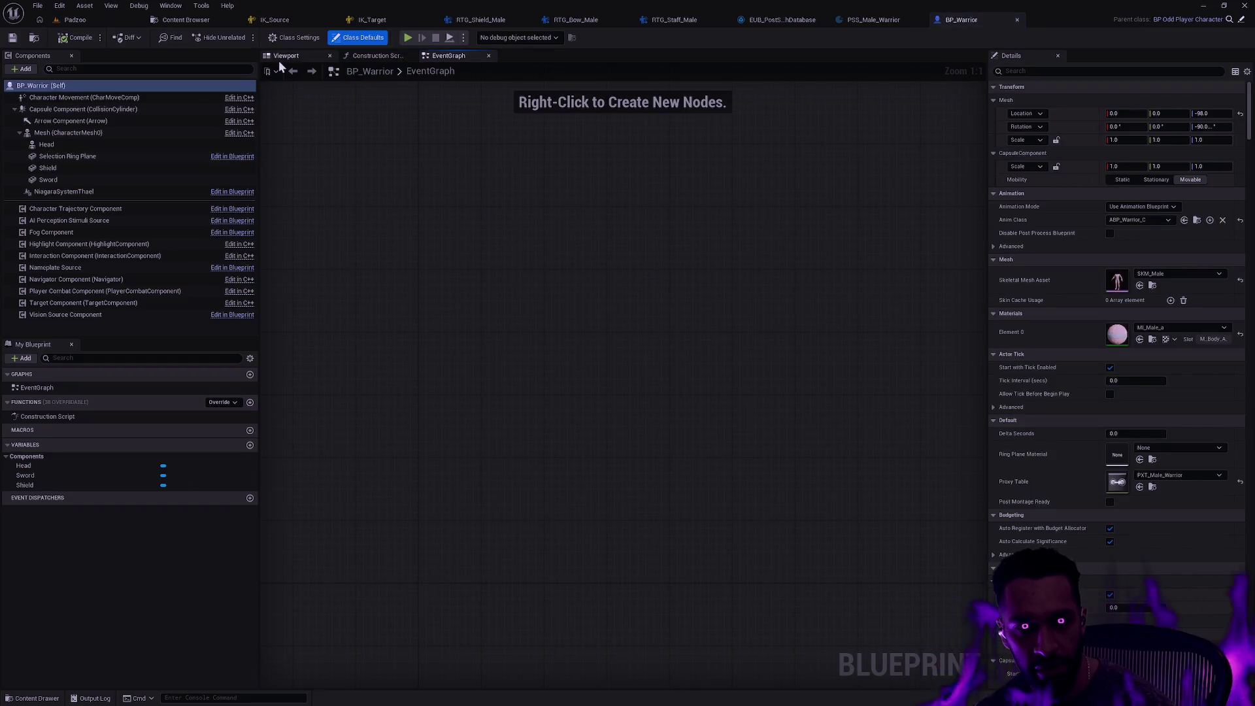
{"action": "left_click", "coordinate": [281, 57]}
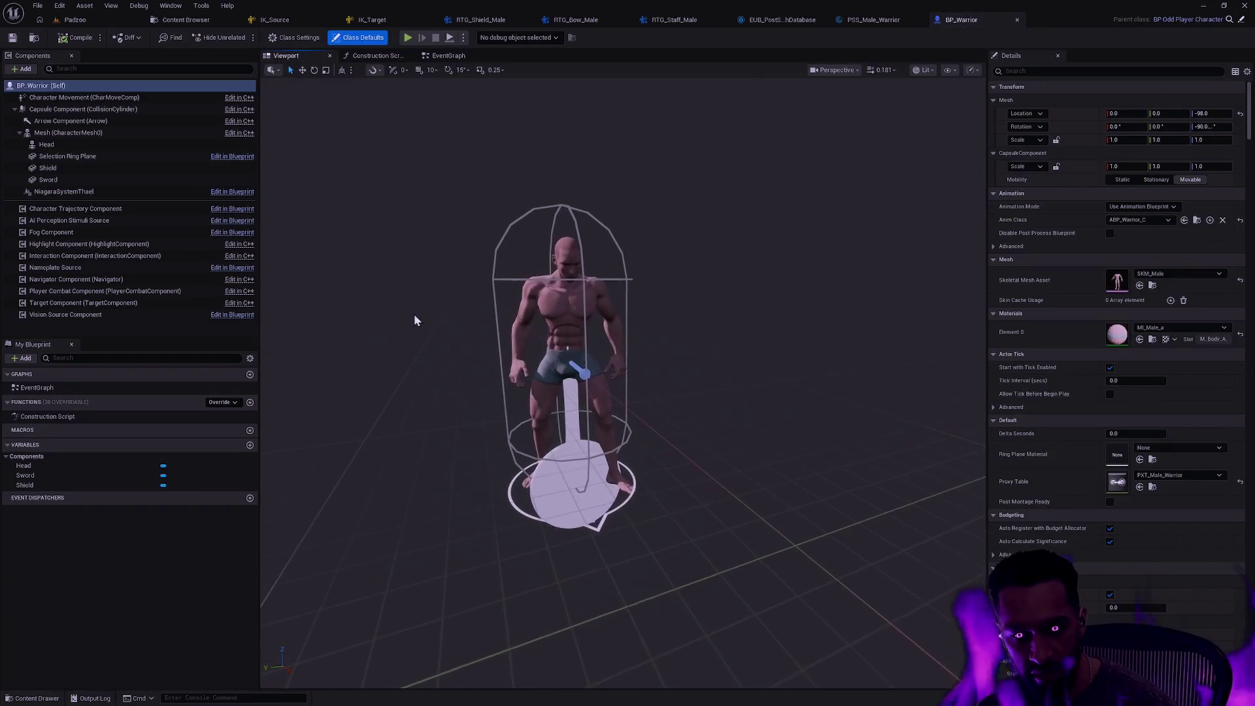
Change the Shield and Sword components' material to M_Unstyled
{"action": "left_click", "coordinate": [48, 167]}
{"action": "left_click", "coordinate": [48, 179], "text": "ctrl"}
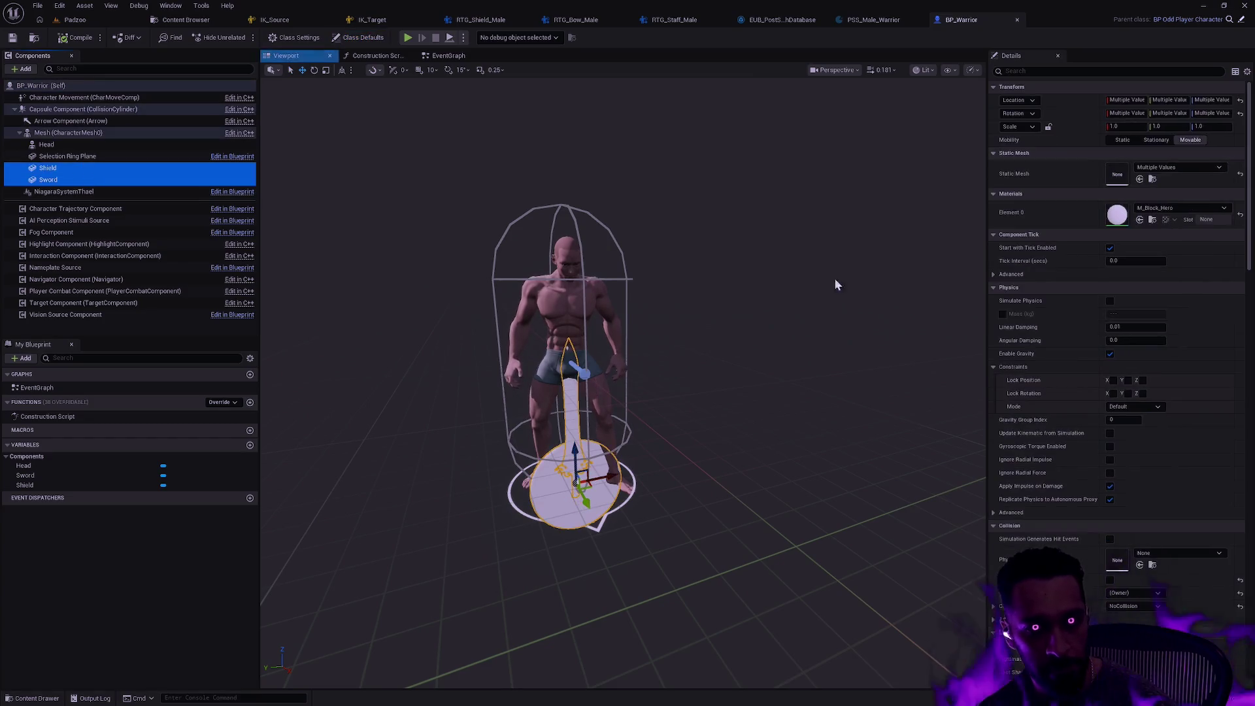
{"action": "left_click", "coordinate": [1240, 217]}
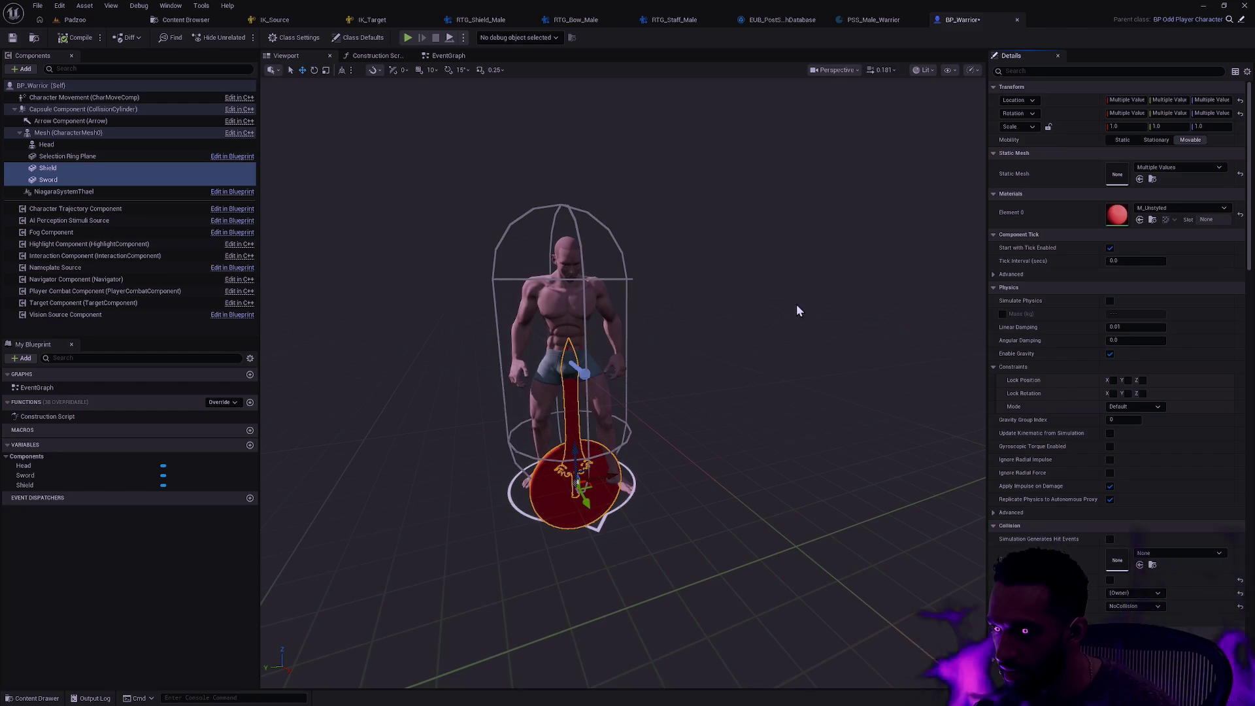
{"action": "left_click", "coordinate": [374, 361]}
Attach the Shield component to the weapon_l_shield socket
{"action": "left_click", "coordinate": [47, 168]}
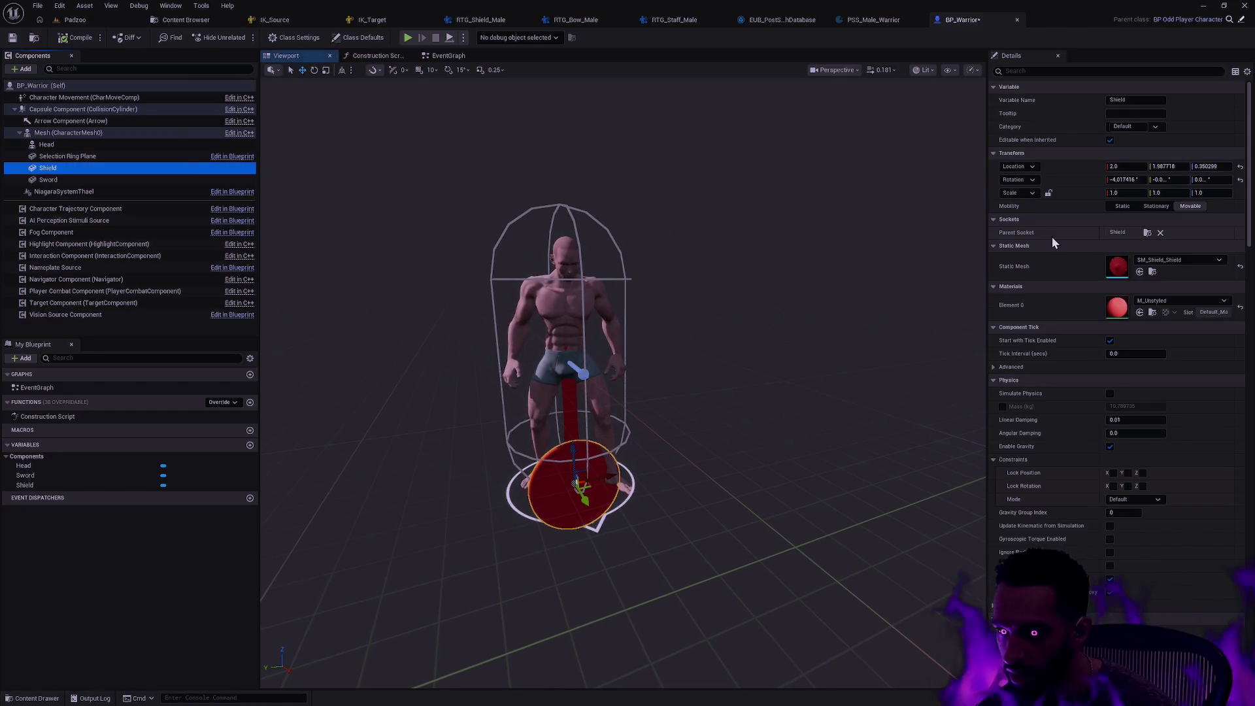
{"action": "left_click", "coordinate": [1161, 233]}
{"action": "left_click", "coordinate": [1148, 232]}
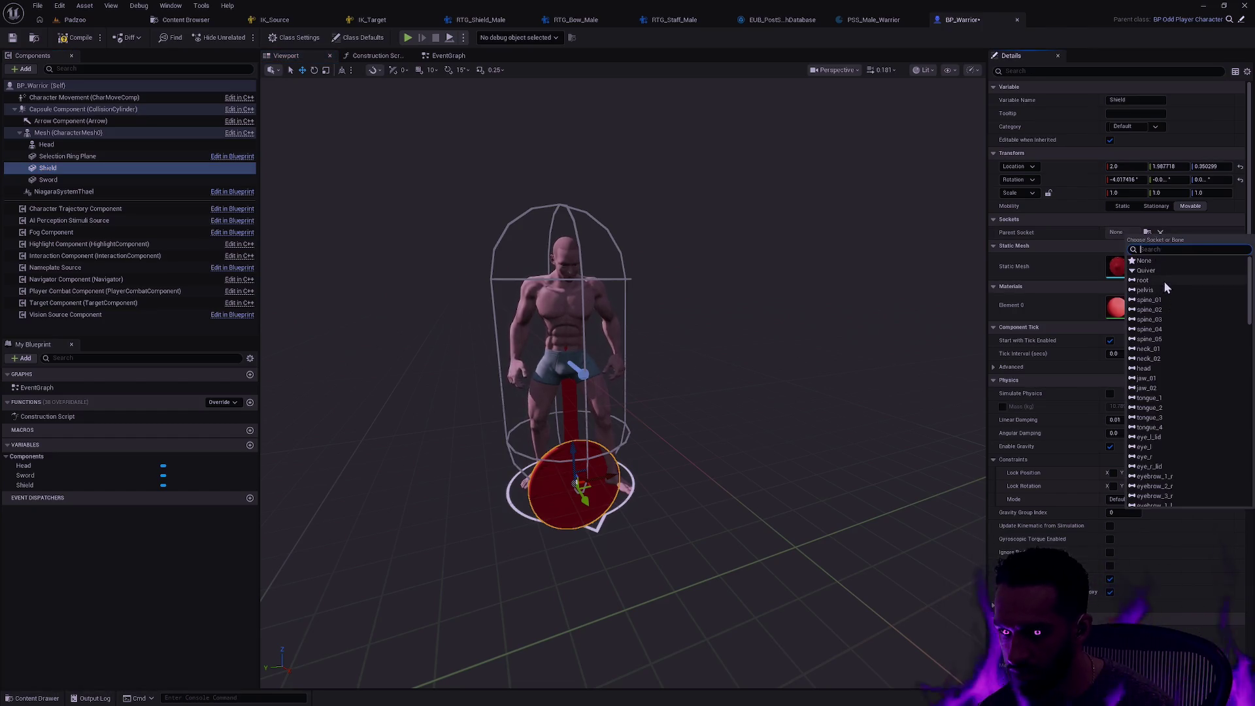
{"action": "type", "text": "shield"}
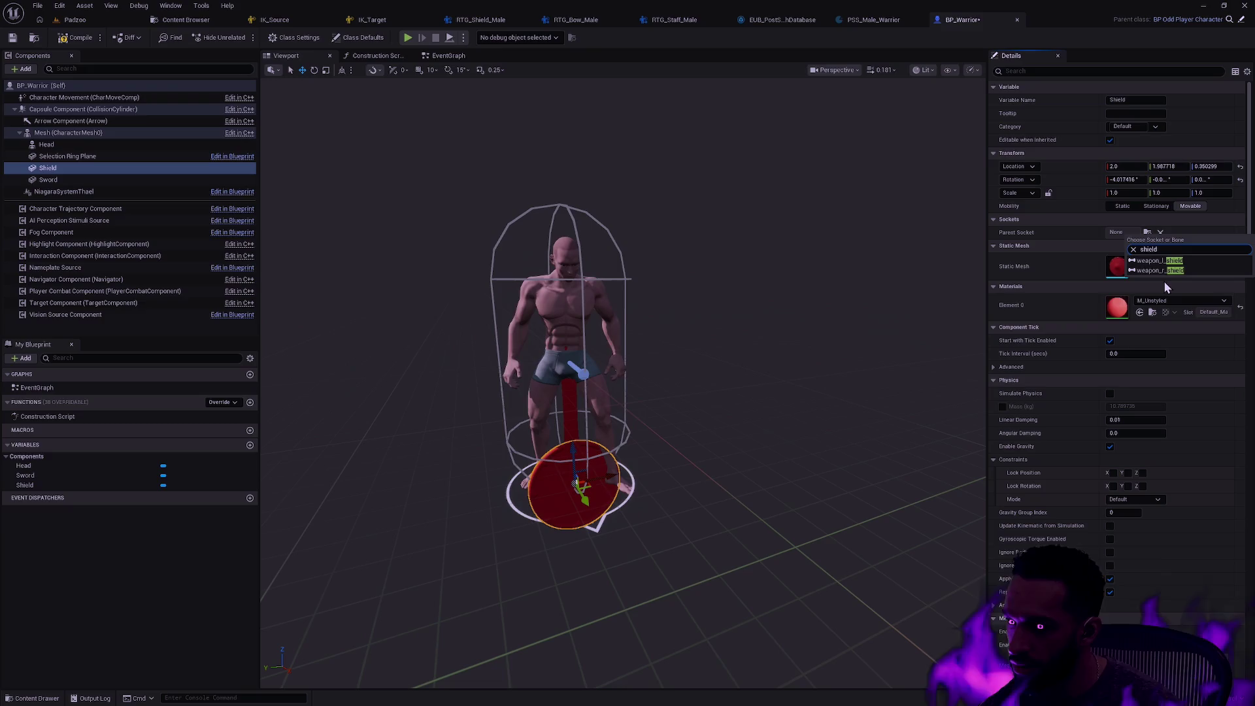
{"action": "left_click", "coordinate": [1162, 262]}
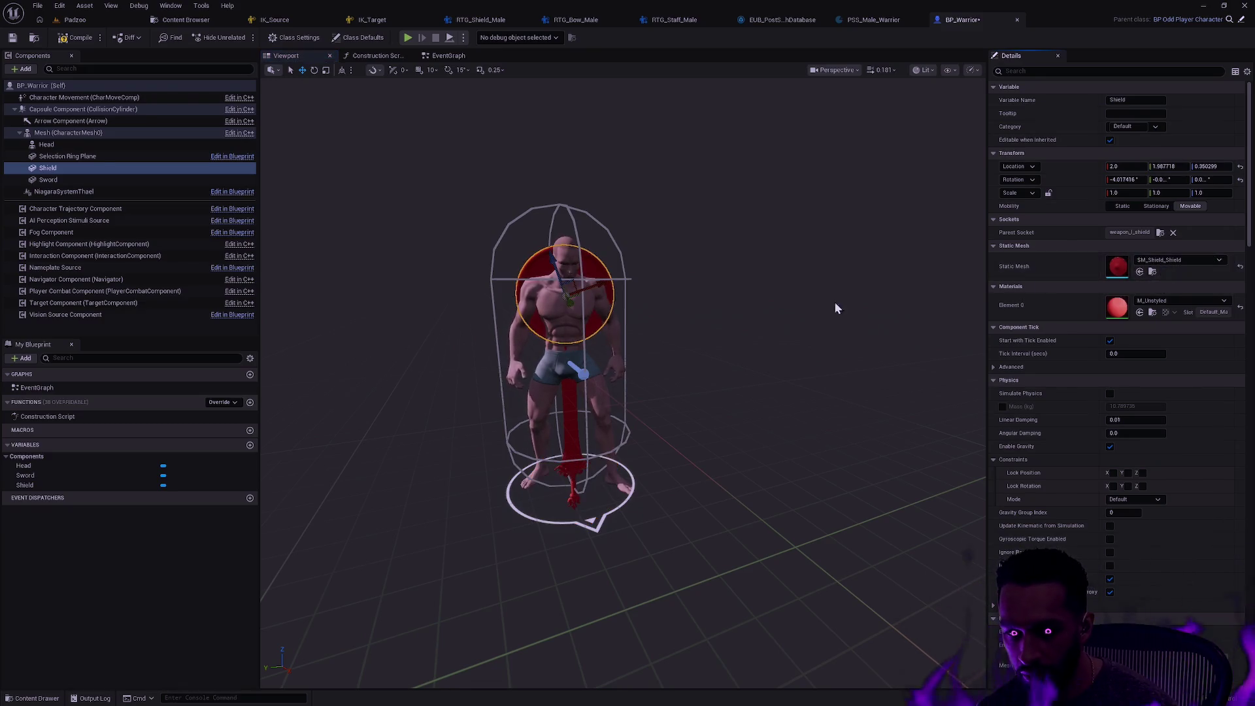
Attach the Sword to the weapon_r_shield socket, check it on the warrior's back, and save BP_Warrior
{"action": "left_click", "coordinate": [47, 179]}
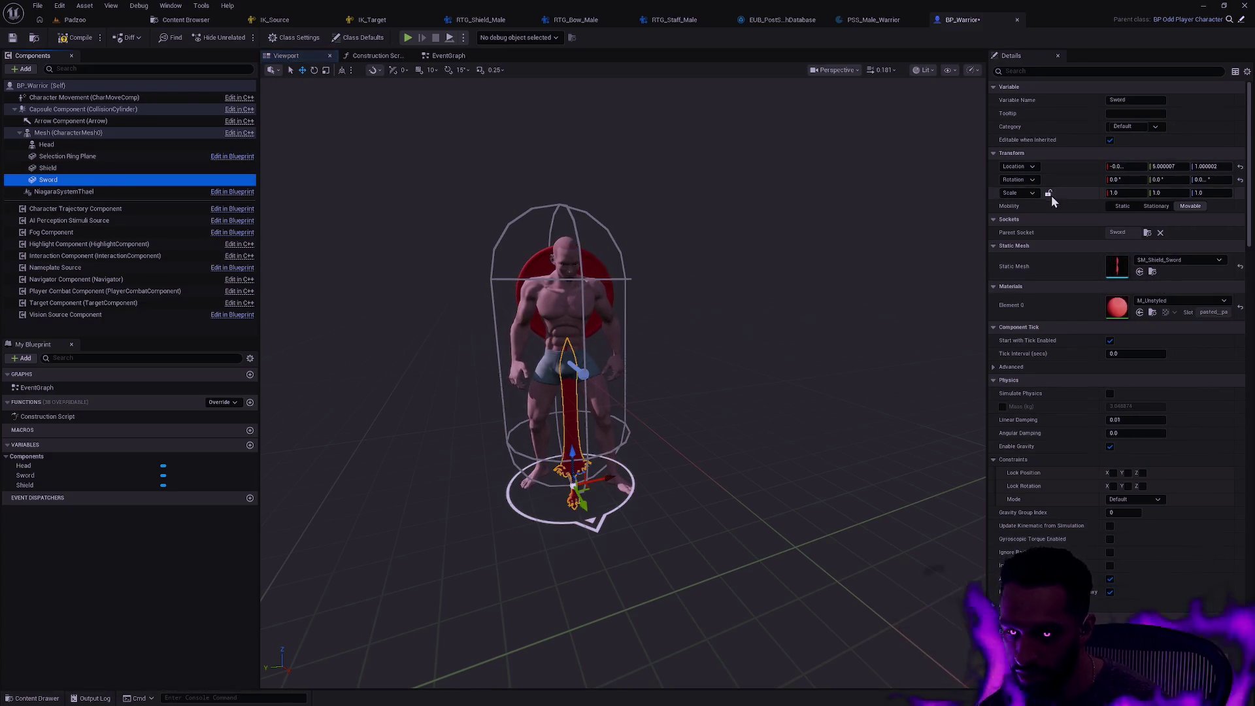
{"action": "left_click", "coordinate": [1161, 234]}
{"action": "left_click", "coordinate": [1148, 232]}
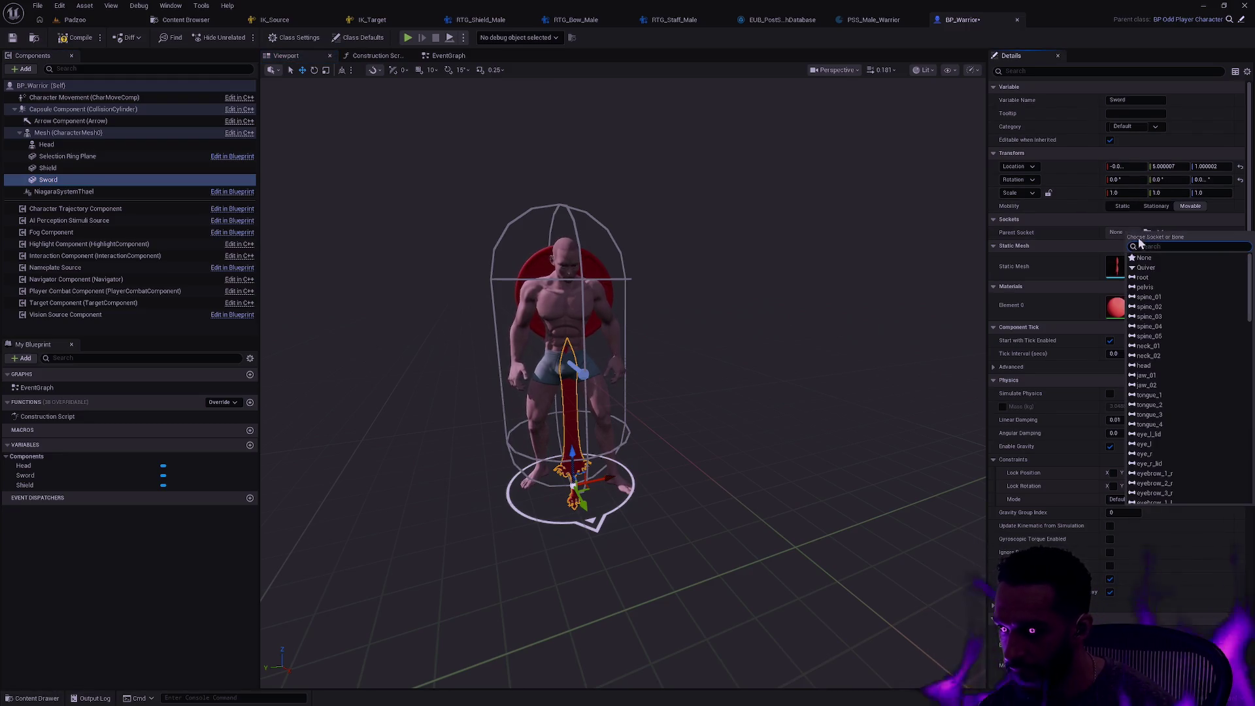
{"action": "type", "text": "shield"}
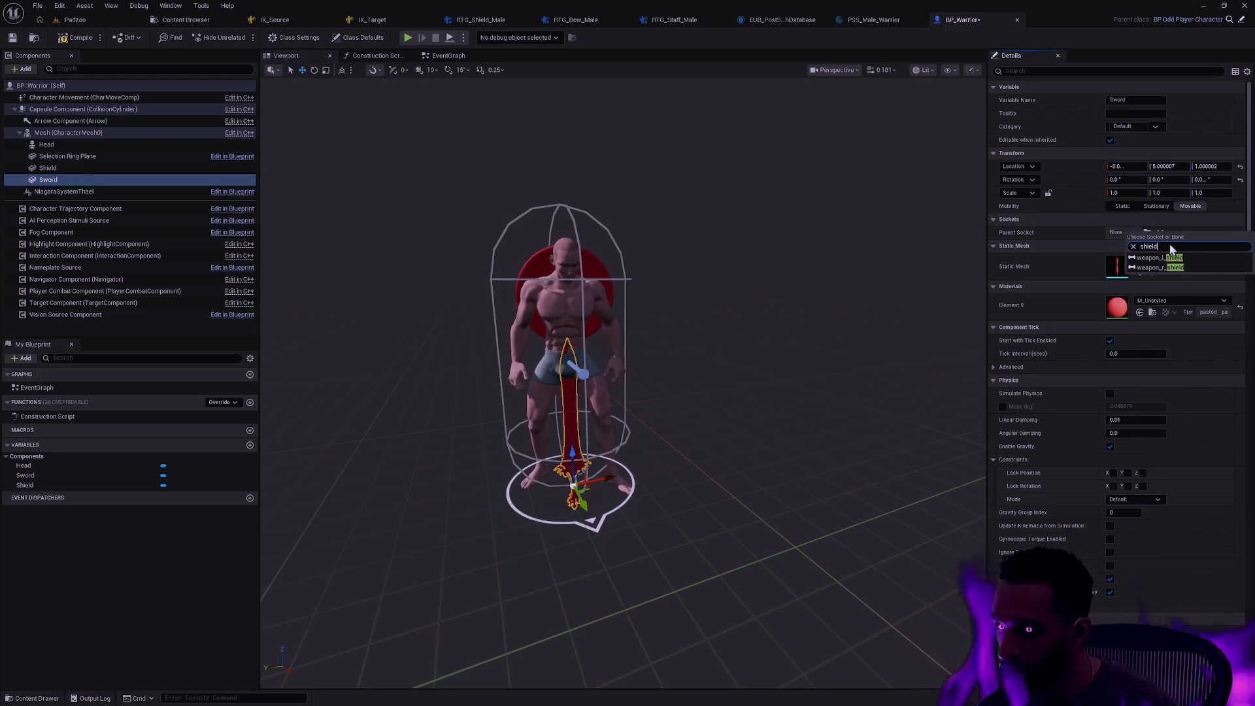
{"action": "left_click", "coordinate": [1163, 268]}
{"action": "left_click", "coordinate": [670, 244]}
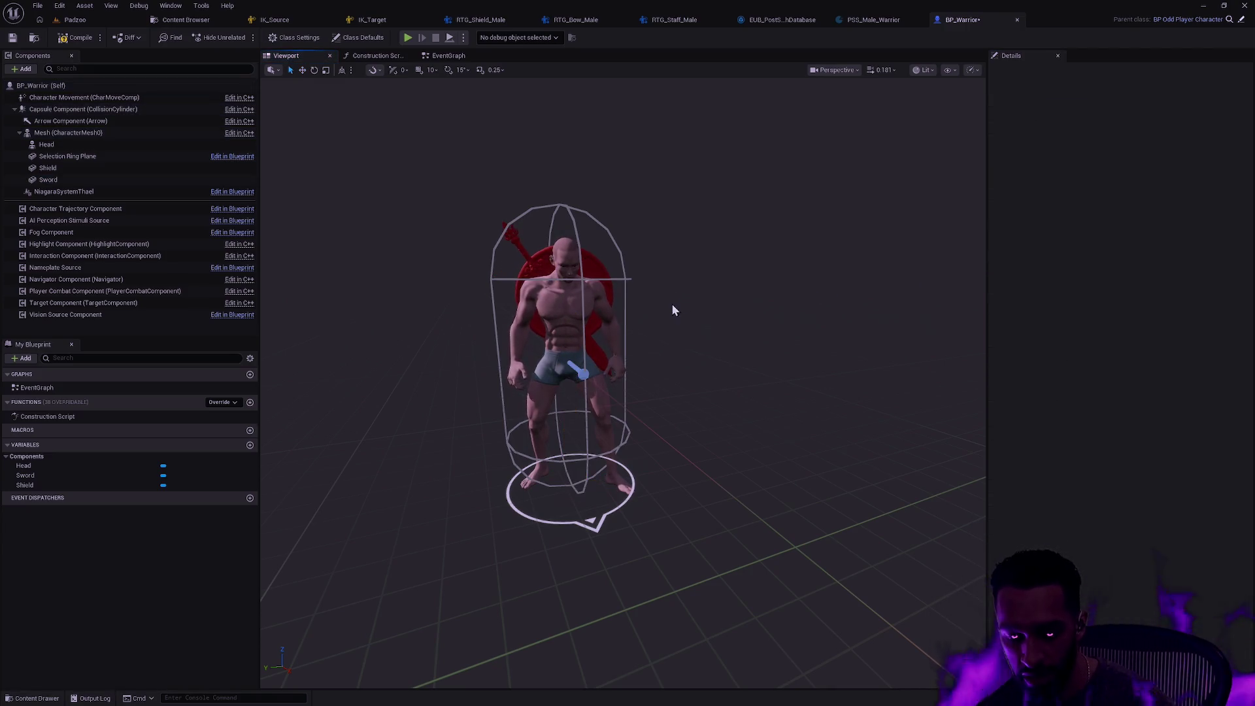
{"action": "left_click_drag", "start_coordinate": [664, 323], "coordinate": [889, 332]}
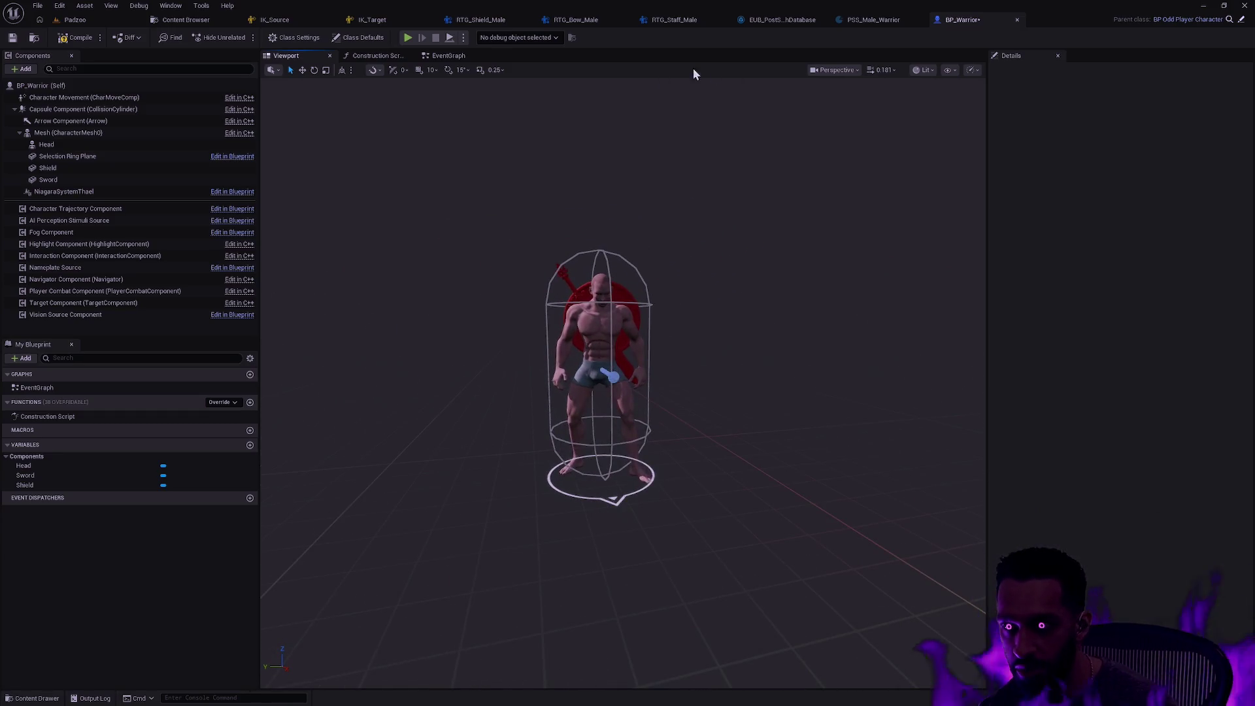
{"action": "left_click", "coordinate": [12, 37]}
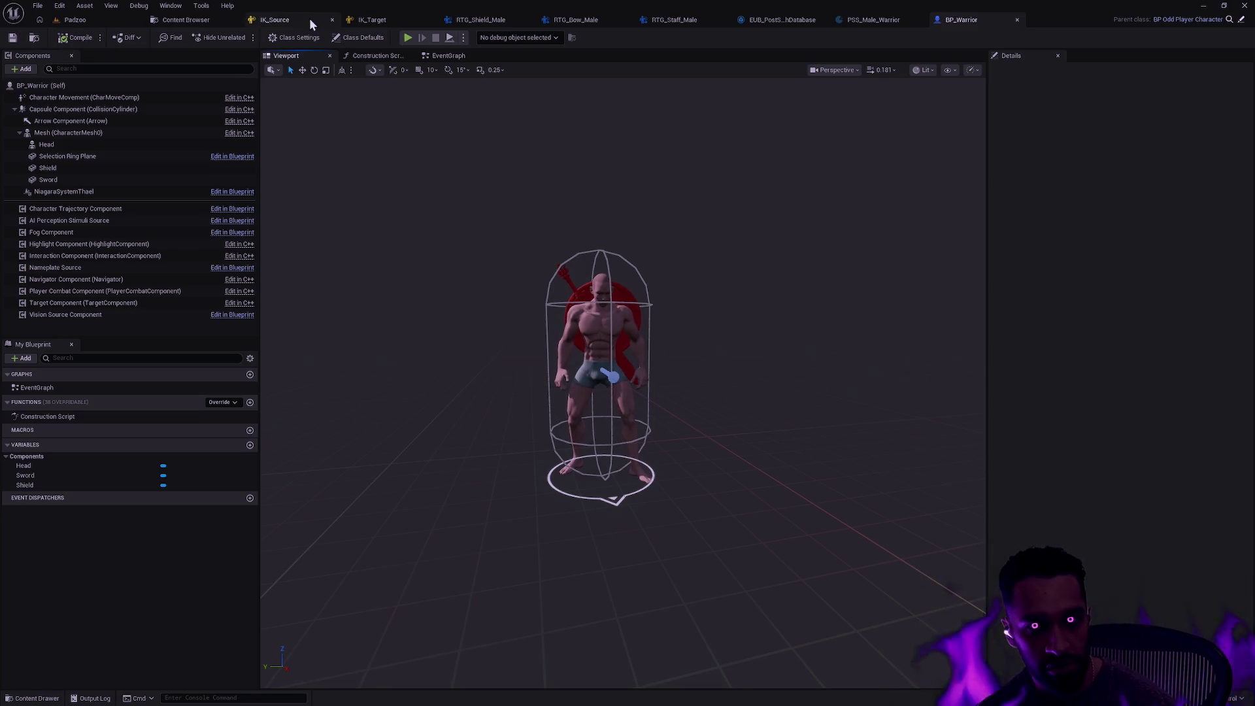
Start a play-in-editor session of the Padzoo level in fullscreen
{"action": "left_click", "coordinate": [94, 20]}
{"action": "key", "text": "alt+p"}
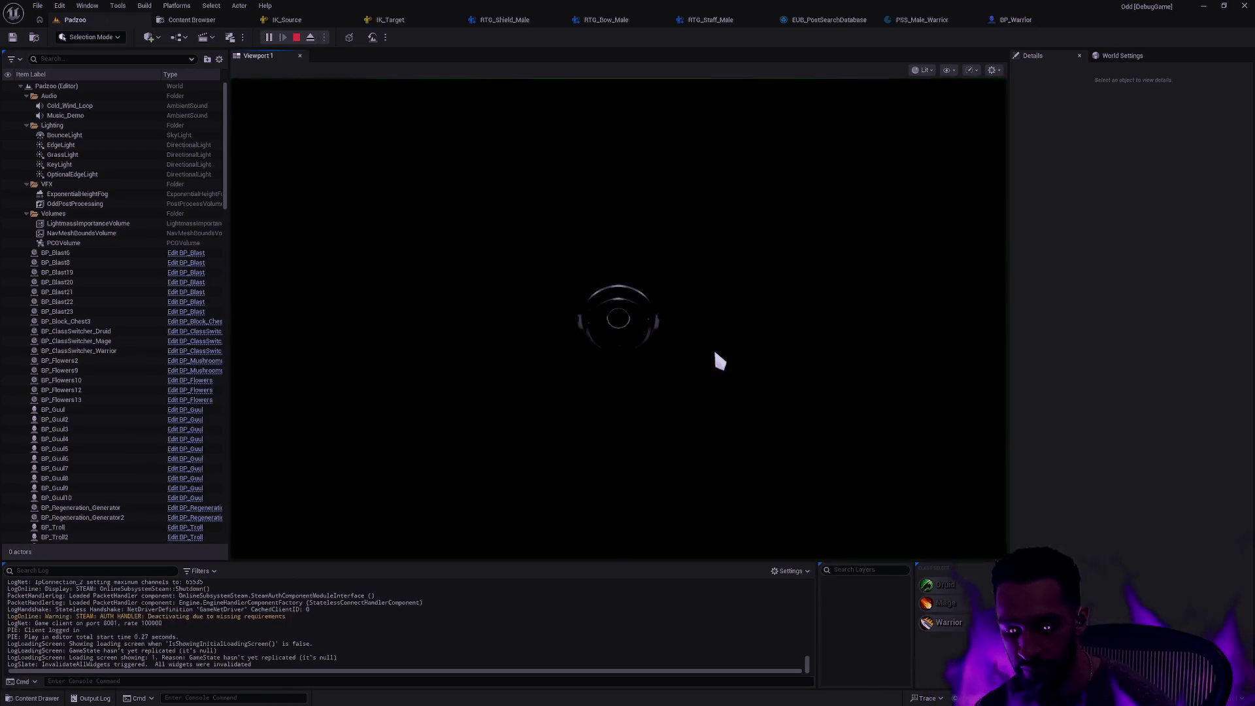
{"action": "key", "text": "F11"}
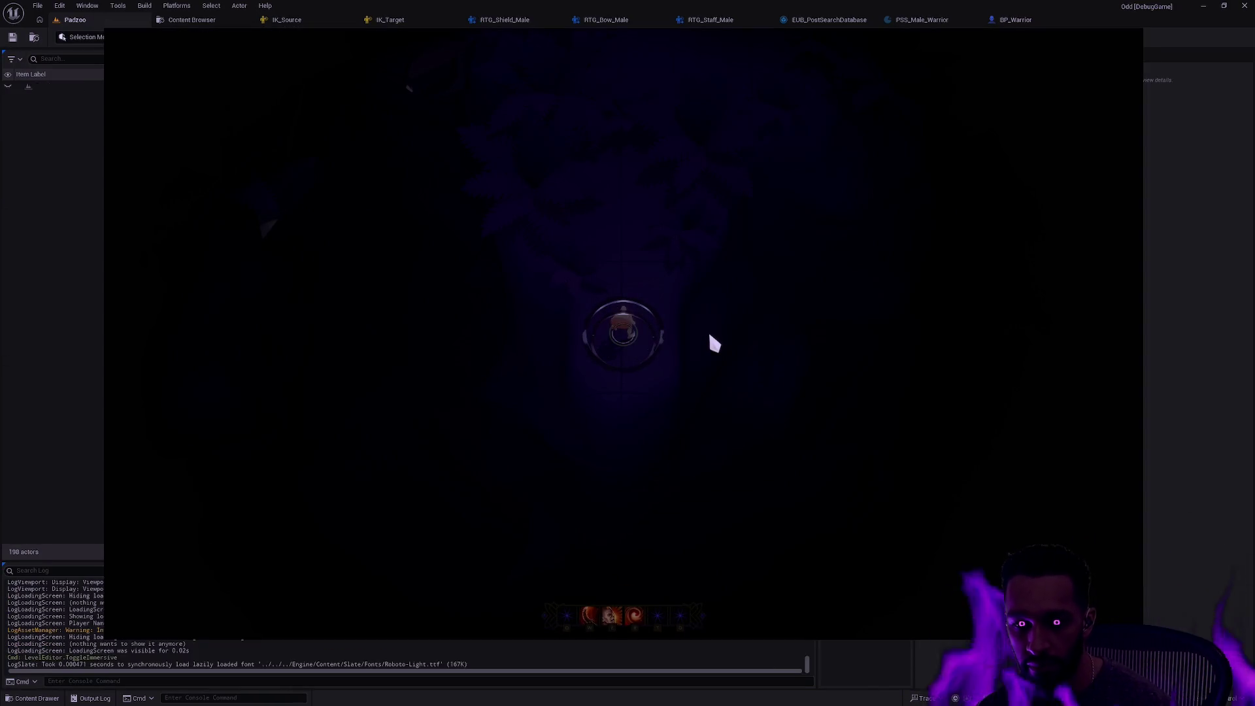
Walk the warrior up and down the arena to test the new locomotion animations
{"action": "left_click", "coordinate": [616, 366]}
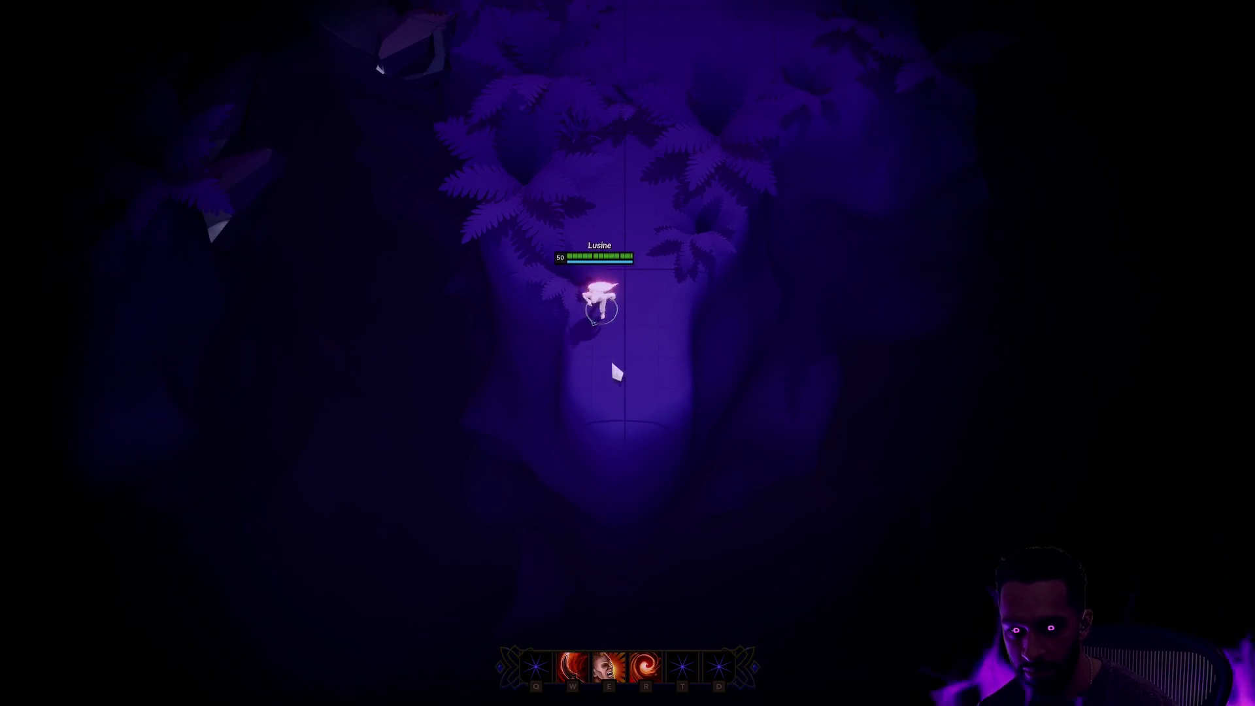
{"action": "left_click", "coordinate": [641, 204]}
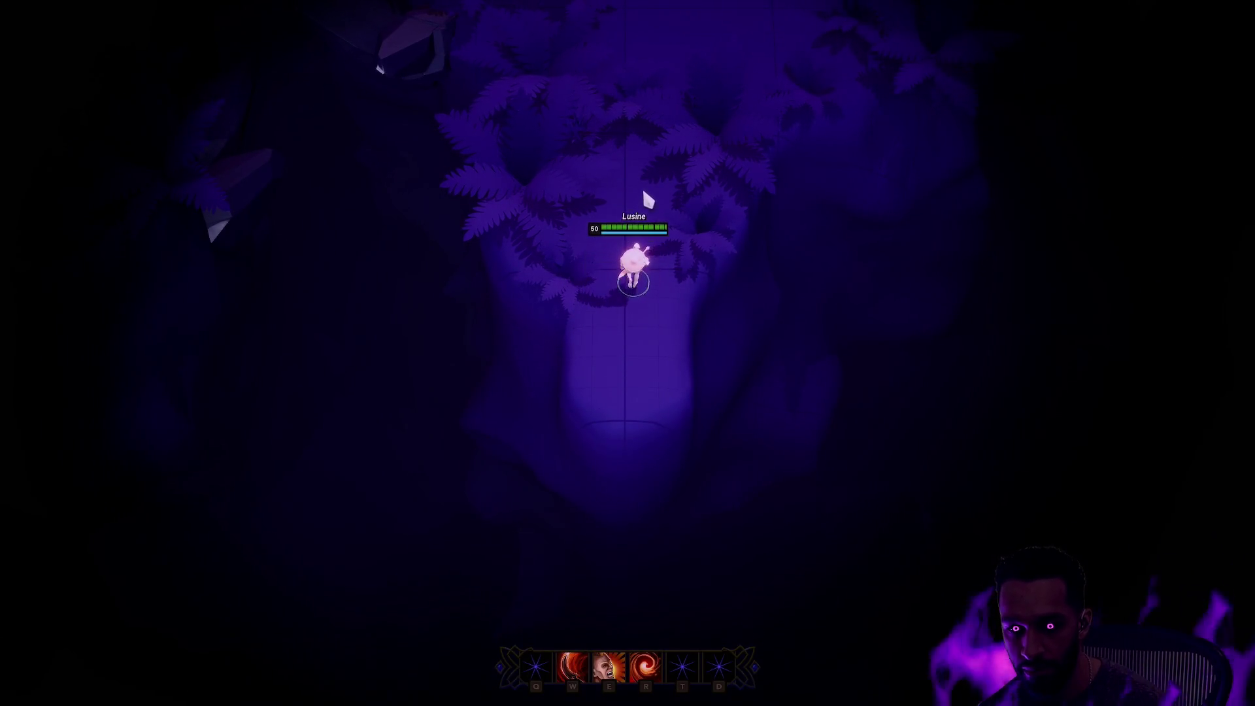
{"action": "left_click", "coordinate": [637, 299]}
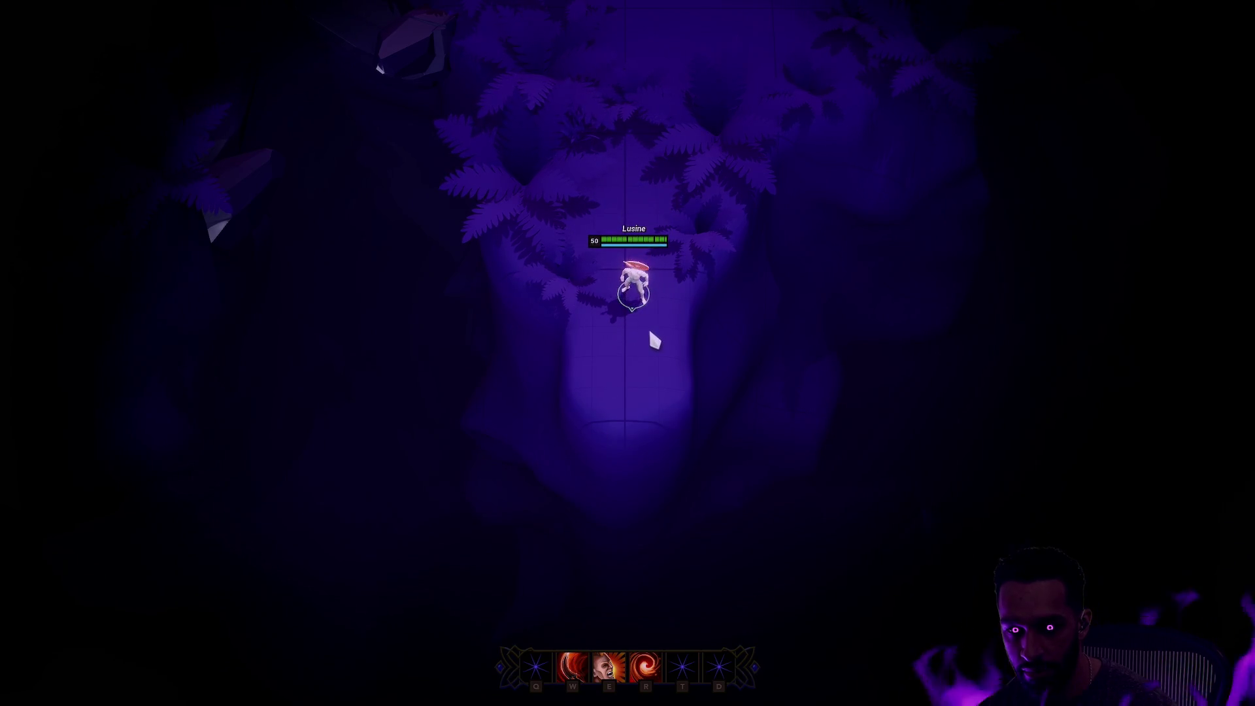
{"action": "left_click", "coordinate": [636, 359]}
{"action": "left_click", "coordinate": [633, 168]}
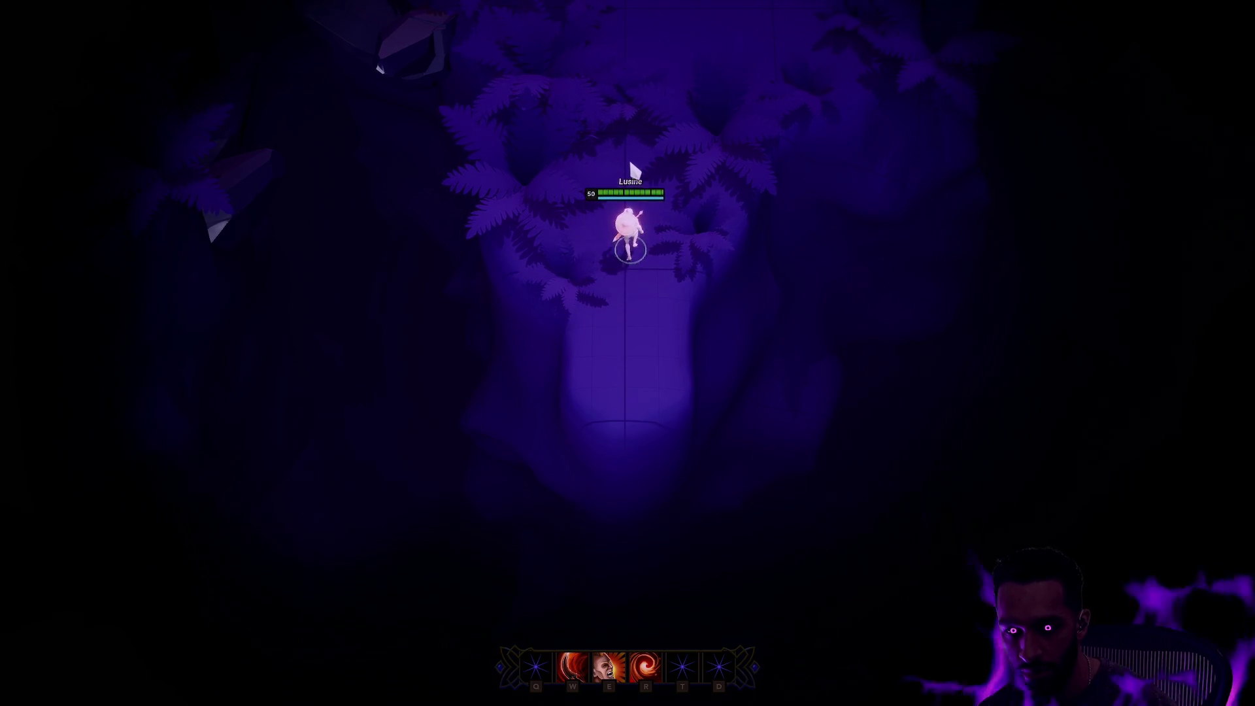
{"action": "left_click", "coordinate": [630, 289]}
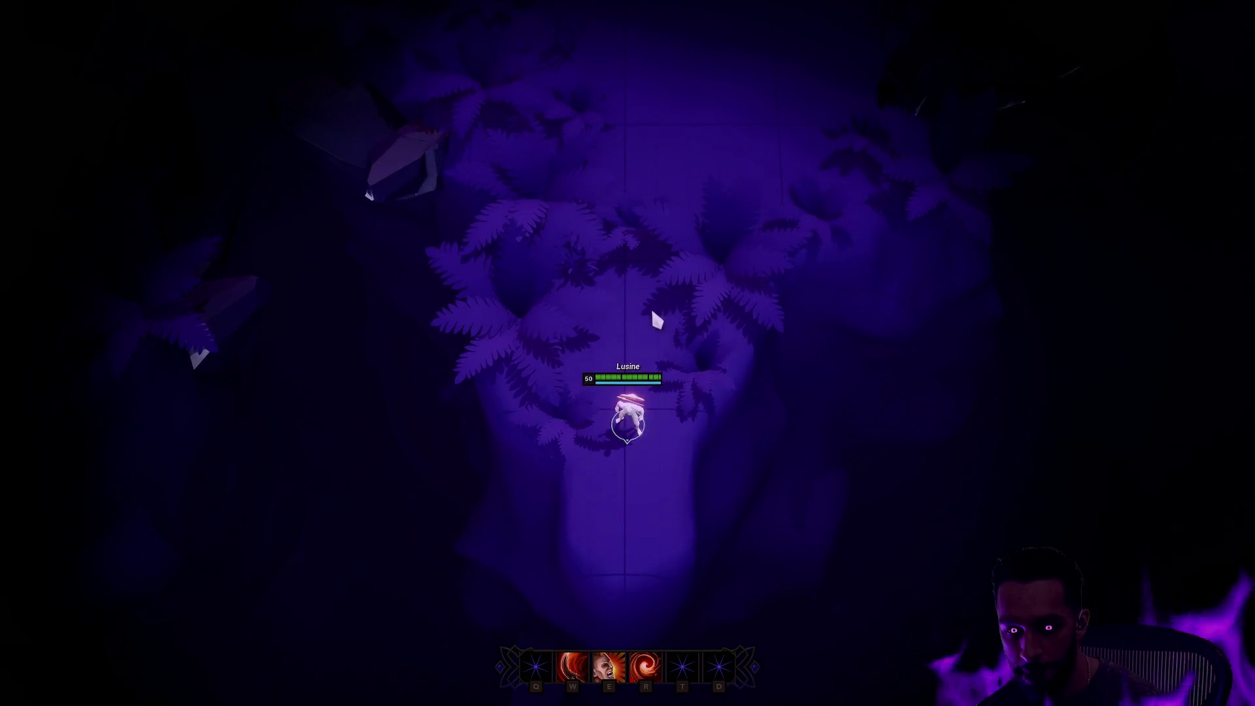
{"action": "left_click", "coordinate": [650, 518]}
{"action": "left_click", "coordinate": [669, 324]}
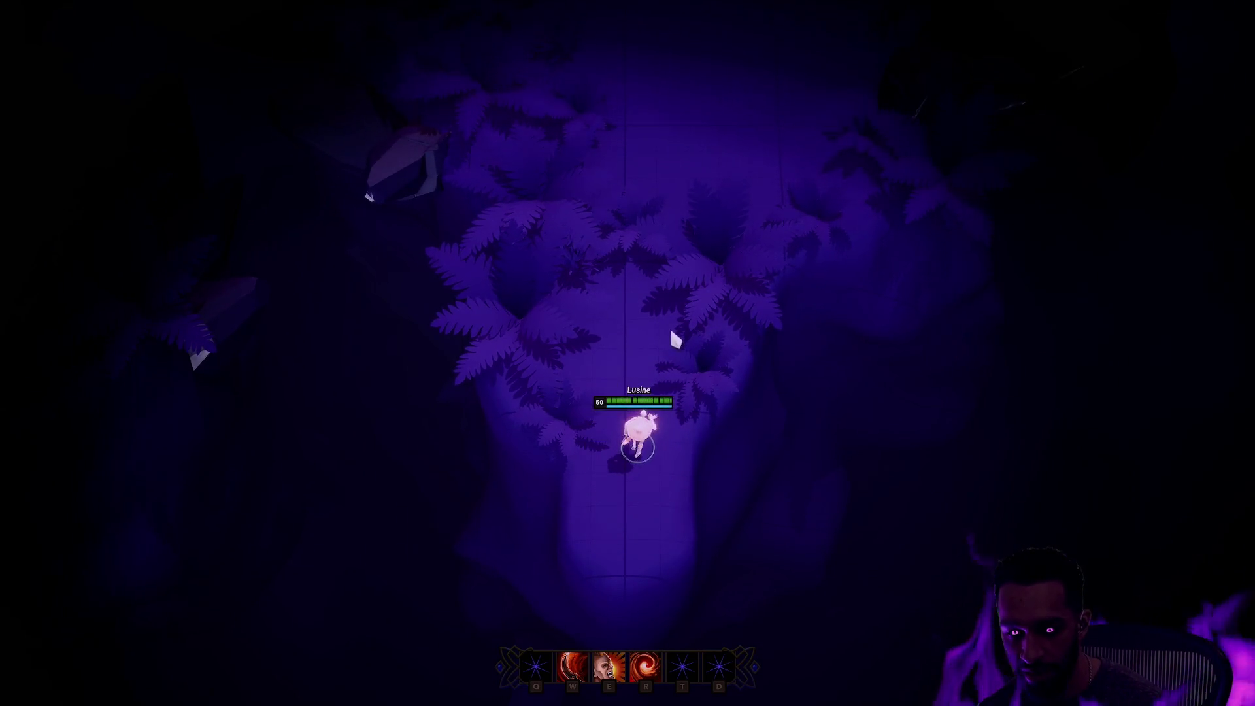
{"action": "left_click", "coordinate": [638, 409]}
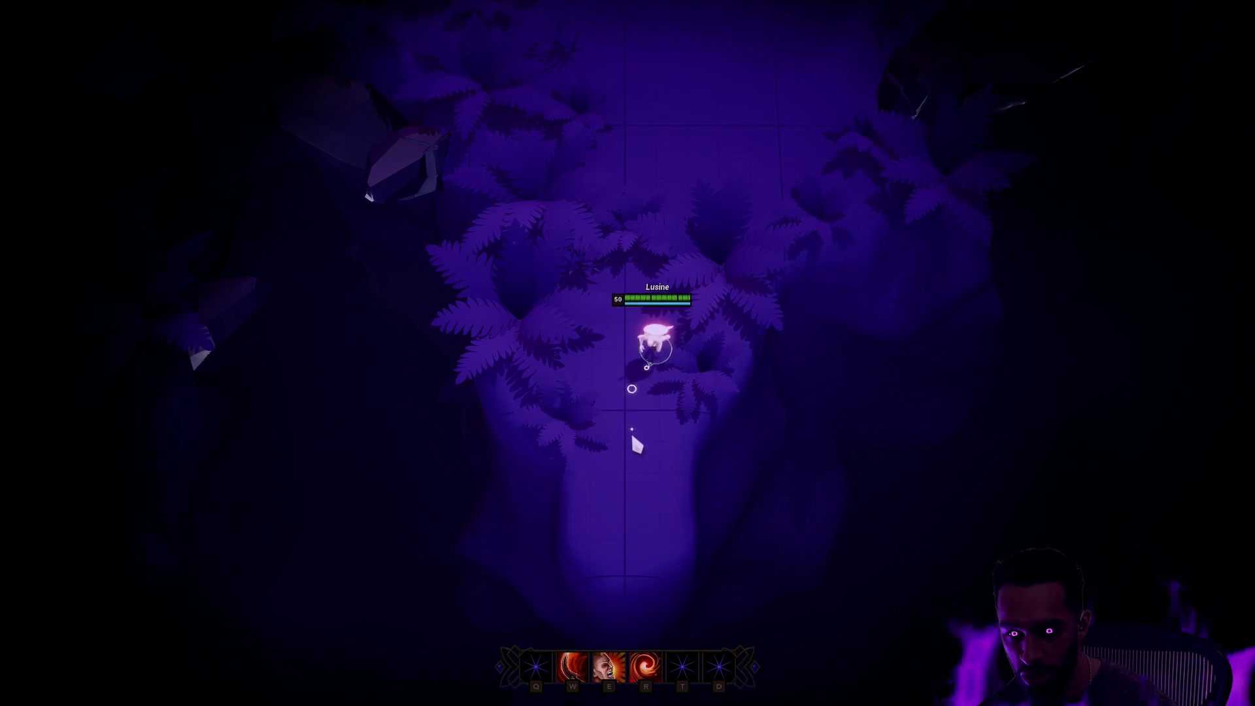
{"action": "left_click", "coordinate": [646, 529]}
{"action": "left_click", "coordinate": [623, 267]}
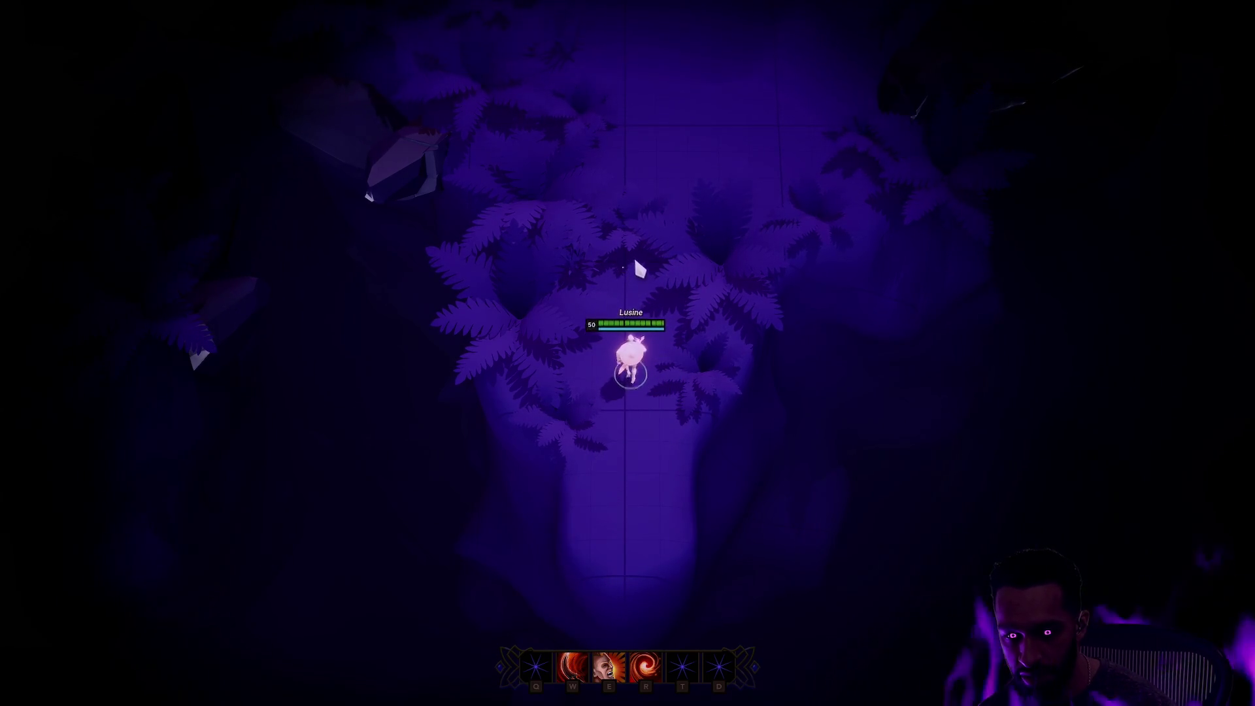
{"action": "left_click", "coordinate": [621, 395]}
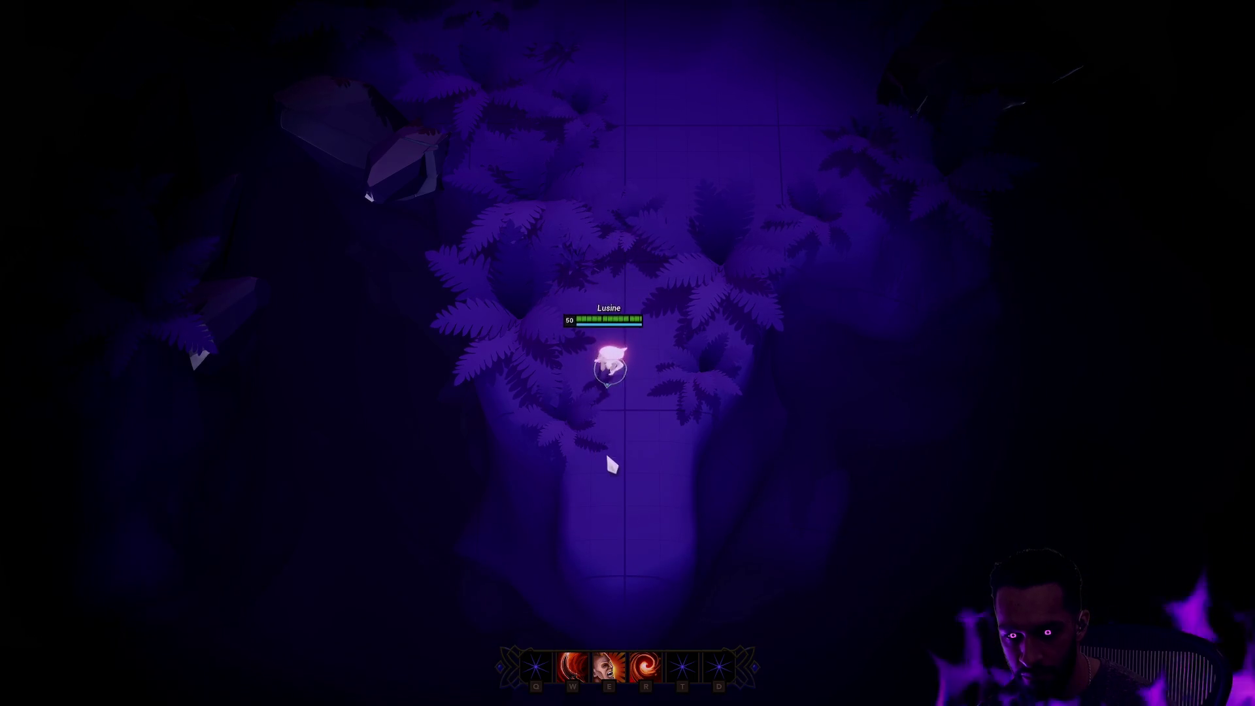
{"action": "left_click", "coordinate": [715, 308]}
{"action": "left_click", "coordinate": [683, 248]}
{"action": "left_click", "coordinate": [618, 334]}
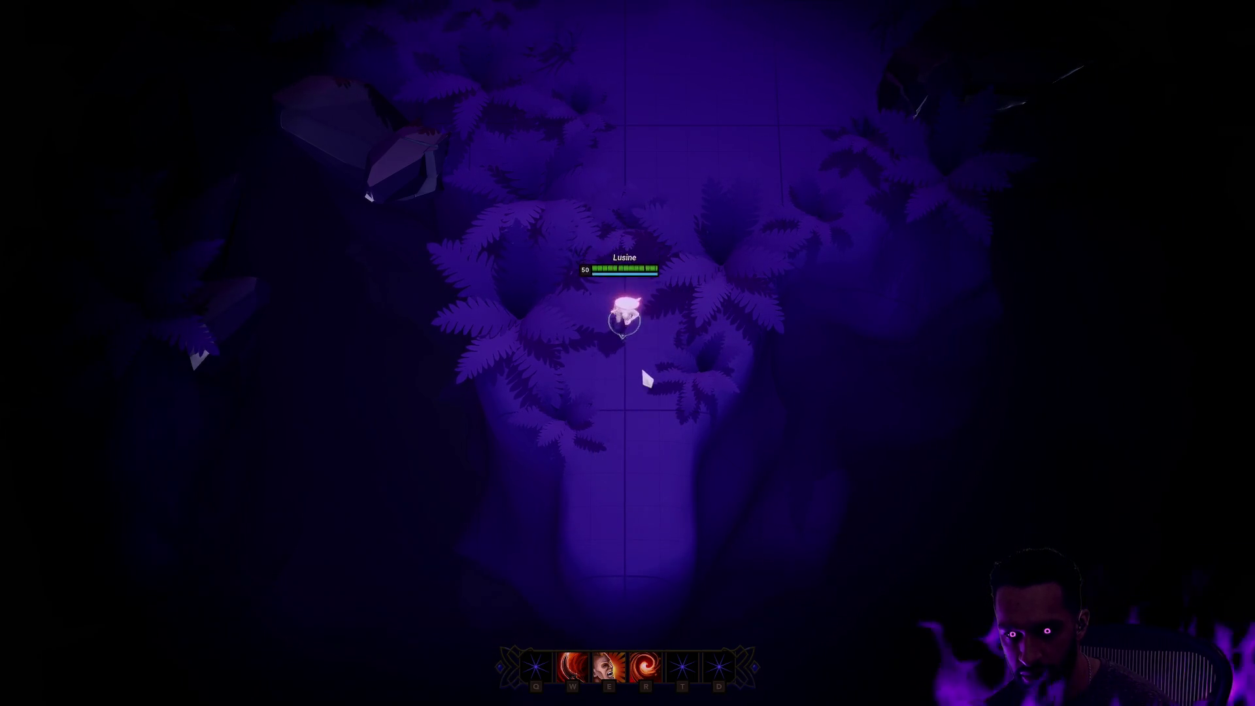
{"action": "left_click", "coordinate": [638, 468]}
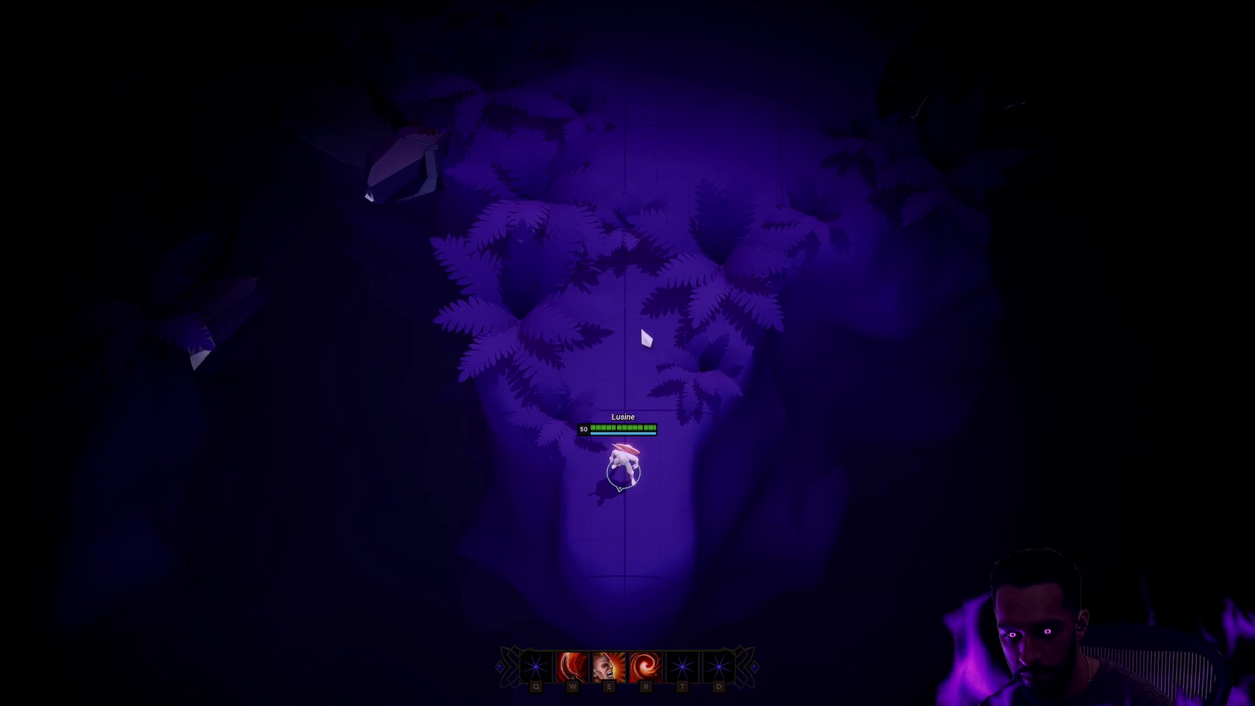
{"action": "left_click", "coordinate": [641, 308]}
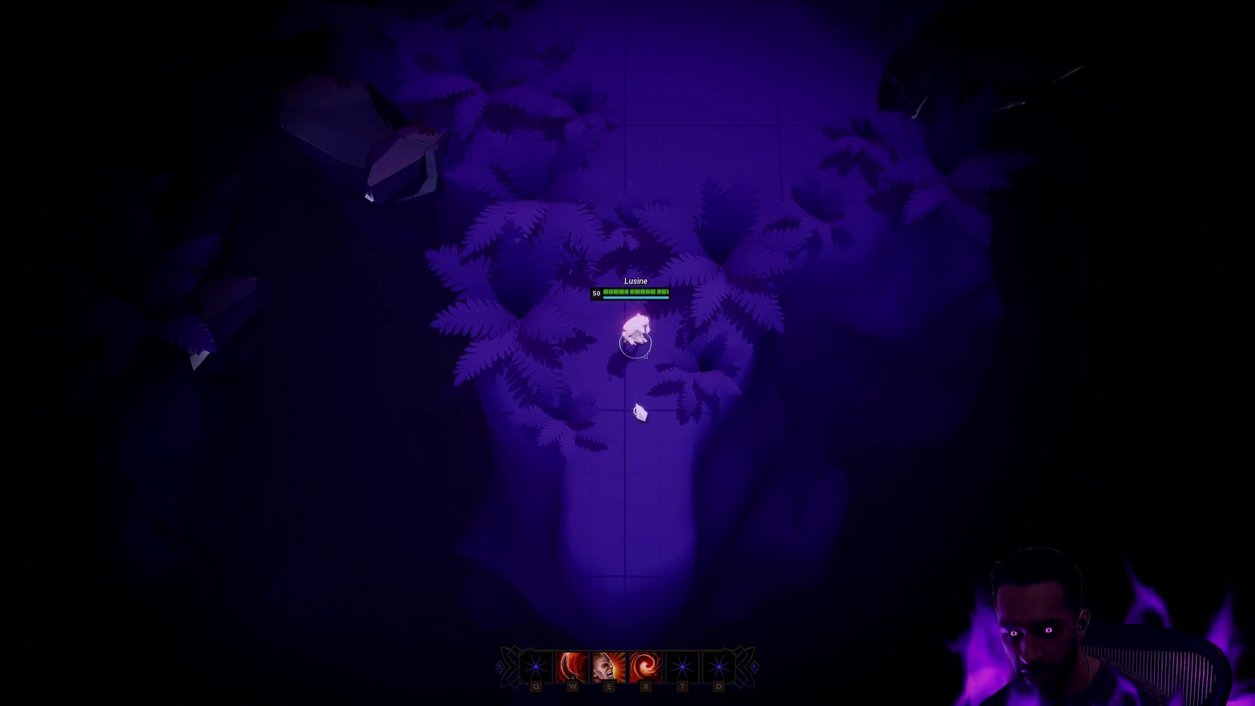
{"action": "left_click", "coordinate": [633, 397]}
{"action": "left_click", "coordinate": [648, 287]}
Cast the E ring ability and W leap, walk toward the enemies, and re-centre the camera
{"action": "key", "text": "e"}
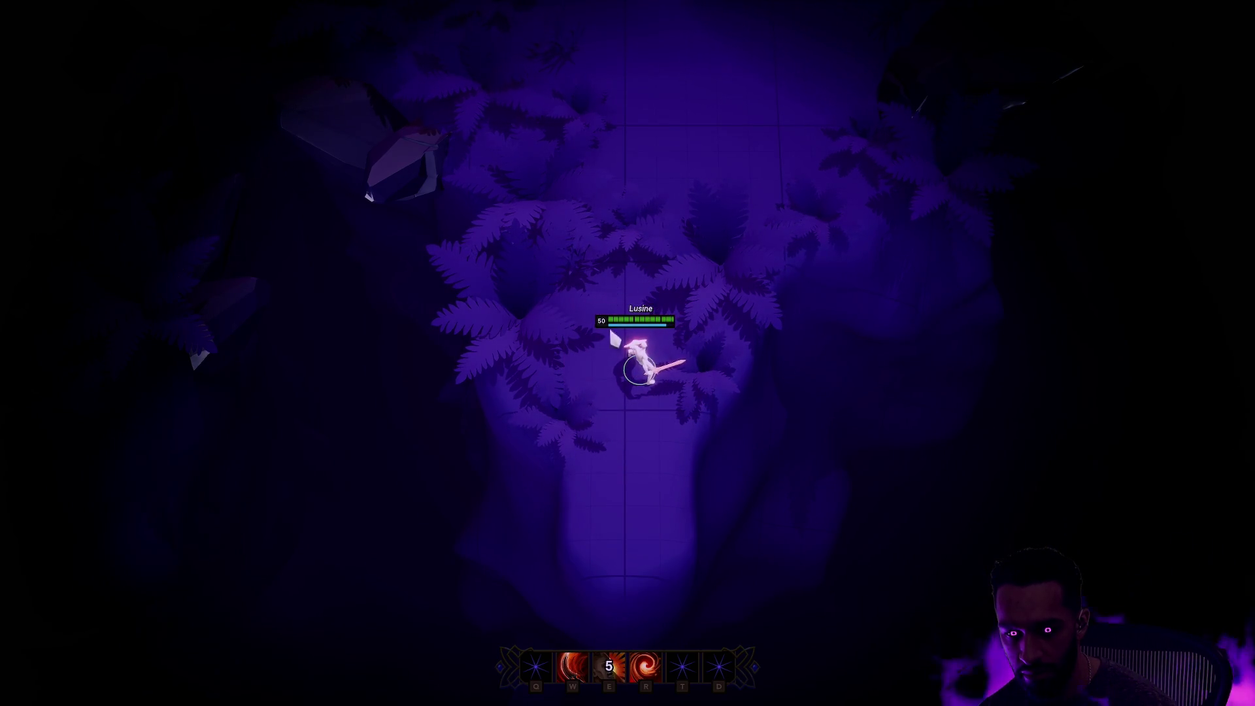
{"action": "left_click", "coordinate": [615, 425]}
{"action": "left_click", "coordinate": [642, 359]}
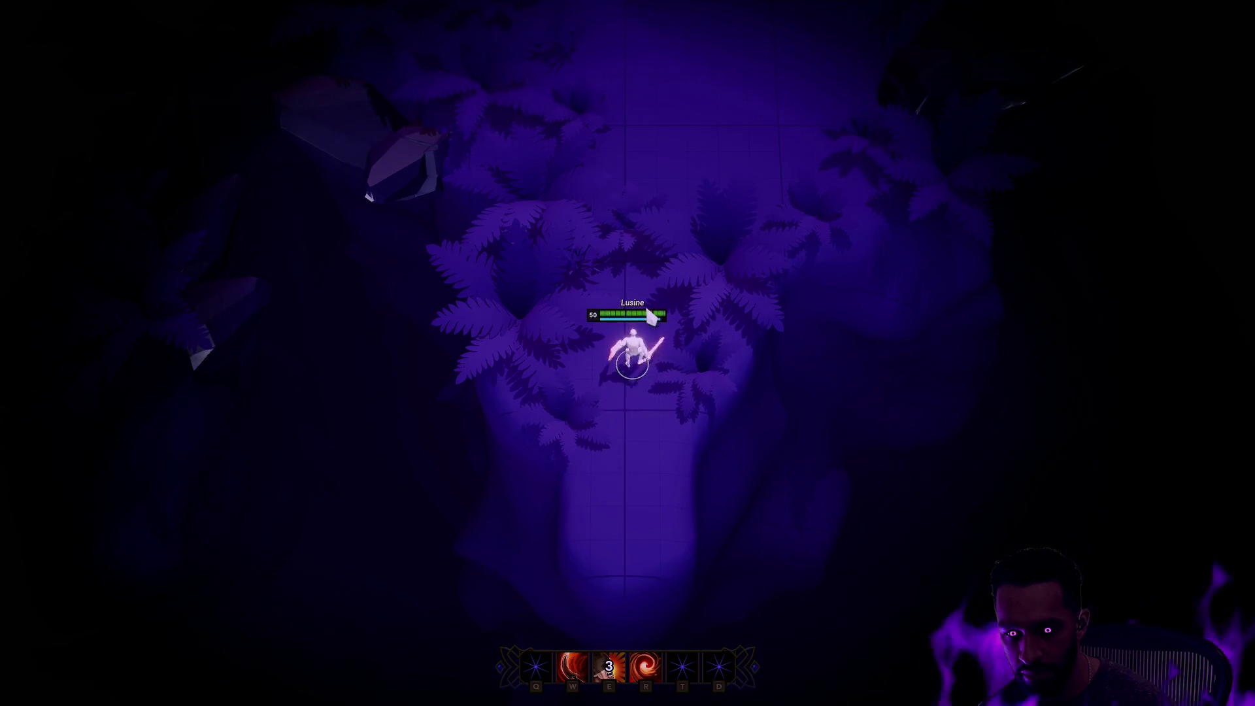
{"action": "key", "text": "w"}
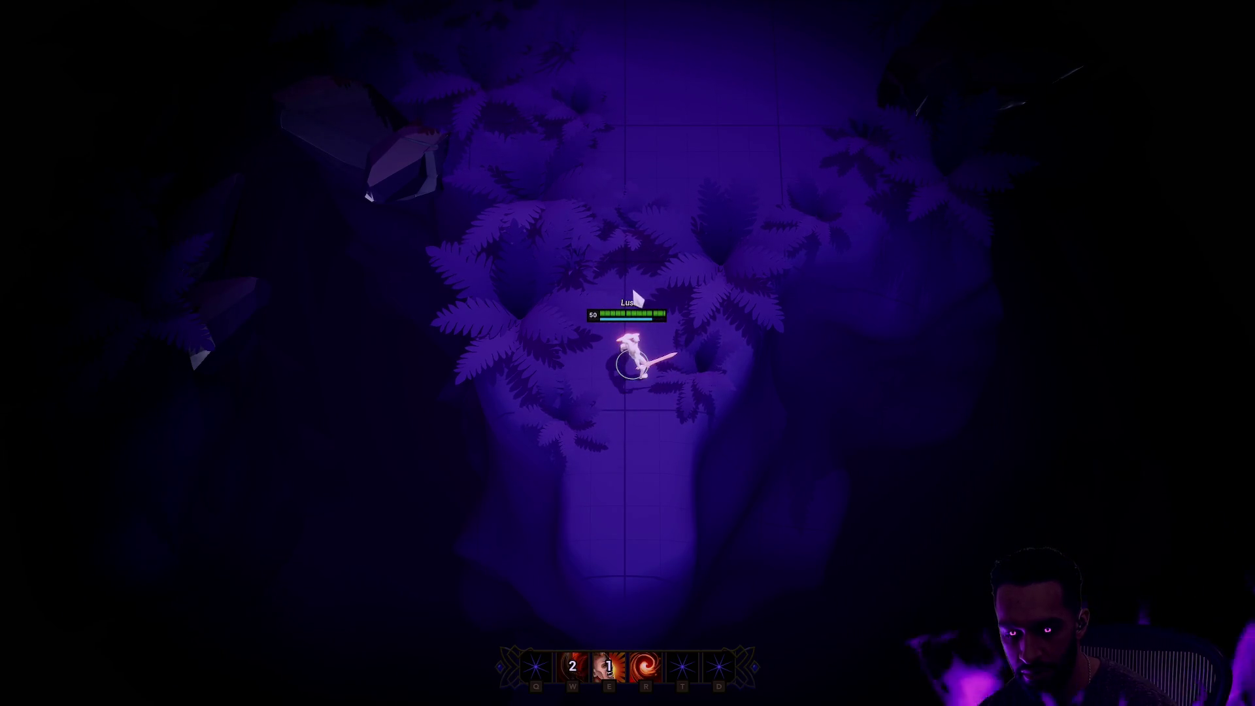
{"action": "left_click", "coordinate": [610, 359]}
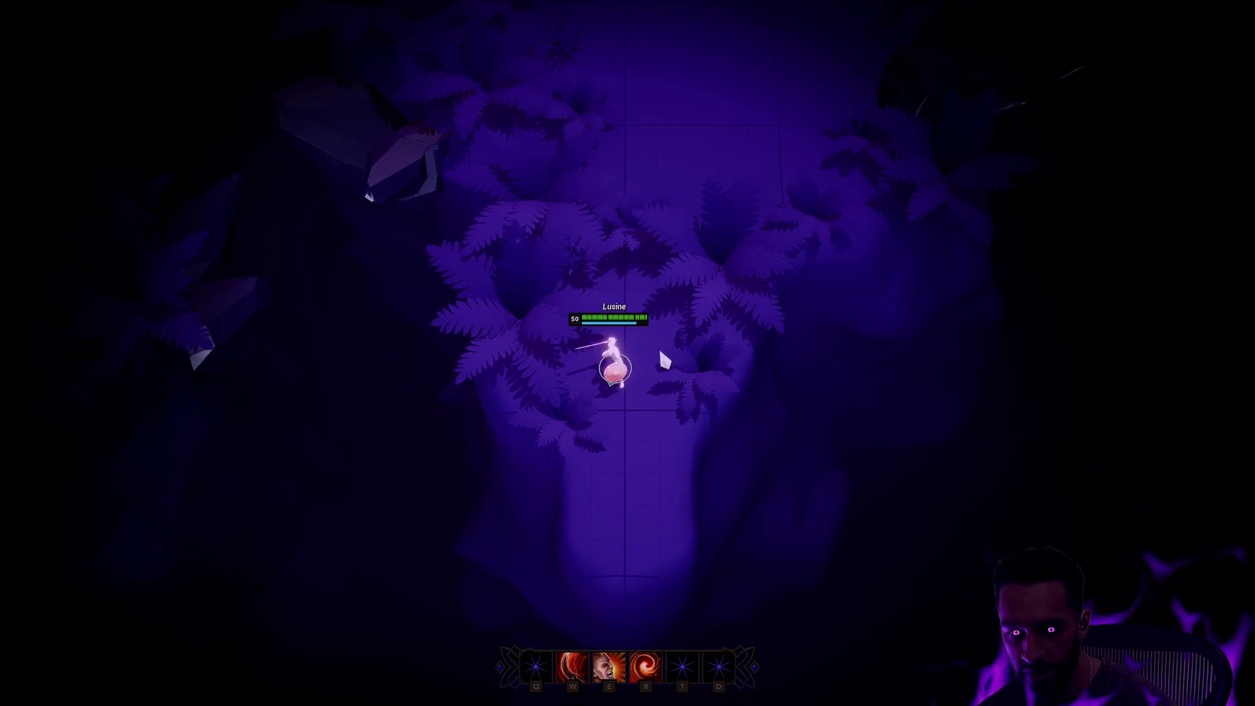
{"action": "left_click", "coordinate": [664, 118]}
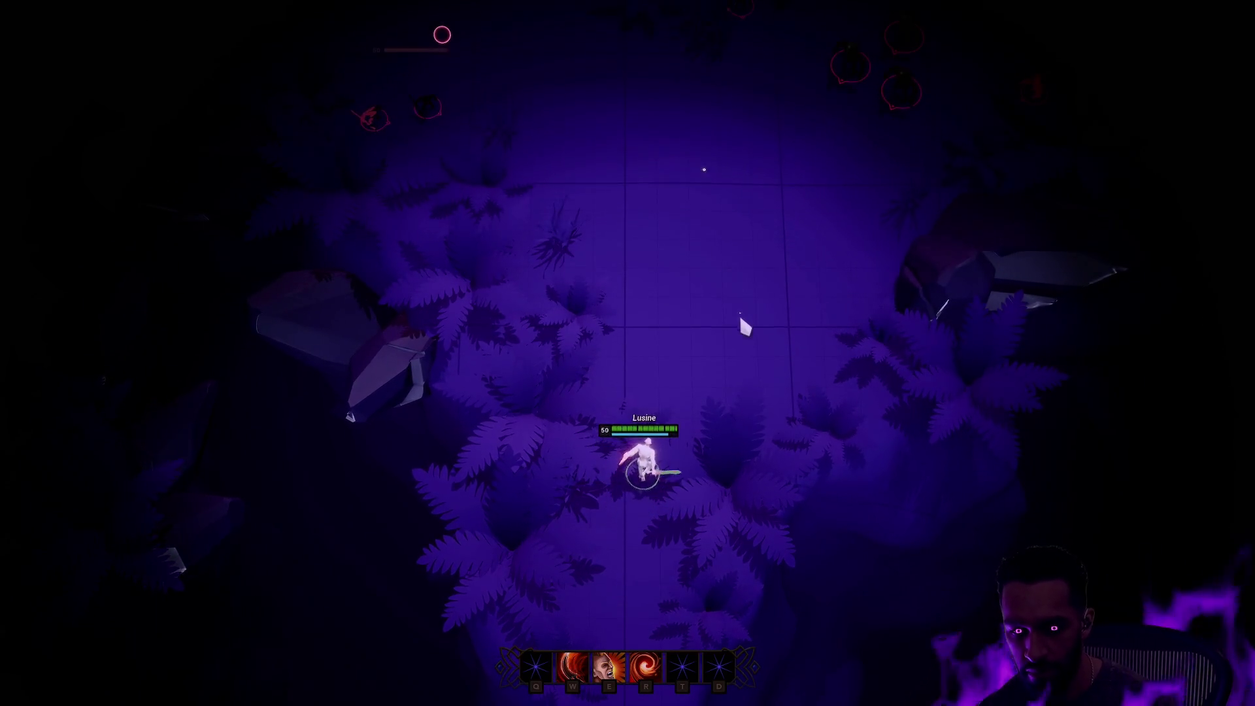
{"action": "left_click", "coordinate": [693, 343]}
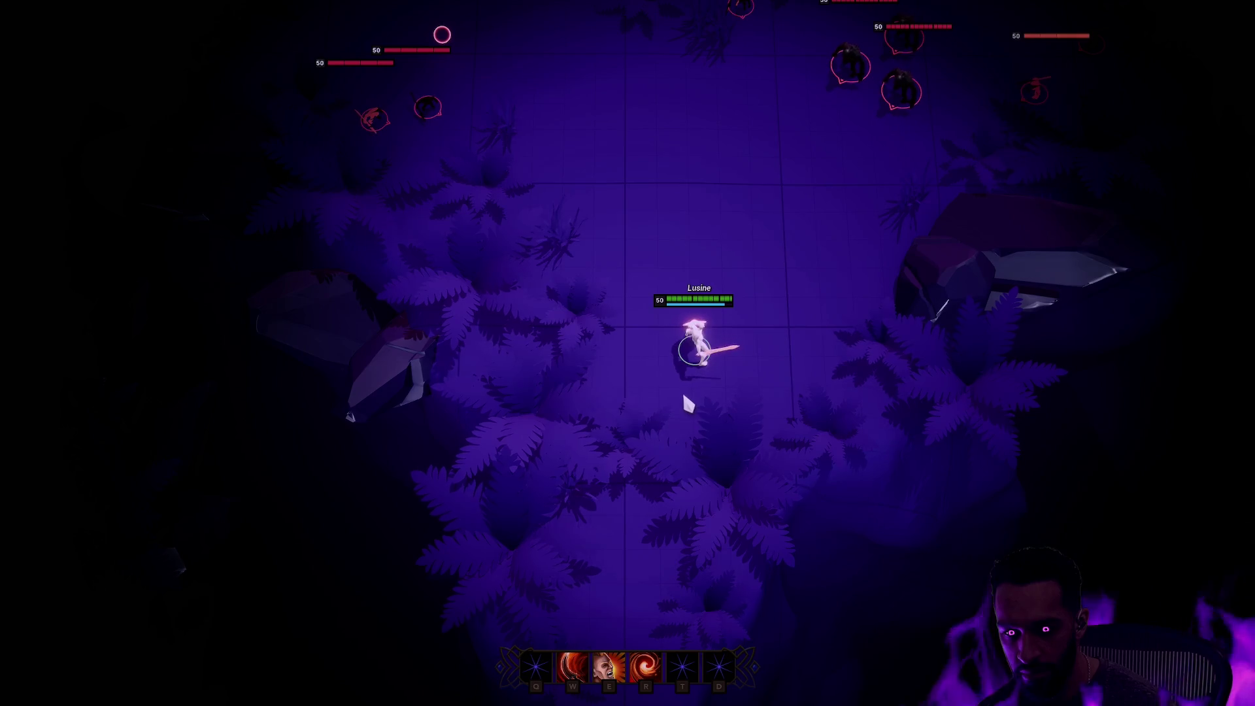
{"action": "key", "text": "space"}
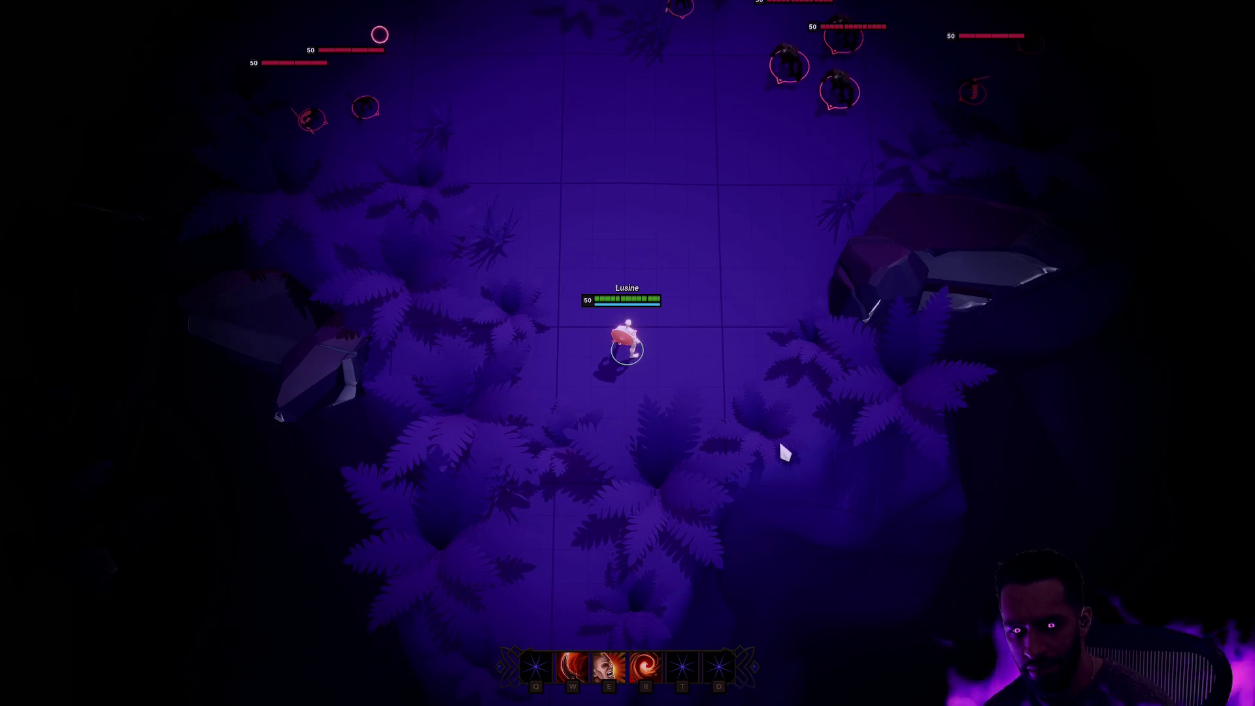
Leave fullscreen, stop PIE, and browse to Warrior > Animation > Montage > Male in the Content Browser
{"action": "key", "text": "F11"}
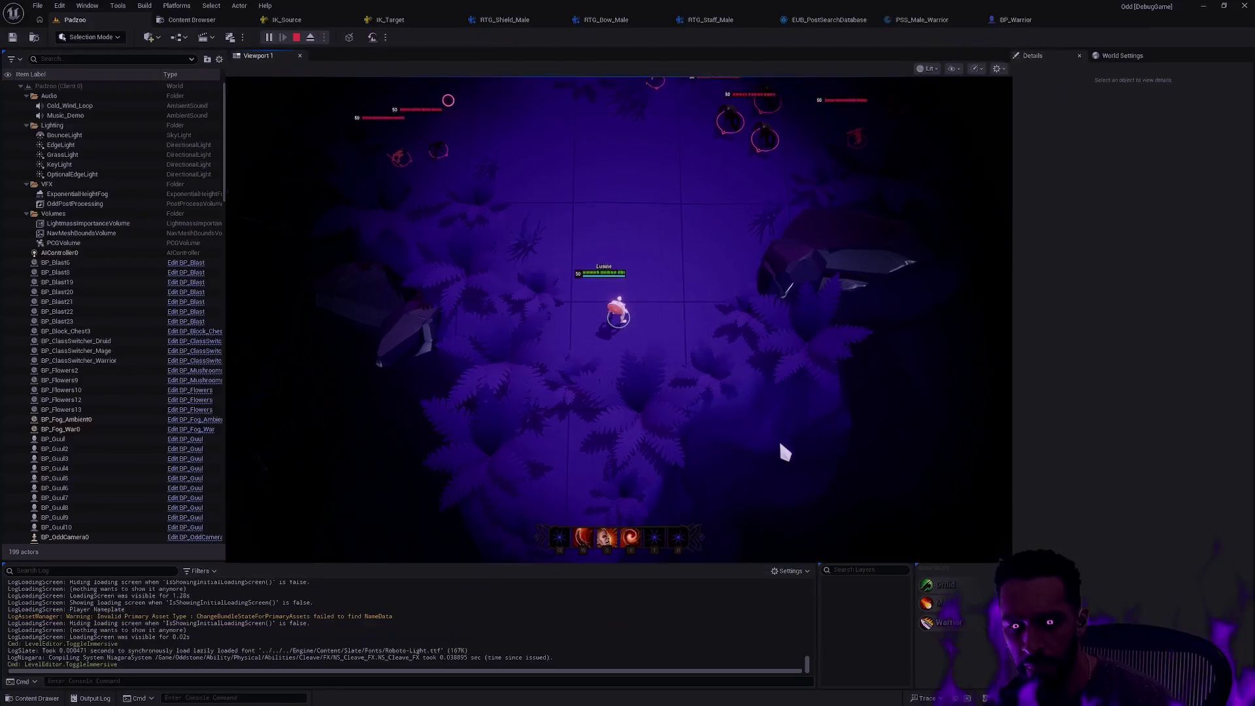
{"action": "key", "text": "Escape"}
{"action": "key", "text": "ctrl+space"}
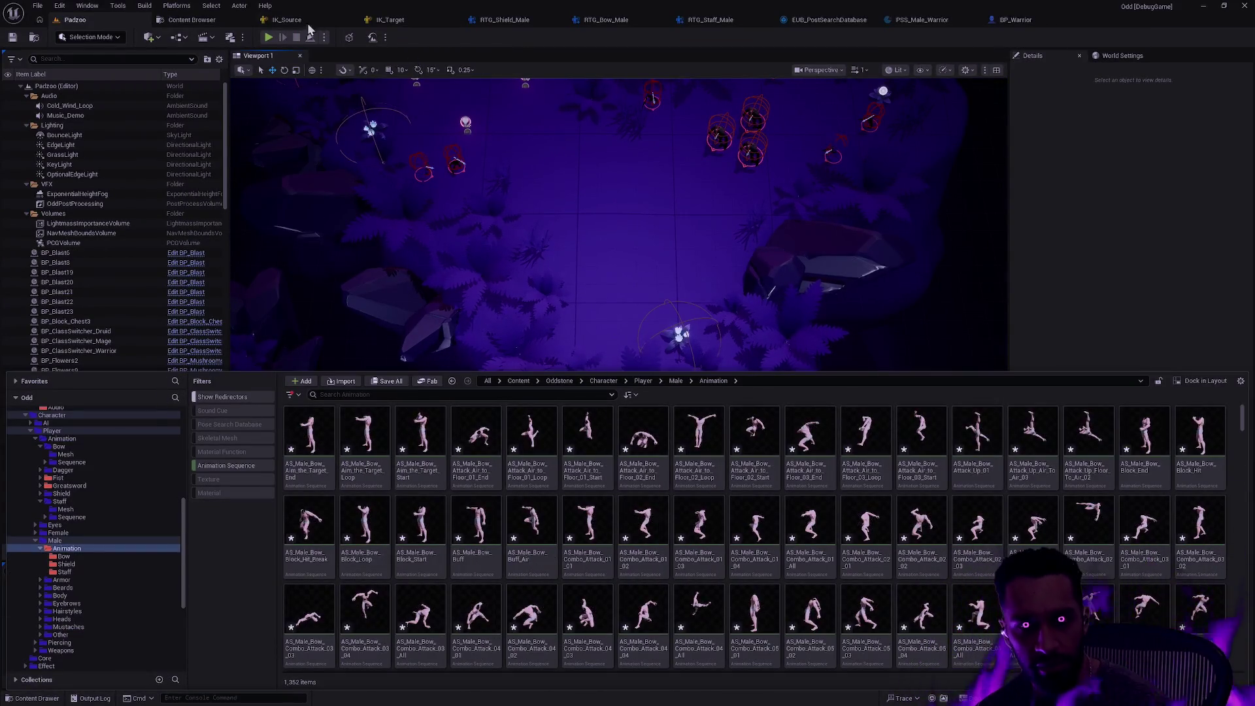
{"action": "left_click", "coordinate": [192, 21]}
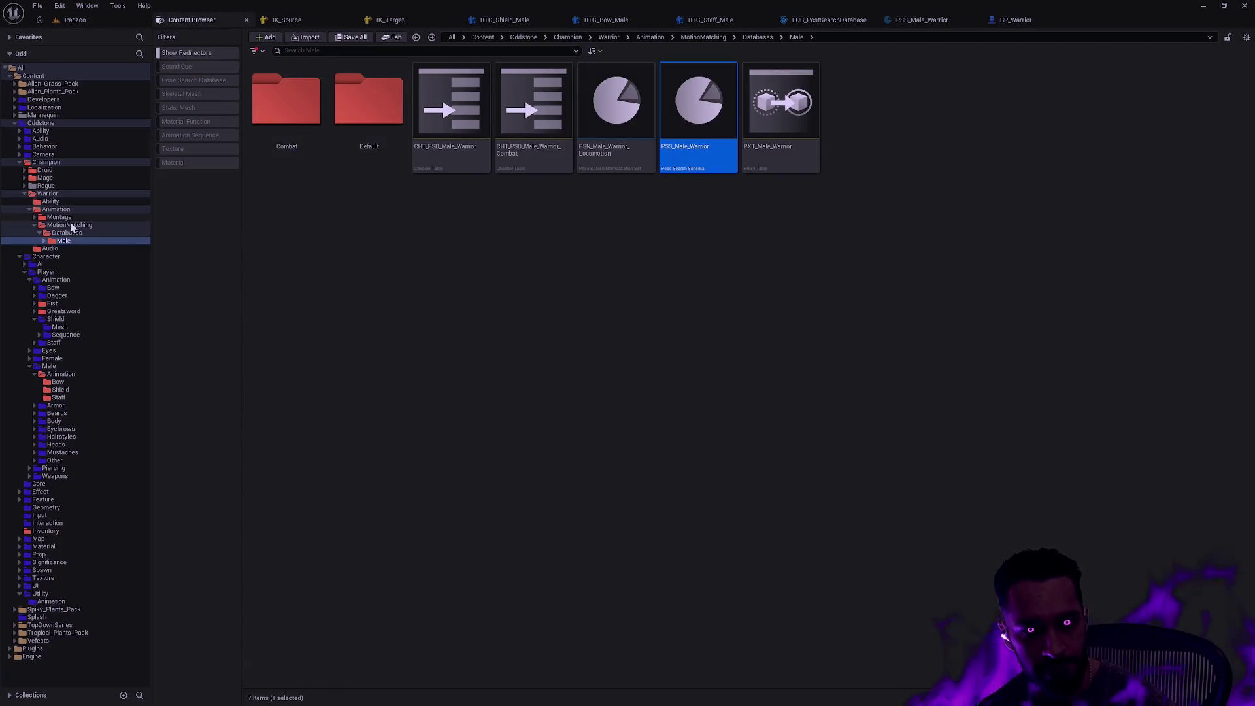
{"action": "left_click", "coordinate": [47, 194]}
{"action": "left_click", "coordinate": [56, 210]}
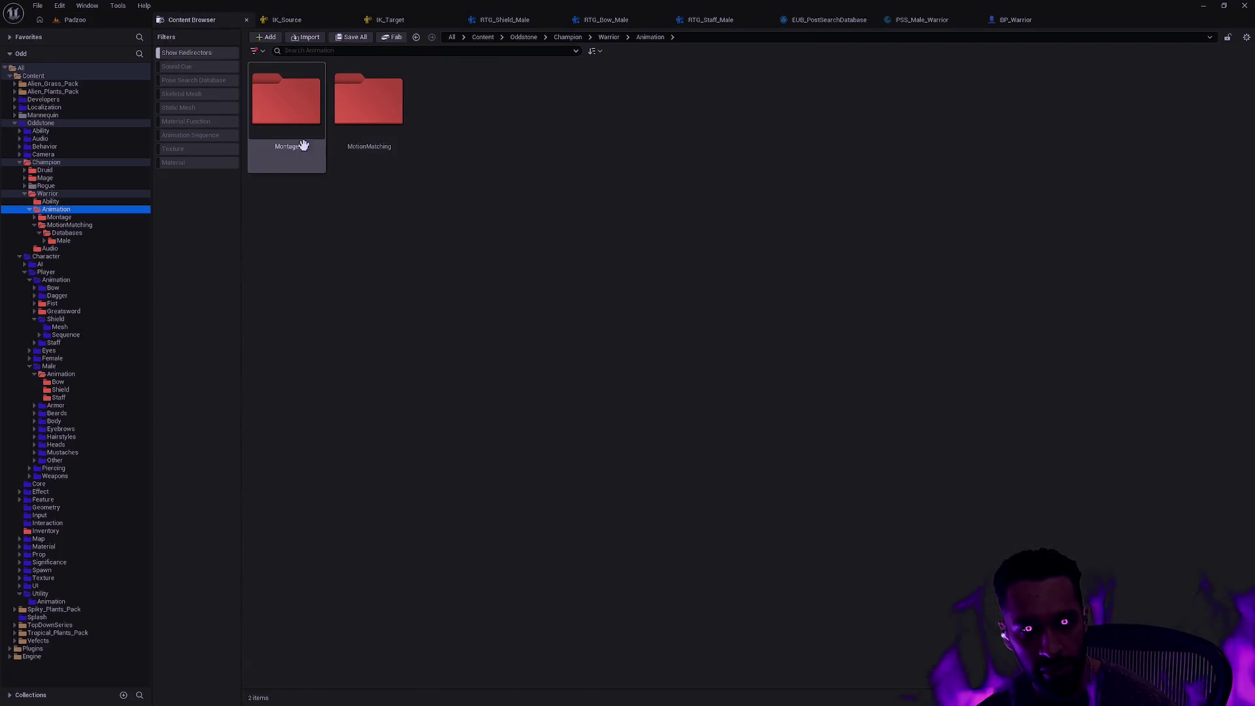
{"action": "double_click", "coordinate": [294, 131]}
{"action": "double_click", "coordinate": [381, 138]}
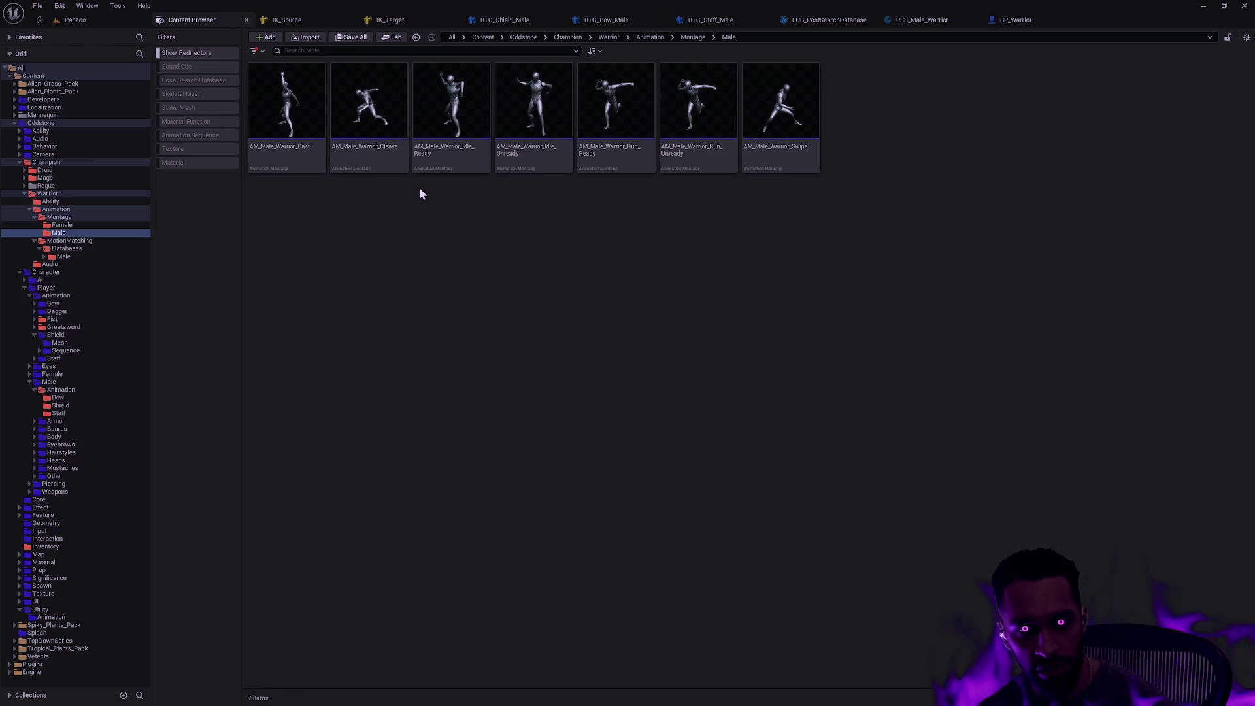
Open AM_Male_Warrior_Cast, stop its preview, and search the Asset Browser for '_bu'
{"action": "double_click", "coordinate": [285, 153]}
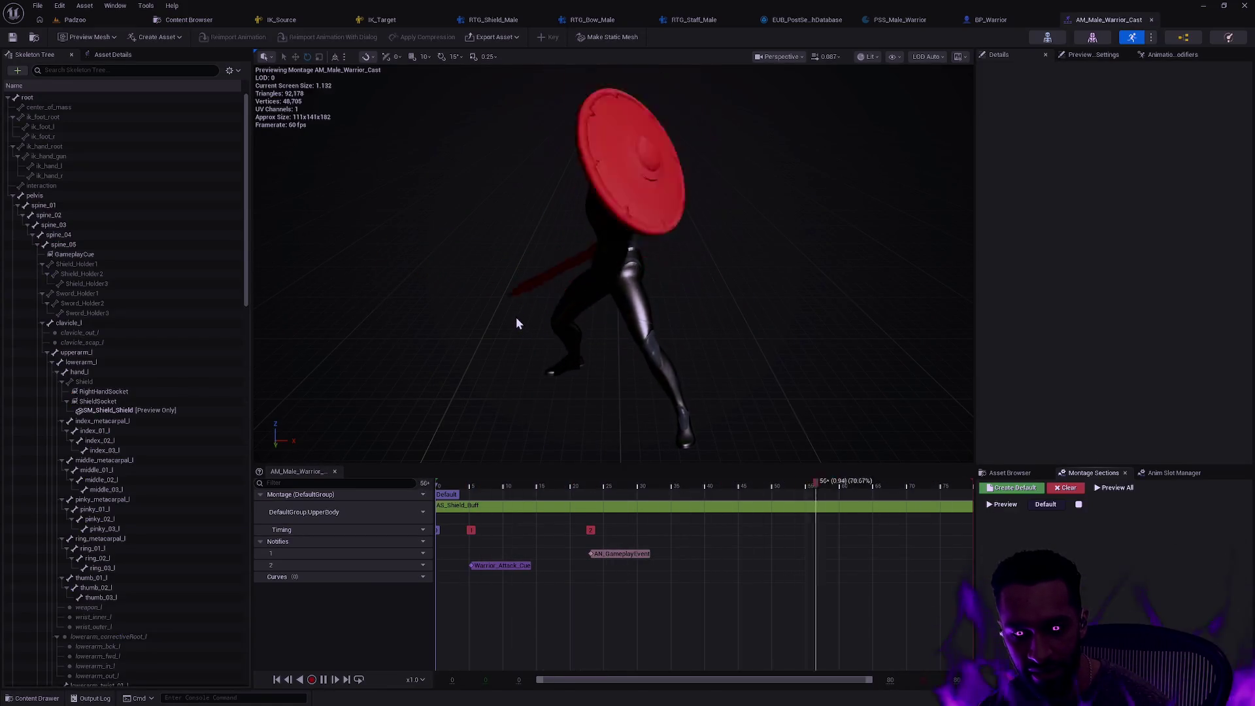
{"action": "key", "text": "space"}
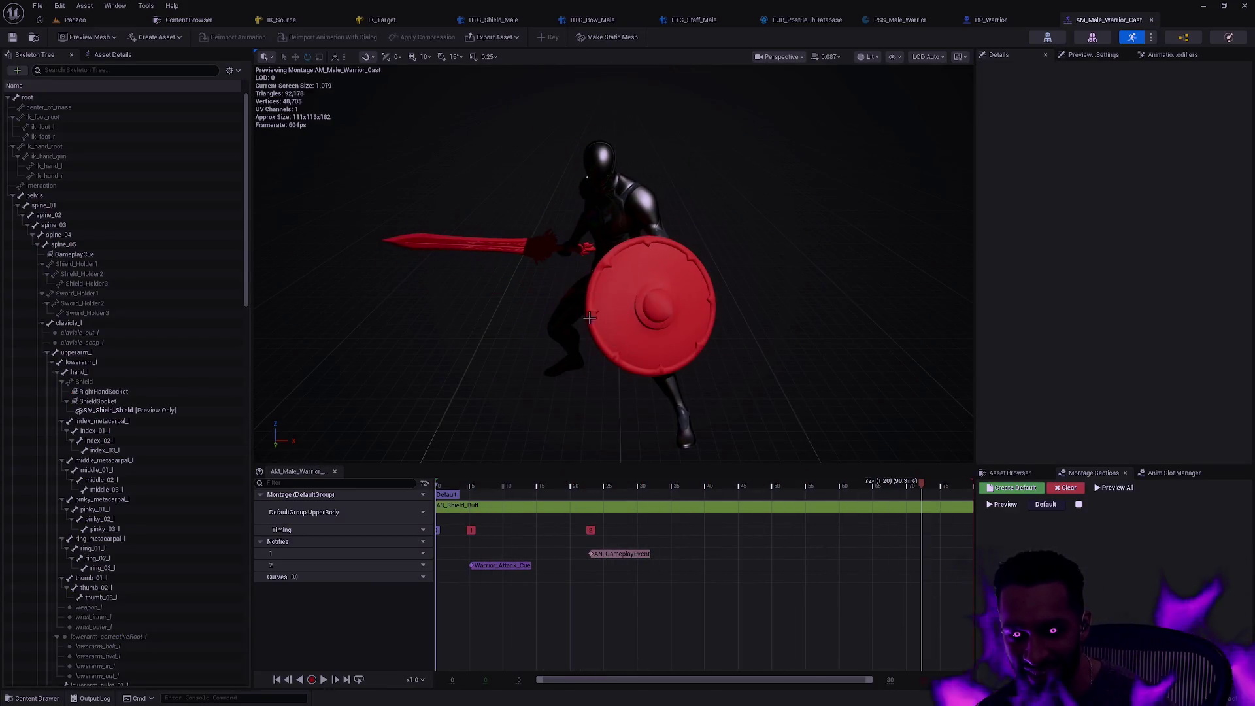
{"action": "left_click", "coordinate": [1017, 476]}
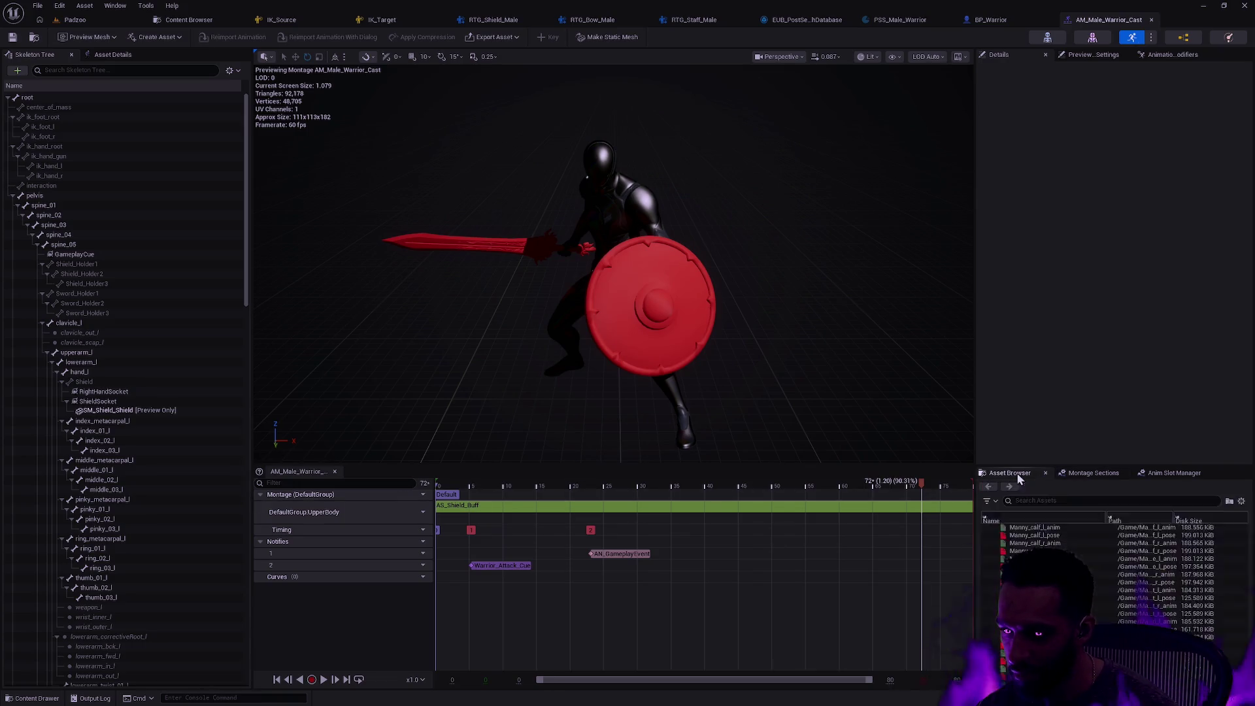
{"action": "left_click", "coordinate": [1034, 501]}
{"action": "type", "text": "AS_Male_Shield"}
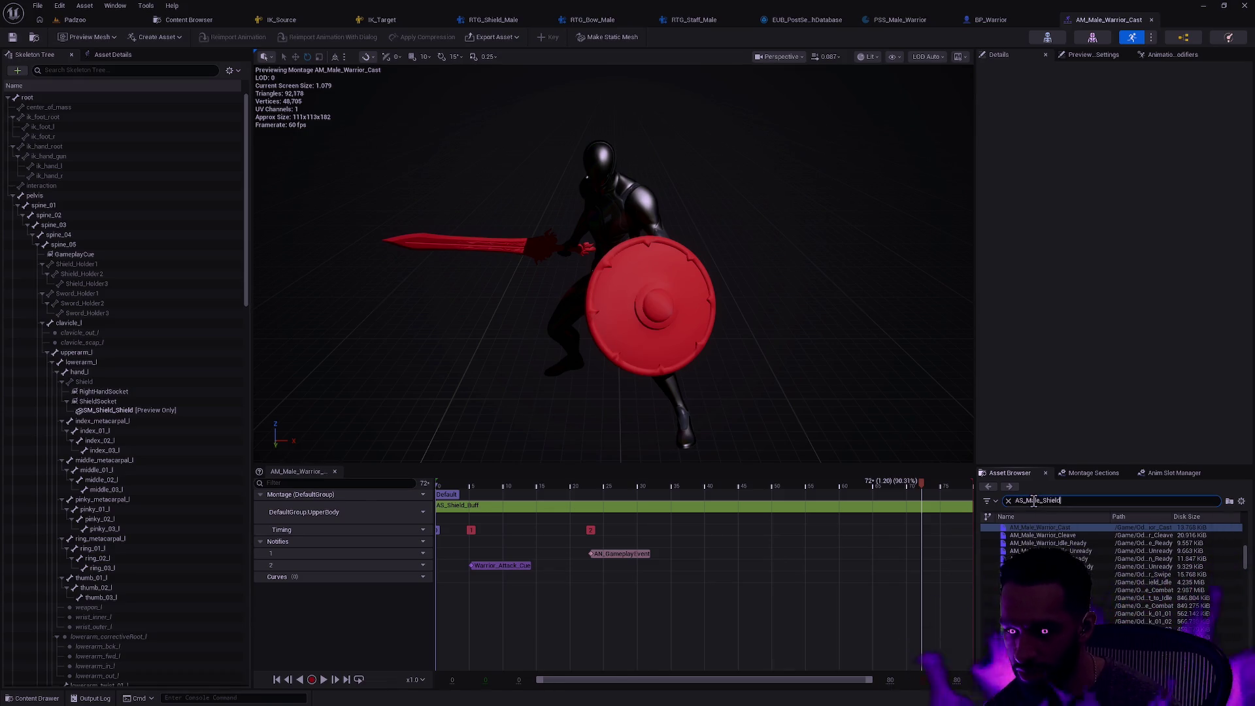
{"action": "type", "text": "_bu"}
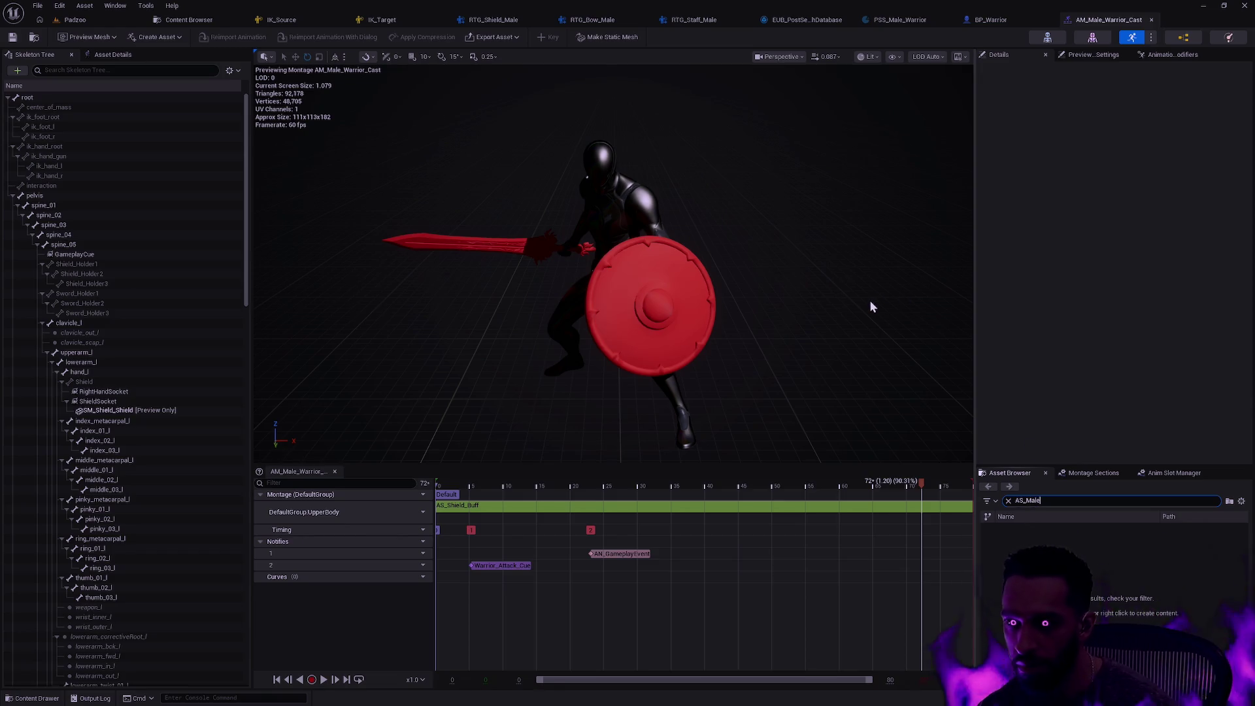
Close the Cast montage editor and return to the Warrior Male montage folder in the Content Browser
{"action": "left_click", "coordinate": [1152, 20]}
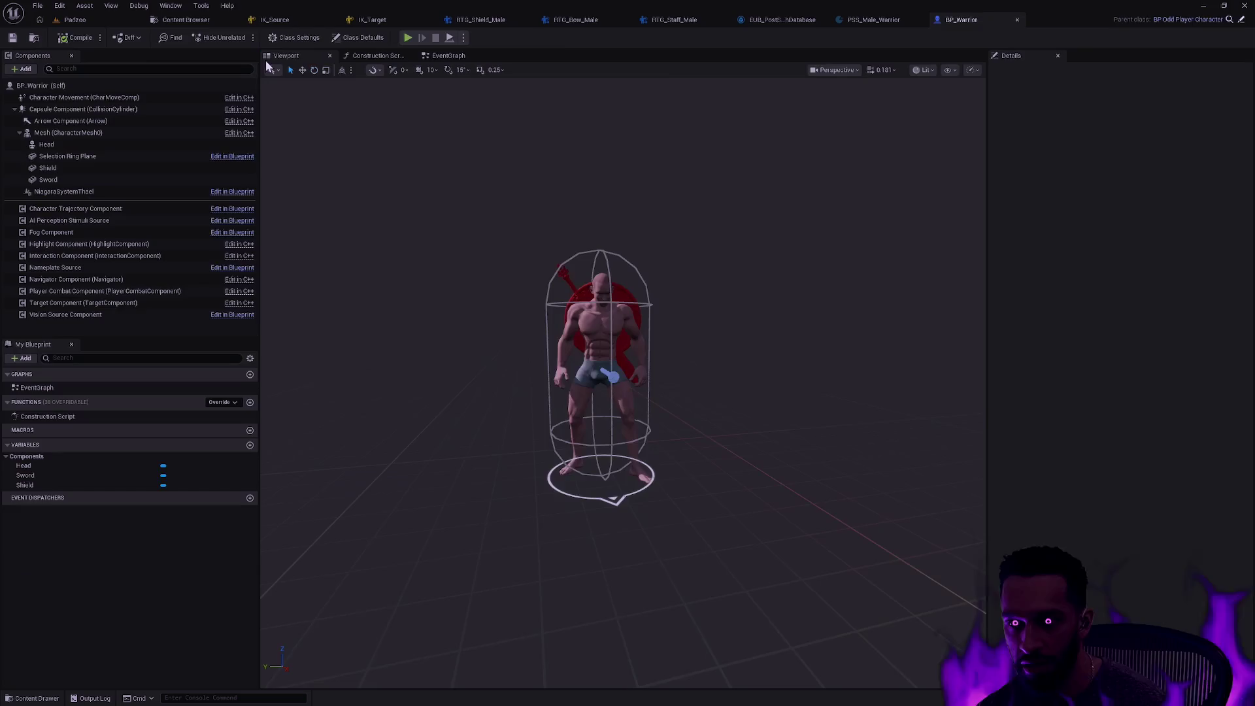
{"action": "left_click", "coordinate": [90, 22]}
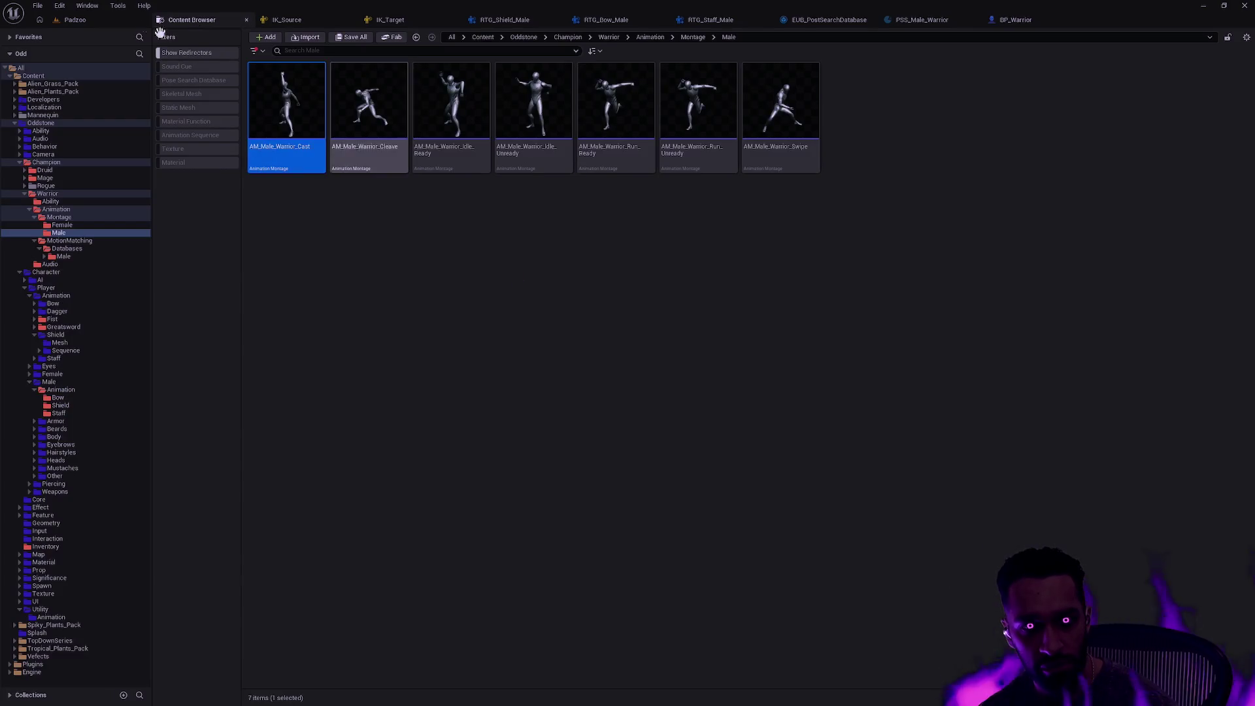
{"action": "key", "text": "ctrl+space"}
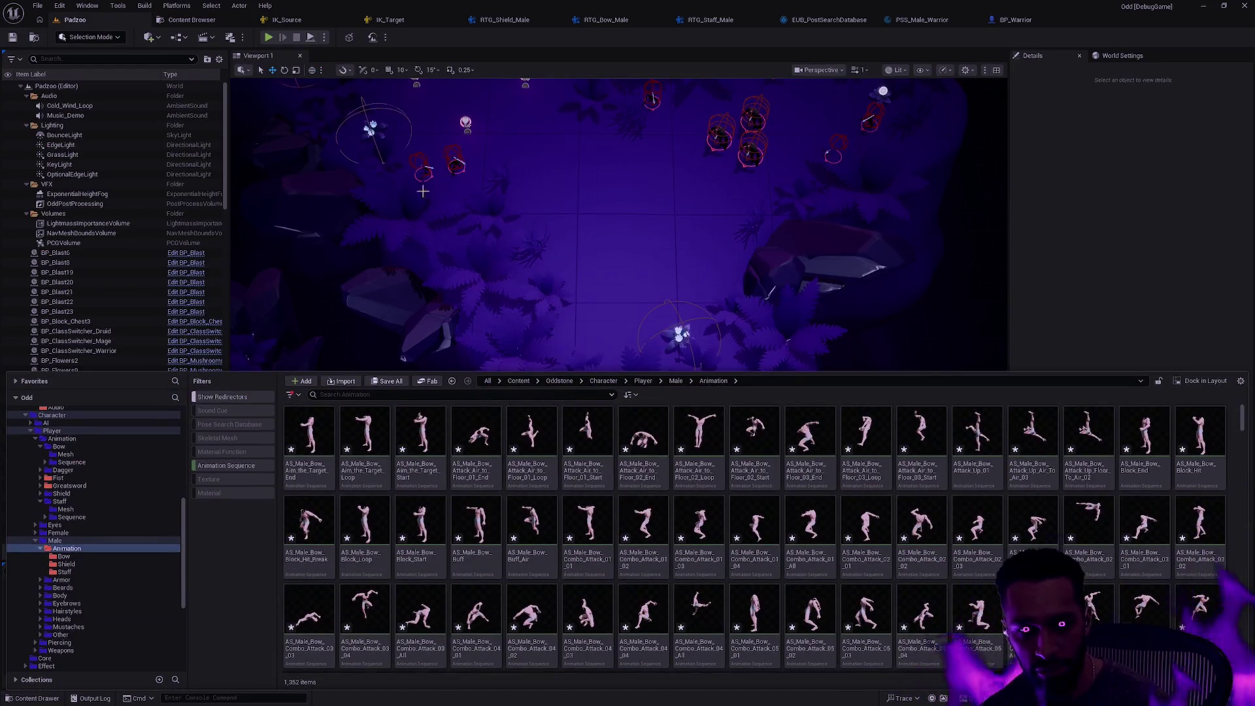
{"action": "left_click", "coordinate": [191, 19]}
Replace the skeleton of all seven AM_Male_Warrior_ montages with SK_Male
{"action": "left_click", "coordinate": [430, 245]}
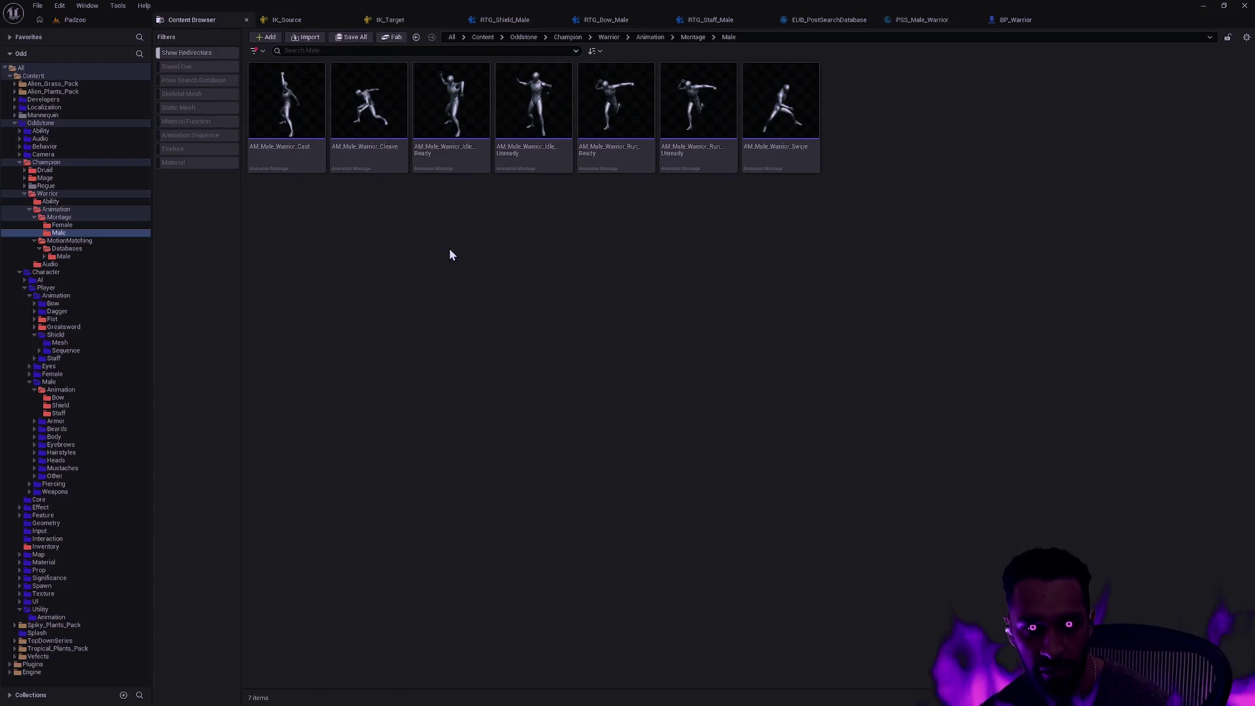
{"action": "left_click", "coordinate": [325, 164]}
{"action": "left_click", "coordinate": [774, 160], "text": "shift"}
{"action": "right_click", "coordinate": [775, 165]}
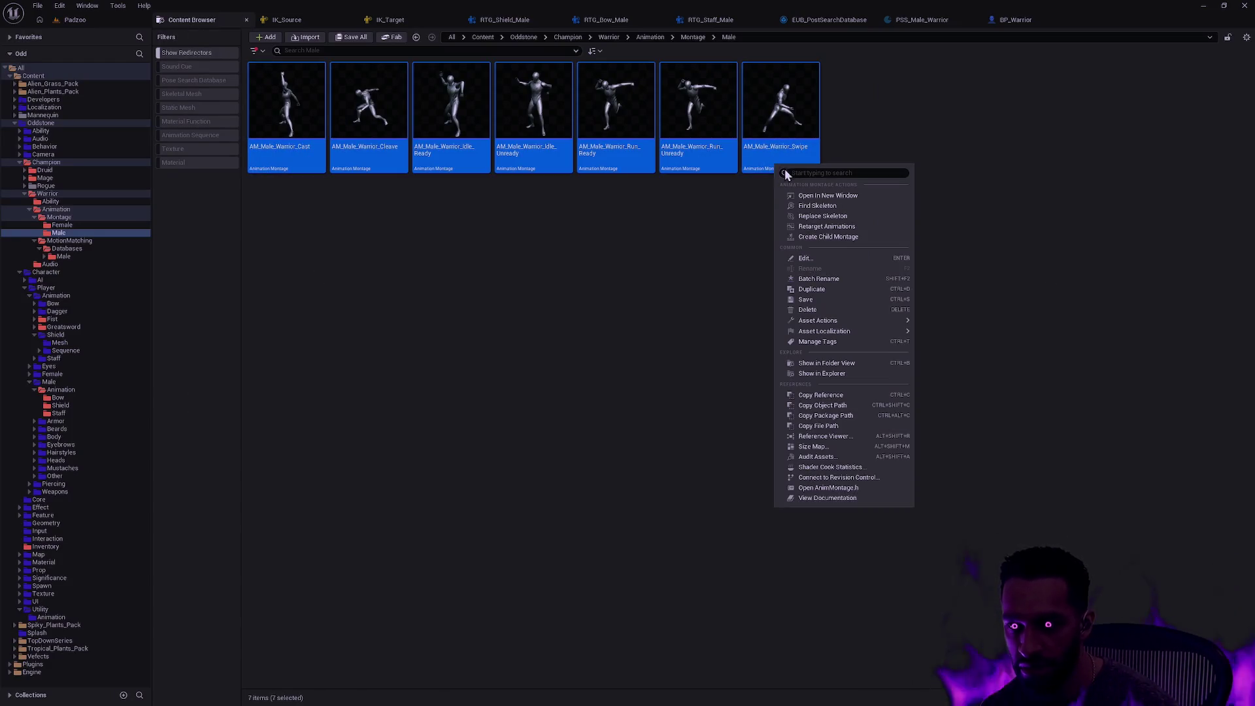
{"action": "left_click", "coordinate": [853, 219]}
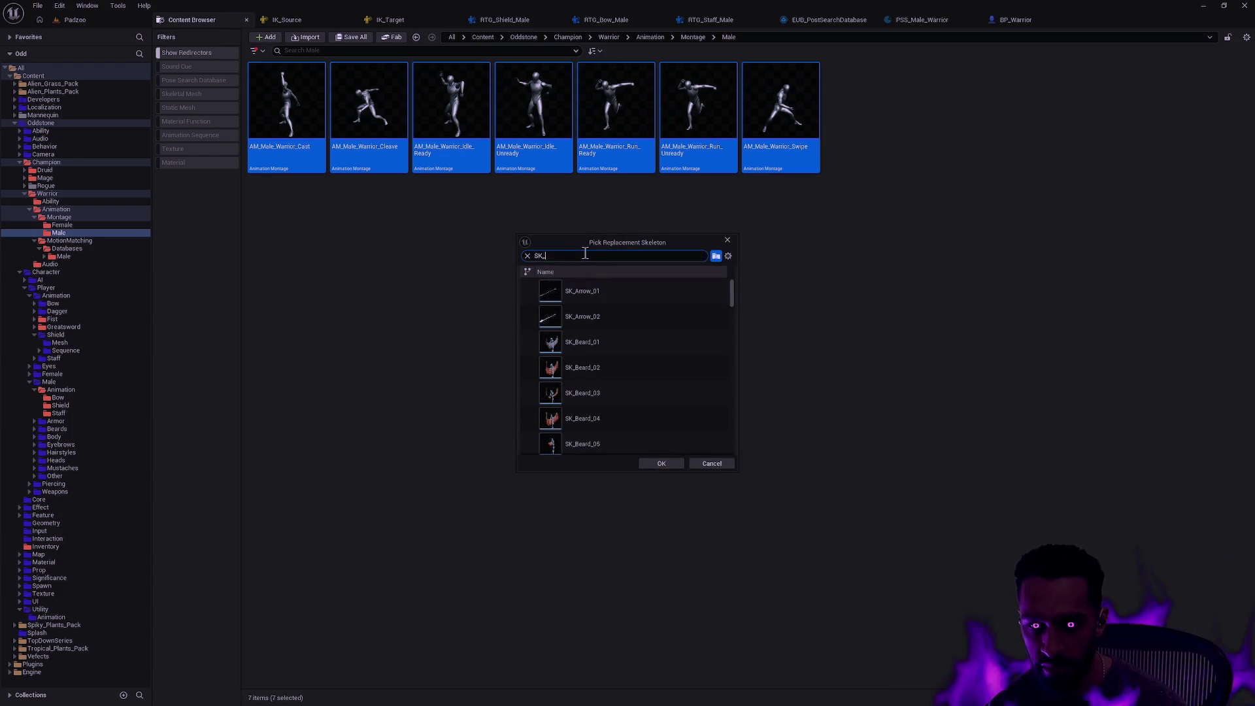
{"action": "left_click", "coordinate": [617, 288]}
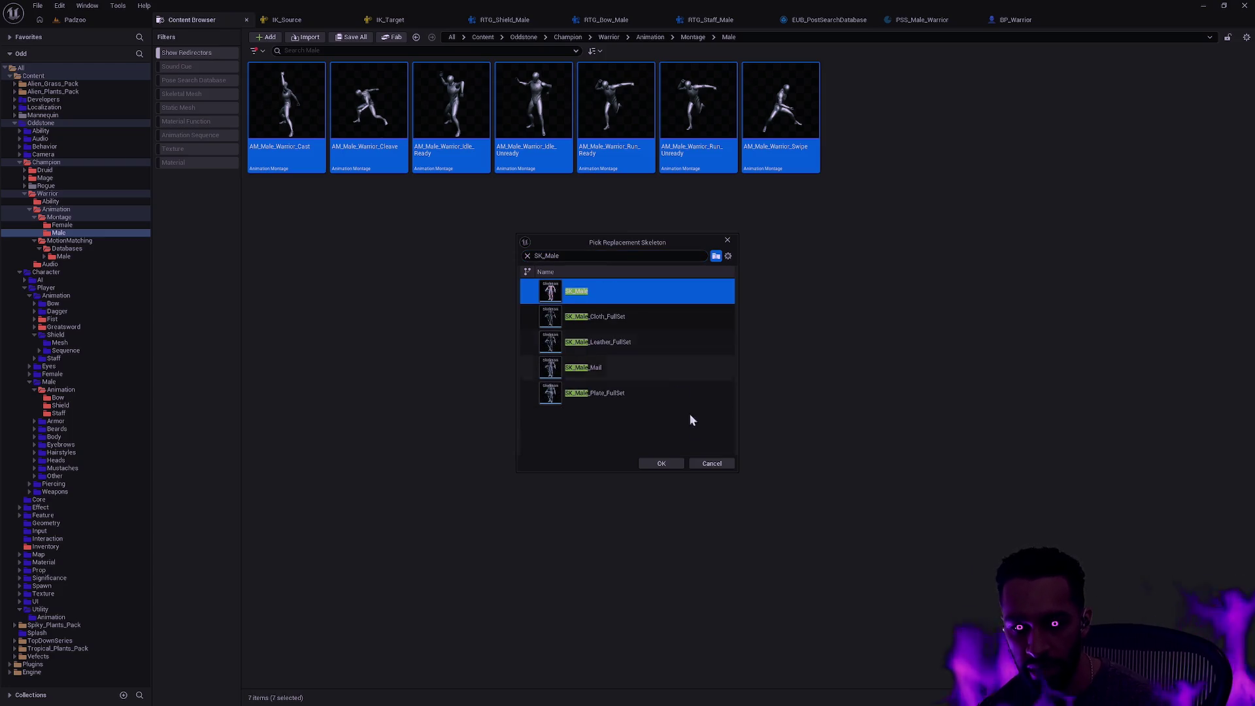
{"action": "left_click", "coordinate": [663, 463]}
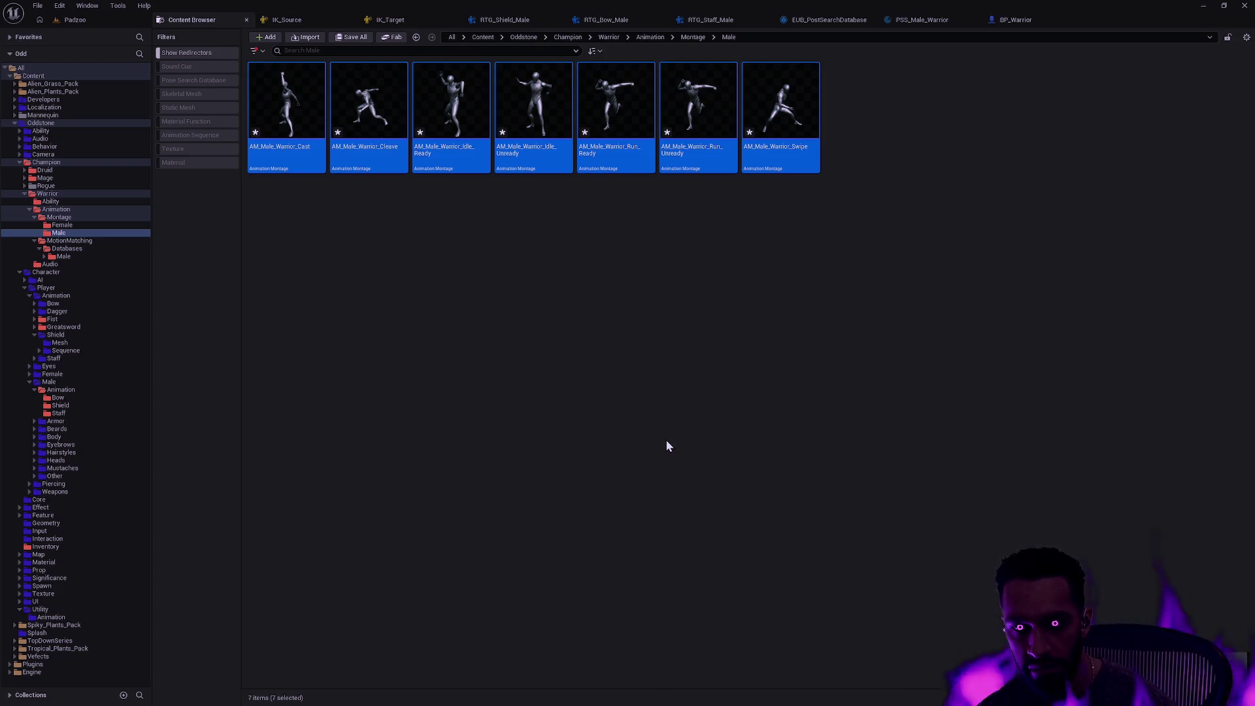
{"action": "left_click", "coordinate": [844, 259]}
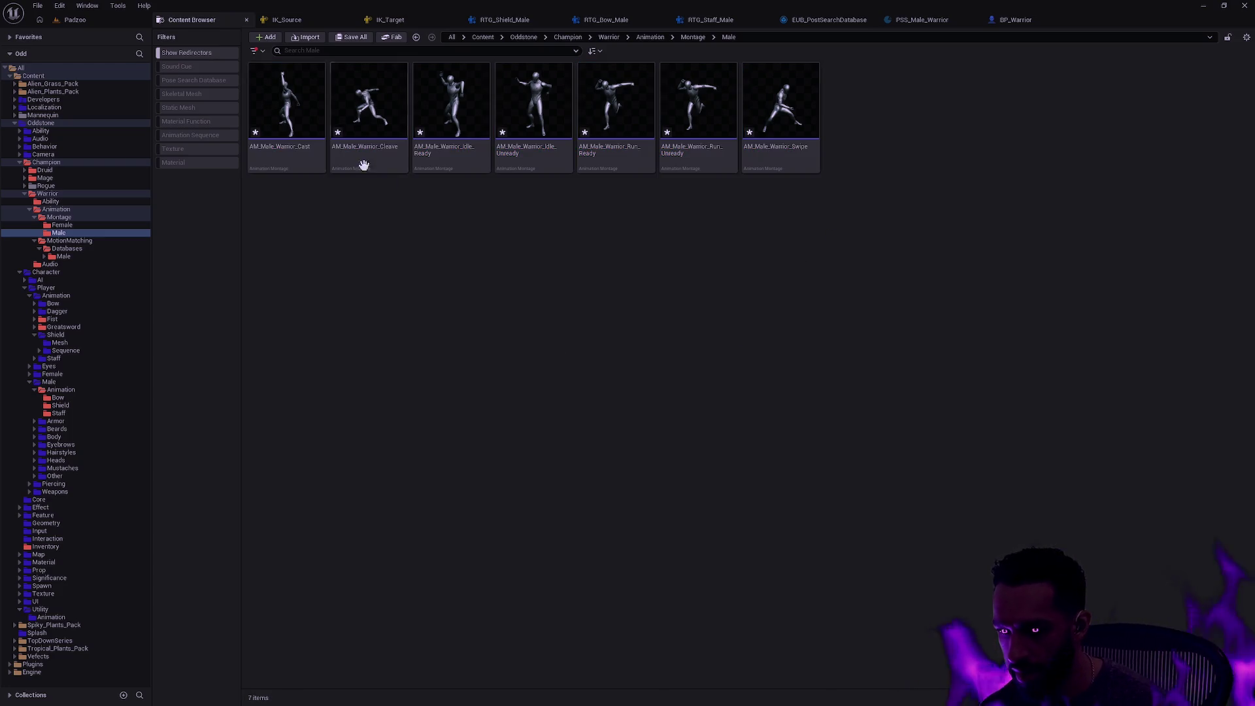
In AM_Male_Warrior_Cast, add AS_Male_Shield_Buff to the slot track and move it to the start
{"action": "double_click", "coordinate": [282, 144]}
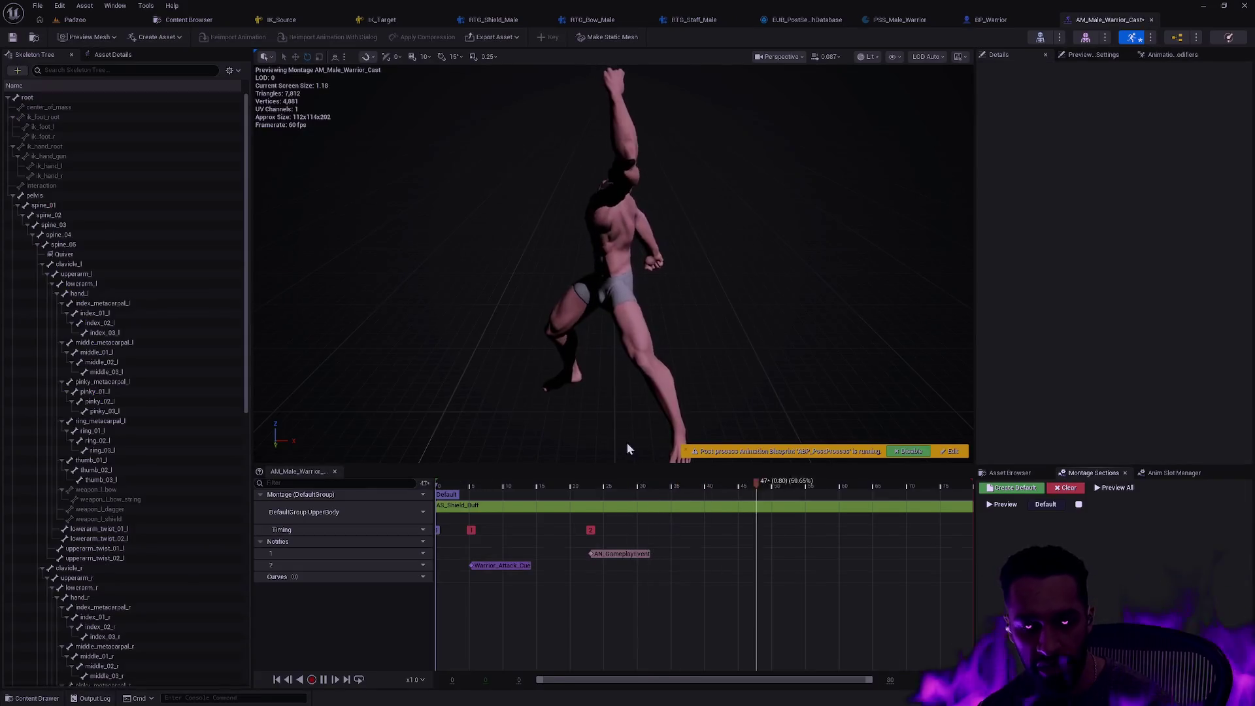
{"action": "left_click", "coordinate": [1010, 472]}
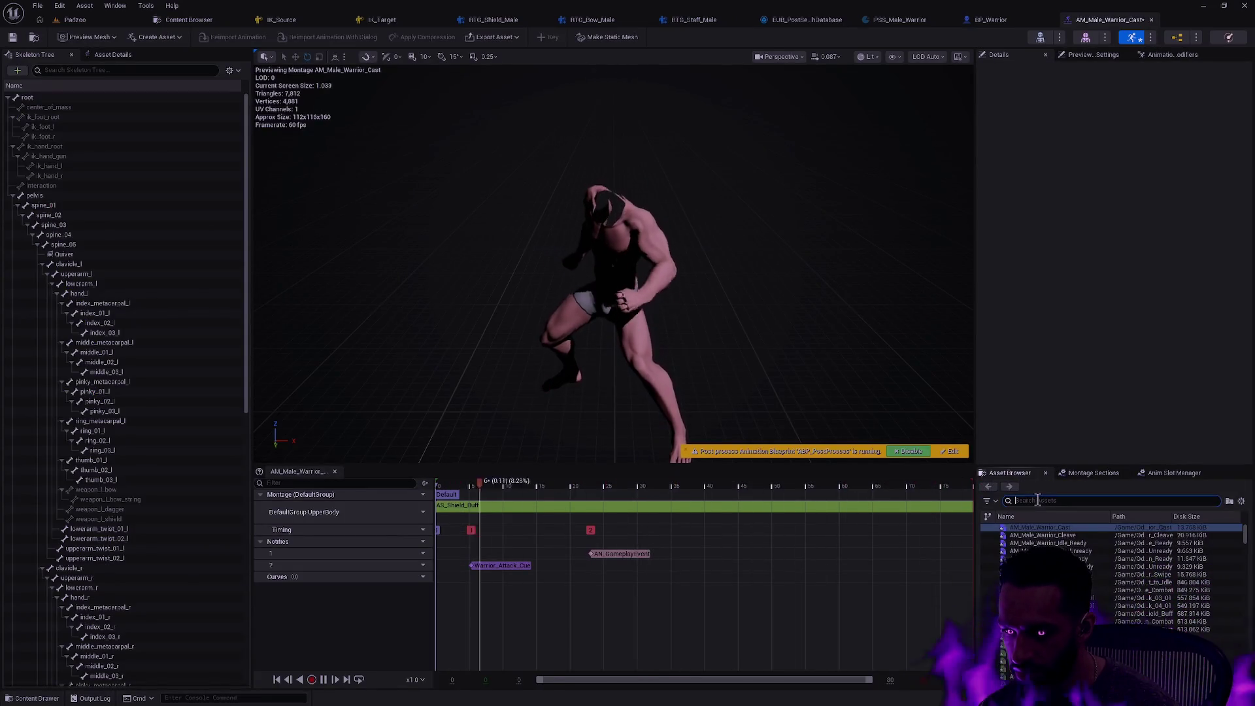
{"action": "type", "text": "AS_"}
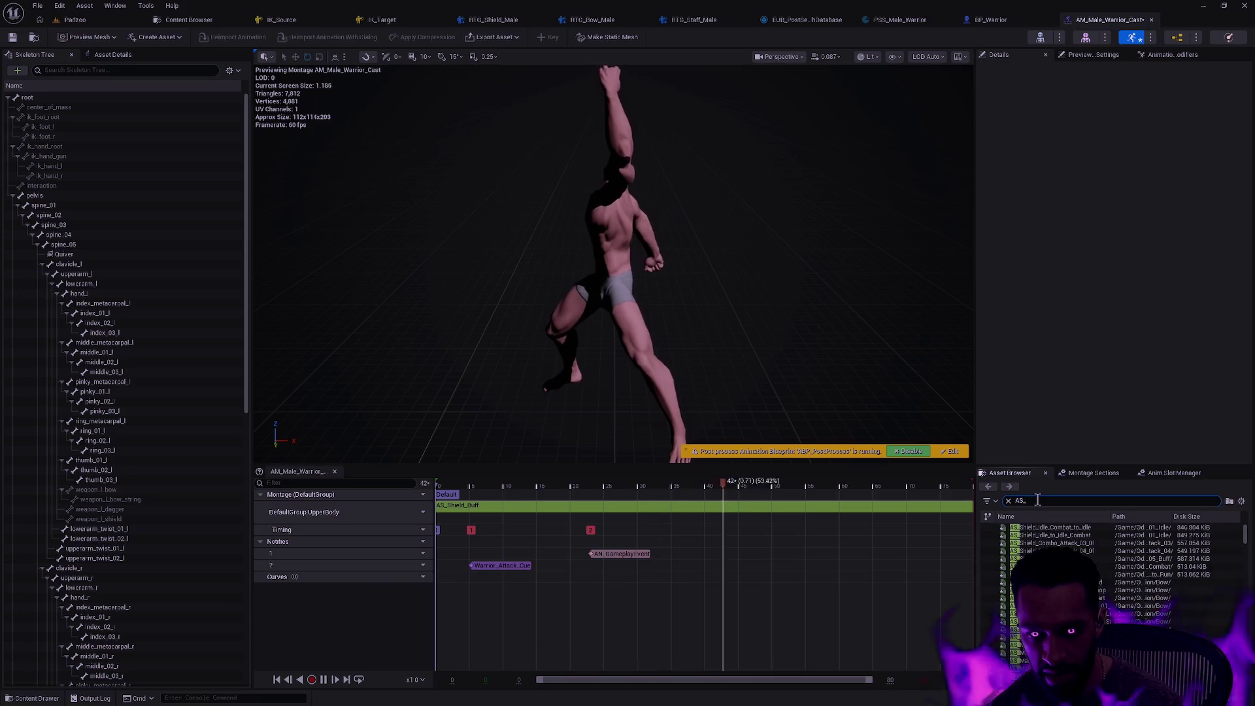
{"action": "type", "text": "Male_Shield_"}
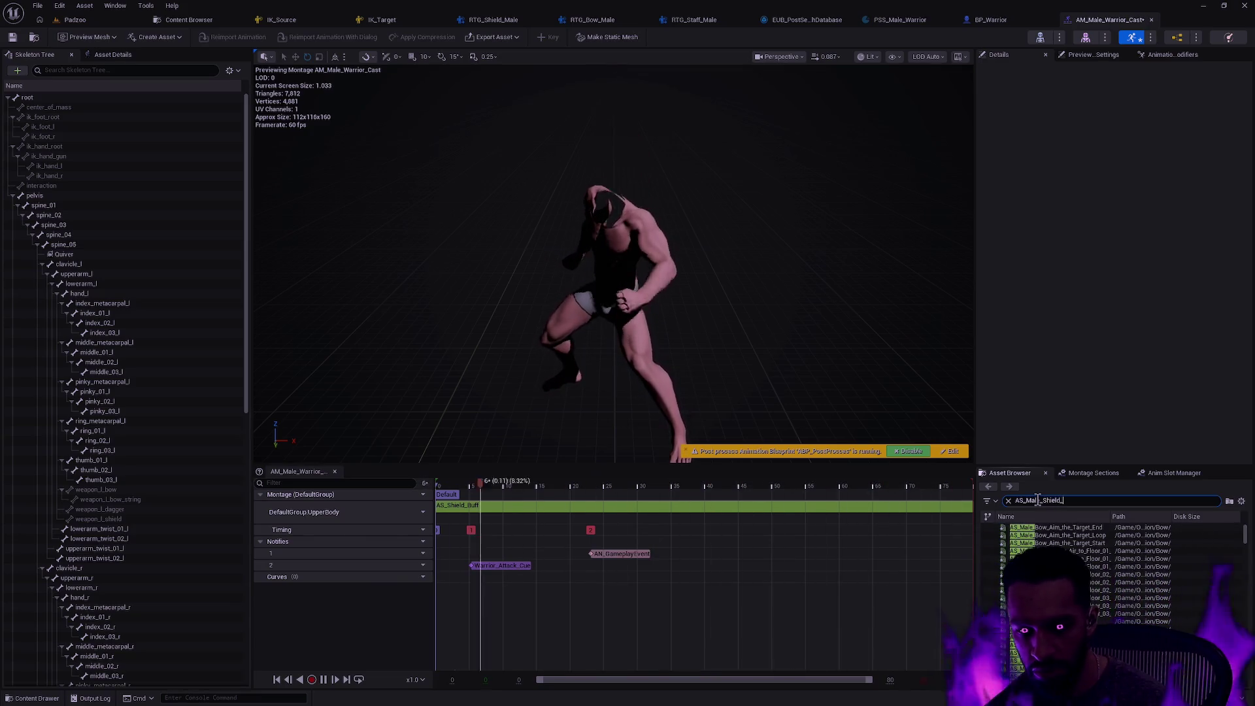
{"action": "type", "text": "Buff"}
{"action": "left_click", "coordinate": [985, 527]}
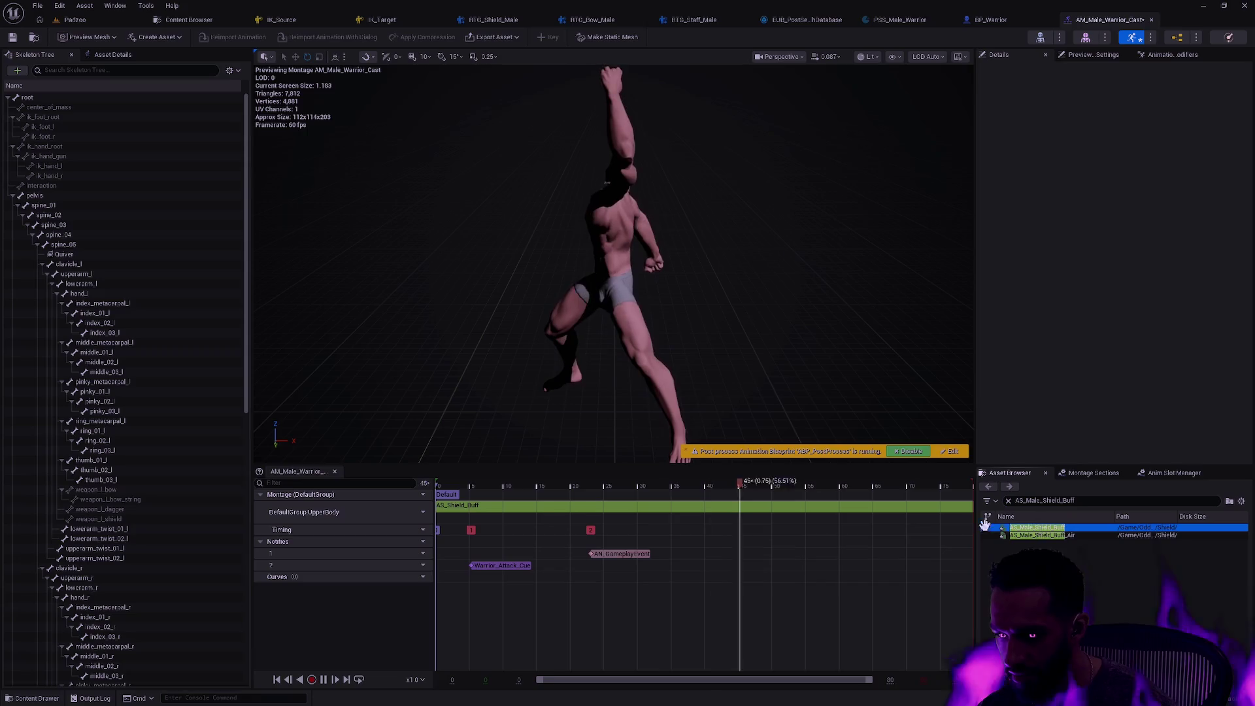
{"action": "left_click_drag", "start_coordinate": [985, 526], "coordinate": [468, 516]}
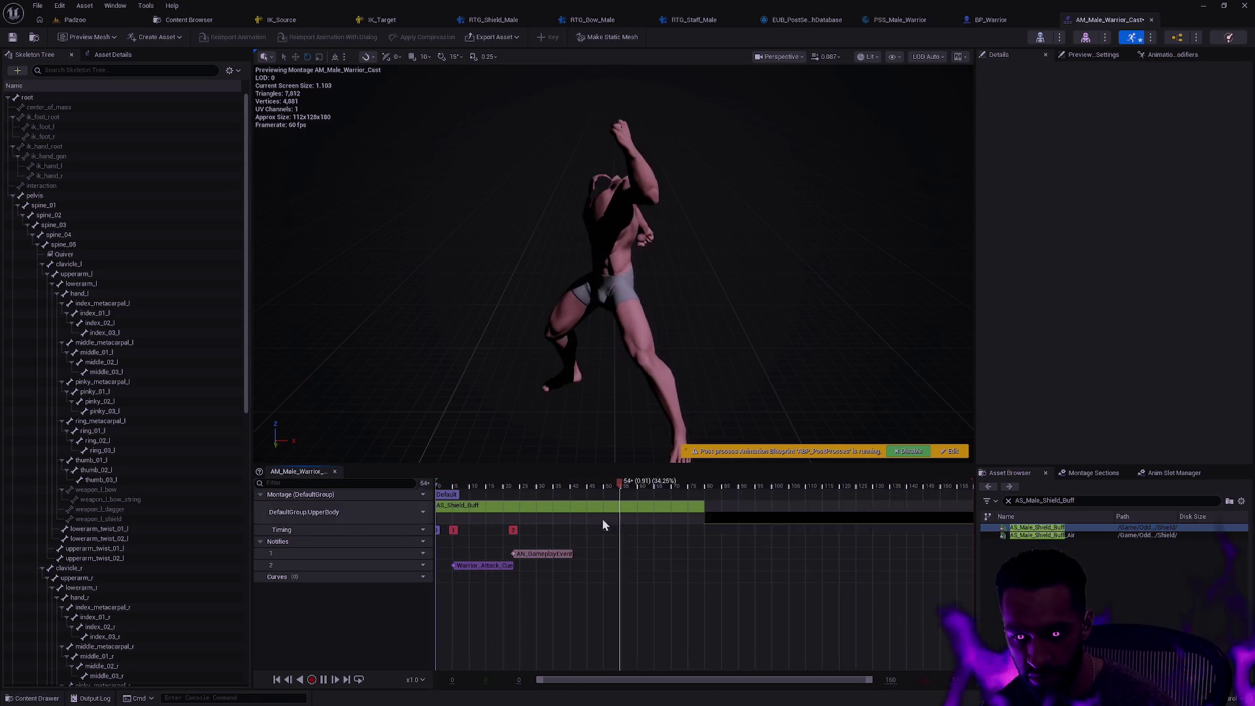
{"action": "left_click_drag", "start_coordinate": [602, 519], "coordinate": [452, 523]}
Delete the old AS_Shield_Buff segment from the montage and stop the preview playback
{"action": "left_click", "coordinate": [774, 517]}
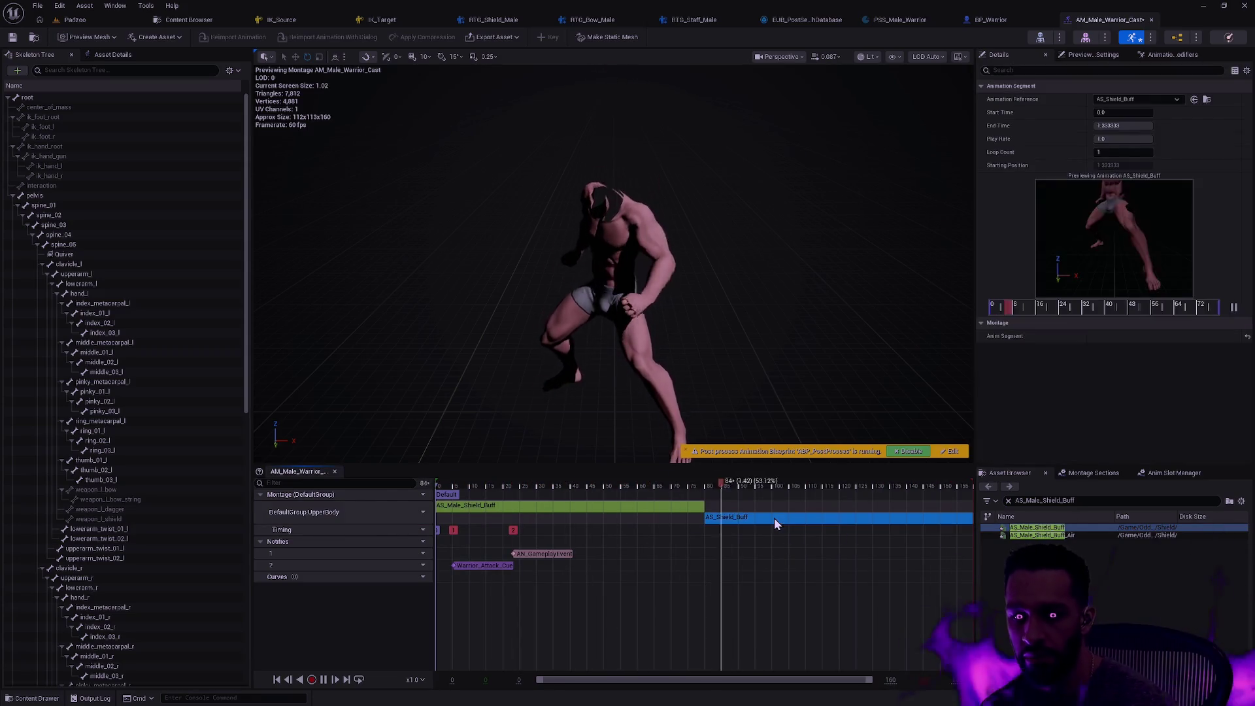
{"action": "key", "text": "Delete"}
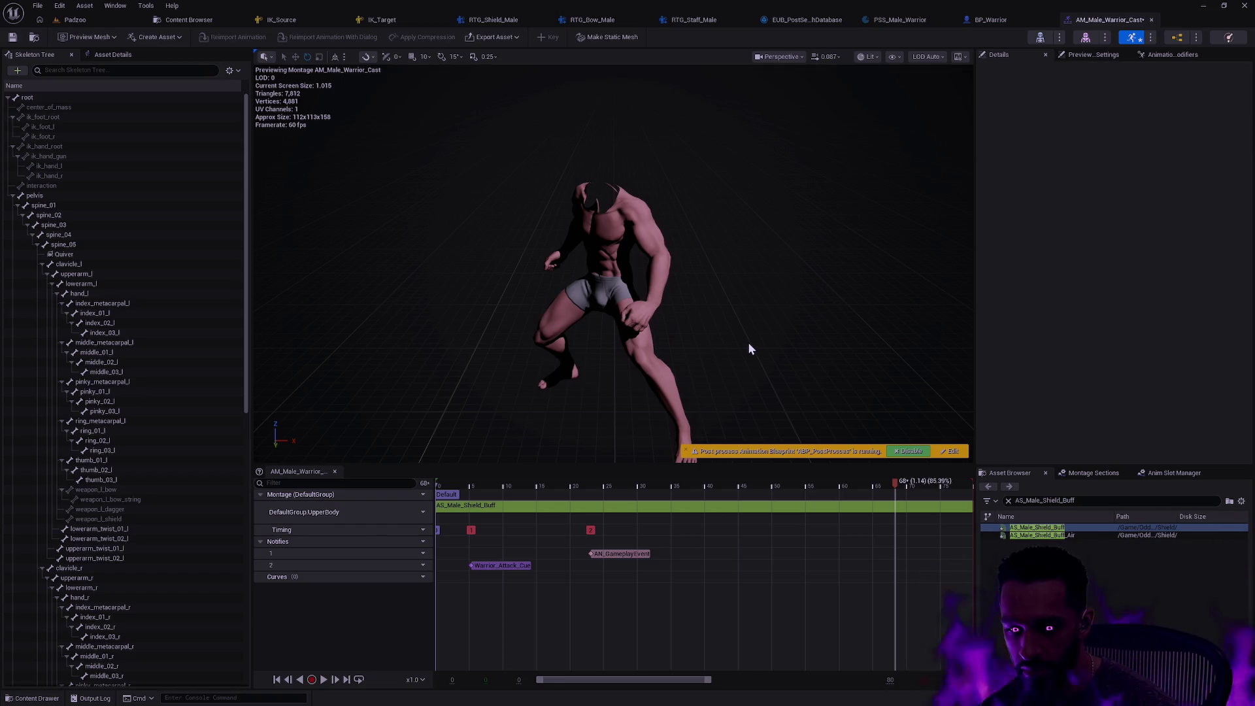
{"action": "key", "text": "ctrl+z"}
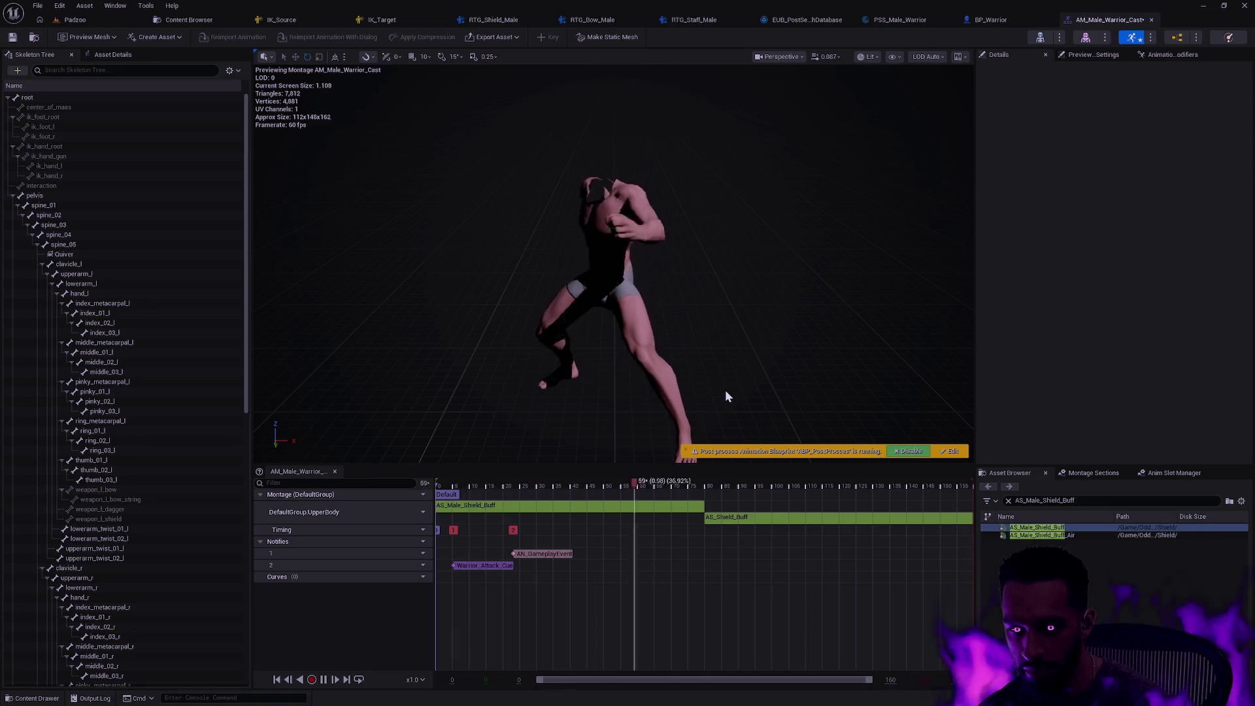
{"action": "left_click", "coordinate": [732, 517]}
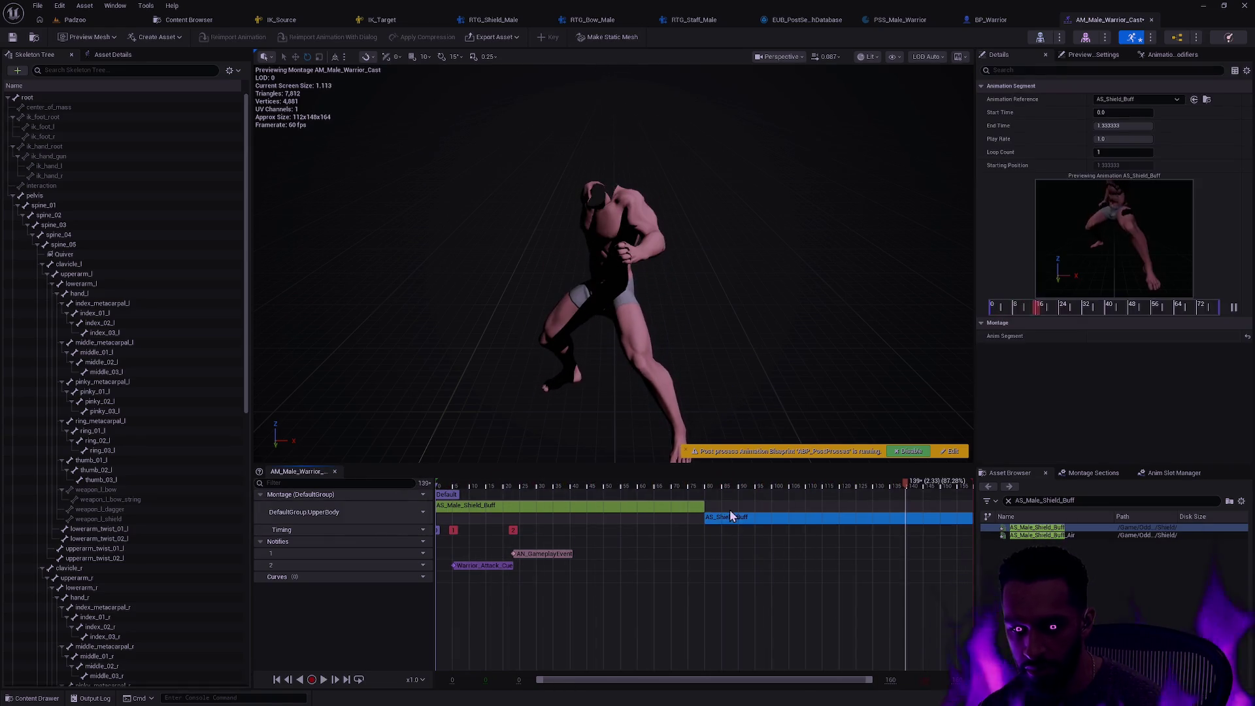
{"action": "left_click", "coordinate": [118, 55]}
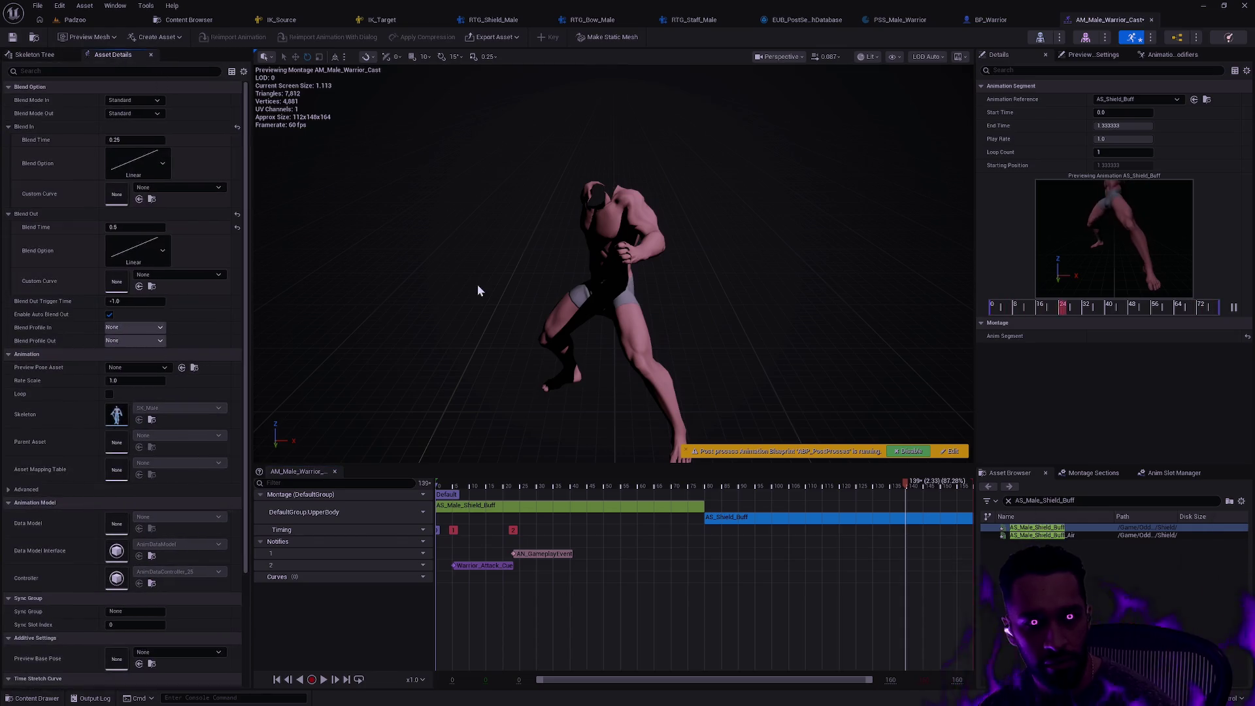
{"action": "left_click", "coordinate": [688, 509]}
{"action": "left_click", "coordinate": [779, 520]}
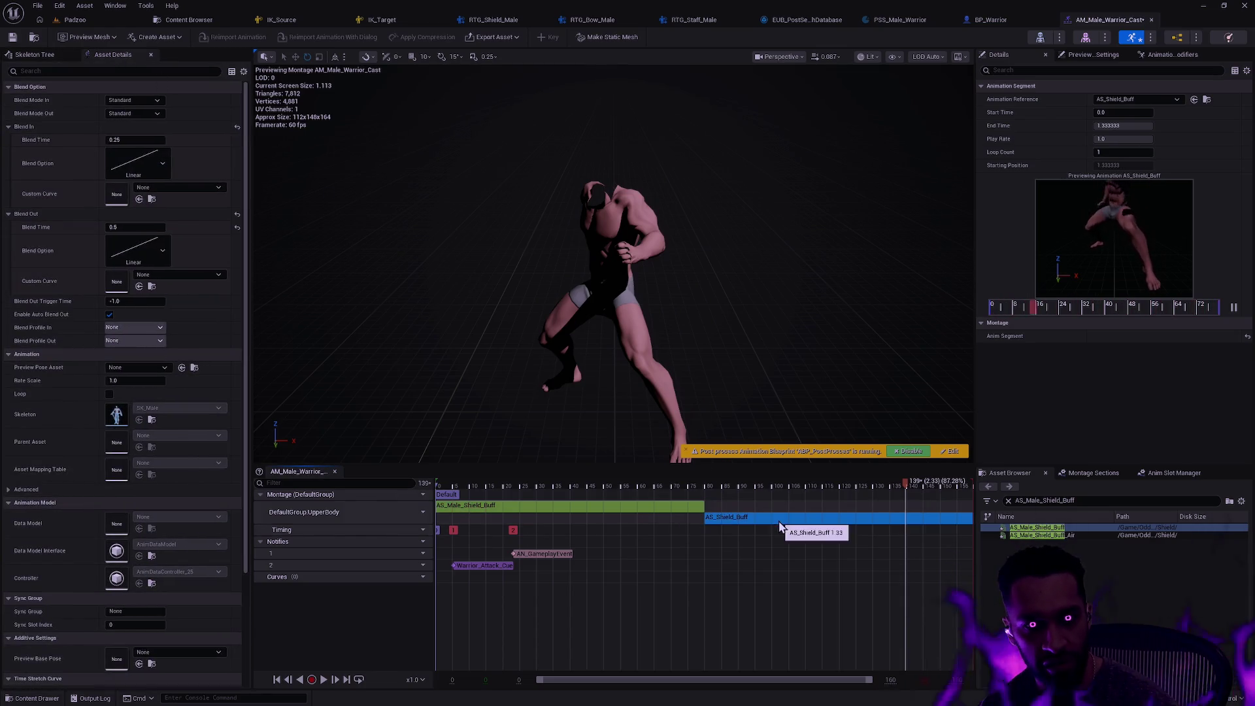
{"action": "left_click", "coordinate": [681, 510]}
{"action": "left_click", "coordinate": [773, 520]}
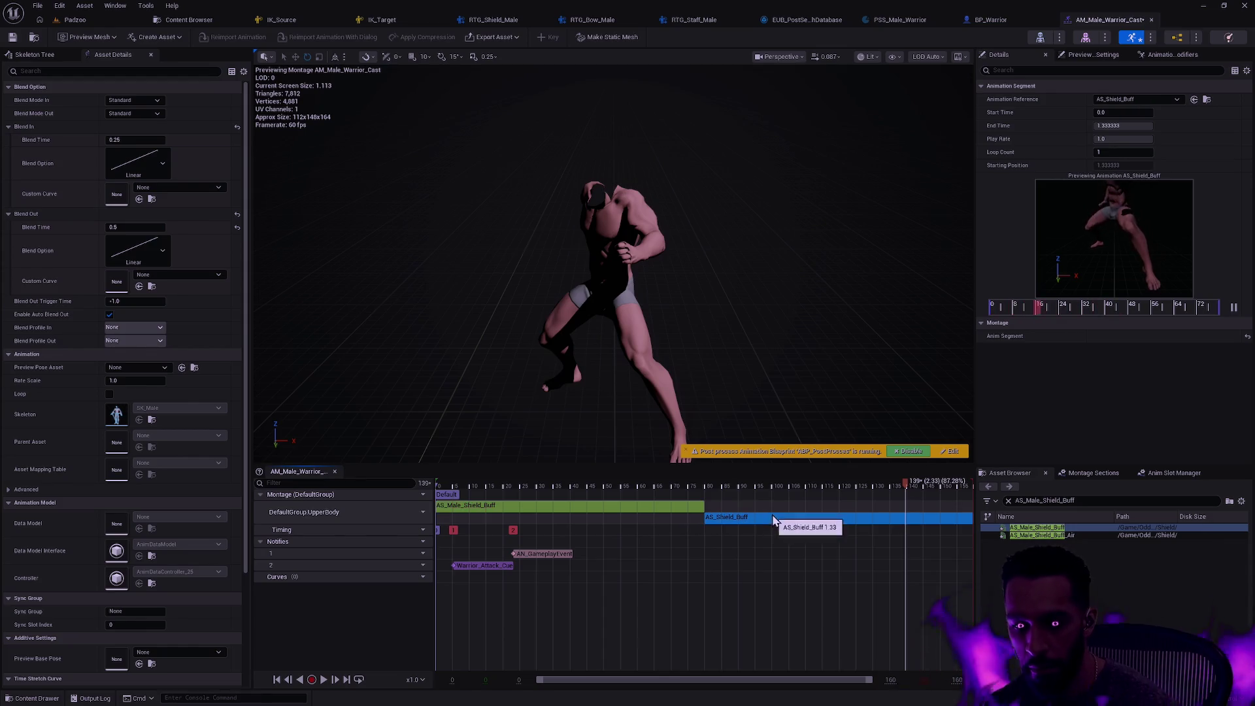
{"action": "key", "text": "Delete"}
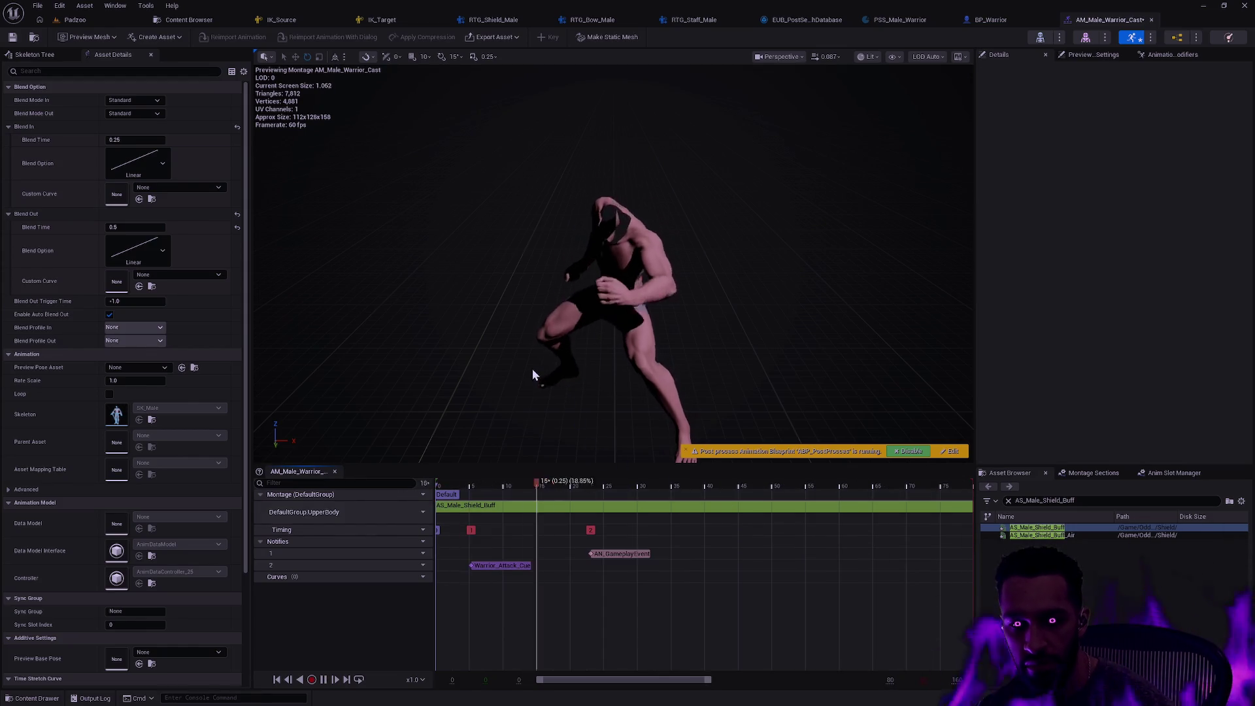
{"action": "key", "text": "space"}
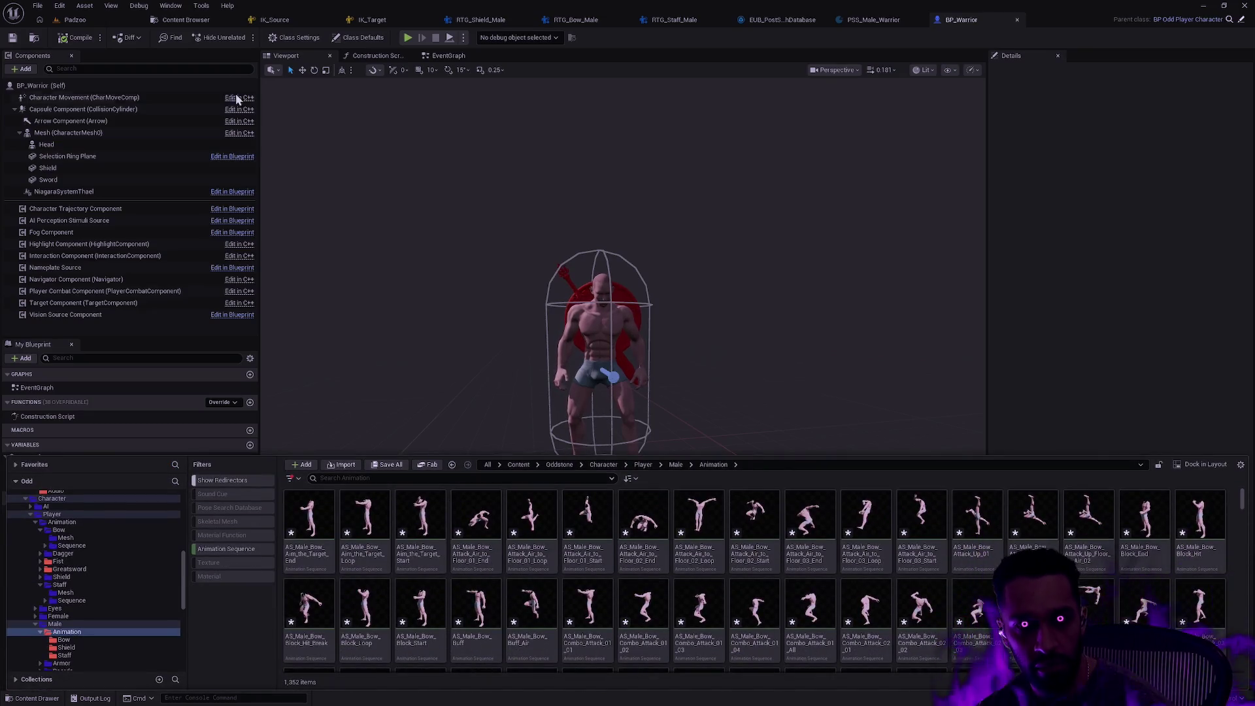
Browse to the Warrior Animation Montage/Male folder and open AM_Male_Warrior_Cleave
{"action": "scroll", "coordinate": [83, 556], "scroll_direction": "up", "scroll_amount": 3}
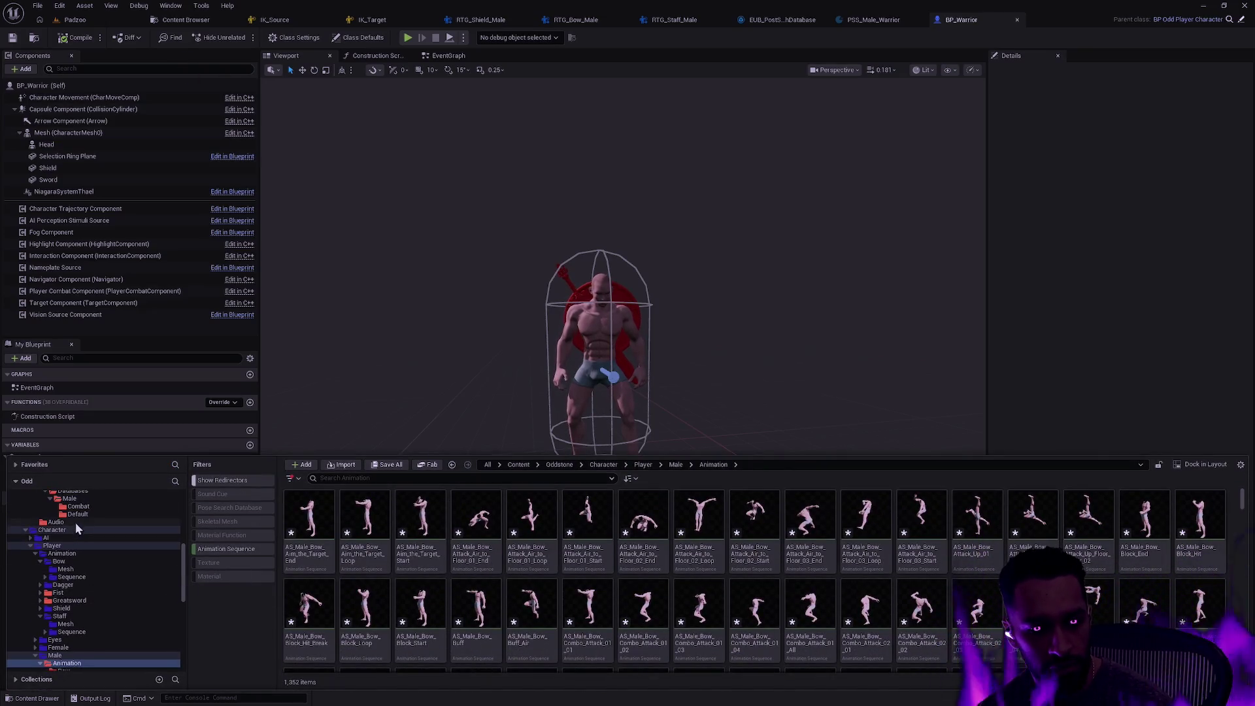
{"action": "left_click", "coordinate": [77, 499]}
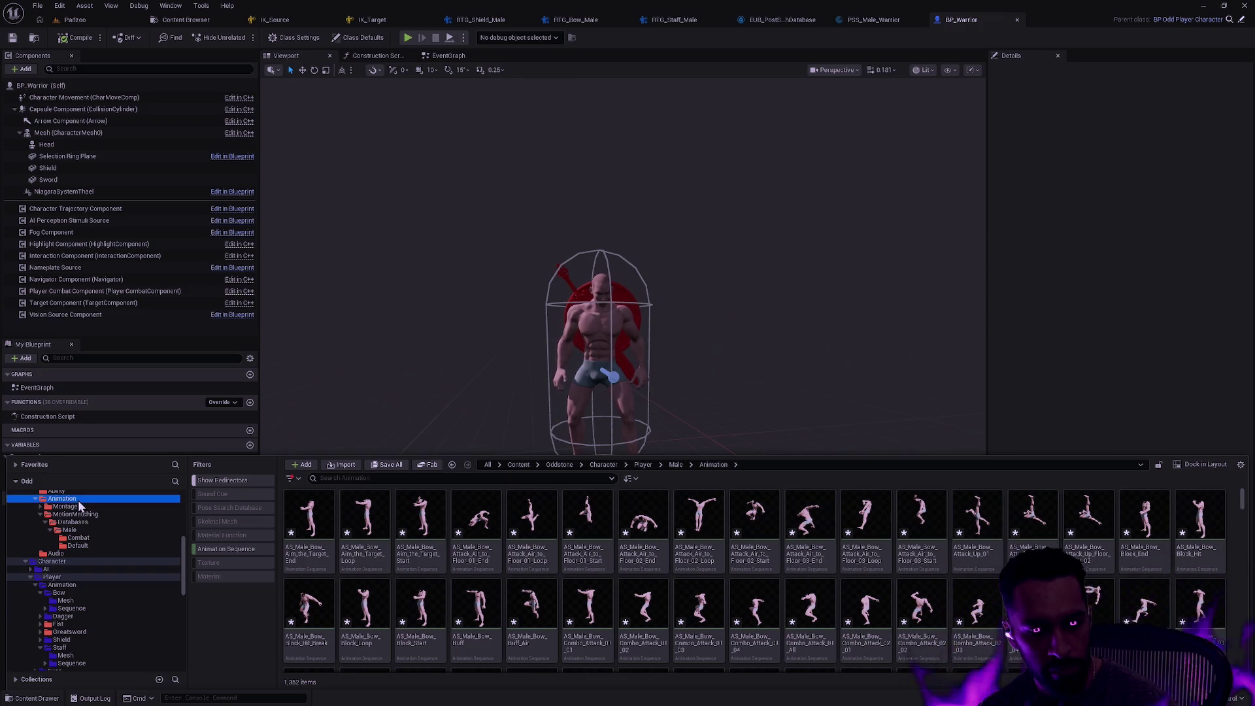
{"action": "left_click", "coordinate": [219, 551]}
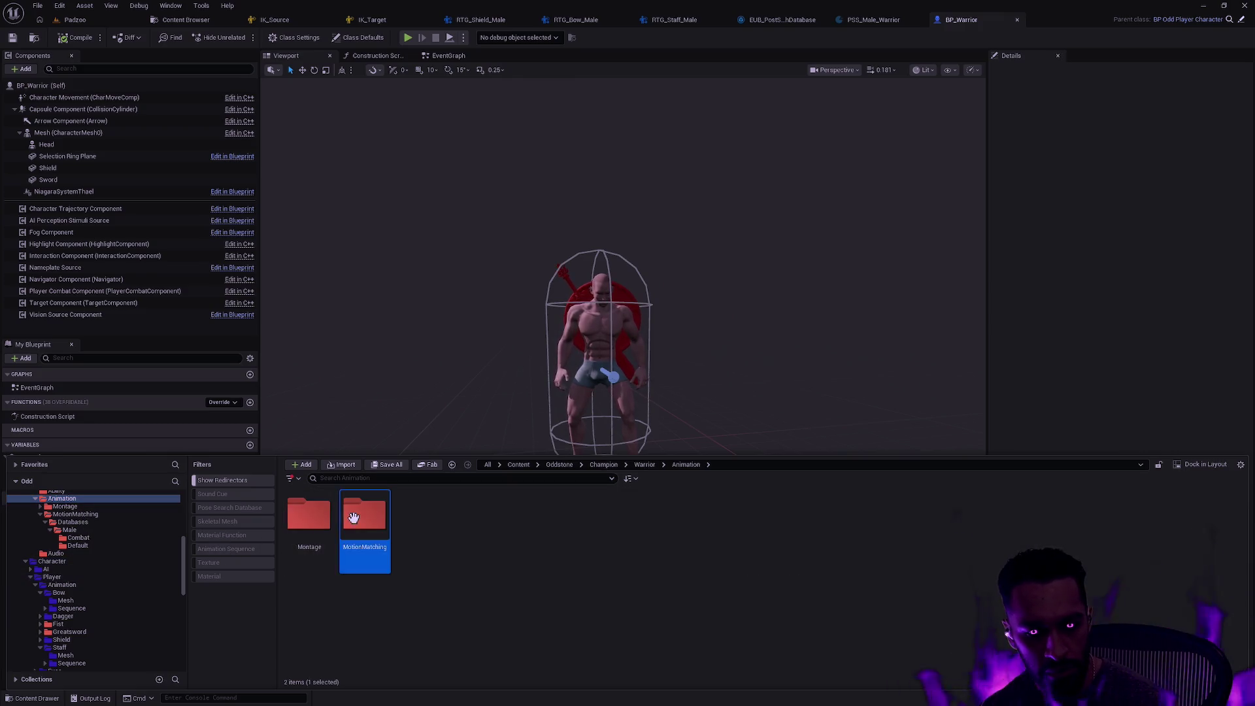
{"action": "double_click", "coordinate": [313, 514]}
{"action": "double_click", "coordinate": [368, 525]}
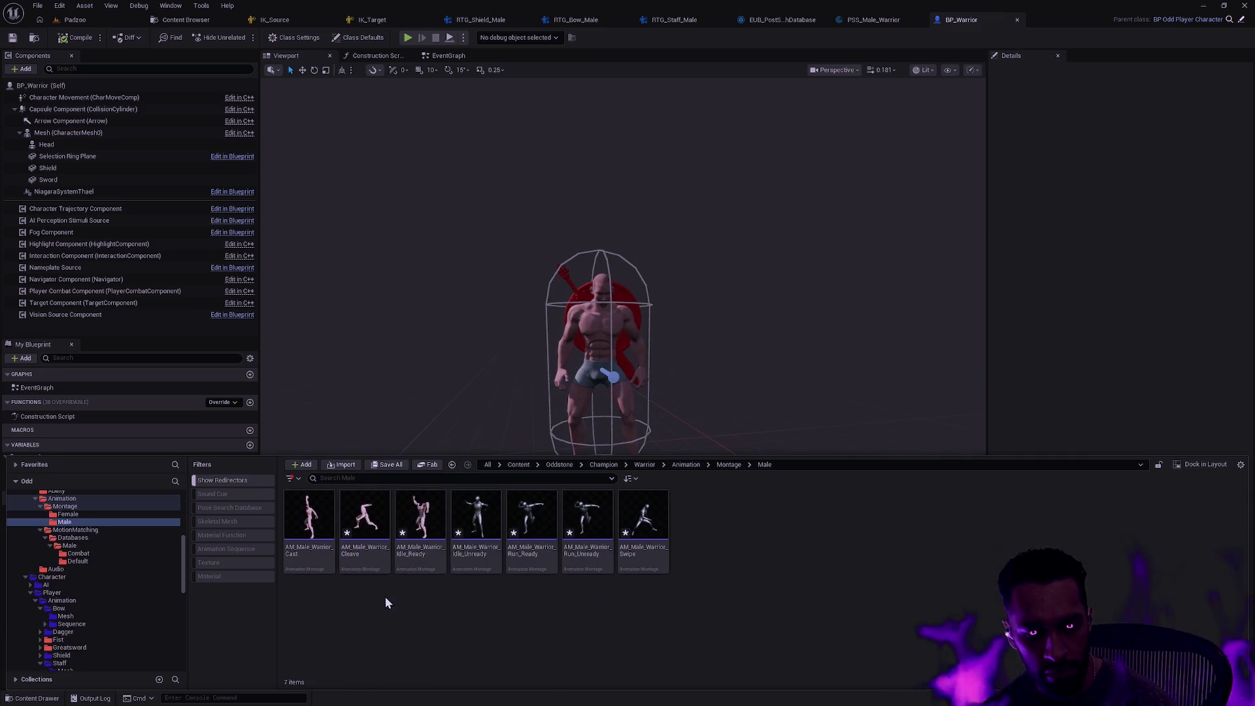
{"action": "double_click", "coordinate": [366, 560]}
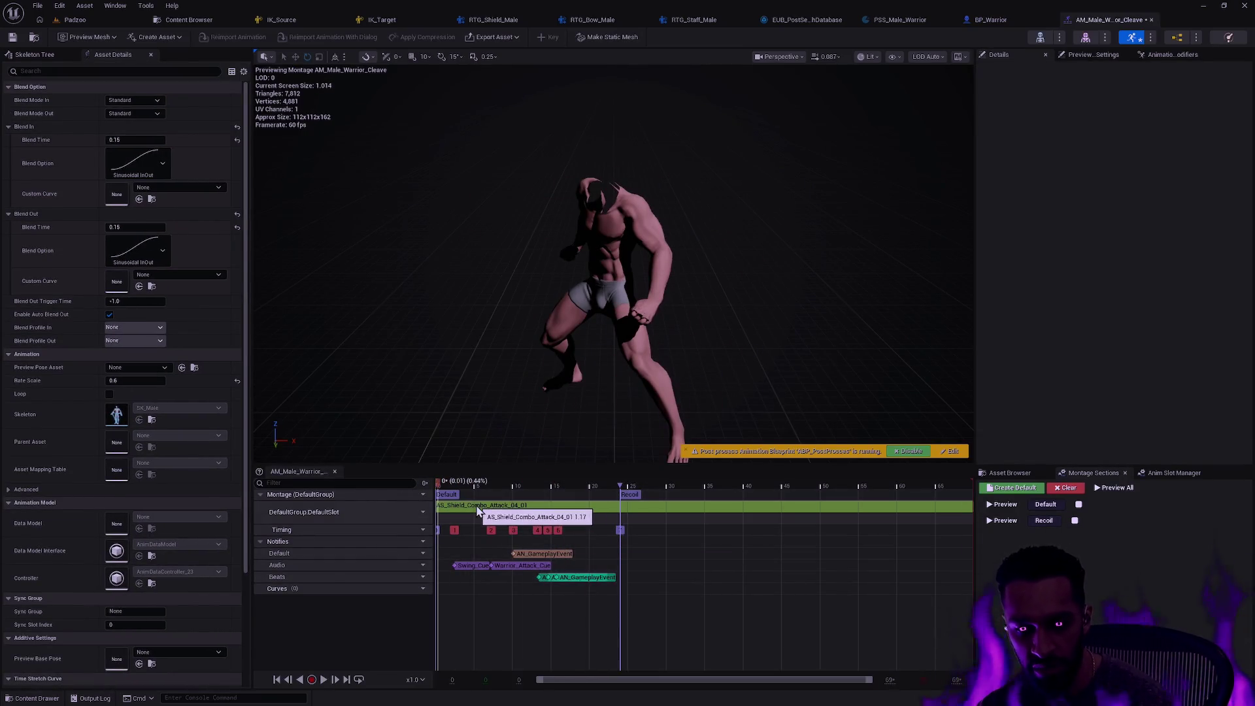
Replace the old AS_Shield_Combo_Attack_04_01 segment with AS_Male_Shield_Combo_Attack_04_01 and save the montage
{"action": "left_click", "coordinate": [500, 507]}
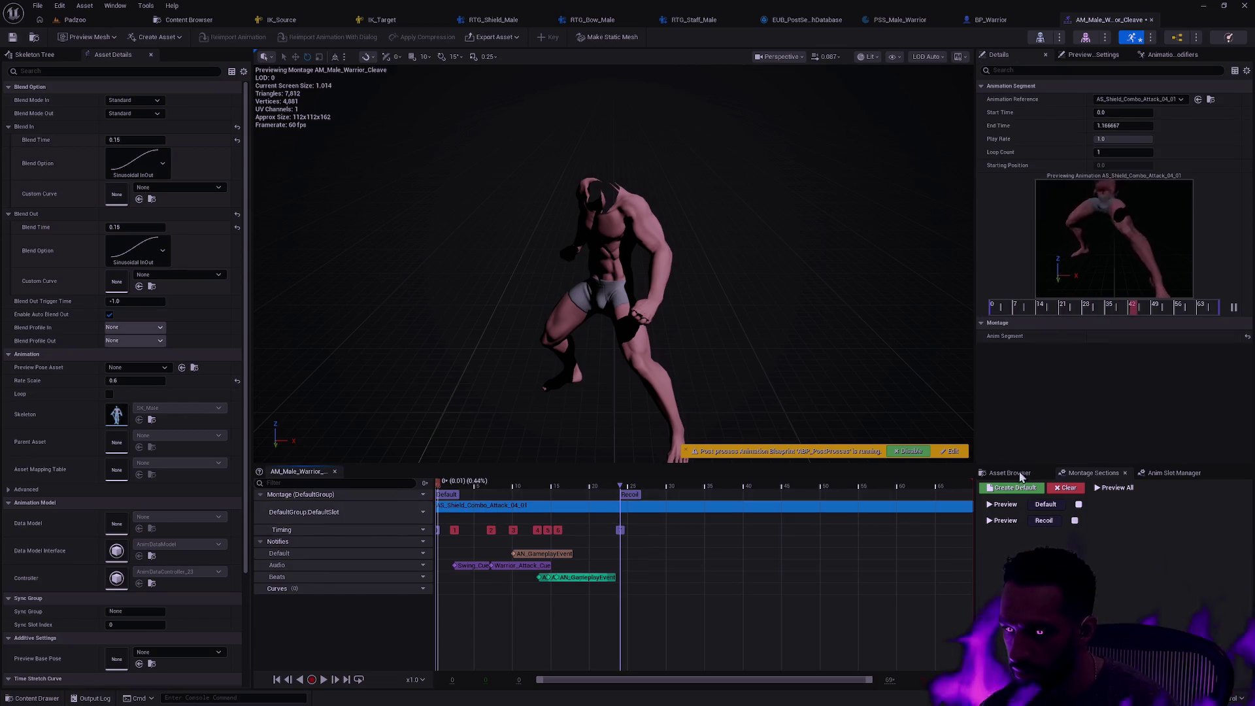
{"action": "left_click", "coordinate": [1012, 472]}
{"action": "type", "text": "AS_Male_Shield_Combo"}
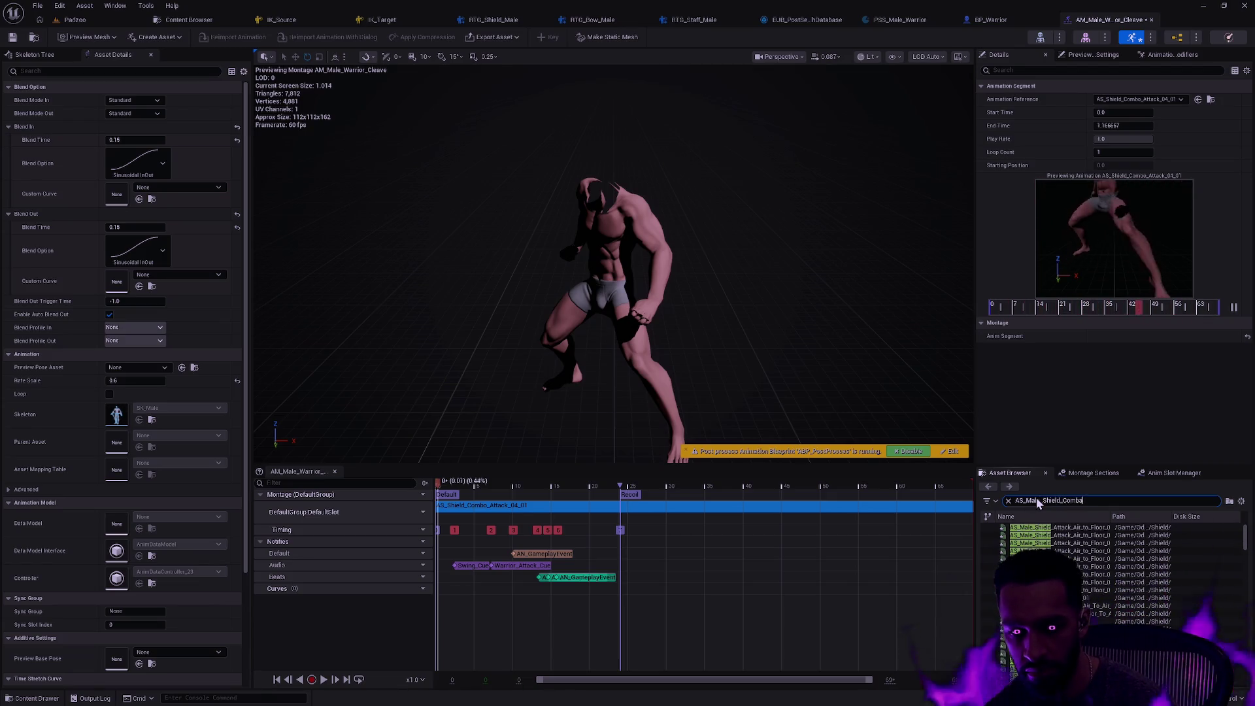
{"action": "type", "text": "t_Attac"}
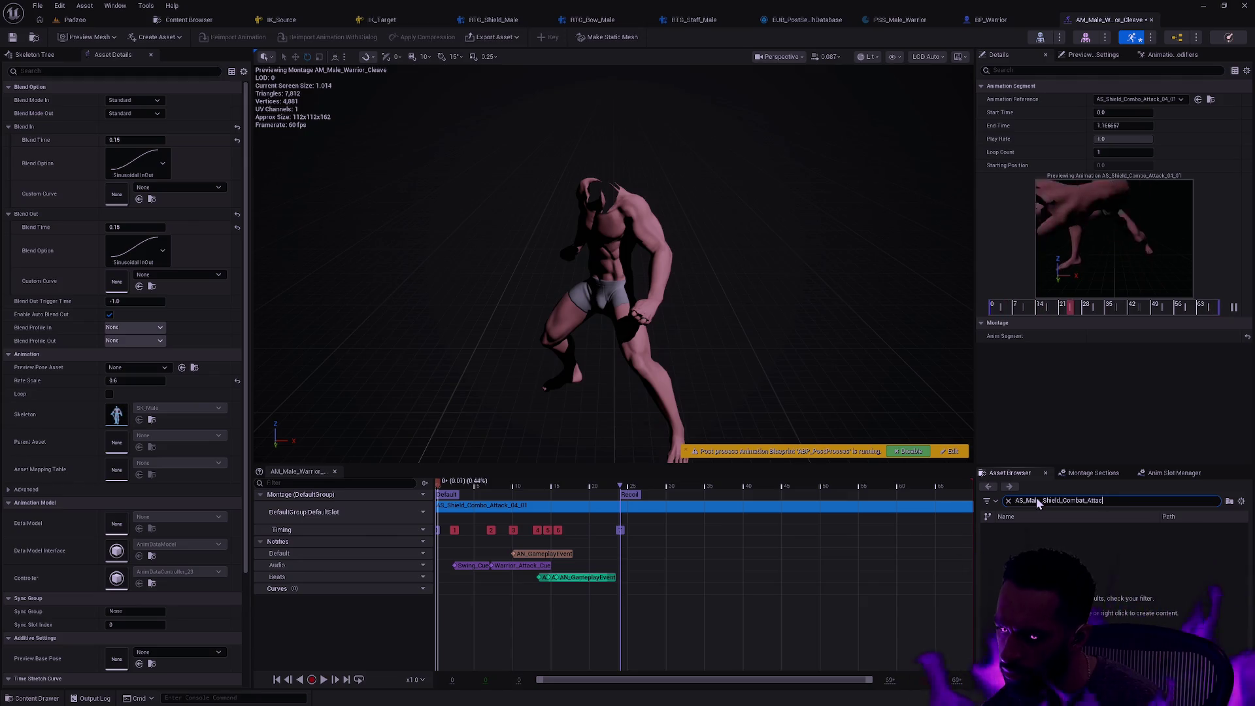
{"action": "type", "text": "o_"}
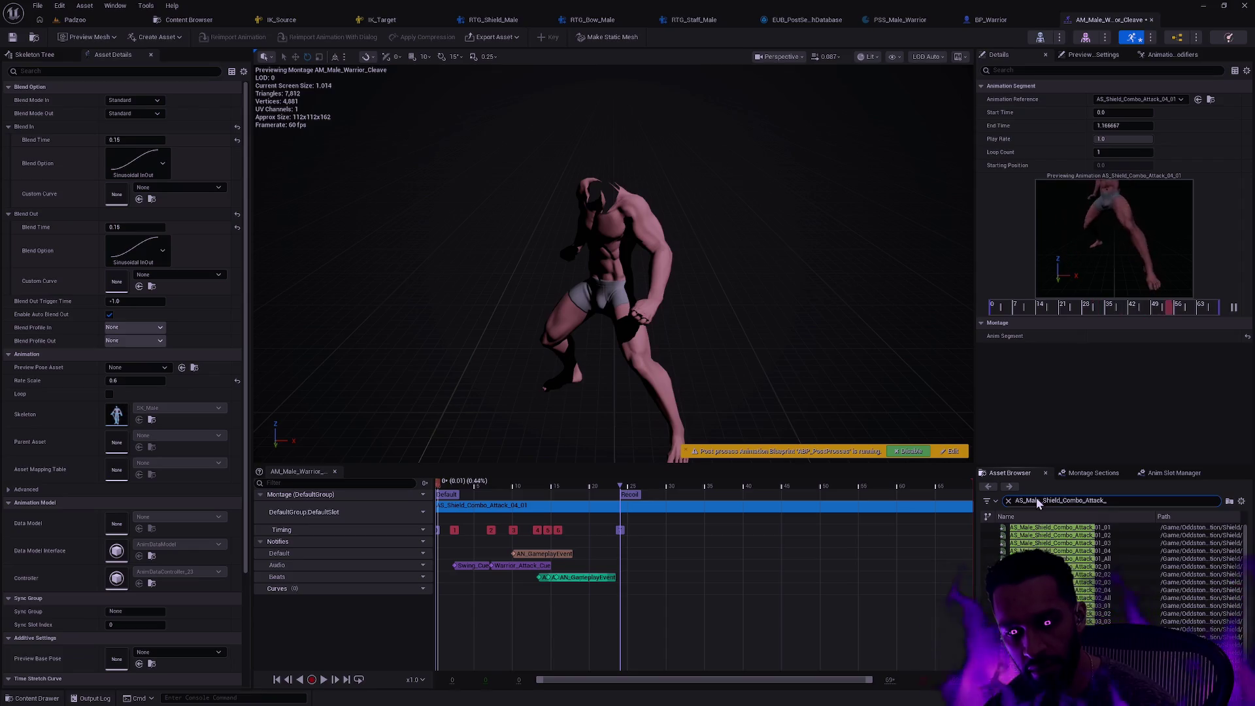
{"action": "type", "text": "_01"}
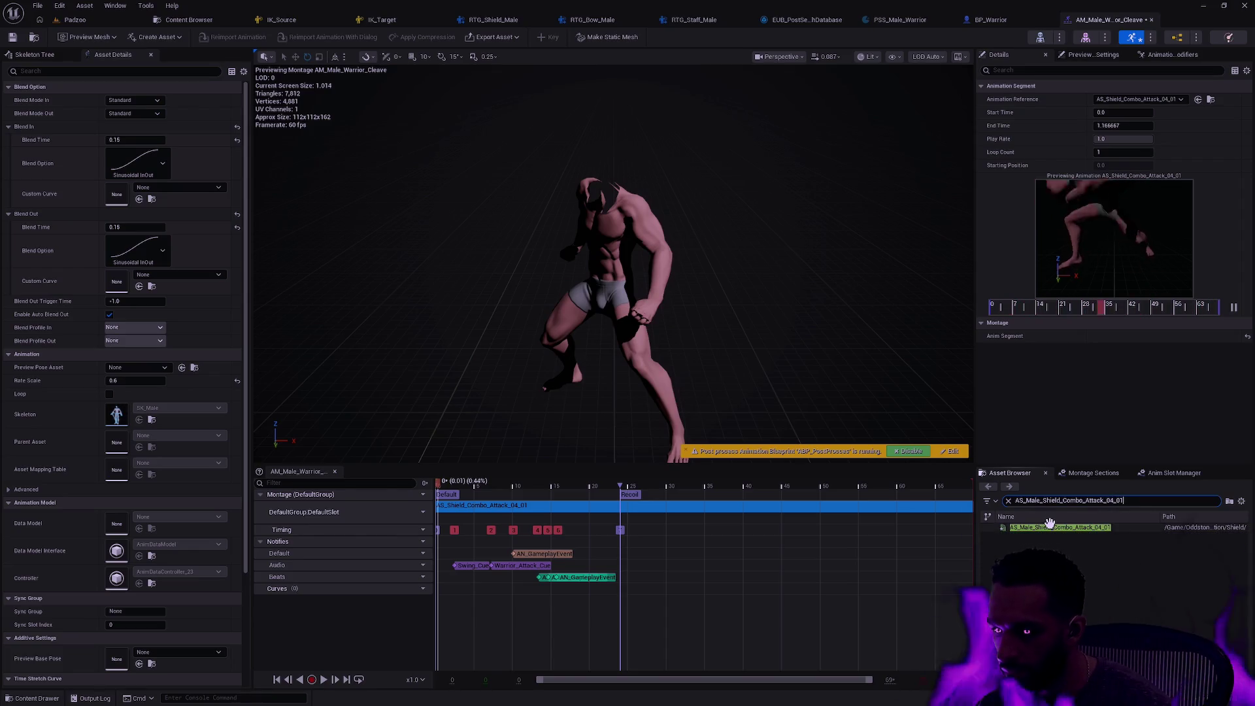
{"action": "mouse_move", "coordinate": [1049, 523]}
{"action": "left_mouse_down"}
{"action": "mouse_move", "coordinate": [624, 517]}
{"action": "mouse_move", "coordinate": [555, 532]}
{"action": "mouse_move", "coordinate": [562, 516]}
{"action": "left_mouse_up"}
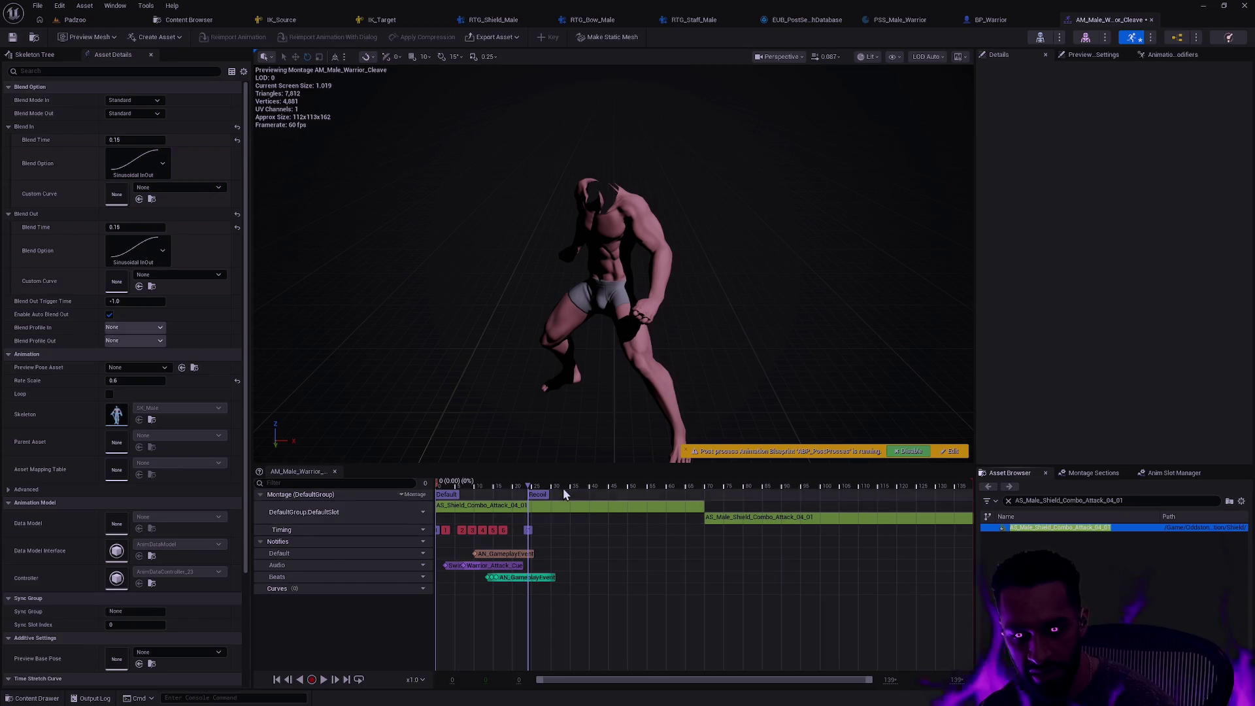
{"action": "left_click_drag", "start_coordinate": [725, 517], "coordinate": [482, 523]}
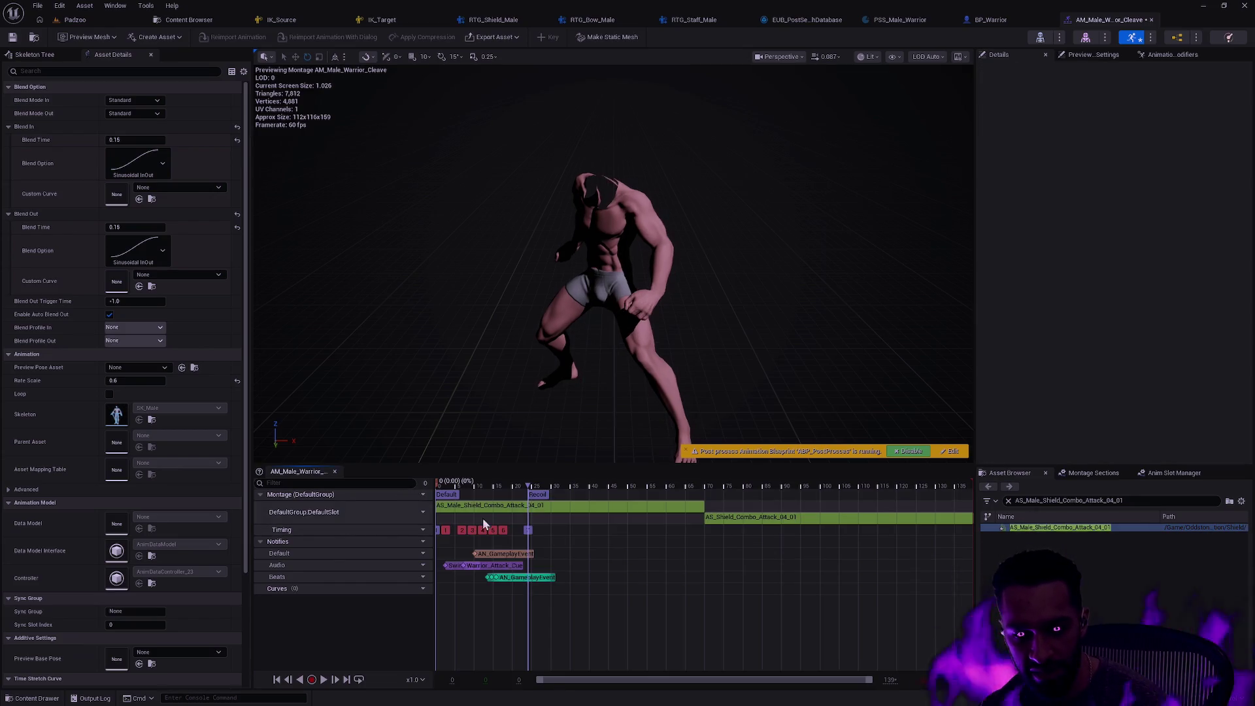
{"action": "left_click", "coordinate": [742, 522]}
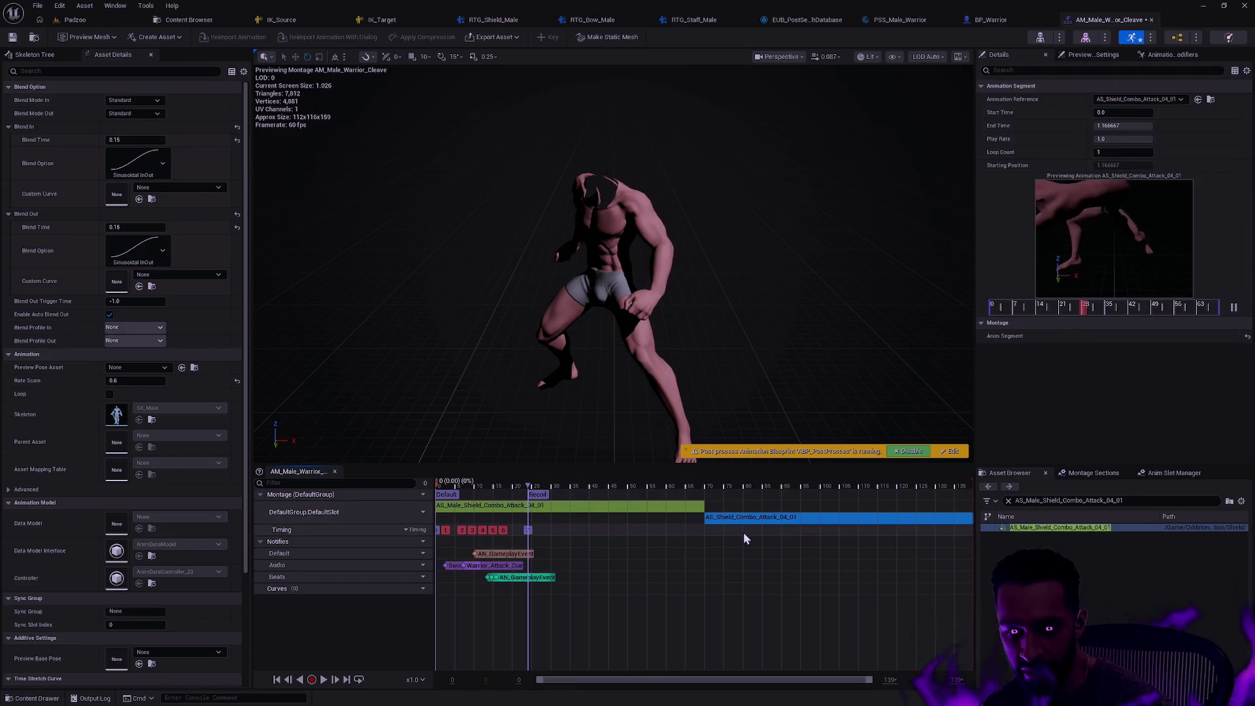
{"action": "key", "text": "Delete"}
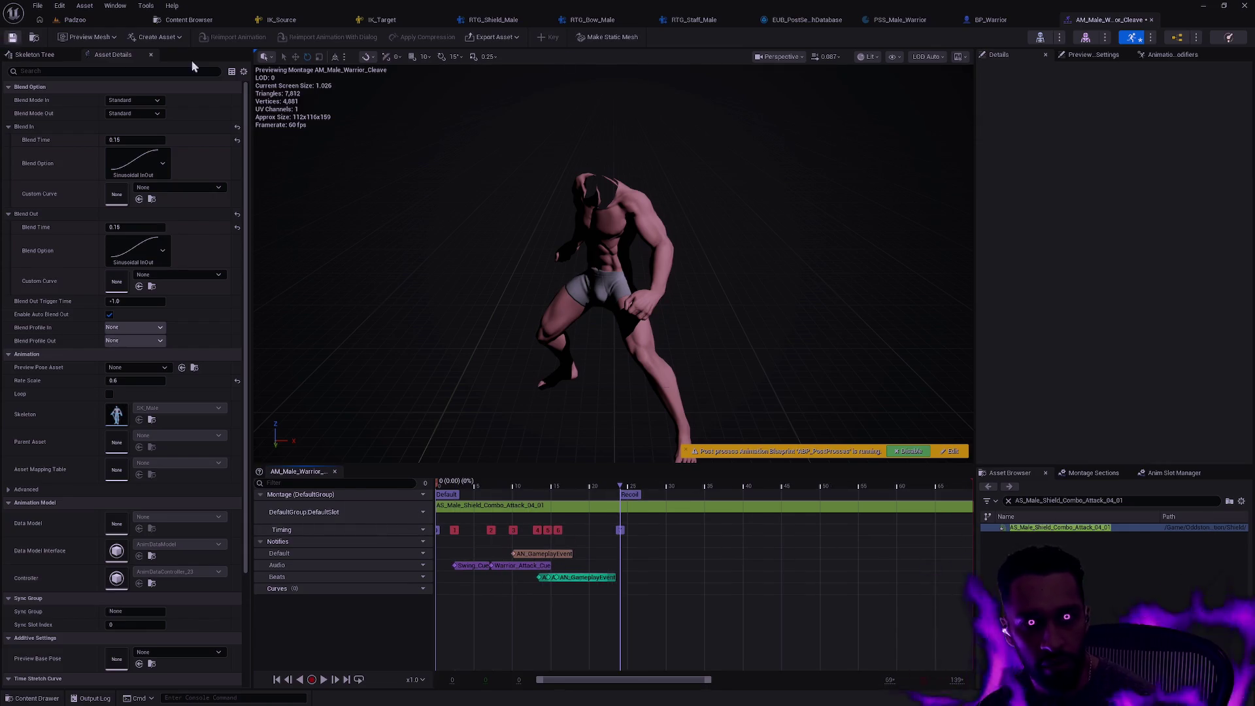
{"action": "key", "text": "ctrl+s"}
Swap AM_Male_Warrior_Idle_Ready's old idle segment for AS_Male_Shield_Idle_to_Idle_Combat, then save and close it
{"action": "left_click", "coordinate": [1152, 19]}
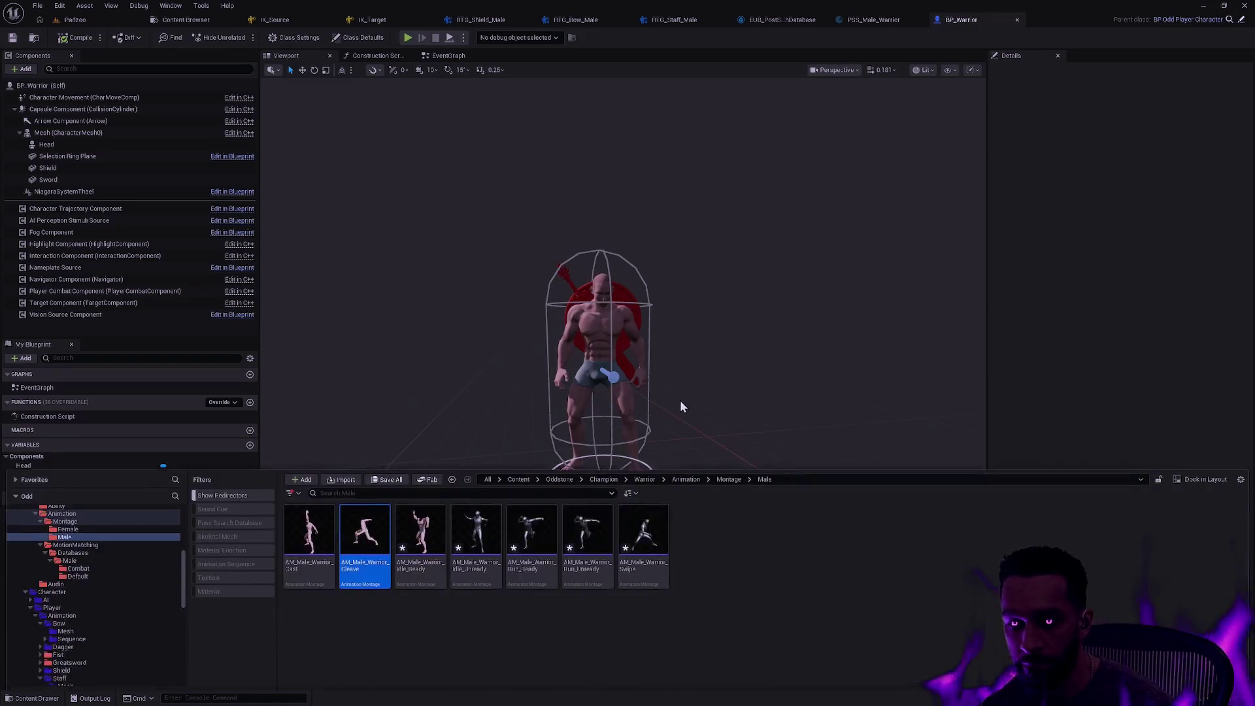
{"action": "left_click", "coordinate": [420, 523]}
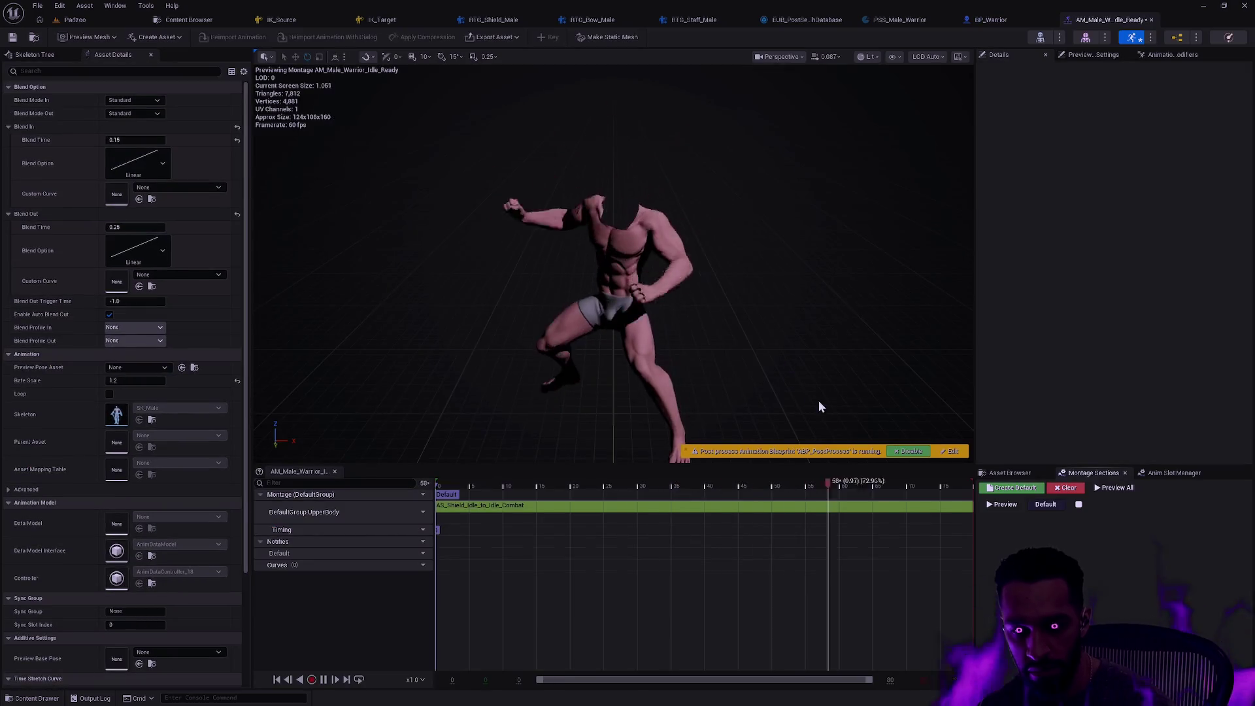
{"action": "left_click", "coordinate": [1010, 473]}
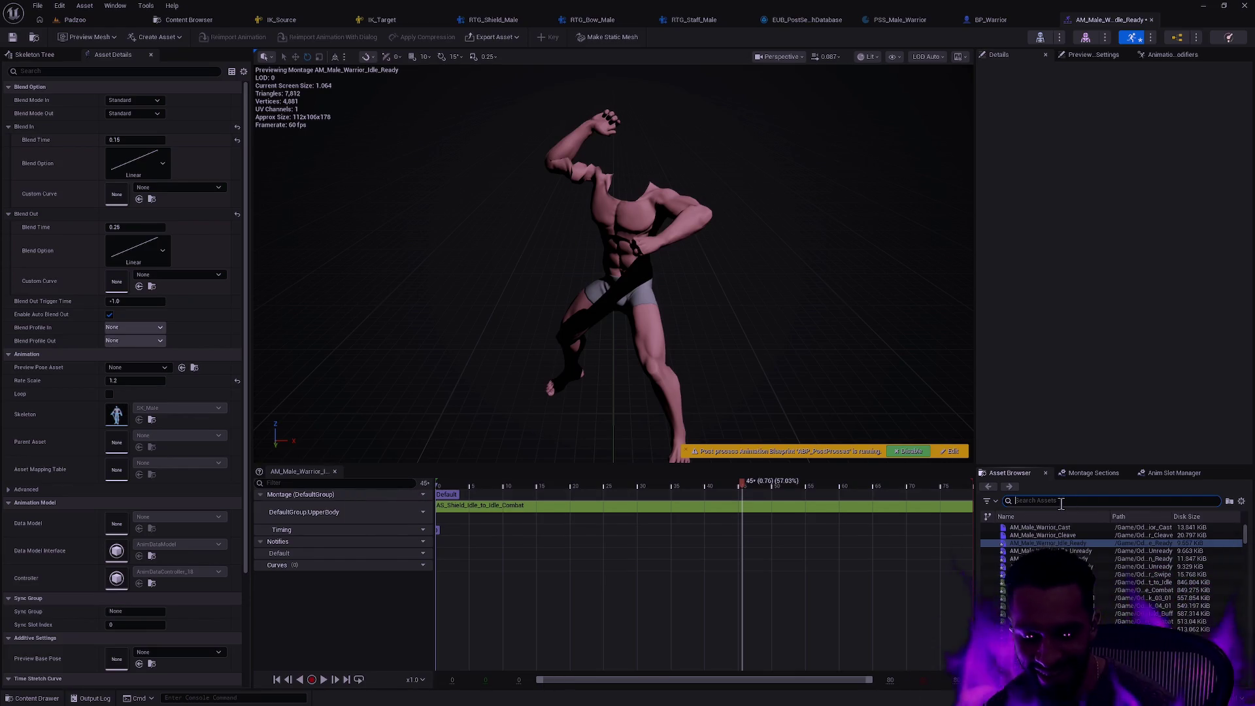
{"action": "type", "text": "AS_Male_Shield"}
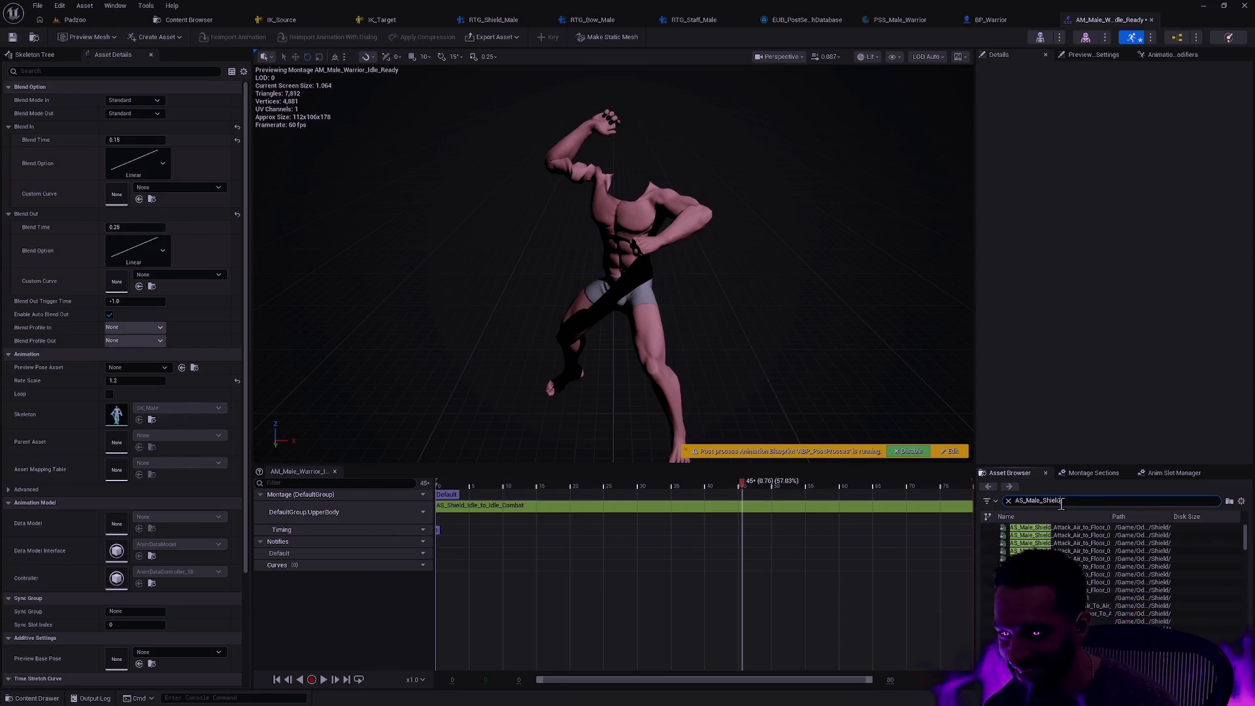
{"action": "type", "text": "_Idle_to_"}
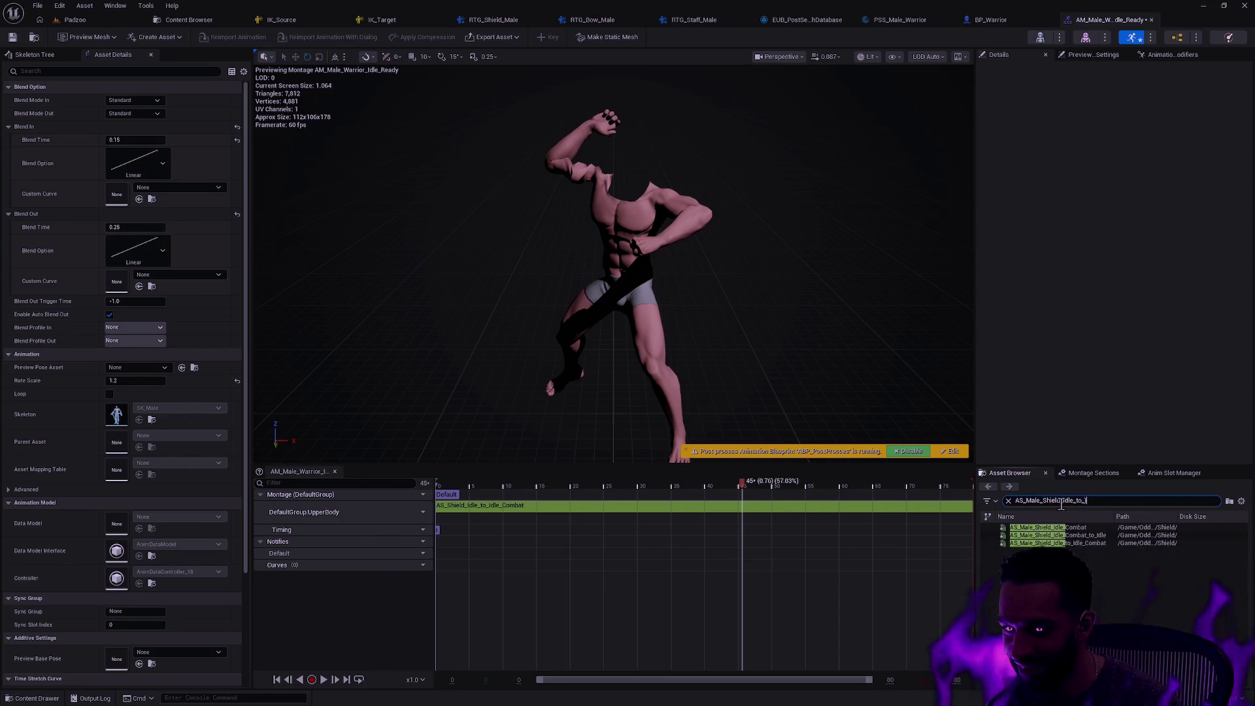
{"action": "type", "text": "Idle"}
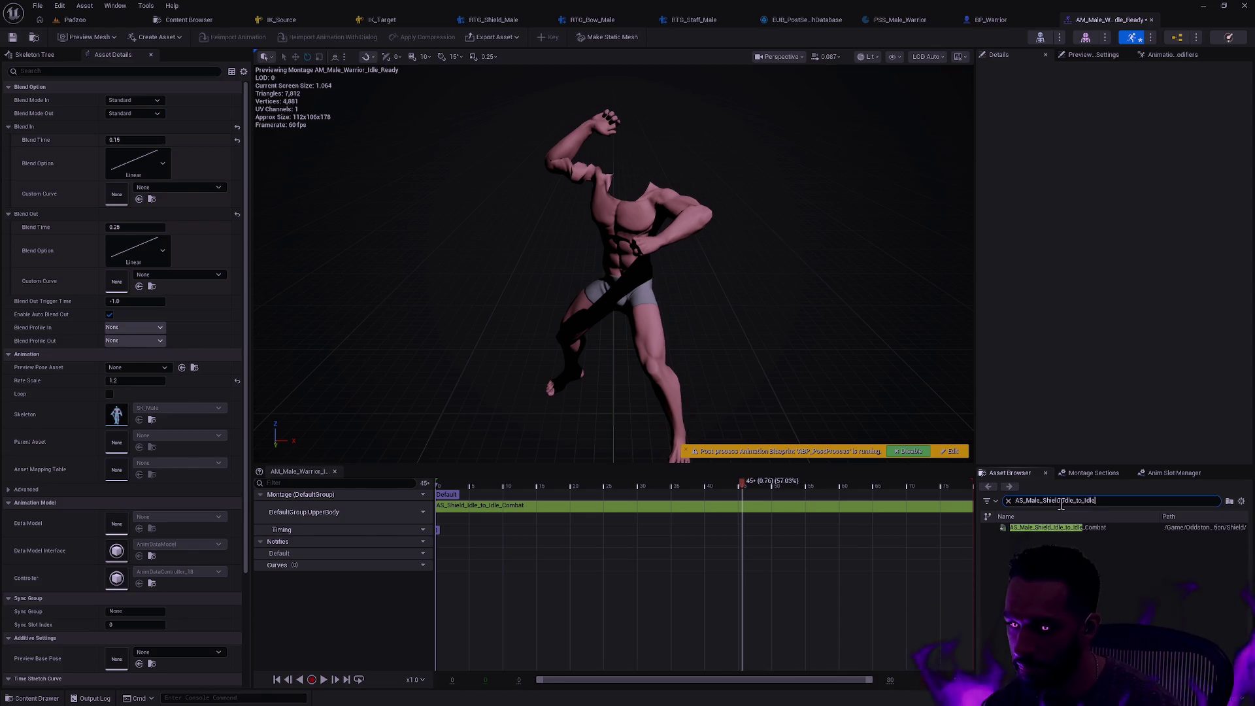
{"action": "left_click_drag", "start_coordinate": [1050, 529], "coordinate": [458, 517]}
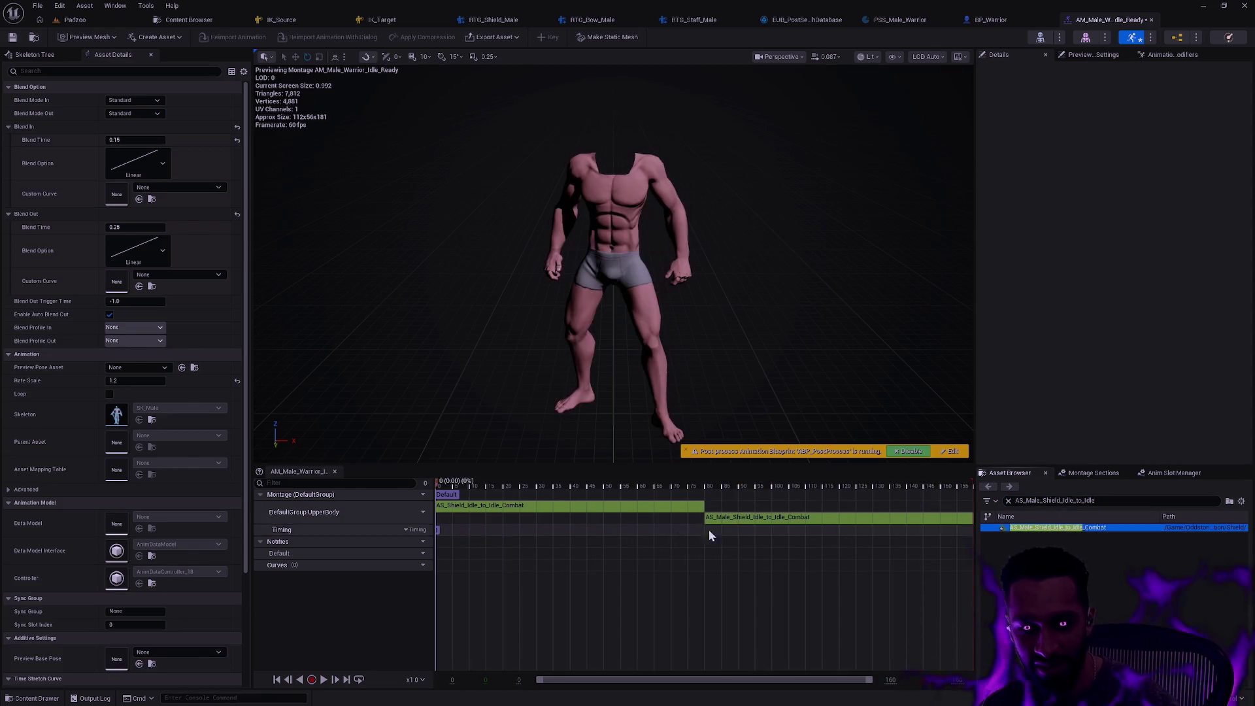
{"action": "left_click", "coordinate": [751, 522]}
{"action": "key", "text": "Delete"}
{"action": "key", "text": "space"}
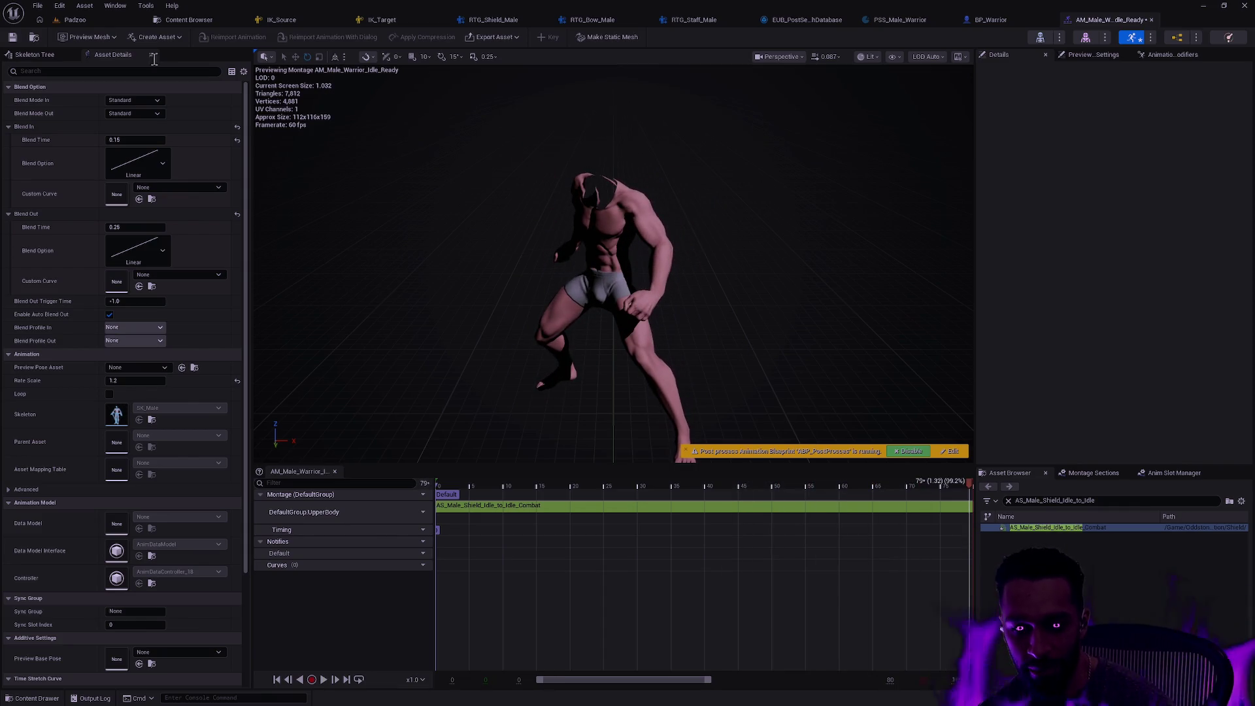
{"action": "left_click", "coordinate": [13, 37]}
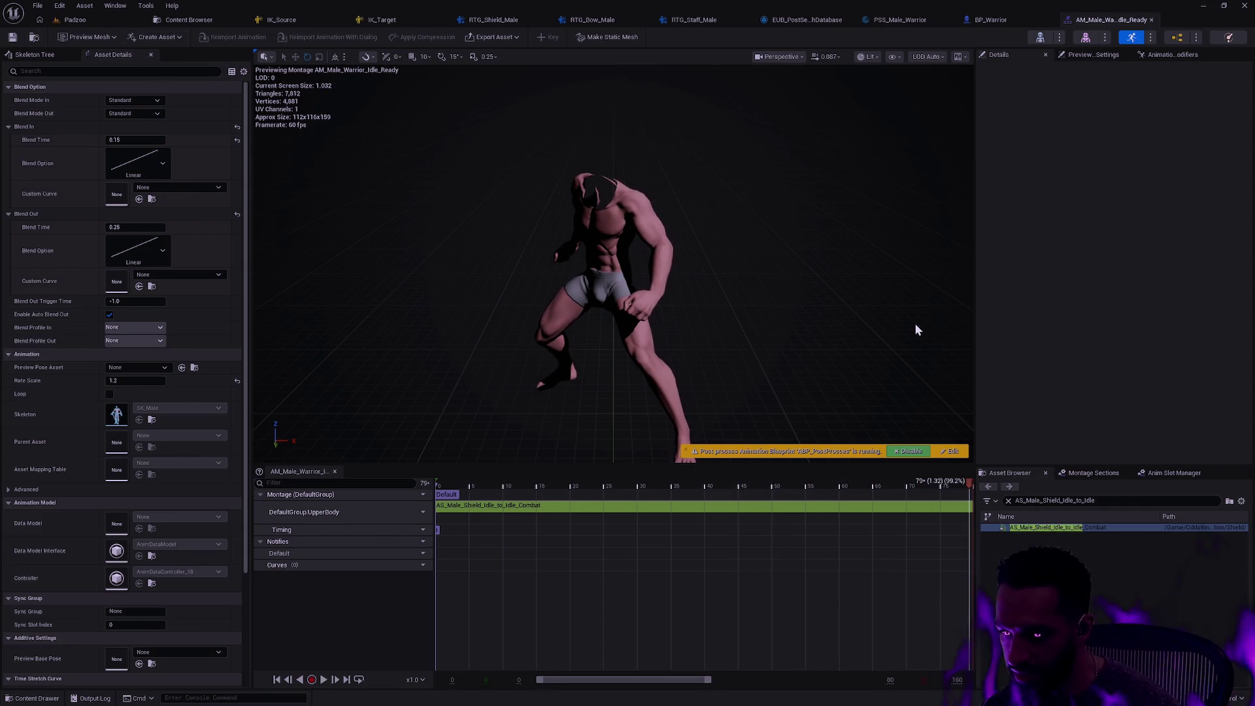
{"action": "left_click", "coordinate": [1152, 19]}
Replace the old idle segment in AM_Male_Warrior_Idle_Unready with AS_Male_Shield_Idle_Combat_to_Idle
{"action": "key", "text": "ctrl+space"}
{"action": "key", "text": "Right"}
{"action": "key", "text": "Return"}
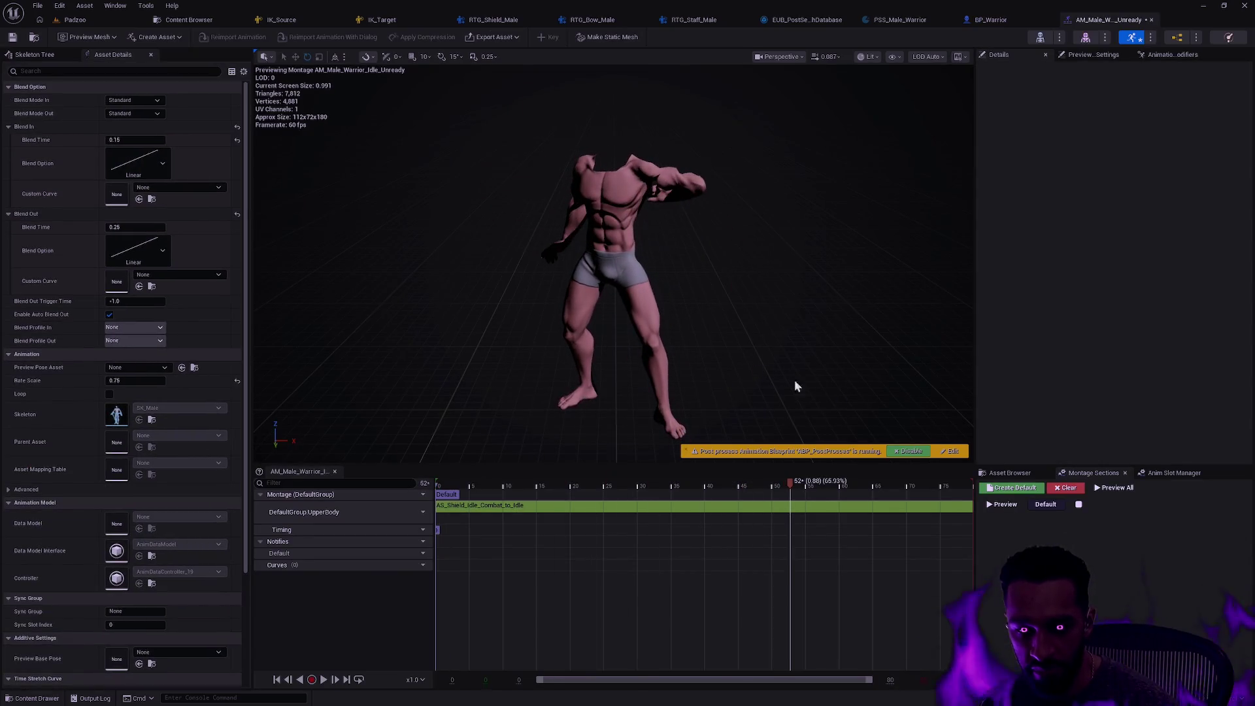
{"action": "left_click", "coordinate": [1010, 472]}
{"action": "left_click", "coordinate": [1029, 500]}
{"action": "type", "text": "AS_M"}
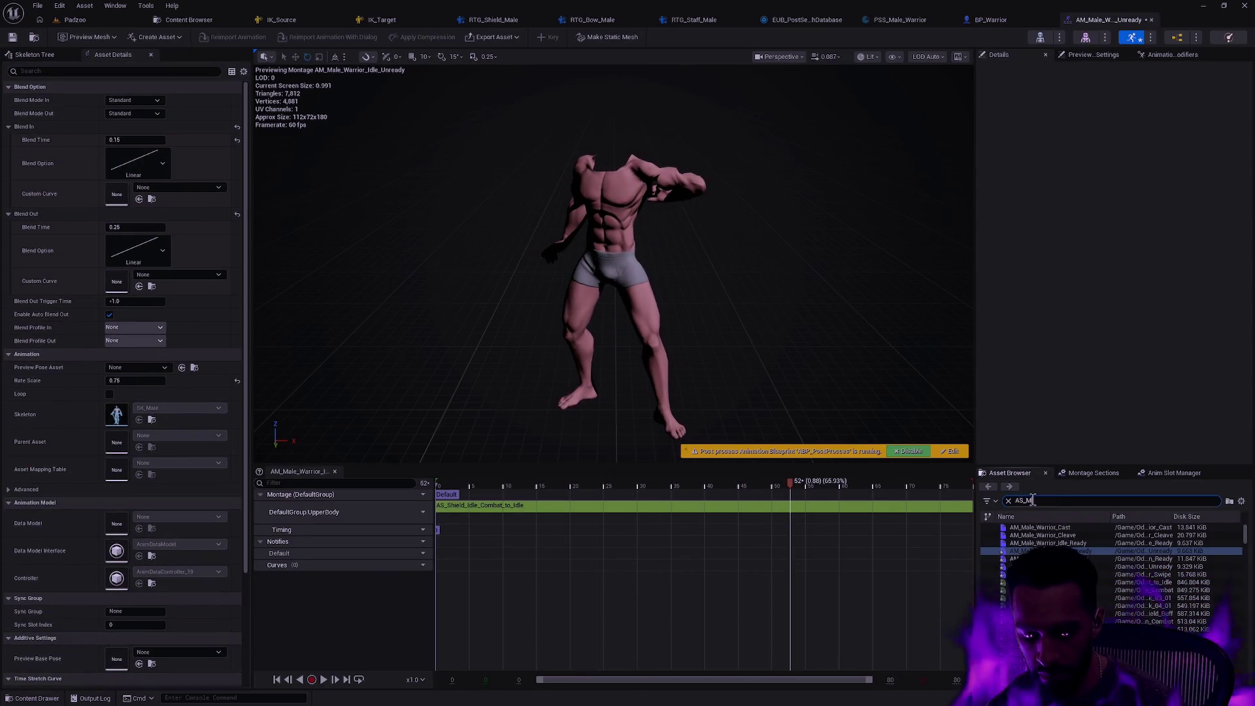
{"action": "type", "text": "ale_Shield_Idle_Combat_"}
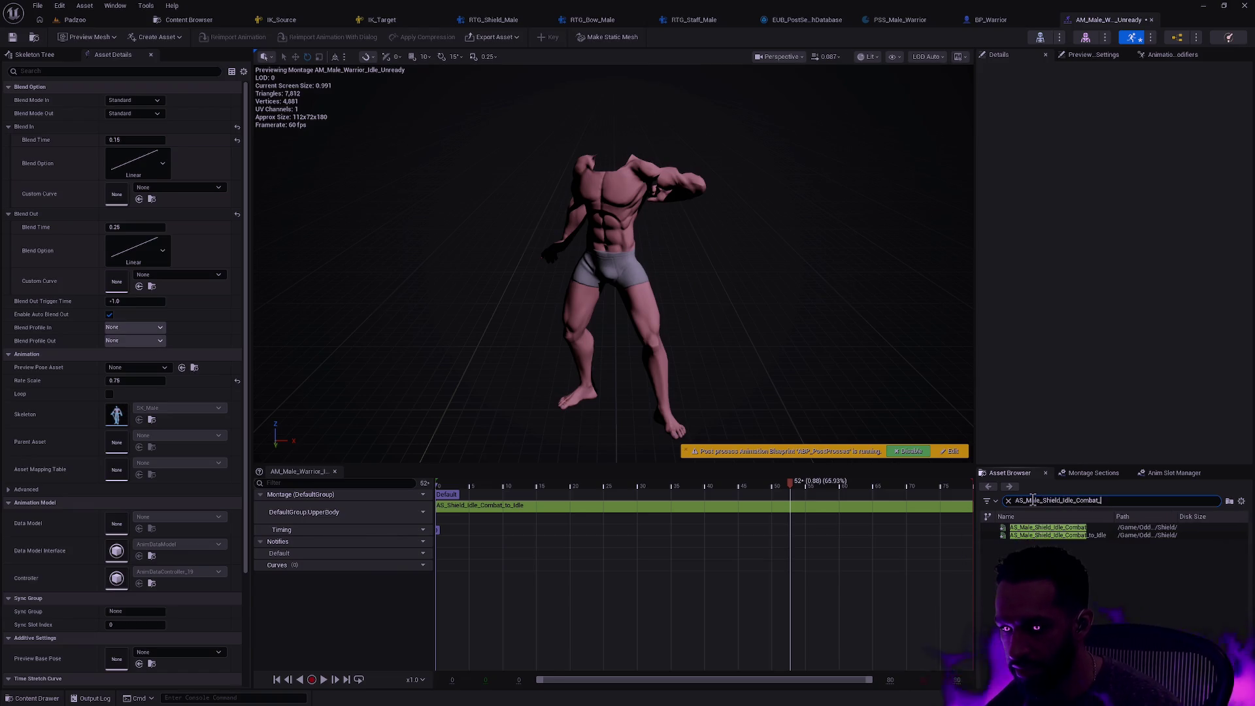
{"action": "type", "text": "to_"}
{"action": "left_click_drag", "start_coordinate": [1057, 527], "coordinate": [550, 523]}
{"action": "left_click", "coordinate": [722, 519]}
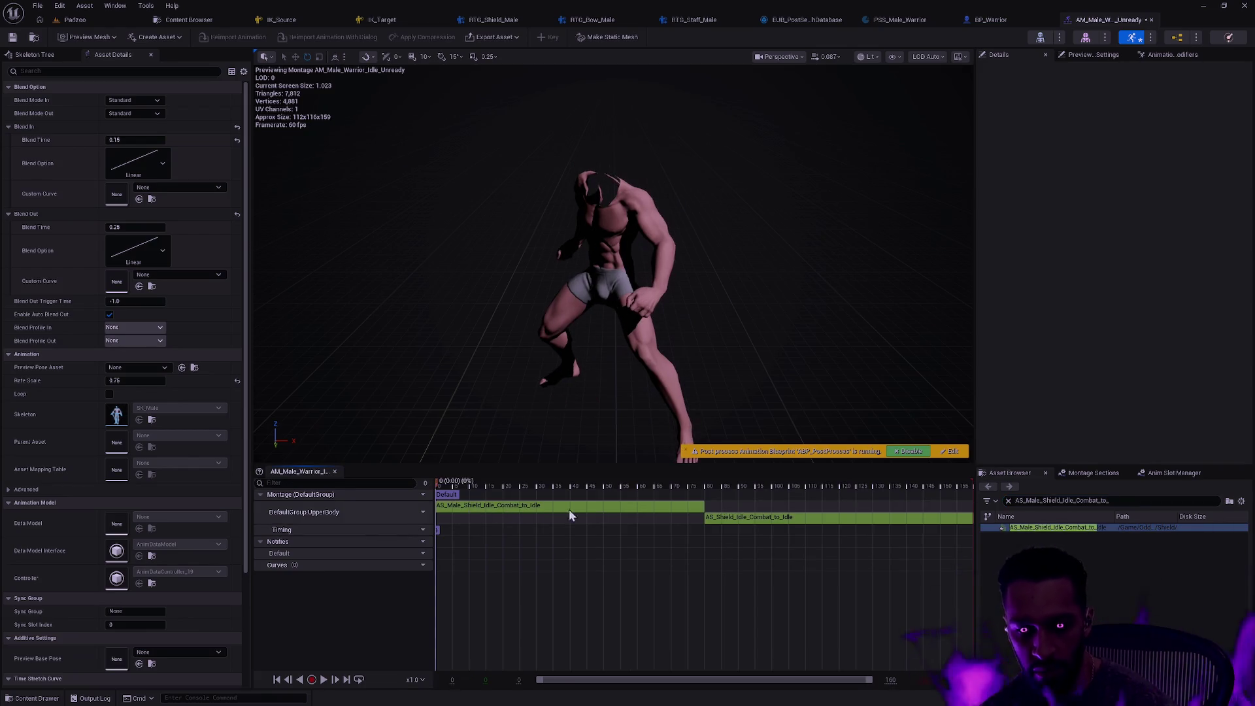
{"action": "key", "text": "Delete"}
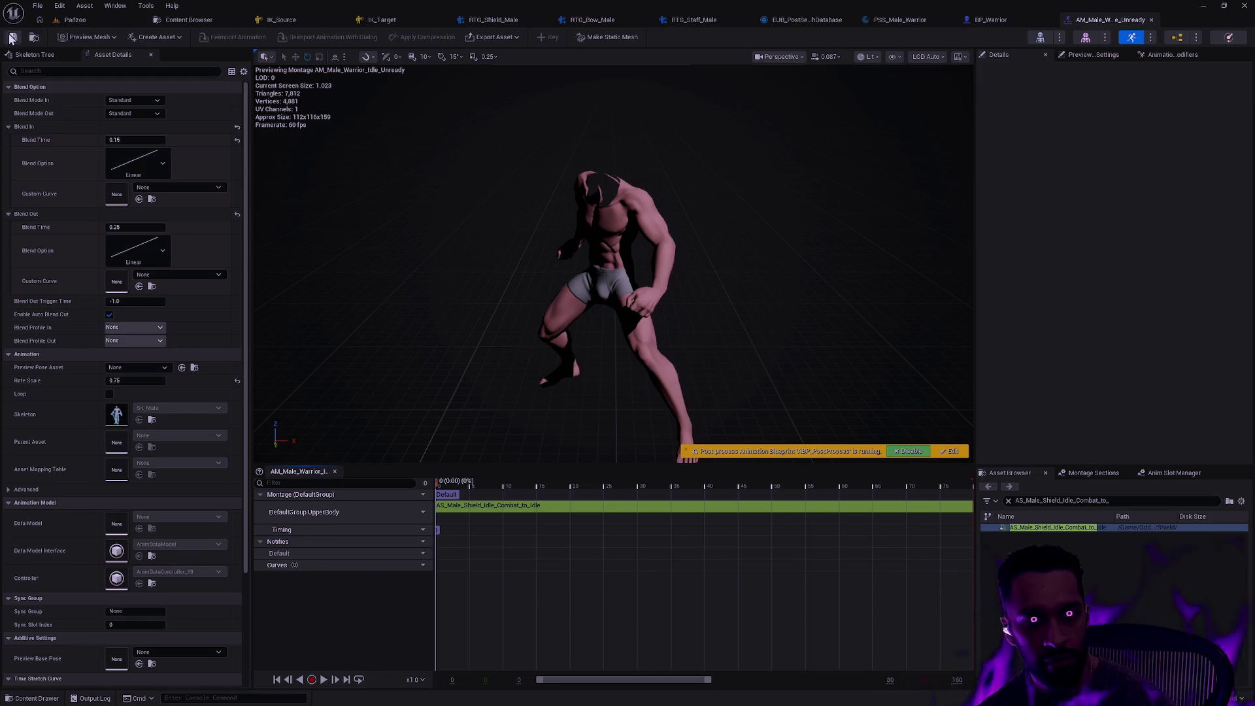
{"action": "key", "text": "ctrl+space"}
Replace AS_Shield_Run_to_Run_Combat with AS_Male_Shield_Run_to_Run_Combat in AM_Male_Warrior_Run_Ready and save
{"action": "double_click", "coordinate": [533, 542]}
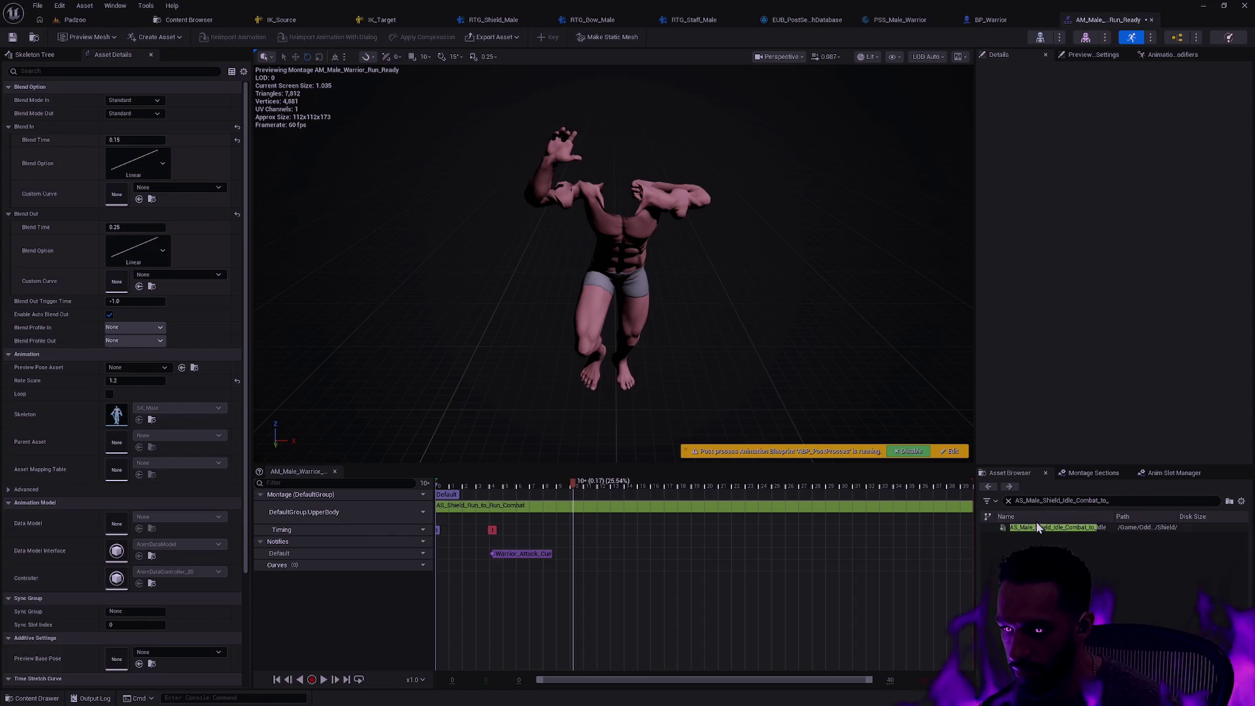
{"action": "left_click", "coordinate": [1051, 501]}
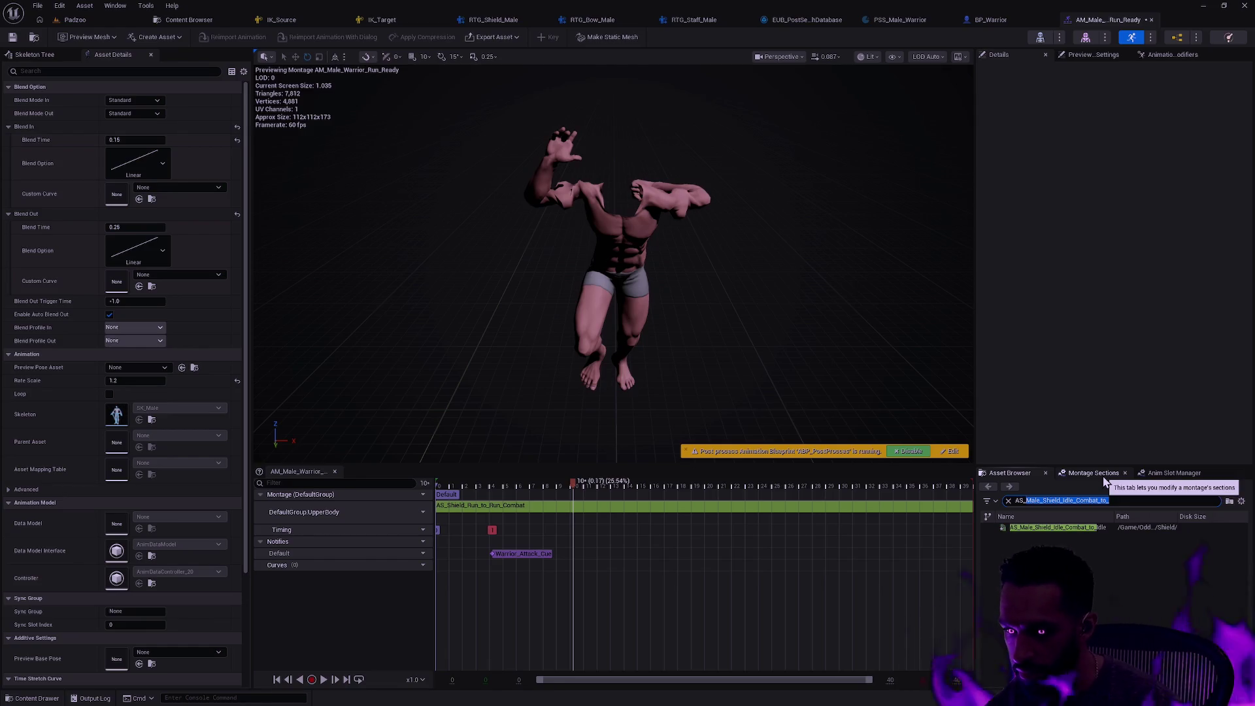
{"action": "key", "text": "shift+Right"}
{"action": "key", "text": "shift+Right"}
{"action": "key", "text": "shift+Right"}
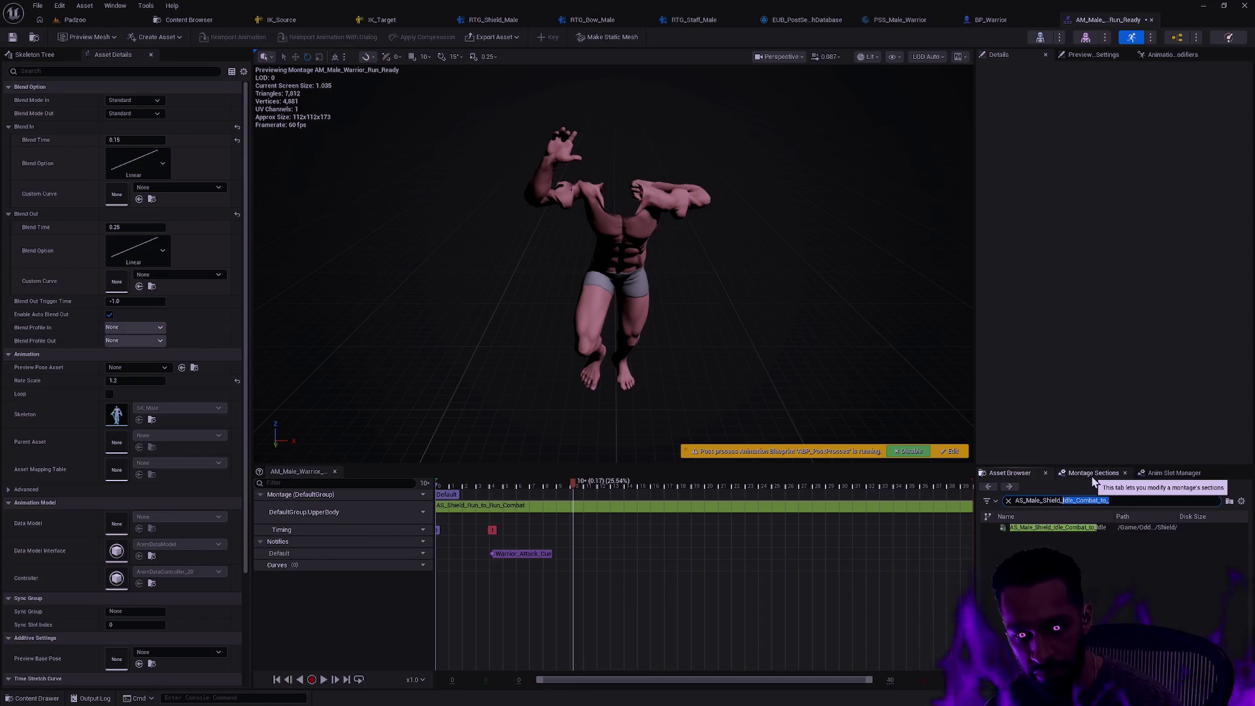
{"action": "type", "text": "Run_to_"}
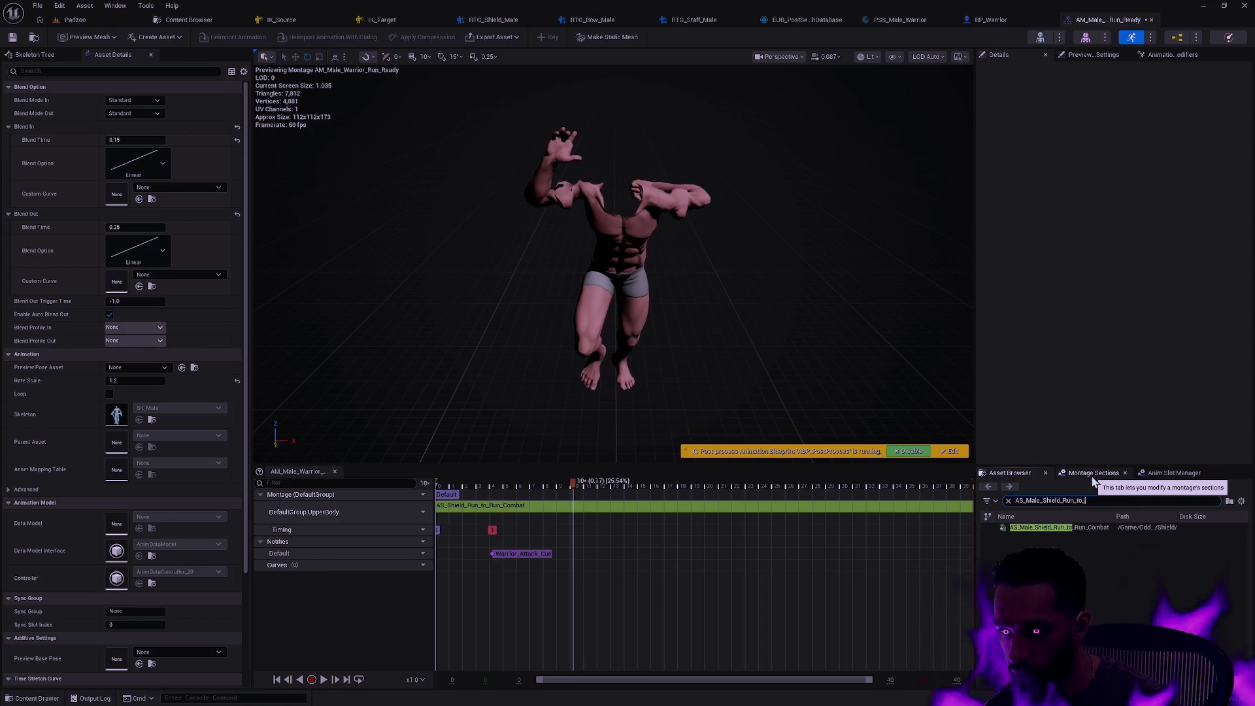
{"action": "type", "text": "Run"}
{"action": "left_click_drag", "start_coordinate": [1059, 527], "coordinate": [447, 513]}
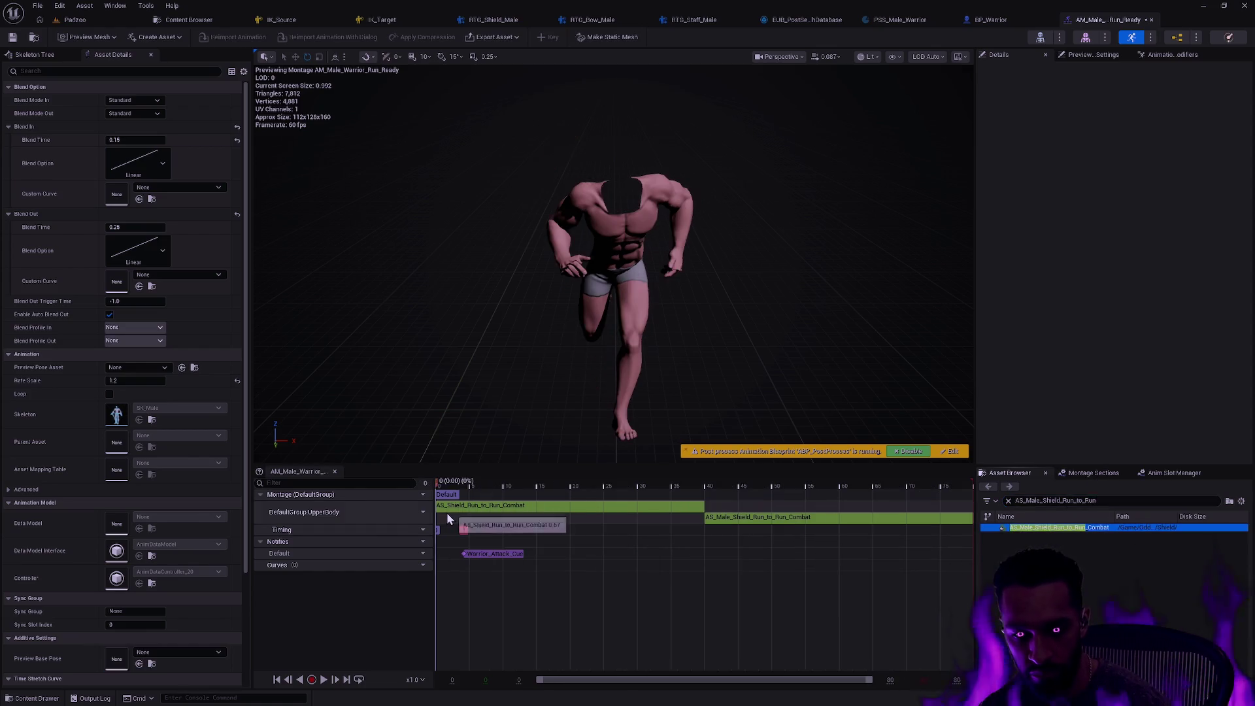
{"action": "left_click", "coordinate": [490, 513]}
{"action": "key", "text": "Delete"}
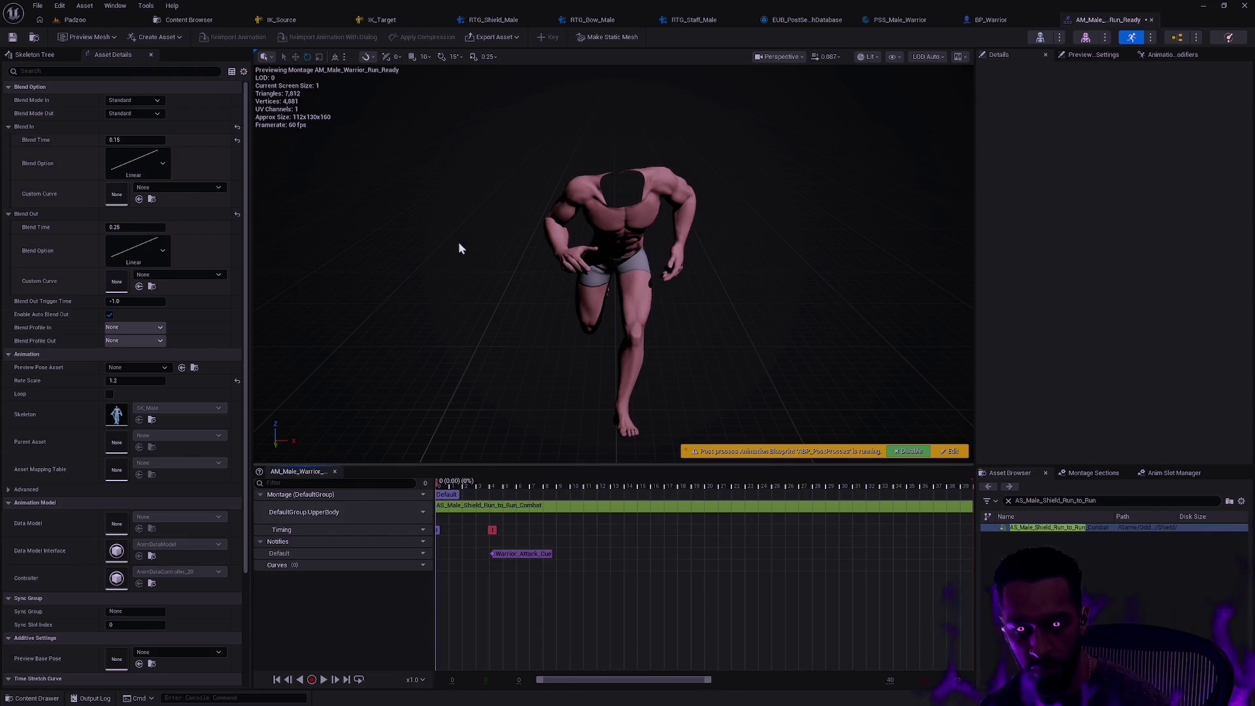
{"action": "left_click", "coordinate": [13, 36]}
In AM_Male_Warrior_Run_Unready, swap the old segment for AS_Male_Shield_Run_Combat_to_Run and save
{"action": "key", "text": "ctrl+space"}
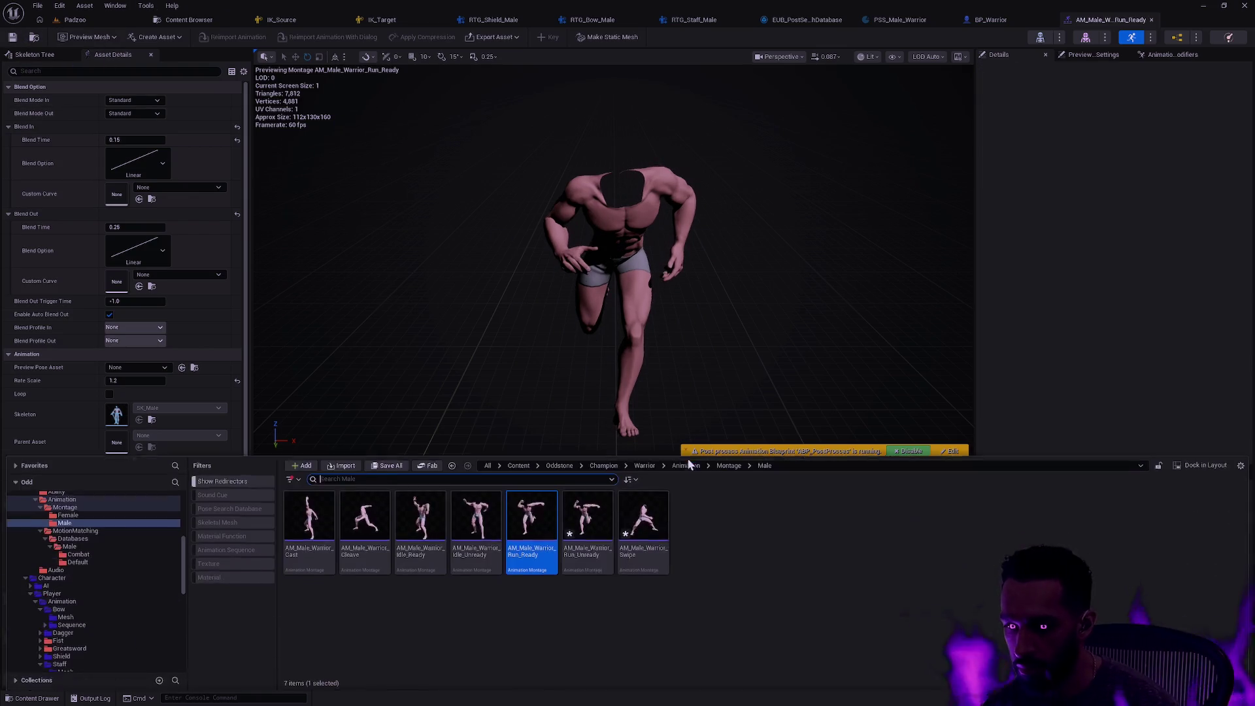
{"action": "double_click", "coordinate": [587, 517]}
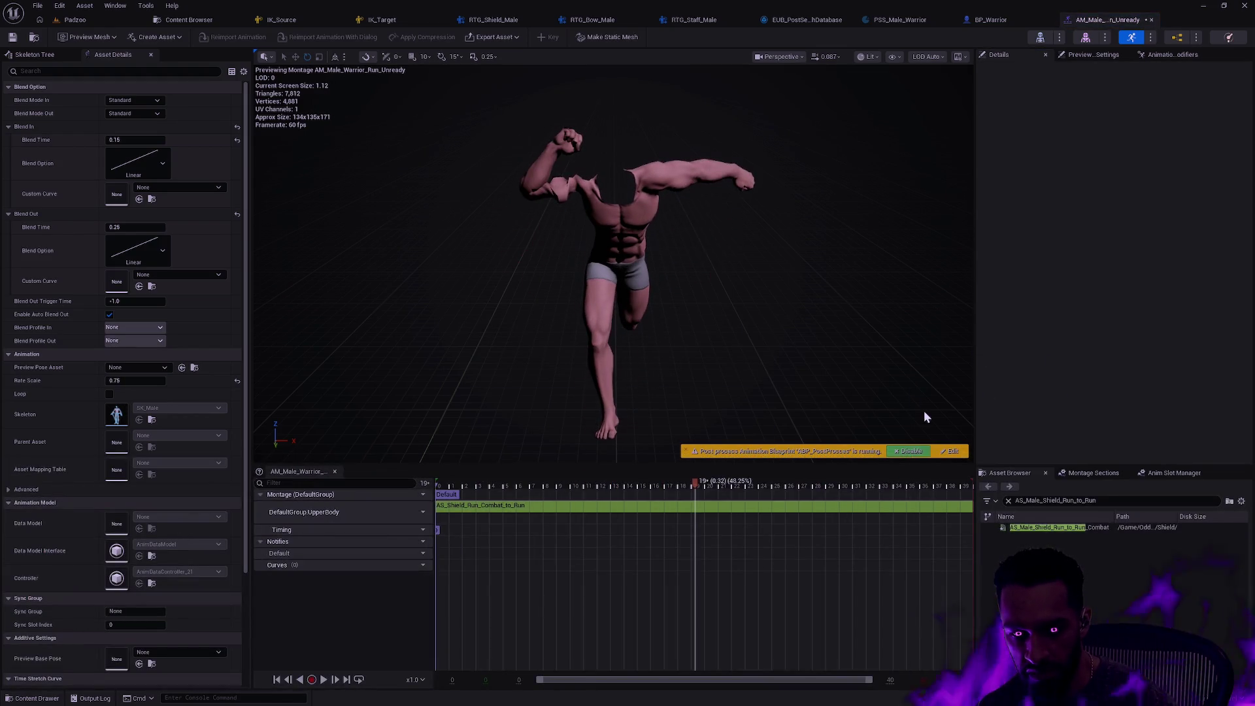
{"action": "left_click", "coordinate": [1077, 500]}
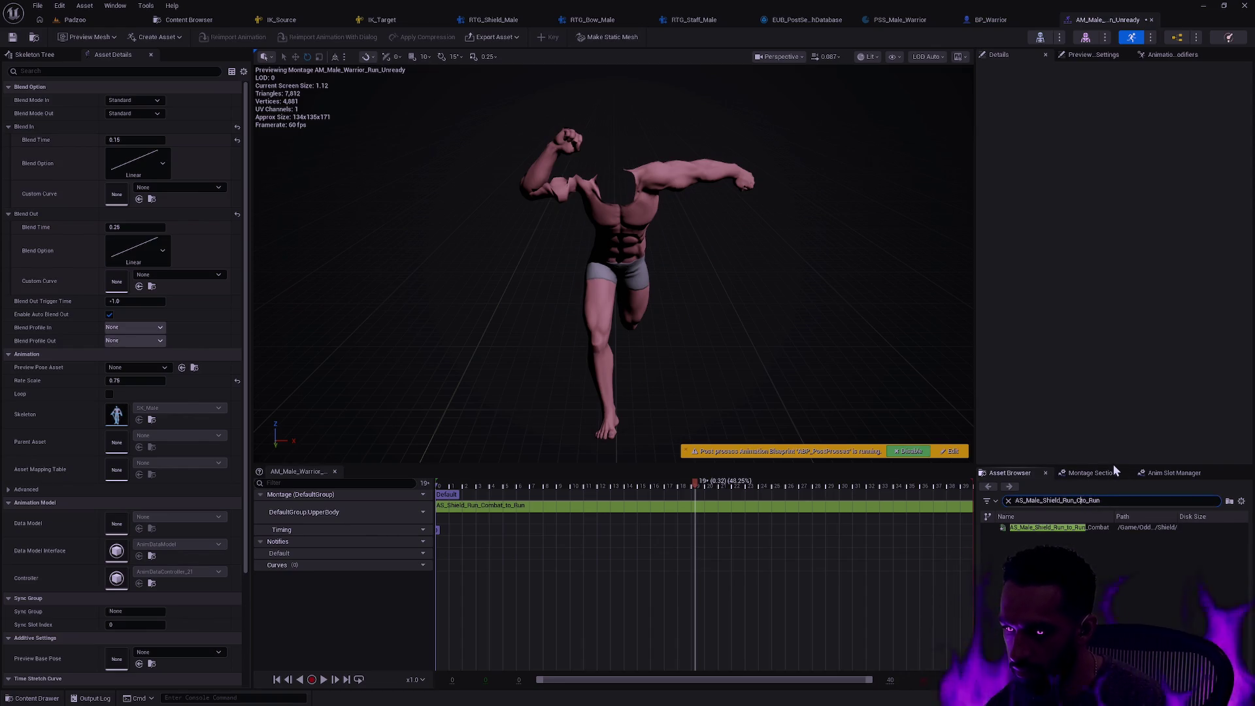
{"action": "type", "text": "ombat_"}
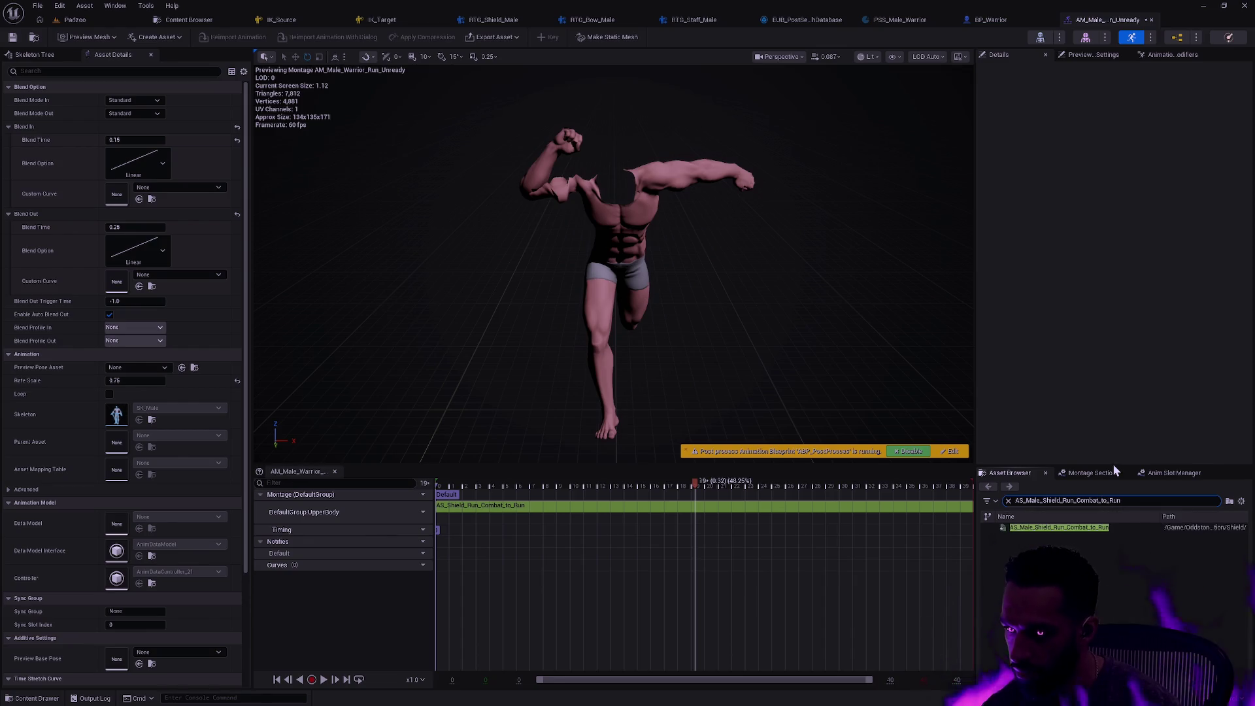
{"action": "left_click_drag", "start_coordinate": [1059, 527], "coordinate": [509, 511]}
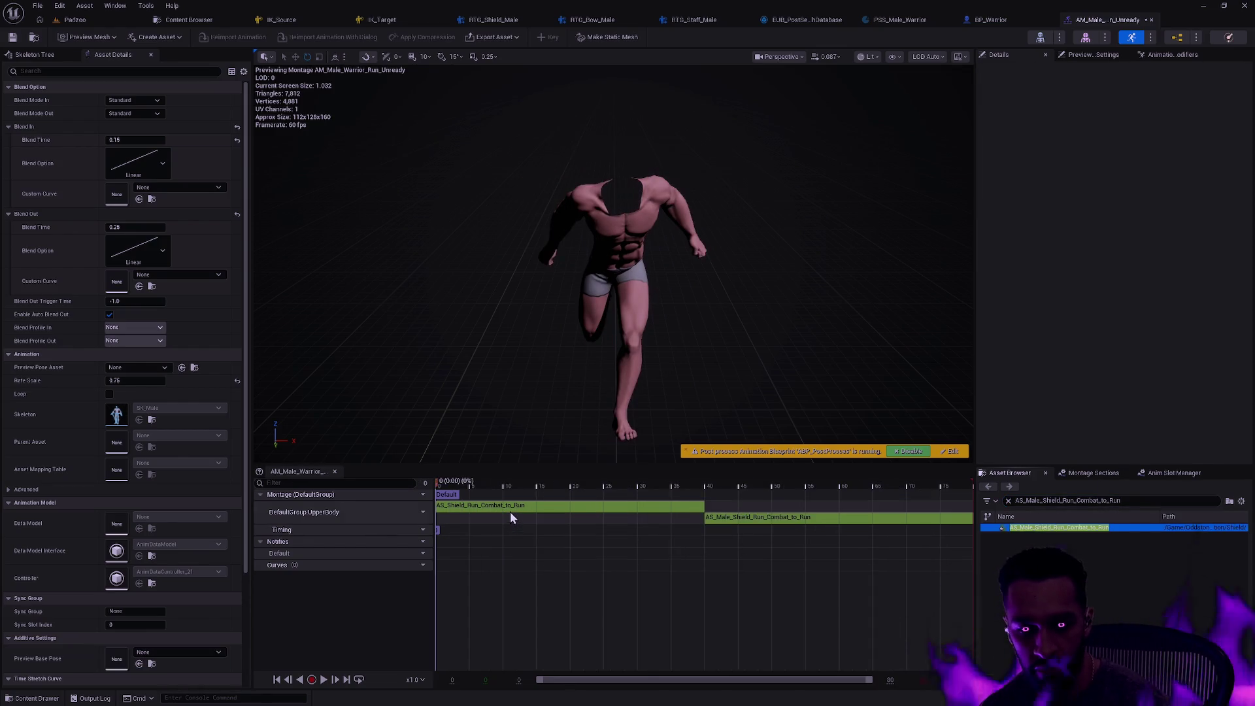
{"action": "left_click", "coordinate": [510, 511]}
{"action": "key", "text": "Delete"}
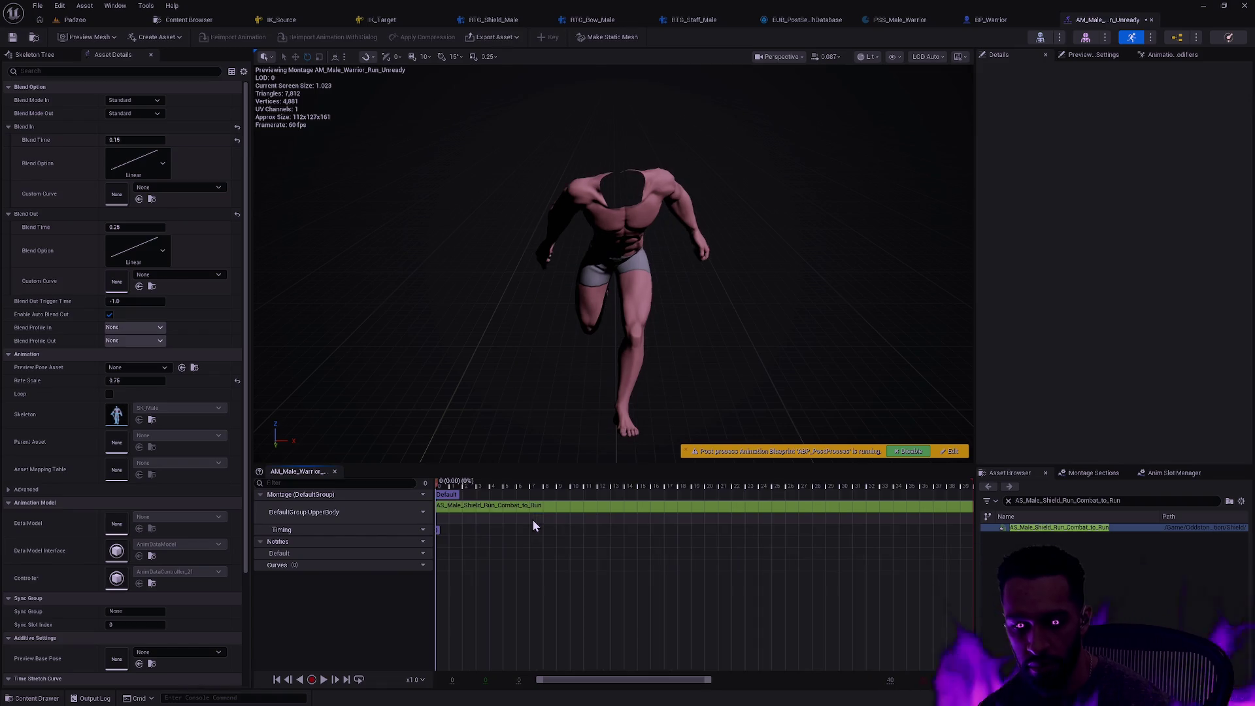
{"action": "left_click", "coordinate": [13, 36]}
{"action": "key", "text": "ctrl+space"}
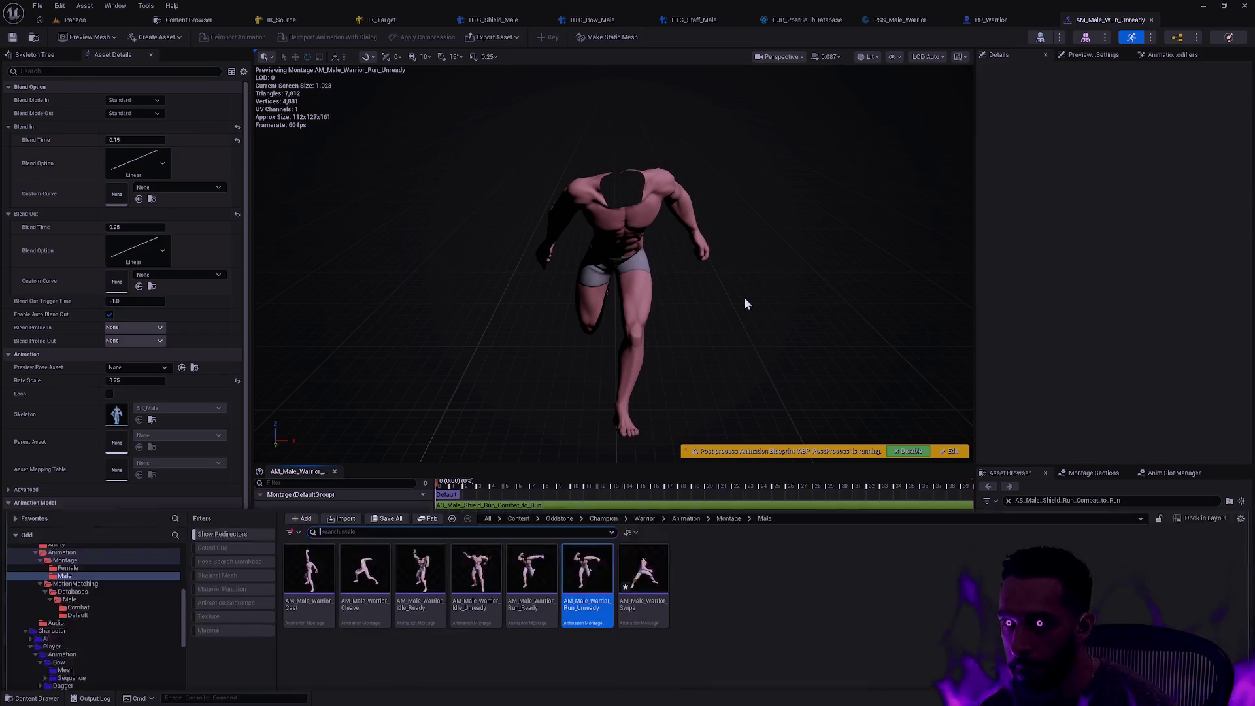
Add AS_Male_Shield_Combo_Attack_03_01 to the AM_Male_Warrior_Swipe timeline and save the montage
{"action": "double_click", "coordinate": [643, 569]}
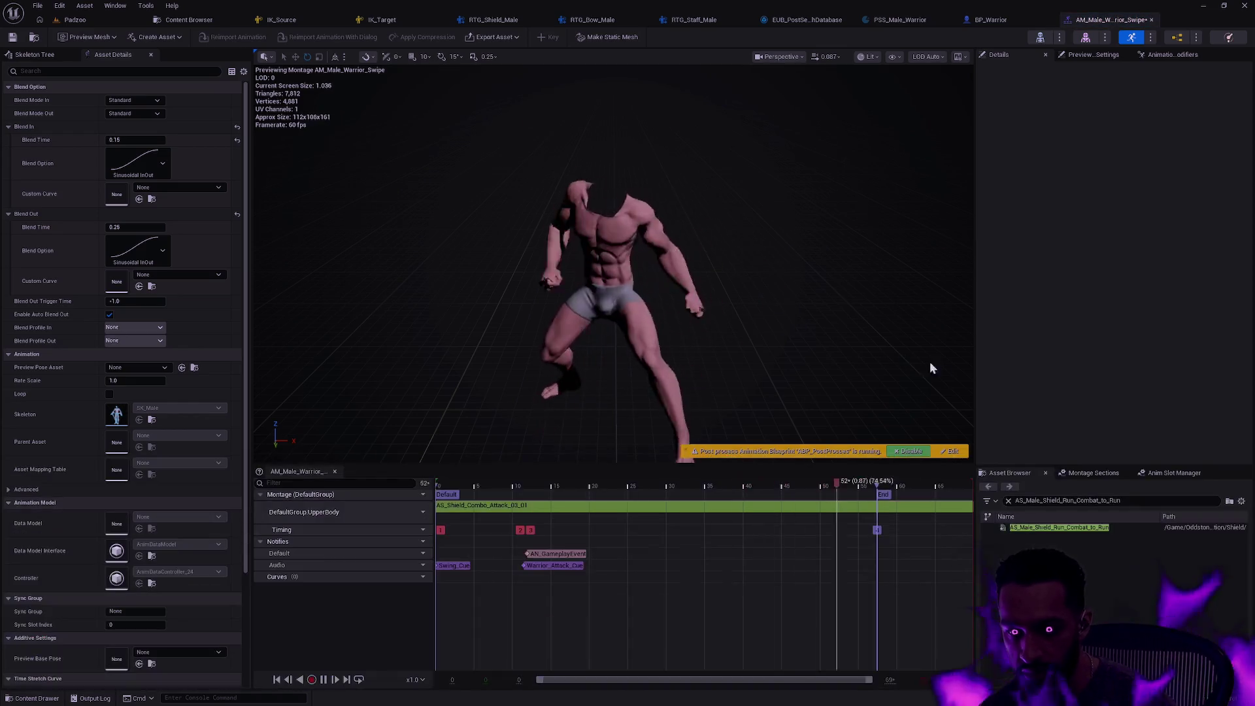
{"action": "left_click", "coordinate": [1077, 499]}
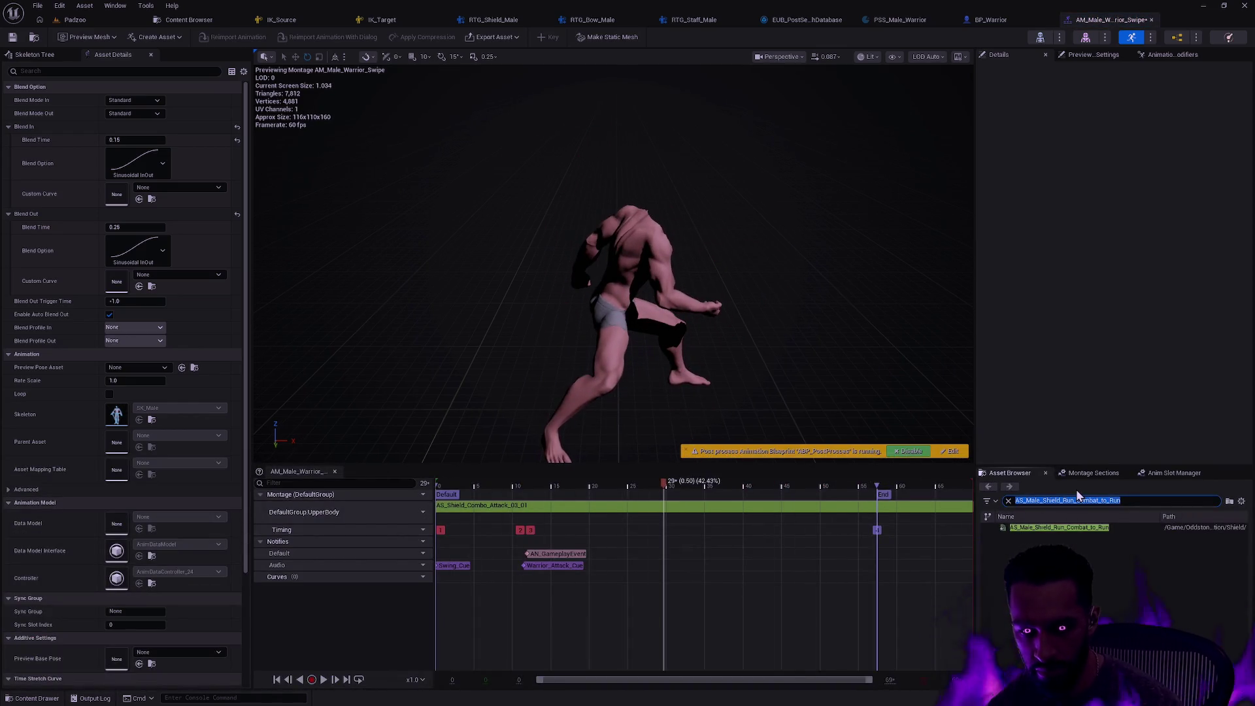
{"action": "left_click", "coordinate": [1107, 501]}
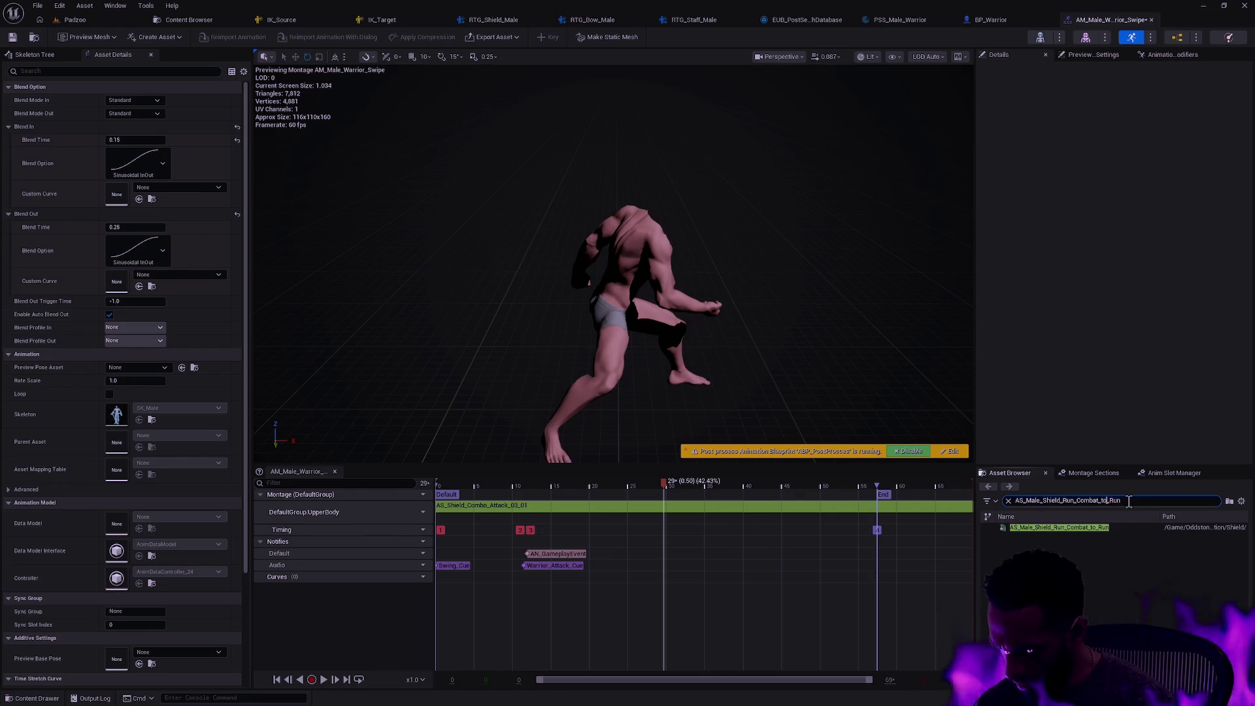
{"action": "type", "text": "Comb"}
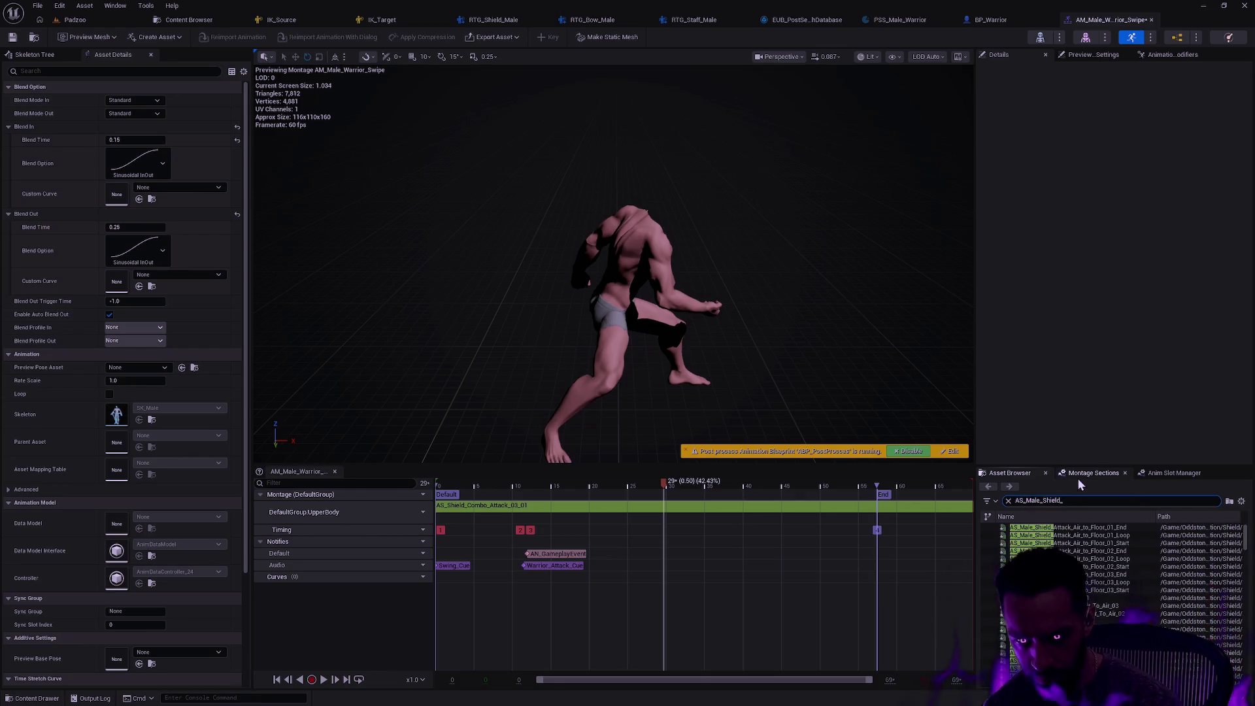
{"action": "type", "text": "o_Attack"}
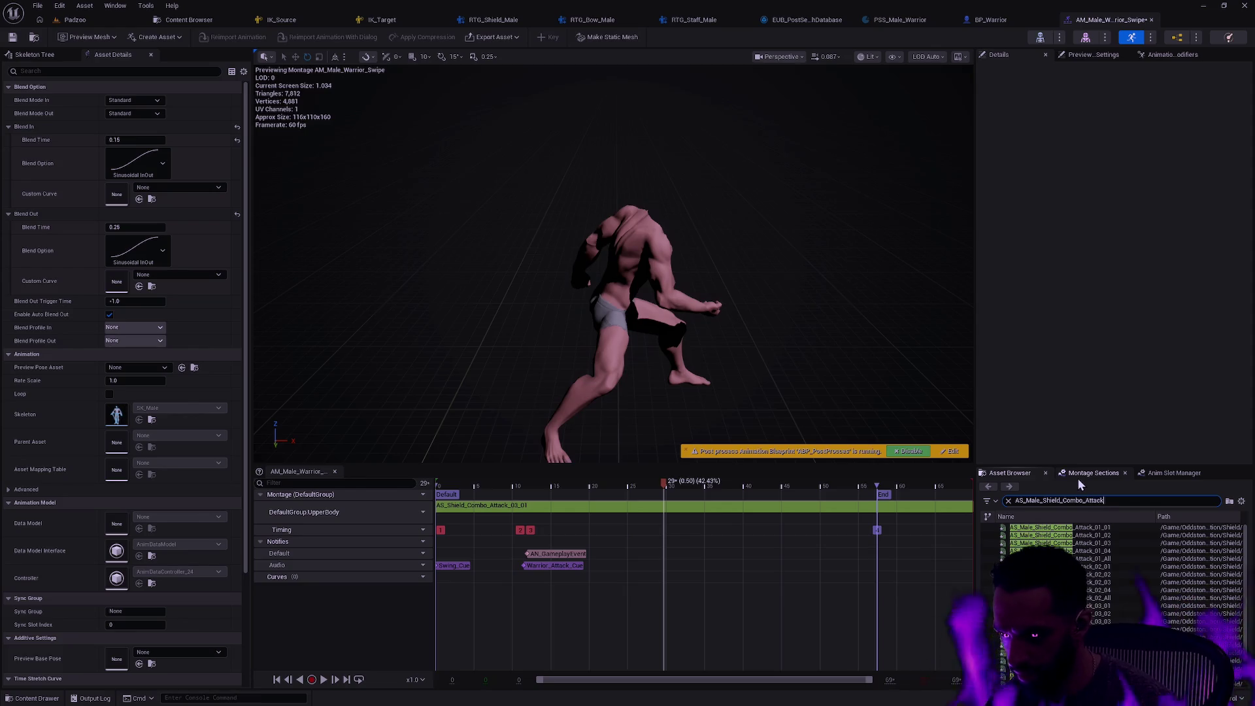
{"action": "type", "text": "_03_01"}
{"action": "left_click_drag", "start_coordinate": [1059, 527], "coordinate": [588, 523]}
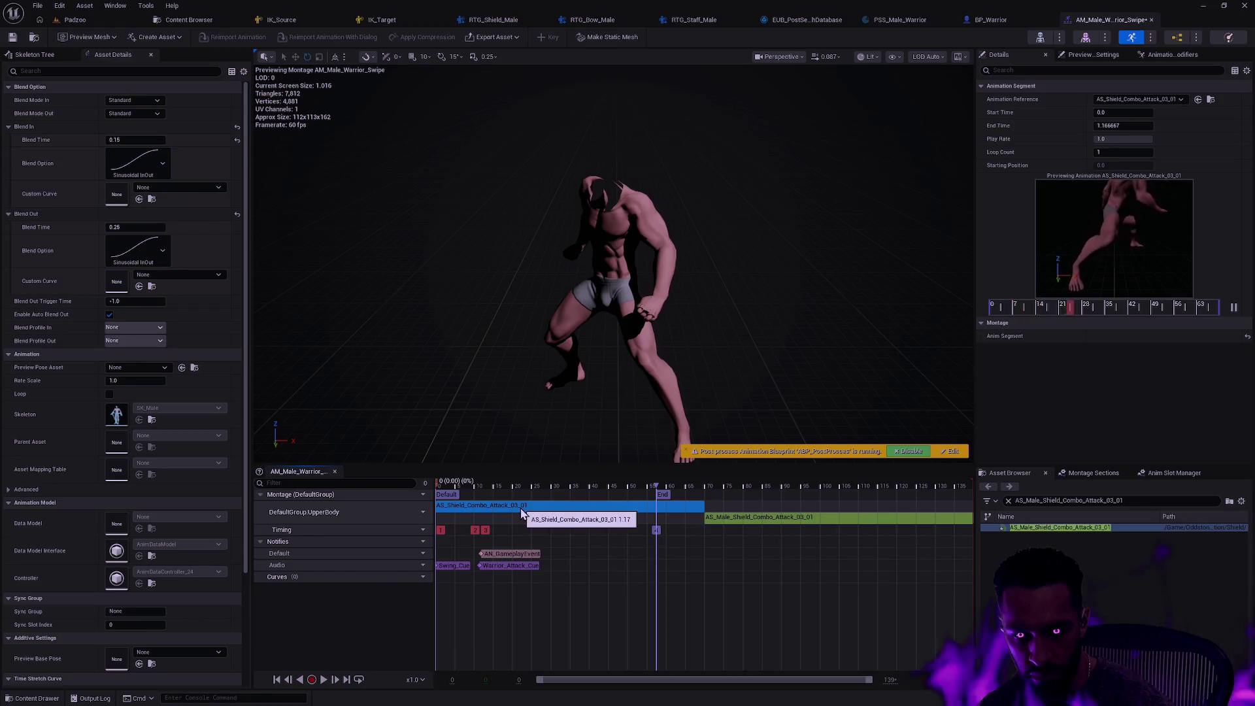
{"action": "key", "text": "ctrl+s"}
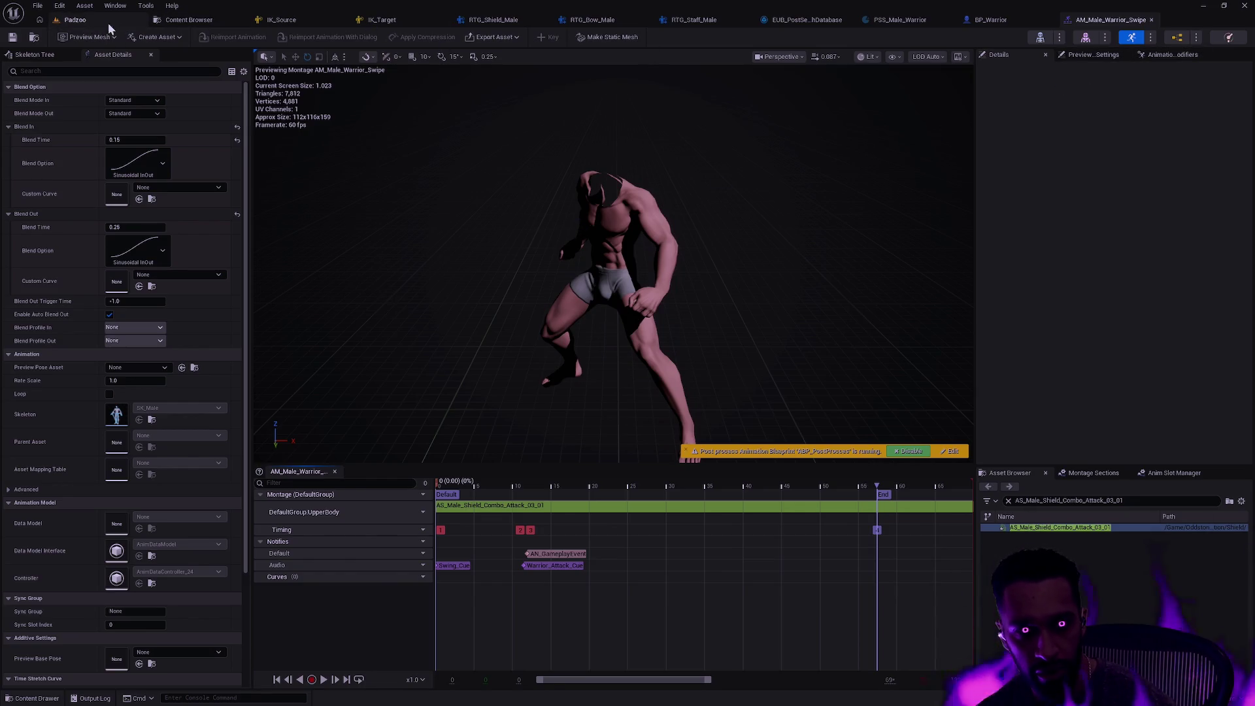
Navigate the content drawer from the Montage folder to the MotionMatching folder
{"action": "key", "text": "ctrl+space"}
{"action": "key", "text": "alt+Left"}
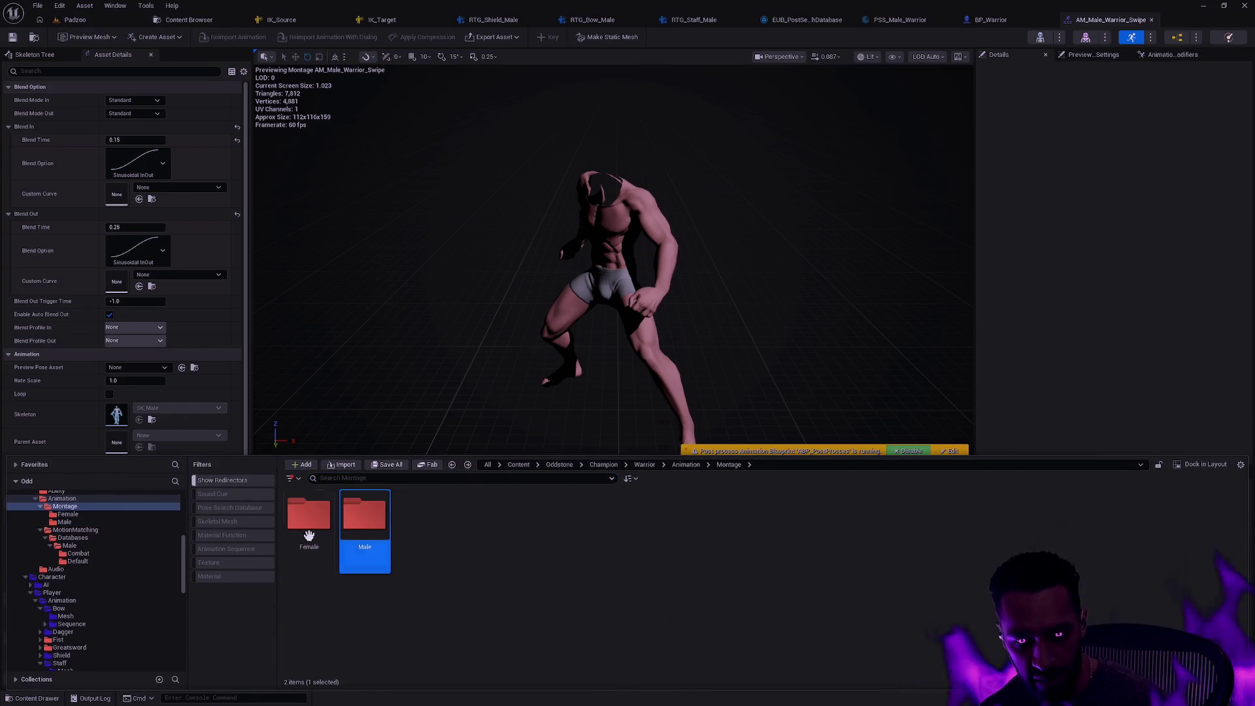
{"action": "key", "text": "alt+Right"}
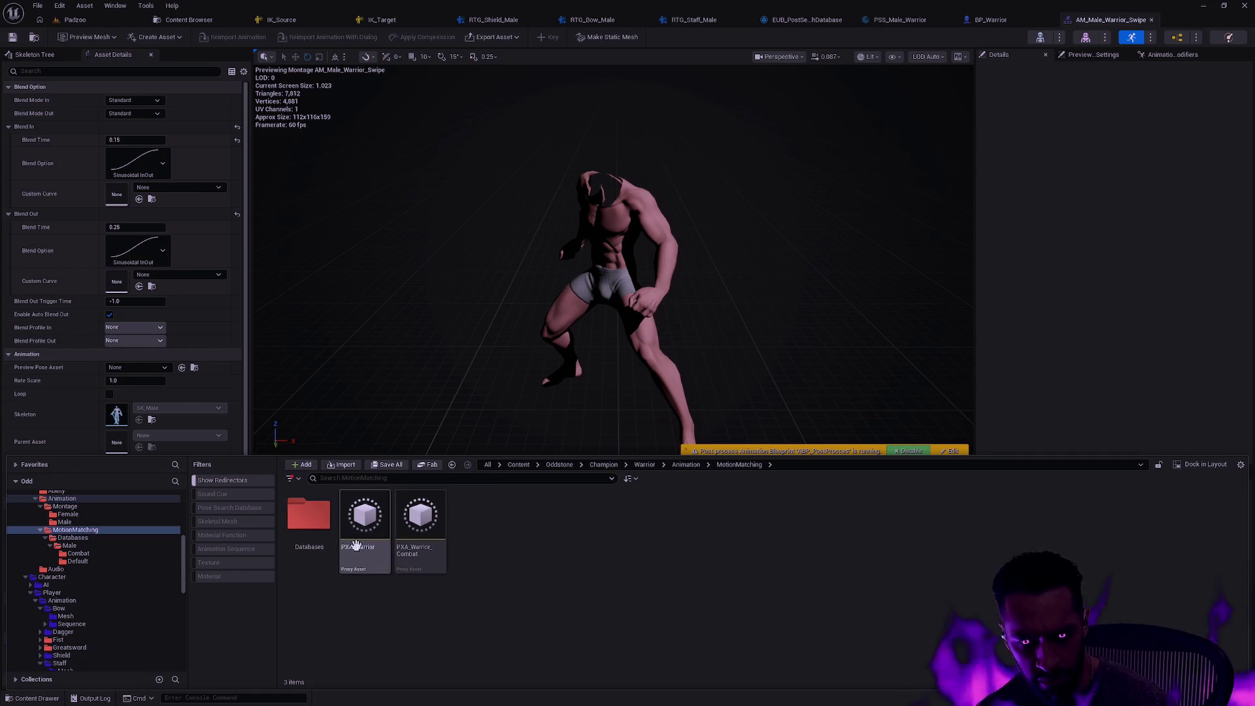
Play the Padzoo level in fullscreen and walk the warrior up and down the path
{"action": "left_click", "coordinate": [73, 19]}
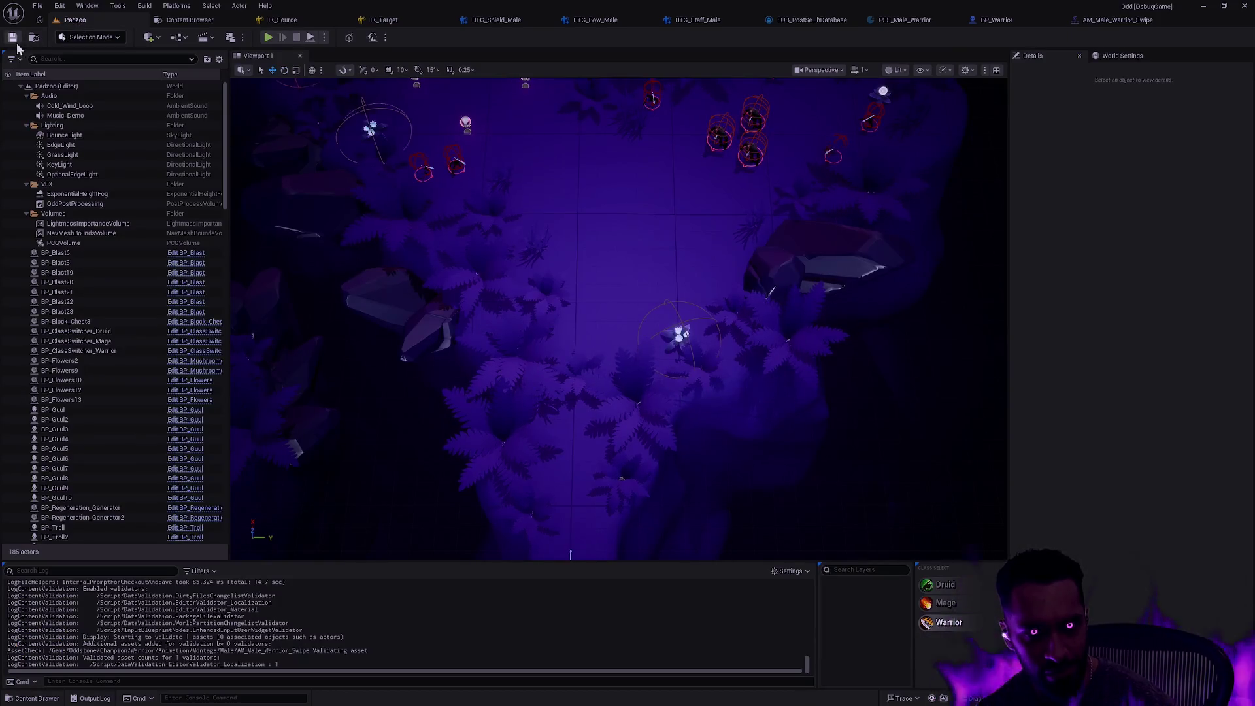
{"action": "key", "text": "alt+p"}
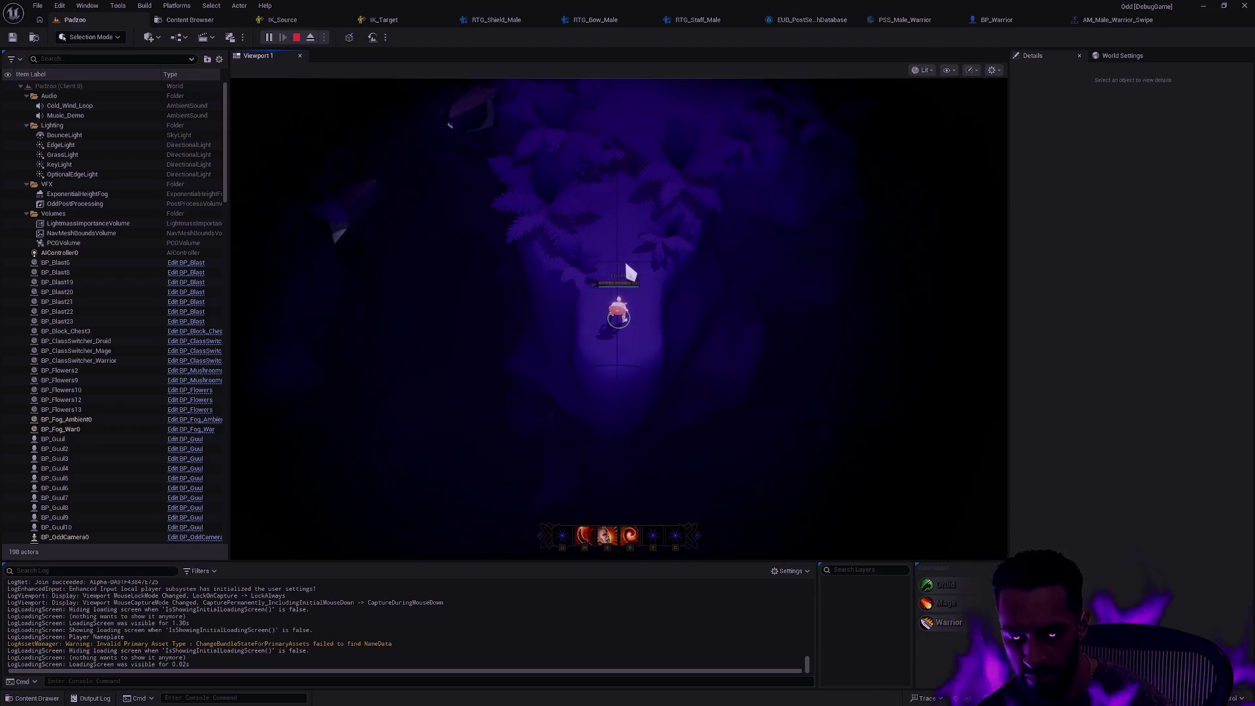
{"action": "key", "text": "F11"}
{"action": "right_click", "coordinate": [638, 268]}
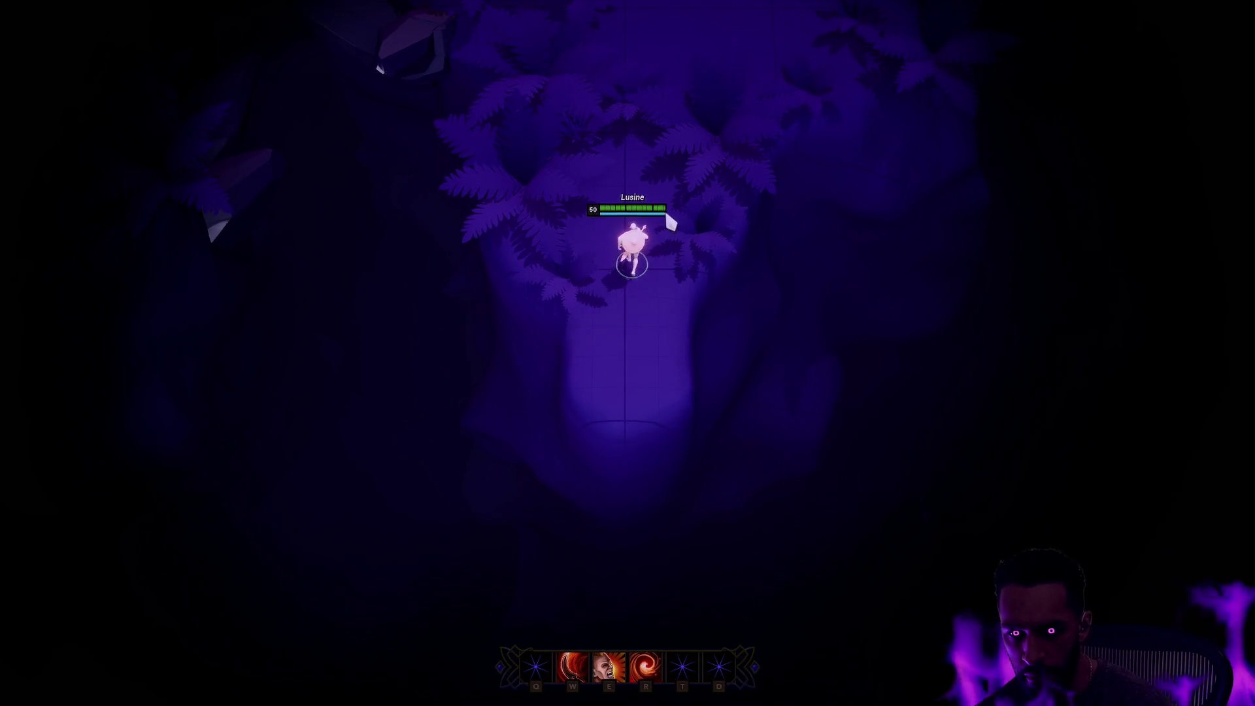
{"action": "right_click", "coordinate": [677, 169]}
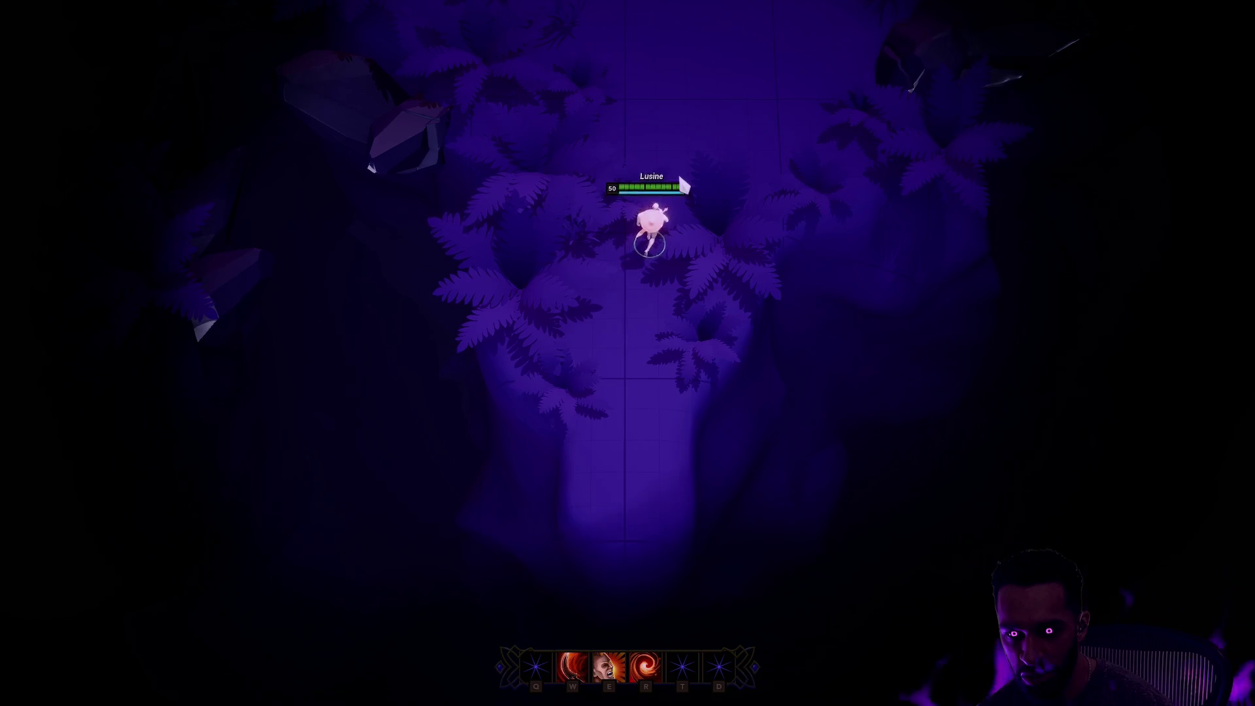
{"action": "right_click", "coordinate": [639, 297]}
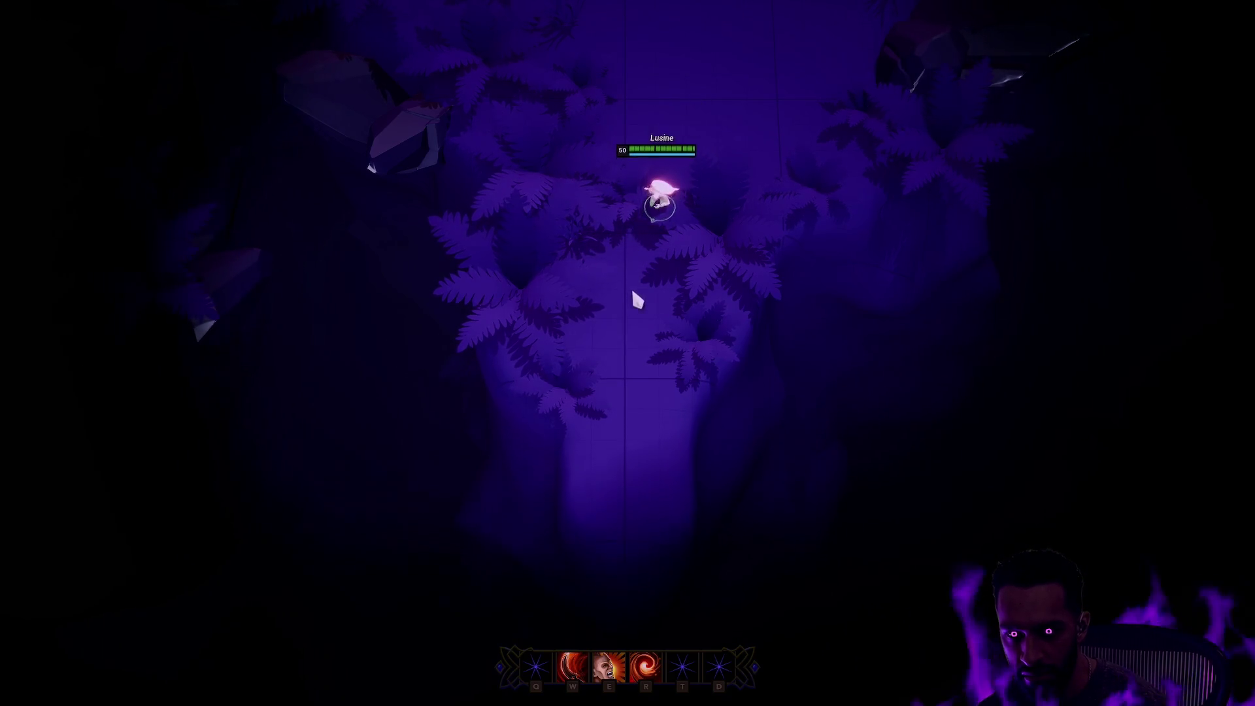
{"action": "right_click", "coordinate": [638, 425]}
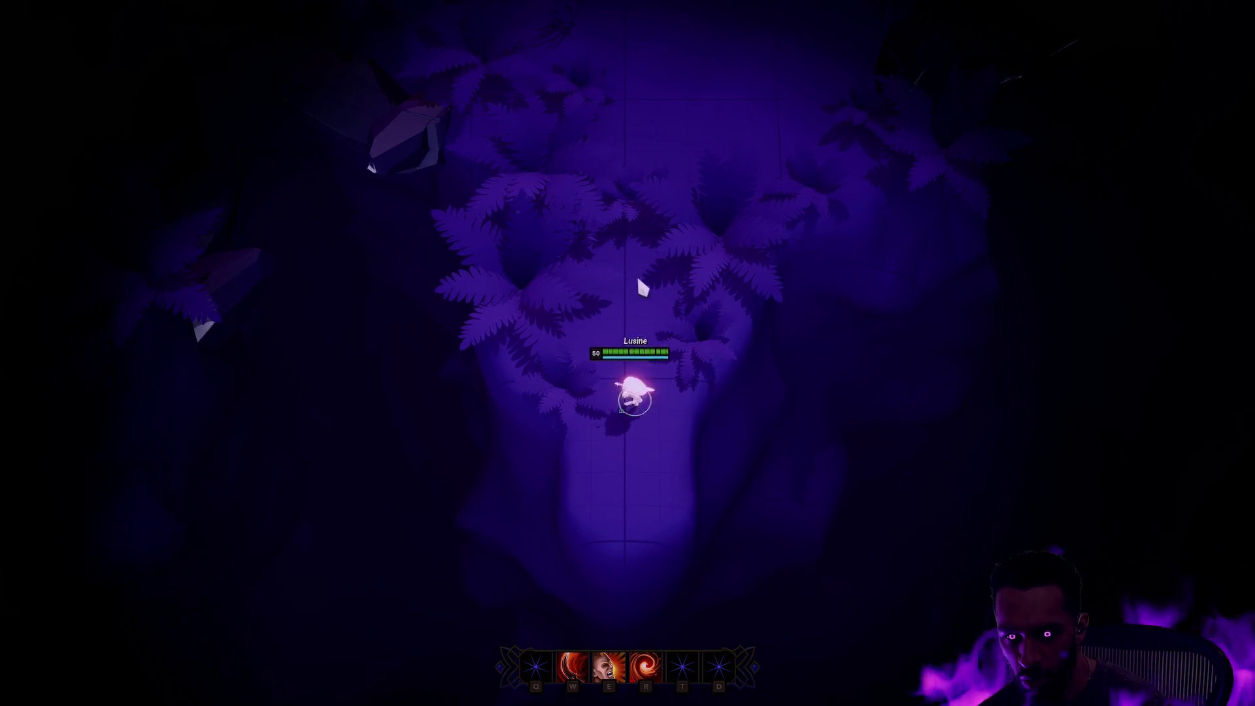
{"action": "right_click", "coordinate": [651, 196]}
{"action": "right_click", "coordinate": [628, 366]}
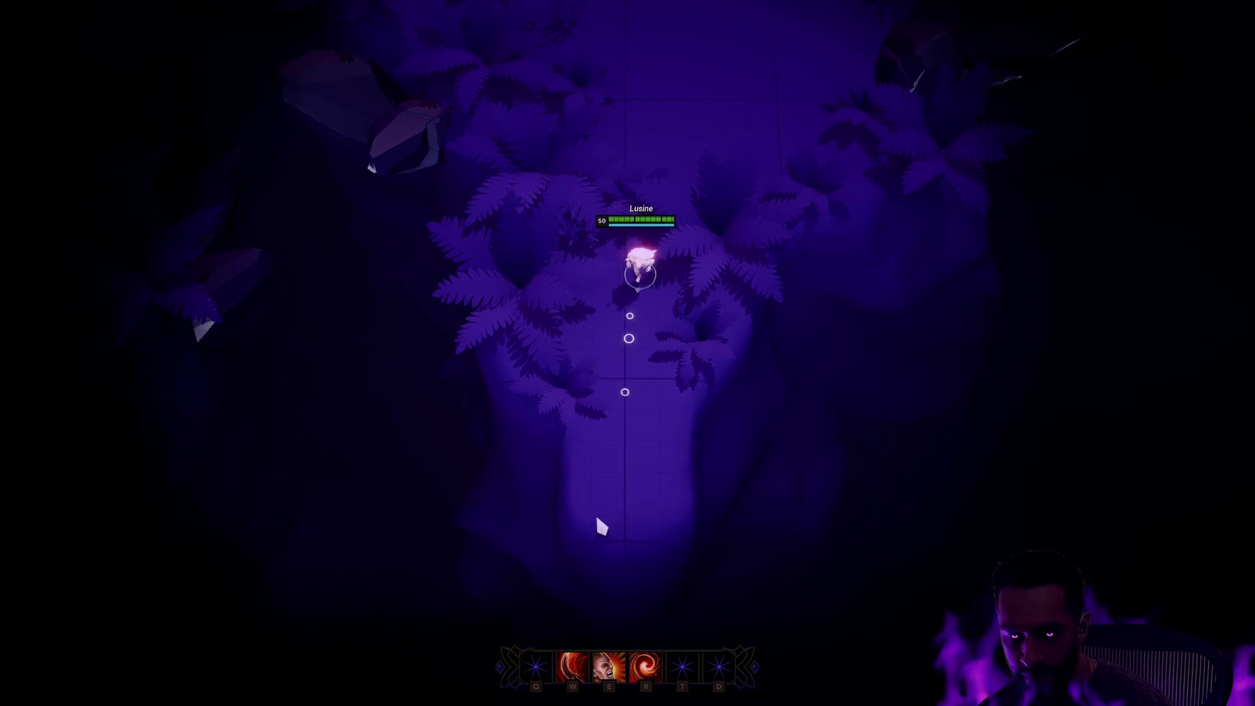
{"action": "right_click", "coordinate": [602, 461]}
{"action": "right_click", "coordinate": [638, 321]}
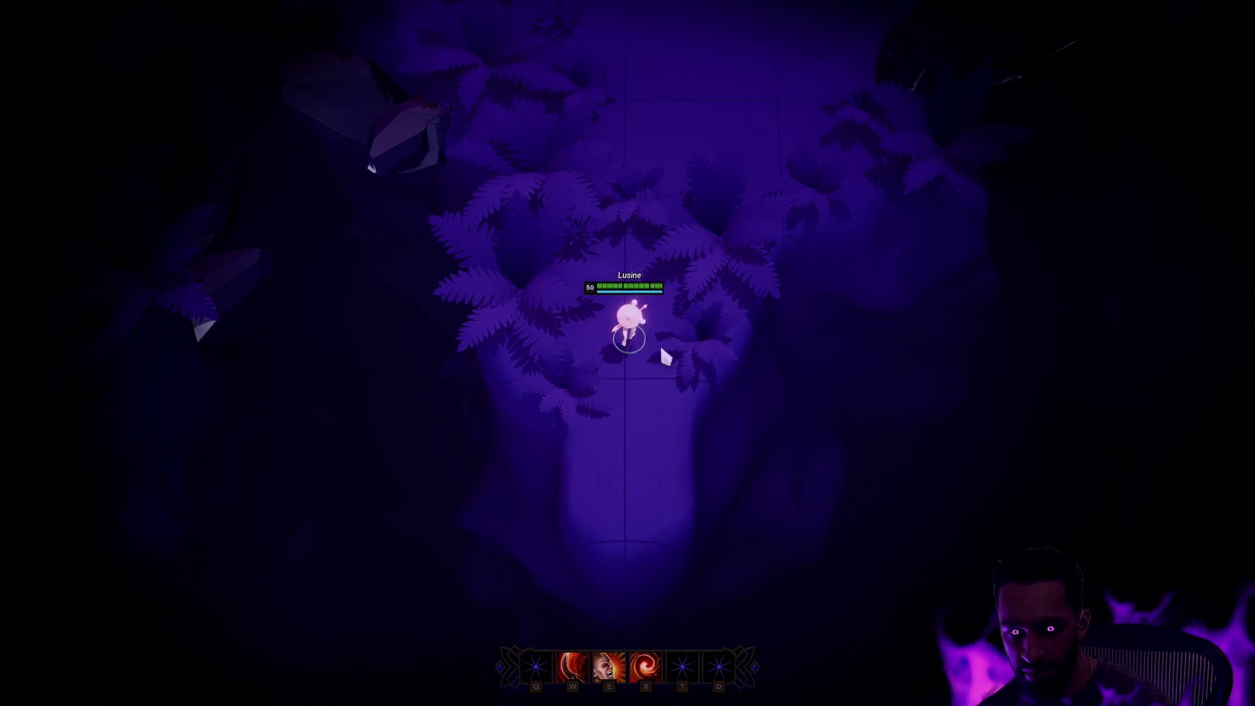
Test the warrior's E and W abilities, then return to the windowed editor layout
{"action": "key", "text": "e"}
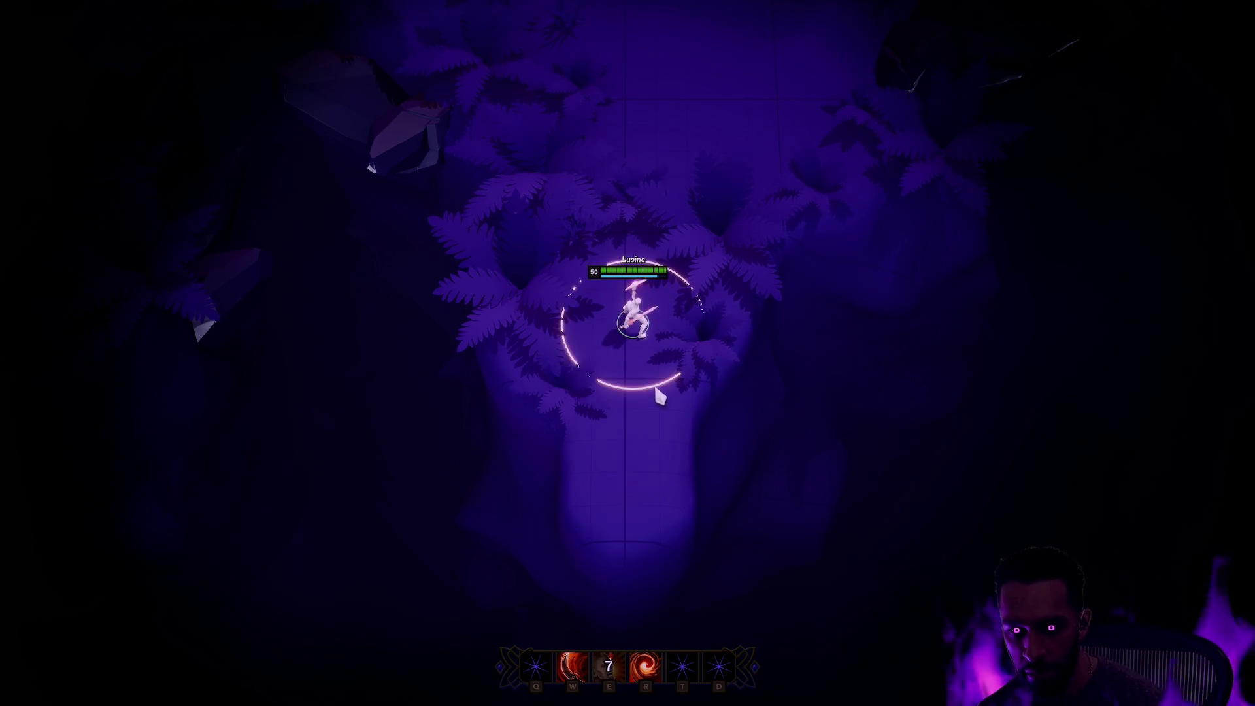
{"action": "key", "text": "w"}
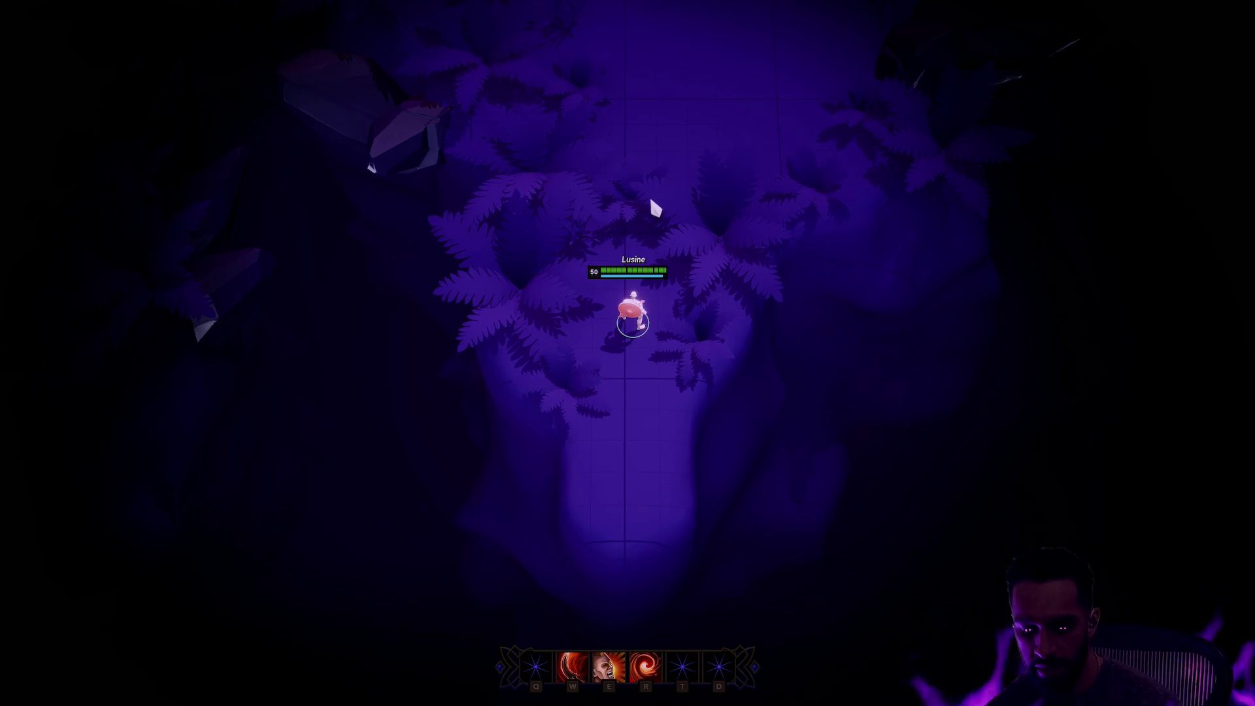
{"action": "key", "text": "F11"}
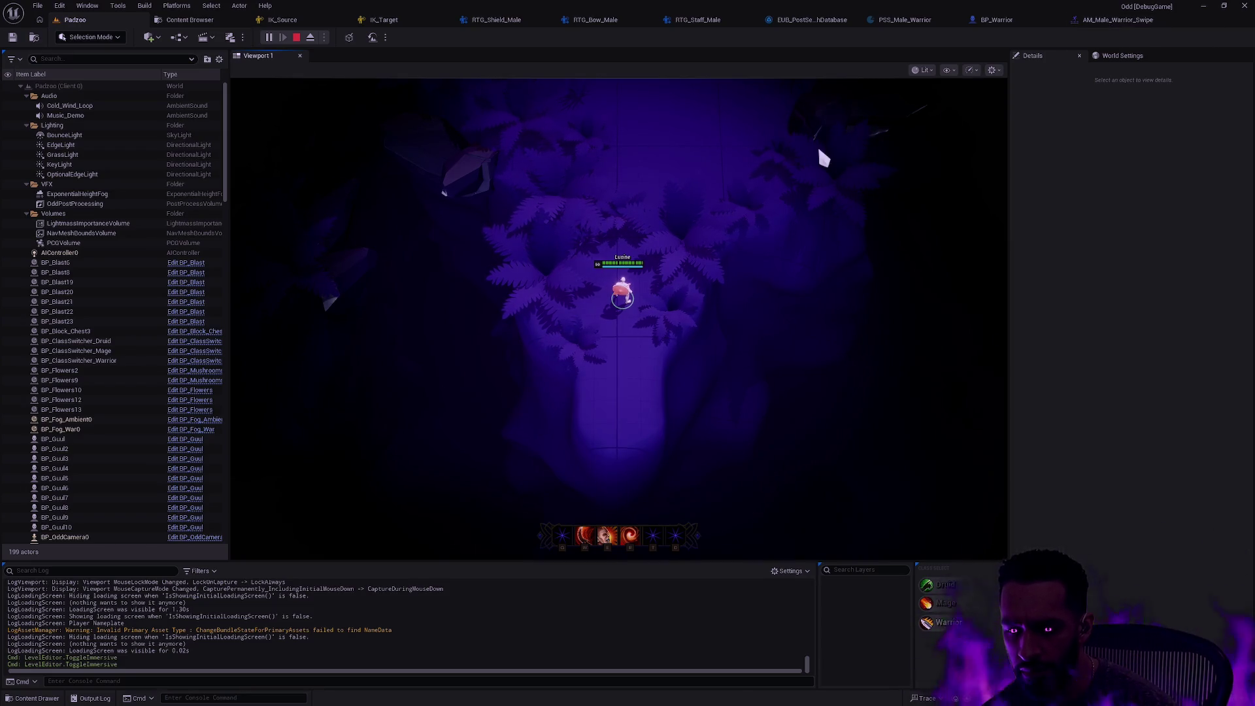
Test another warrior attack in fullscreen play, then stop the play session with Escape
{"action": "left_click", "coordinate": [650, 225]}
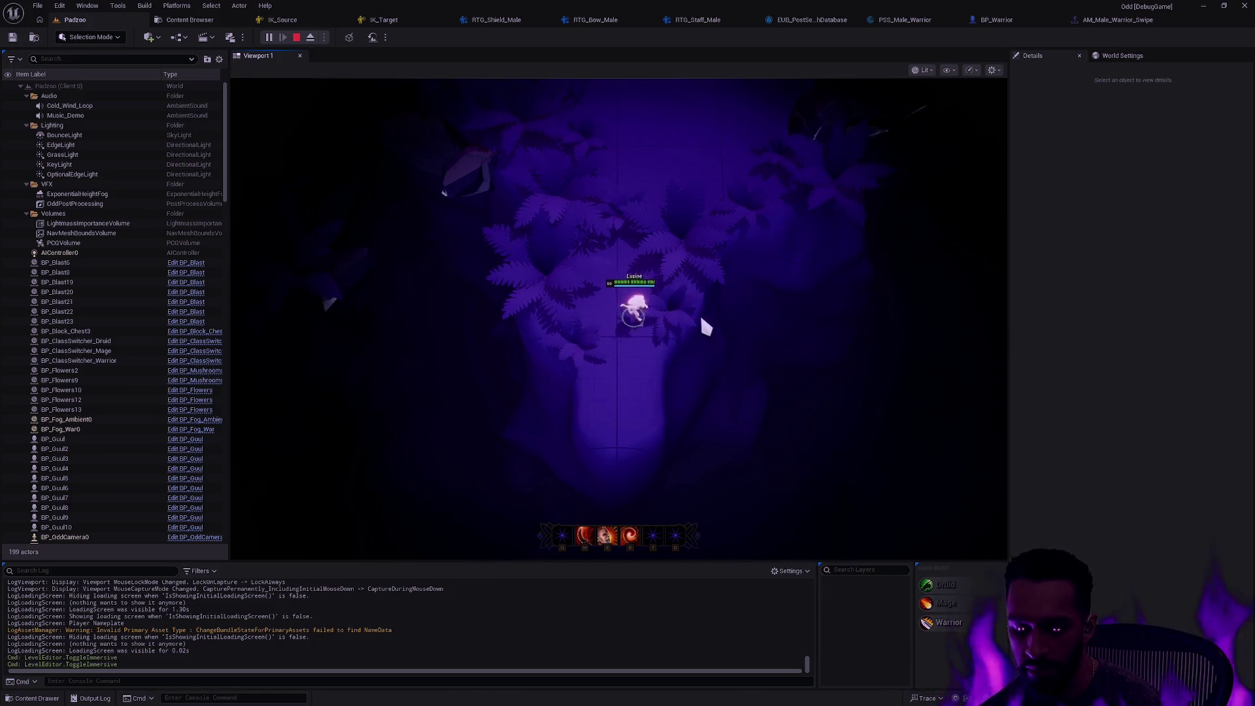
{"action": "key", "text": "F11"}
{"action": "key", "text": "w"}
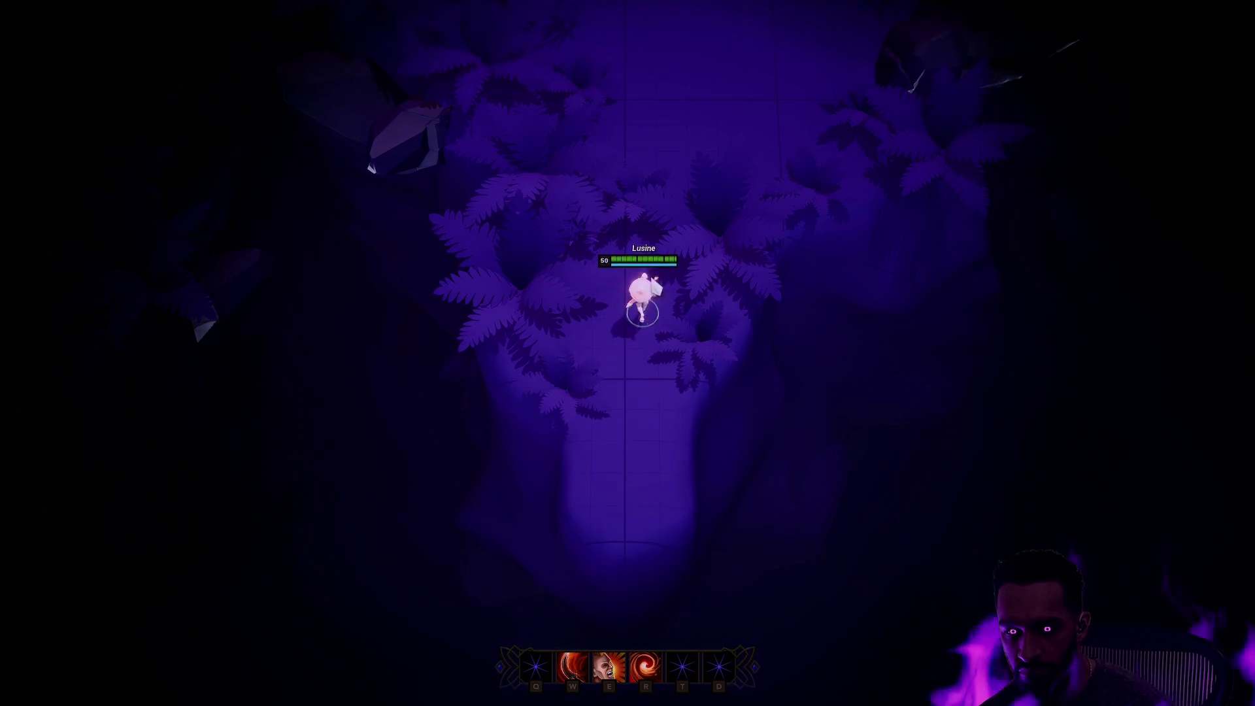
{"action": "key", "text": "Escape"}
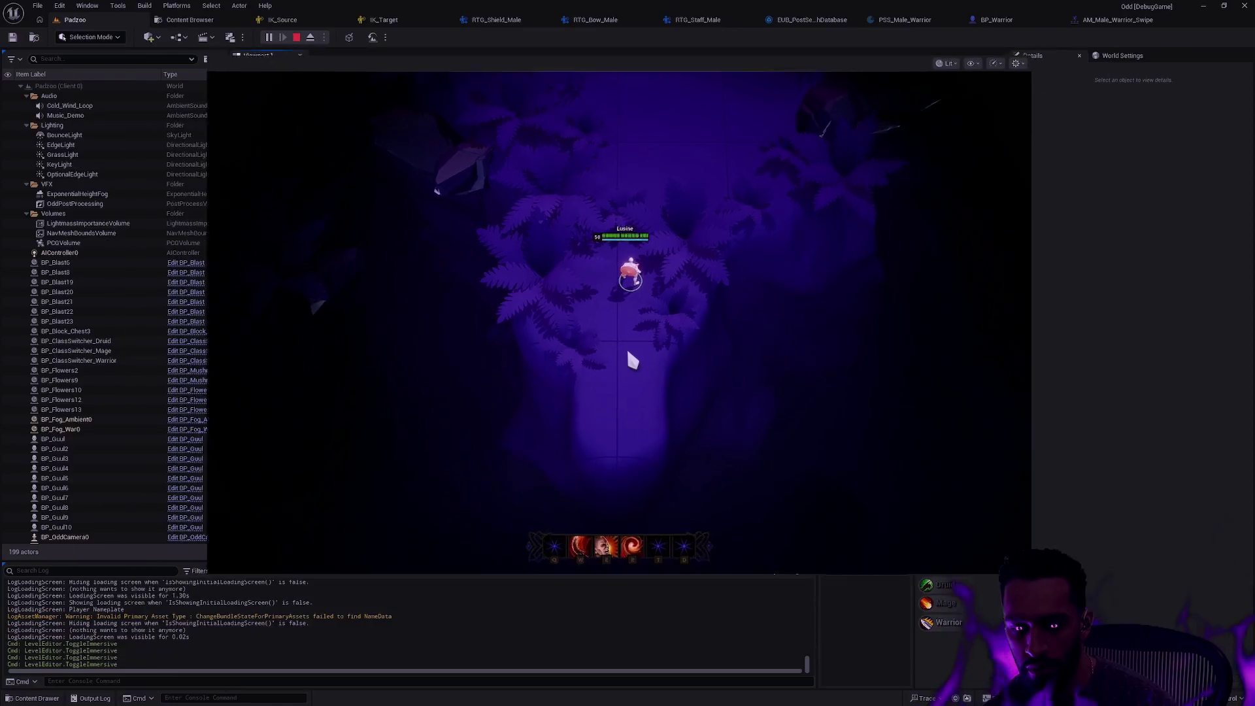
In BP_Warrior, select the Sword and Shield components and untick their Visible setting
{"action": "left_click", "coordinate": [997, 19]}
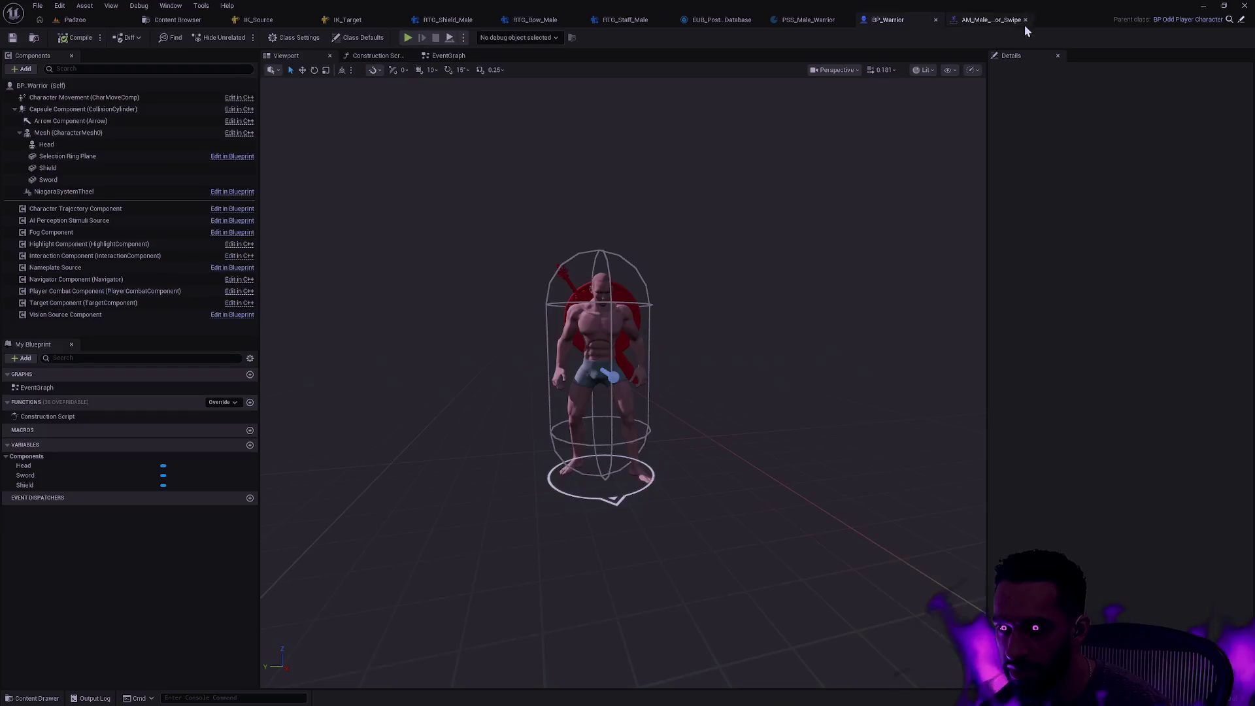
{"action": "left_click", "coordinate": [84, 182]}
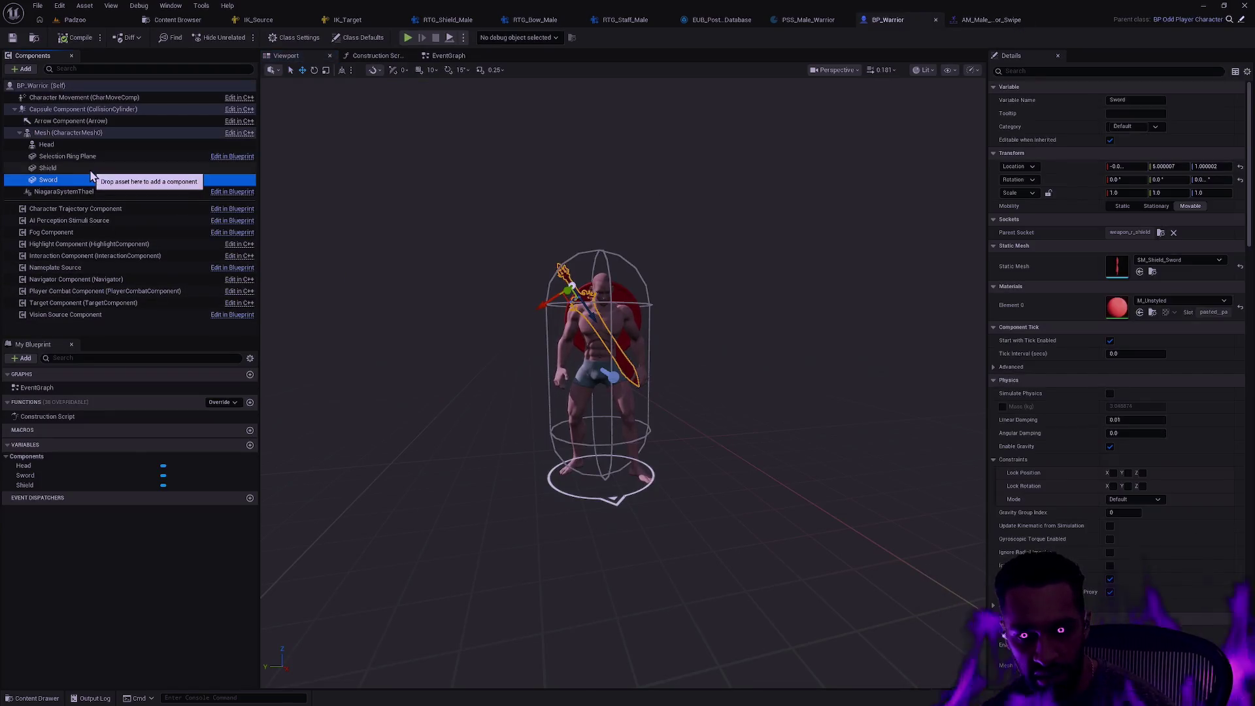
{"action": "left_click", "coordinate": [85, 169], "text": "ctrl"}
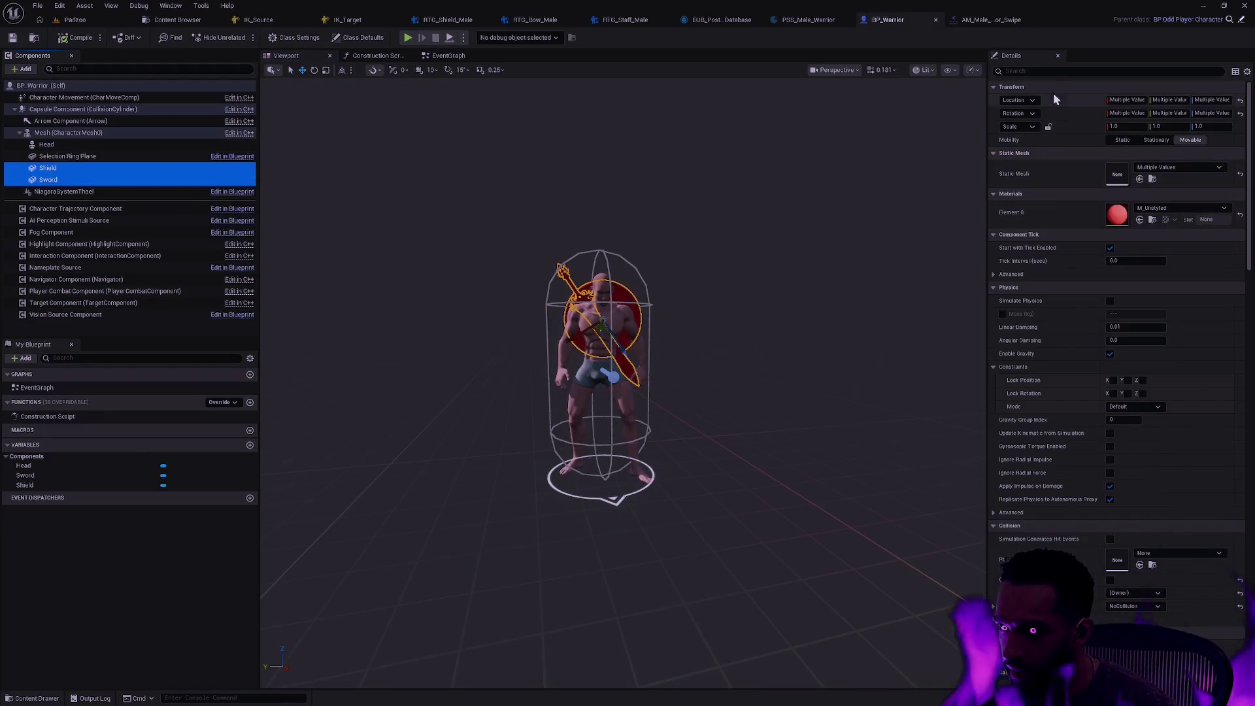
{"action": "left_click", "coordinate": [1049, 71]}
{"action": "type", "text": "visi"}
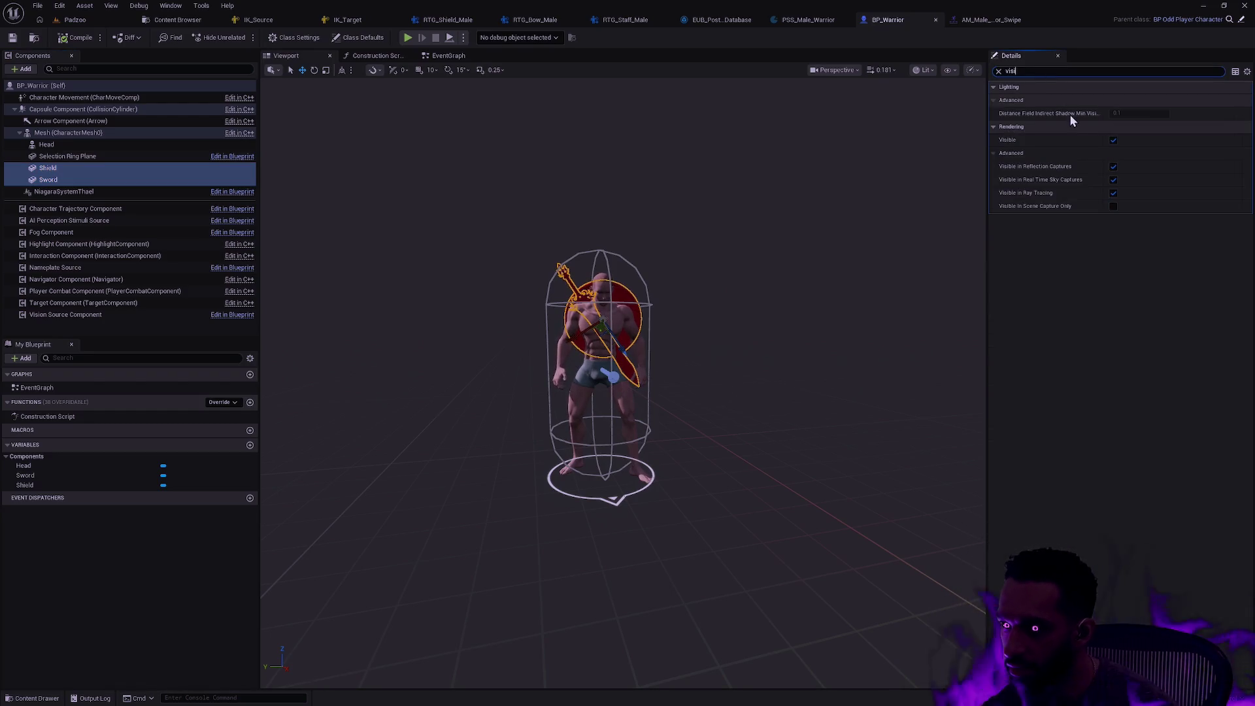
{"action": "left_click", "coordinate": [1113, 140]}
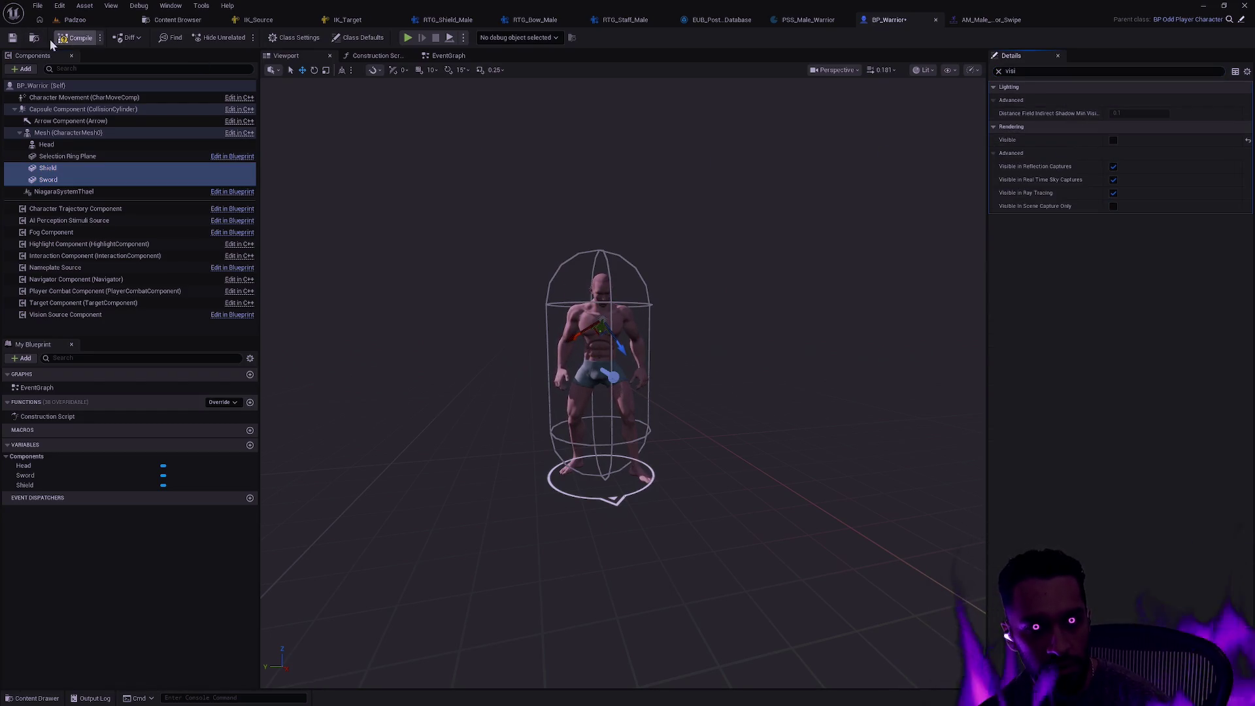
Compile and save the BP_Warrior blueprint, then return to the Padzoo level
{"action": "left_click", "coordinate": [75, 38]}
{"action": "key", "text": "ctrl+s"}
{"action": "left_click", "coordinate": [71, 20]}
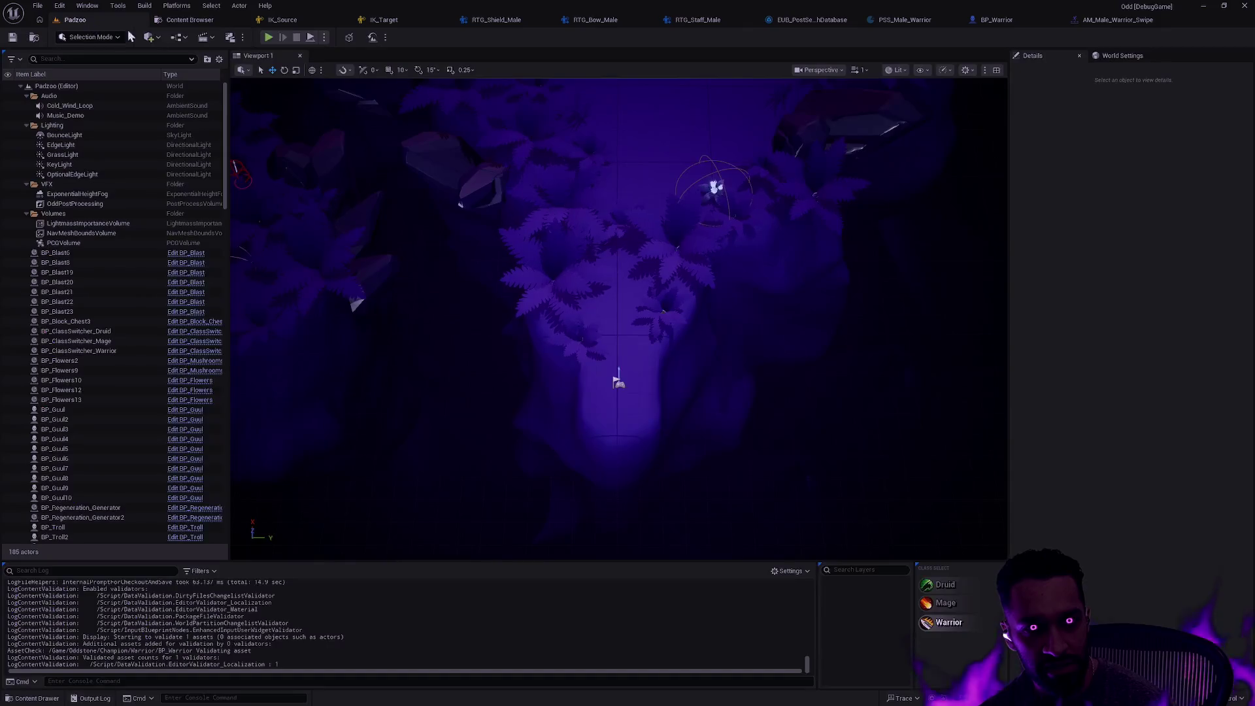
Play-test Padzoo fullscreen, running the weaponless warrior up and down the path, then stop
{"action": "left_click", "coordinate": [268, 37]}
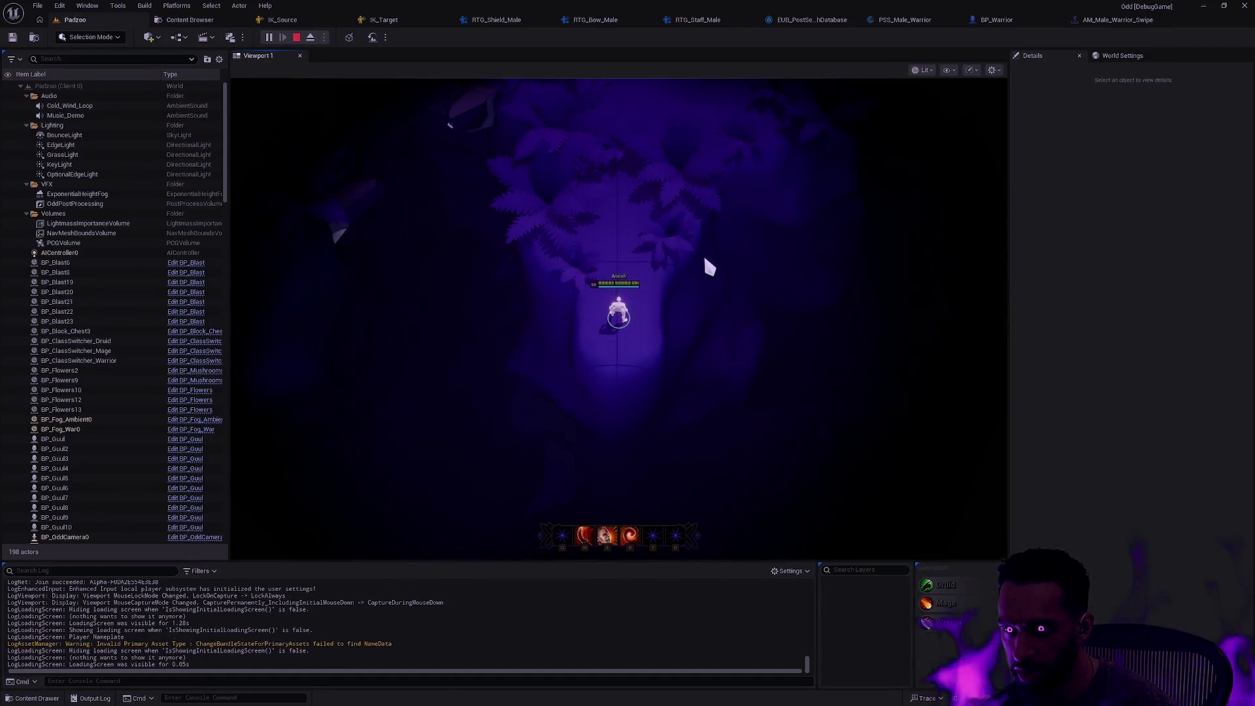
{"action": "key", "text": "F11"}
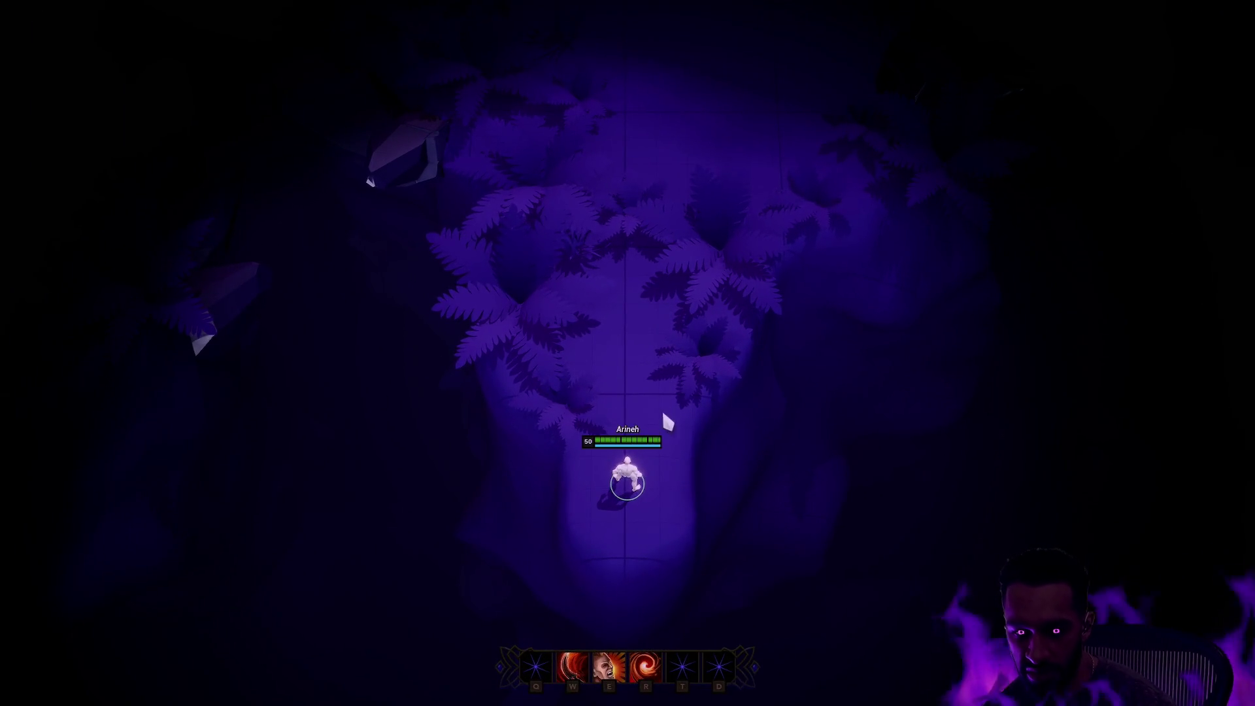
{"action": "mouse_move", "coordinate": [646, 335]}
{"action": "left_mouse_down"}
{"action": "mouse_move", "coordinate": [637, 283]}
{"action": "mouse_move", "coordinate": [662, 146]}
{"action": "left_mouse_up"}
{"action": "left_click_drag", "start_coordinate": [653, 331], "coordinate": [635, 362]}
{"action": "left_click", "coordinate": [633, 490]}
{"action": "left_click", "coordinate": [631, 552]}
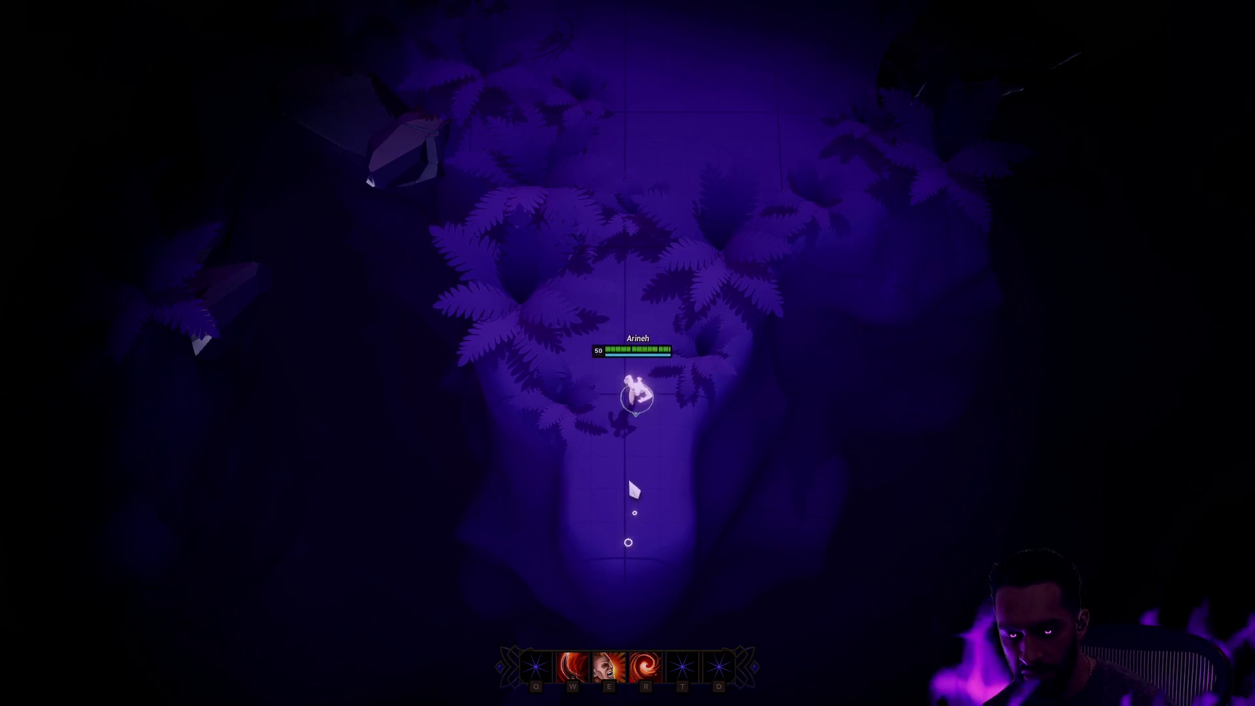
{"action": "left_click", "coordinate": [638, 262]}
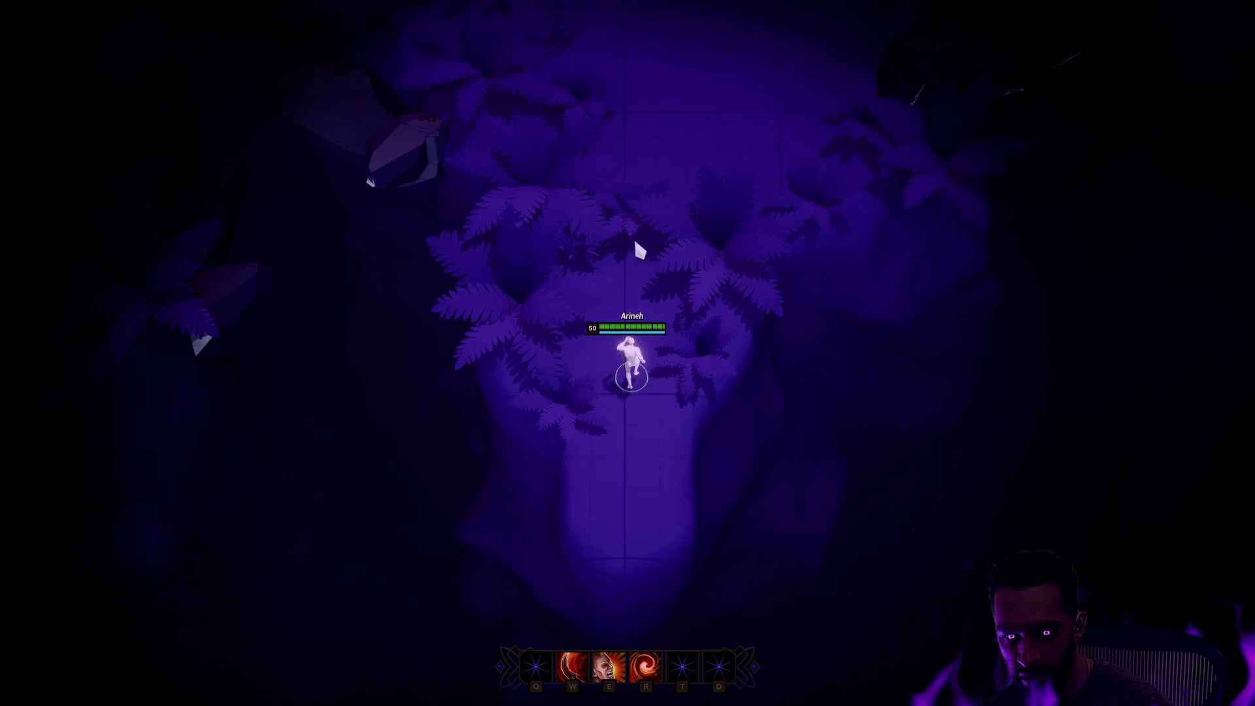
{"action": "left_click", "coordinate": [611, 517]}
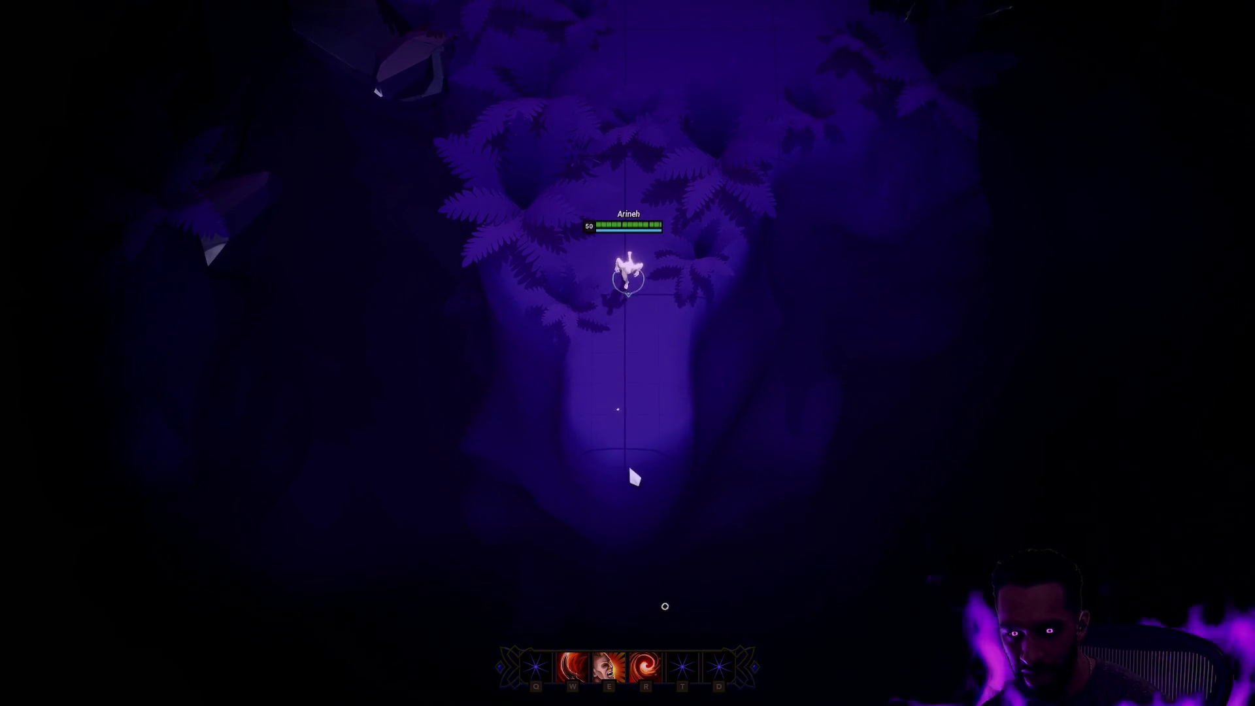
{"action": "left_click", "coordinate": [631, 469]}
{"action": "left_click", "coordinate": [639, 8]}
{"action": "left_click", "coordinate": [650, 616]}
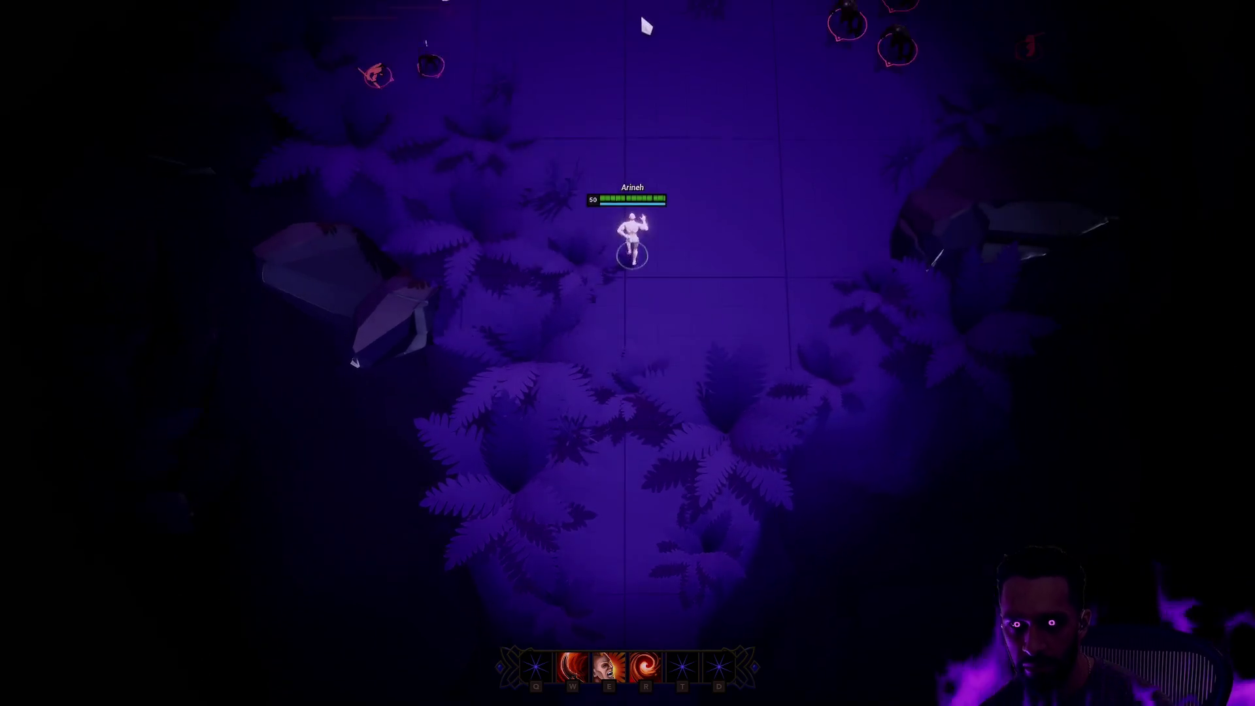
{"action": "left_click", "coordinate": [719, 260]}
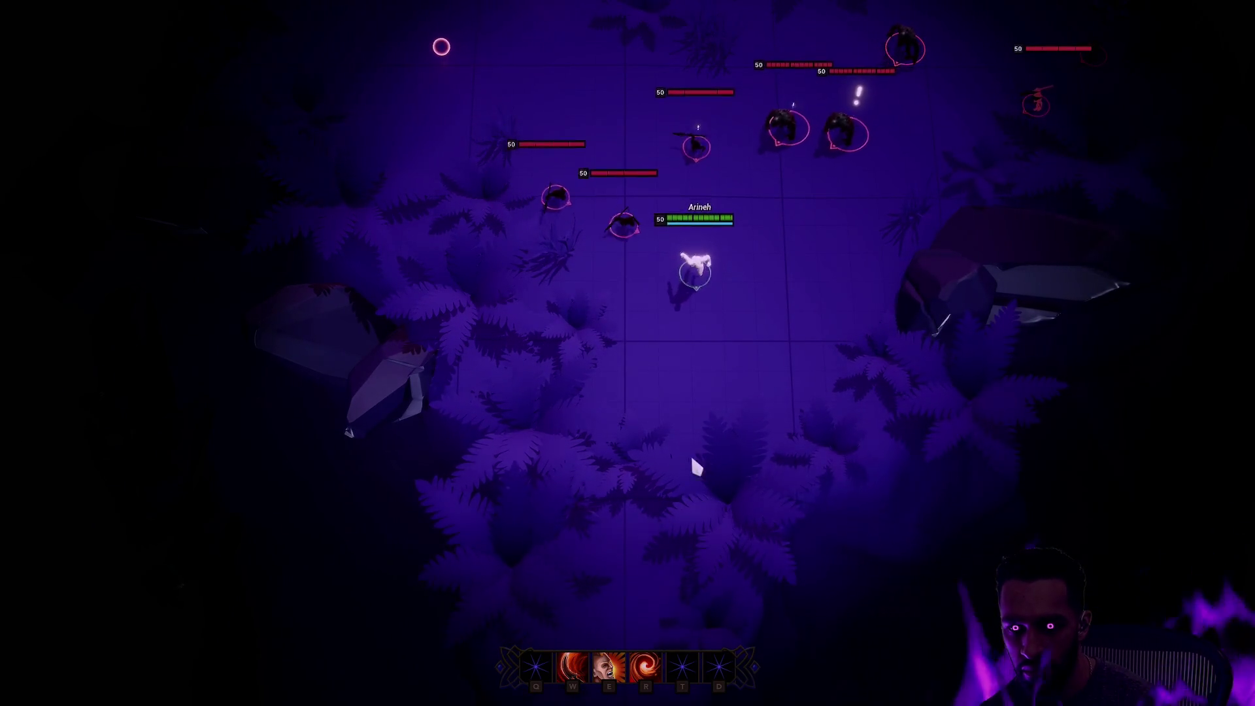
{"action": "left_click", "coordinate": [672, 427]}
{"action": "key", "text": "Escape"}
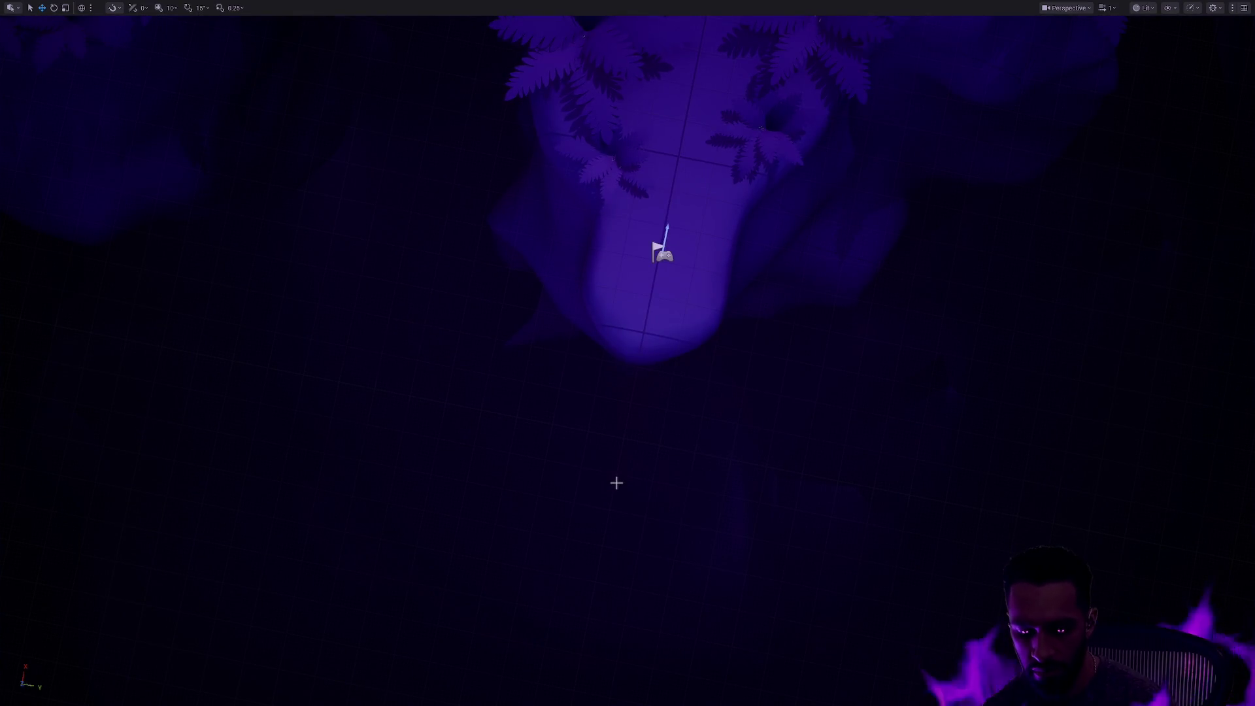
Run a brief second play session with the unarmed warrior, then go back to BP_Warrior
{"action": "key", "text": "alt+p"}
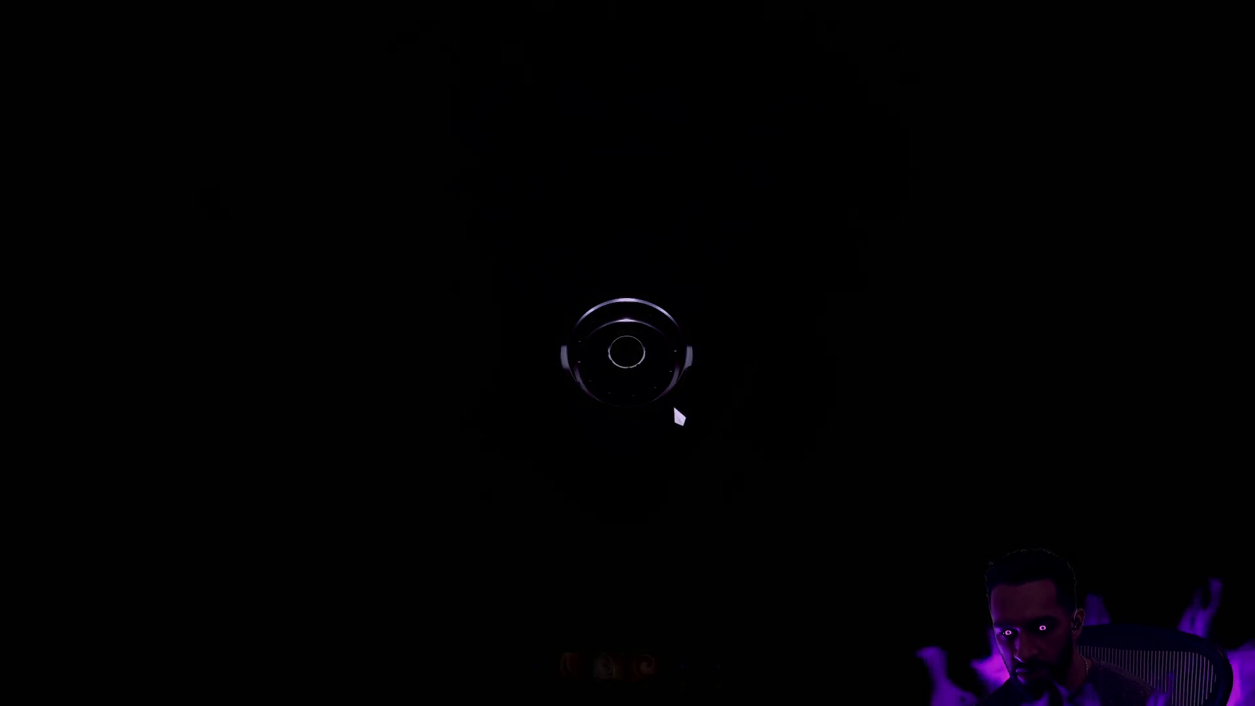
{"action": "left_click", "coordinate": [626, 232]}
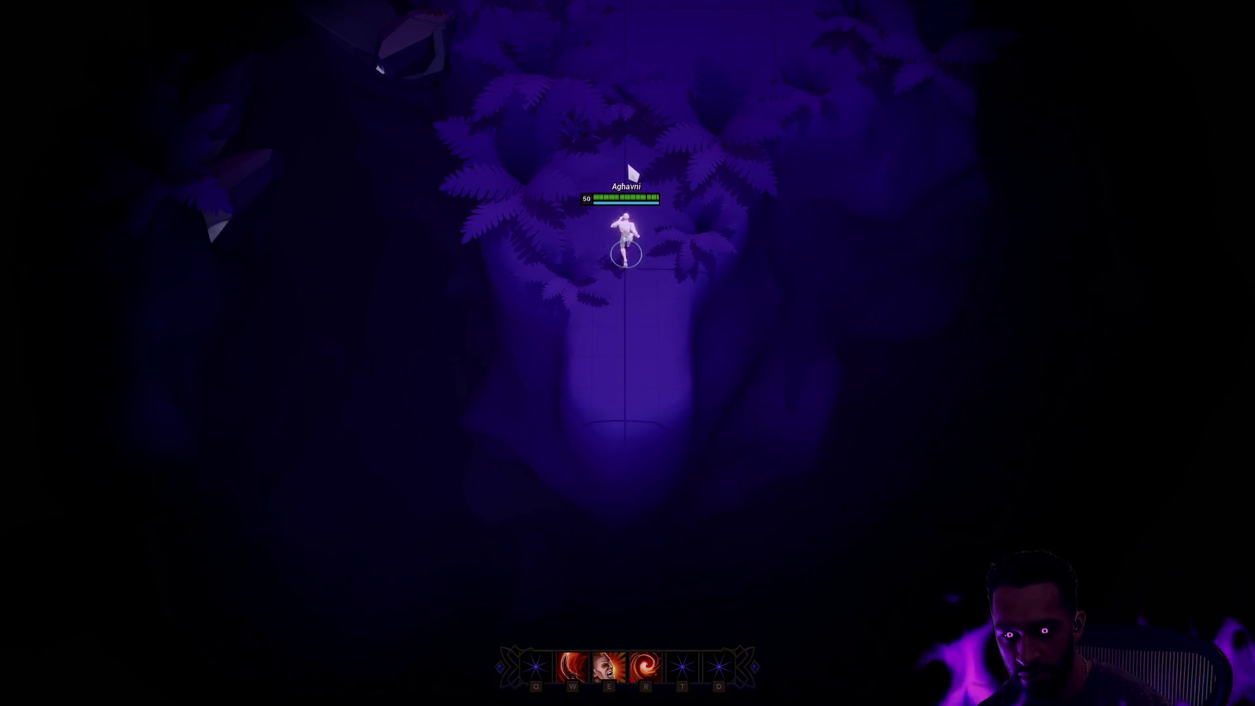
{"action": "left_click", "coordinate": [615, 301]}
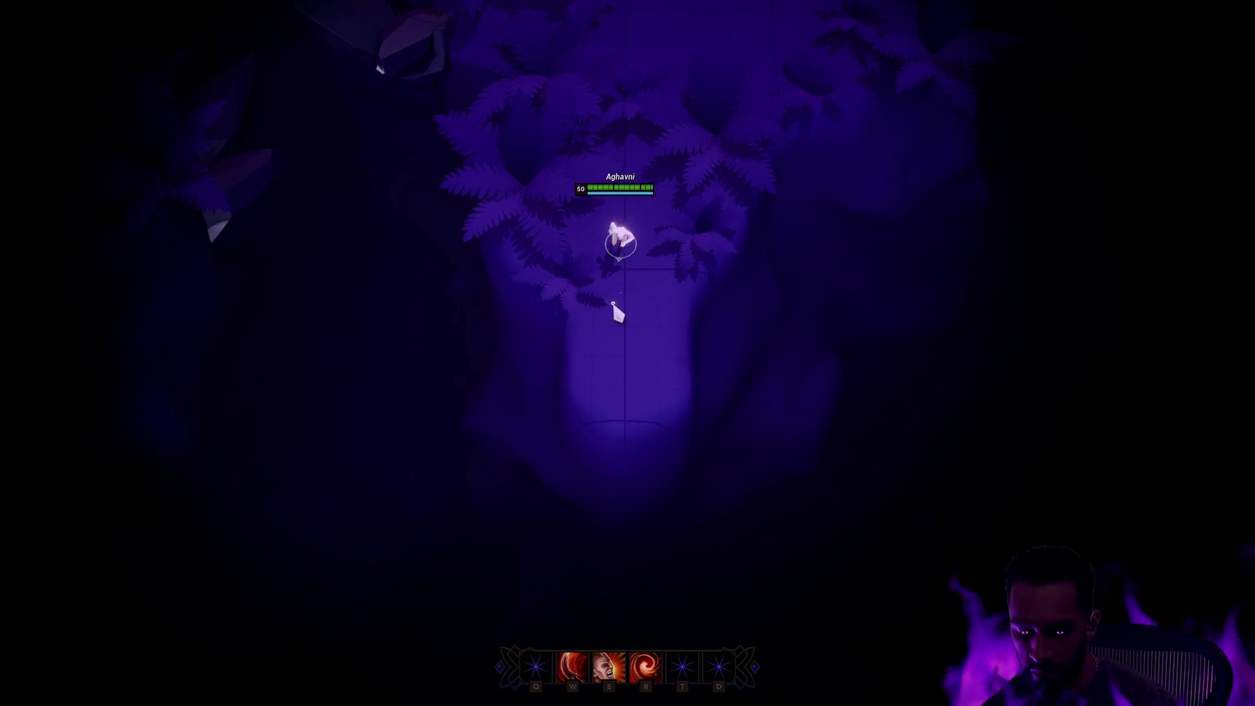
{"action": "key", "text": "Escape"}
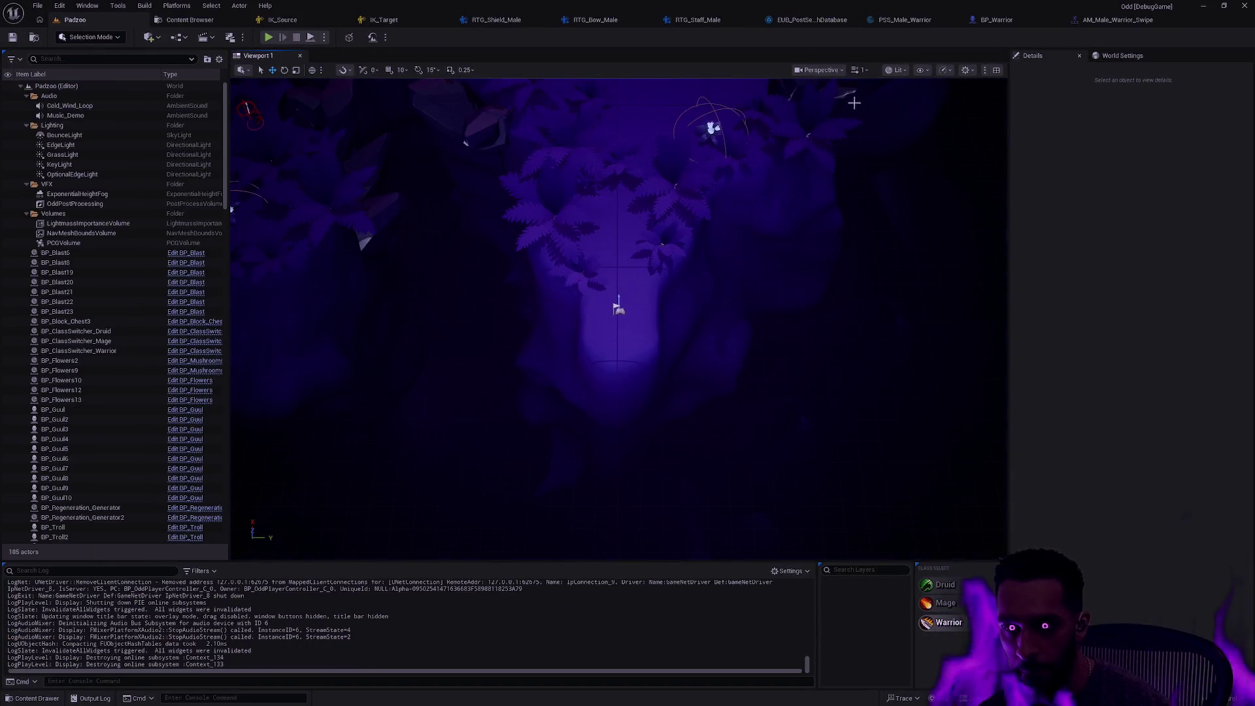
{"action": "left_click", "coordinate": [995, 20]}
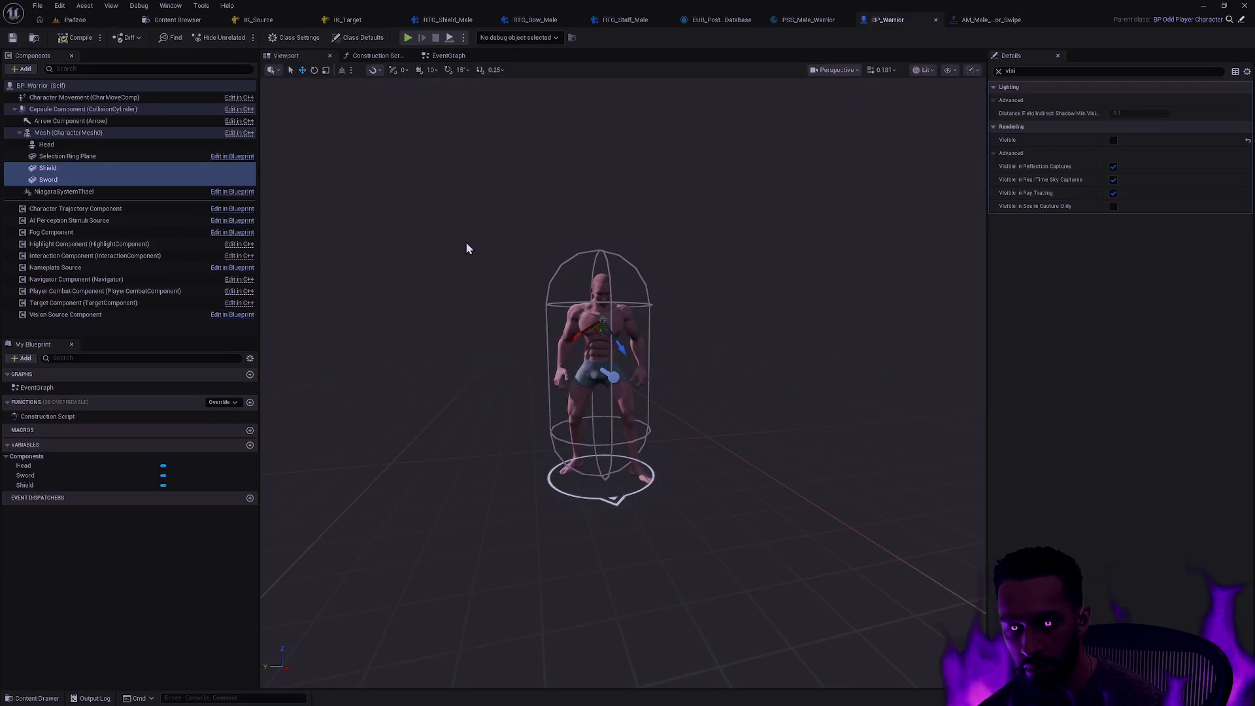
Re-enable Visible for the Shield and Sword, save BP_Warrior, and return the content drawer to MotionMatching
{"action": "left_click", "coordinate": [1113, 140]}
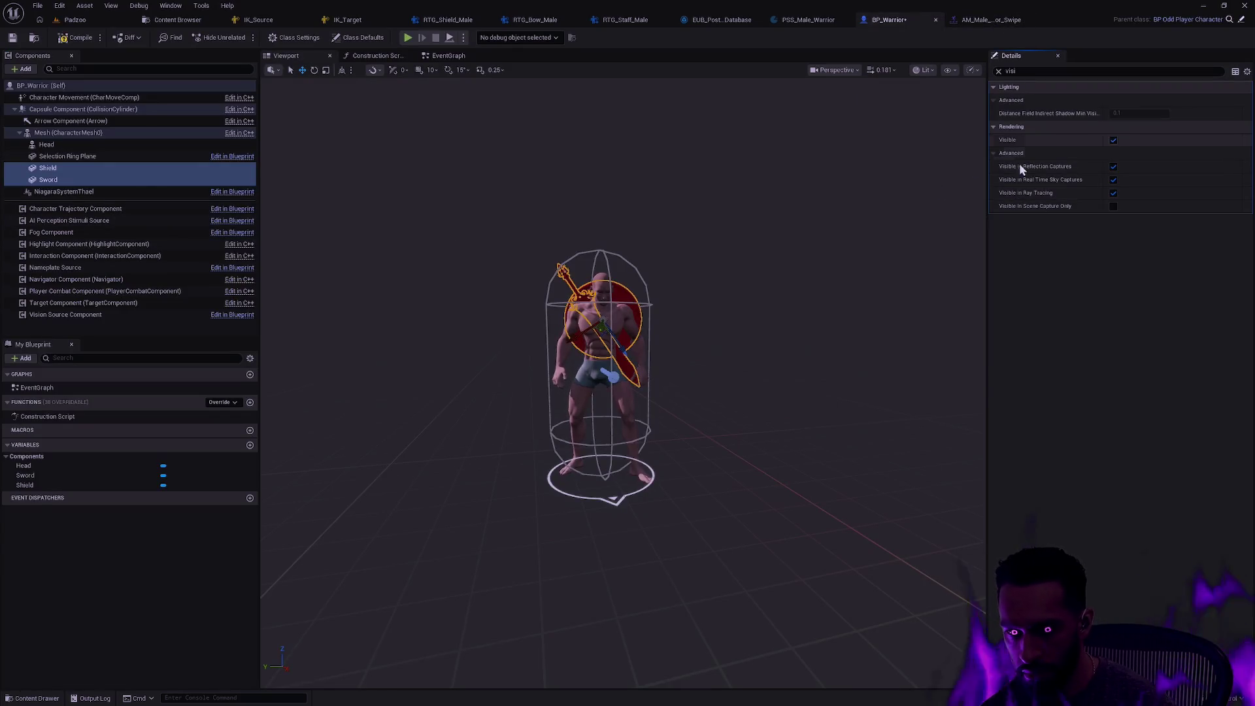
{"action": "left_click", "coordinate": [729, 263]}
{"action": "left_click", "coordinate": [73, 39]}
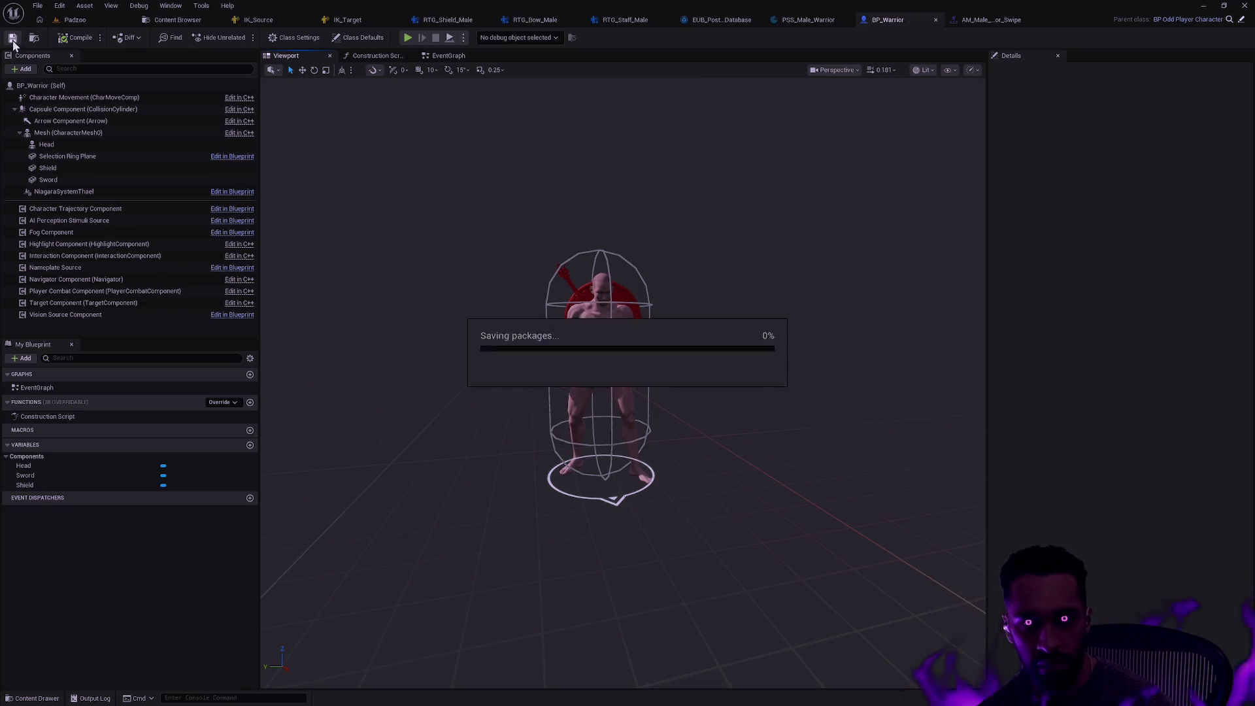
{"action": "key", "text": "ctrl+space"}
{"action": "key", "text": "alt+Left"}
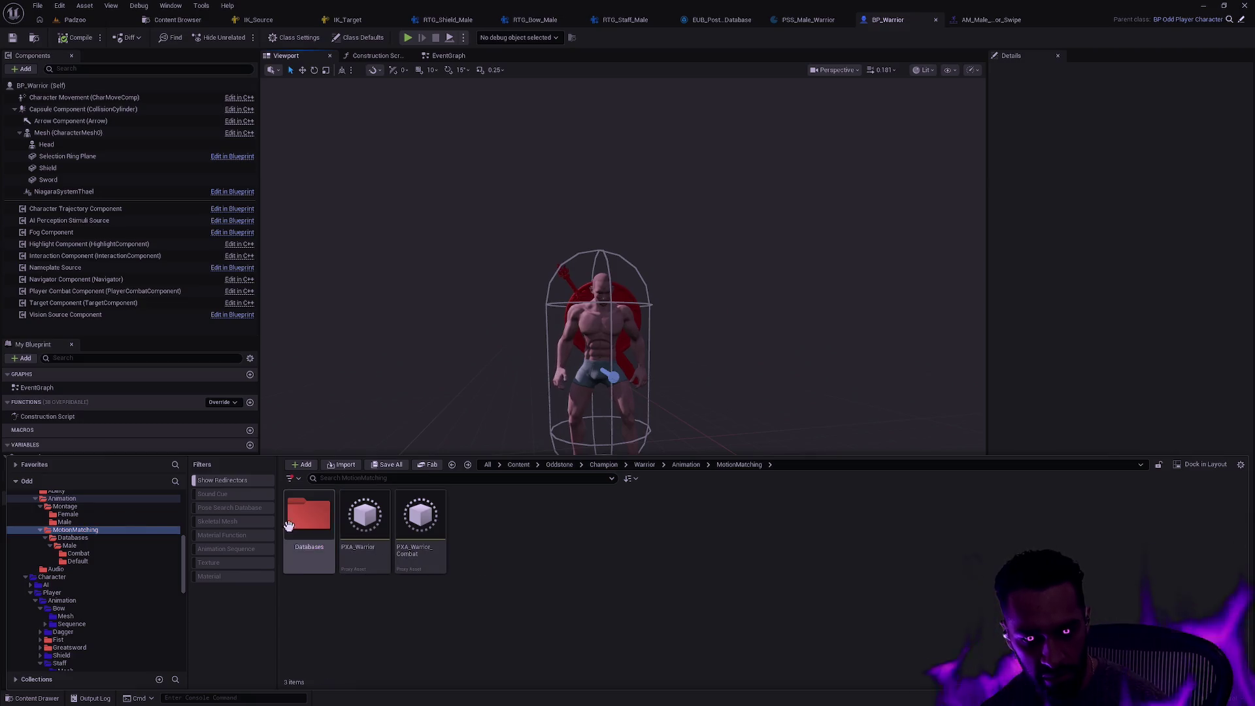
Browse MotionMatching > Databases > Male and open the PSN_Male_Warrior_Locomotion normalization set
{"action": "left_click", "coordinate": [98, 506]}
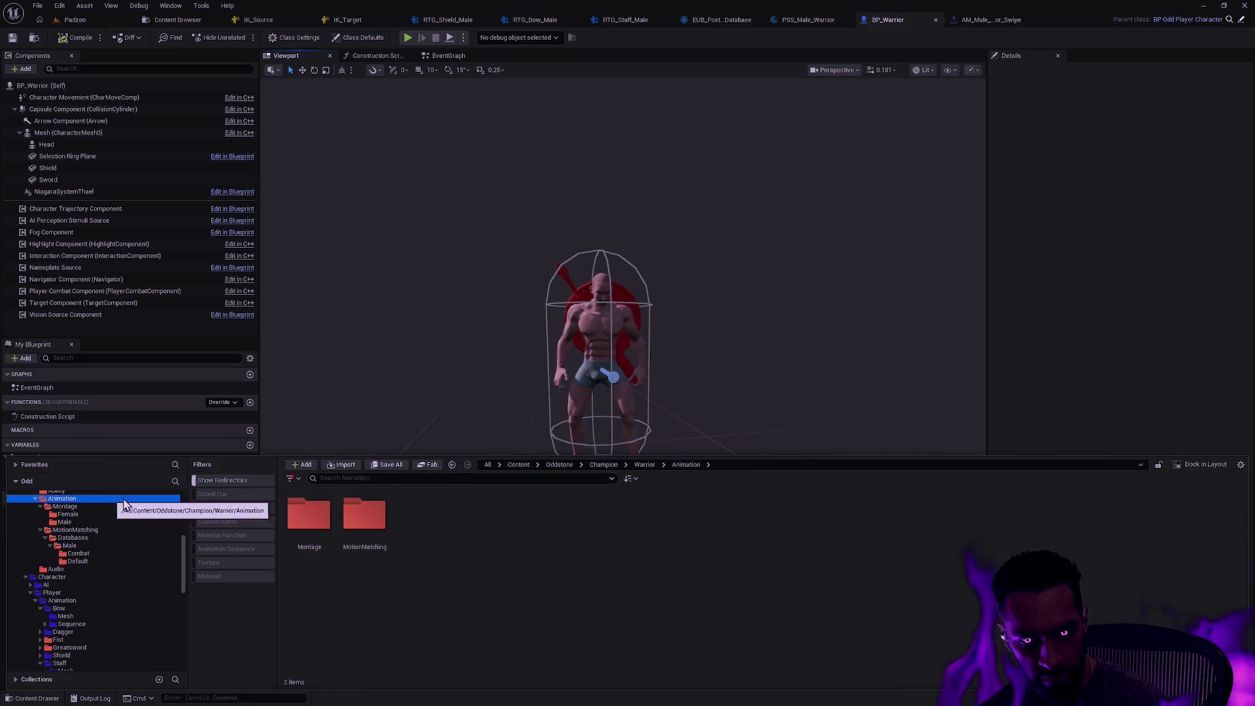
{"action": "key", "text": "alt+Left"}
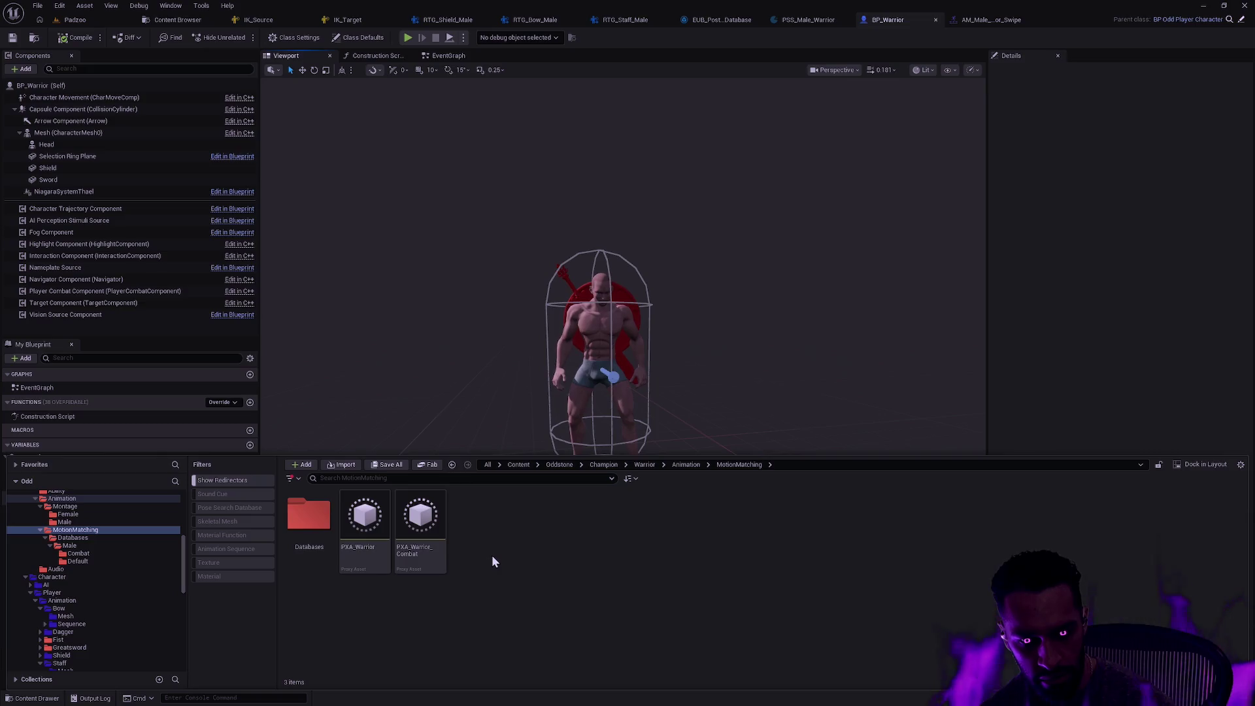
{"action": "double_click", "coordinate": [311, 523]}
{"action": "double_click", "coordinate": [325, 540]}
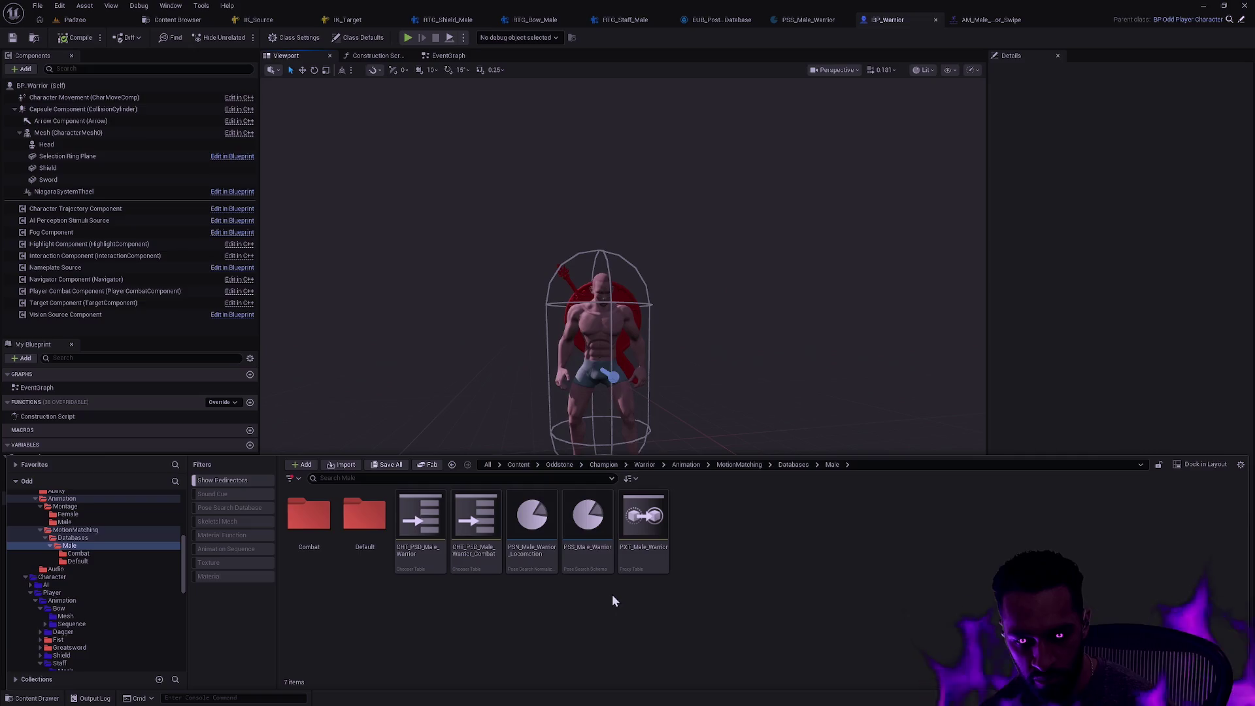
{"action": "double_click", "coordinate": [535, 563]}
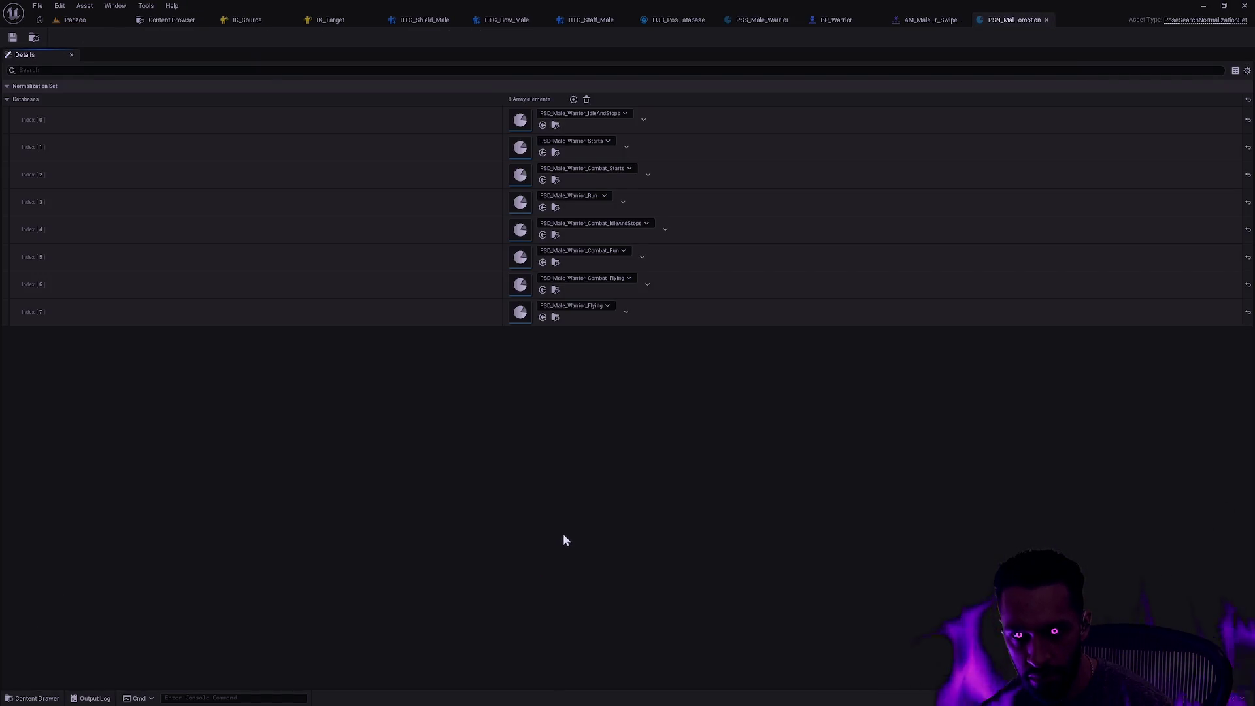
Open the PSS_Male_Warrior schema and scroll down to its Trajectory and Pose channels
{"action": "key", "text": "ctrl+space"}
{"action": "double_click", "coordinate": [596, 562]}
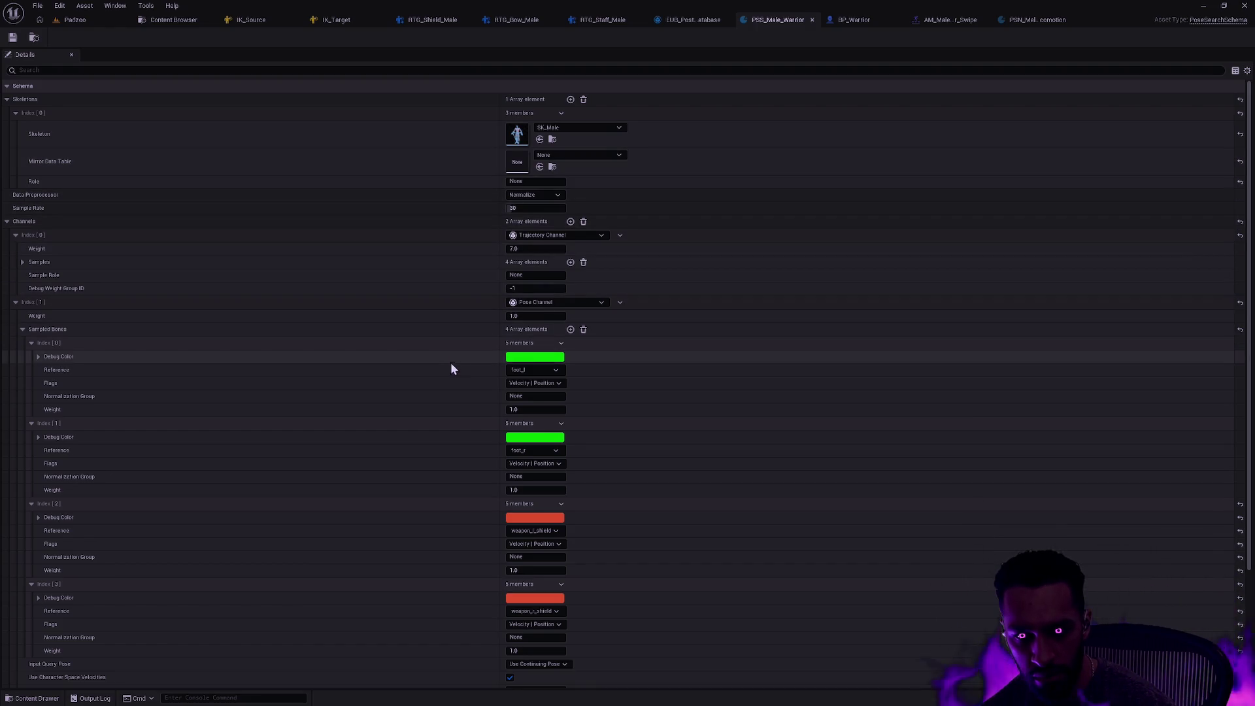
{"action": "scroll", "coordinate": [449, 356], "scroll_direction": "down", "scroll_amount": 5}
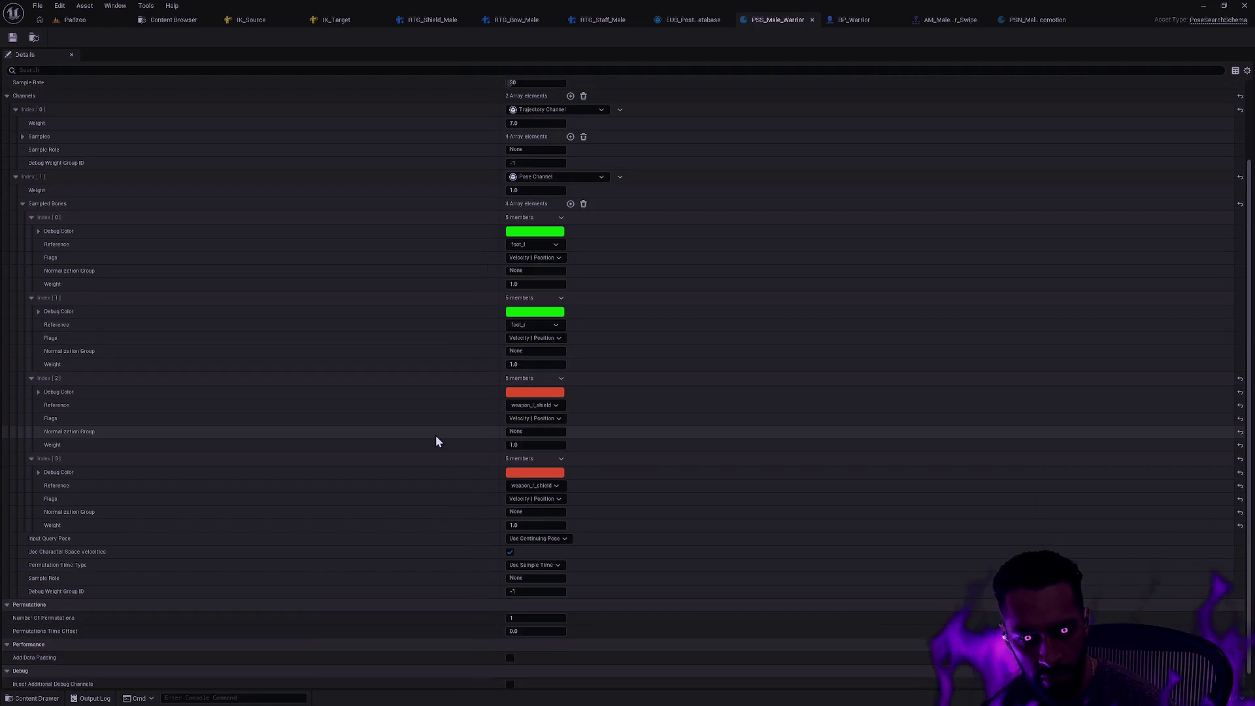
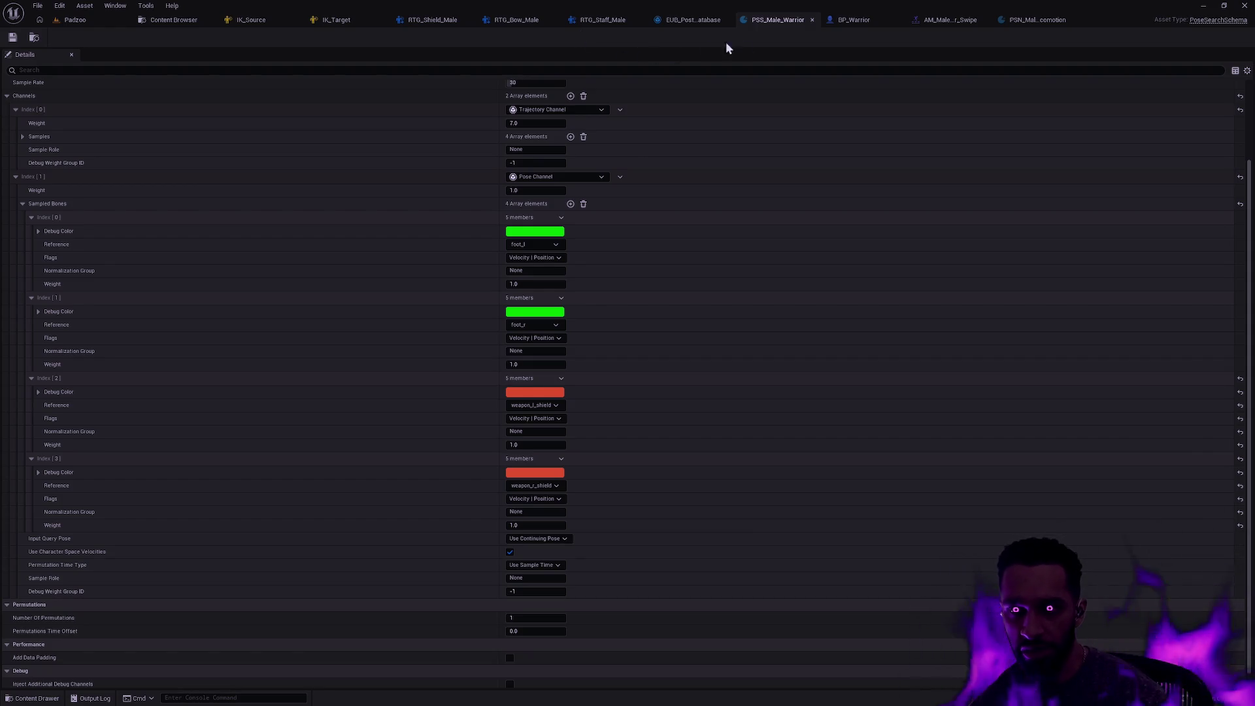
Play-test the Padzoo level, walking Yama along the path and casting the E sword ability, then stop
{"action": "left_click", "coordinate": [84, 21]}
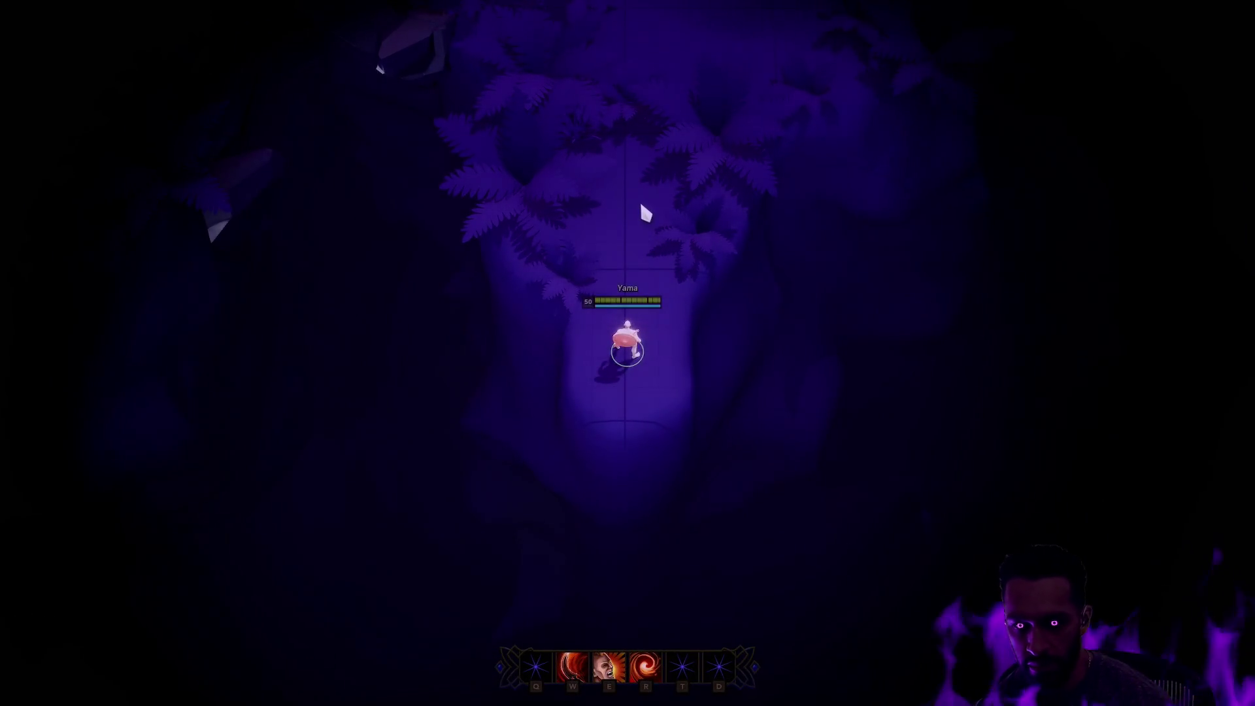
{"action": "right_click", "coordinate": [641, 207]}
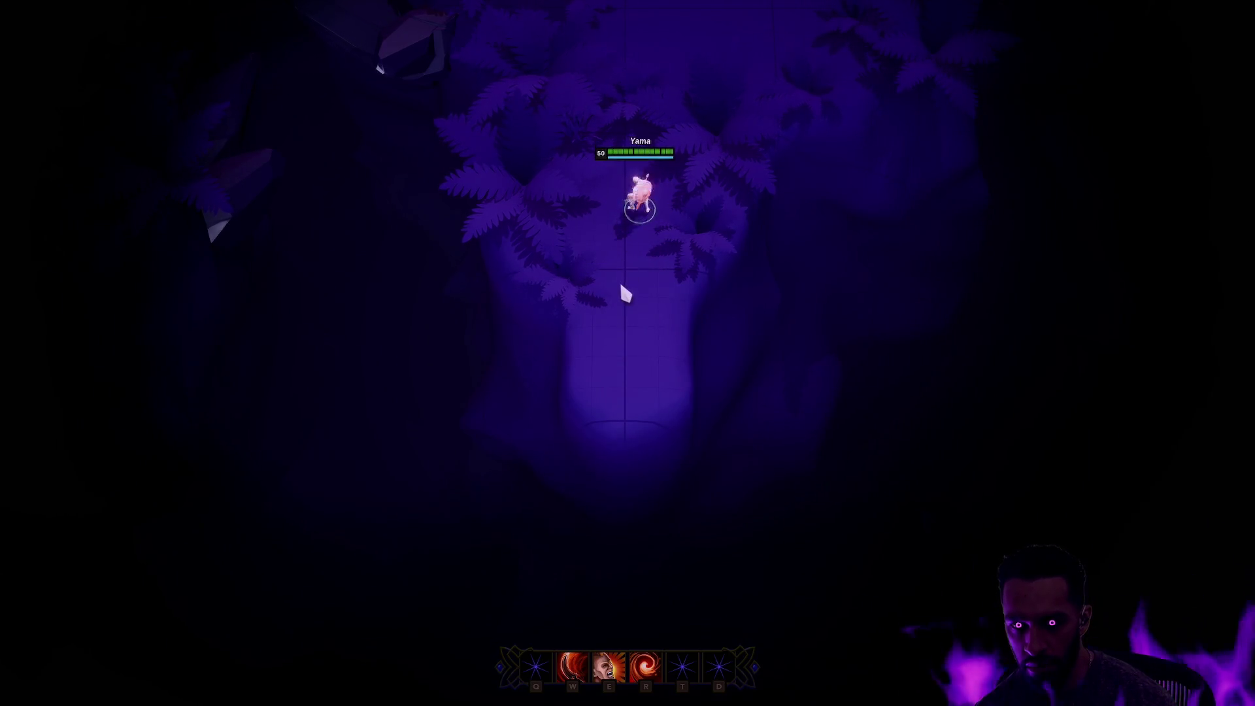
{"action": "right_click", "coordinate": [624, 301]}
{"action": "right_click", "coordinate": [621, 397]}
{"action": "right_click", "coordinate": [624, 262]}
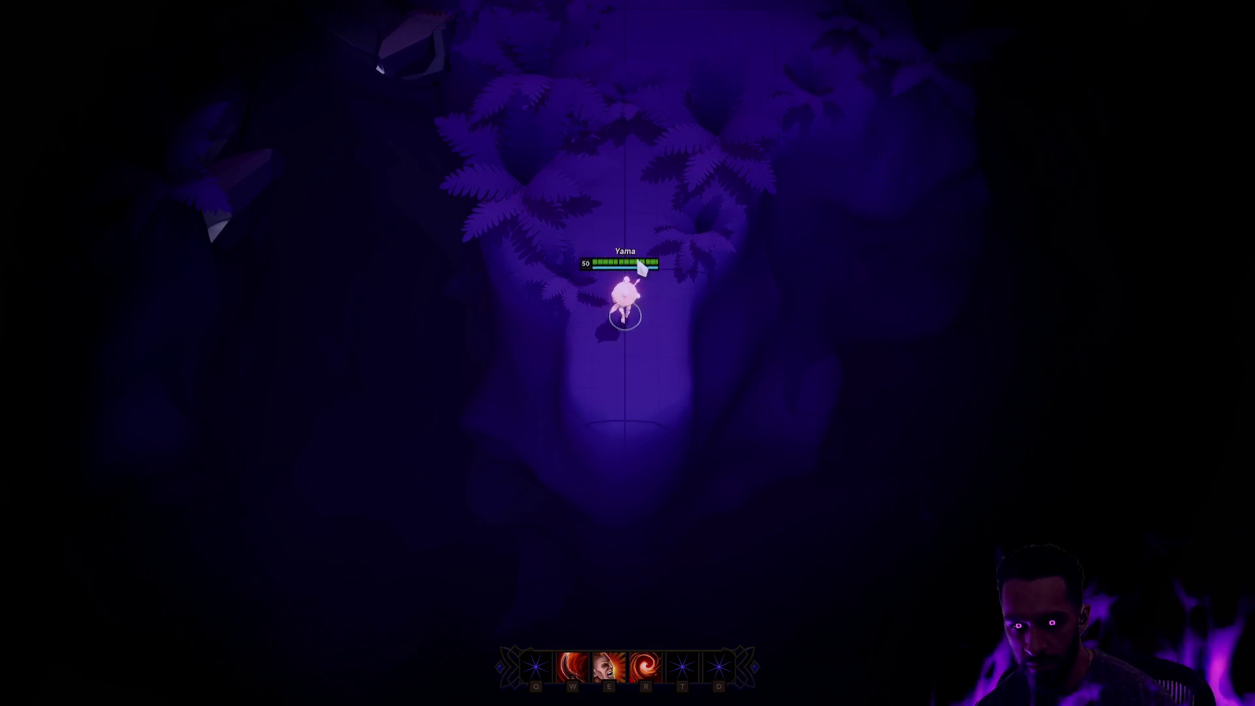
{"action": "key", "text": "e"}
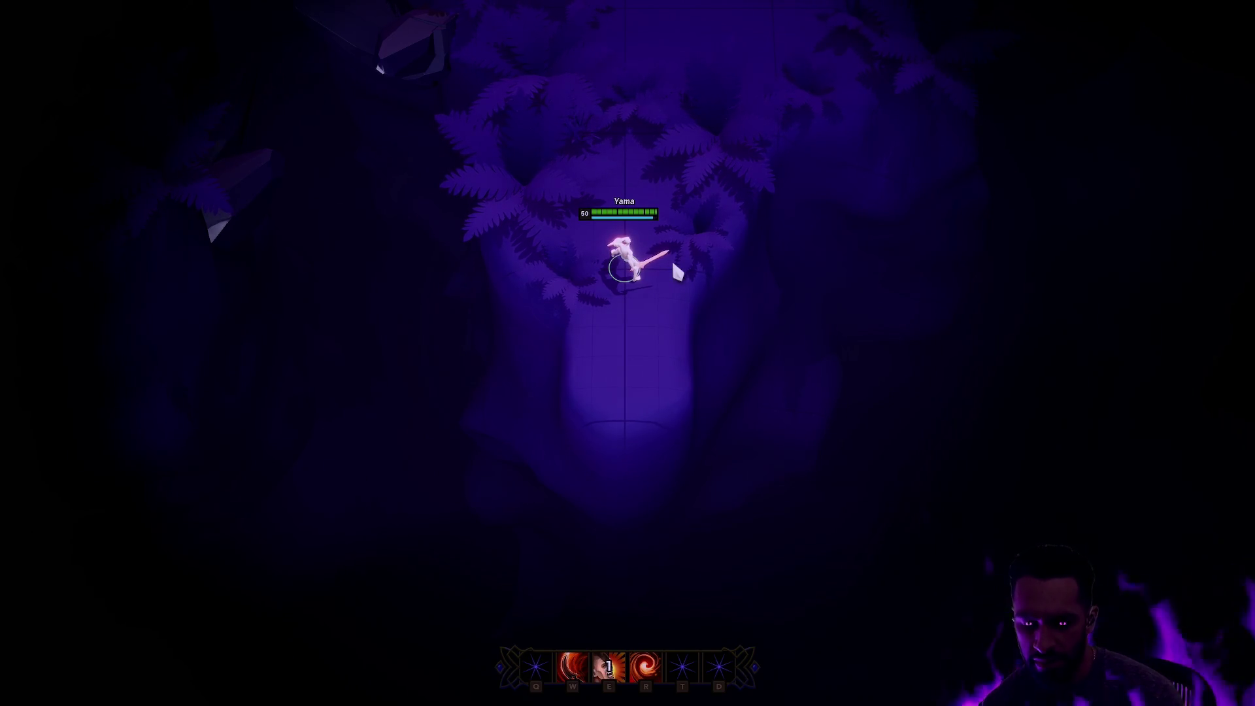
{"action": "key", "text": "Escape"}
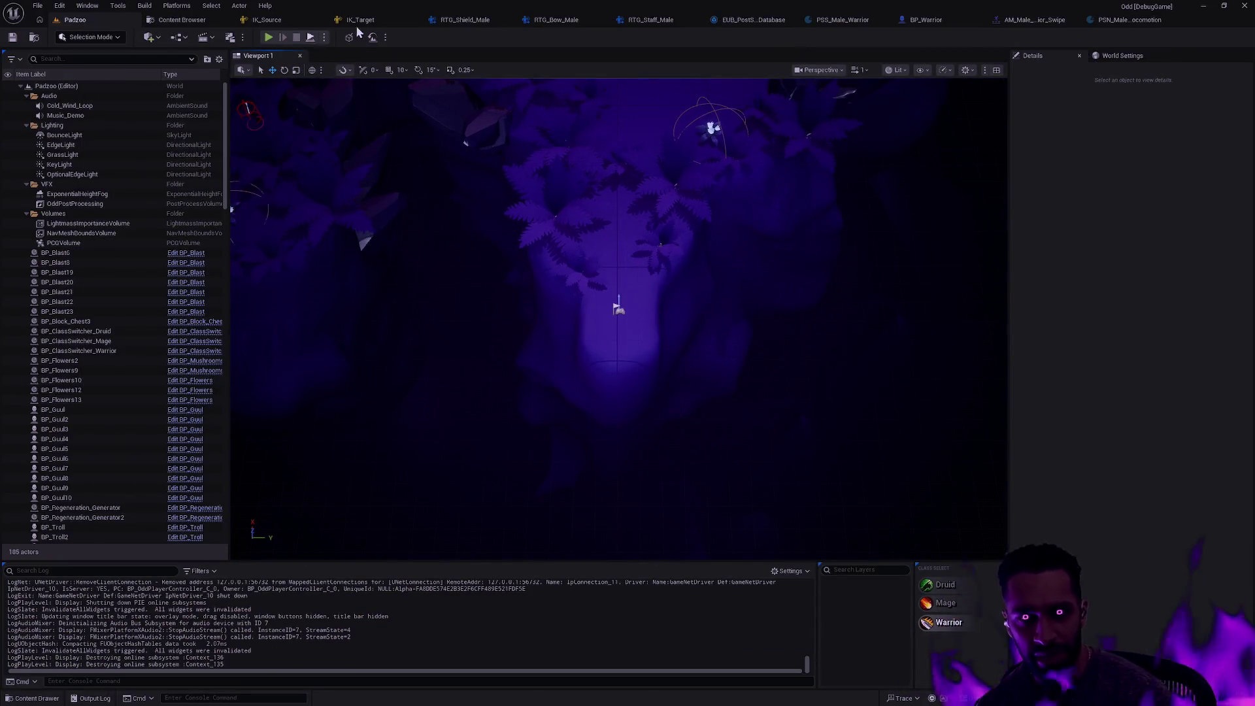
Open BP_Warrior and inspect its capsule and character Mesh components with the details filter cleared
{"action": "left_click", "coordinate": [936, 25]}
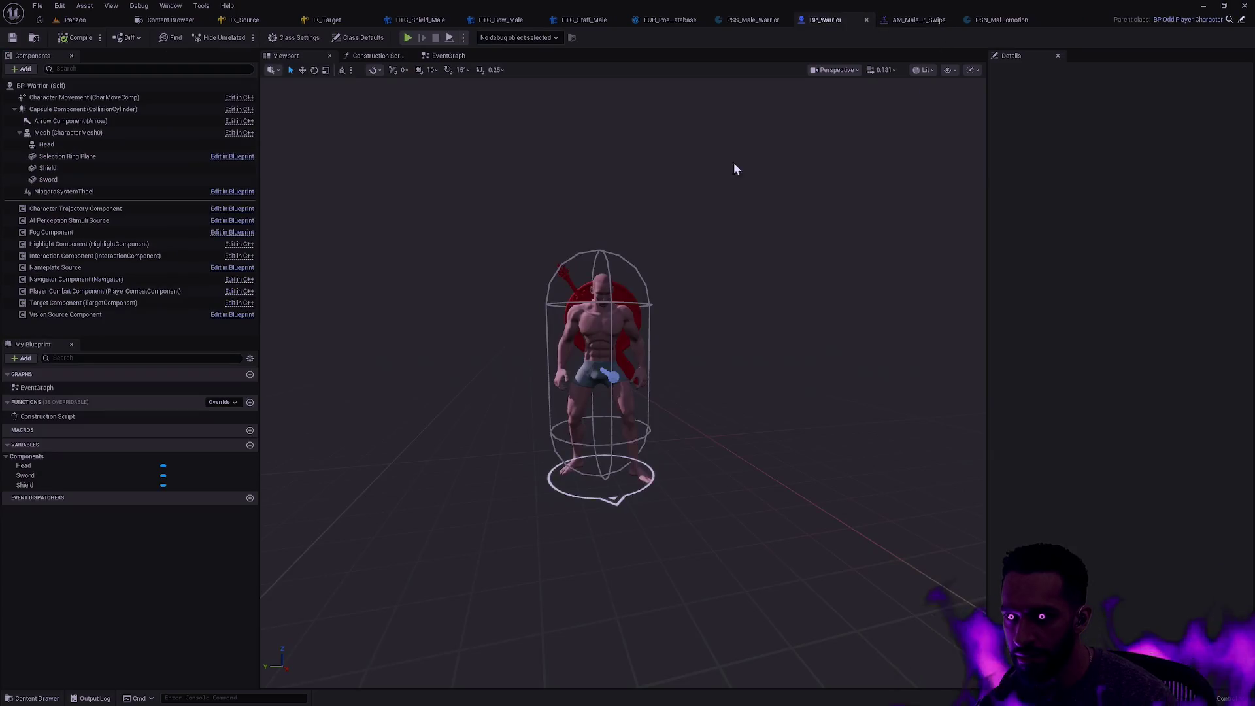
{"action": "left_click", "coordinate": [85, 99]}
{"action": "left_click", "coordinate": [87, 111]}
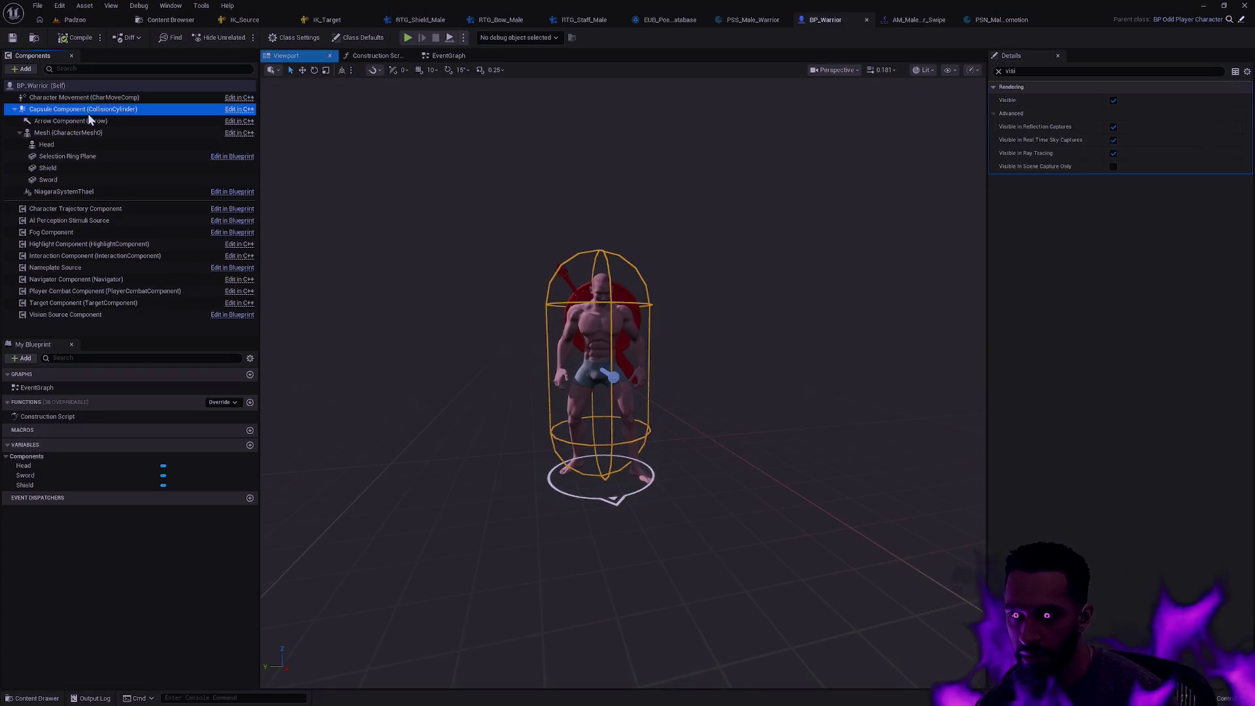
{"action": "left_click", "coordinate": [89, 116]}
{"action": "left_click", "coordinate": [111, 134]}
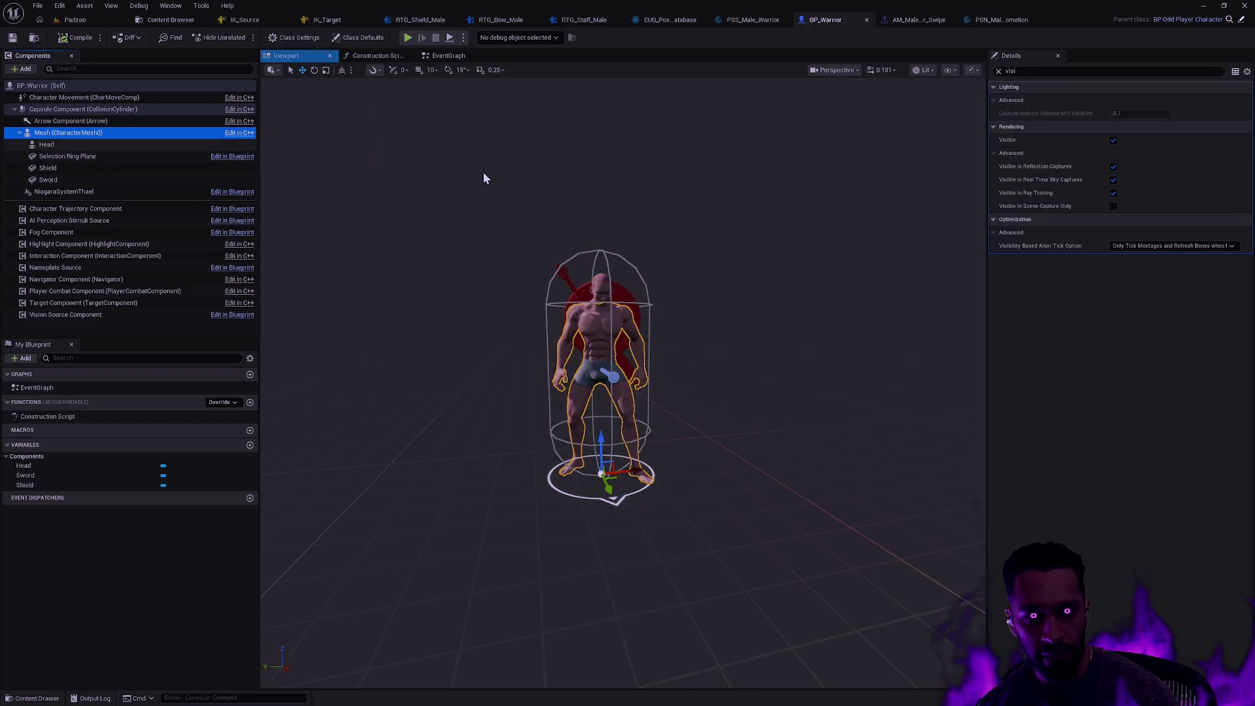
{"action": "left_click", "coordinate": [998, 71]}
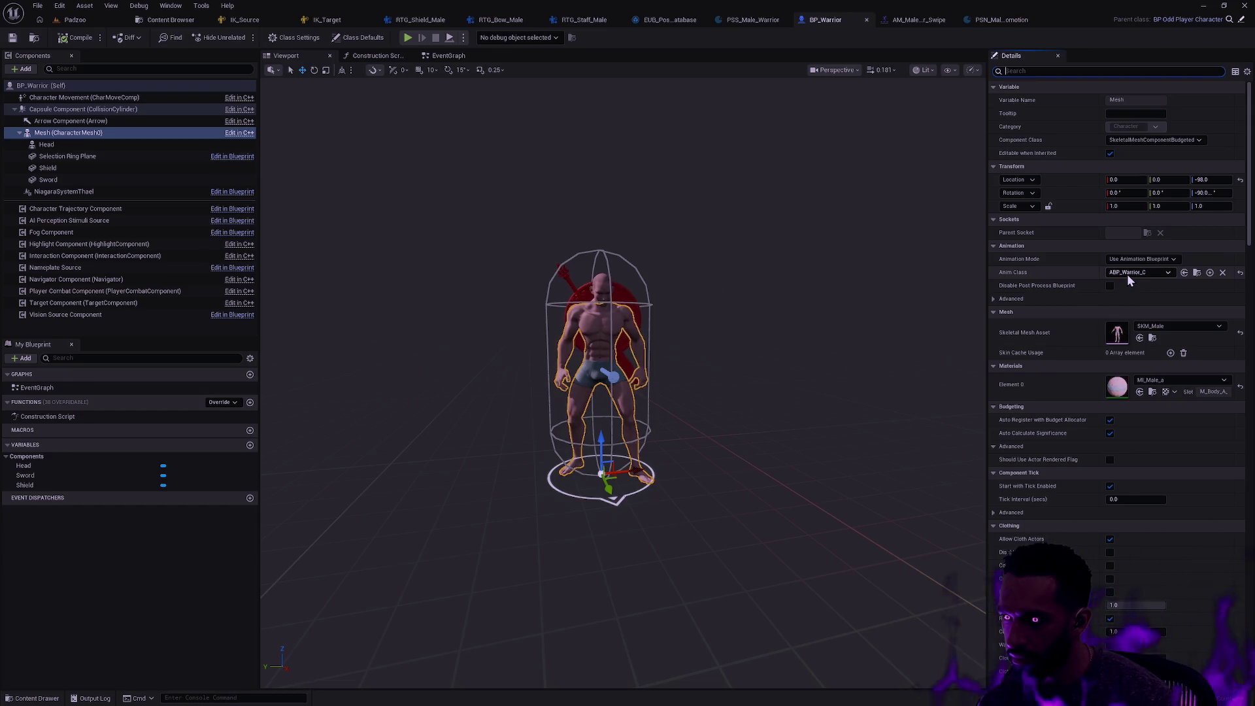
Assign the SK_Male skeleton to the ABP_Warrior animation blueprint asset
{"action": "left_click", "coordinate": [1197, 272]}
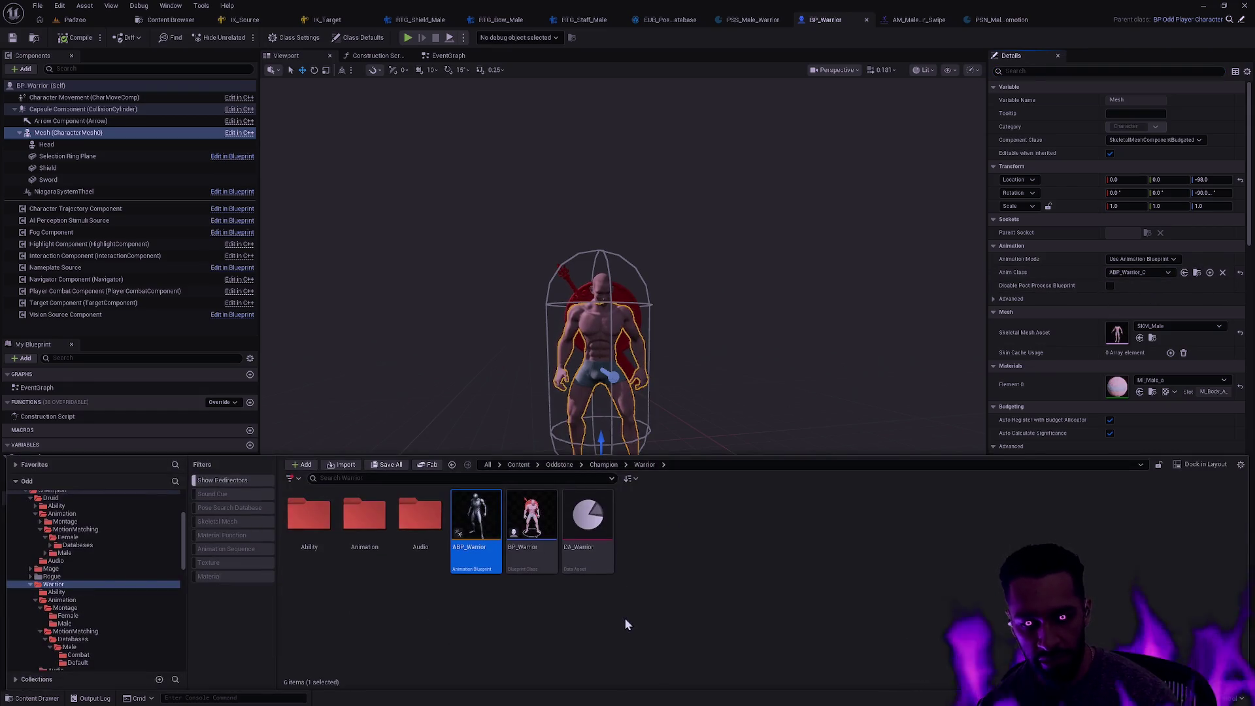
{"action": "right_click", "coordinate": [485, 542]}
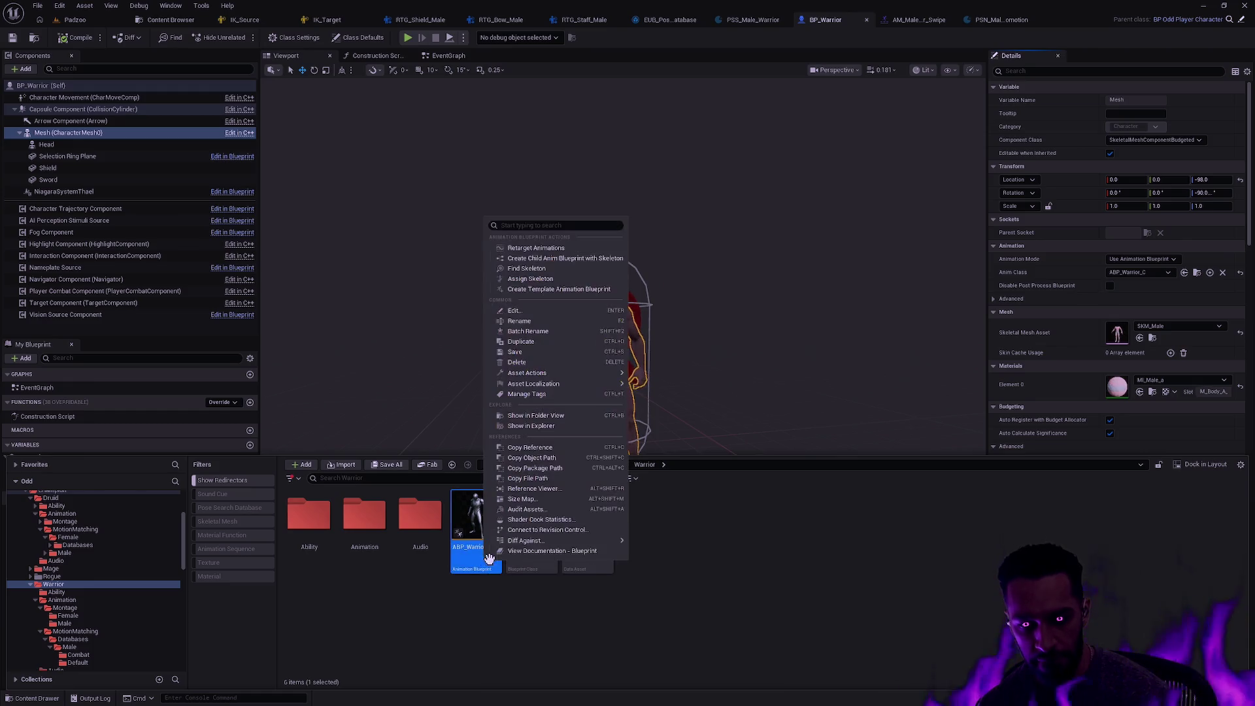
{"action": "left_click", "coordinate": [572, 280]}
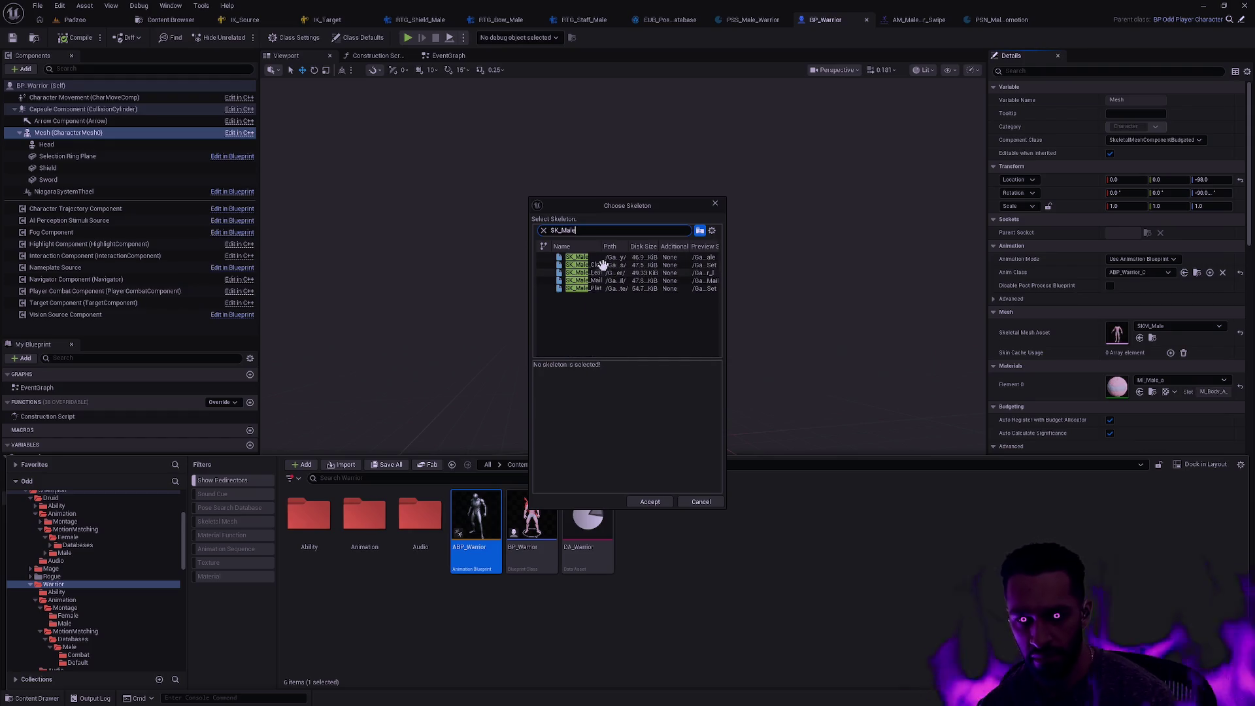
{"action": "key", "text": "Down"}
{"action": "left_click", "coordinate": [655, 502]}
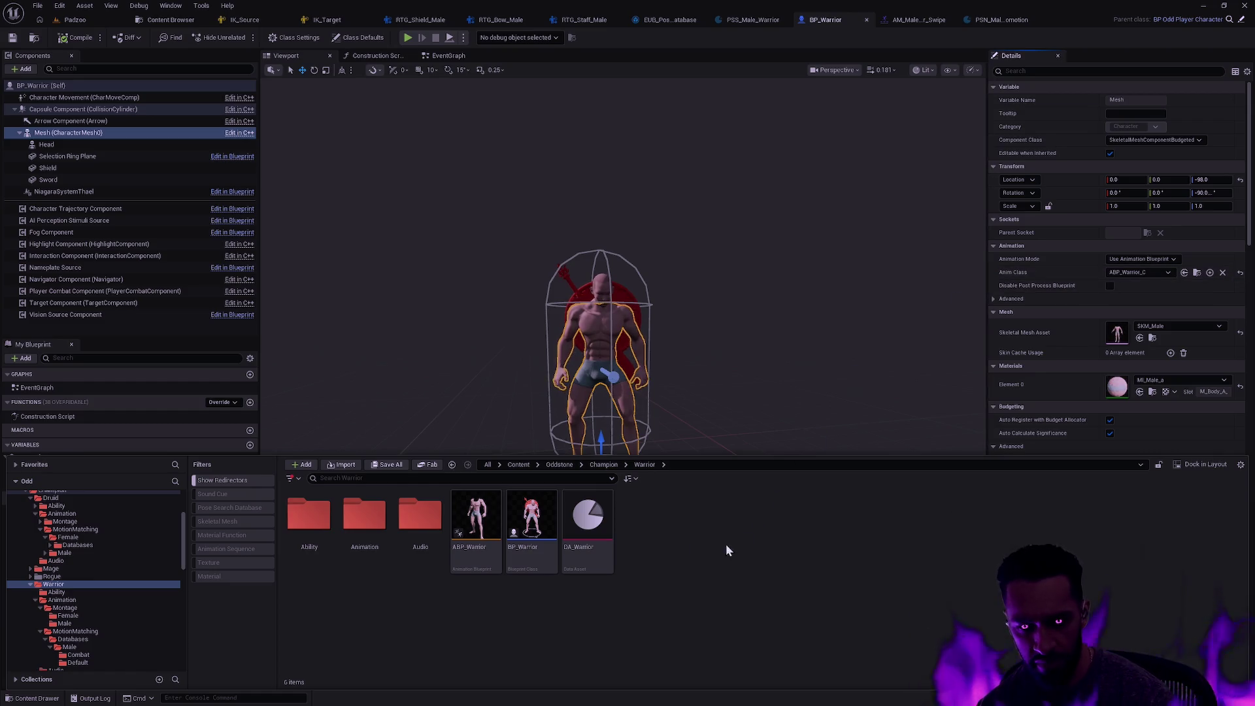
Open ABP_Warrior, close it again, and return to the Padzoo level editor
{"action": "double_click", "coordinate": [476, 519]}
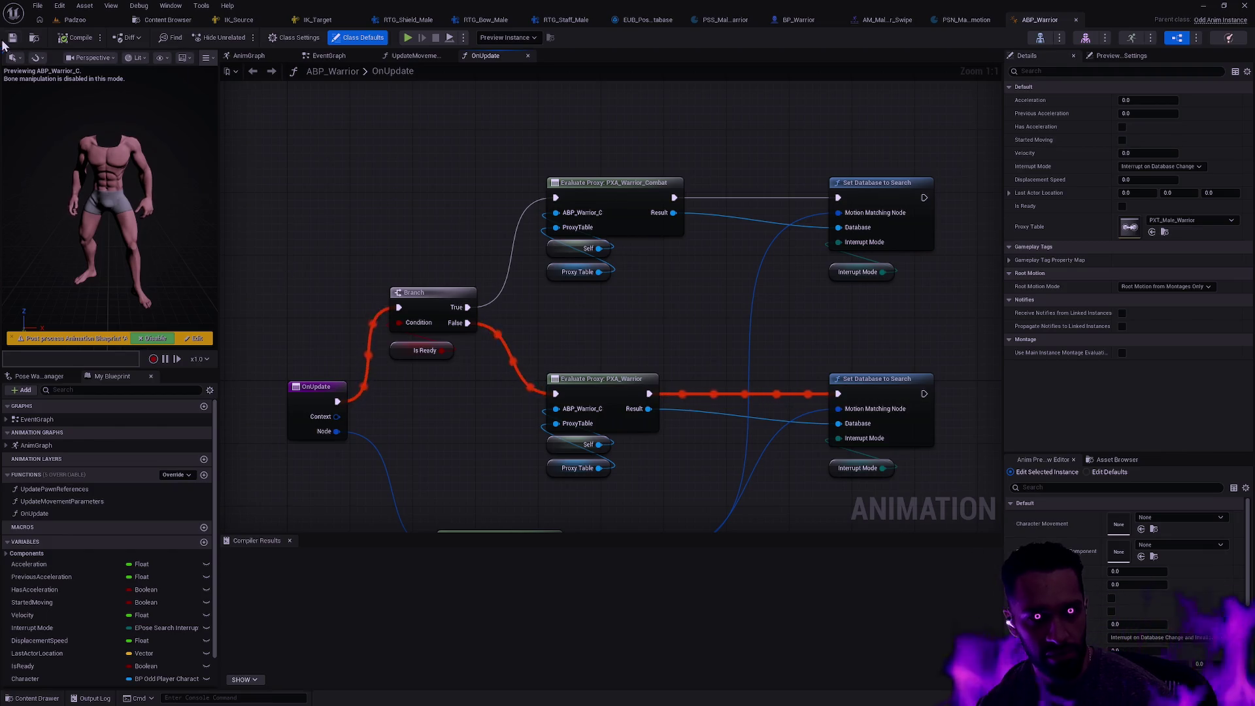
{"action": "left_click", "coordinate": [1076, 20]}
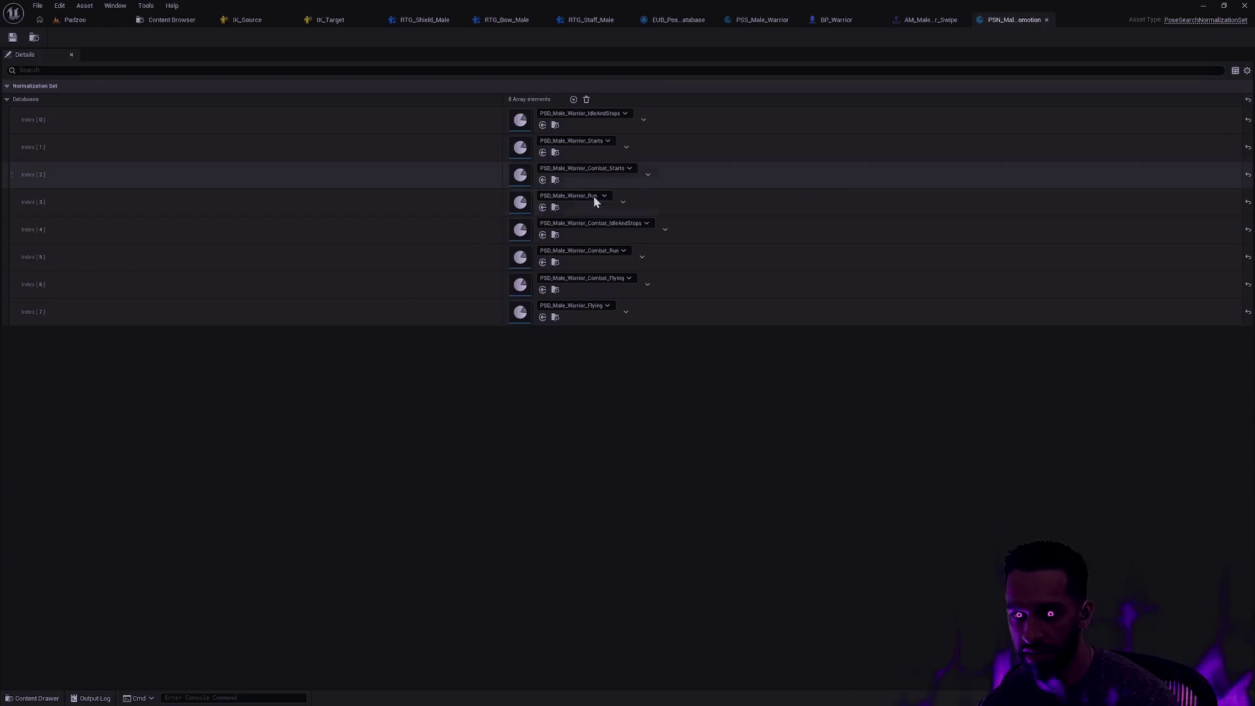
{"action": "left_click", "coordinate": [91, 21]}
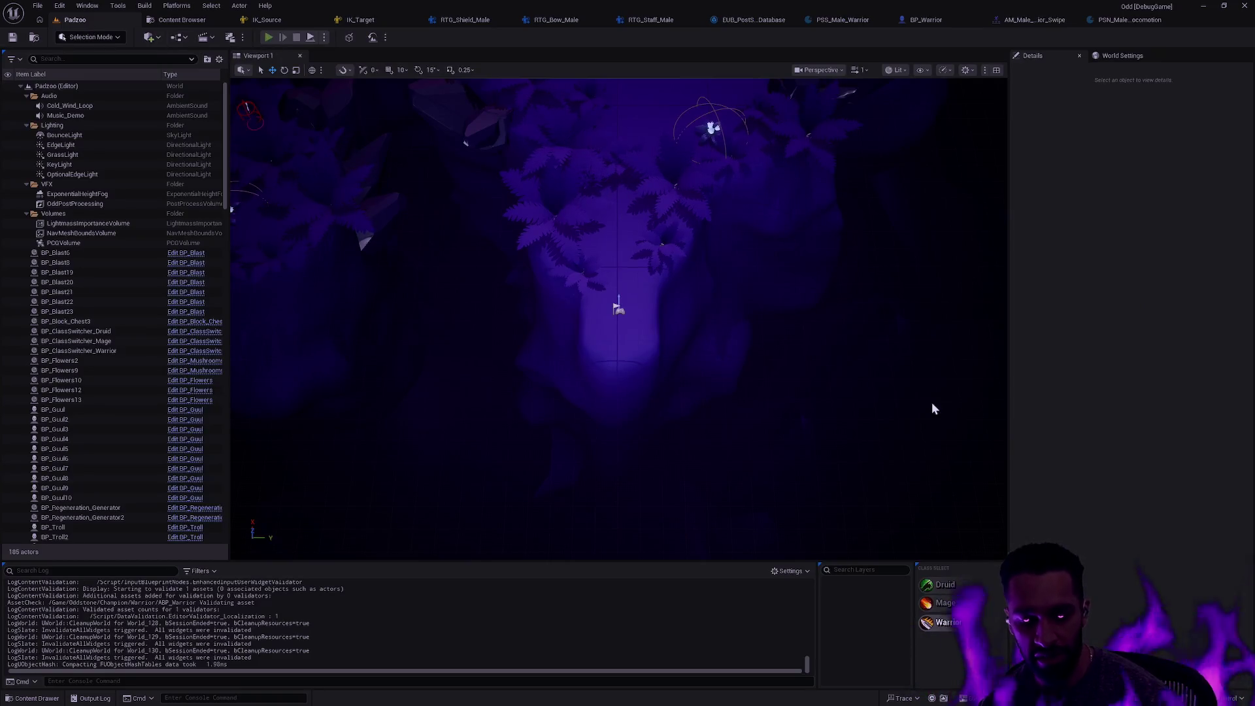
Play-test Padzoo again, moving Yama up and down the path and casting E, then stop
{"action": "key", "text": "alt+p"}
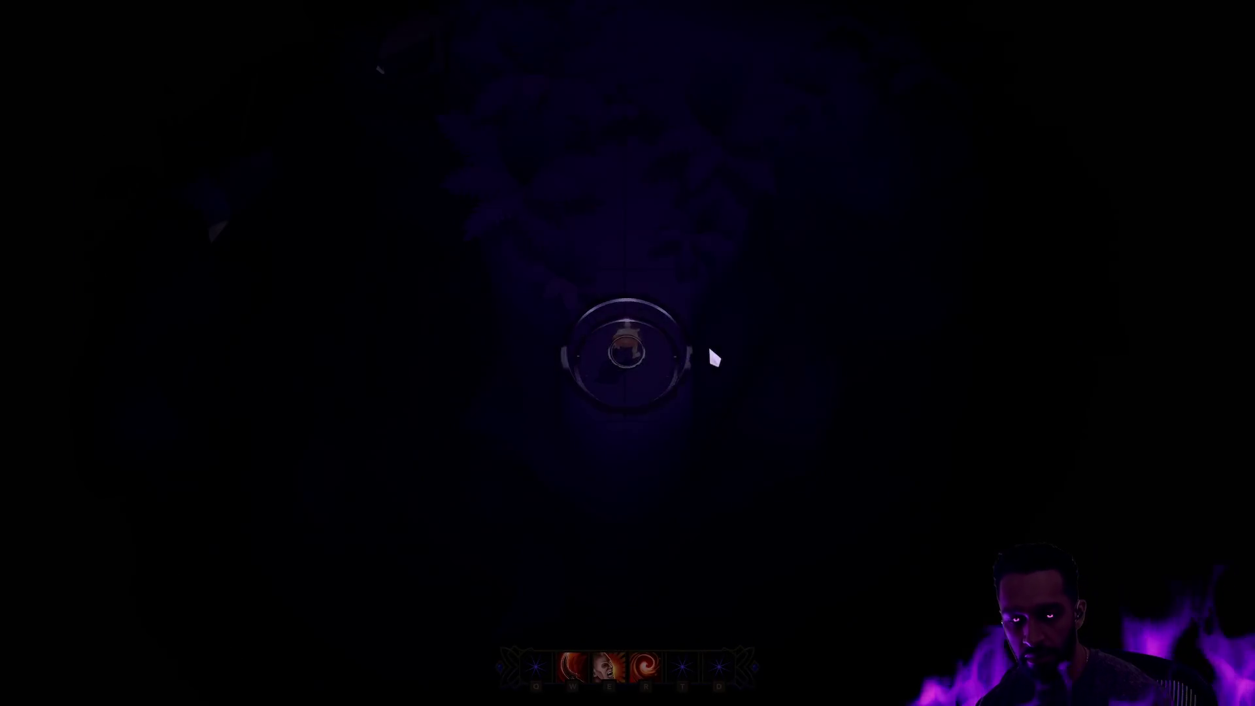
{"action": "left_click", "coordinate": [639, 128]}
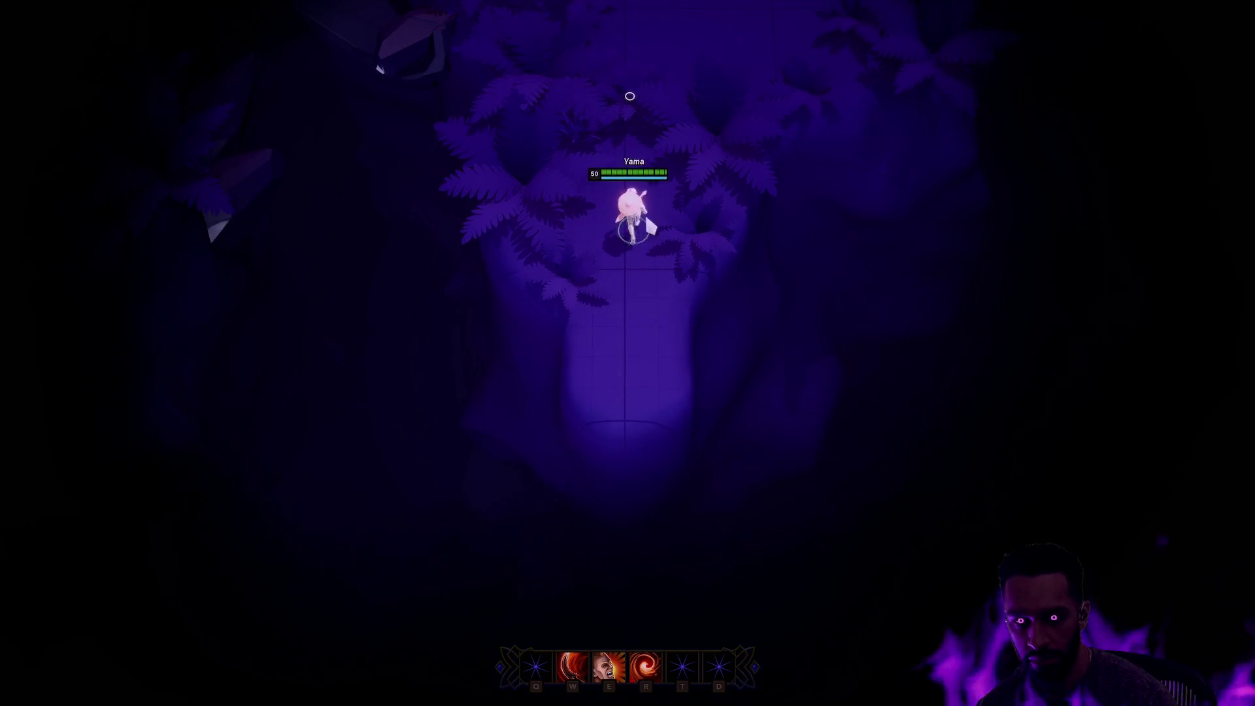
{"action": "left_click", "coordinate": [634, 356]}
{"action": "key", "text": "e"}
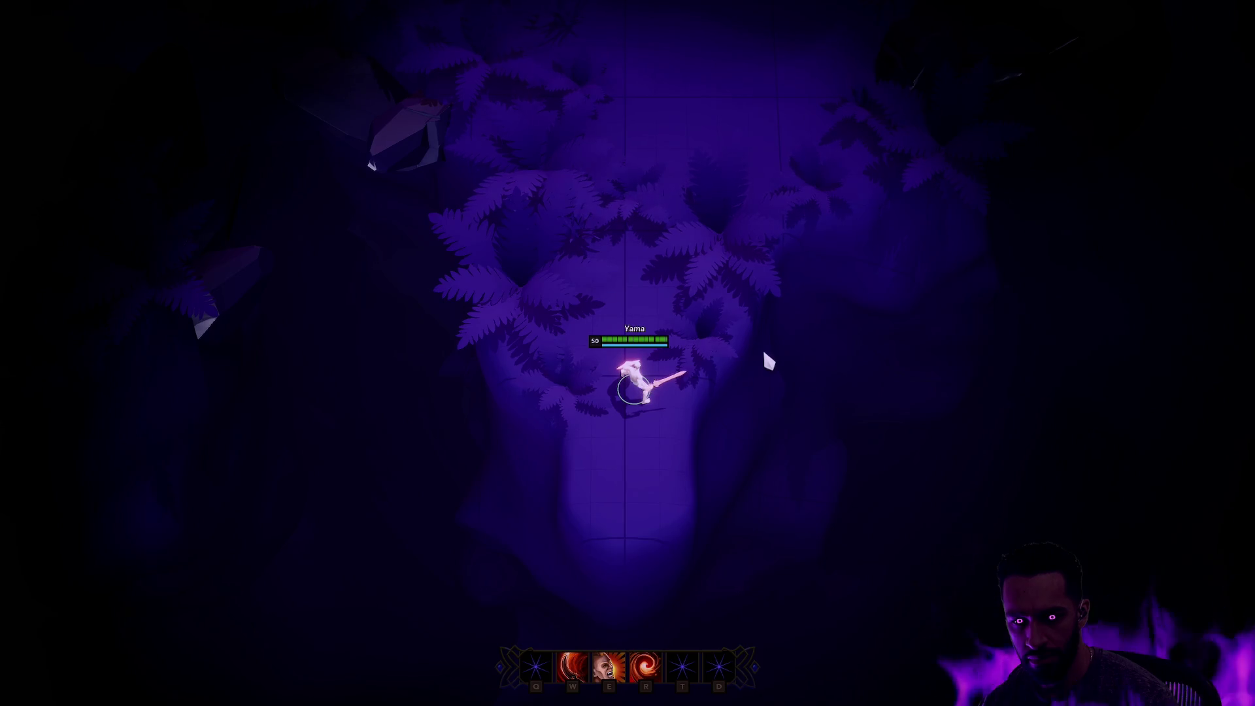
{"action": "key", "text": "F11"}
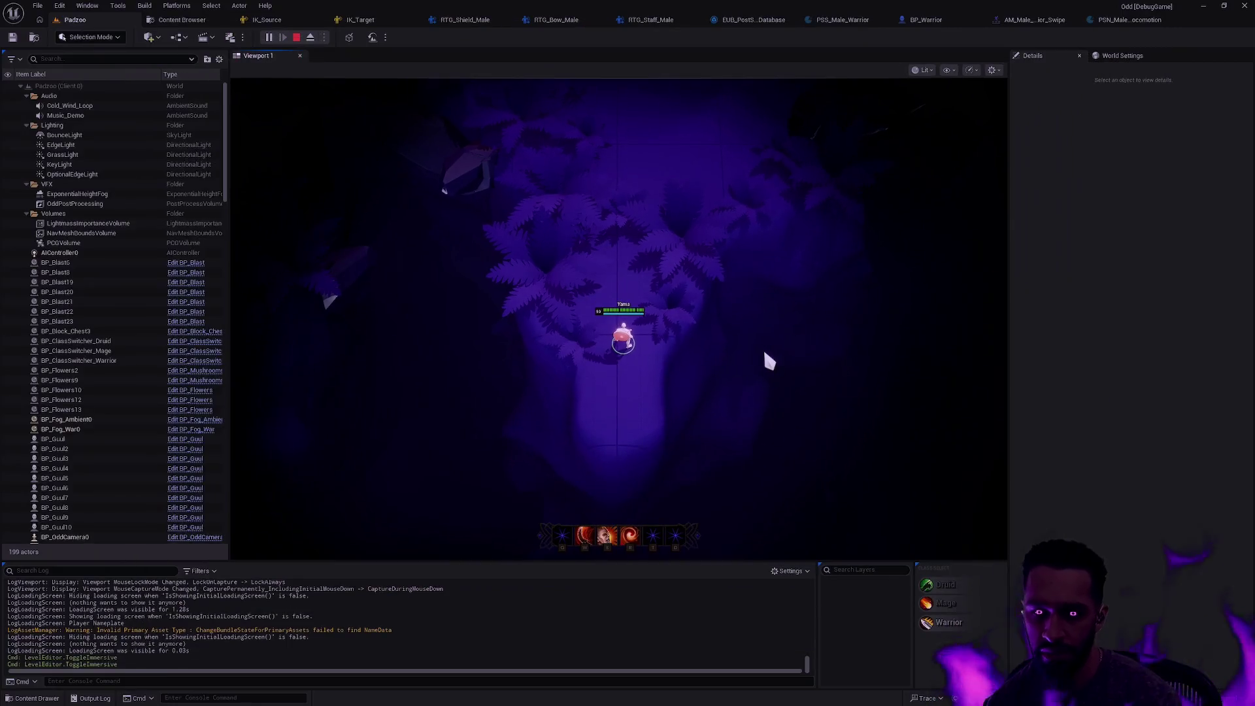
{"action": "key", "text": "Escape"}
Open ABP_Warrior from the Warrior content folder and view its EventGraph and UpdateMovementParameters graph
{"action": "key", "text": "ctrl+space"}
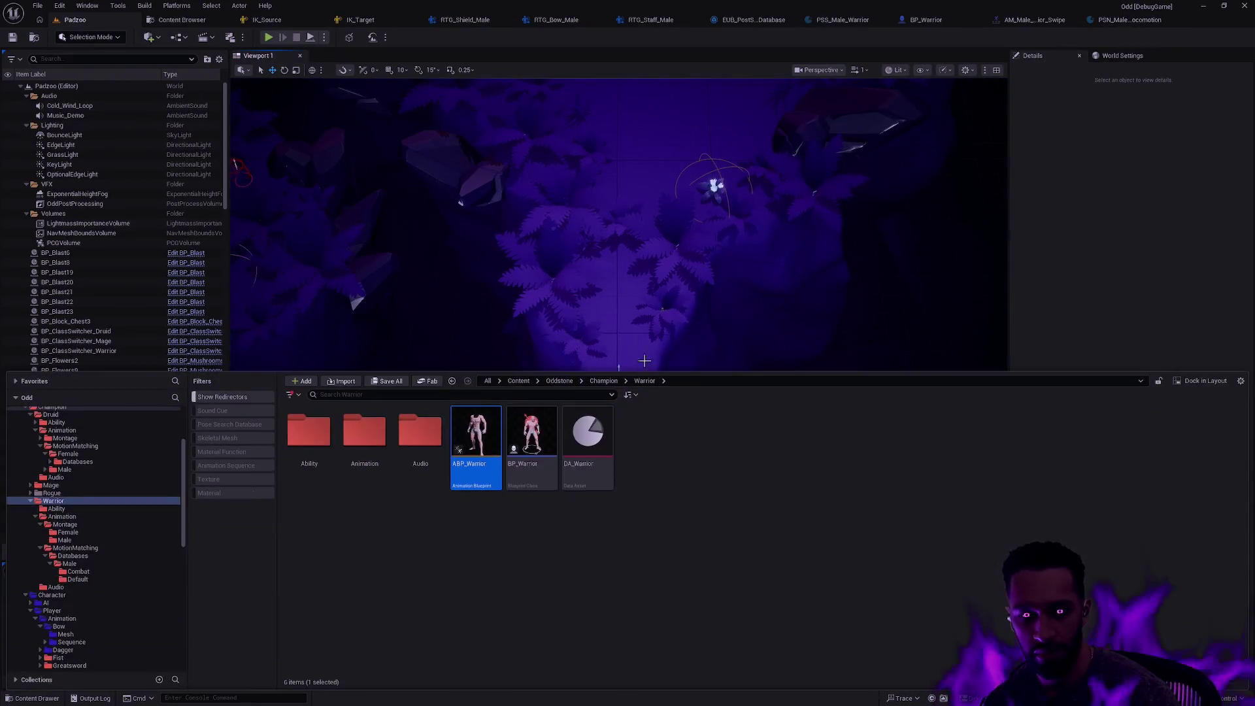
{"action": "double_click", "coordinate": [479, 481]}
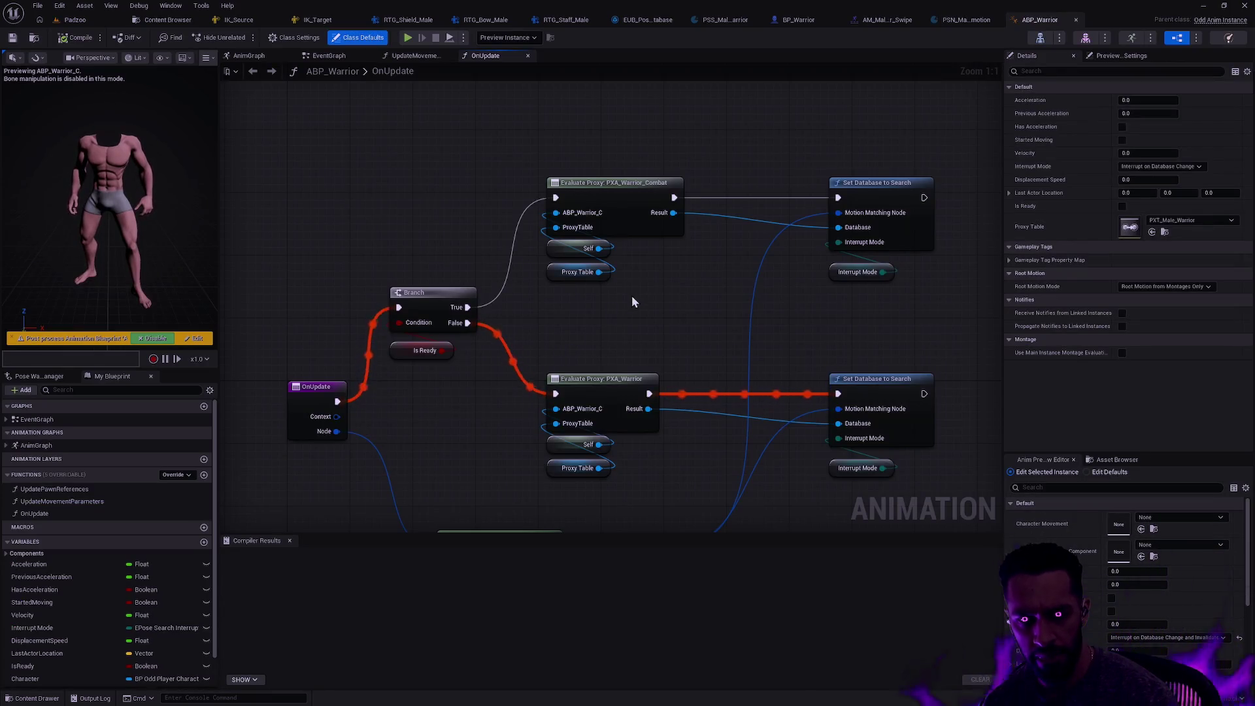
{"action": "left_click", "coordinate": [325, 57]}
{"action": "left_click", "coordinate": [412, 56]}
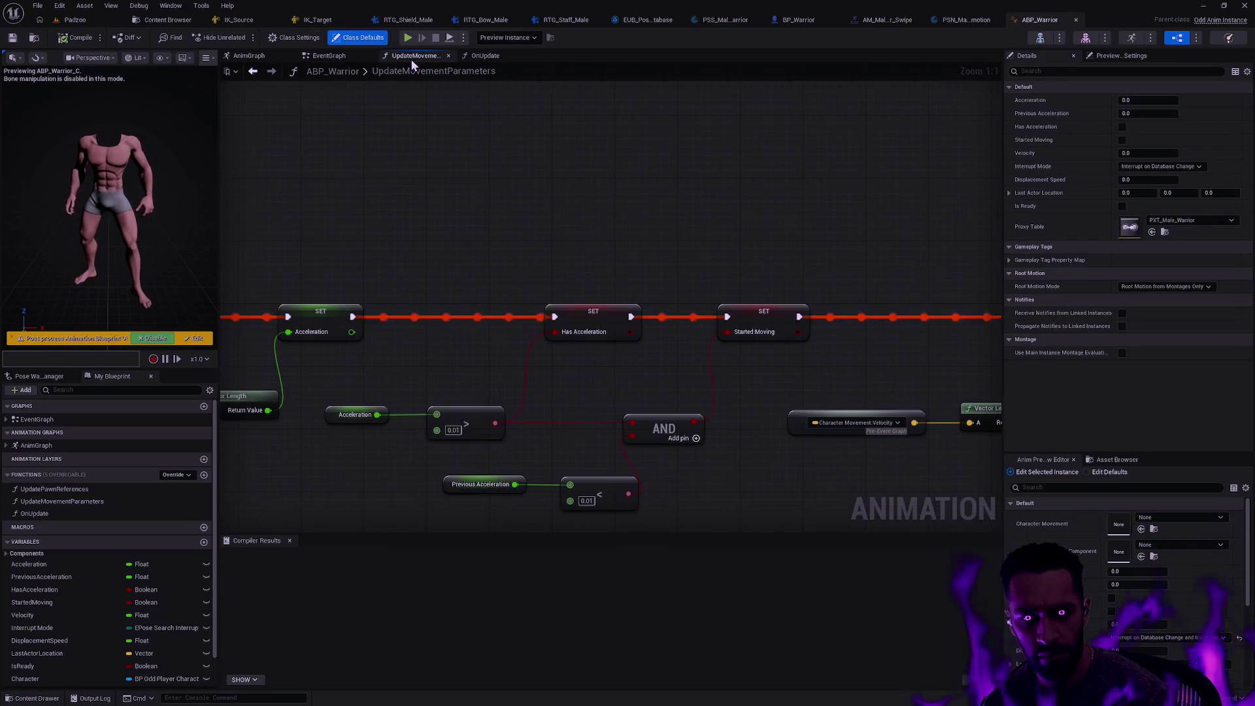
Pan to the later SET nodes, confirm SK_Male in Class Settings, and return to BP_Warrior
{"action": "scroll", "coordinate": [620, 206], "scroll_direction": "down", "scroll_amount": 2}
{"action": "mouse_move", "coordinate": [806, 224]}
{"action": "left_mouse_down"}
{"action": "mouse_move", "coordinate": [516, 210]}
{"action": "mouse_move", "coordinate": [286, 179]}
{"action": "left_mouse_up"}
{"action": "mouse_move", "coordinate": [701, 177]}
{"action": "left_mouse_down"}
{"action": "mouse_move", "coordinate": [347, 164]}
{"action": "mouse_move", "coordinate": [507, 221]}
{"action": "left_mouse_up"}
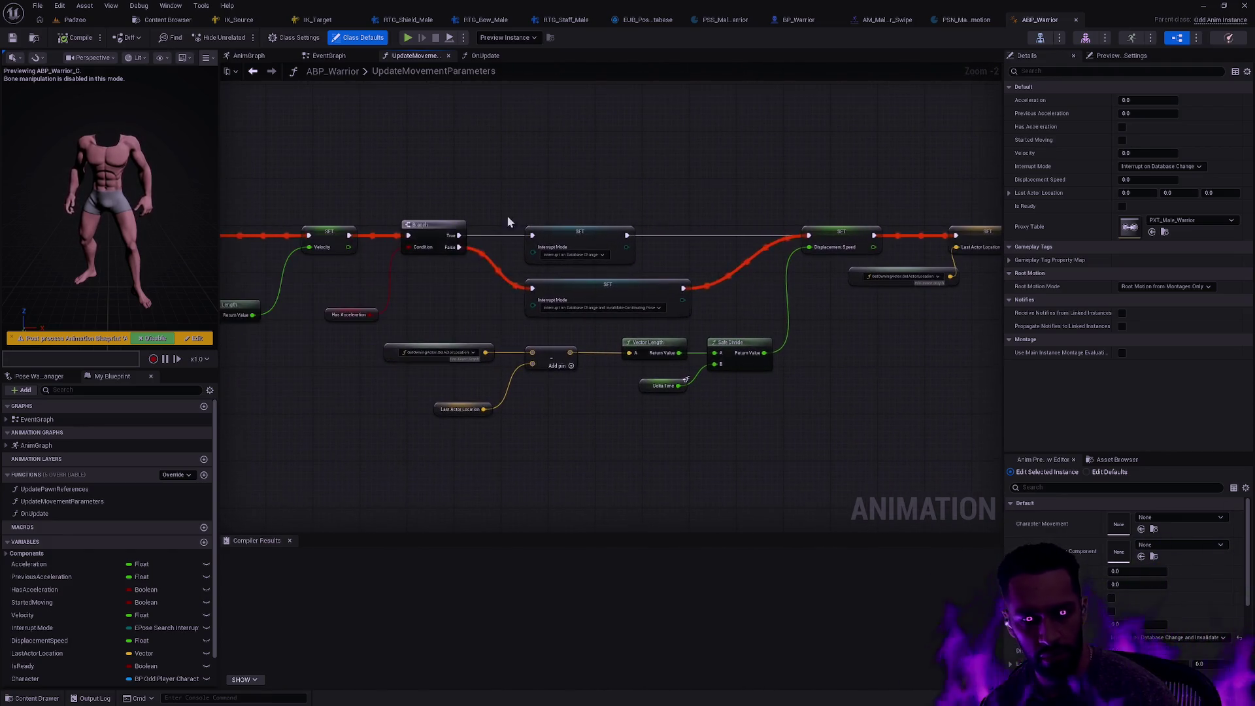
{"action": "left_click", "coordinate": [305, 40]}
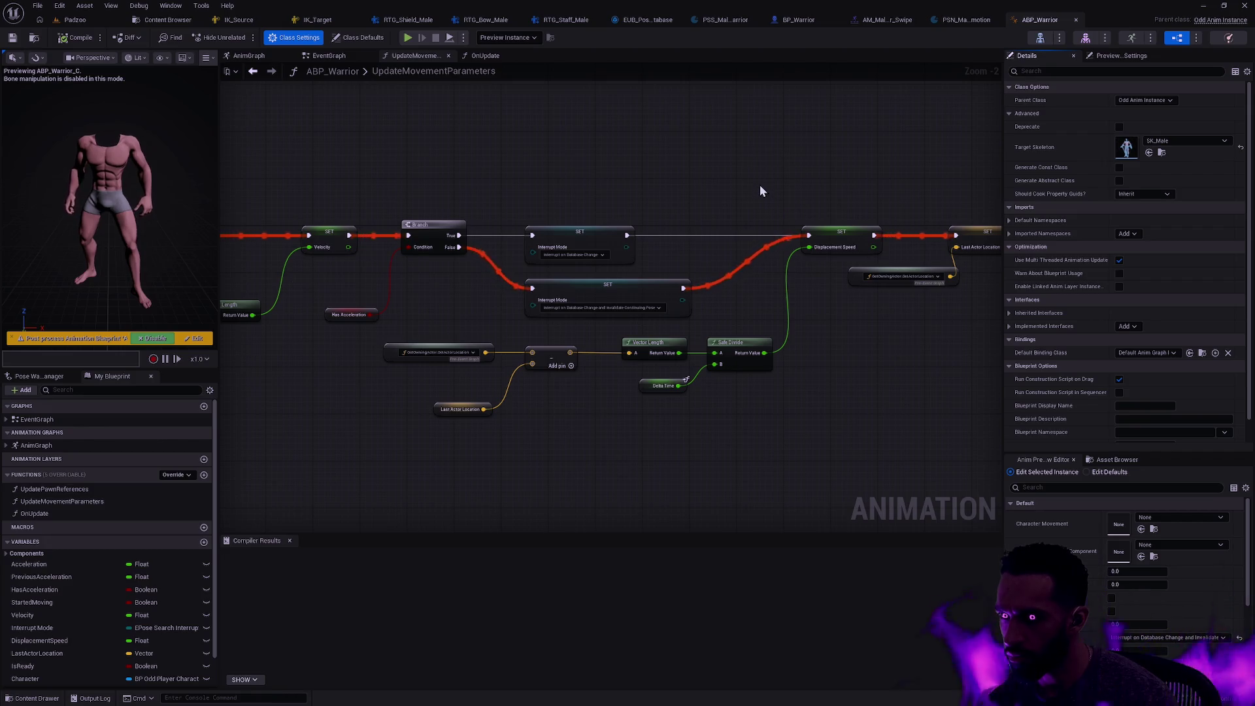
{"action": "left_click", "coordinate": [804, 20]}
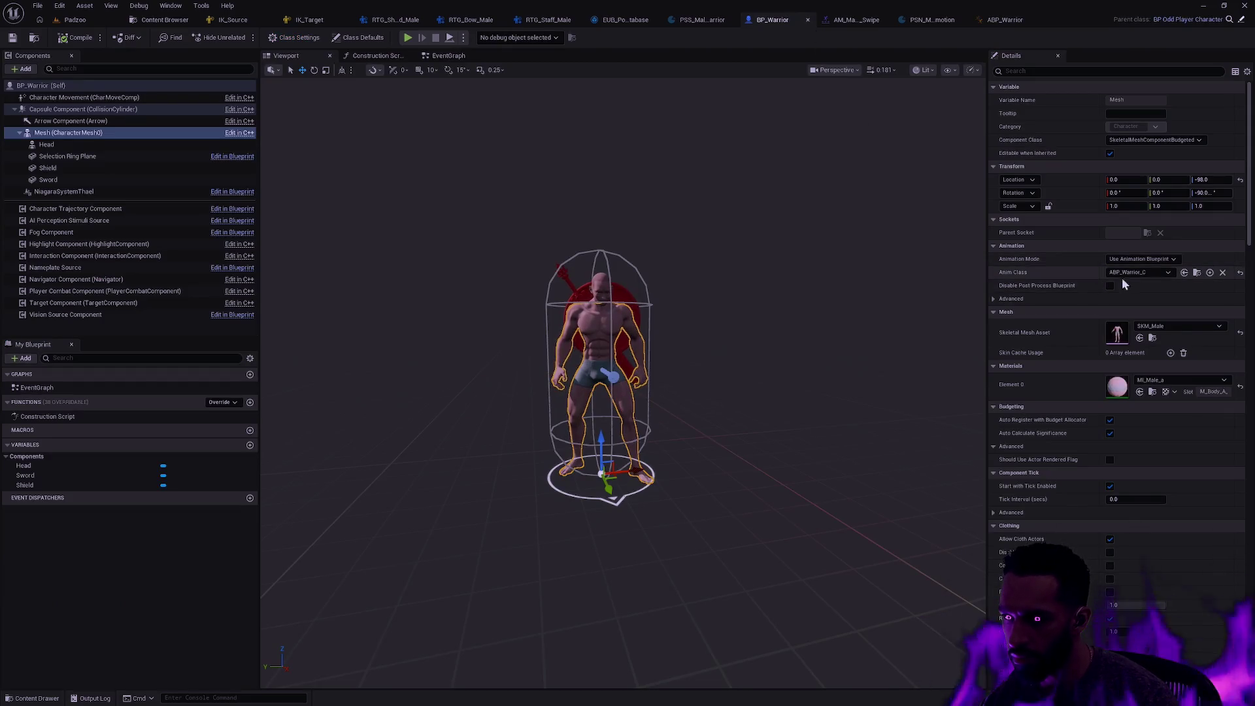
Review the Head, Shield, Sword and ring components, then set the Head's Element 1 material to MI_Head_Male_03_b
{"action": "left_click", "coordinate": [88, 146]}
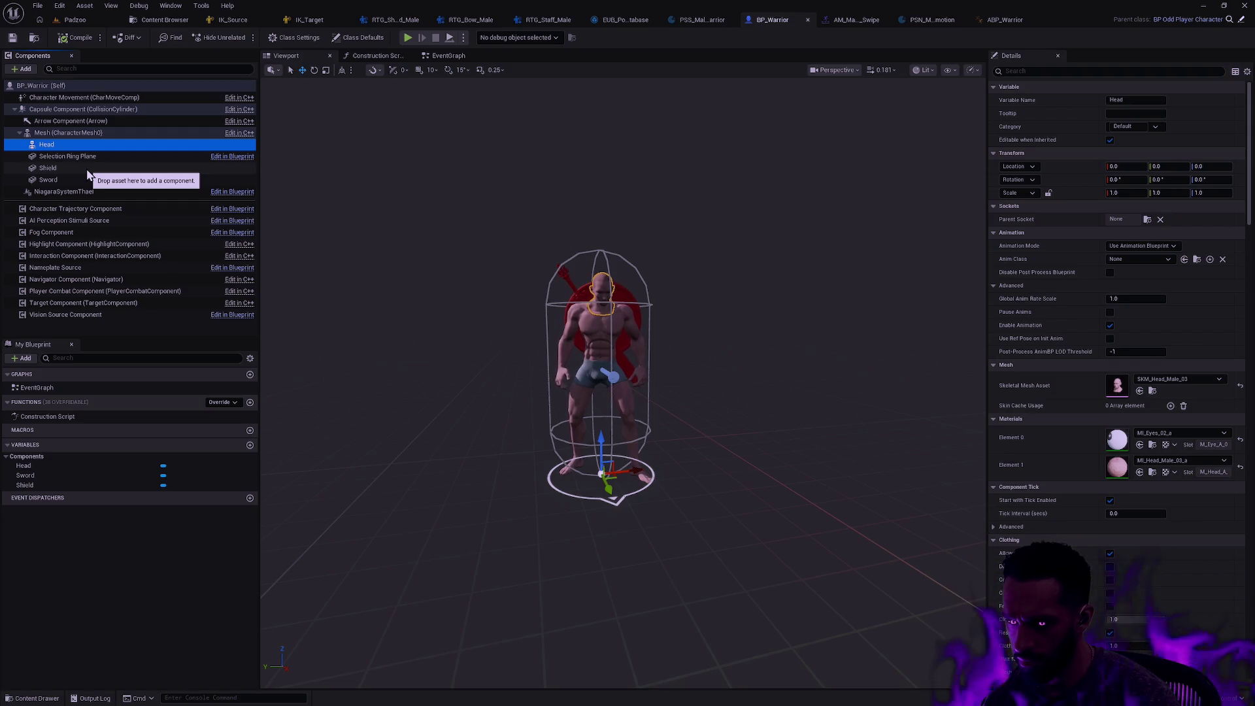
{"action": "left_click", "coordinate": [85, 169]}
{"action": "left_click", "coordinate": [81, 179]}
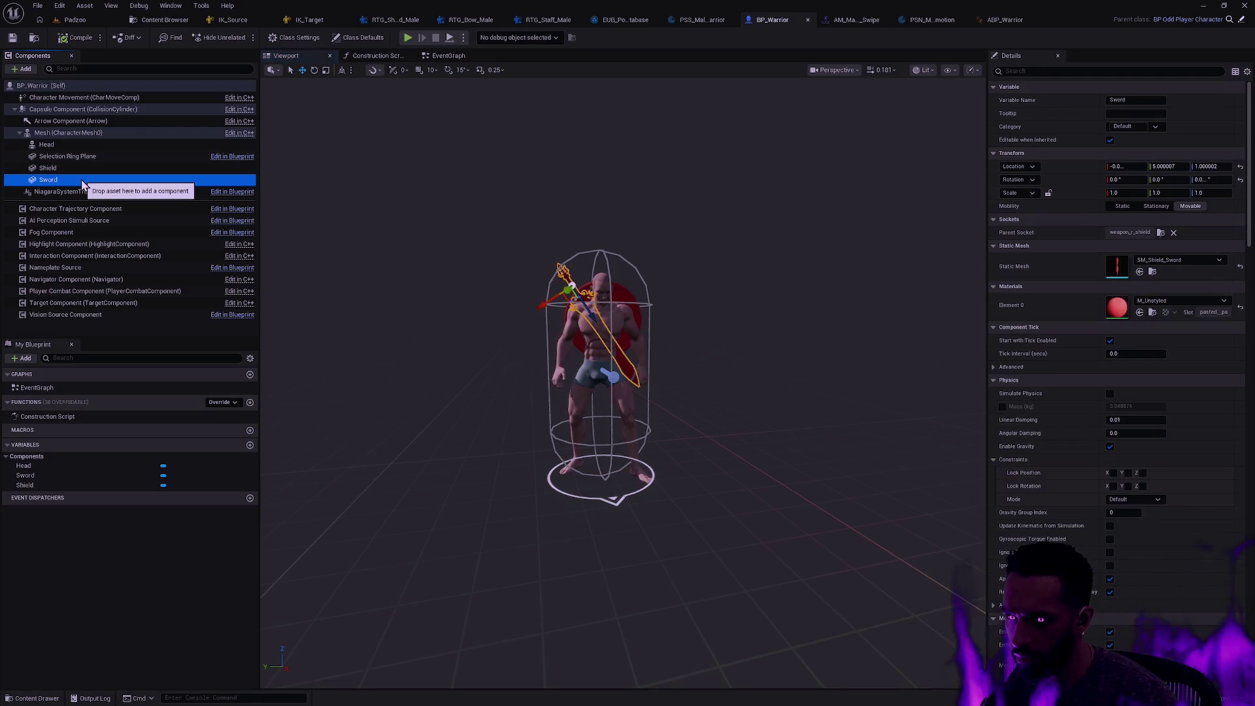
{"action": "left_click", "coordinate": [86, 169]}
{"action": "left_click", "coordinate": [82, 157]}
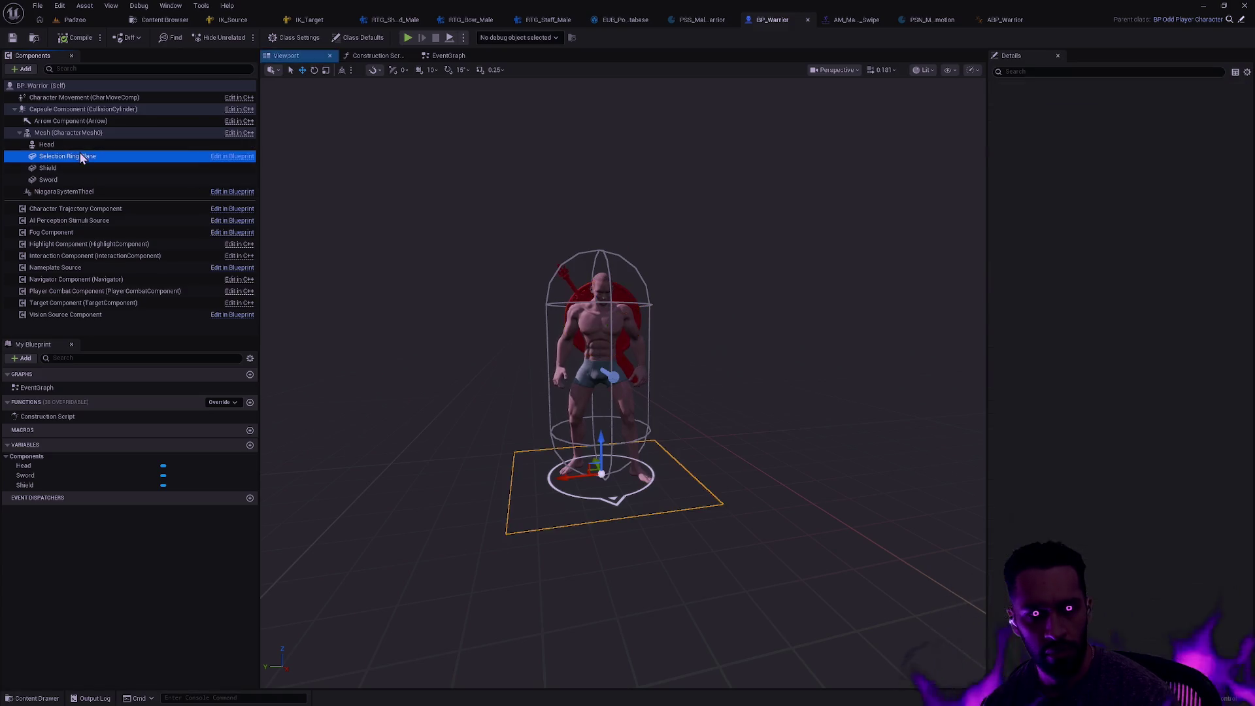
{"action": "left_click", "coordinate": [81, 144]}
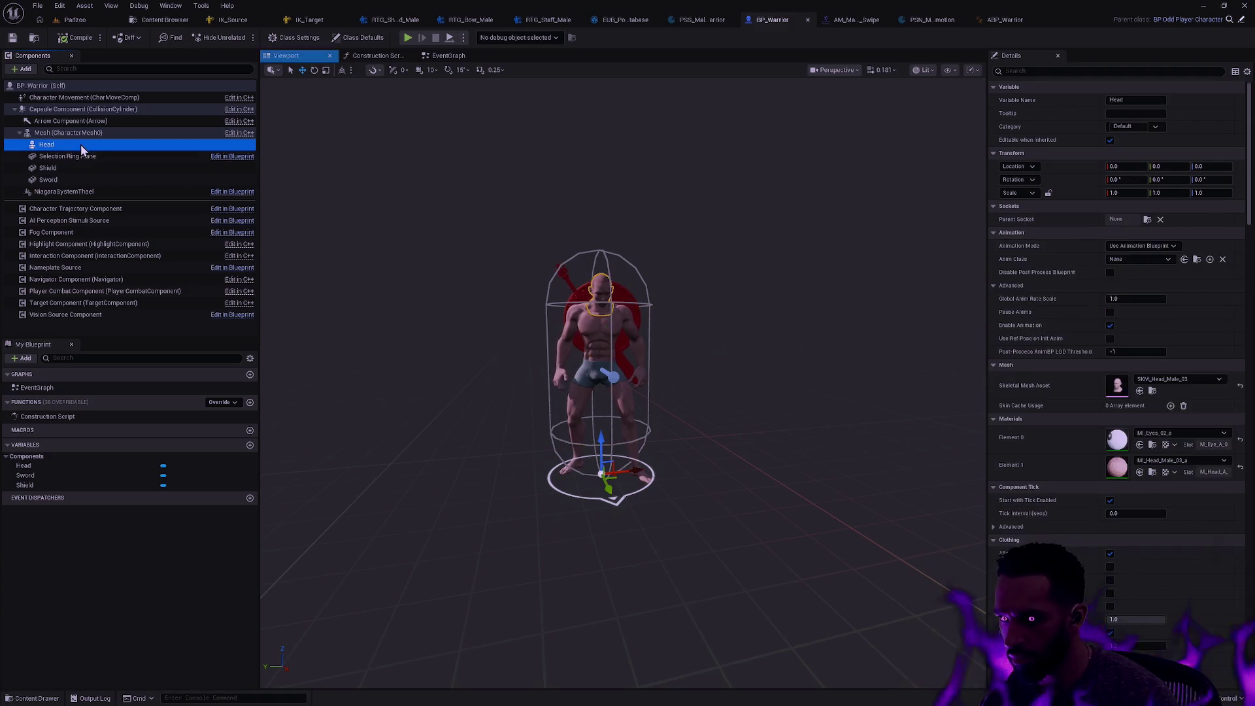
{"action": "left_click", "coordinate": [1168, 459]}
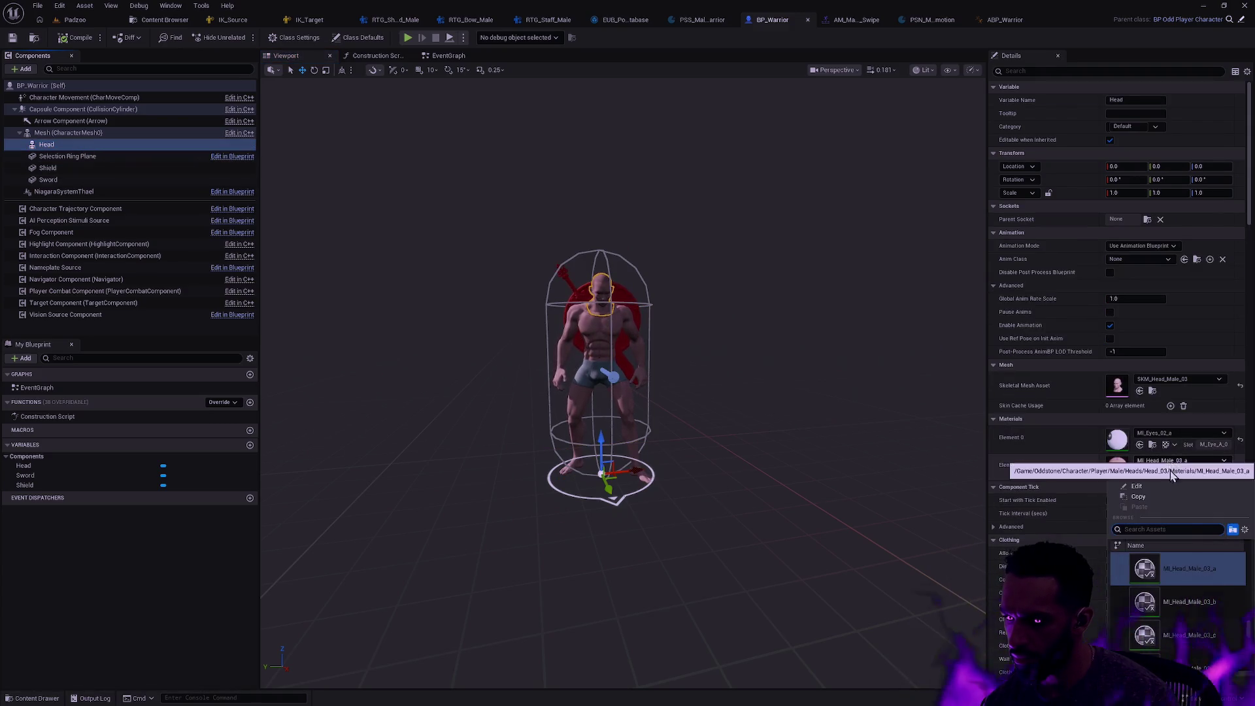
{"action": "left_click", "coordinate": [1204, 605]}
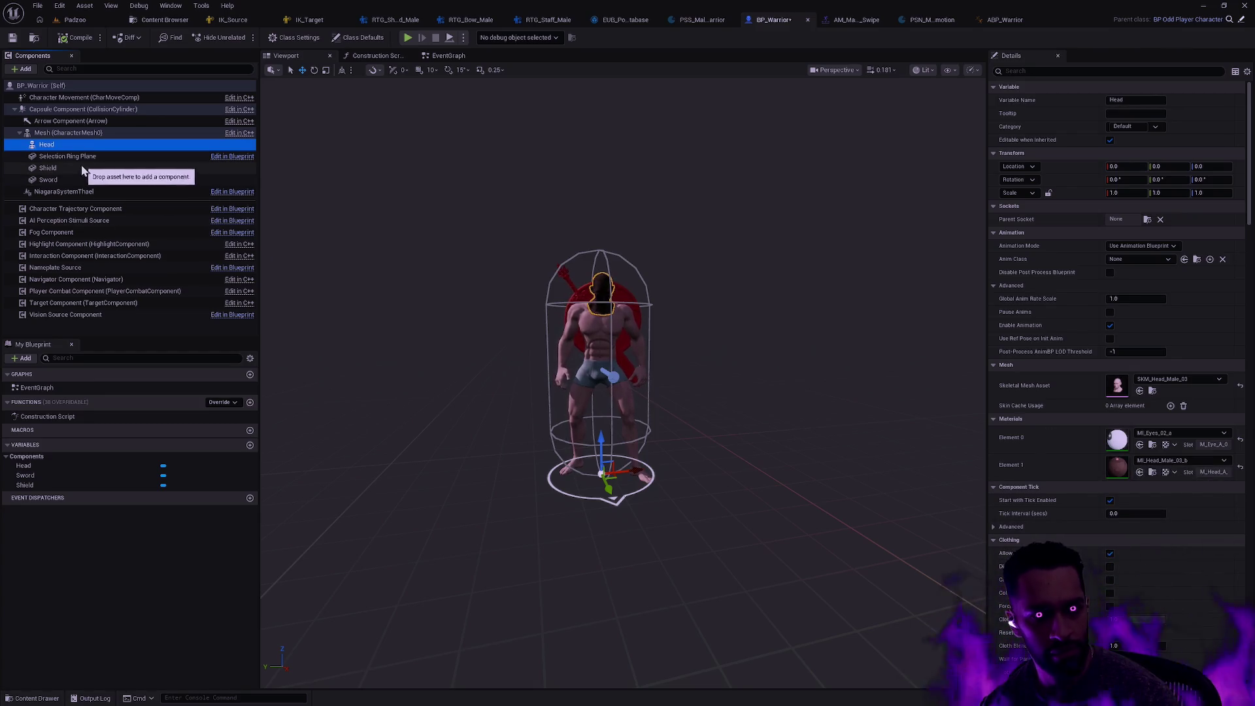
Check the body material options, relight the preview from the front, then compile and save BP_Warrior
{"action": "left_click", "coordinate": [49, 133]}
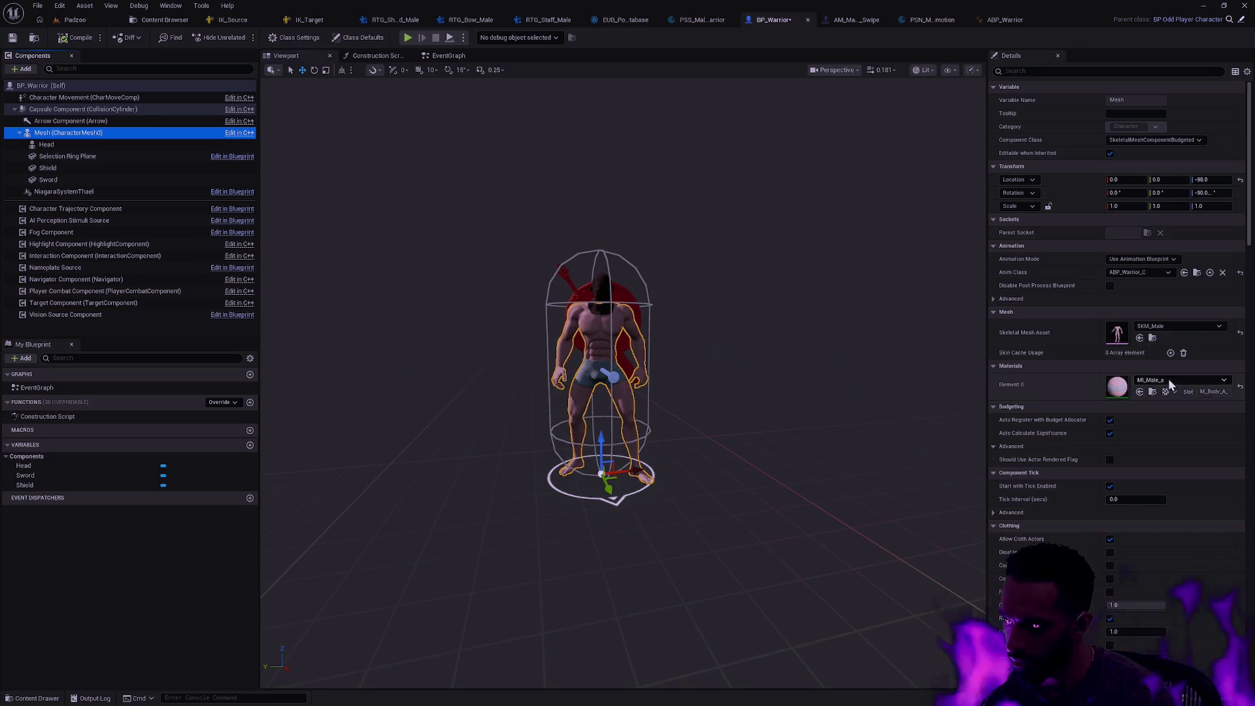
{"action": "left_click", "coordinate": [1180, 380]}
{"action": "left_click", "coordinate": [1202, 518]}
{"action": "left_click", "coordinate": [730, 339]}
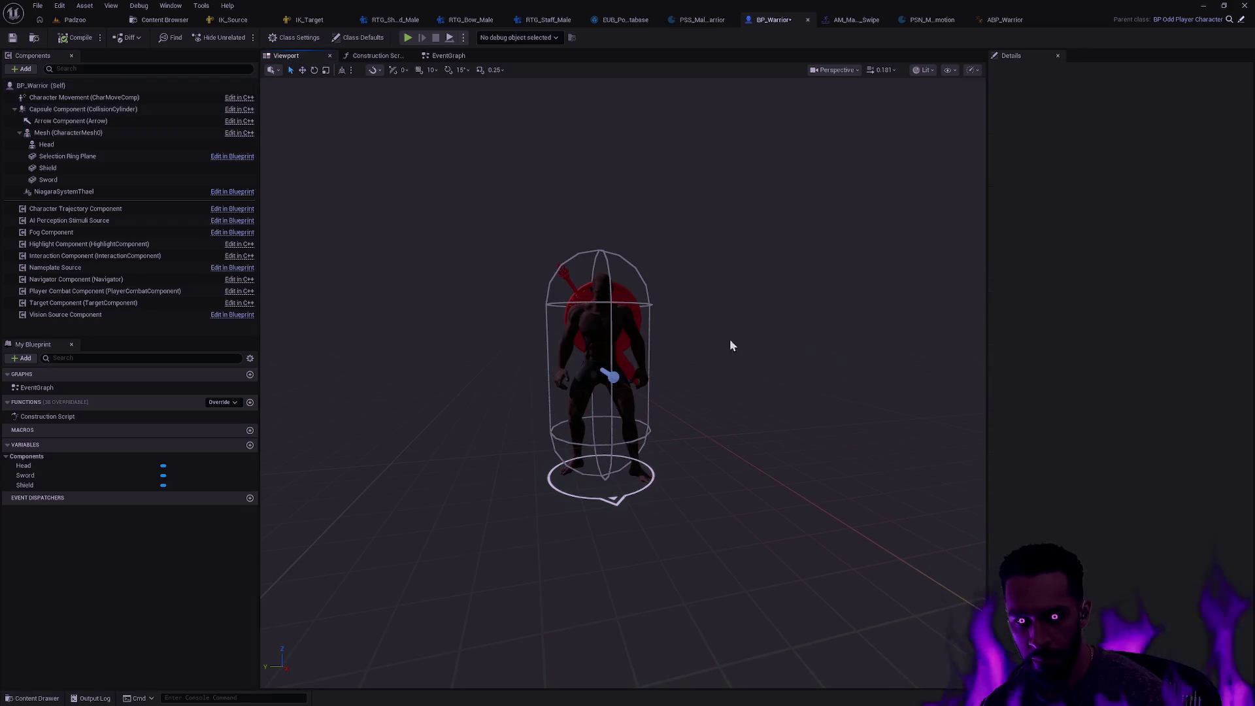
{"action": "scroll", "coordinate": [719, 327], "scroll_direction": "up", "scroll_amount": 5}
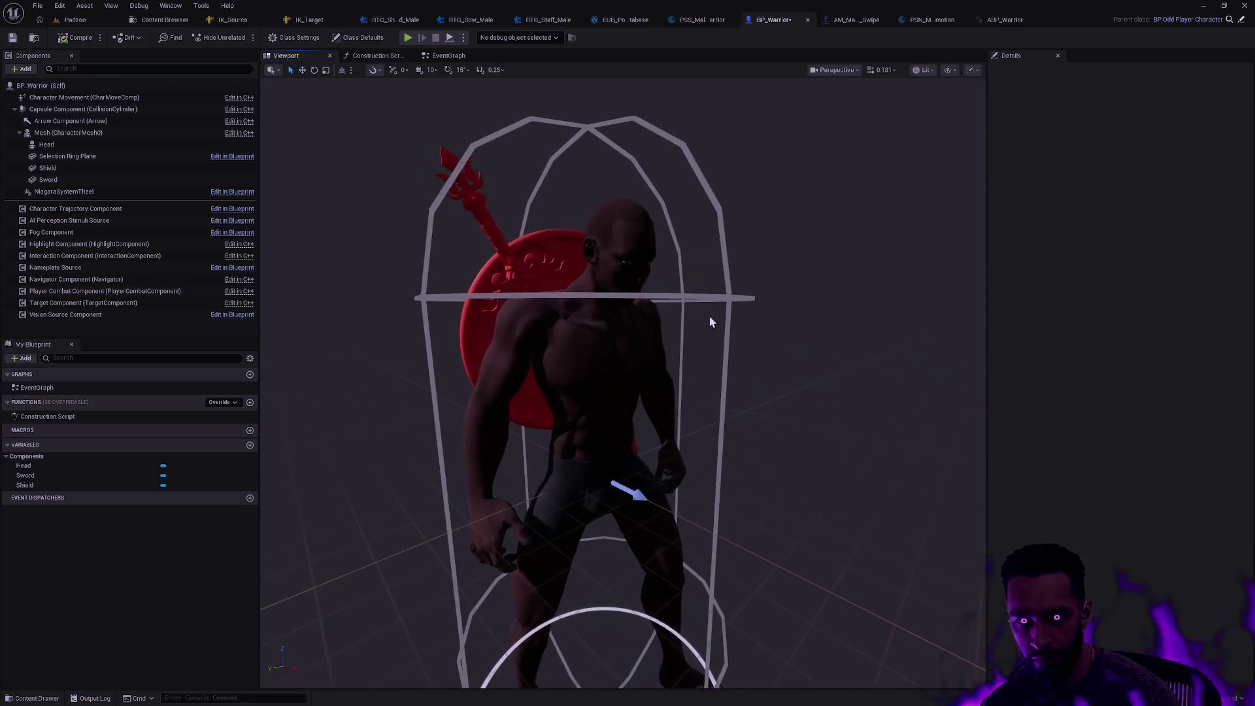
{"action": "mouse_move", "coordinate": [711, 321]}
{"action": "left_mouse_down"}
{"action": "mouse_move", "coordinate": [772, 340]}
{"action": "mouse_move", "coordinate": [745, 307]}
{"action": "mouse_move", "coordinate": [785, 327]}
{"action": "mouse_move", "coordinate": [536, 259]}
{"action": "left_mouse_up"}
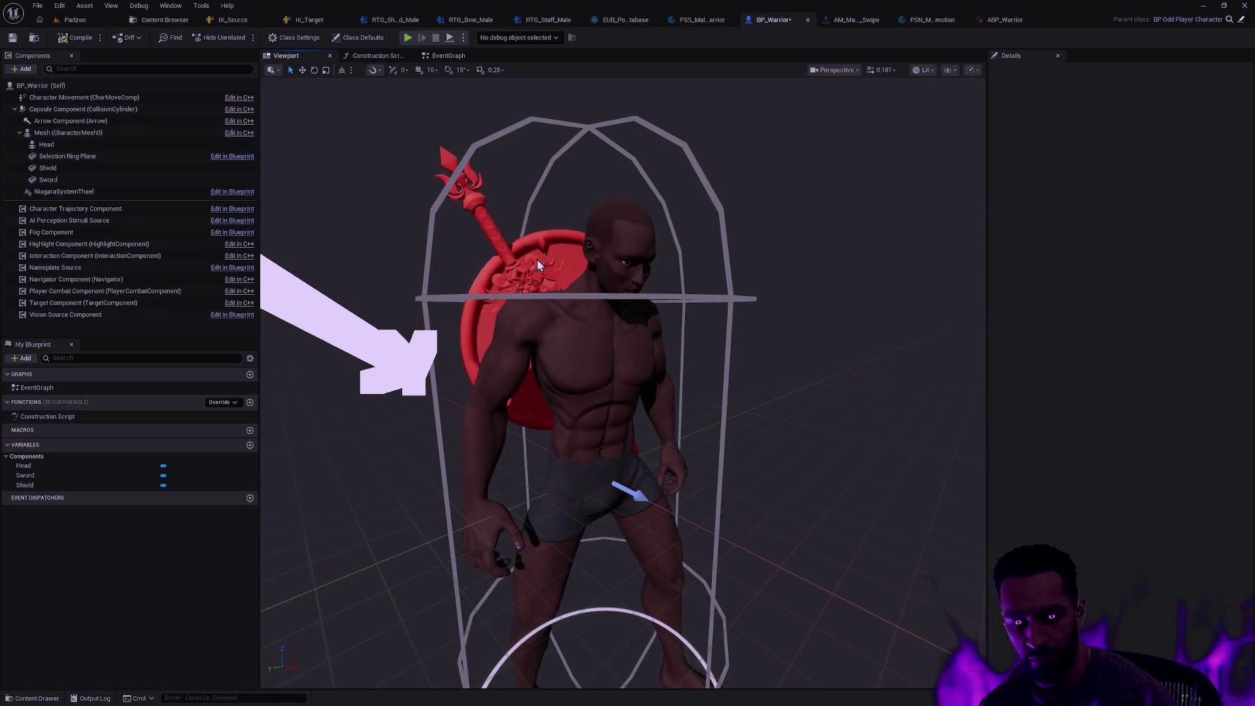
{"action": "left_click", "coordinate": [76, 38]}
{"action": "left_click", "coordinate": [12, 37]}
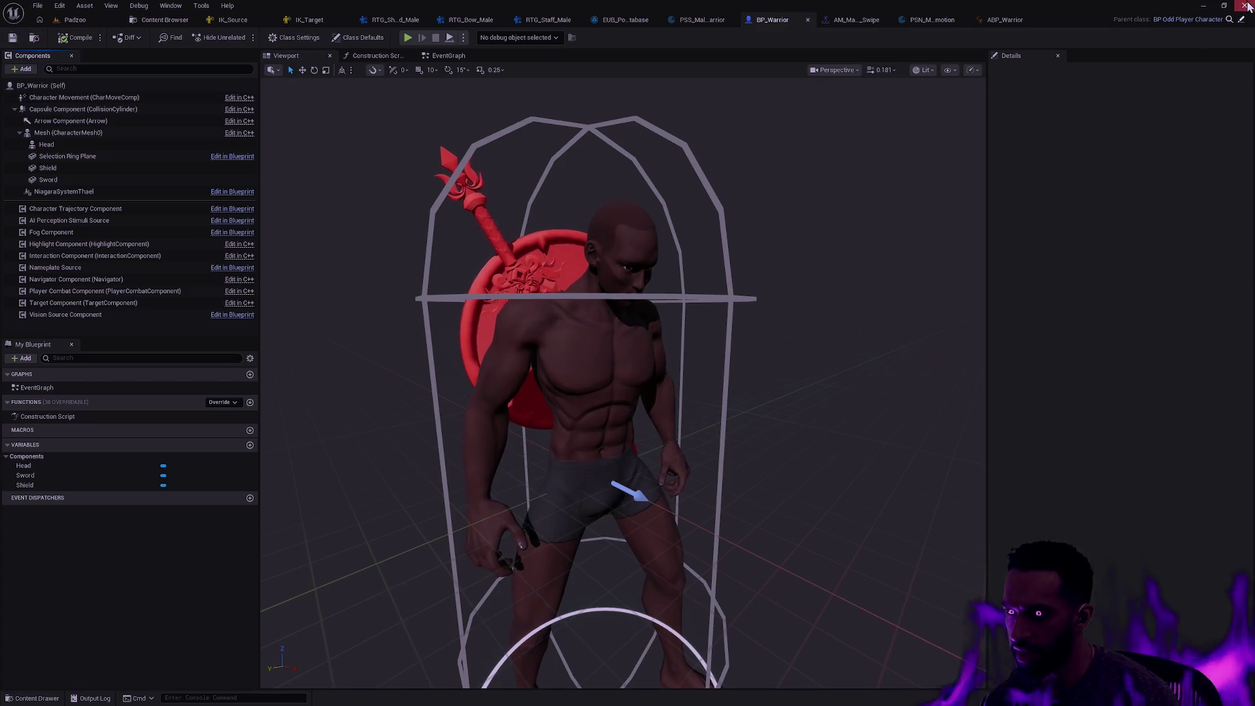
Save all modified assets with Ctrl+Shift+S and Save Selected in the Save Content dialog
{"action": "key", "text": "ctrl+shift+s"}
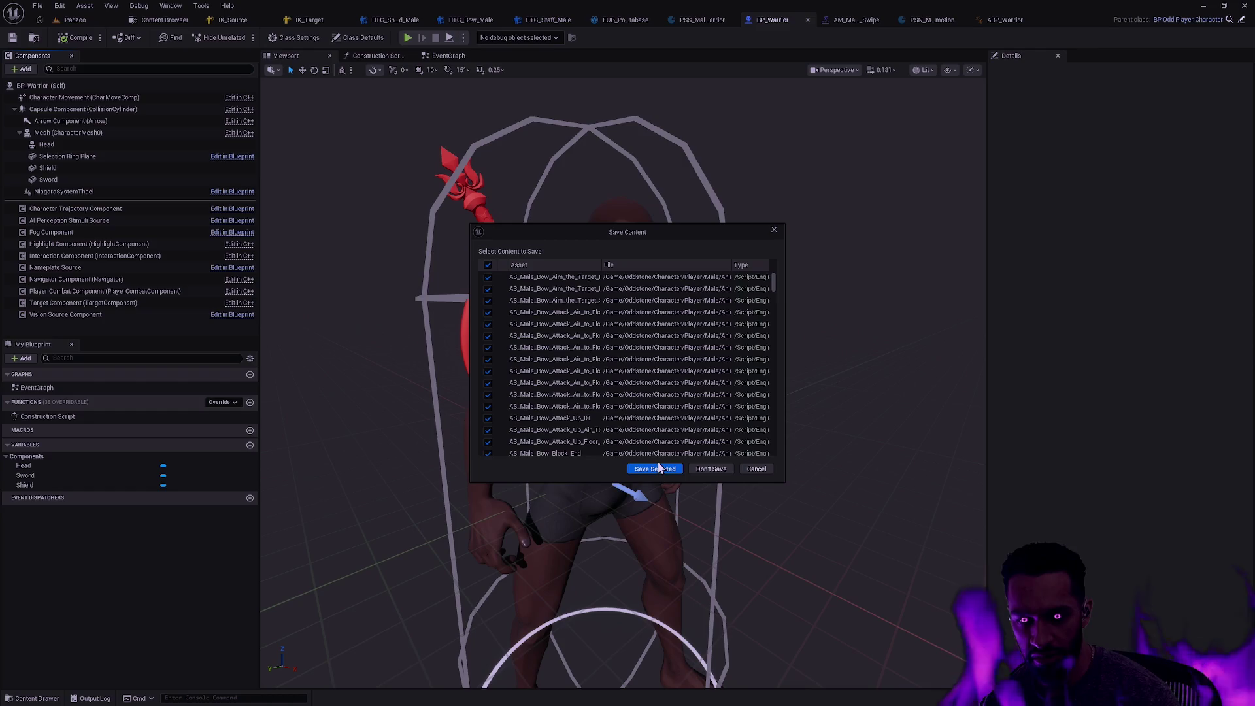
{"action": "left_click", "coordinate": [676, 471]}
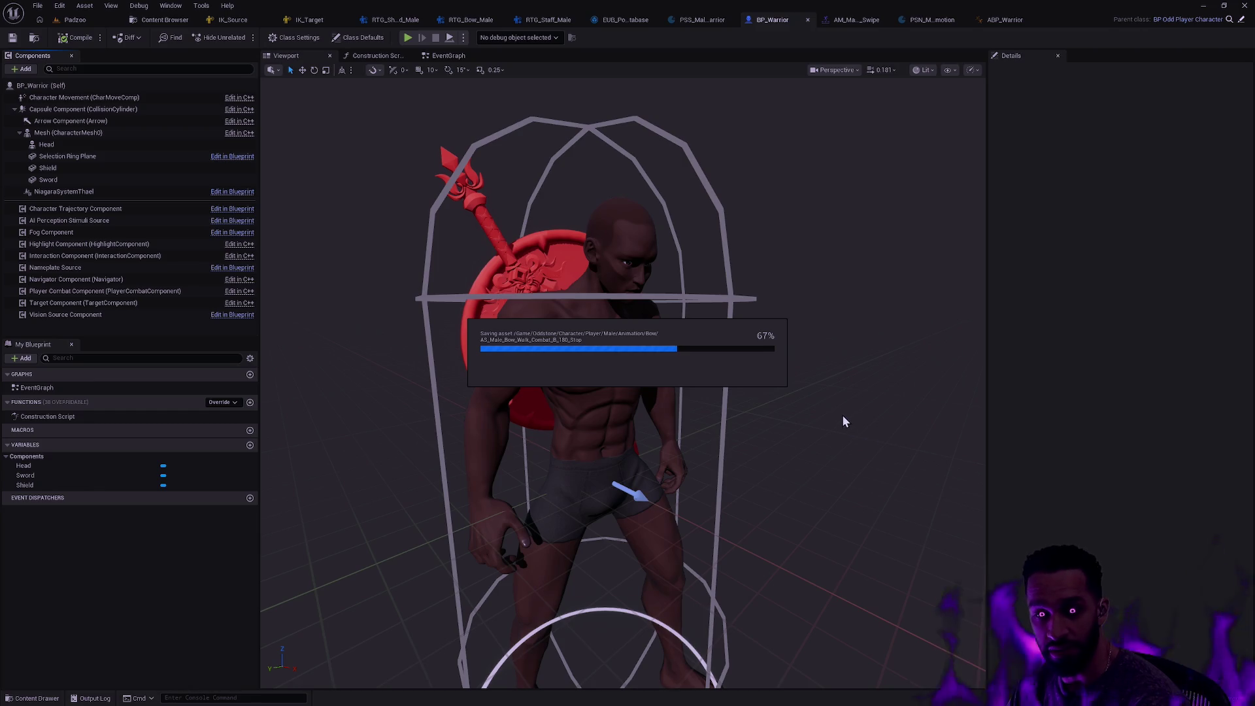
In Rider, close all editor tabs and open OddPlayerCombatComponent.cpp via a 'combat' file search
{"action": "key", "text": "ctrl+super+Left"}
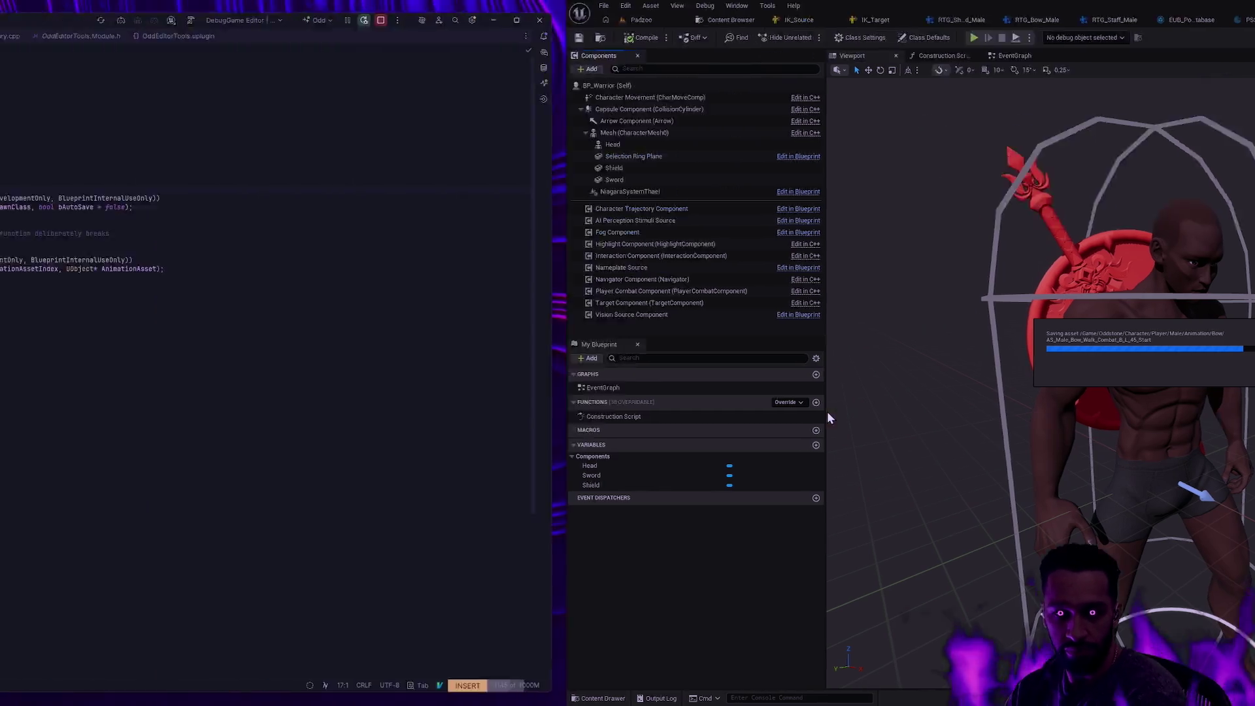
{"action": "left_click", "coordinate": [470, 429]}
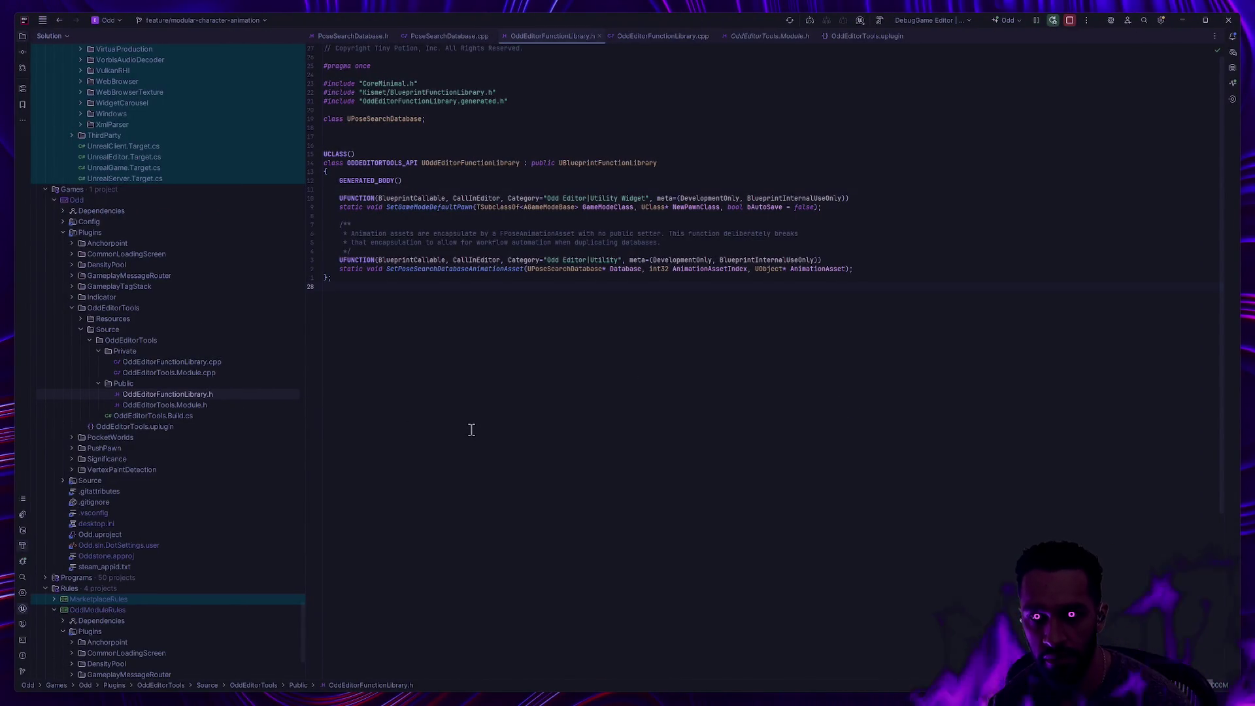
{"action": "key", "text": "ctrl+F4"}
{"action": "key", "text": "ctrl+F4"}
{"action": "key", "text": "ctrl+F4"}
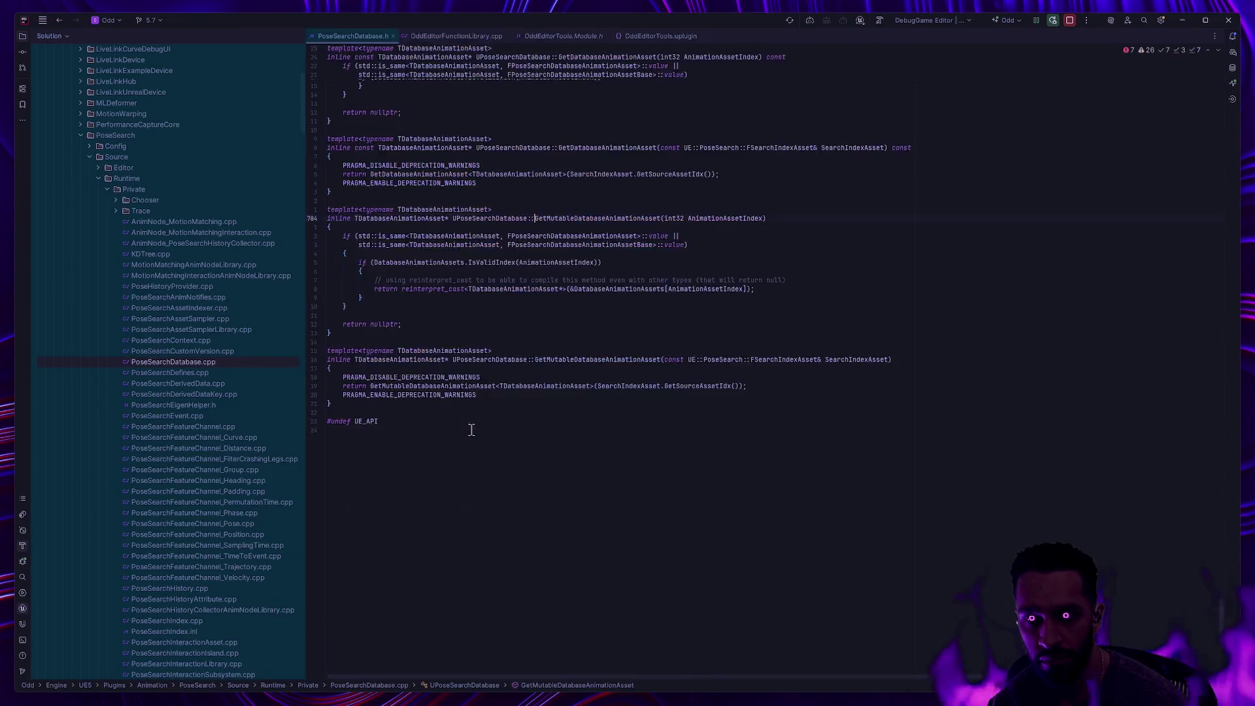
{"action": "key", "text": "ctrl+shift+n"}
{"action": "type", "text": "combat"}
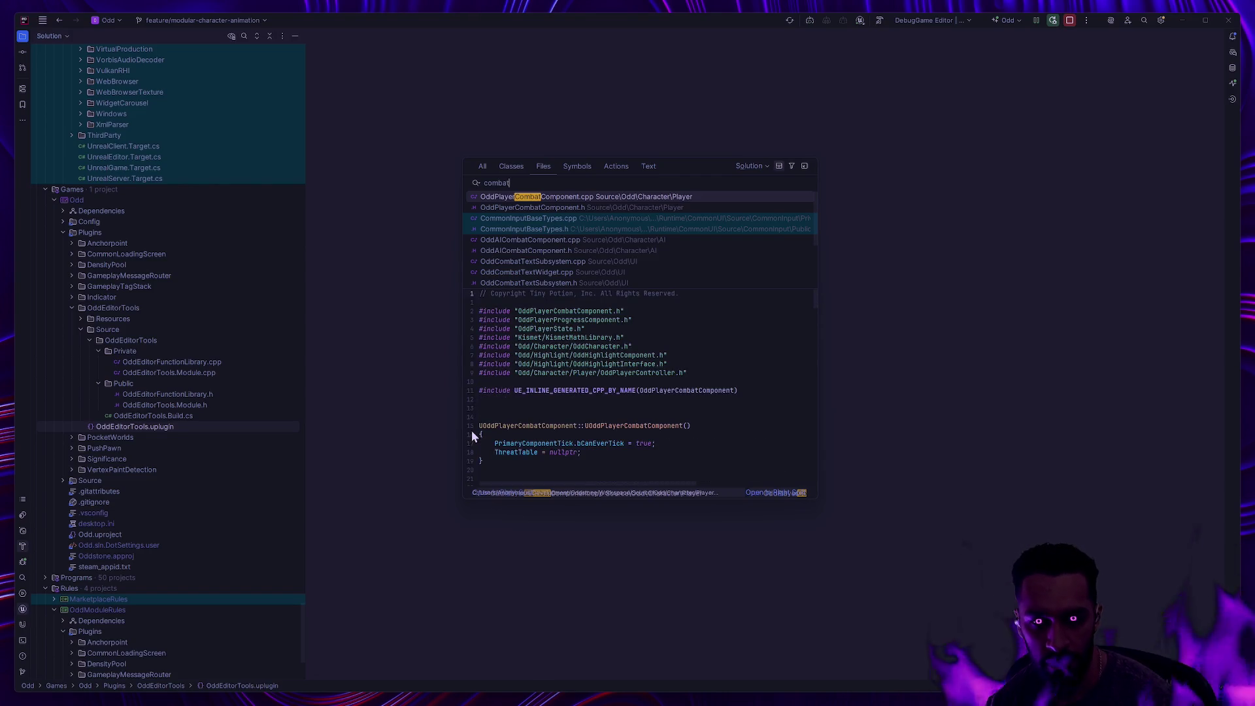
{"action": "key", "text": "Return"}
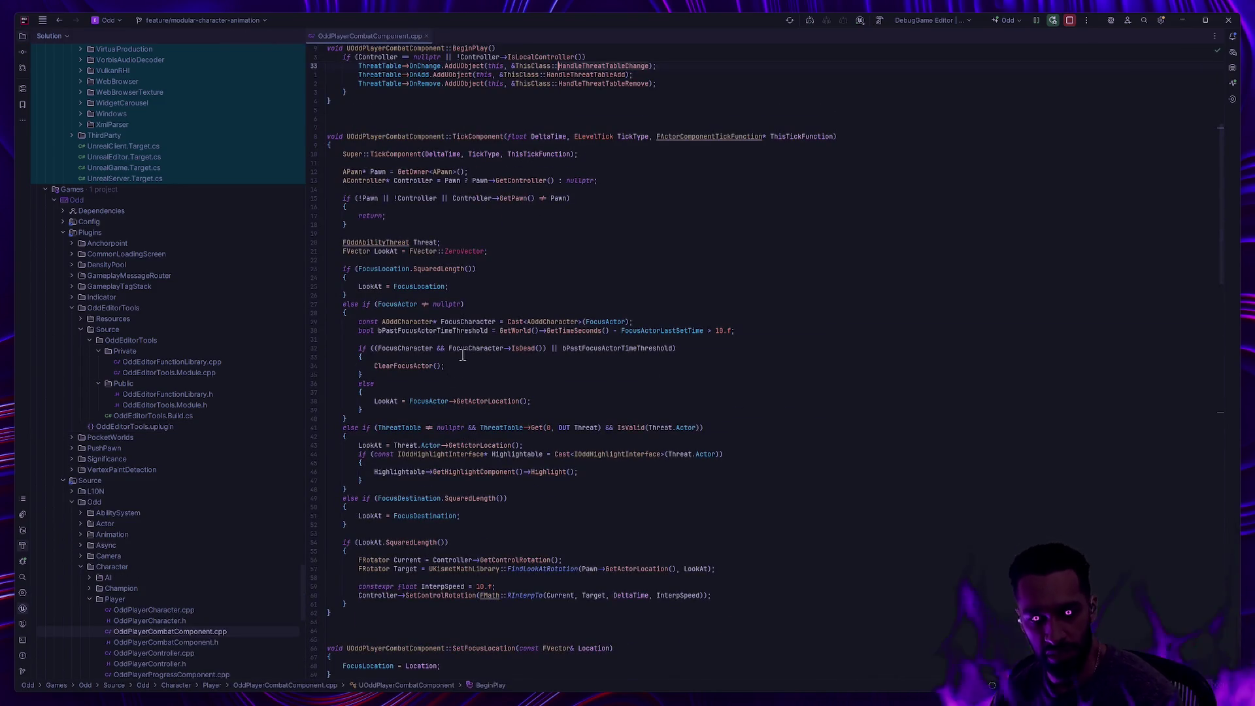
Scroll through OddPlayerCombatComponent.cpp to review TickComponent's focus, threat and look-at rotation logic
{"action": "scroll", "coordinate": [583, 438], "scroll_direction": "up", "scroll_amount": 5}
{"action": "scroll", "coordinate": [584, 438], "scroll_direction": "down", "scroll_amount": 8}
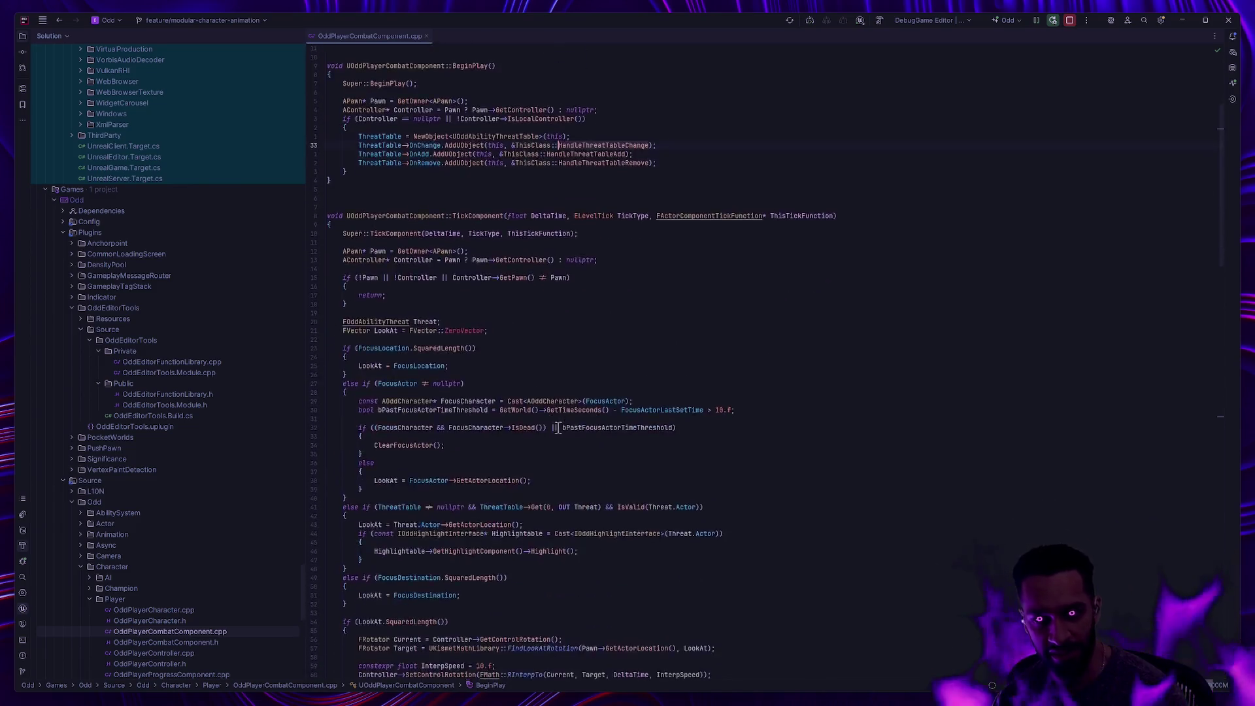
{"action": "scroll", "coordinate": [530, 424], "scroll_direction": "down", "scroll_amount": 7}
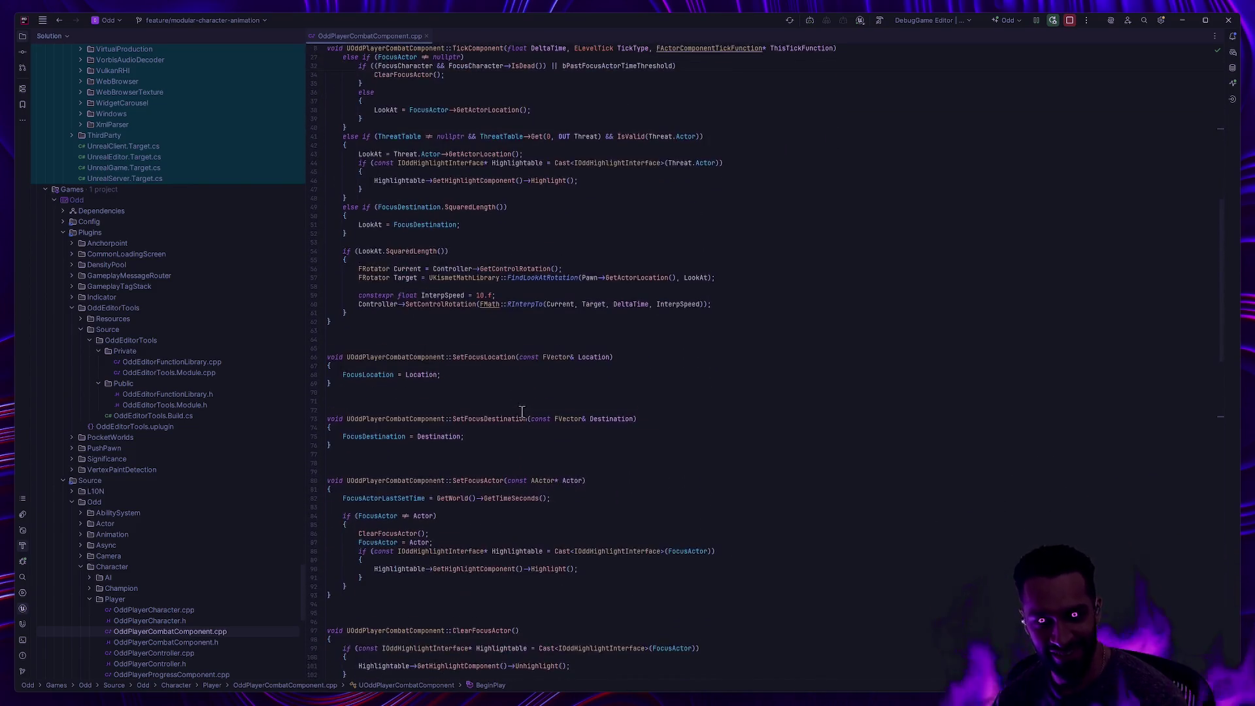
{"action": "scroll", "coordinate": [468, 391], "scroll_direction": "up", "scroll_amount": 11}
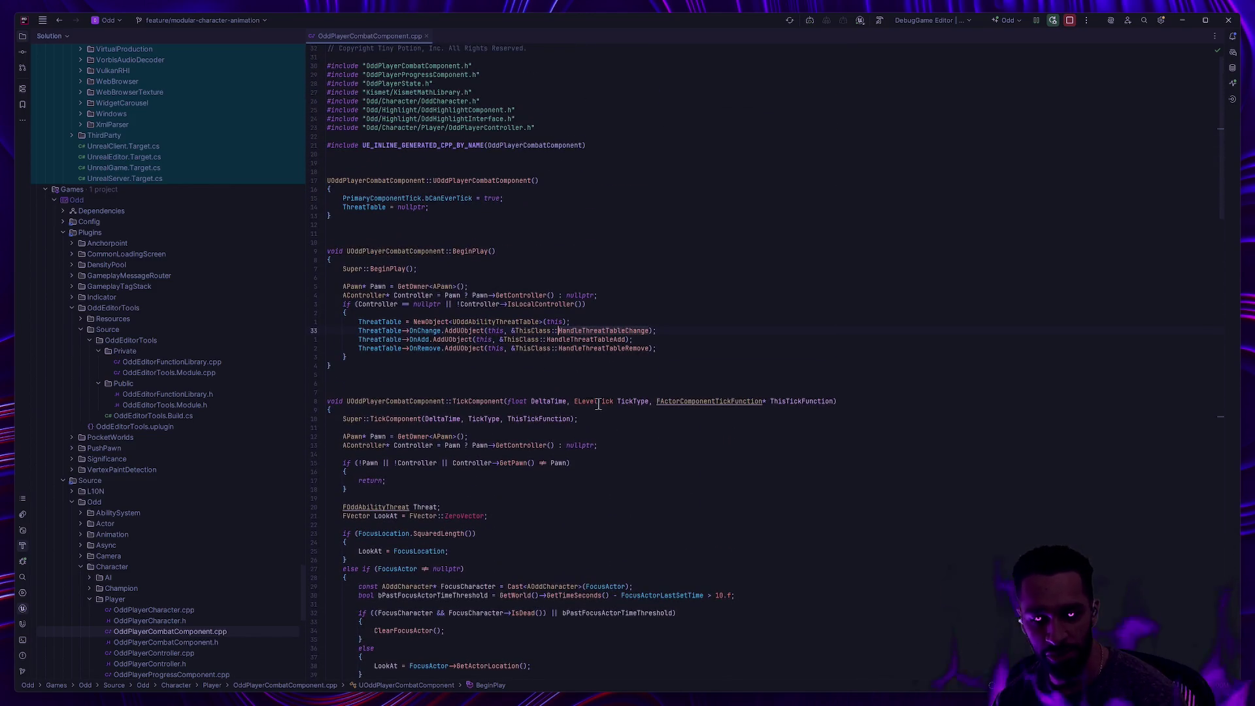
{"action": "scroll", "coordinate": [598, 404], "scroll_direction": "down", "scroll_amount": 9}
{"action": "scroll", "coordinate": [518, 457], "scroll_direction": "down", "scroll_amount": 6}
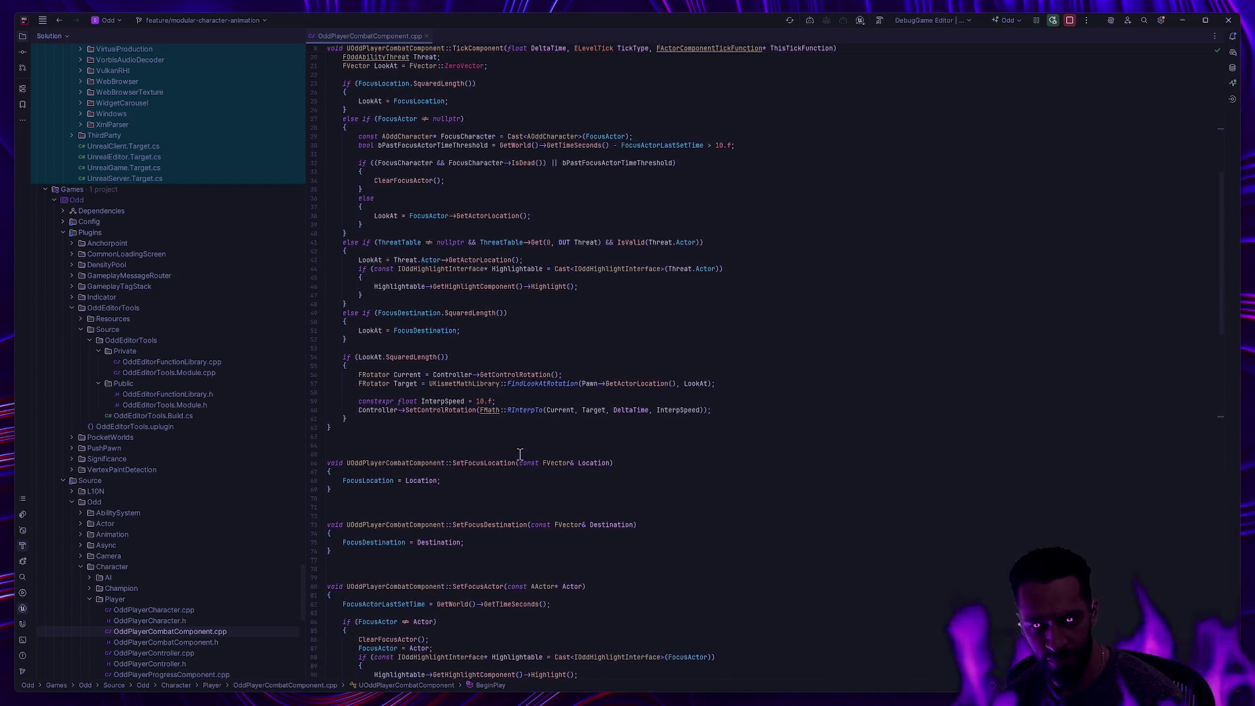
{"action": "scroll", "coordinate": [523, 452], "scroll_direction": "down", "scroll_amount": 5}
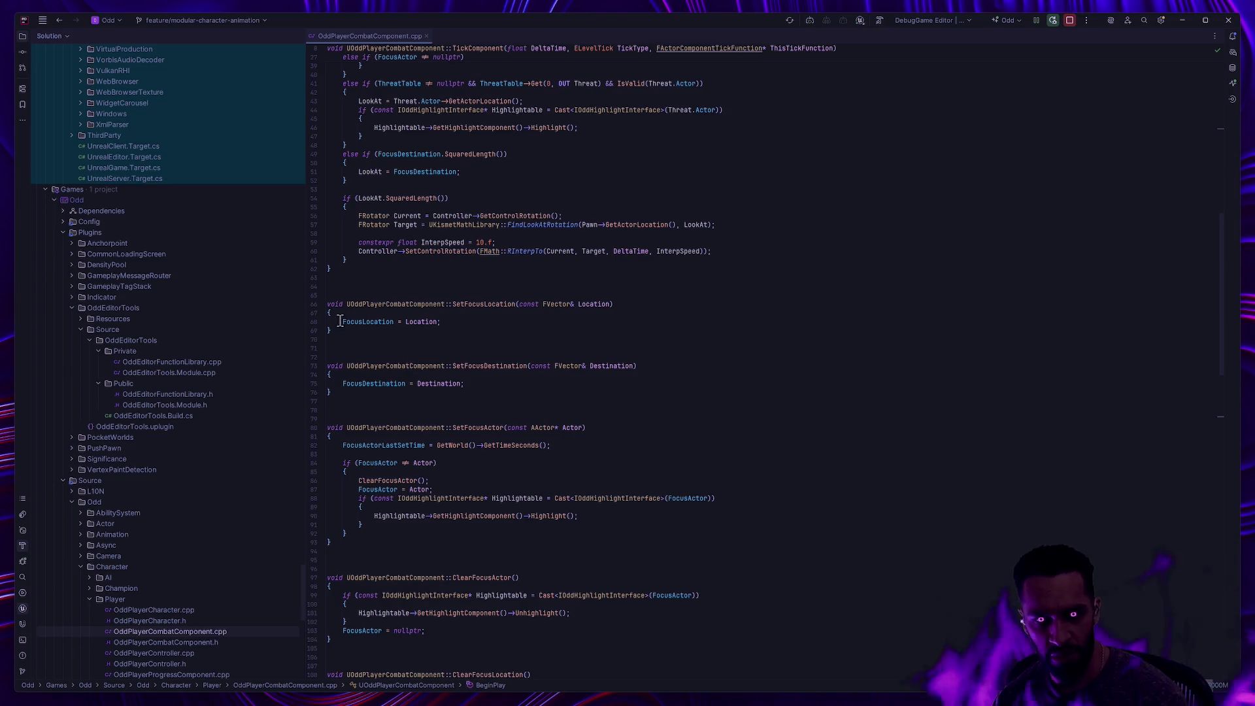
{"action": "scroll", "coordinate": [478, 414], "scroll_direction": "up", "scroll_amount": 10}
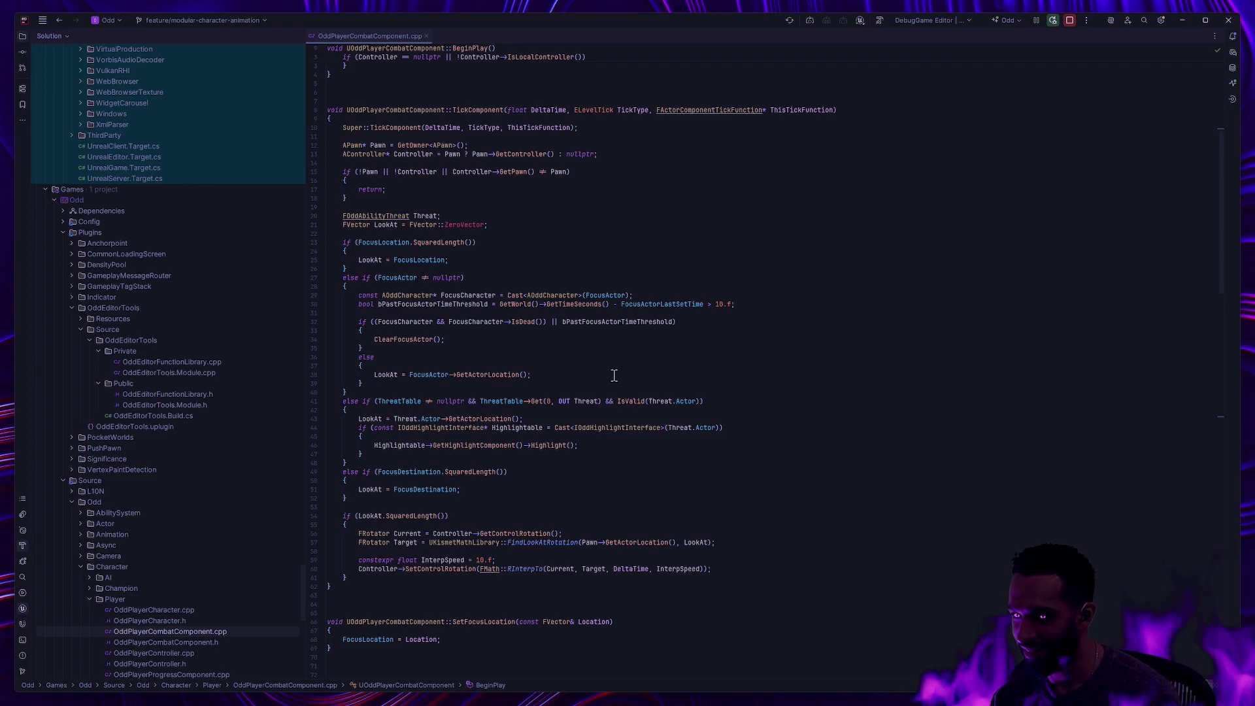
Review the ThreatTable check and finish the Highlight call by typing ');'
{"action": "left_click", "coordinate": [461, 401]}
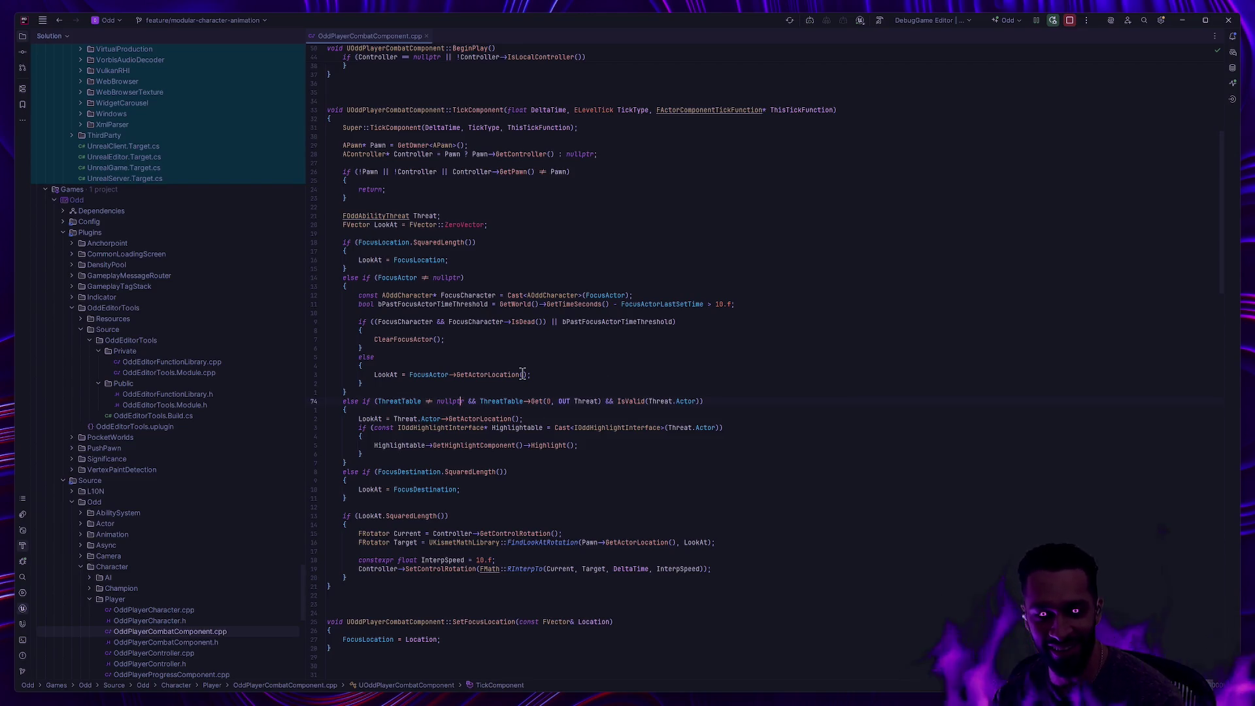
{"action": "scroll", "coordinate": [523, 373], "scroll_direction": "down", "scroll_amount": 3}
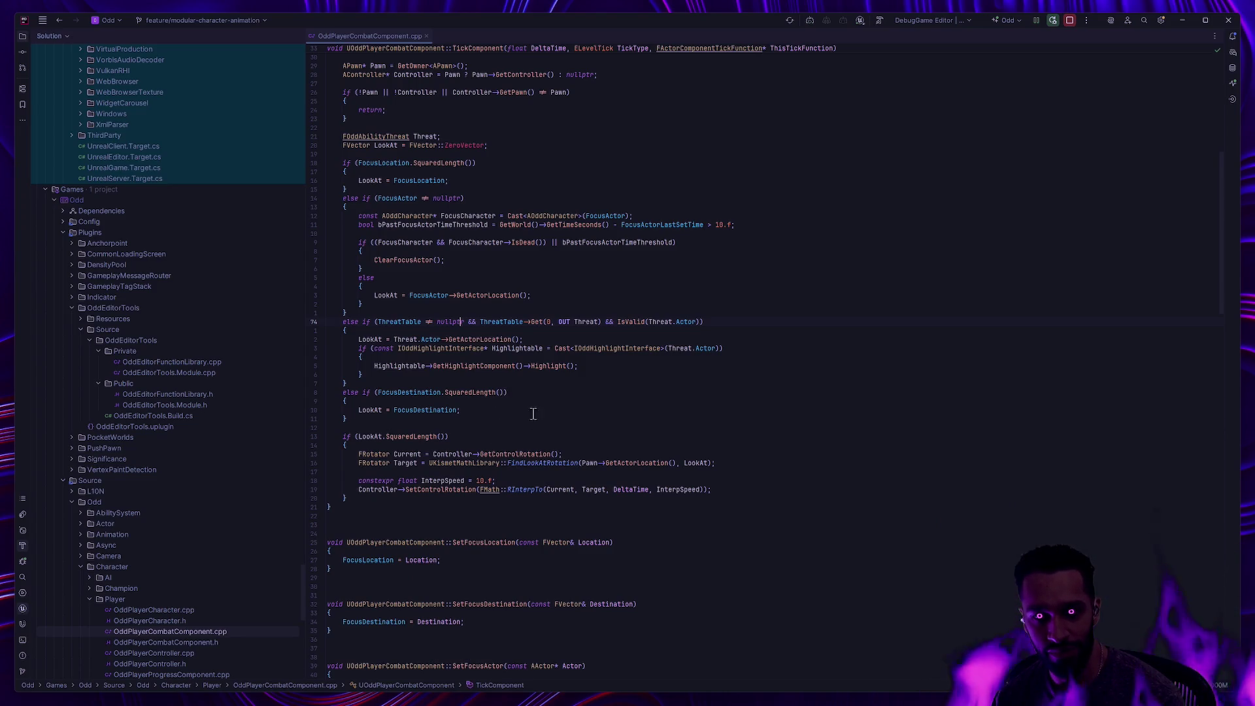
{"action": "scroll", "coordinate": [533, 414], "scroll_direction": "up", "scroll_amount": 5}
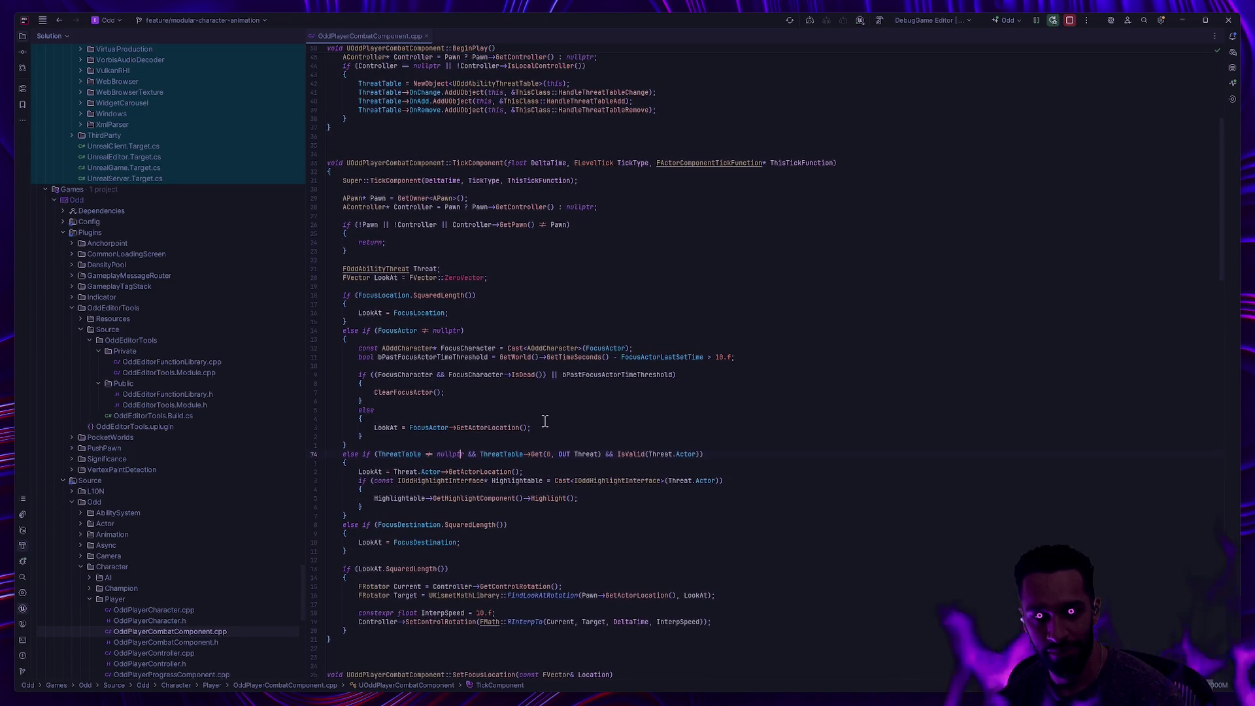
{"action": "scroll", "coordinate": [536, 421], "scroll_direction": "up", "scroll_amount": 4}
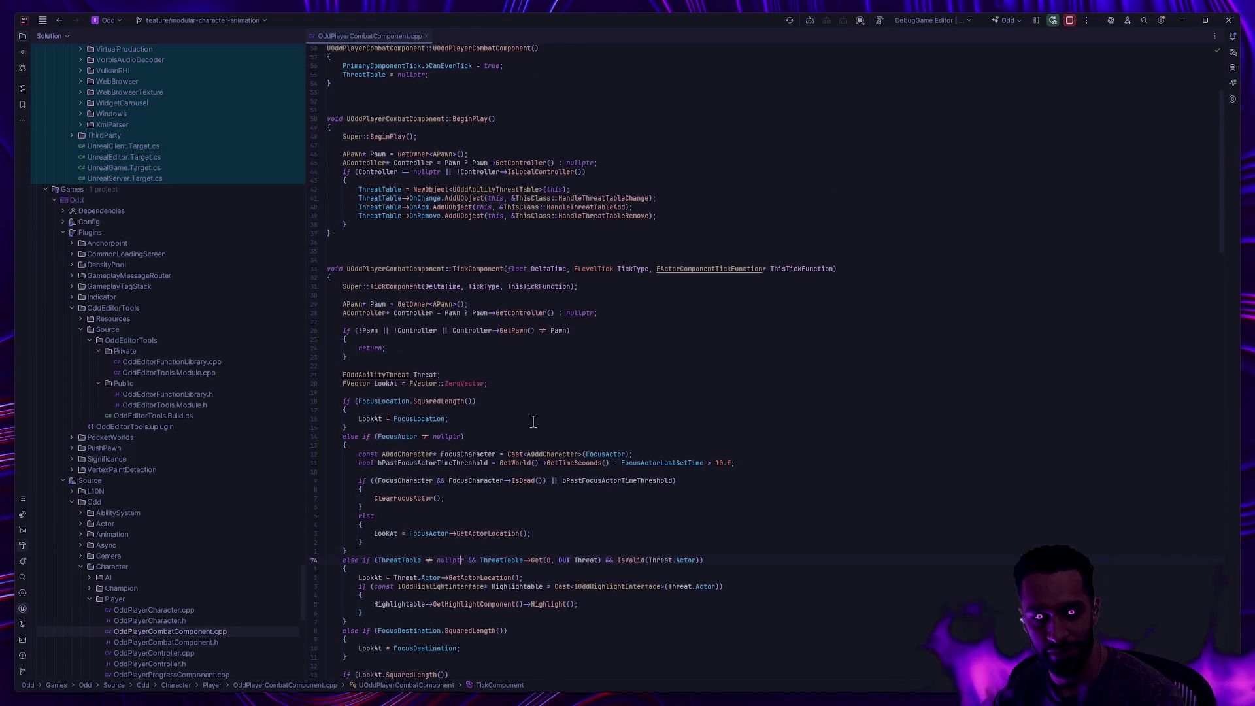
{"action": "scroll", "coordinate": [534, 421], "scroll_direction": "down", "scroll_amount": 5}
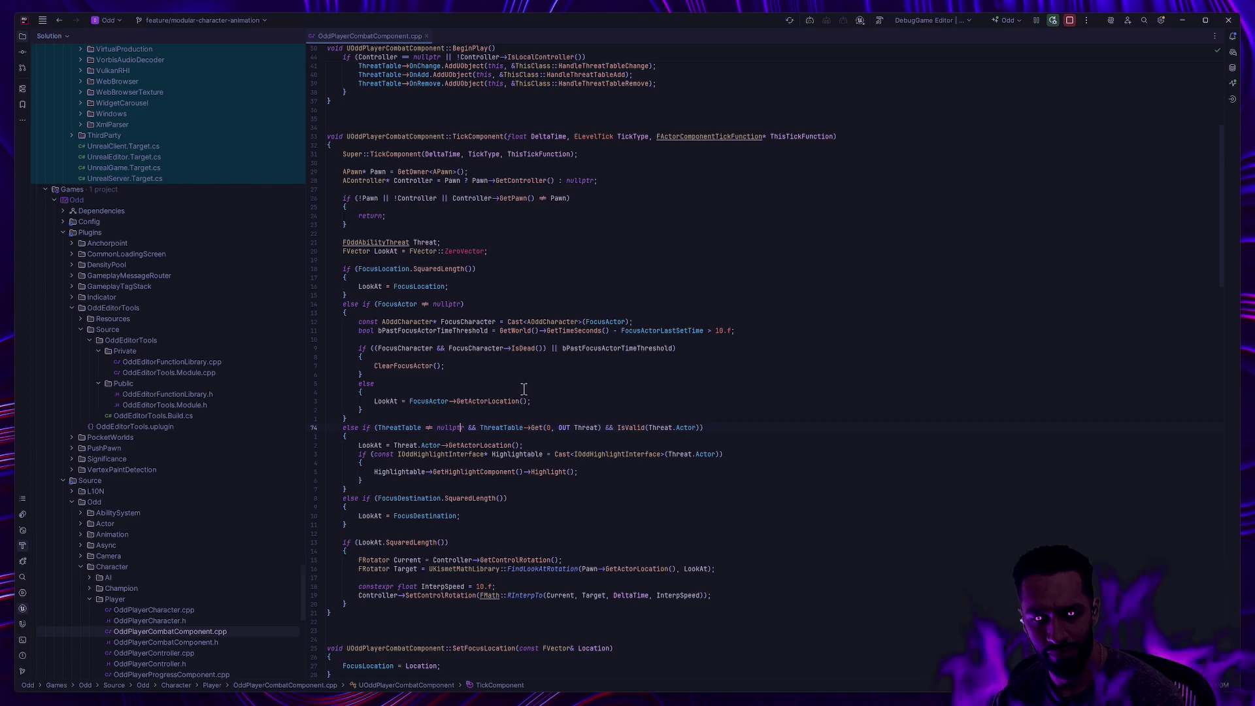
{"action": "scroll", "coordinate": [518, 387], "scroll_direction": "down", "scroll_amount": 4}
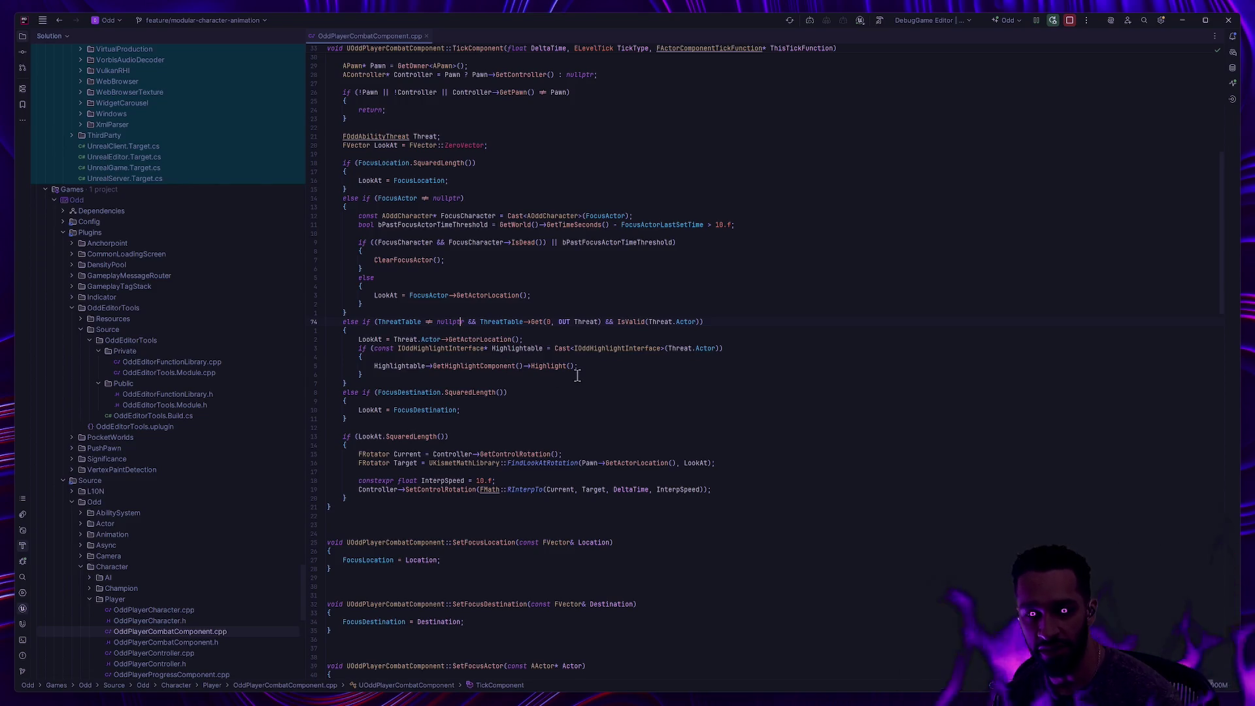
{"action": "type", "text": ");"}
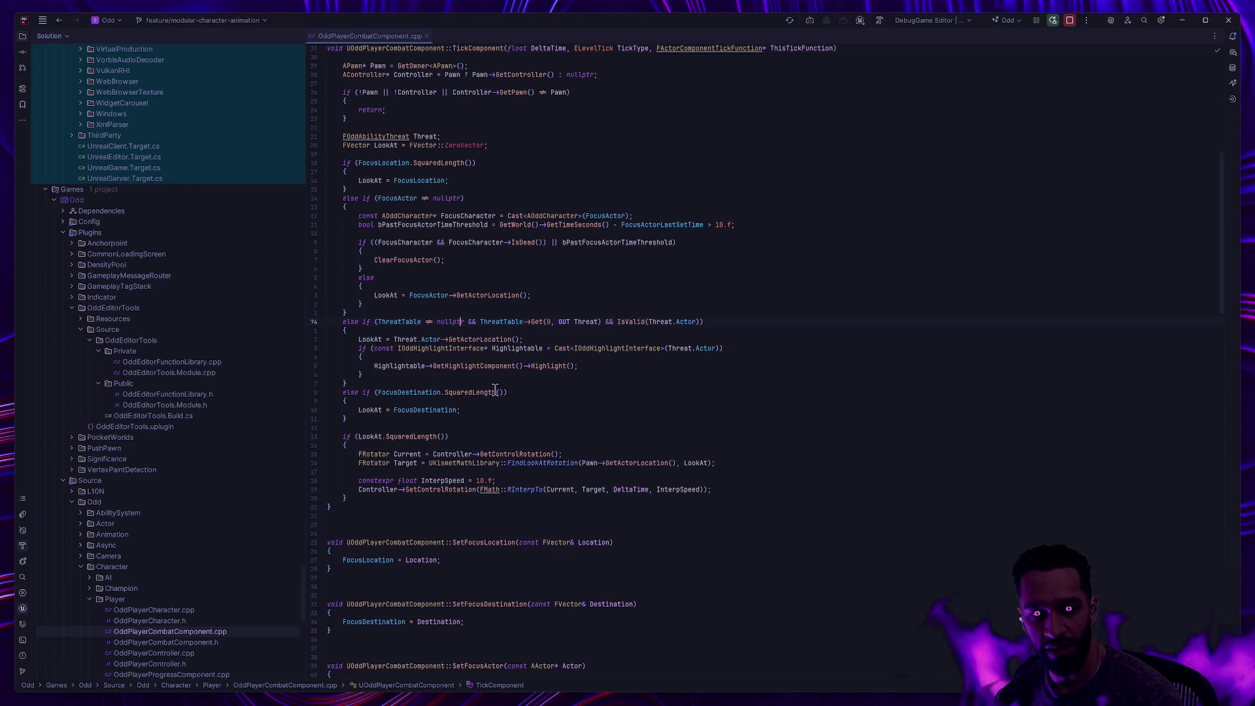
Show all FocusLocation usages and select the SetControlRotation statement
{"action": "scroll", "coordinate": [477, 376], "scroll_direction": "down", "scroll_amount": 3}
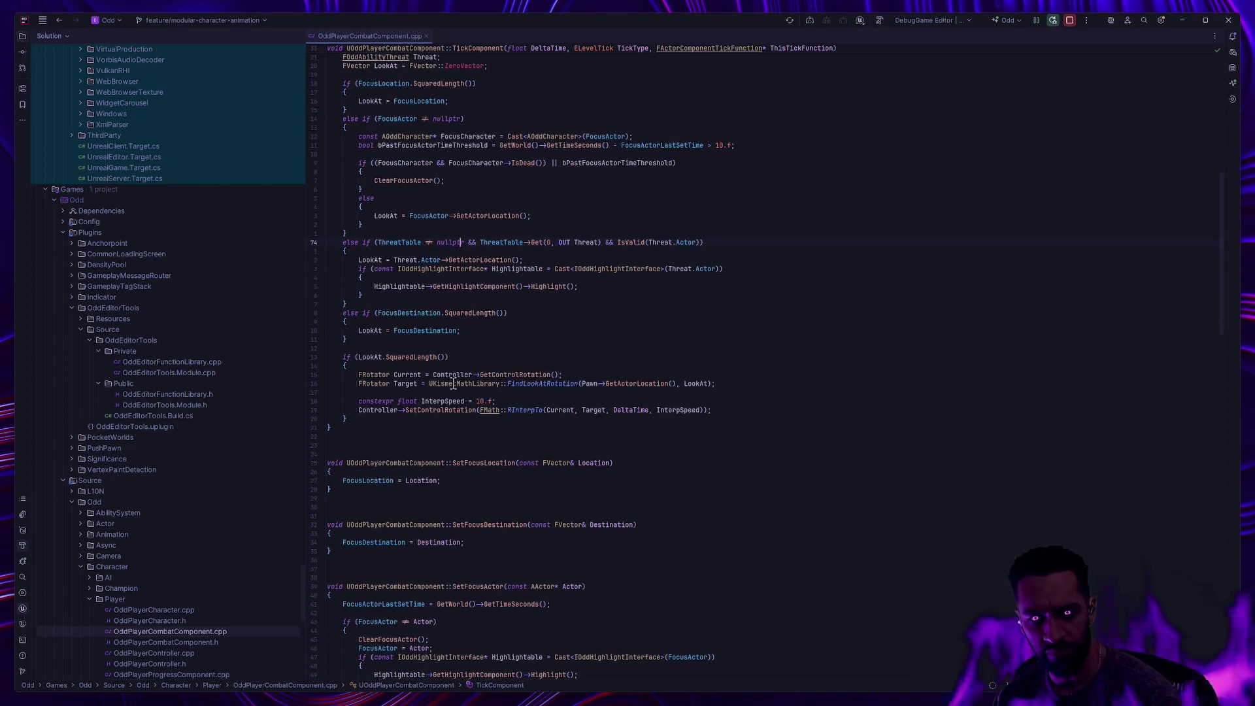
{"action": "scroll", "coordinate": [459, 394], "scroll_direction": "up", "scroll_amount": 3}
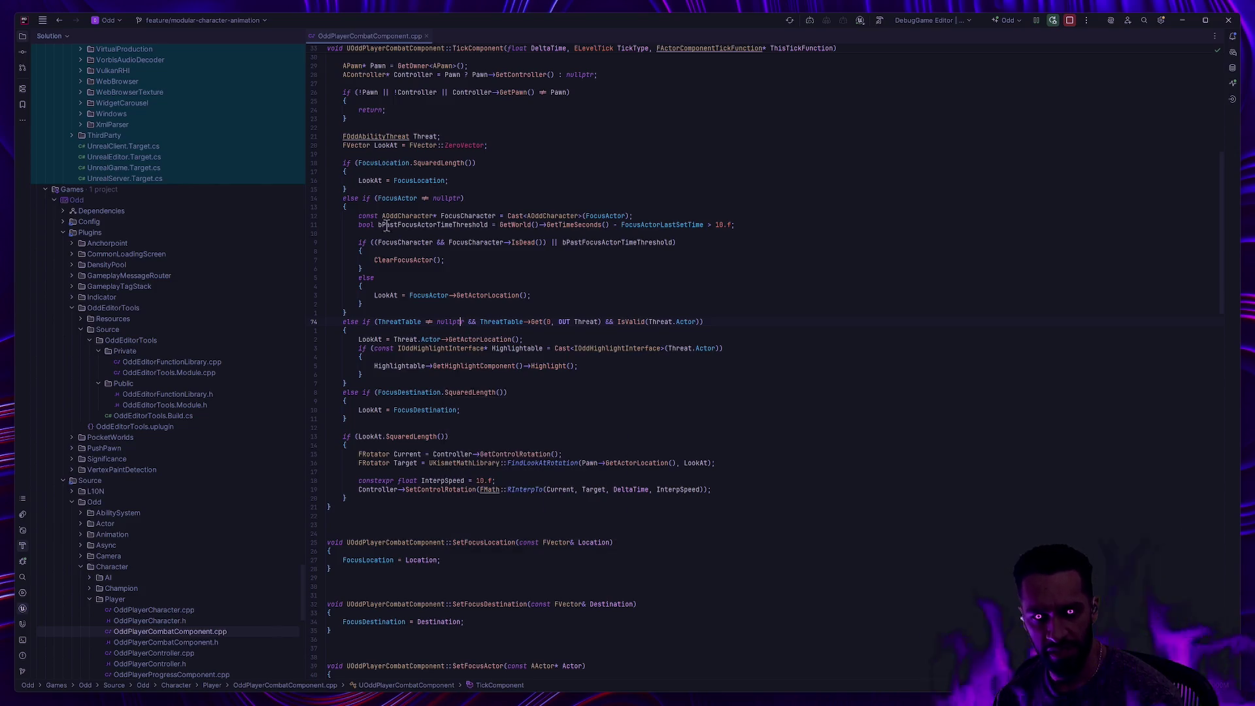
{"action": "left_click", "coordinate": [406, 181]}
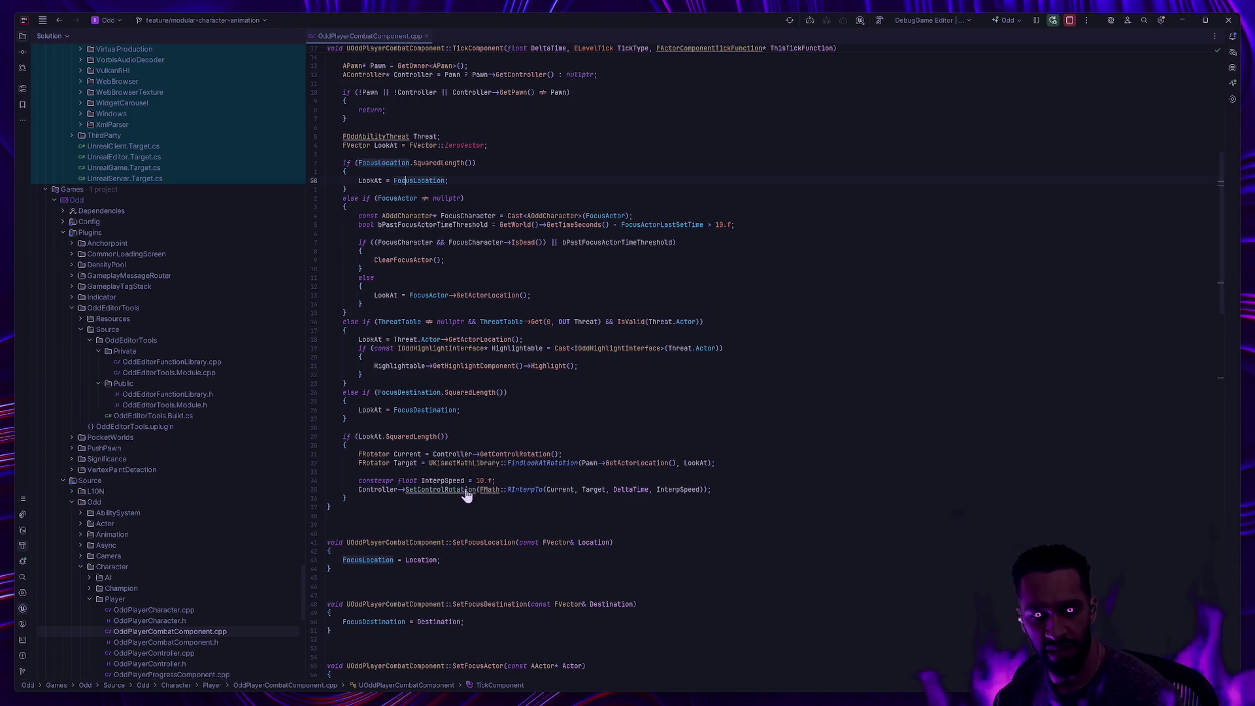
{"action": "scroll", "coordinate": [504, 490], "scroll_direction": "up", "scroll_amount": 6}
{"action": "left_click_drag", "start_coordinate": [888, 487], "coordinate": [359, 491]}
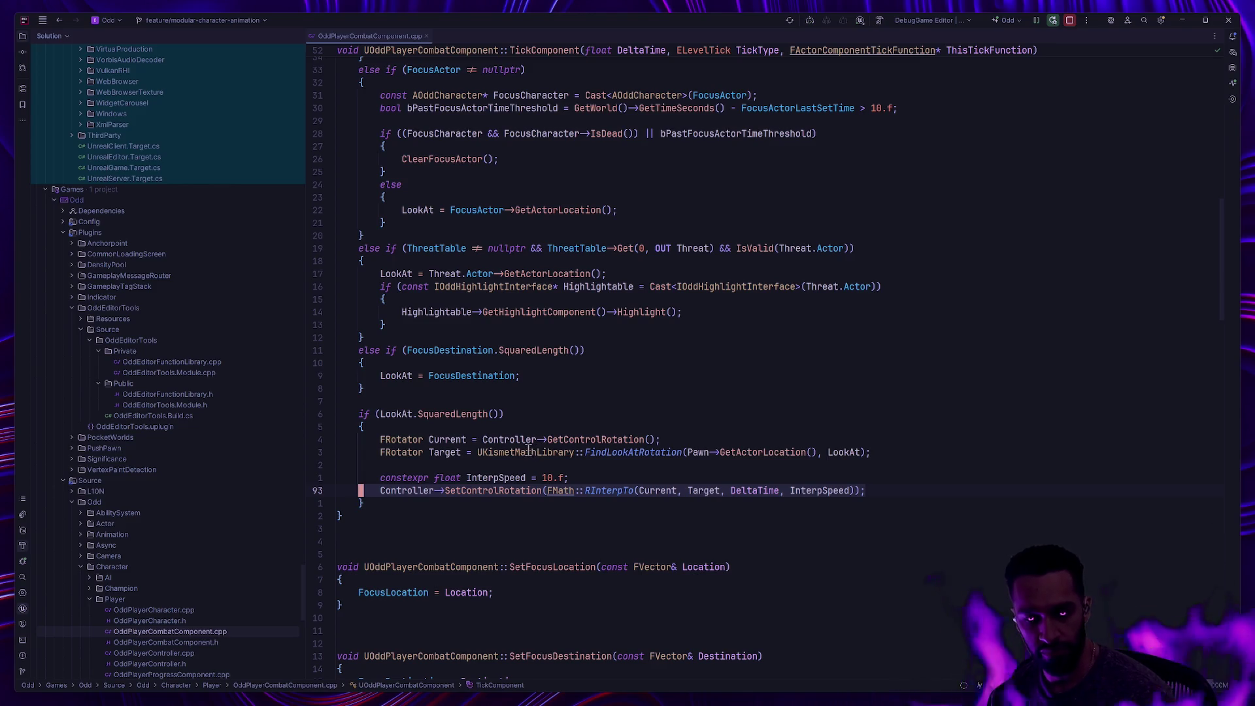
{"action": "mouse_move", "coordinate": [533, 451]}
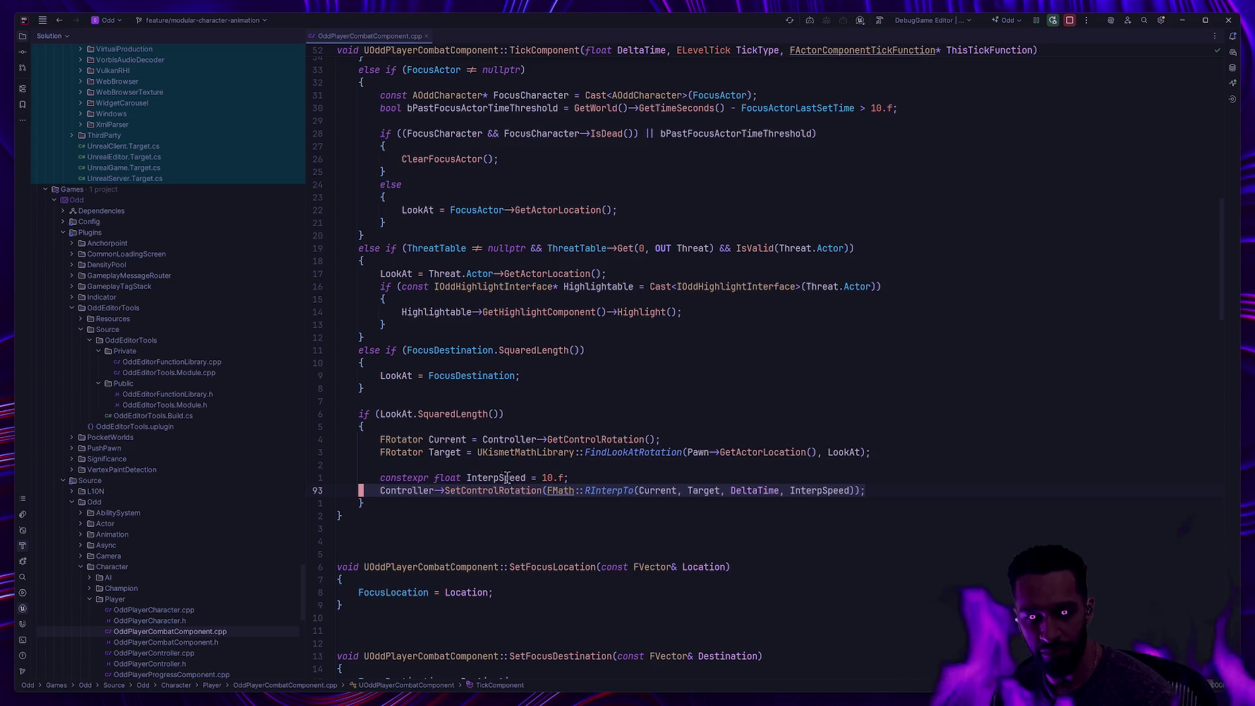
{"action": "mouse_move", "coordinate": [497, 477]}
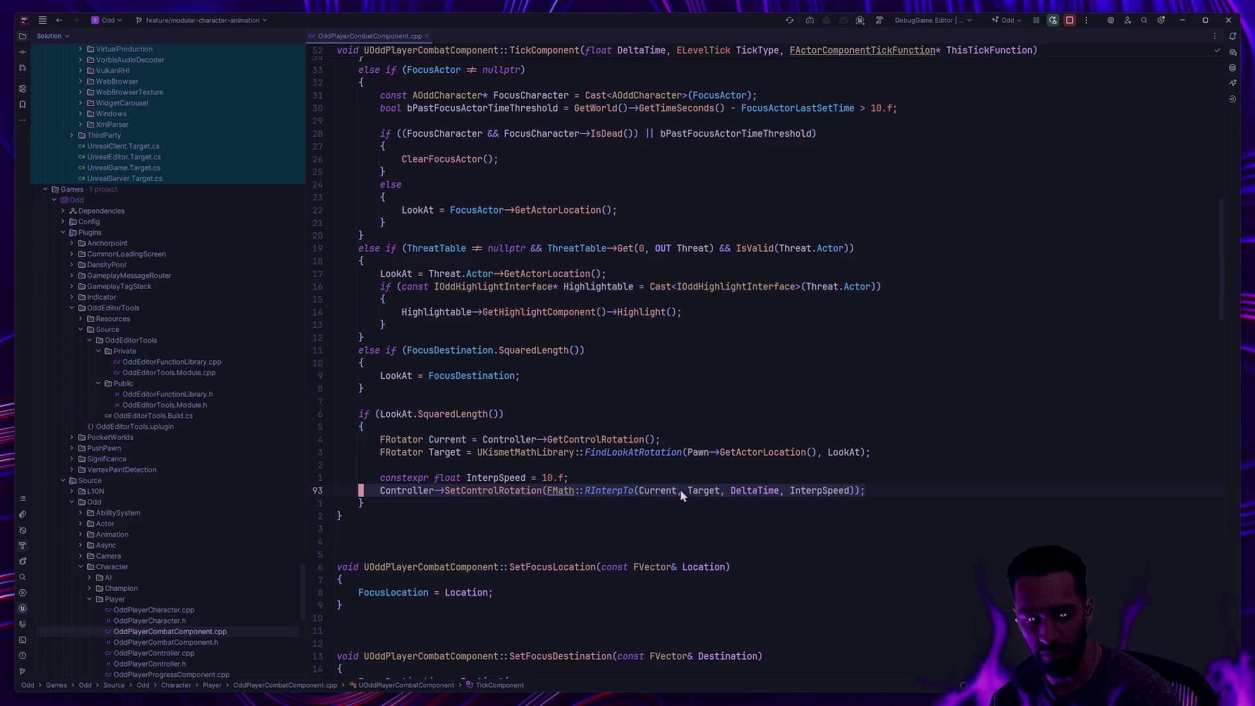
{"action": "mouse_move", "coordinate": [806, 494]}
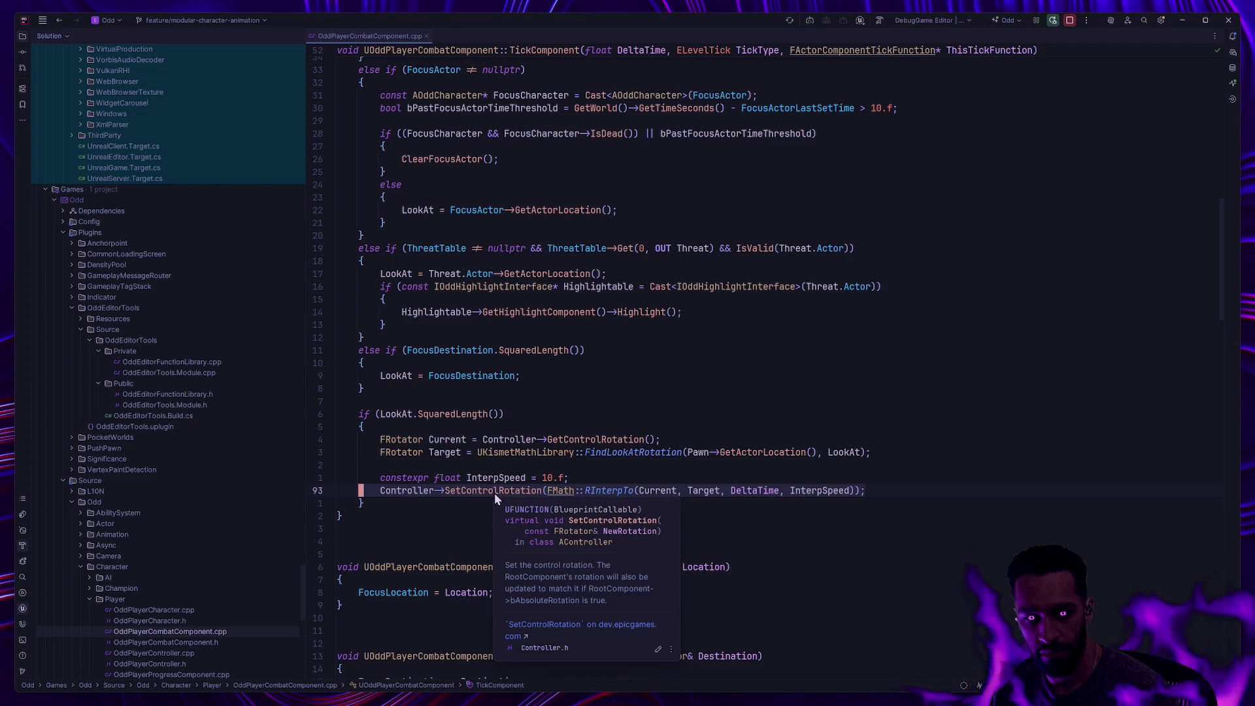
{"action": "scroll", "coordinate": [687, 507], "scroll_direction": "down", "scroll_amount": 2}
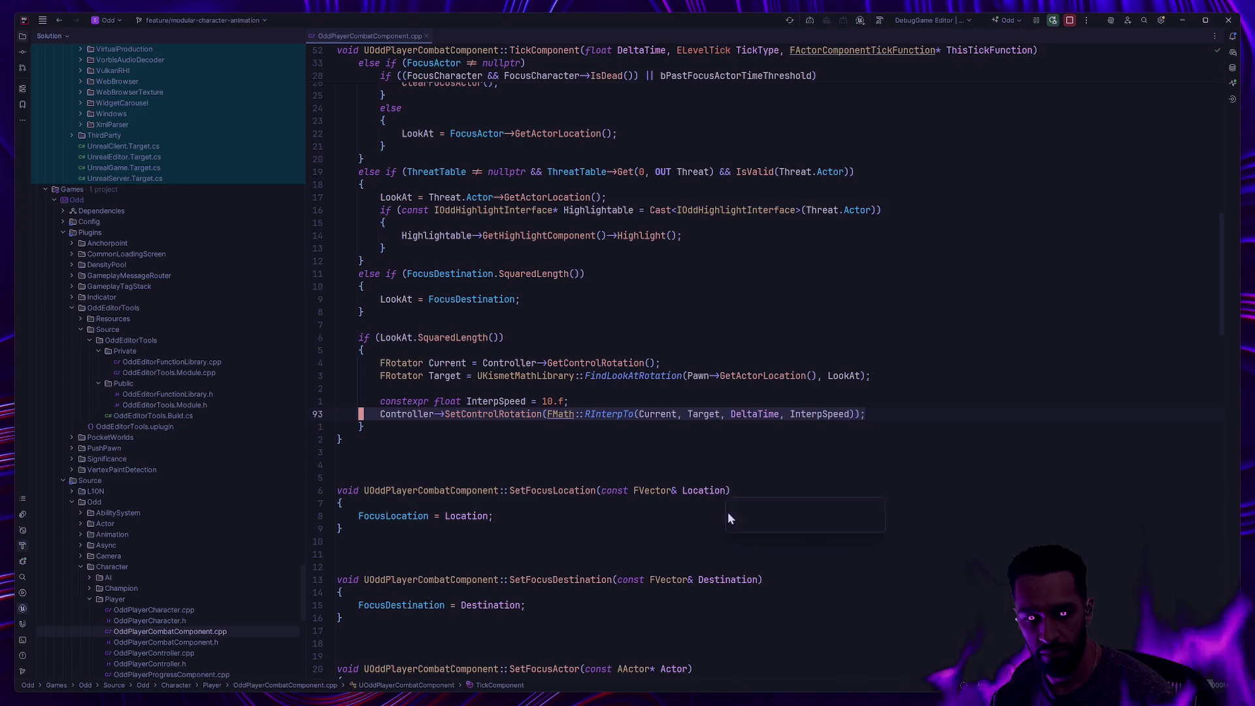
{"action": "key", "text": "alt+Tab"}
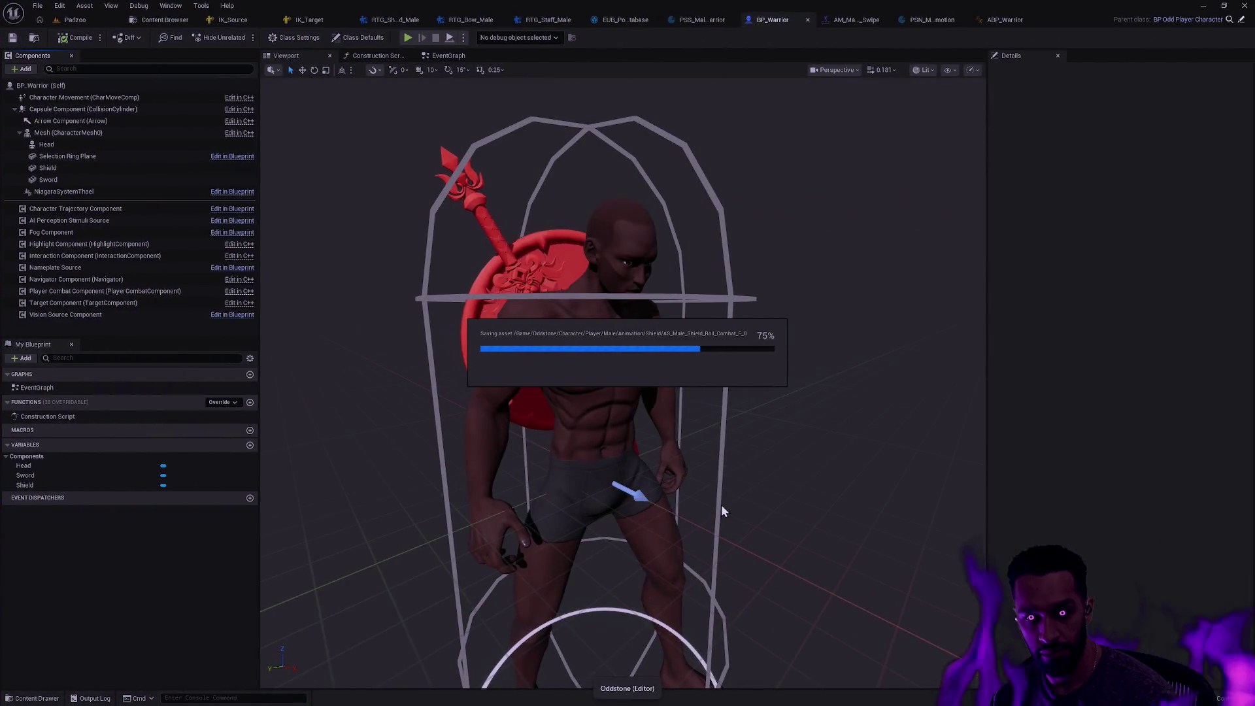
{"action": "key", "text": "alt+Tab"}
{"action": "scroll", "coordinate": [575, 444], "scroll_direction": "up", "scroll_amount": 3}
{"action": "scroll", "coordinate": [575, 445], "scroll_direction": "up", "scroll_amount": 3}
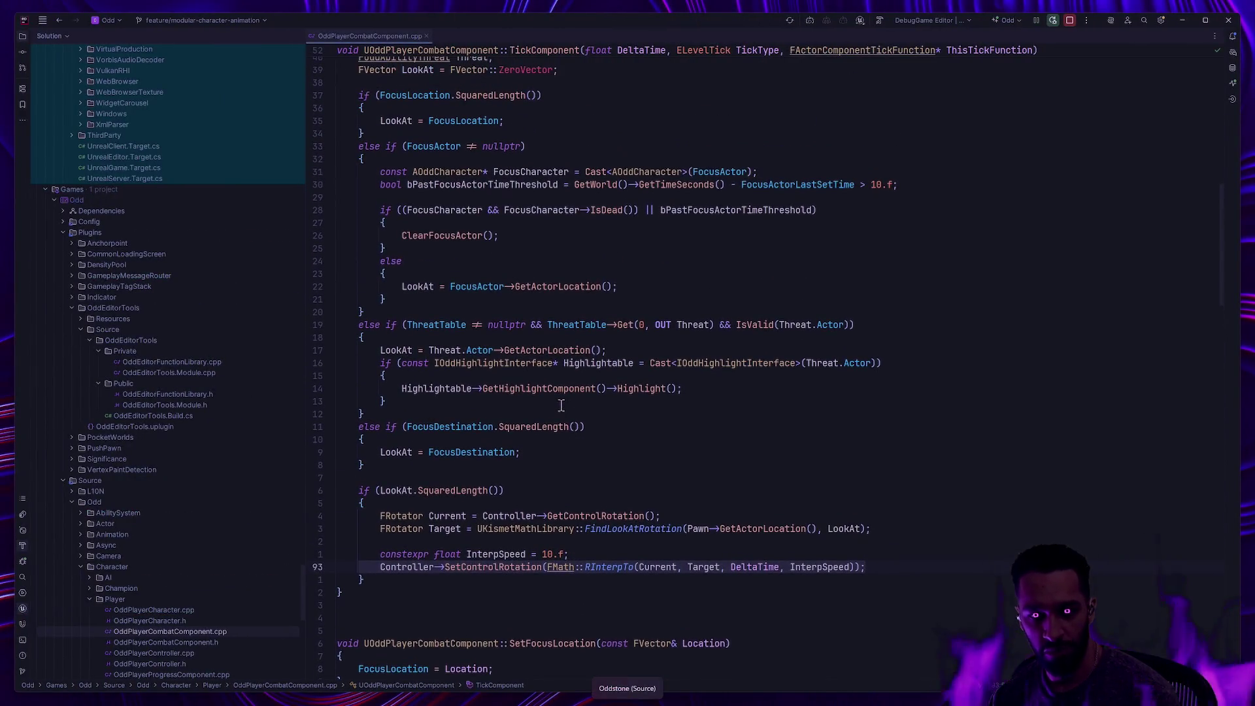
{"action": "scroll", "coordinate": [616, 426], "scroll_direction": "up", "scroll_amount": 2}
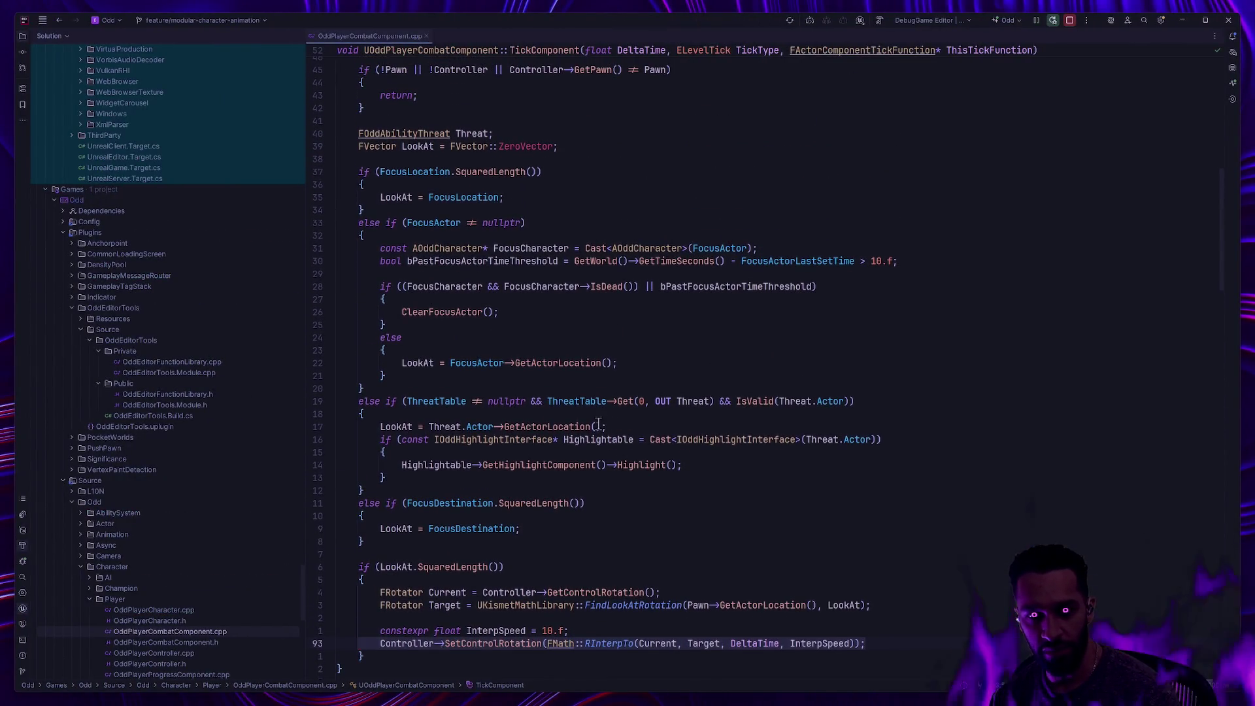
{"action": "scroll", "coordinate": [608, 425], "scroll_direction": "down", "scroll_amount": 2}
{"action": "scroll", "coordinate": [598, 425], "scroll_direction": "up", "scroll_amount": 2}
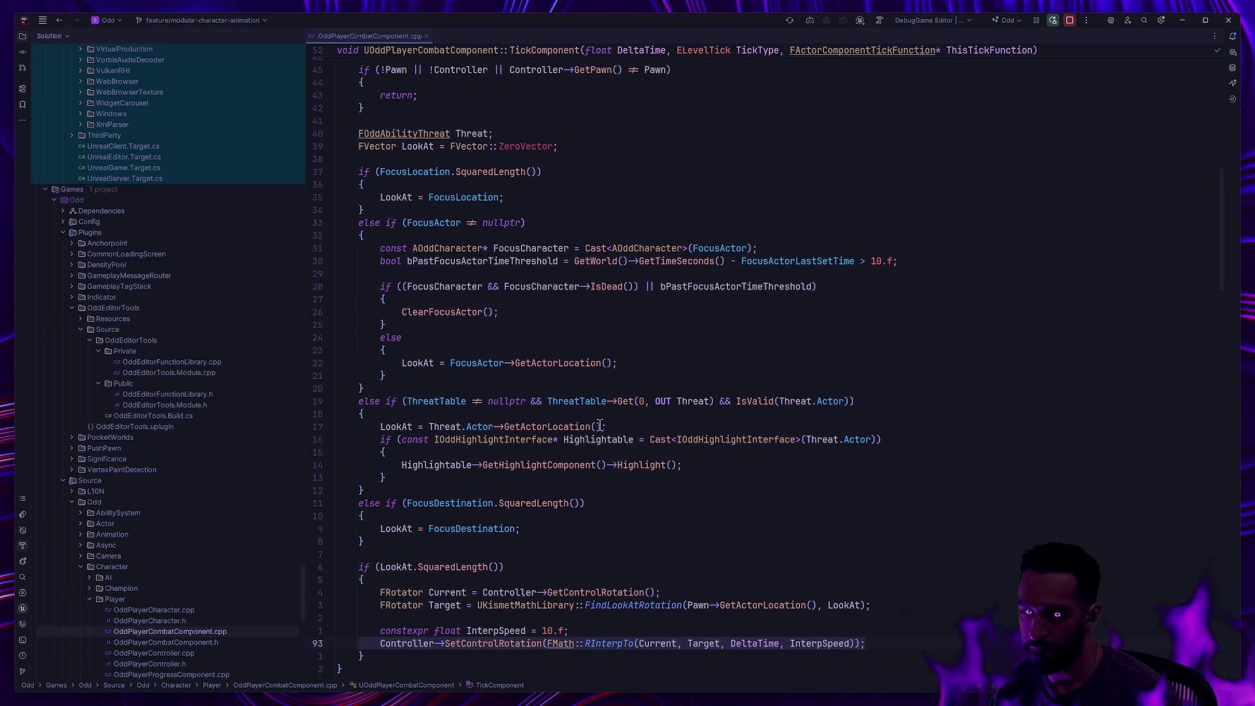
{"action": "scroll", "coordinate": [599, 371], "scroll_direction": "down", "scroll_amount": 3}
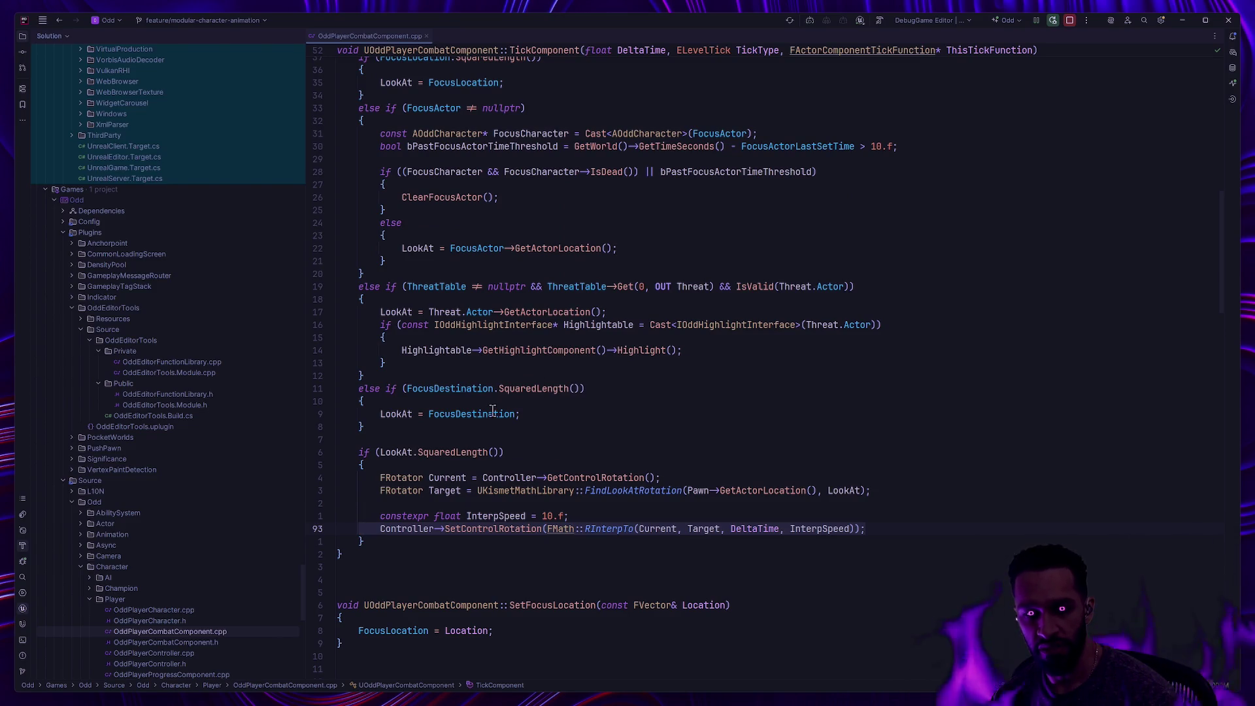
{"action": "scroll", "coordinate": [417, 178], "scroll_direction": "up", "scroll_amount": 2}
{"action": "mouse_move", "coordinate": [357, 133]}
{"action": "left_mouse_down"}
{"action": "mouse_move", "coordinate": [392, 163]}
{"action": "mouse_move", "coordinate": [507, 582]}
{"action": "mouse_move", "coordinate": [511, 506]}
{"action": "left_mouse_up"}
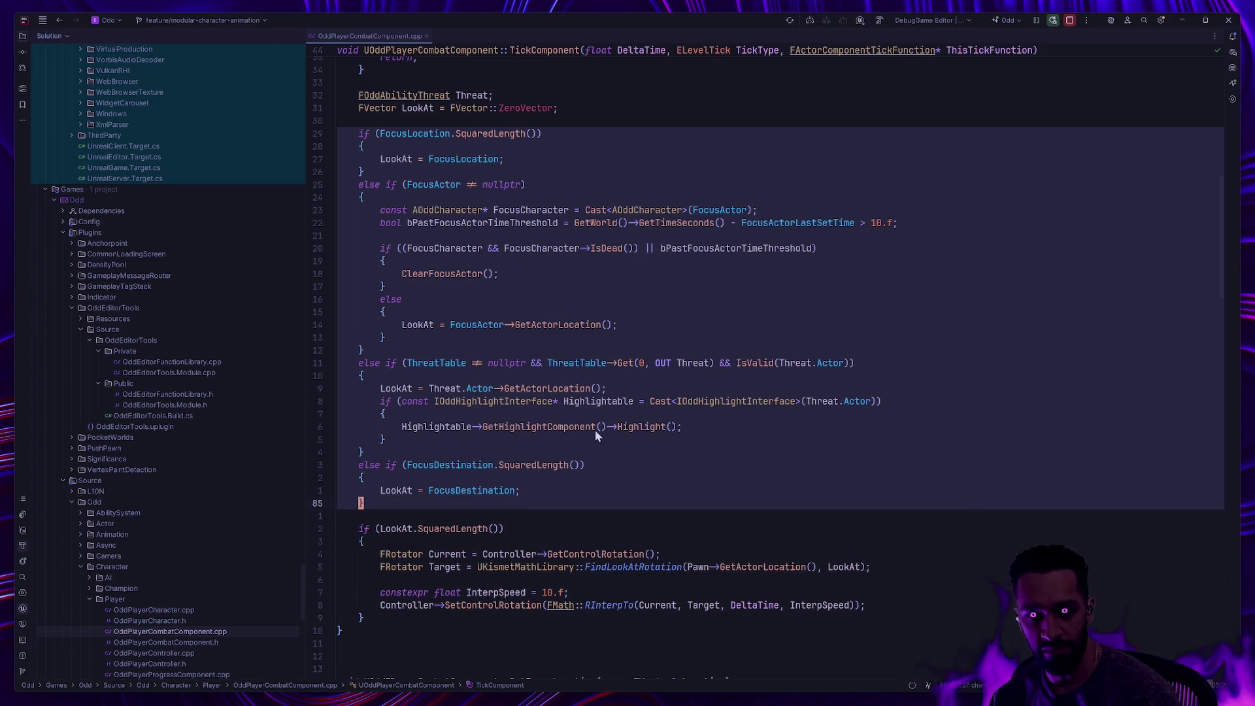
{"action": "scroll", "coordinate": [595, 430], "scroll_direction": "down", "scroll_amount": 1}
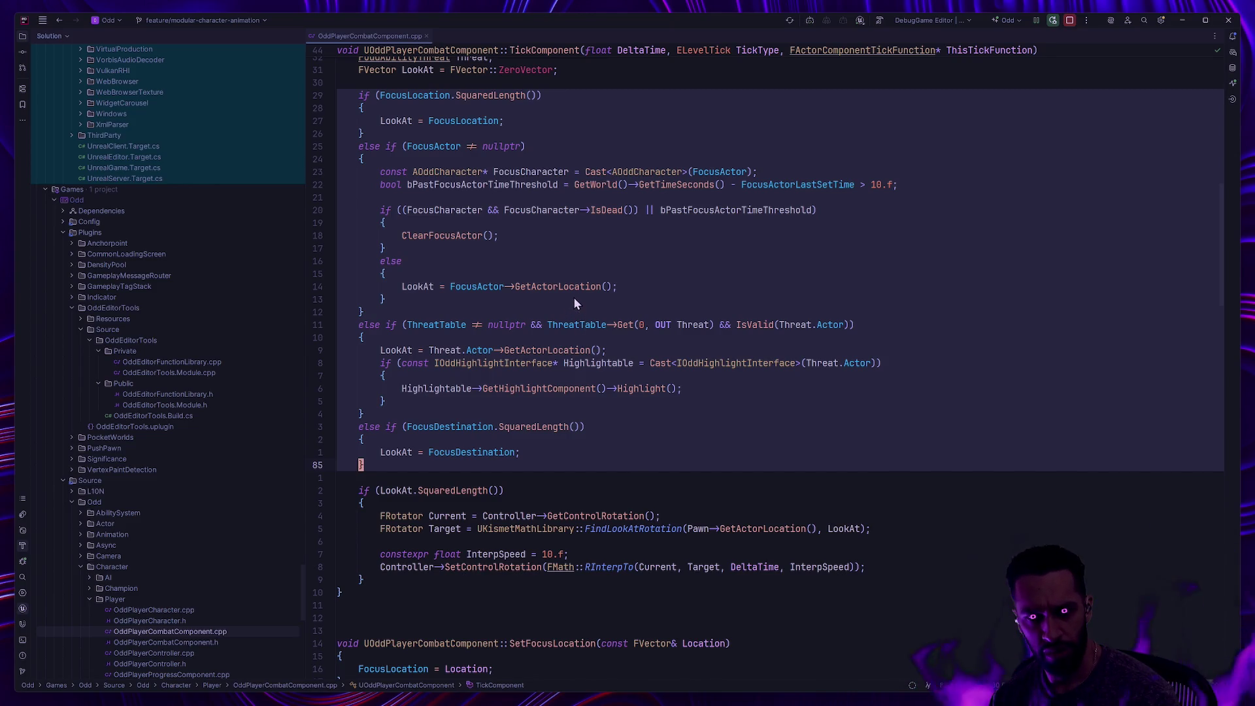
{"action": "left_click", "coordinate": [568, 273]}
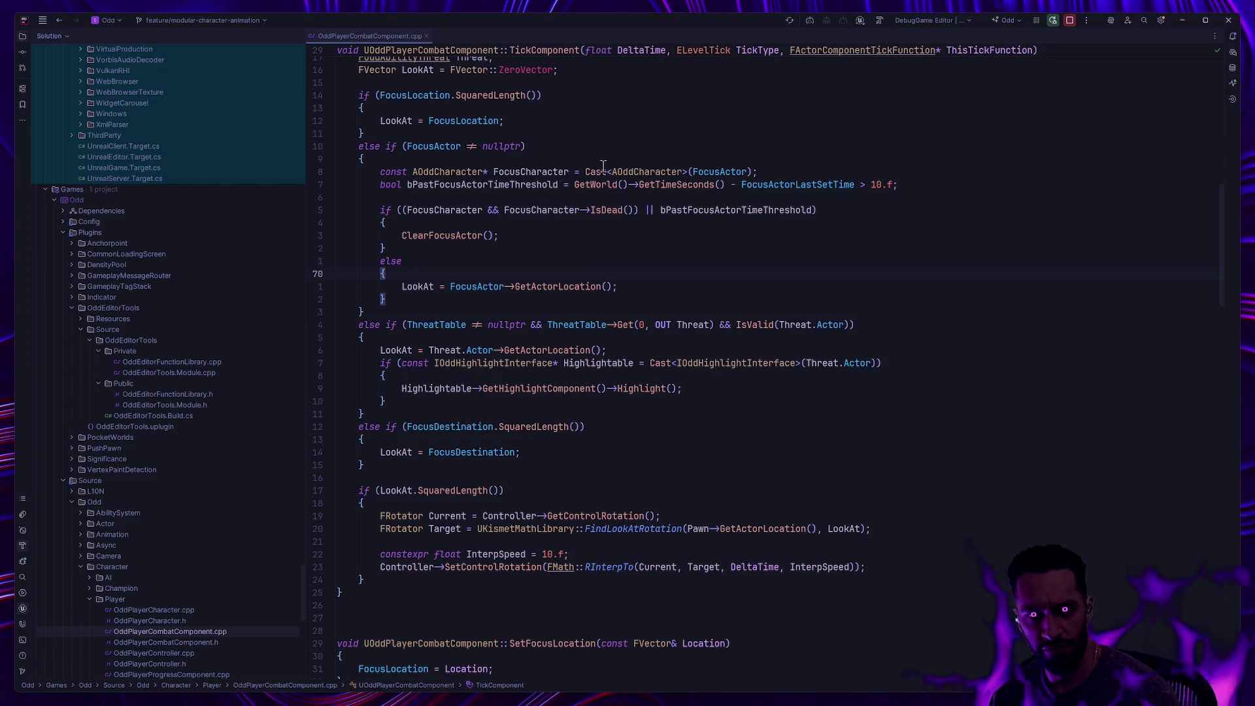
{"action": "left_click", "coordinate": [388, 108]}
{"action": "key", "text": "j"}
{"action": "key", "text": "j"}
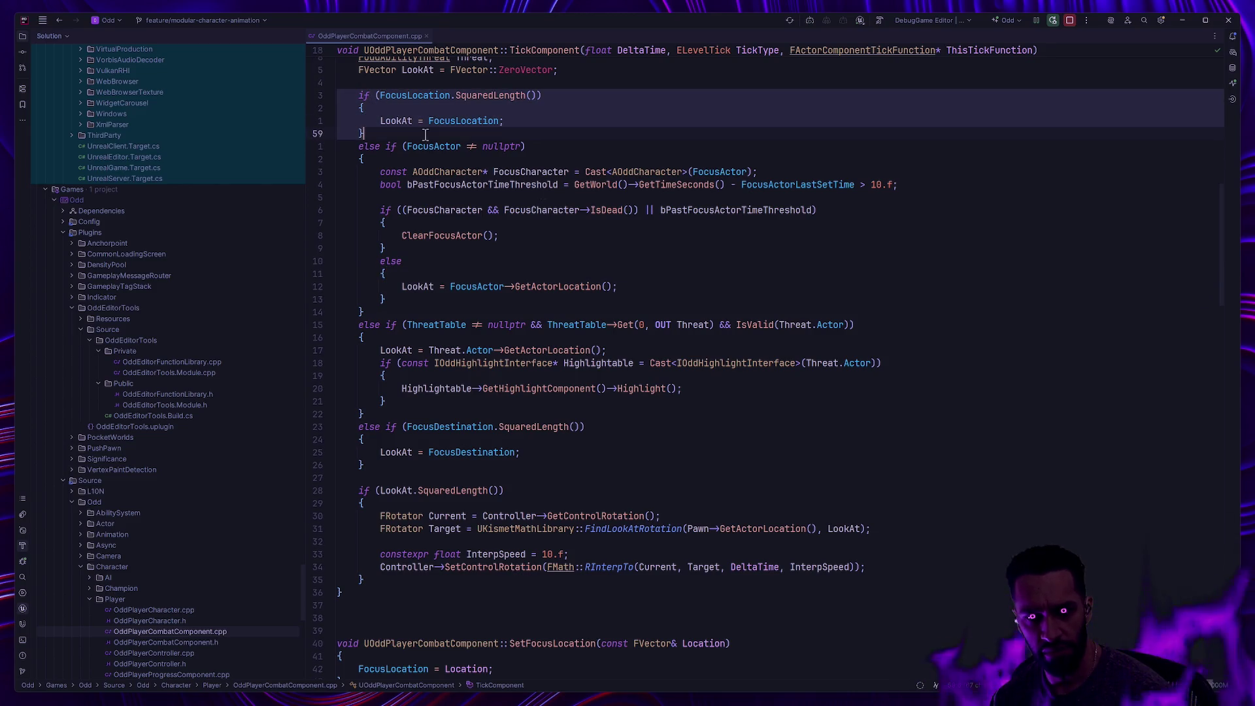
{"action": "left_click", "coordinate": [541, 144]}
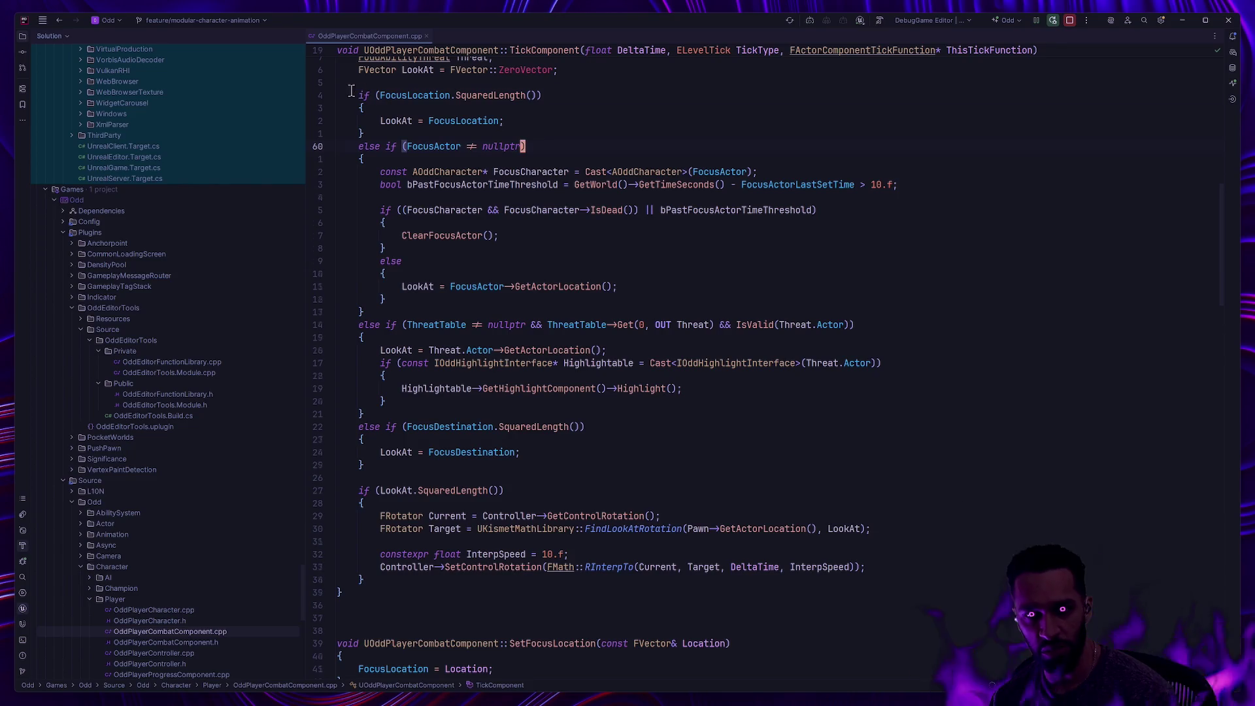
{"action": "mouse_move", "coordinate": [350, 95]}
{"action": "left_mouse_down"}
{"action": "mouse_move", "coordinate": [366, 133]}
{"action": "mouse_move", "coordinate": [395, 131]}
{"action": "left_mouse_up"}
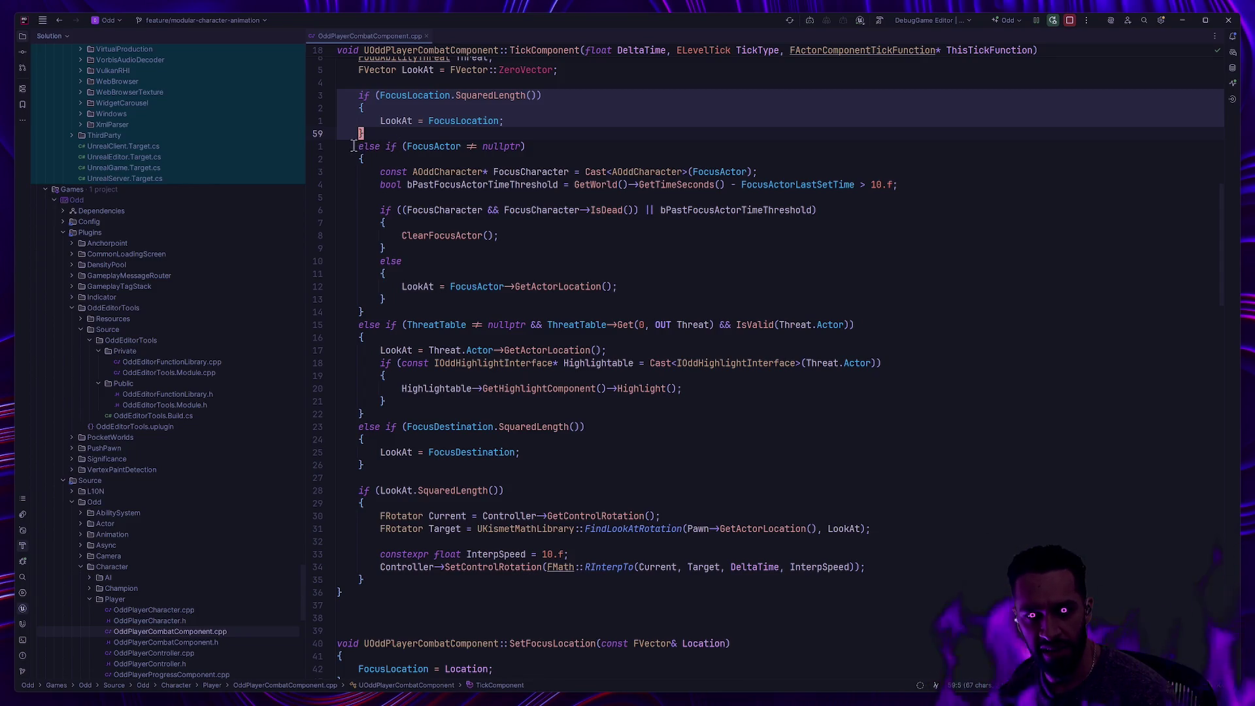
{"action": "mouse_move", "coordinate": [359, 149]}
{"action": "left_mouse_down"}
{"action": "mouse_move", "coordinate": [435, 241]}
{"action": "mouse_move", "coordinate": [448, 279]}
{"action": "mouse_move", "coordinate": [434, 302]}
{"action": "mouse_move", "coordinate": [401, 307]}
{"action": "left_mouse_up"}
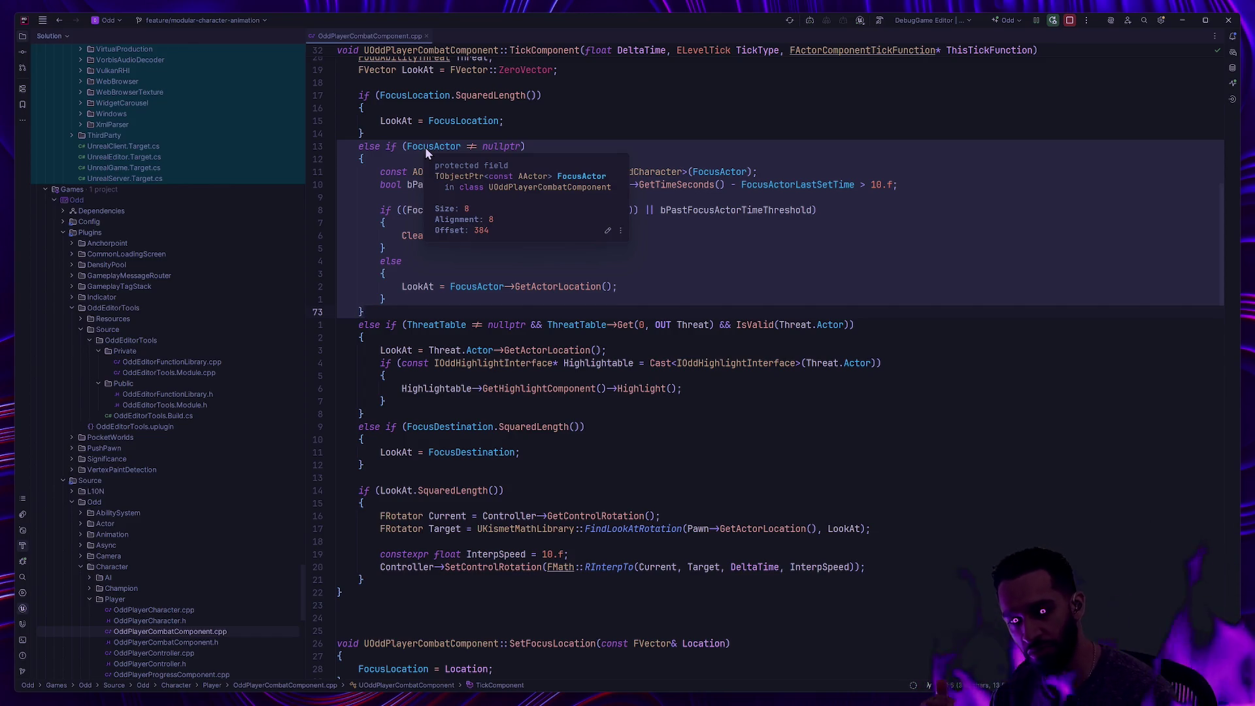
{"action": "left_click", "coordinate": [425, 120]}
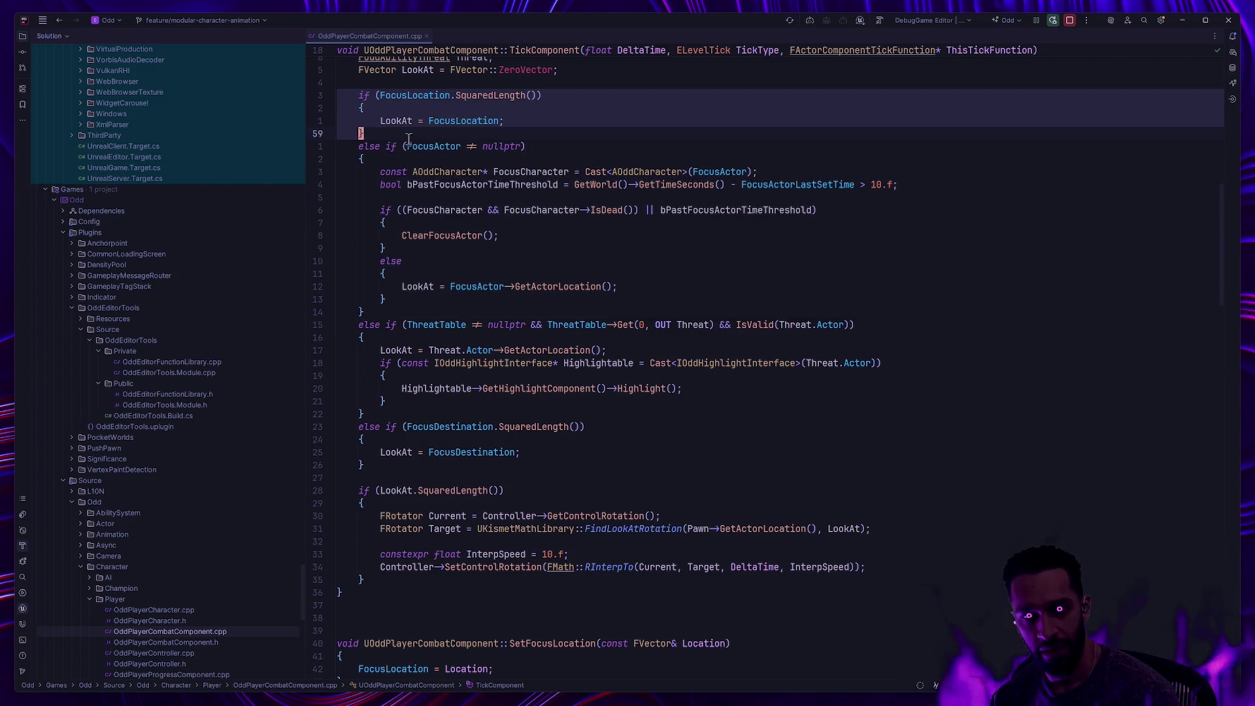
{"action": "left_click", "coordinate": [375, 163]}
{"action": "left_click_drag", "start_coordinate": [376, 162], "coordinate": [403, 311]}
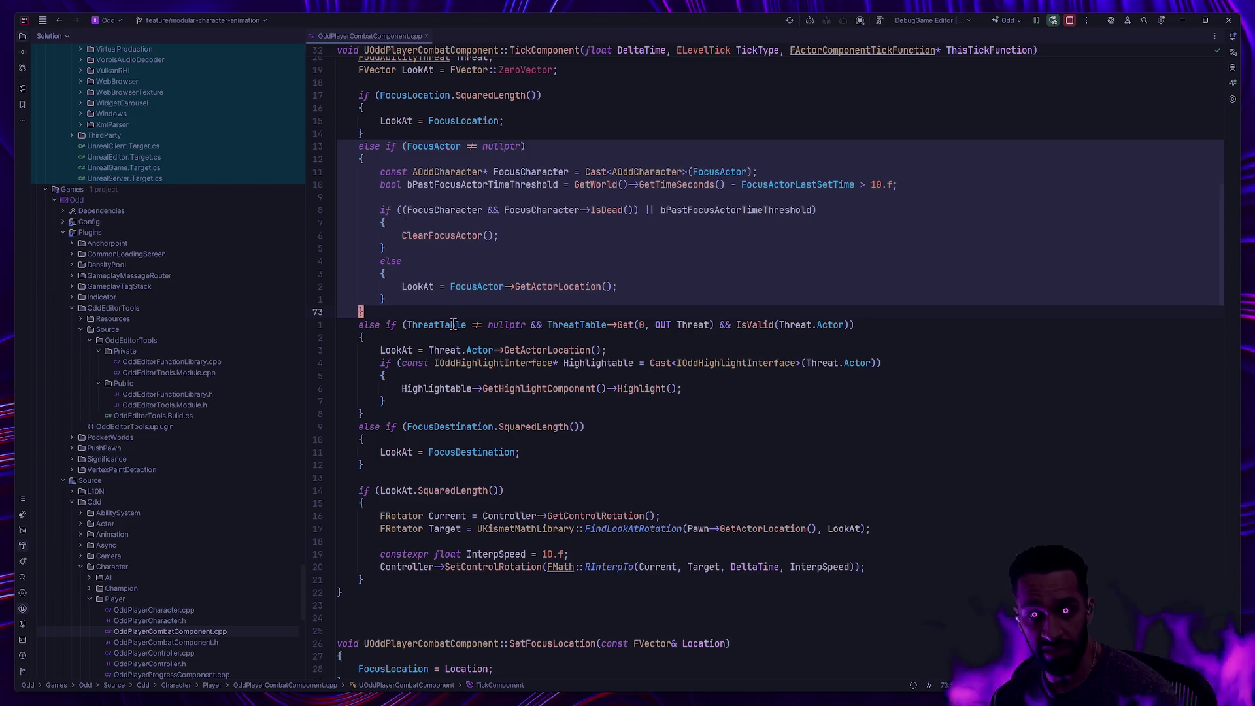
{"action": "left_click", "coordinate": [453, 325]}
{"action": "left_click", "coordinate": [375, 334]}
{"action": "mouse_move", "coordinate": [375, 335]}
{"action": "left_mouse_down"}
{"action": "mouse_move", "coordinate": [366, 350]}
{"action": "mouse_move", "coordinate": [402, 353]}
{"action": "mouse_move", "coordinate": [370, 390]}
{"action": "mouse_move", "coordinate": [420, 414]}
{"action": "left_mouse_up"}
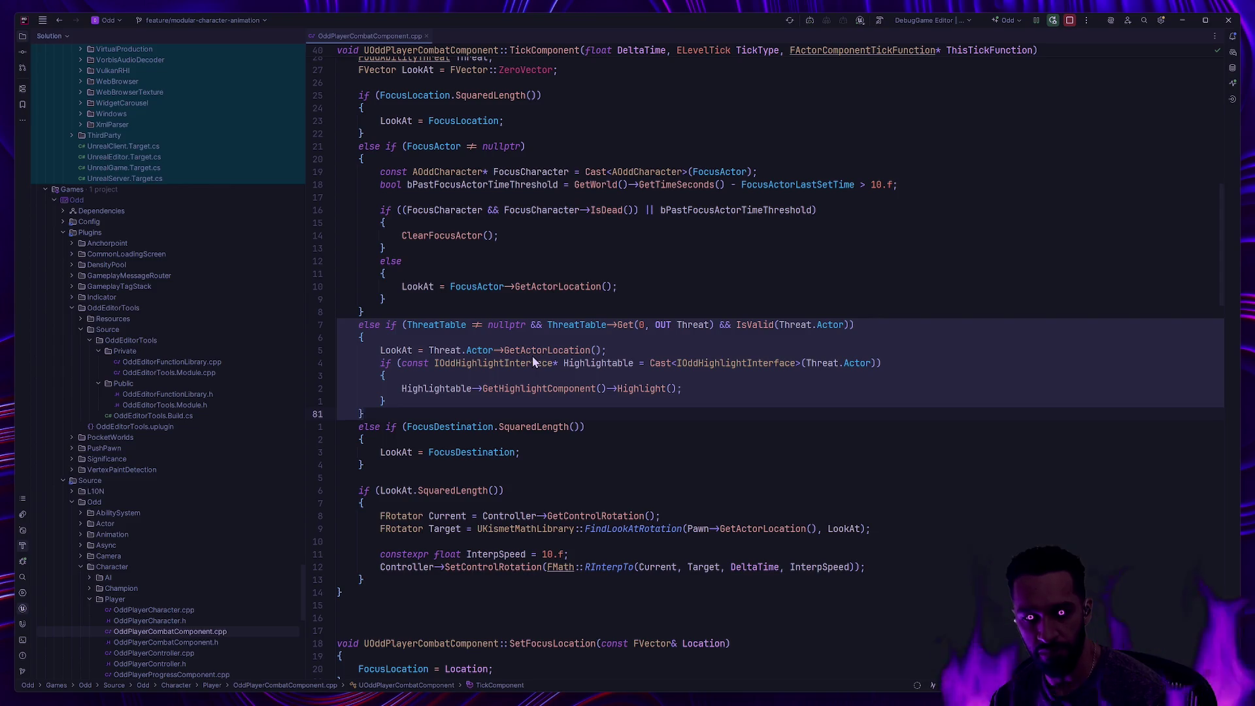
{"action": "mouse_move", "coordinate": [507, 364]}
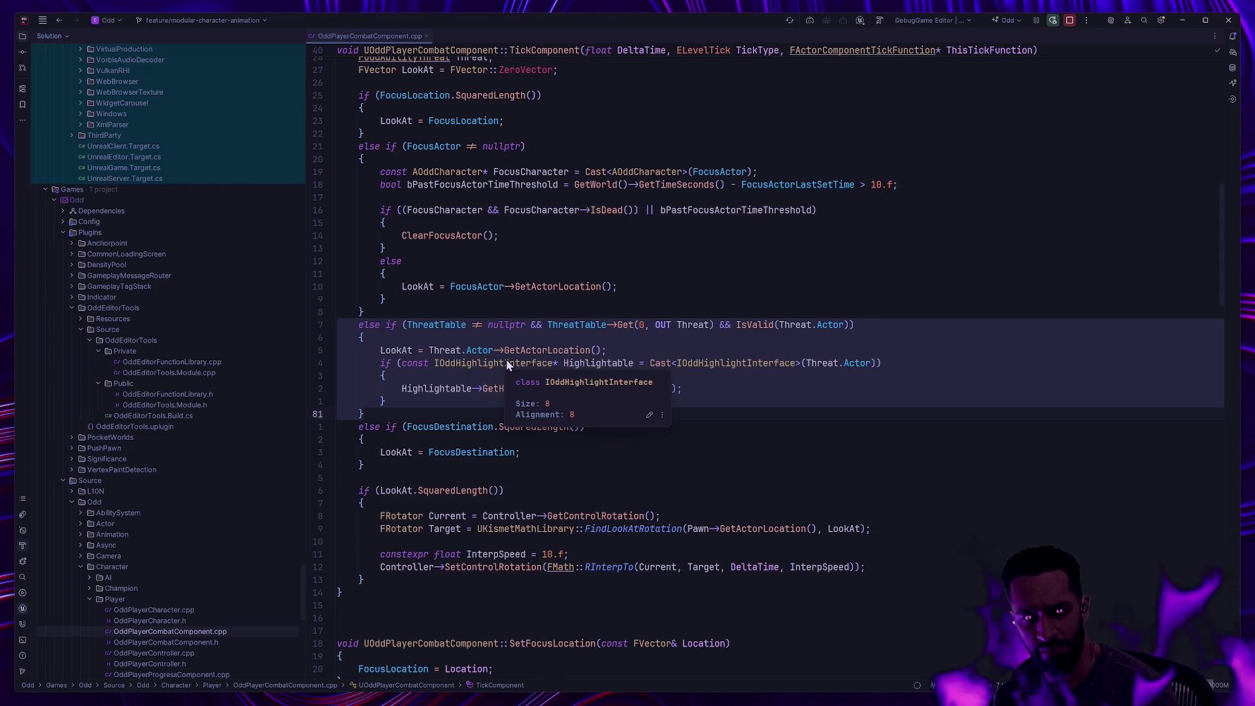
{"action": "left_click", "coordinate": [473, 361]}
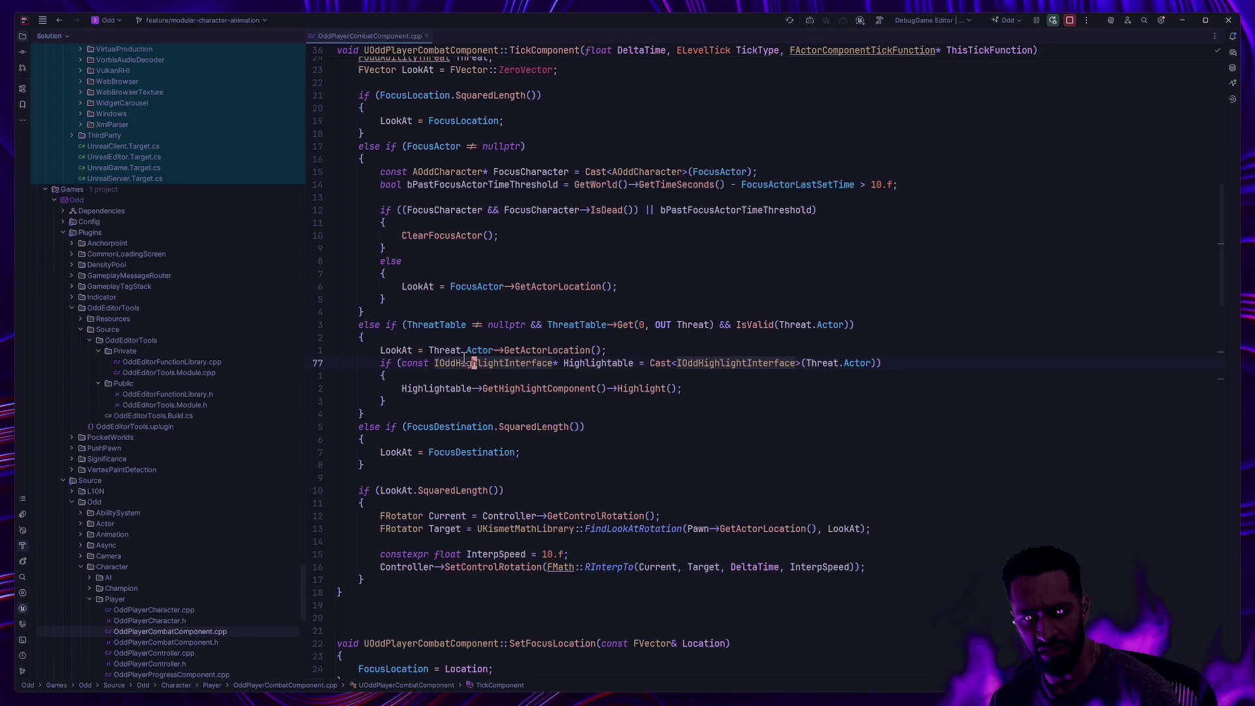
{"action": "mouse_move", "coordinate": [339, 324]}
{"action": "left_mouse_down"}
{"action": "mouse_move", "coordinate": [392, 363]}
{"action": "mouse_move", "coordinate": [412, 409]}
{"action": "left_mouse_up"}
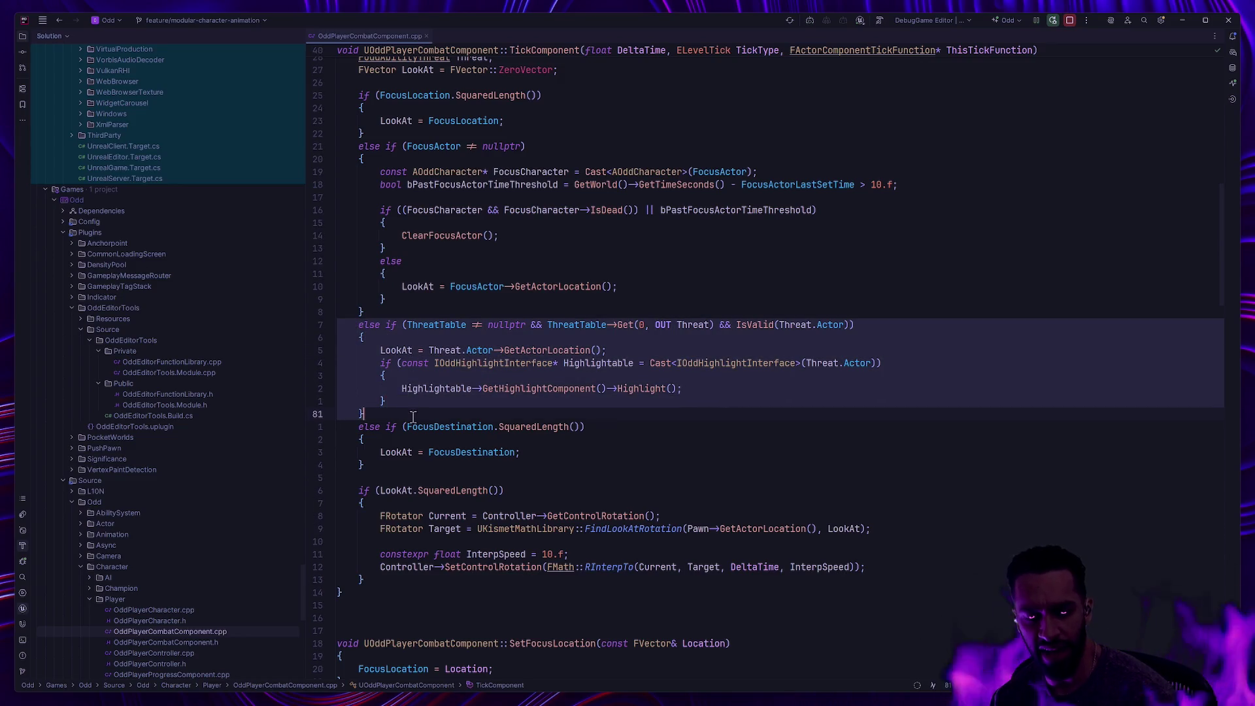
{"action": "key", "text": "shift+Left"}
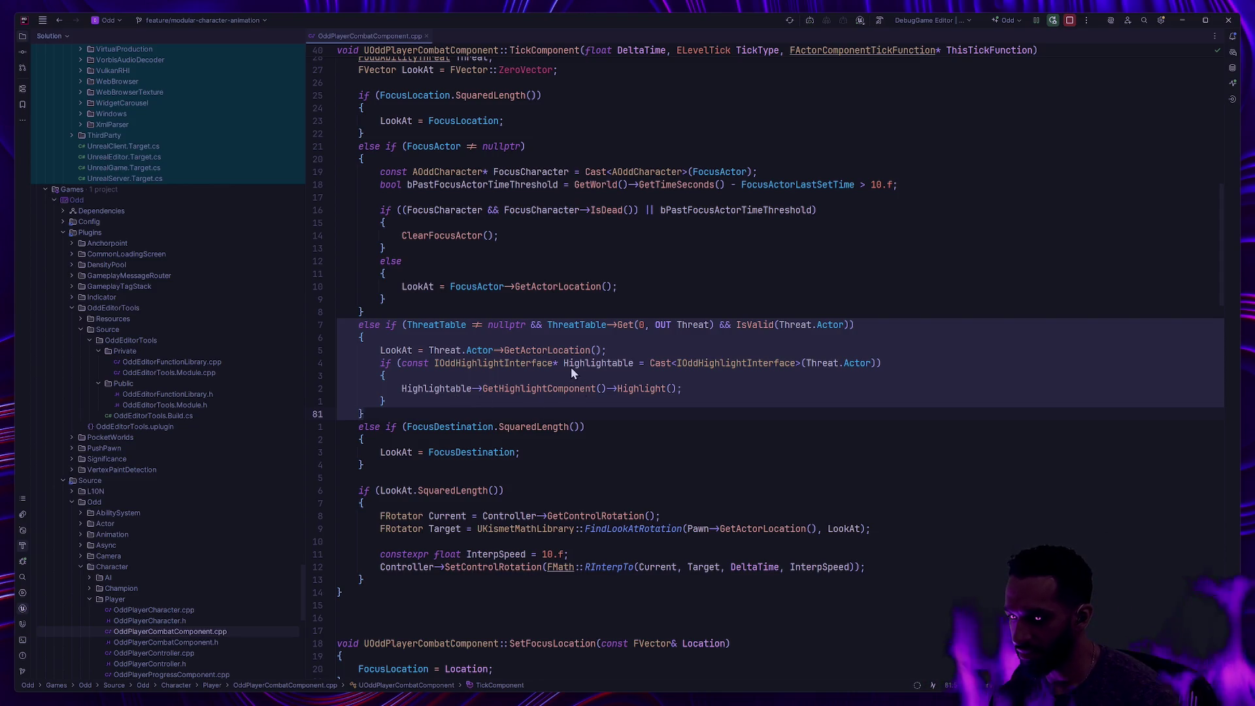
{"action": "mouse_move", "coordinate": [580, 367]}
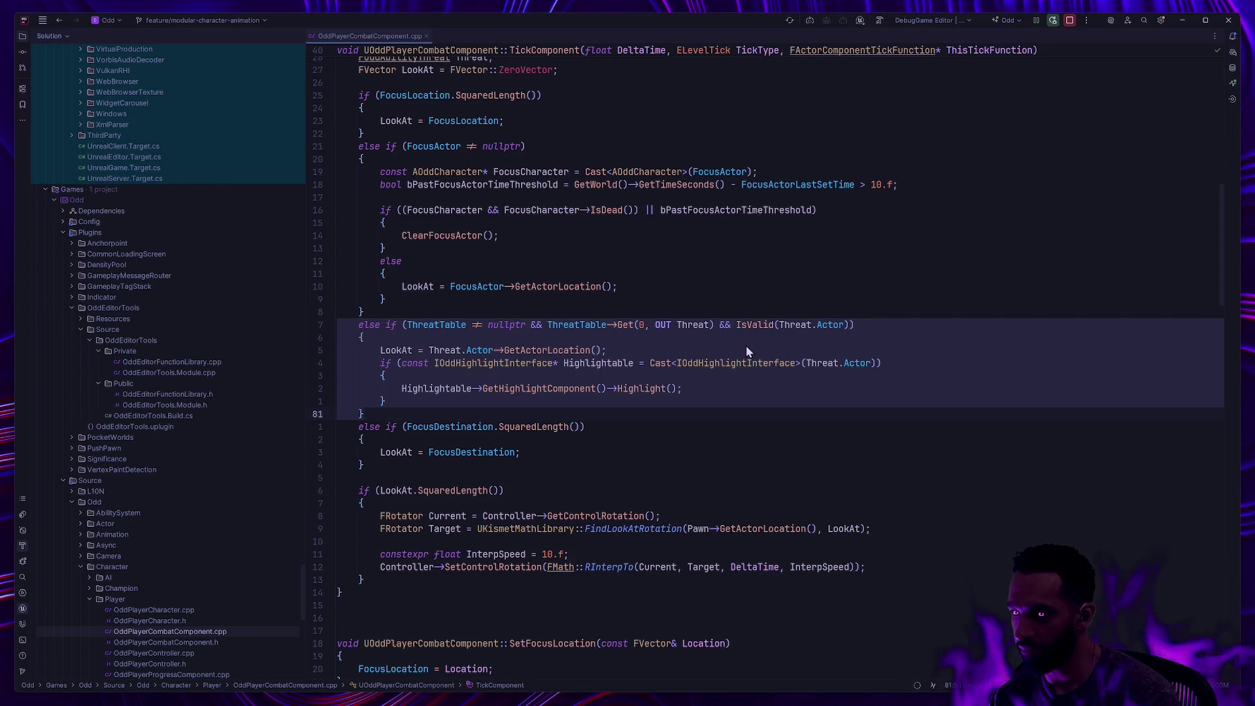
{"action": "key", "text": "ctrl+super+Right"}
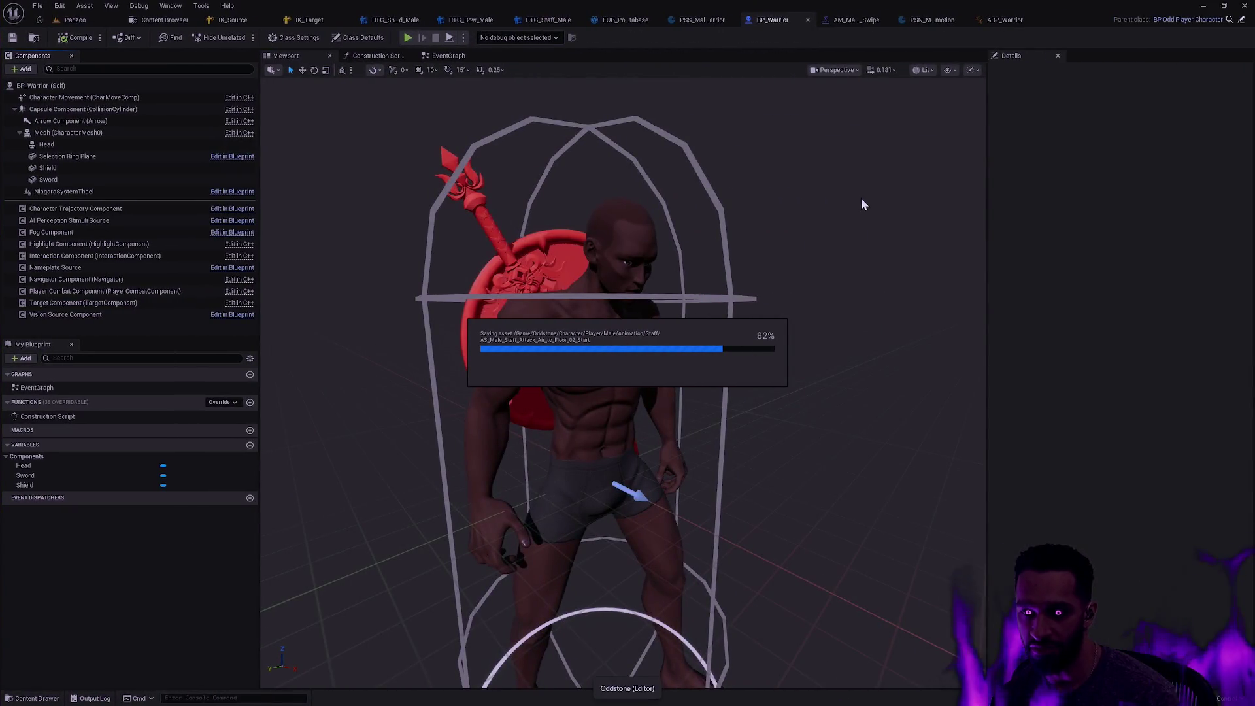
{"action": "key", "text": "ctrl+super+Left"}
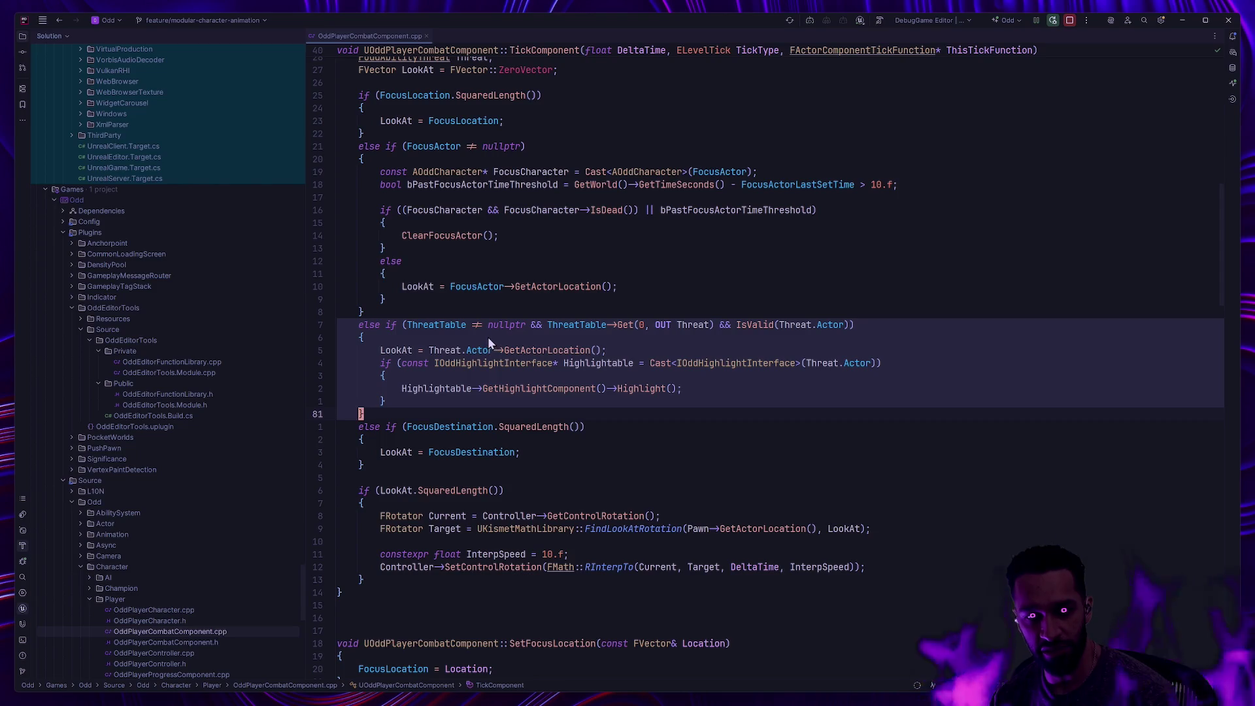
{"action": "scroll", "coordinate": [497, 333], "scroll_direction": "down", "scroll_amount": 5}
{"action": "scroll", "coordinate": [523, 330], "scroll_direction": "up", "scroll_amount": 3}
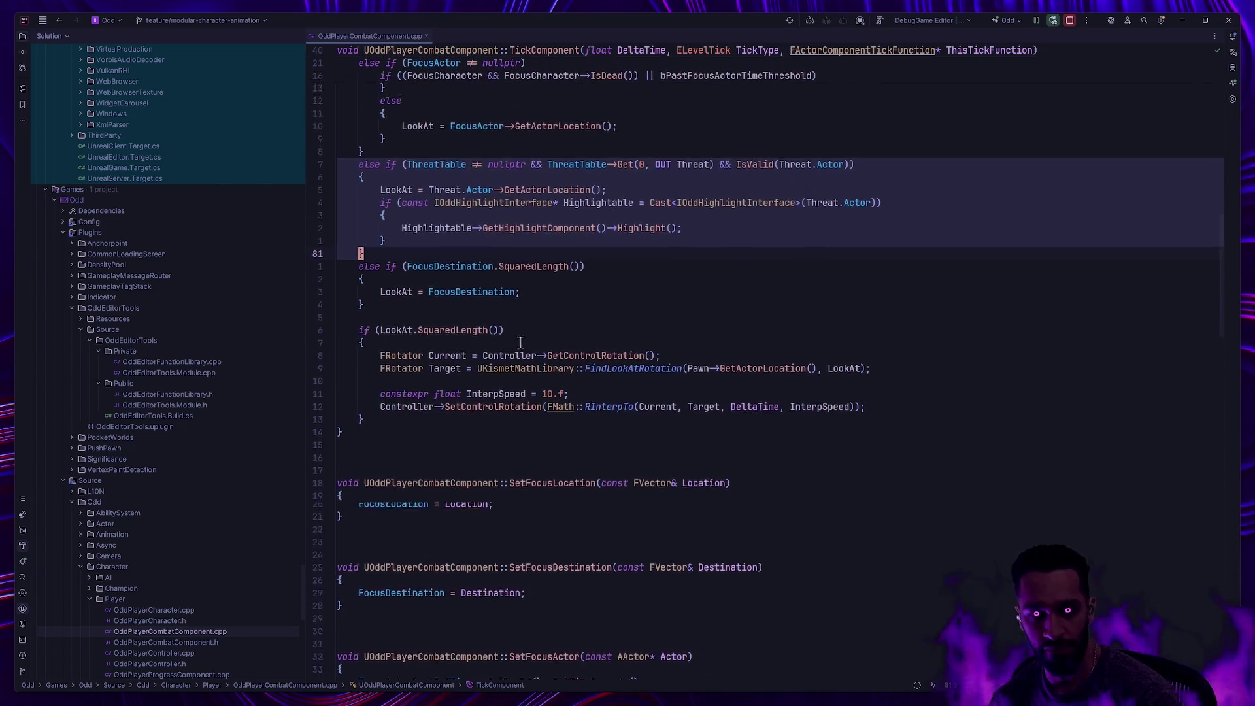
{"action": "scroll", "coordinate": [562, 327], "scroll_direction": "up", "scroll_amount": 2}
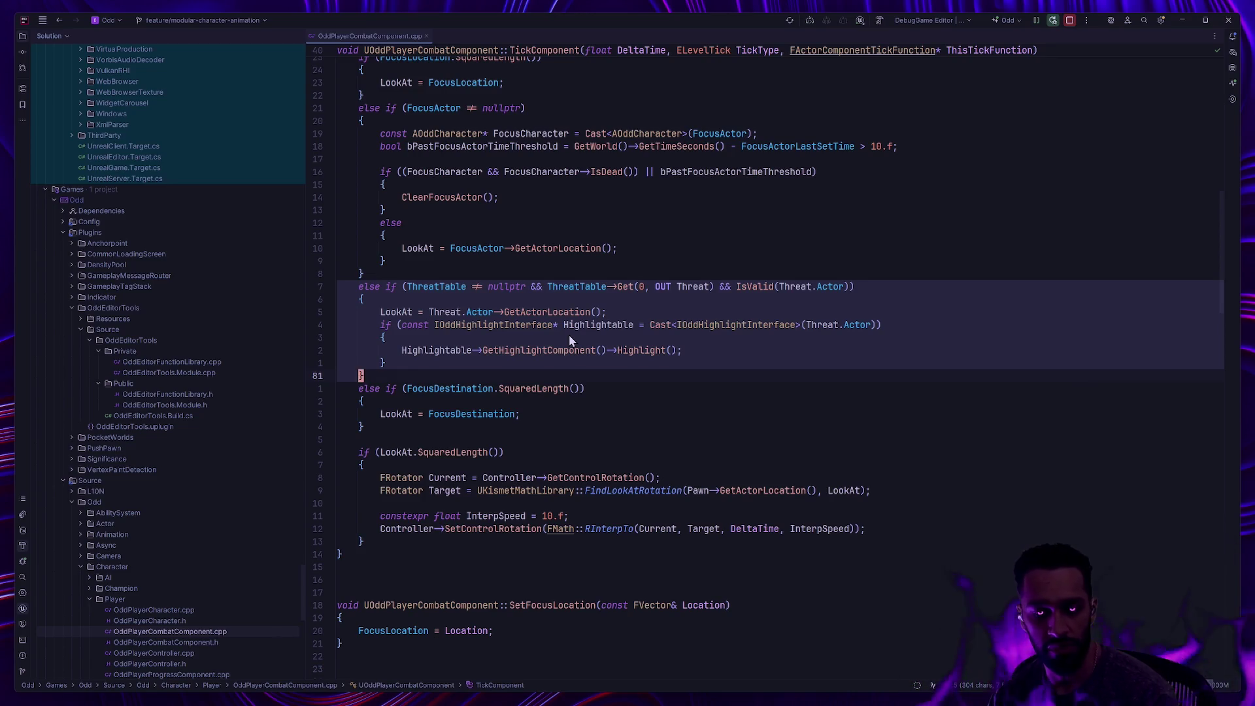
{"action": "left_click", "coordinate": [72, 308]}
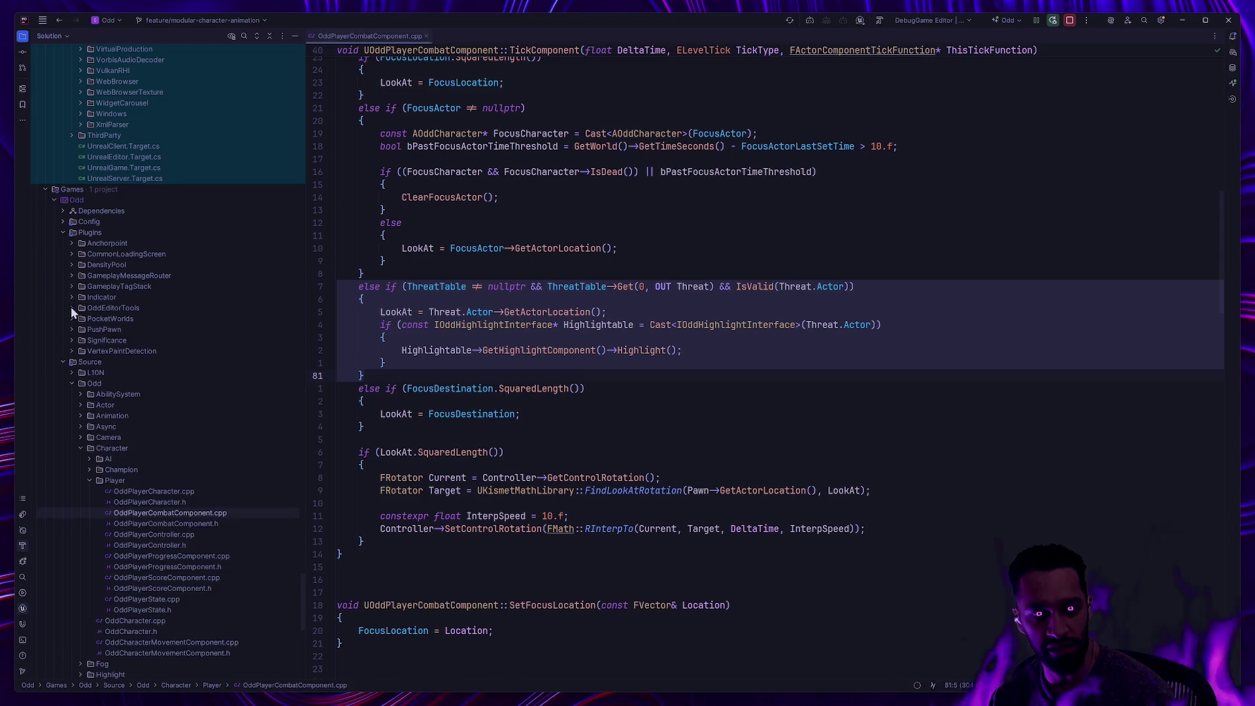
{"action": "left_click", "coordinate": [63, 232]}
{"action": "scroll", "coordinate": [597, 390], "scroll_direction": "down", "scroll_amount": 2}
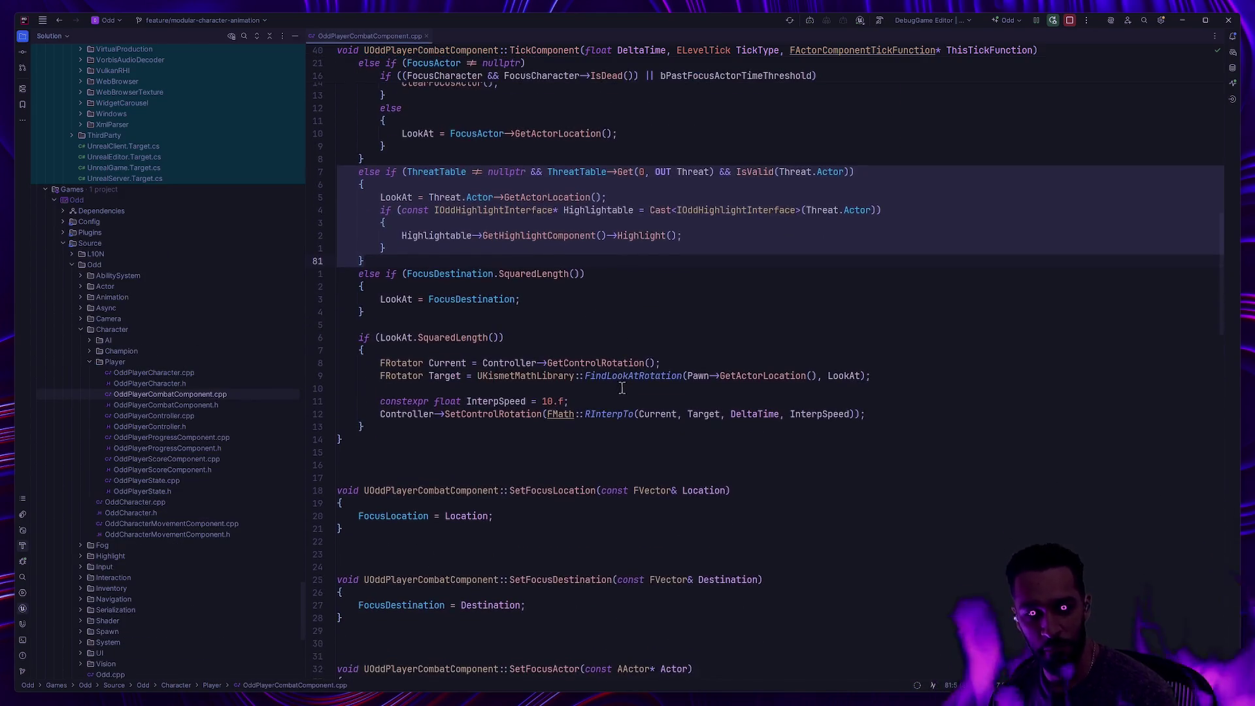
{"action": "scroll", "coordinate": [605, 369], "scroll_direction": "up", "scroll_amount": 2}
{"action": "key", "text": "Up"}
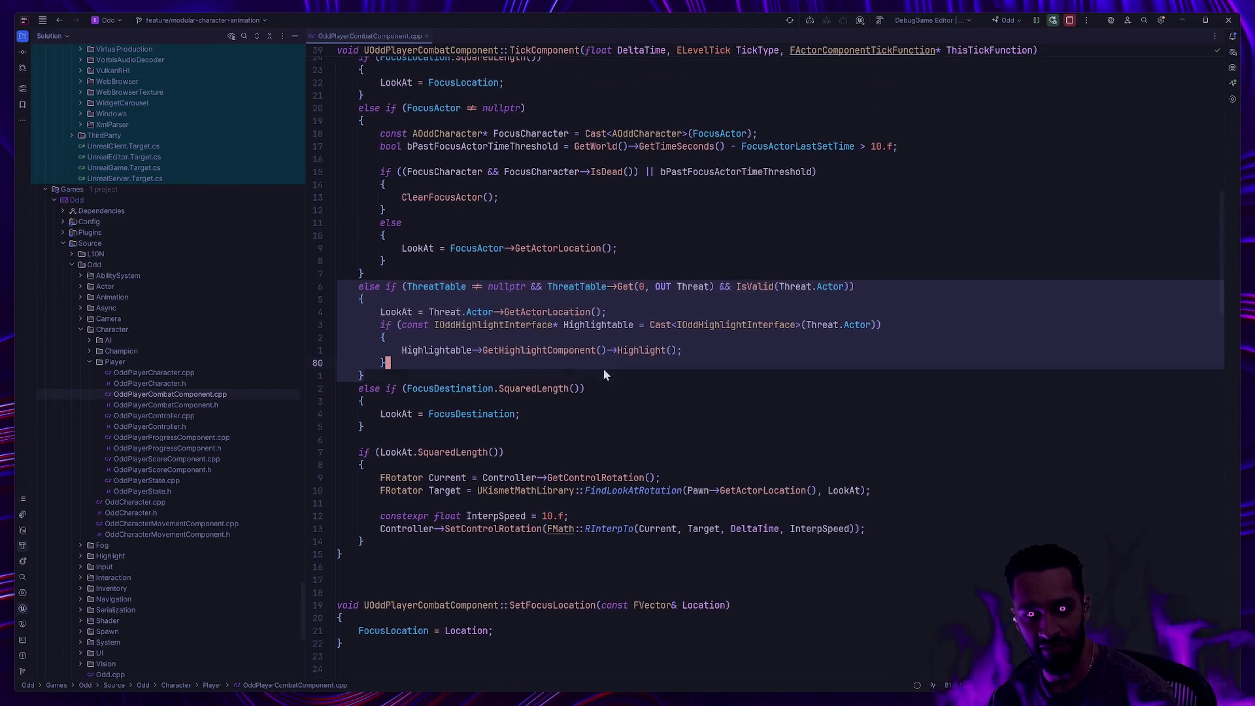
{"action": "left_click", "coordinate": [471, 384]}
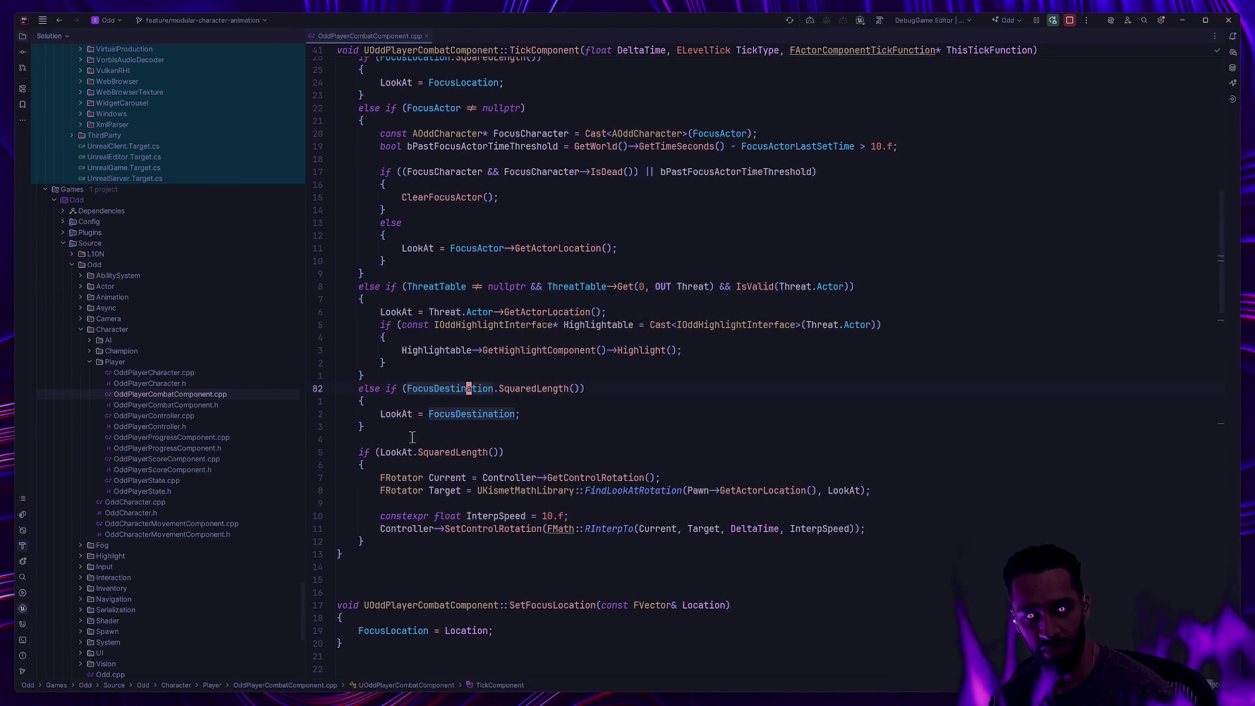
{"action": "left_click", "coordinate": [340, 387]}
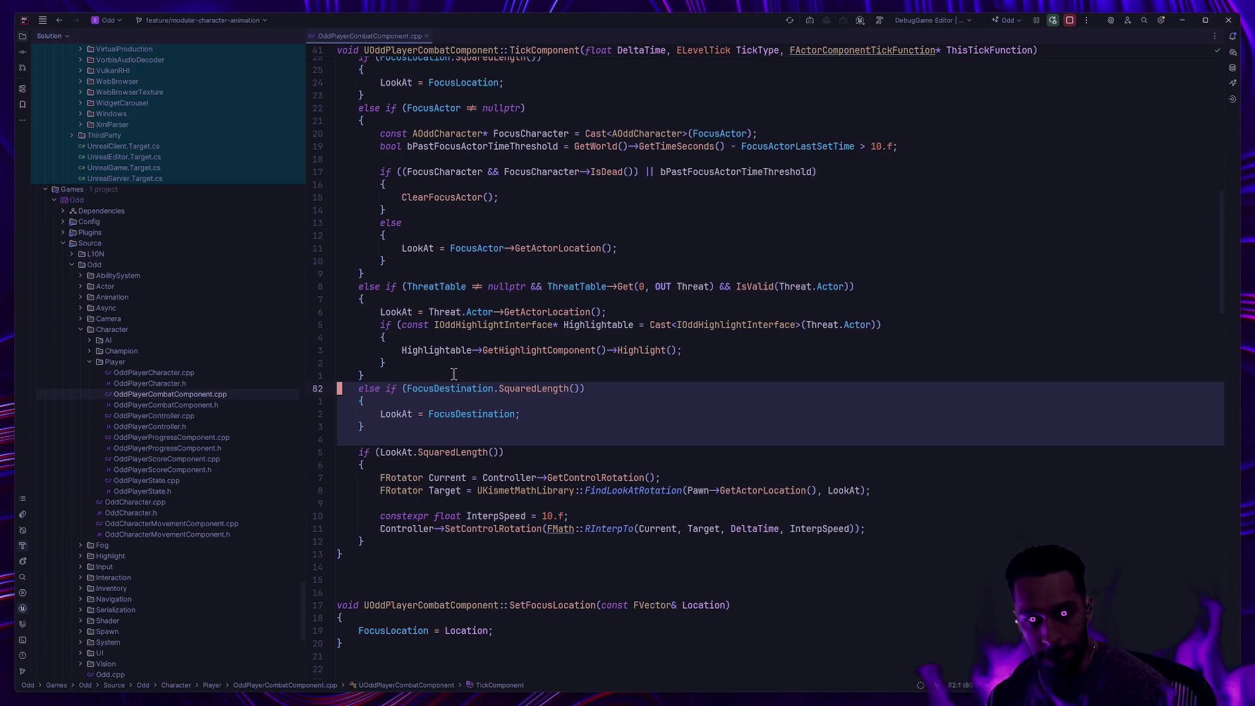
{"action": "left_click", "coordinate": [392, 413]}
{"action": "left_click_drag", "start_coordinate": [364, 427], "coordinate": [317, 389]}
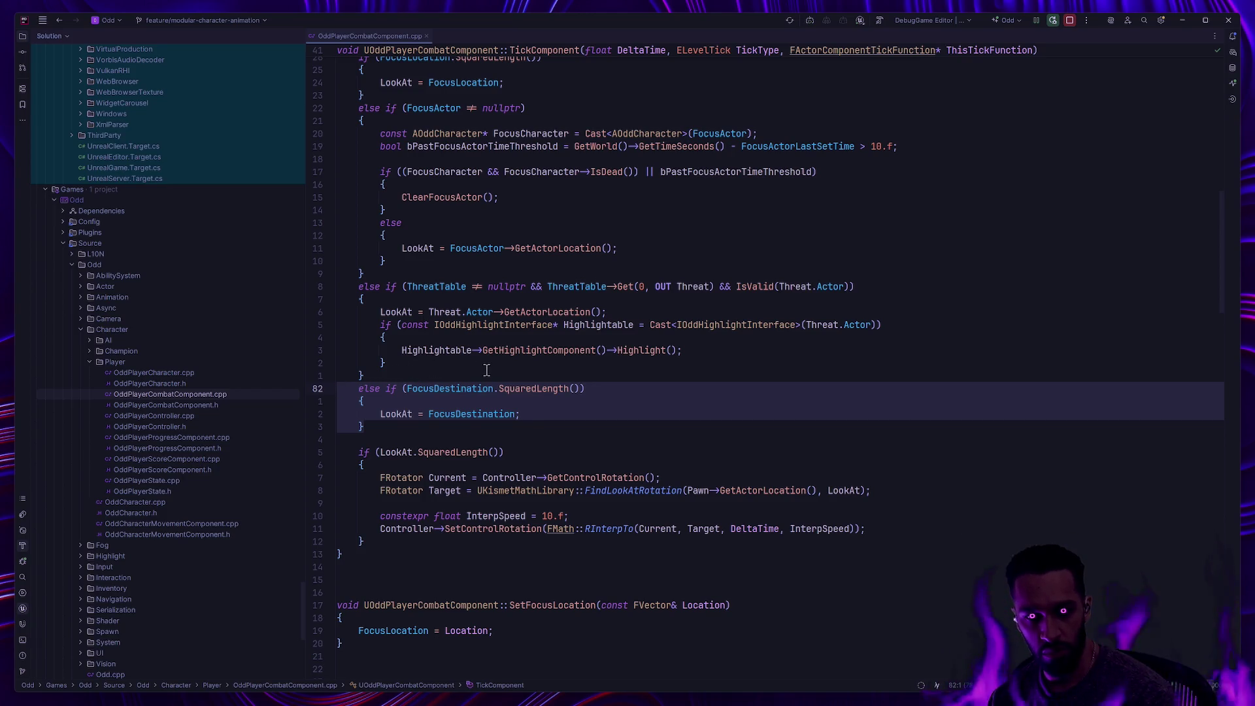
{"action": "scroll", "coordinate": [474, 362], "scroll_direction": "up", "scroll_amount": 4}
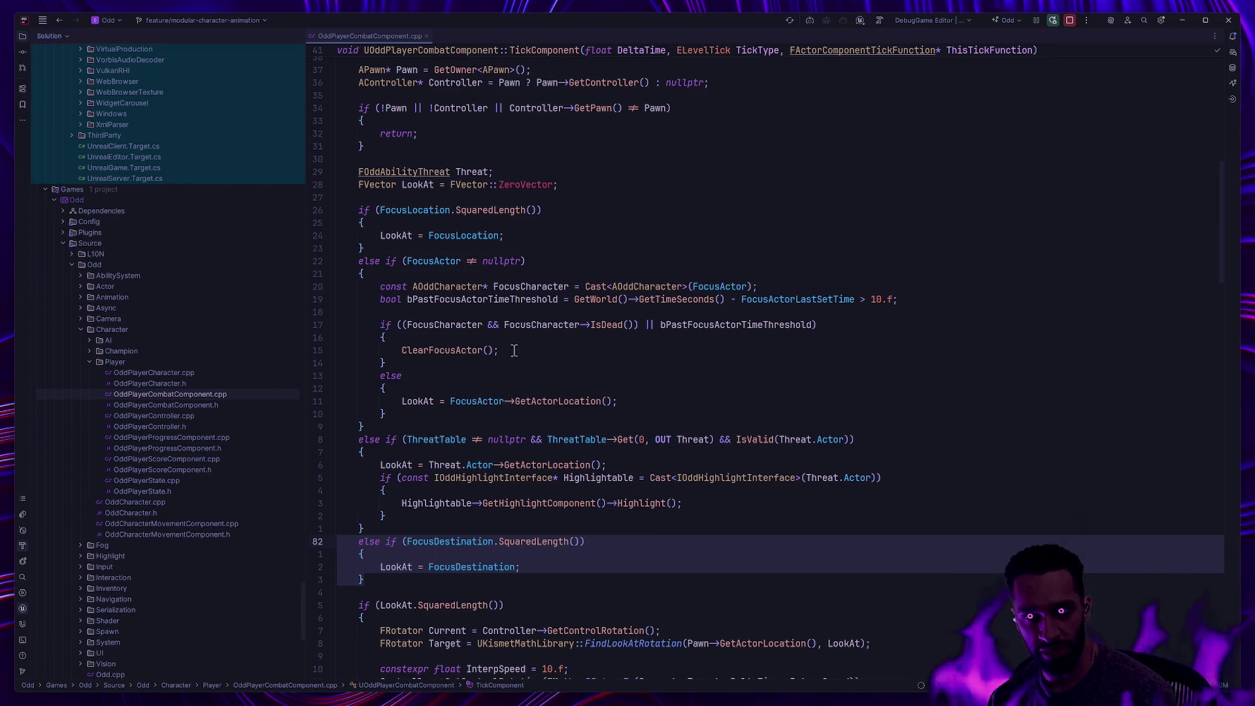
{"action": "left_click", "coordinate": [436, 440]}
{"action": "left_click_drag", "start_coordinate": [402, 526], "coordinate": [359, 443]}
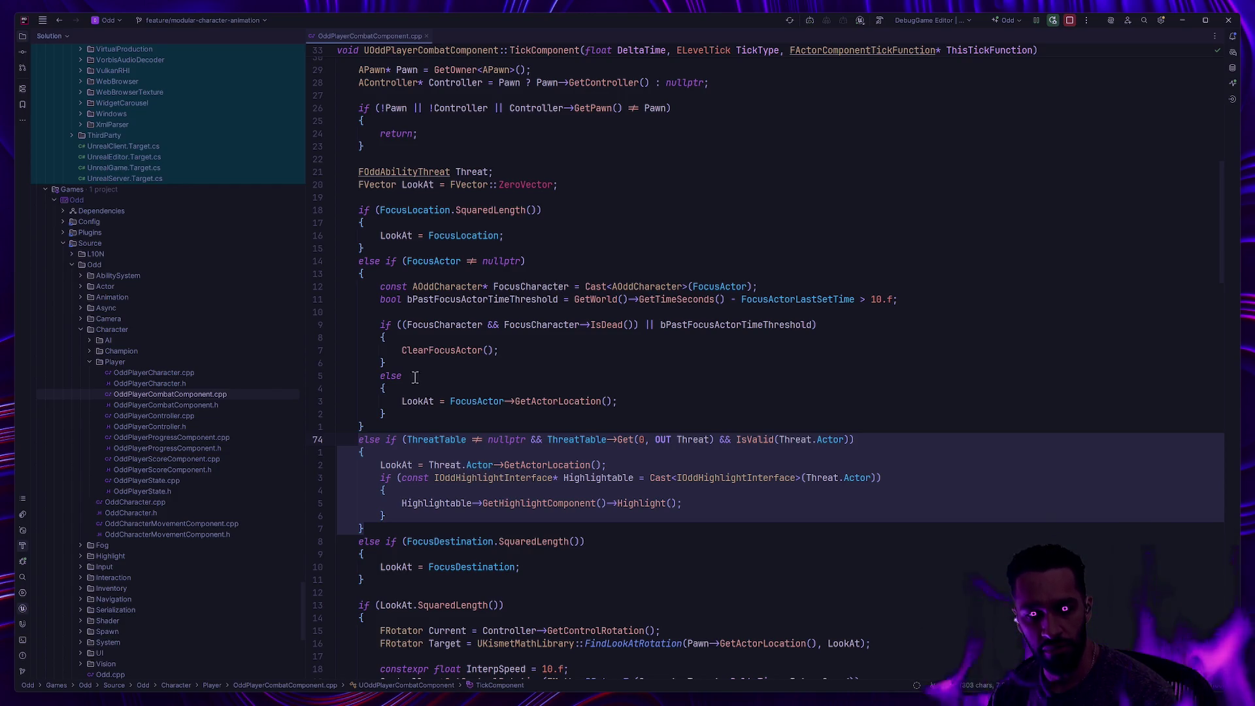
{"action": "mouse_move", "coordinate": [358, 261]}
{"action": "left_mouse_down"}
{"action": "mouse_move", "coordinate": [392, 368]}
{"action": "mouse_move", "coordinate": [461, 425]}
{"action": "left_mouse_up"}
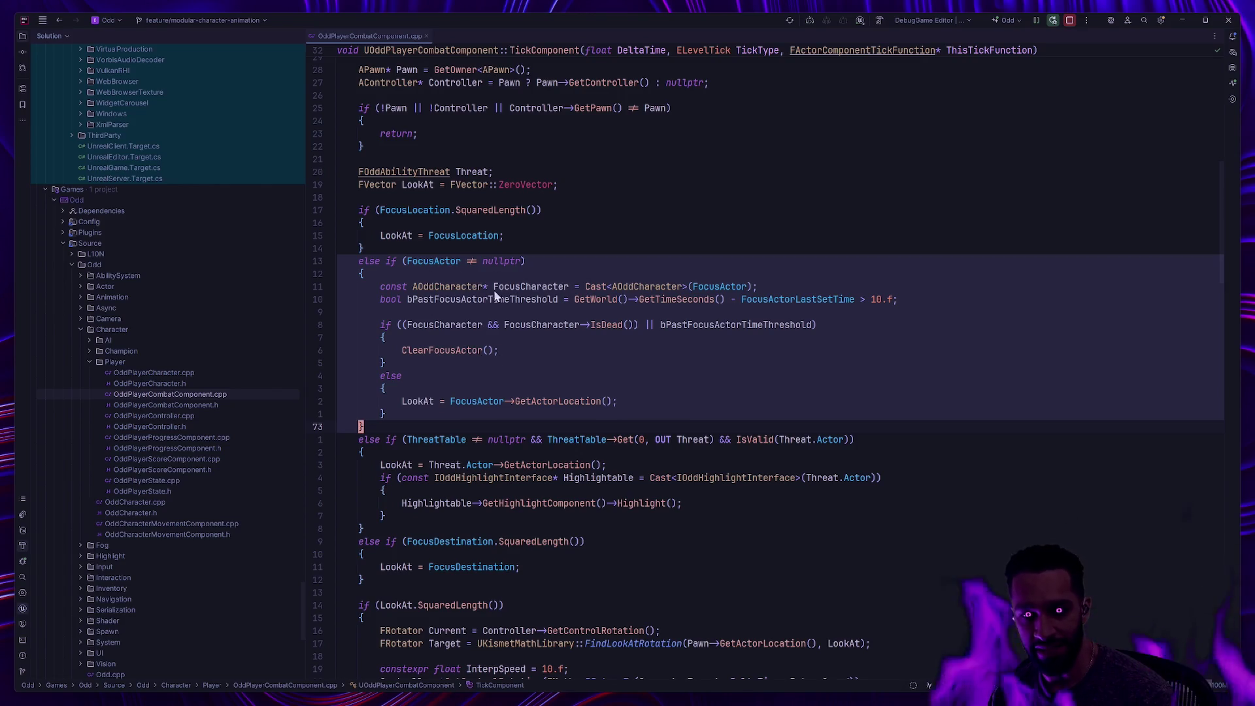
{"action": "left_click", "coordinate": [410, 442]}
{"action": "scroll", "coordinate": [412, 438], "scroll_direction": "down", "scroll_amount": 1}
{"action": "left_click_drag", "start_coordinate": [339, 401], "coordinate": [406, 487]}
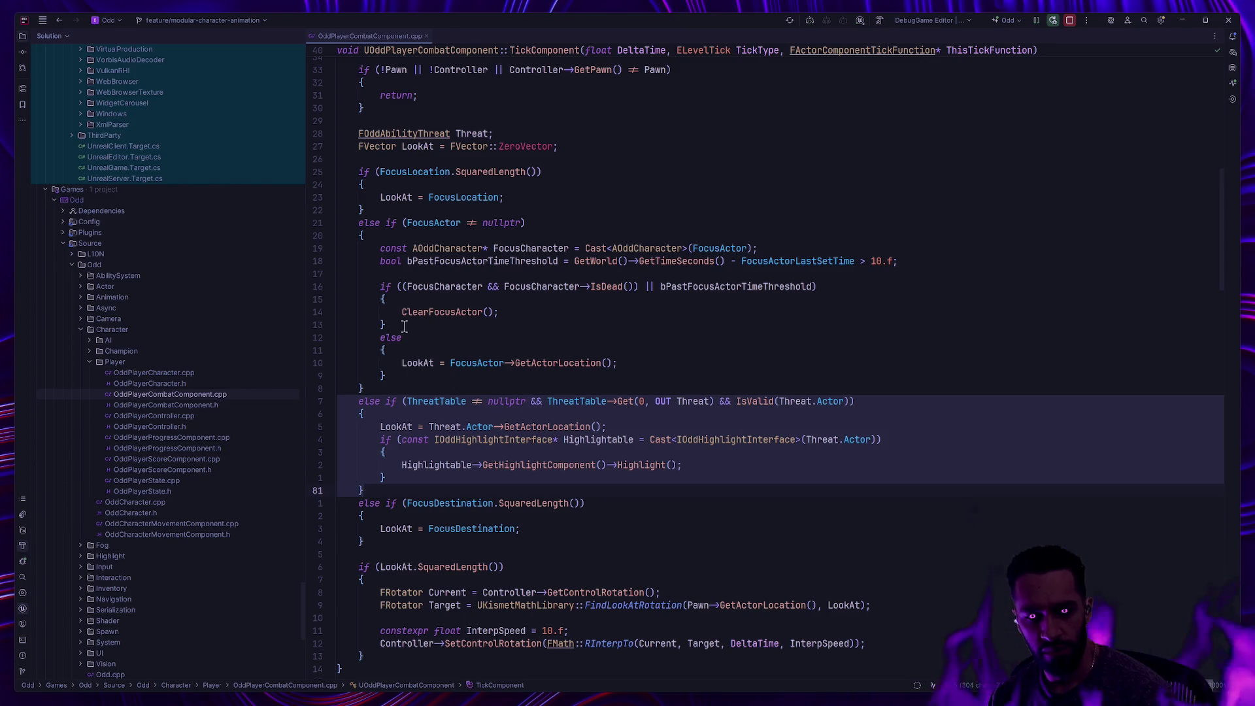
{"action": "left_click", "coordinate": [383, 325]}
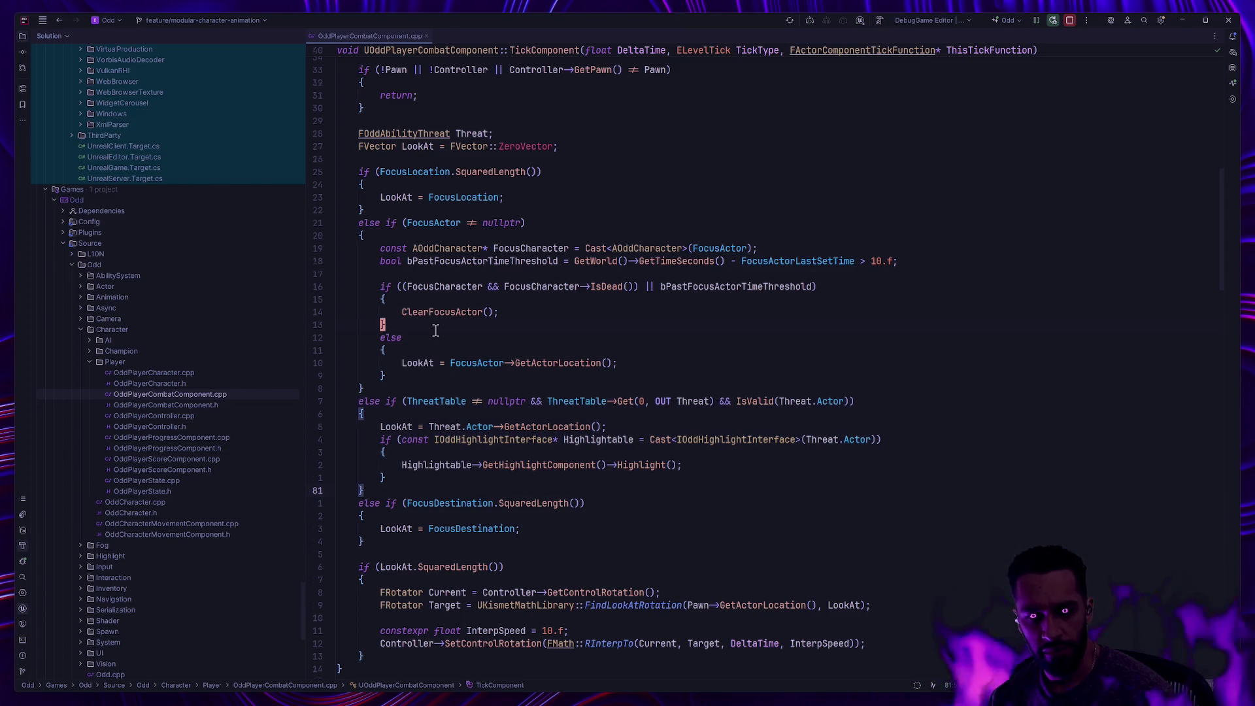
{"action": "left_click", "coordinate": [395, 285]}
{"action": "left_click_drag", "start_coordinate": [395, 285], "coordinate": [456, 385]}
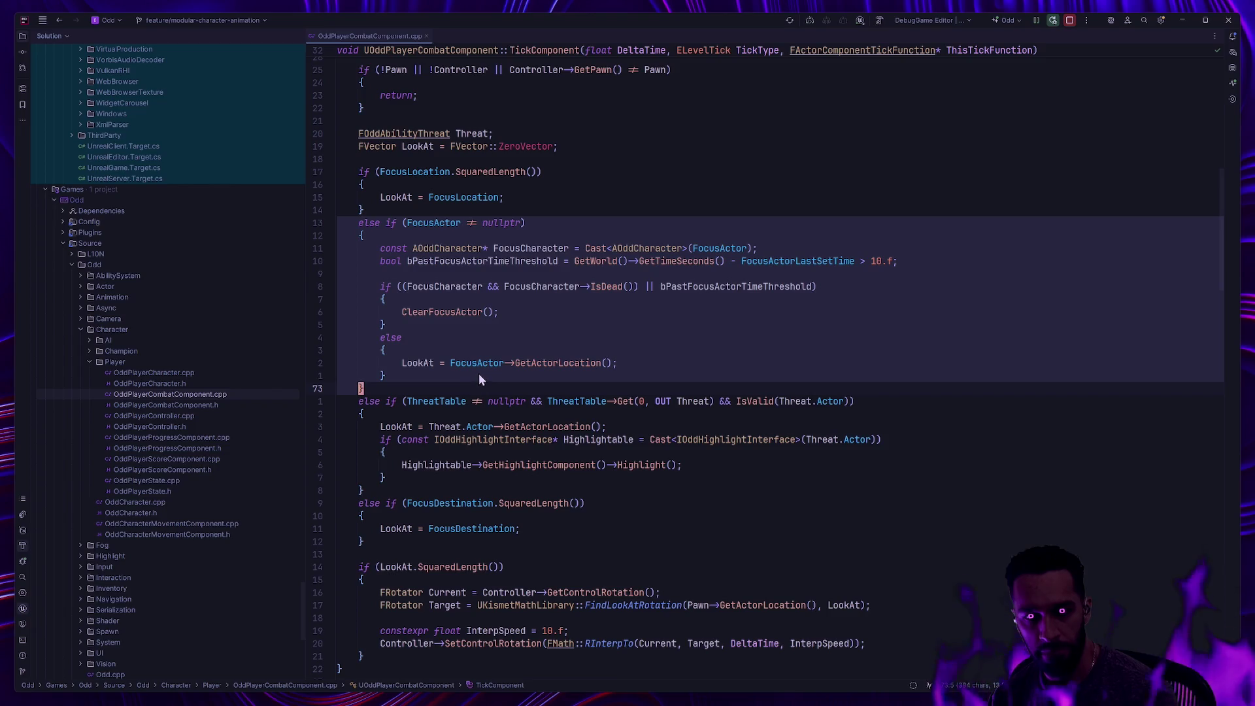
{"action": "mouse_move", "coordinate": [338, 555]}
{"action": "left_mouse_down"}
{"action": "mouse_move", "coordinate": [344, 404]}
{"action": "mouse_move", "coordinate": [356, 503]}
{"action": "mouse_move", "coordinate": [356, 401]}
{"action": "mouse_move", "coordinate": [391, 435]}
{"action": "left_mouse_up"}
{"action": "left_click", "coordinate": [391, 435]}
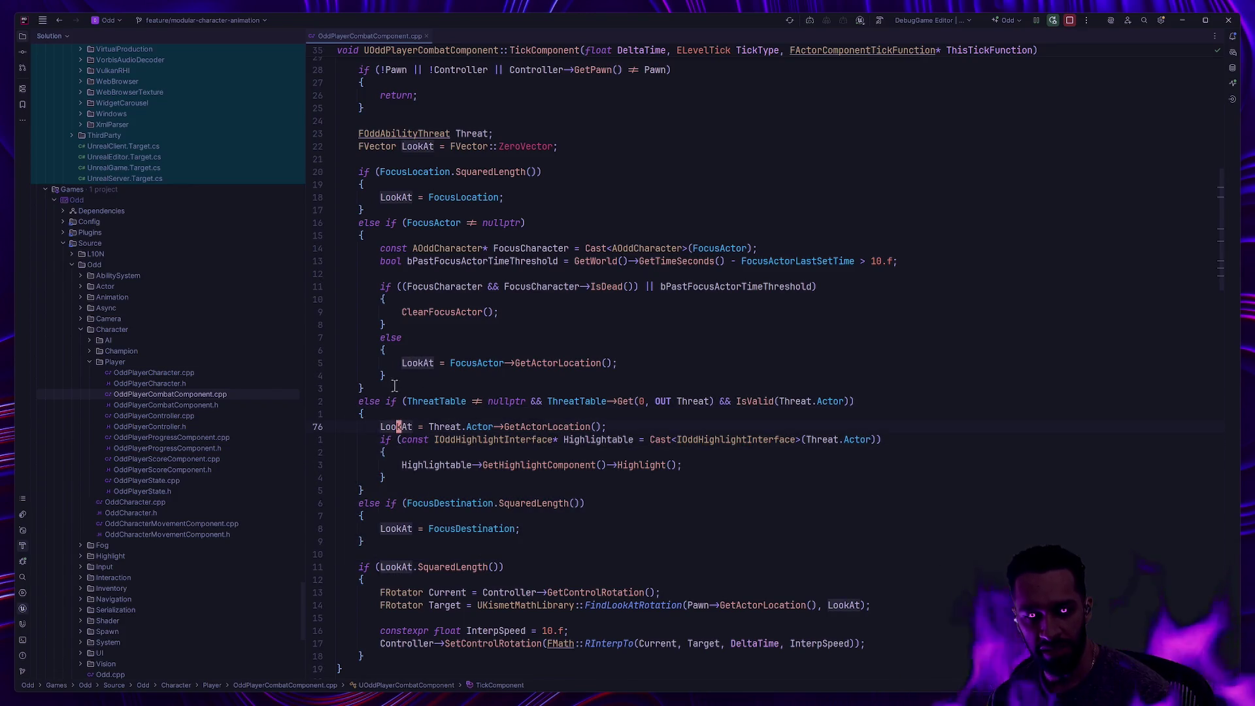
{"action": "left_click_drag", "start_coordinate": [361, 388], "coordinate": [347, 223]}
{"action": "left_click", "coordinate": [436, 249]}
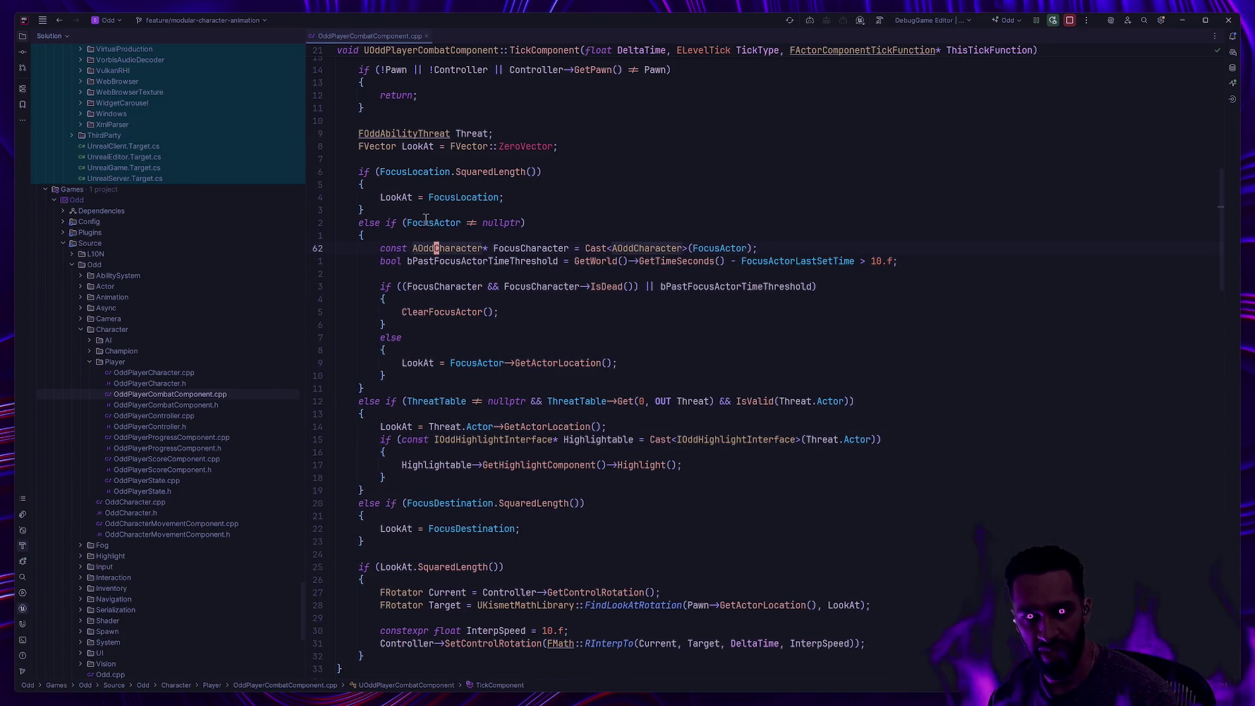
{"action": "left_click", "coordinate": [500, 312]}
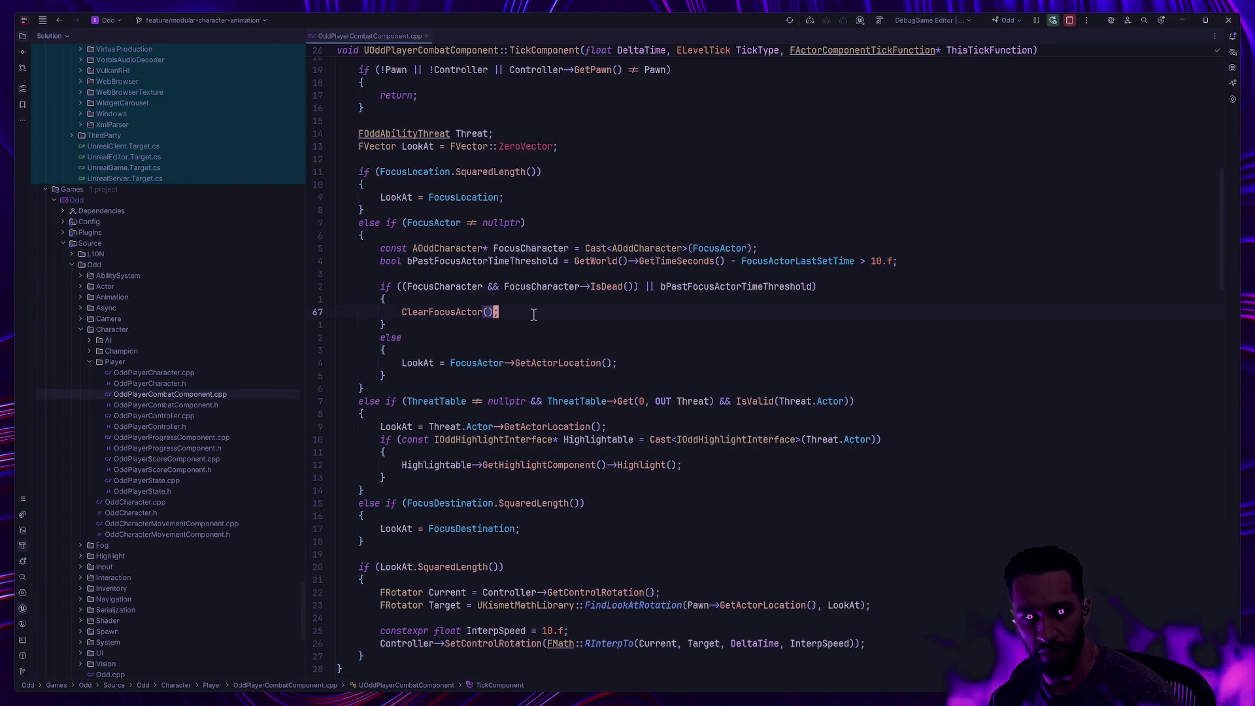
{"action": "key", "text": "Home"}
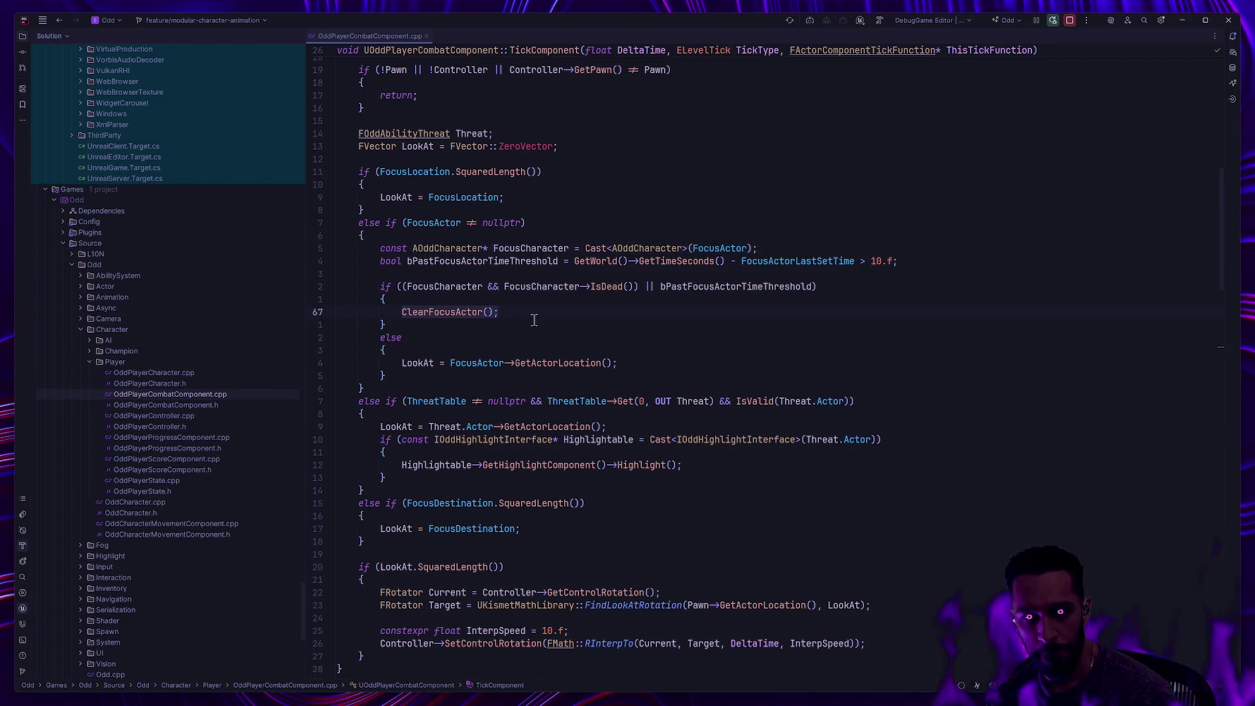
{"action": "left_click", "coordinate": [595, 286]}
{"action": "left_click", "coordinate": [676, 287]}
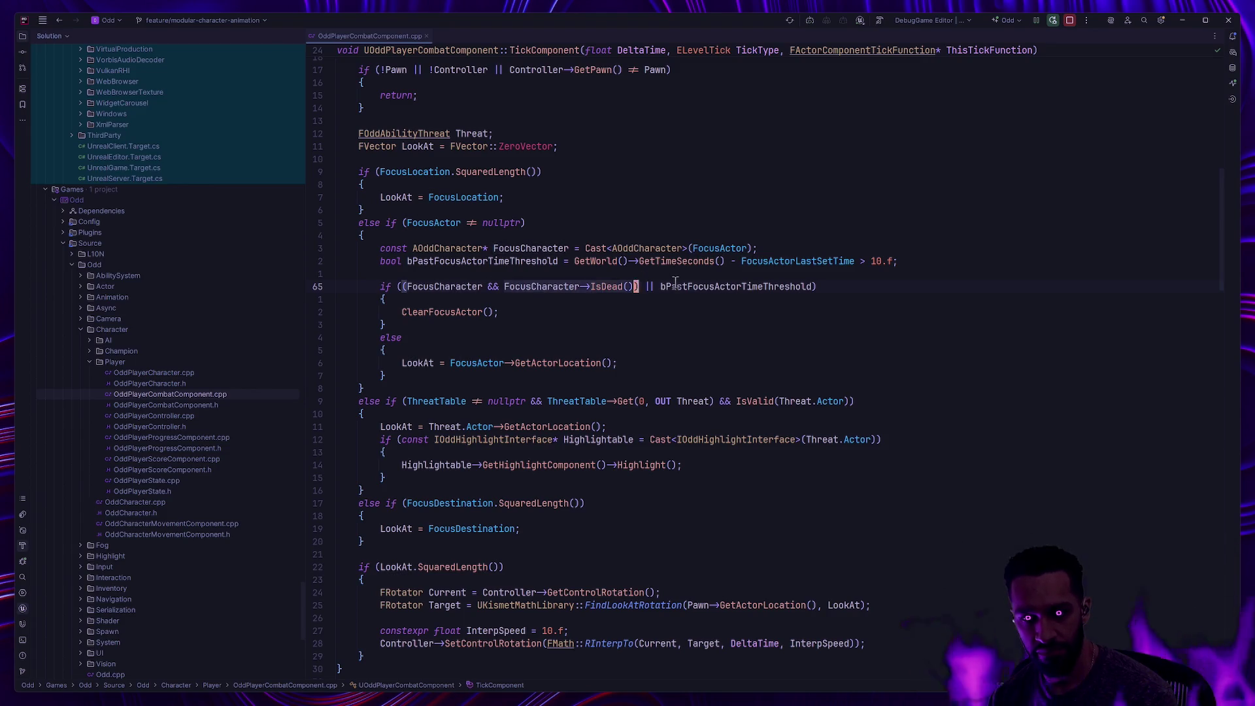
{"action": "left_click", "coordinate": [537, 311]}
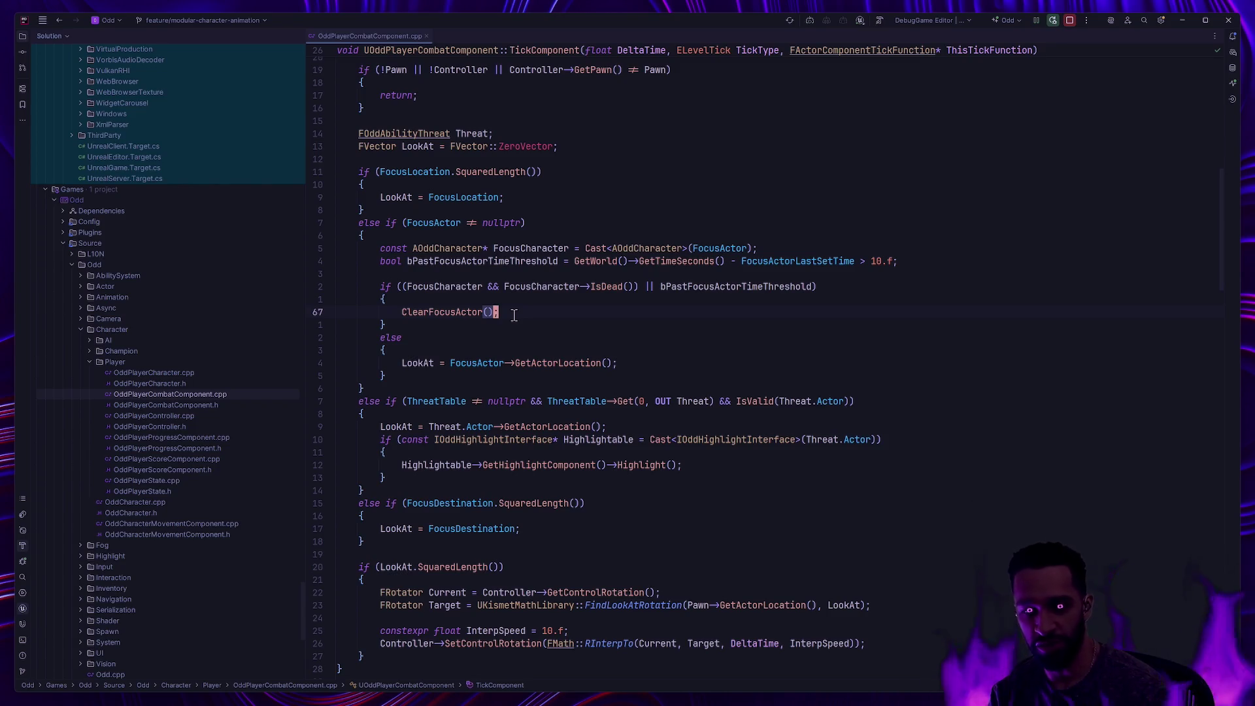
Delete the FocusDestination fallback block, then undo to restore it
{"action": "left_click_drag", "start_coordinate": [400, 557], "coordinate": [348, 508]}
{"action": "key", "text": "Delete"}
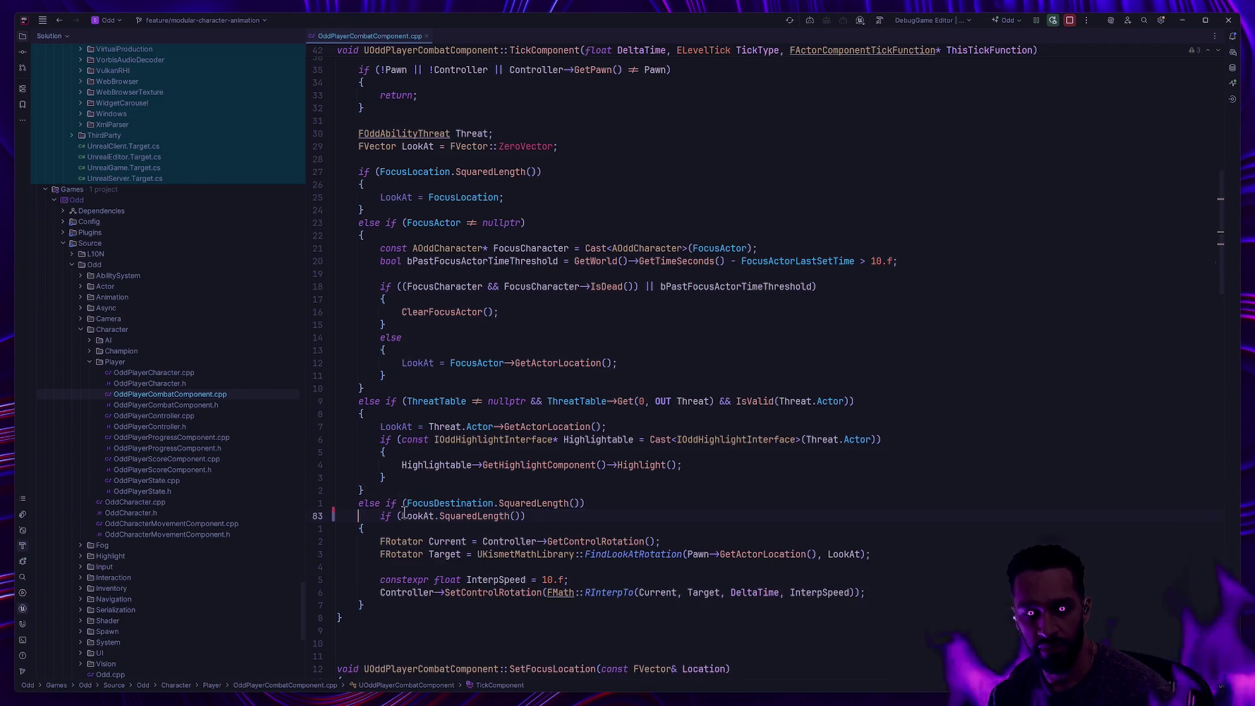
{"action": "left_click", "coordinate": [455, 485]}
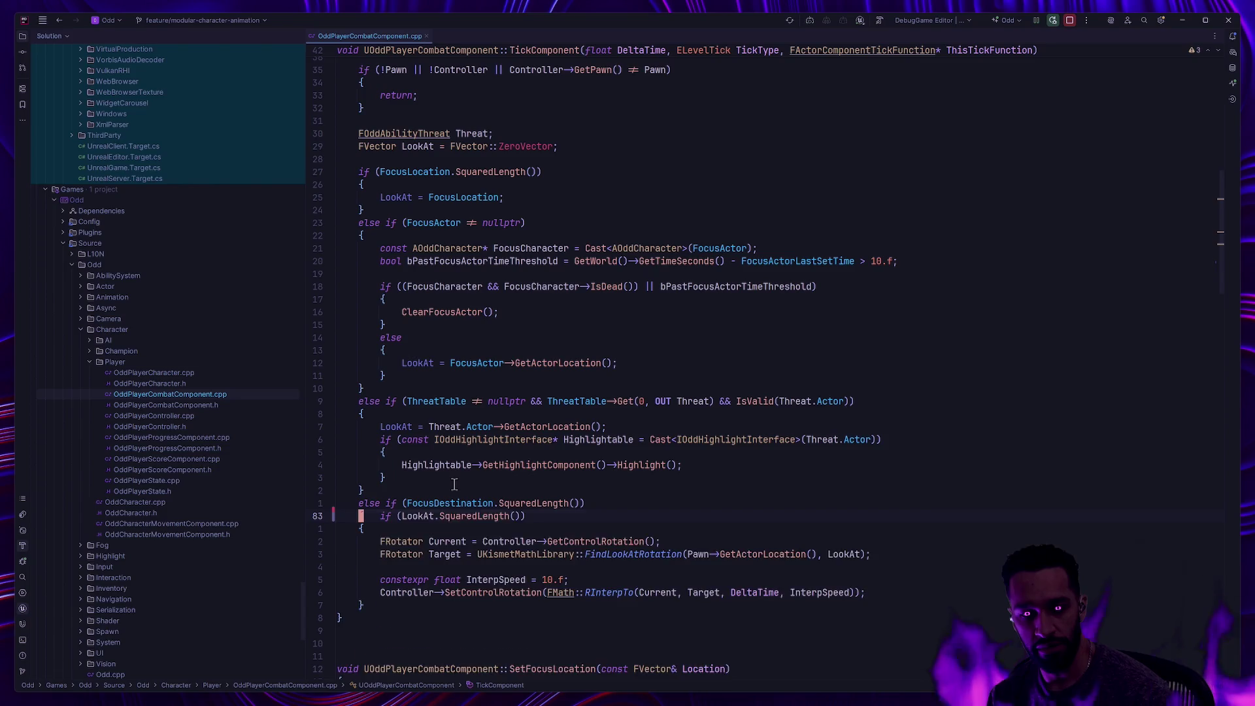
{"action": "key", "text": "ctrl+z"}
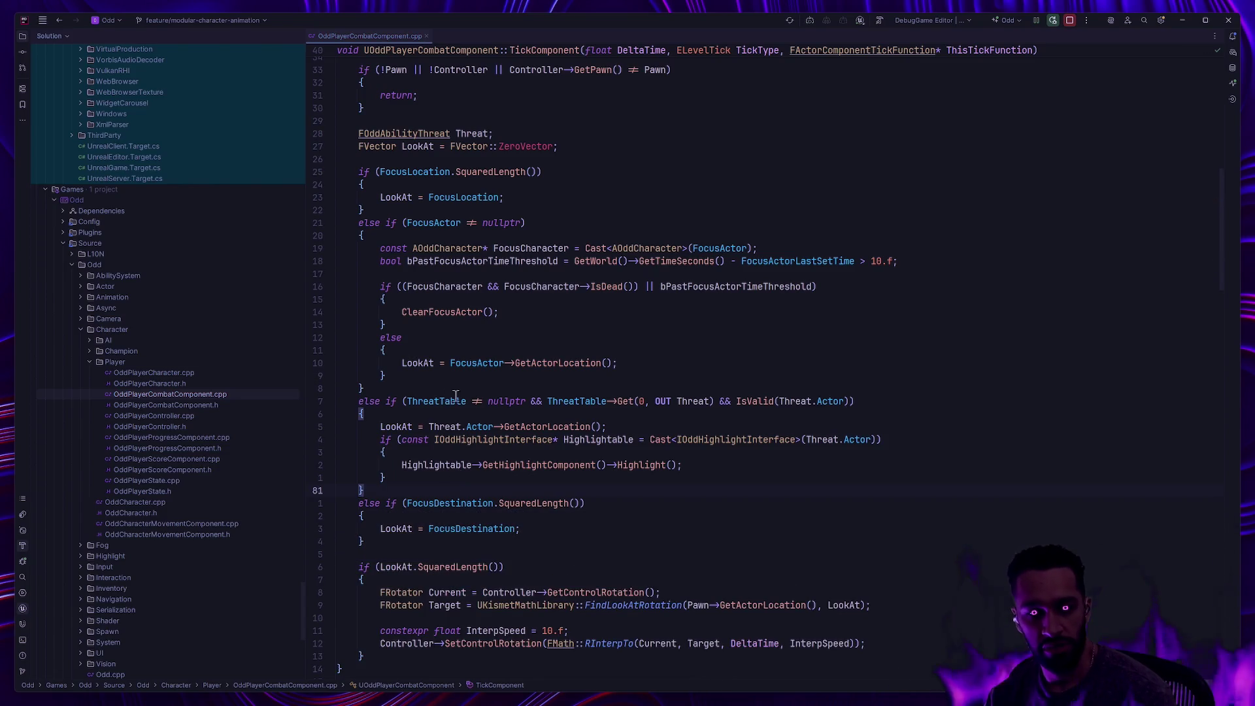
Review the unhighlight block in ClearFocusActor
{"action": "left_click", "coordinate": [440, 312]}
{"action": "scroll", "coordinate": [561, 405], "scroll_direction": "down", "scroll_amount": 6}
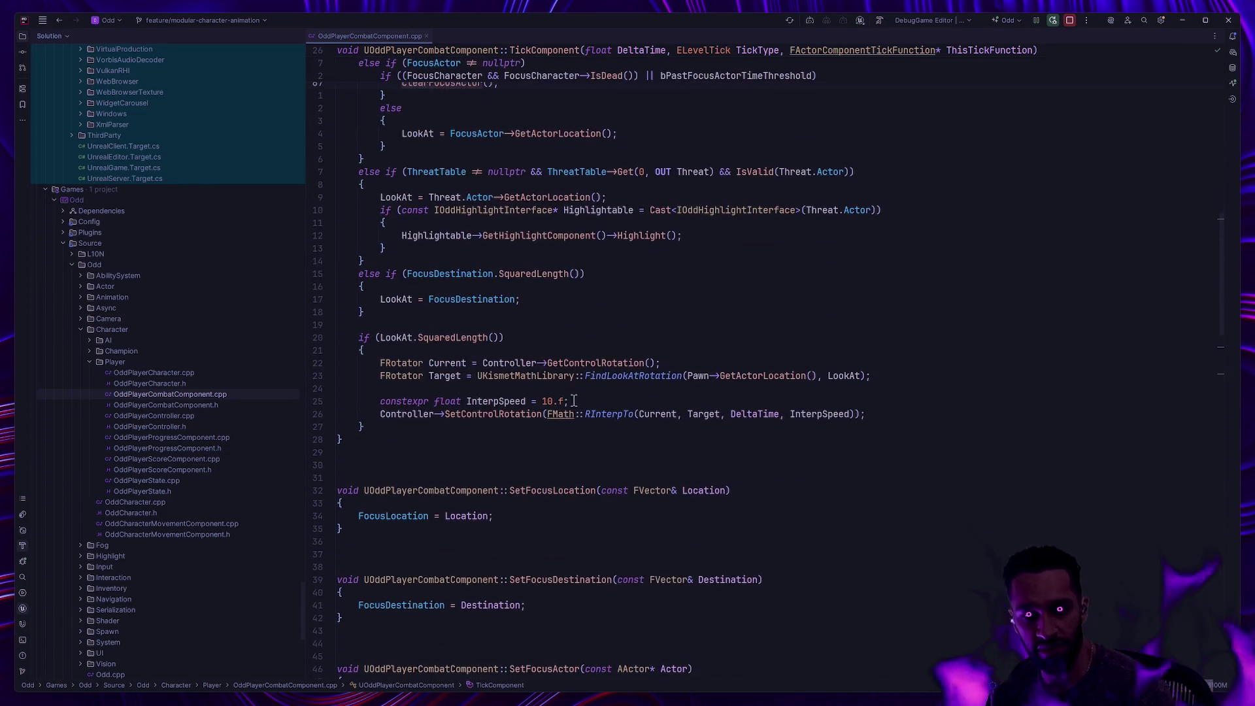
{"action": "scroll", "coordinate": [561, 411], "scroll_direction": "down", "scroll_amount": 4}
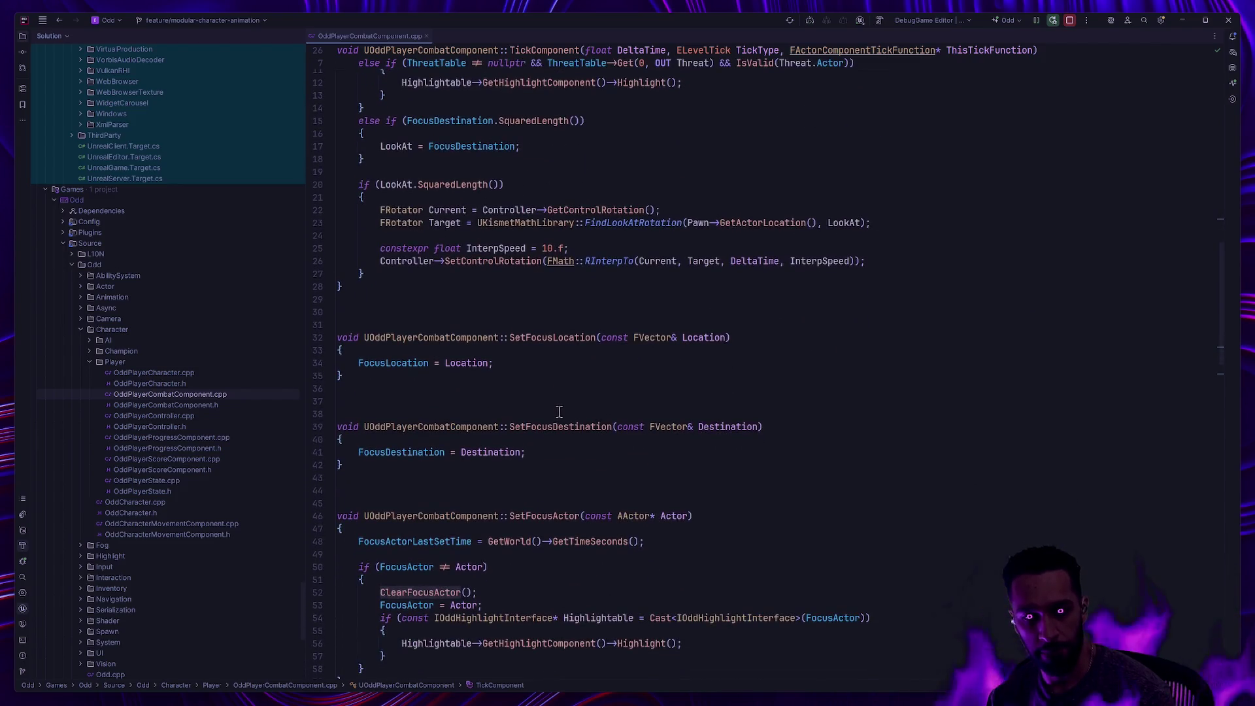
{"action": "scroll", "coordinate": [561, 410], "scroll_direction": "down", "scroll_amount": 7}
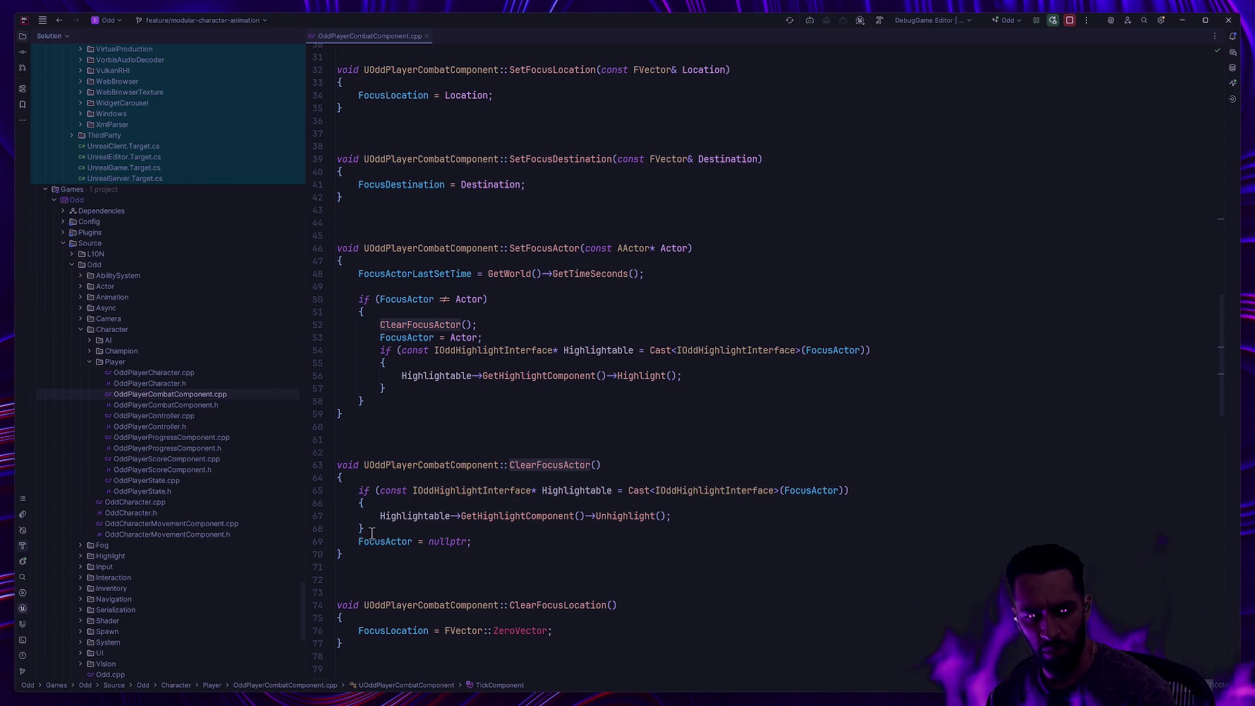
{"action": "left_click_drag", "start_coordinate": [365, 530], "coordinate": [319, 490]}
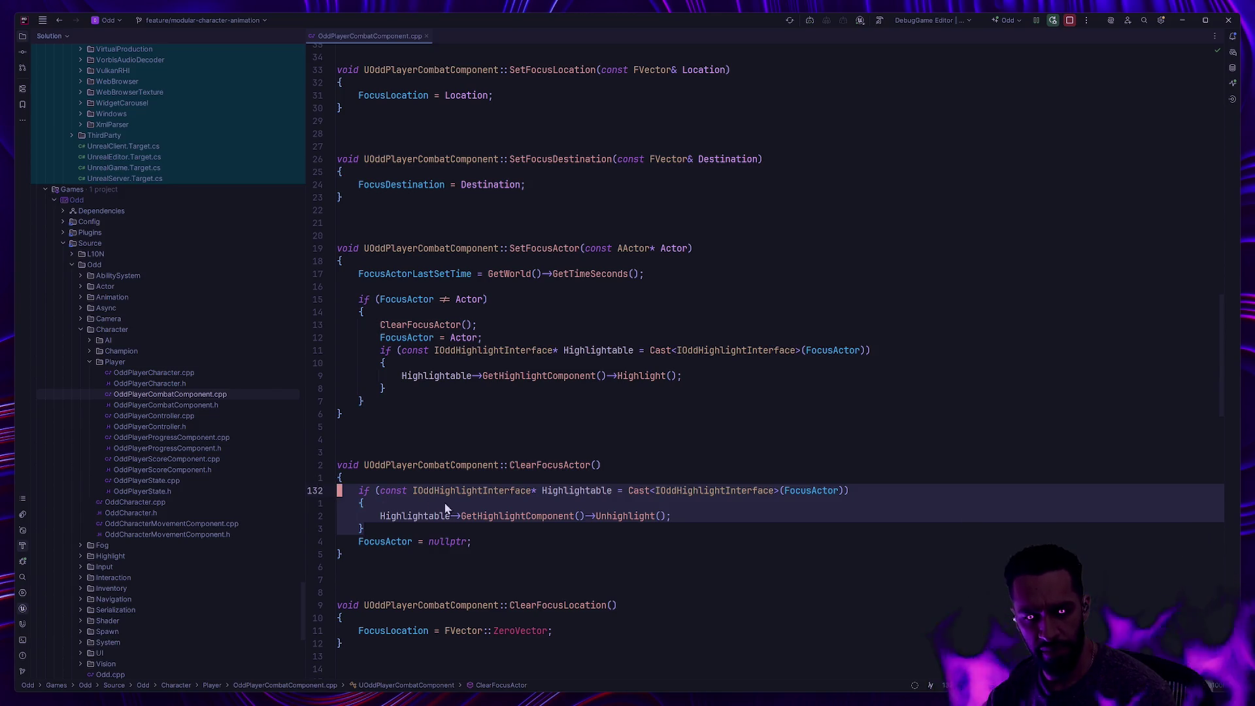
{"action": "scroll", "coordinate": [445, 509], "scroll_direction": "down", "scroll_amount": 3}
{"action": "left_click", "coordinate": [423, 464]}
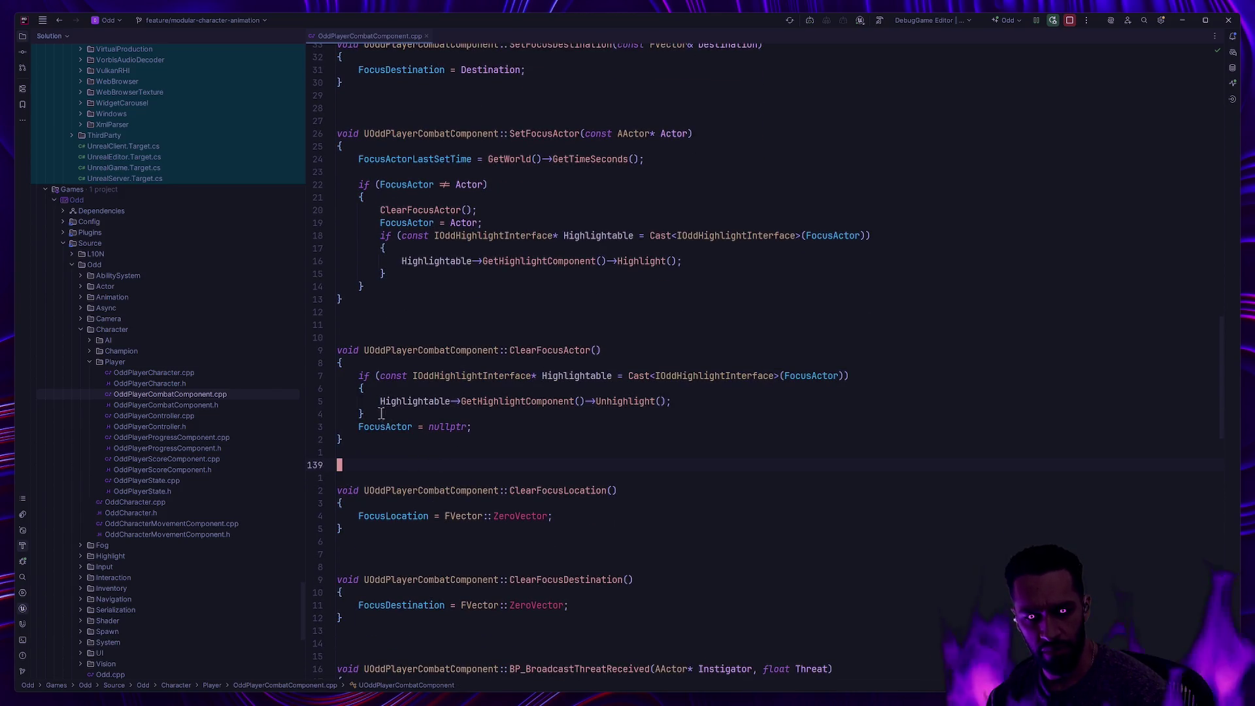
{"action": "scroll", "coordinate": [472, 501], "scroll_direction": "up", "scroll_amount": 15}
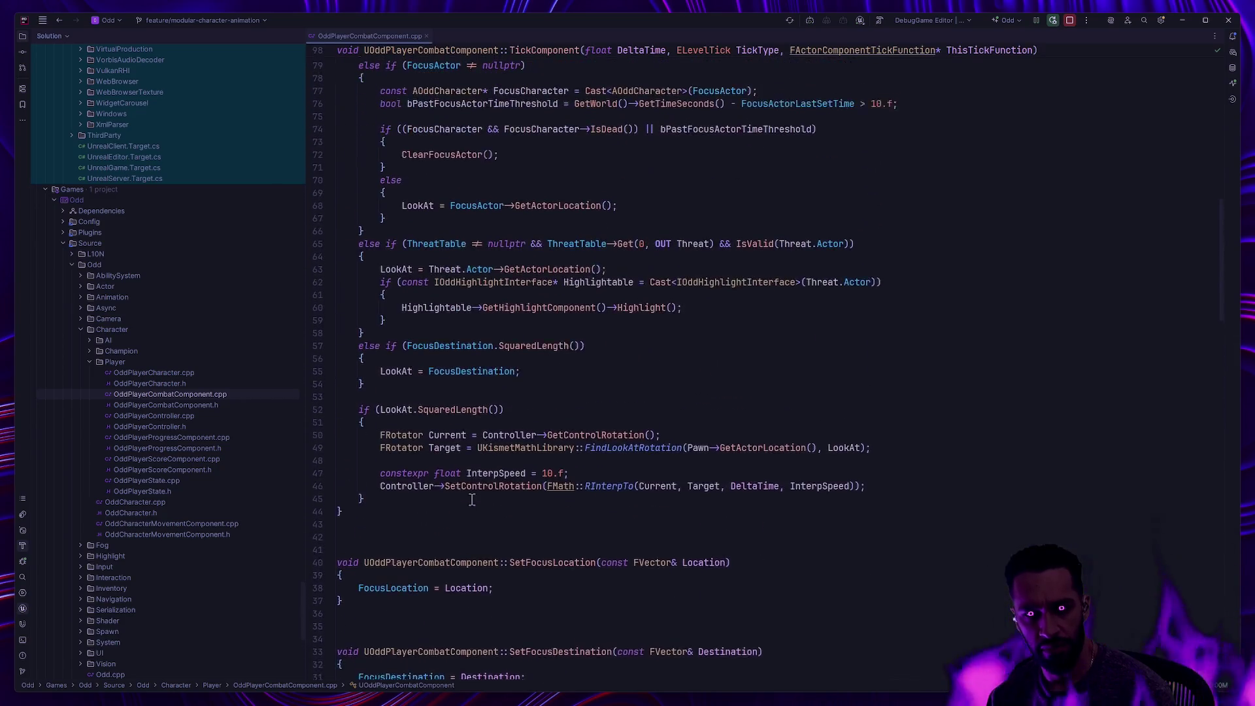
{"action": "scroll", "coordinate": [472, 501], "scroll_direction": "up", "scroll_amount": 14}
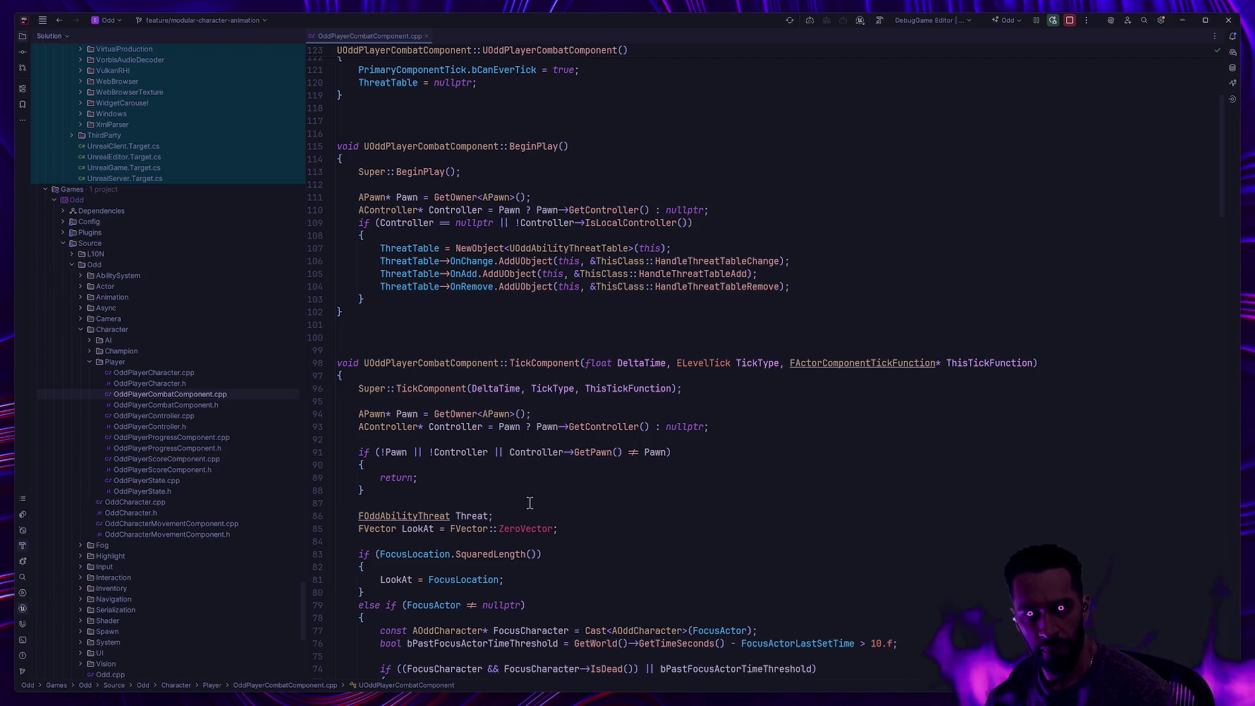
{"action": "scroll", "coordinate": [527, 502], "scroll_direction": "down", "scroll_amount": 20}
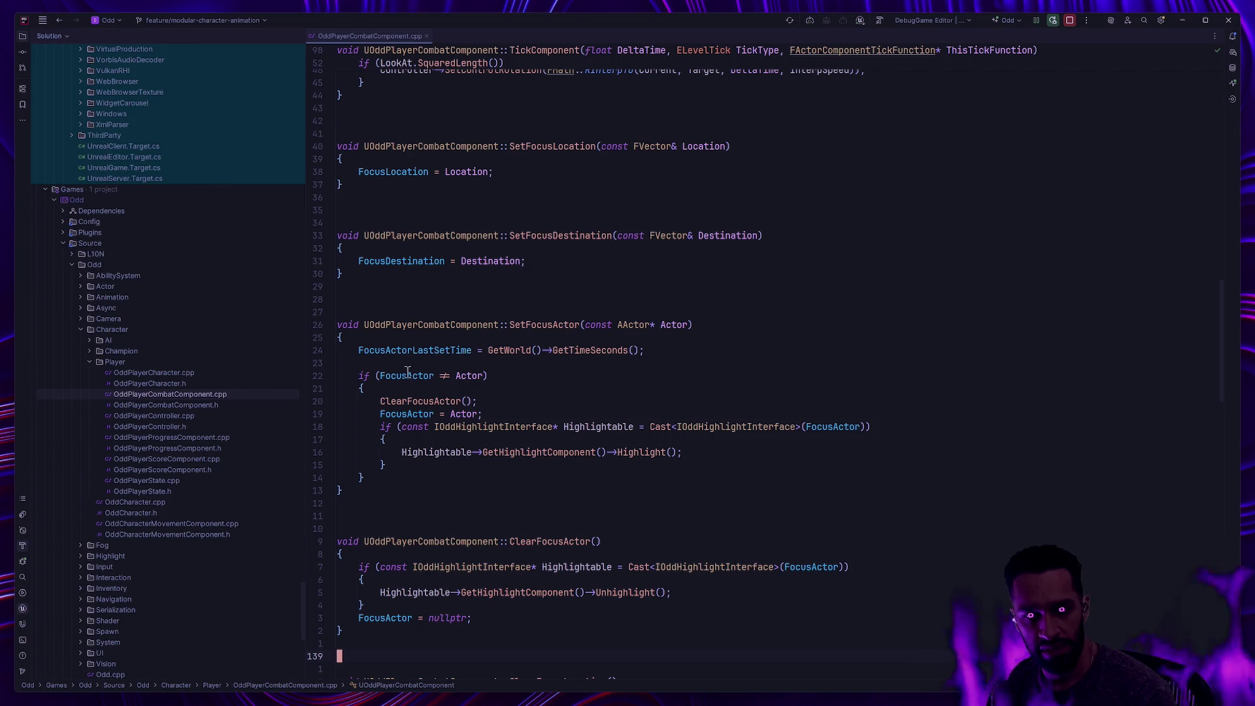
Inspect SetFocusActor's focus-change check and ClearFocusActor's FocusActor = nullptr reset
{"action": "mouse_move", "coordinate": [337, 363]}
{"action": "left_mouse_down"}
{"action": "mouse_move", "coordinate": [392, 465]}
{"action": "mouse_move", "coordinate": [361, 479]}
{"action": "left_mouse_up"}
{"action": "key", "text": "Down"}
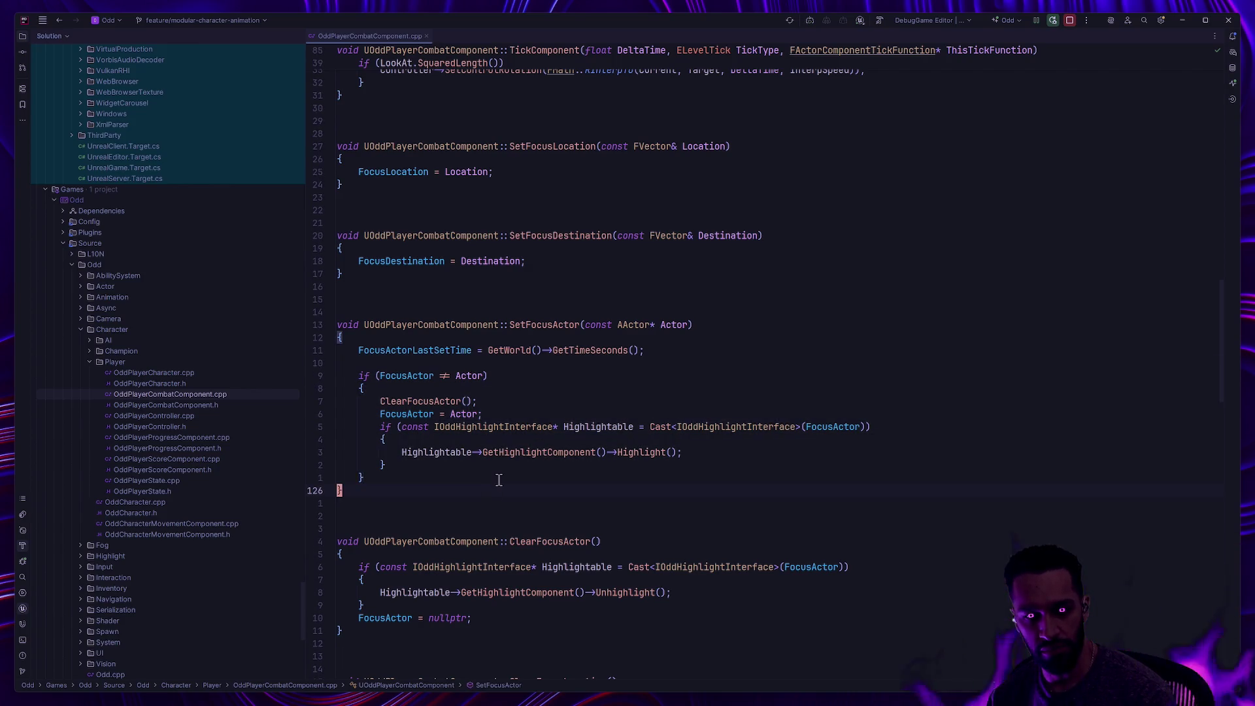
{"action": "scroll", "coordinate": [503, 474], "scroll_direction": "down", "scroll_amount": 3}
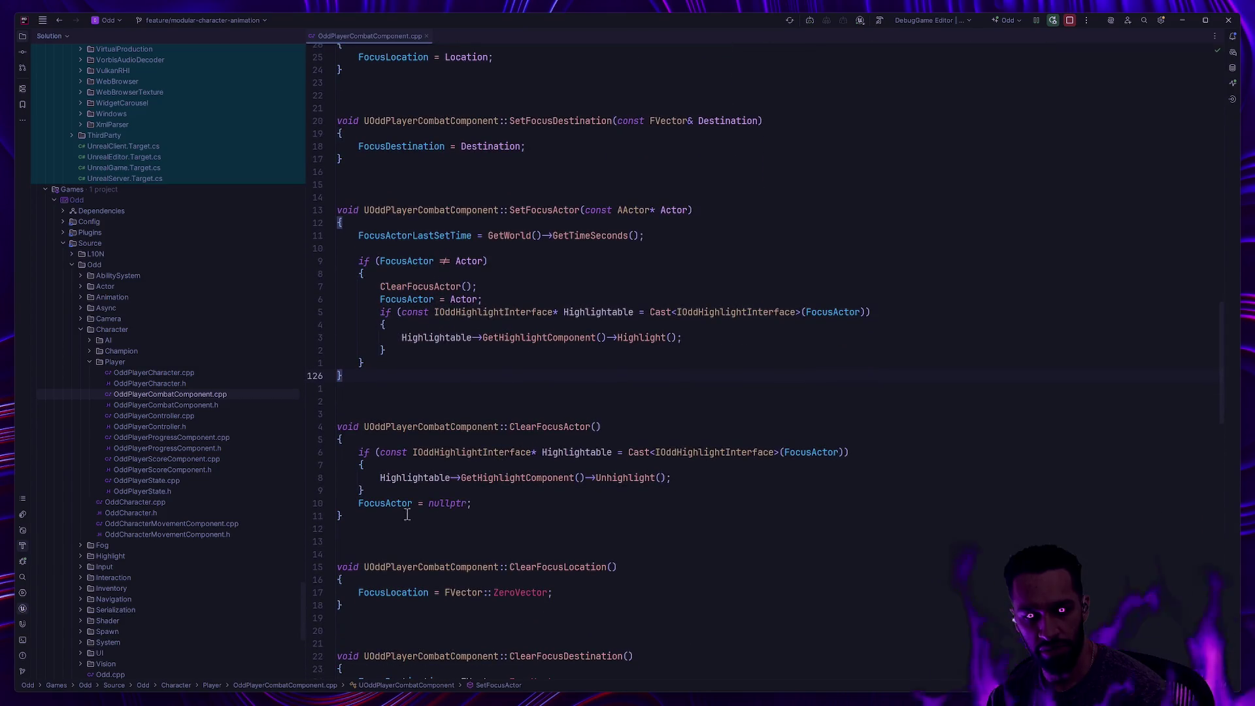
{"action": "left_click", "coordinate": [411, 508]}
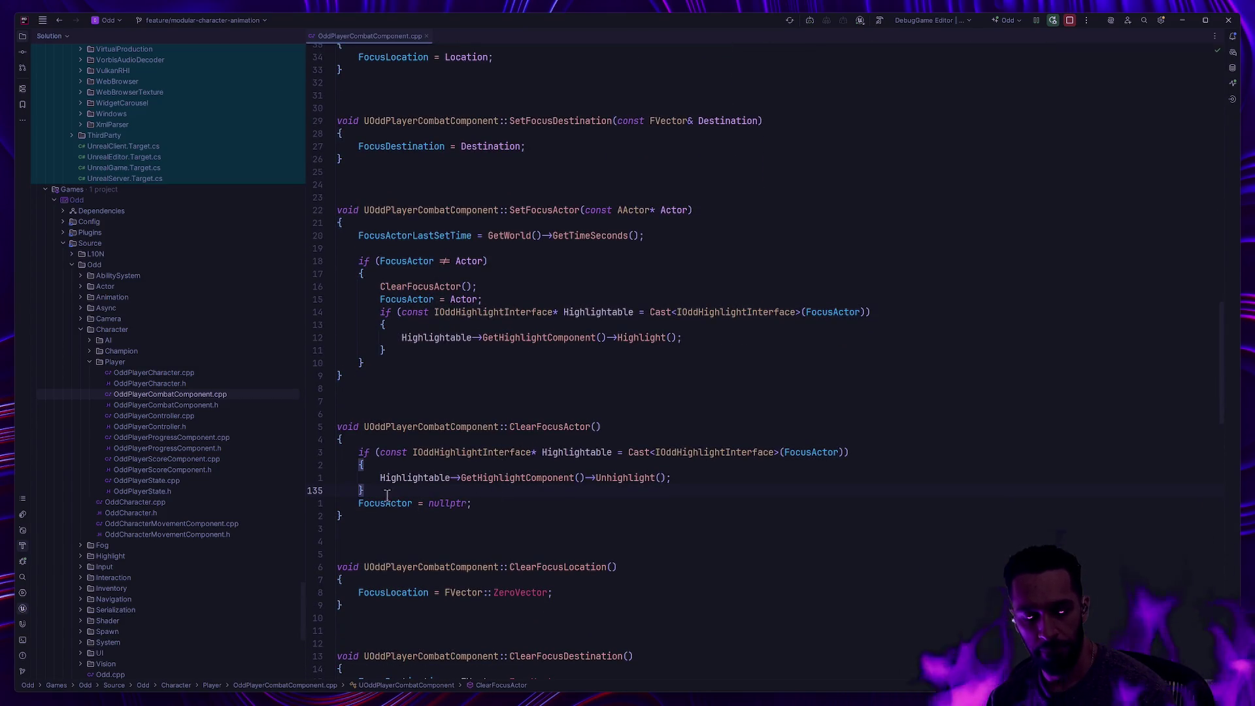
{"action": "left_click", "coordinate": [393, 505]}
{"action": "mouse_move", "coordinate": [414, 498]}
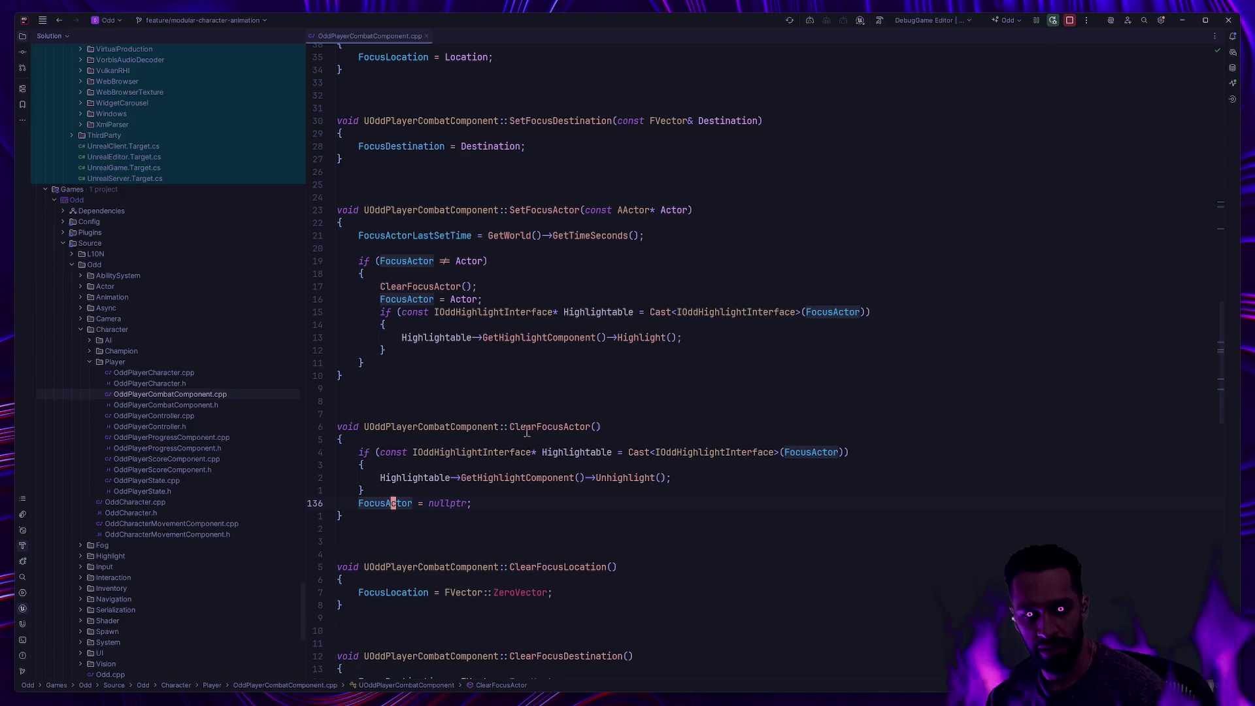
{"action": "key", "text": "End"}
{"action": "key", "text": "shift+Home"}
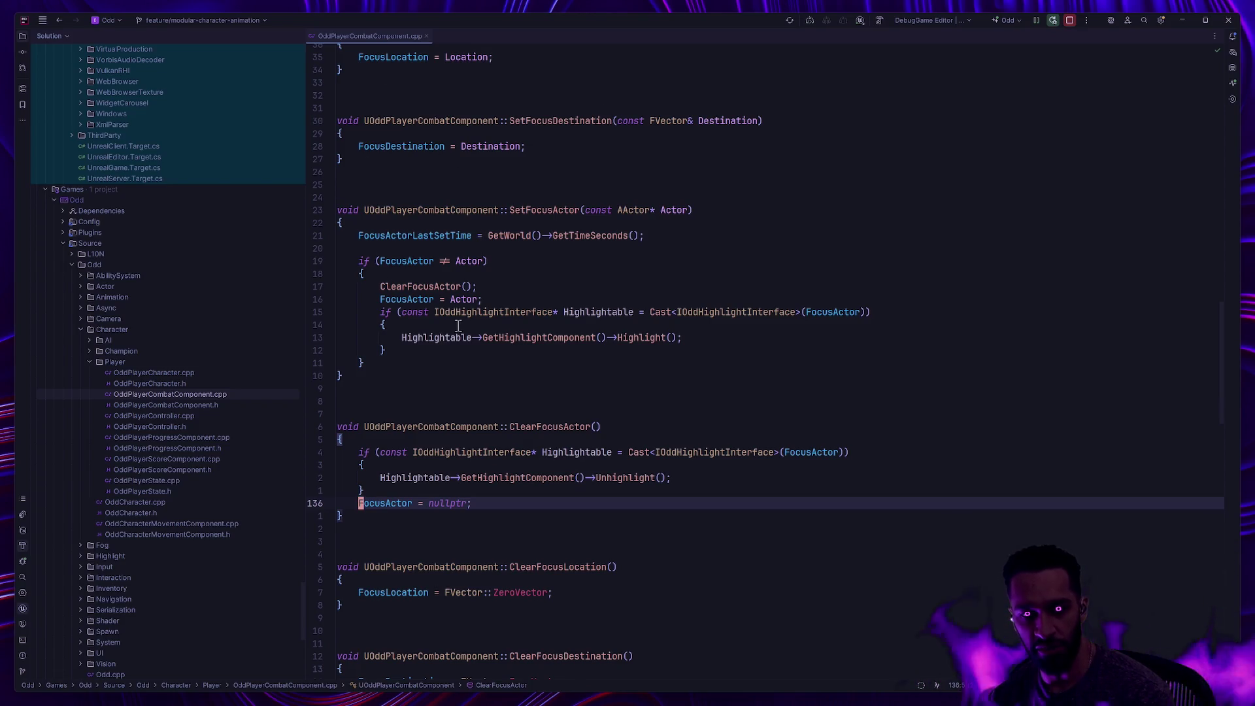
{"action": "scroll", "coordinate": [505, 294], "scroll_direction": "up", "scroll_amount": 1}
{"action": "scroll", "coordinate": [505, 294], "scroll_direction": "up", "scroll_amount": 5}
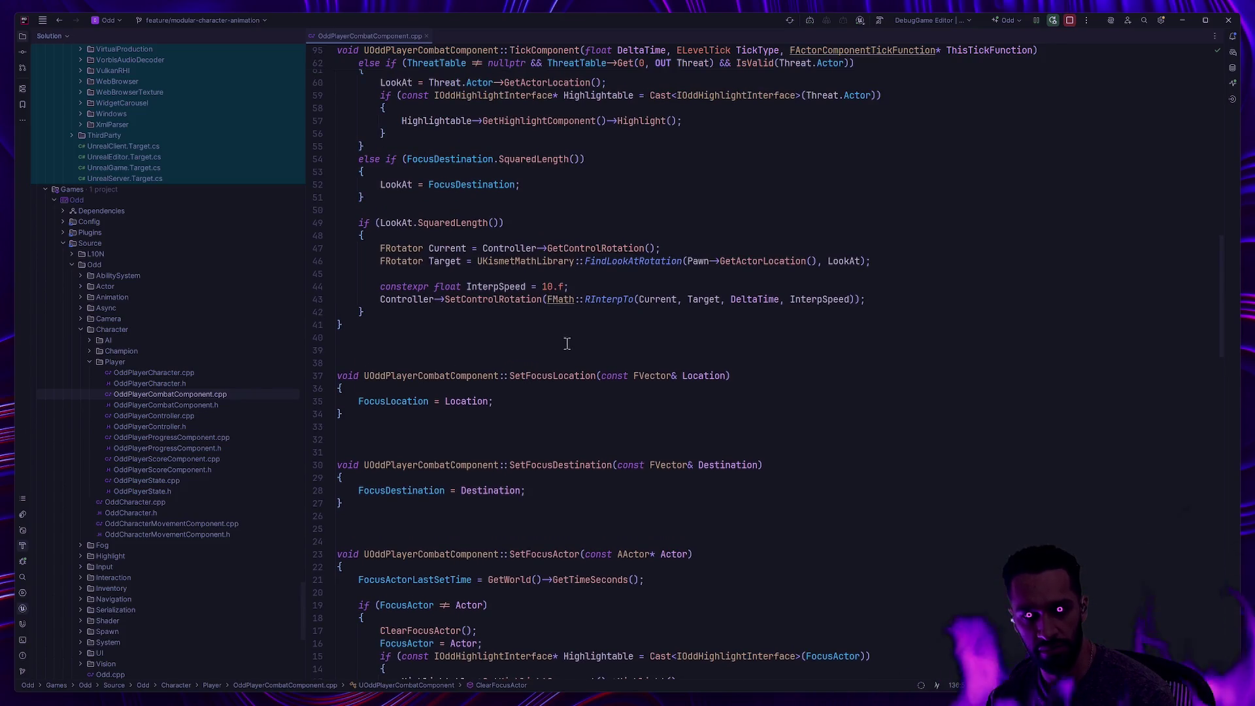
{"action": "scroll", "coordinate": [567, 343], "scroll_direction": "up", "scroll_amount": 6}
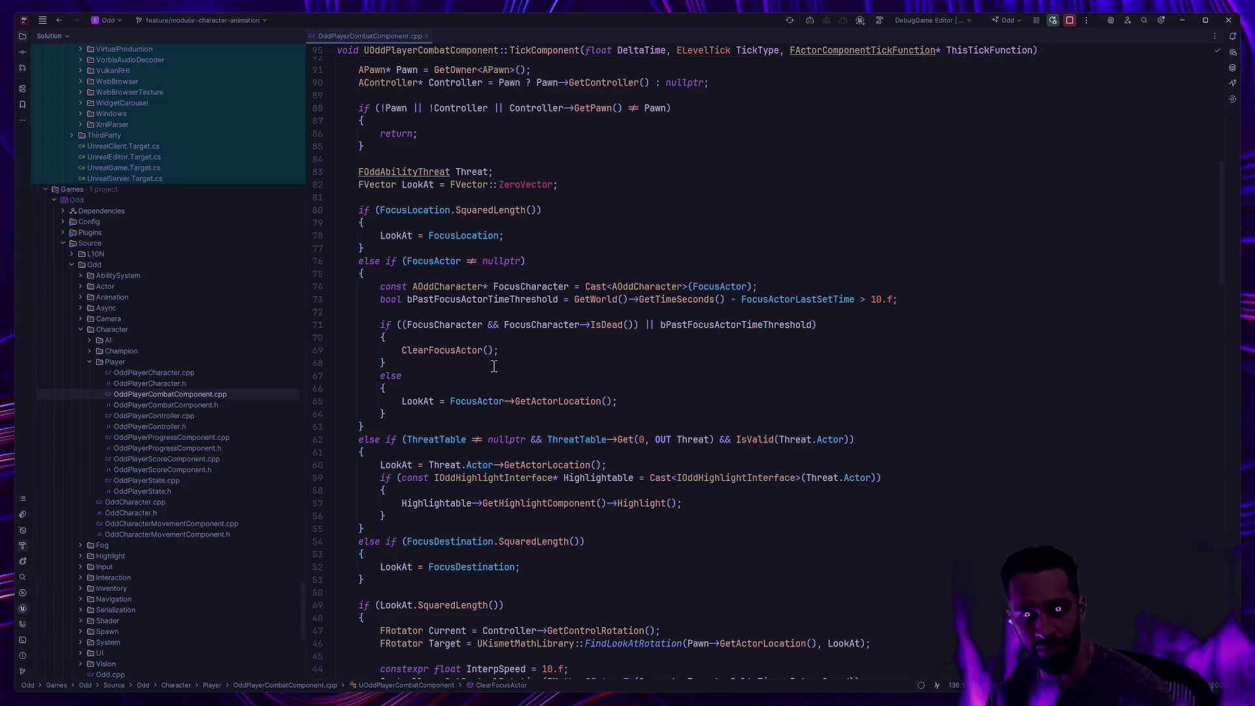
Check the ClearFocusActor call in TickComponent and the InterpSpeed constant
{"action": "left_click", "coordinate": [516, 354]}
{"action": "scroll", "coordinate": [547, 382], "scroll_direction": "down", "scroll_amount": 3}
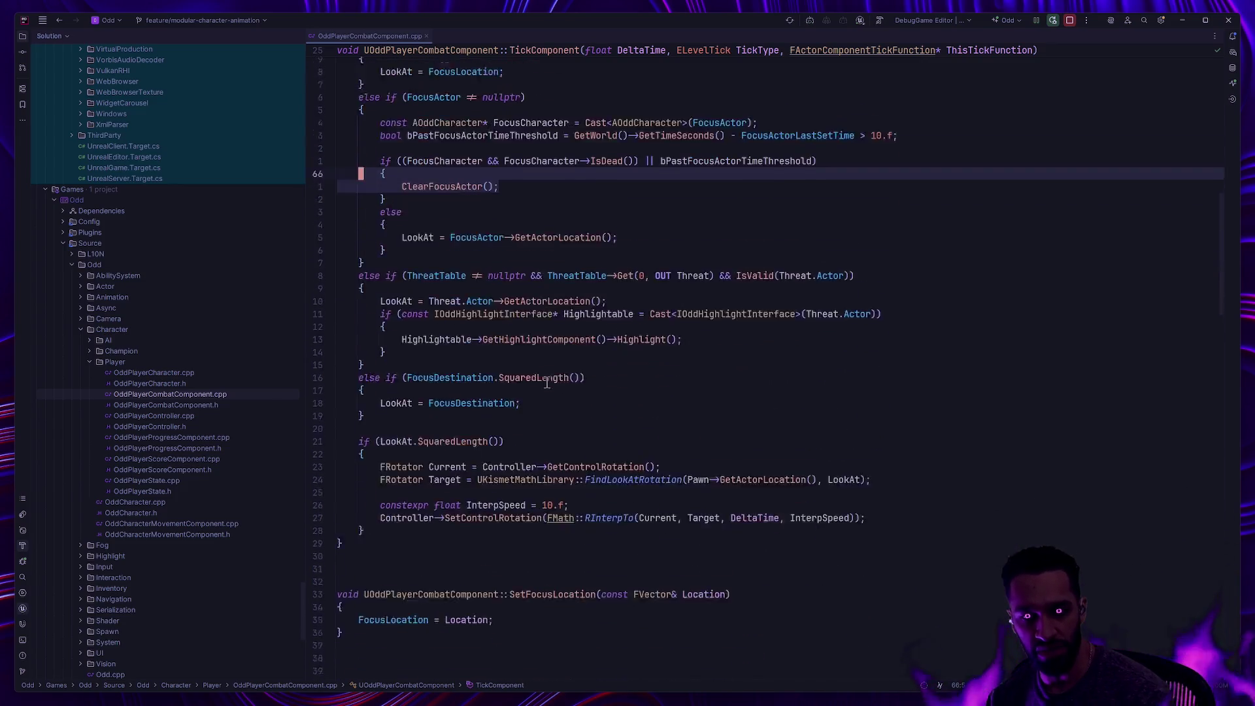
{"action": "scroll", "coordinate": [547, 383], "scroll_direction": "down", "scroll_amount": 1}
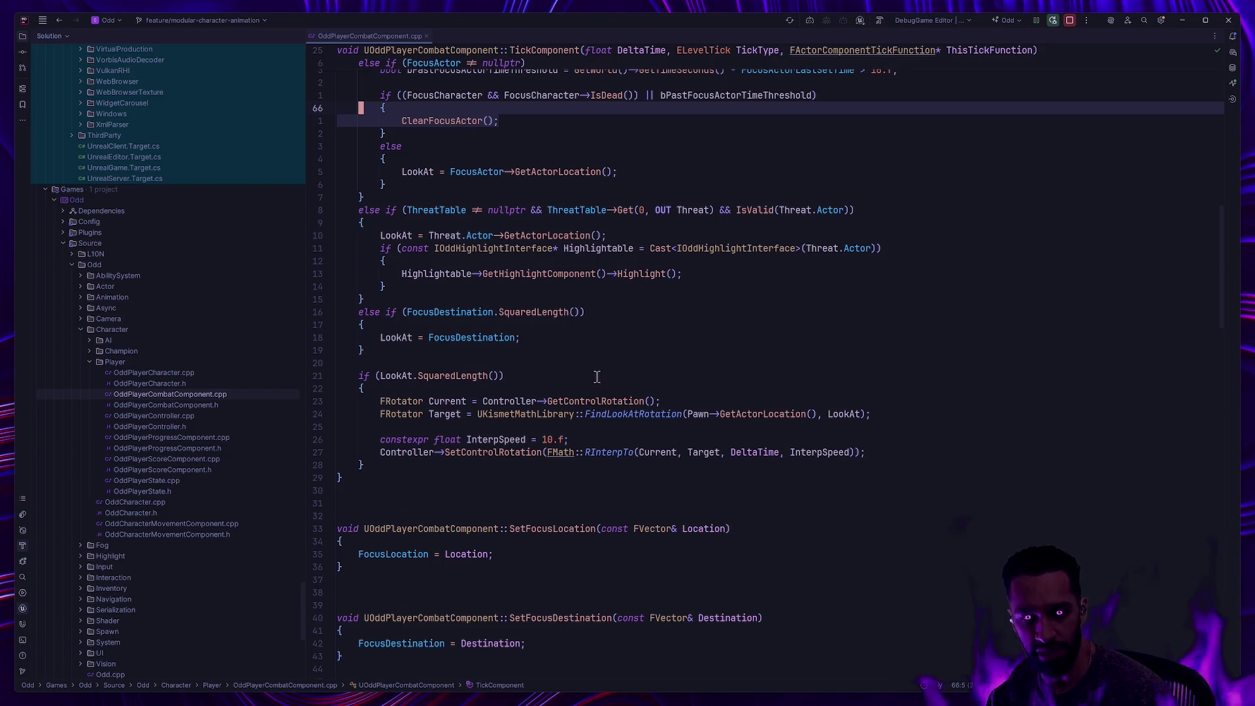
{"action": "left_click", "coordinate": [557, 440]}
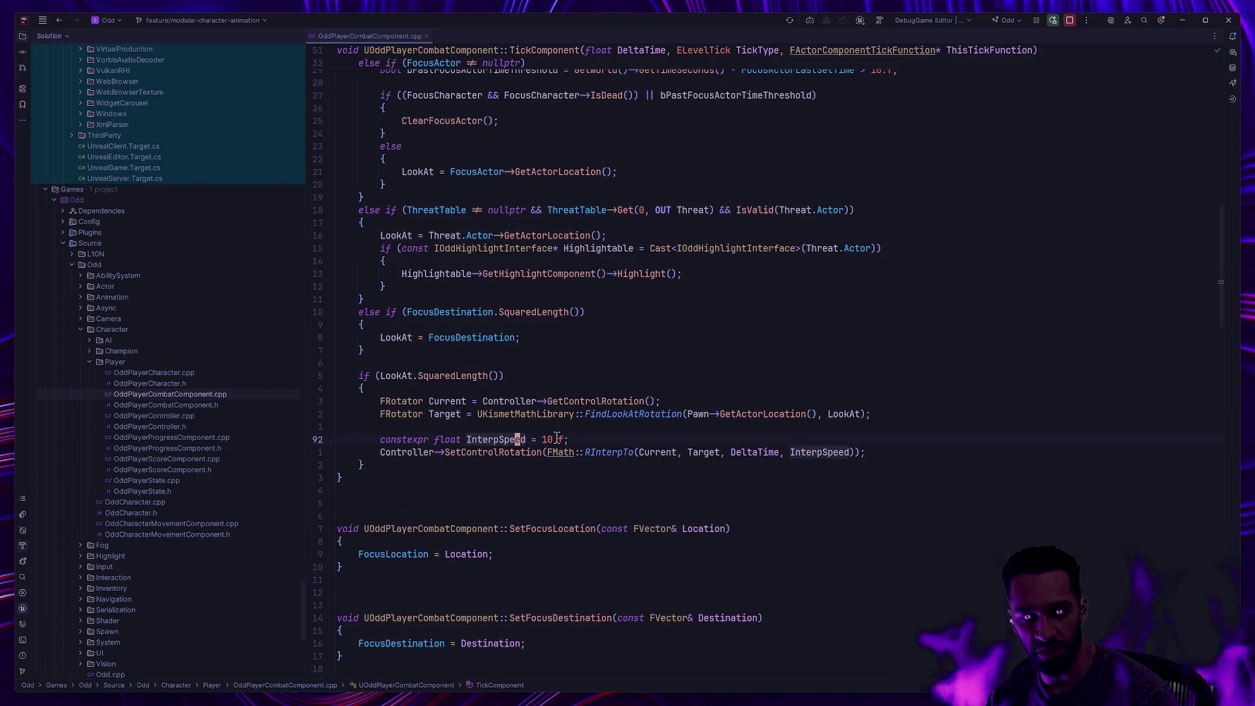
Glance at Unreal, then read through SetFocusActor, ClearFocusActor and TickComponent in OddPlayerCombatComponent.cpp
{"action": "key", "text": "alt+Tab"}
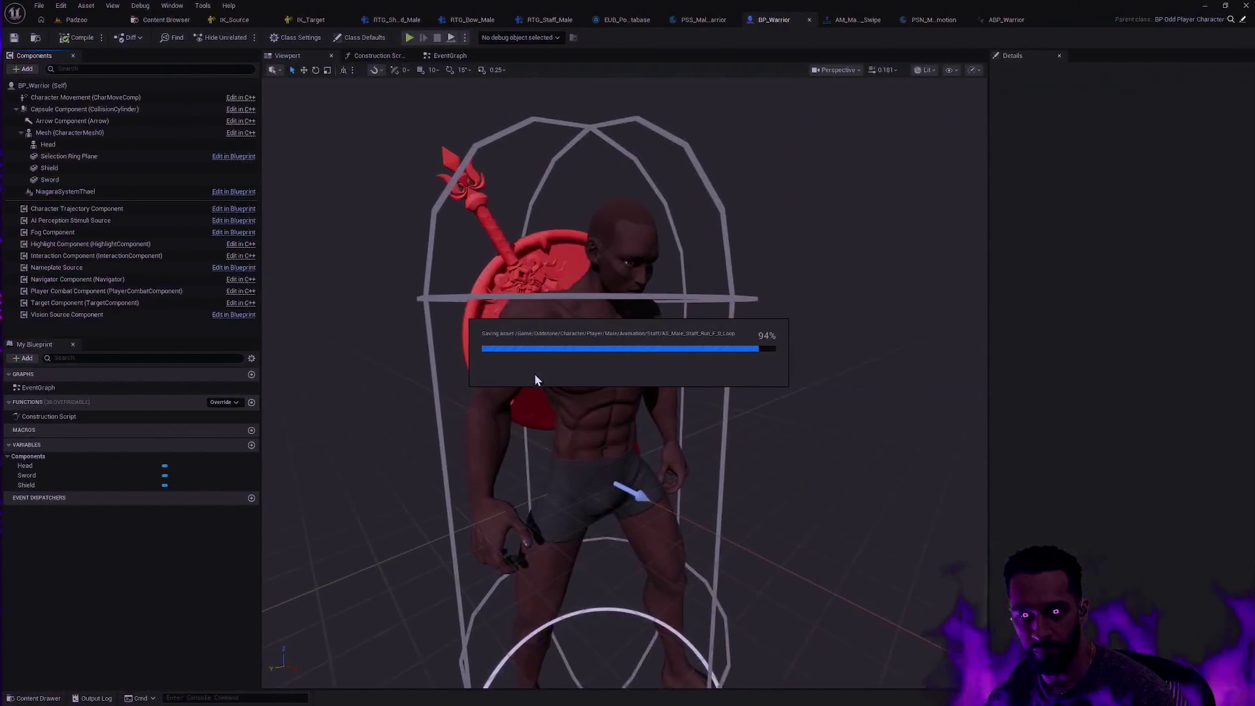
{"action": "key", "text": "alt+Tab"}
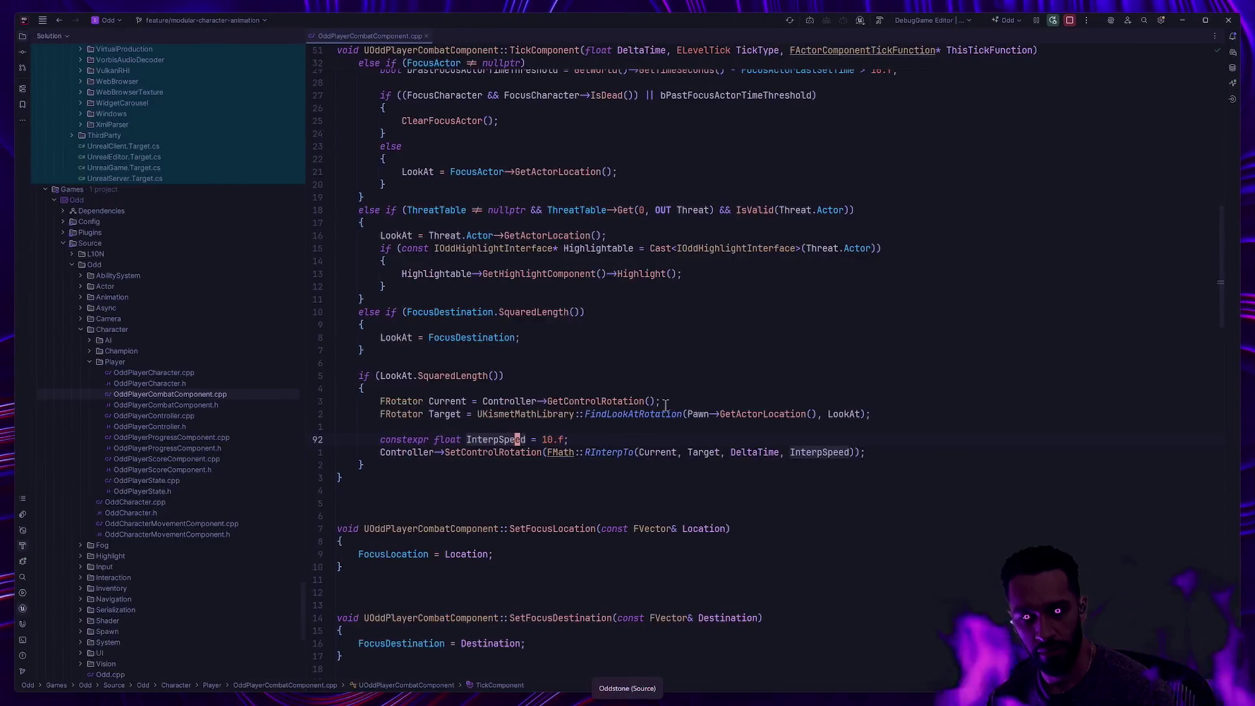
{"action": "scroll", "coordinate": [665, 405], "scroll_direction": "down", "scroll_amount": 4}
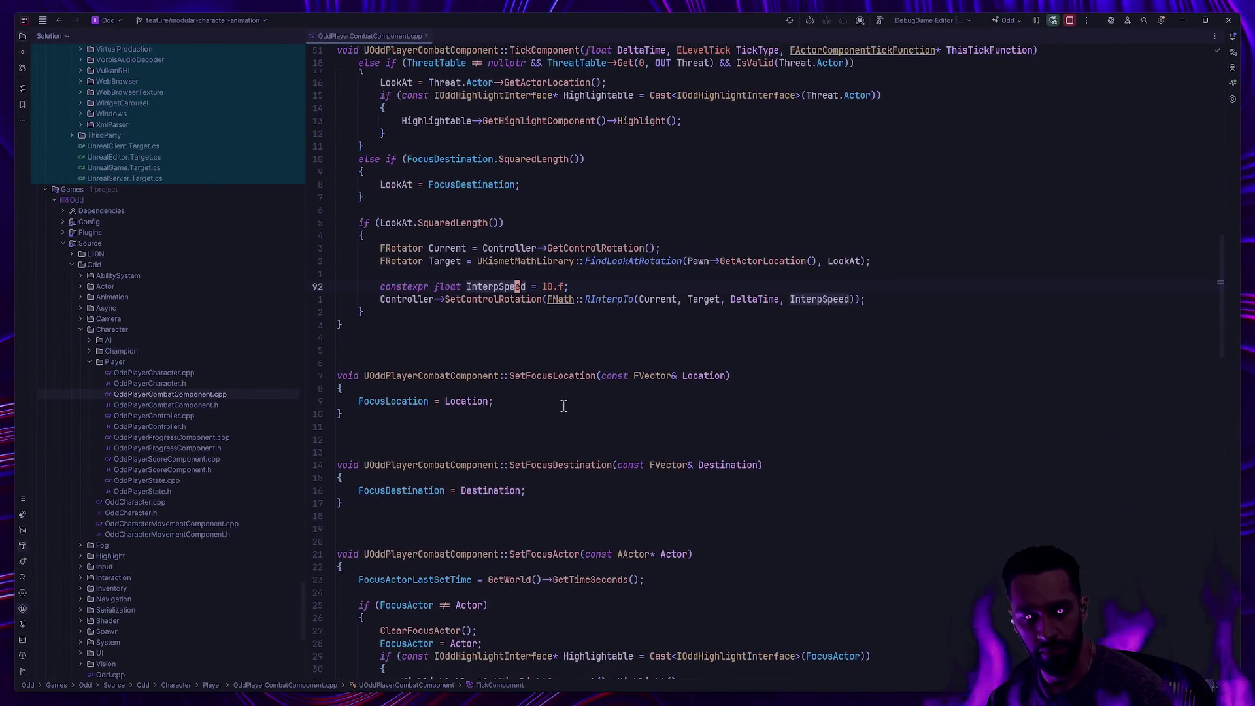
{"action": "scroll", "coordinate": [564, 406], "scroll_direction": "down", "scroll_amount": 4}
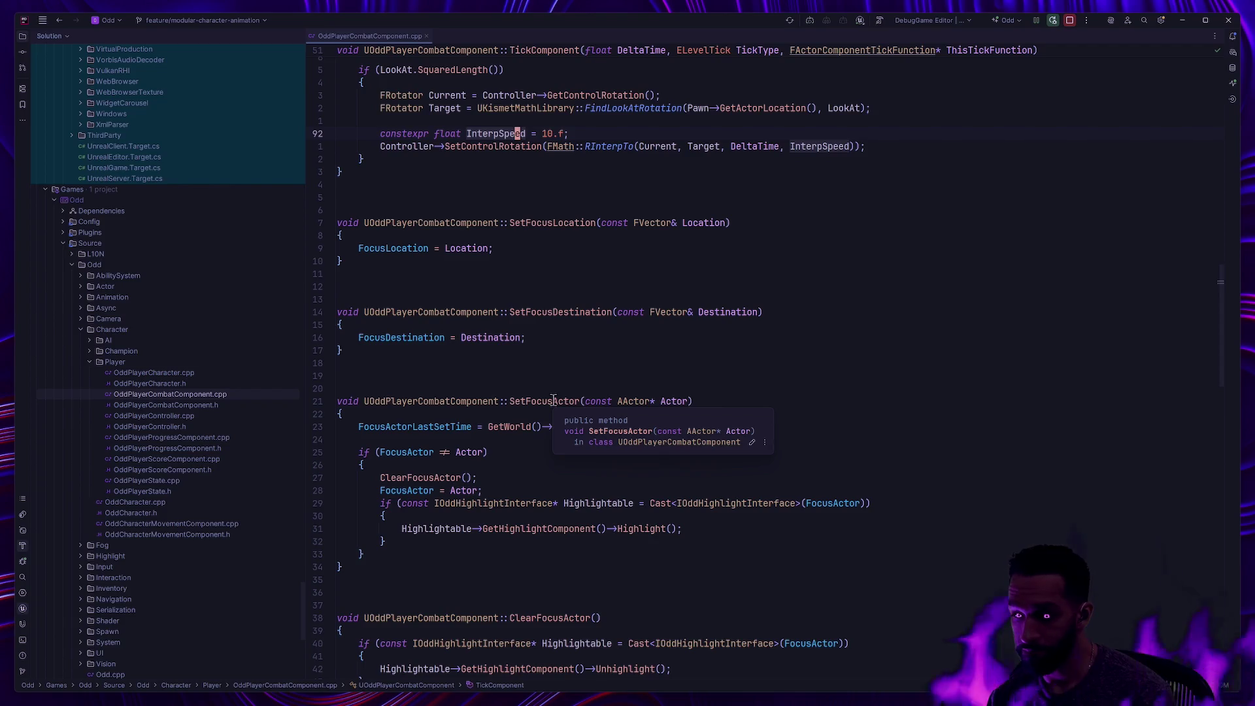
{"action": "scroll", "coordinate": [797, 428], "scroll_direction": "down", "scroll_amount": 2}
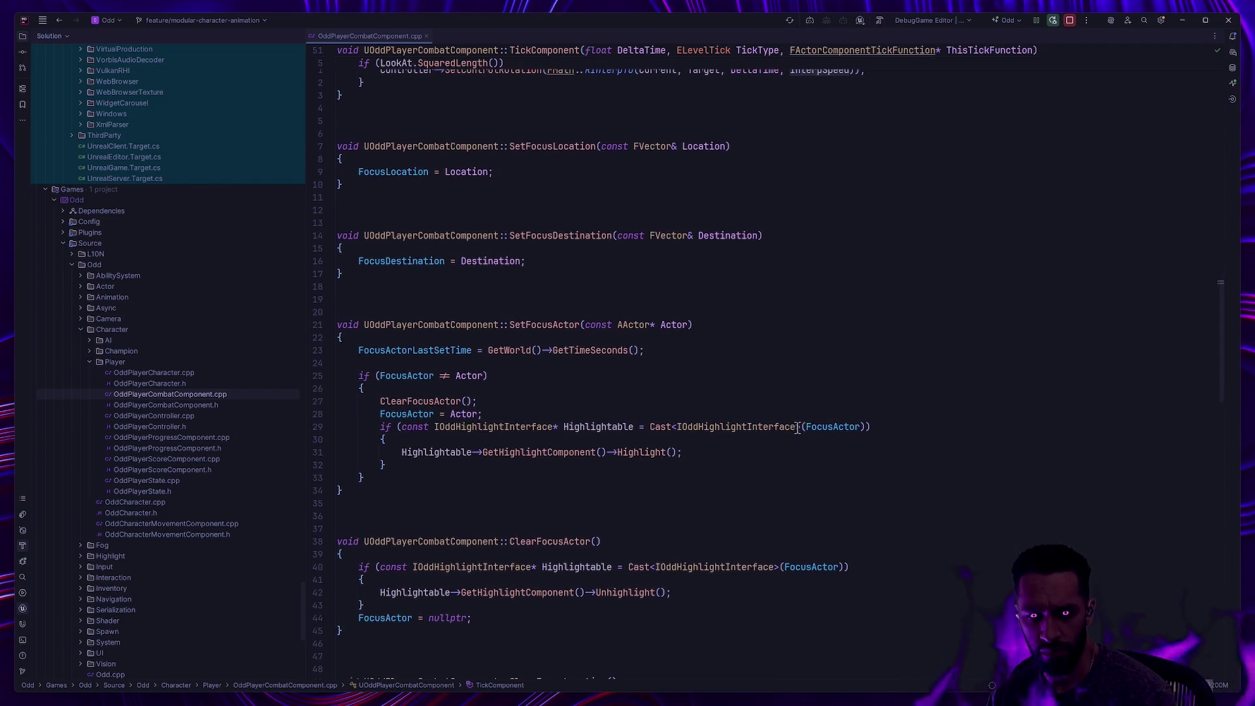
{"action": "mouse_move", "coordinate": [809, 426]}
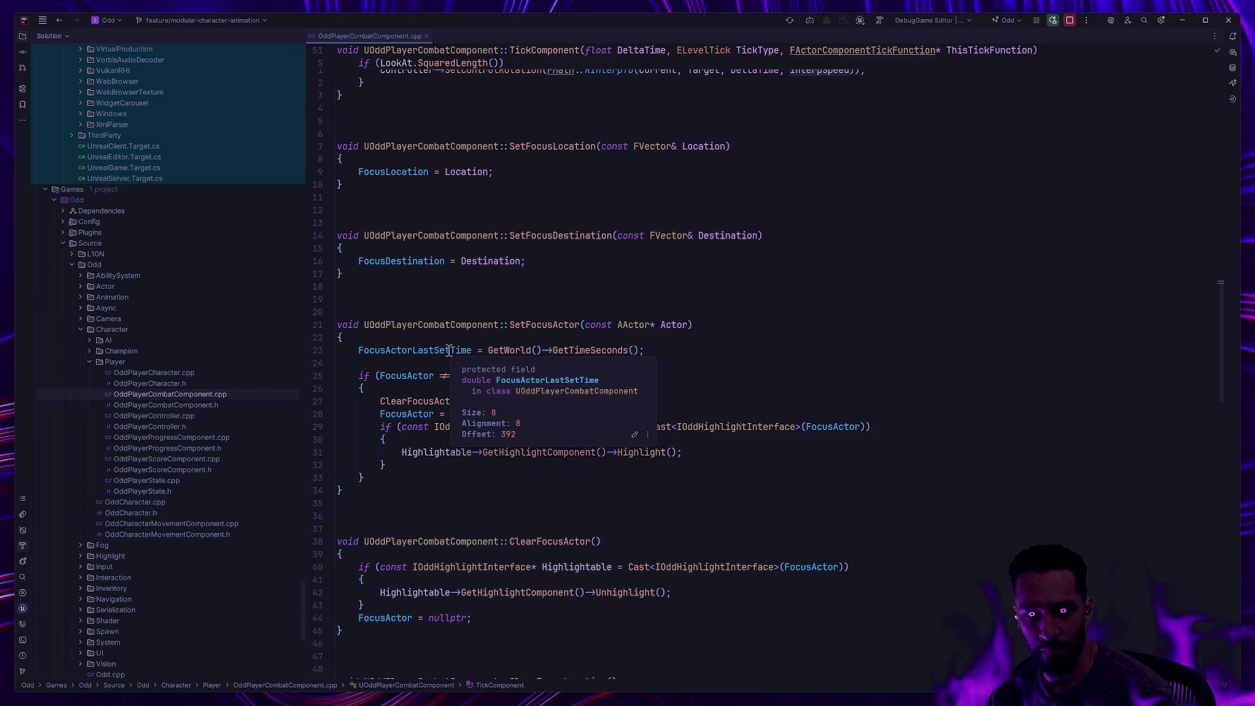
{"action": "mouse_move", "coordinate": [487, 350]}
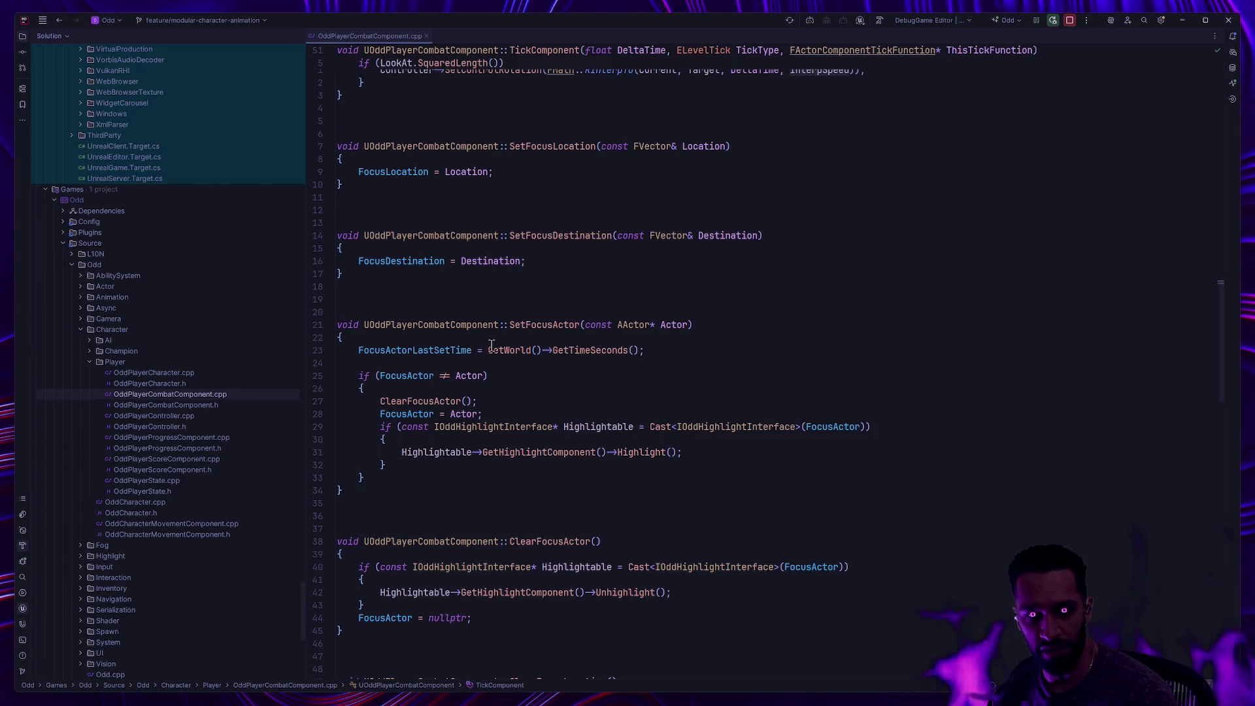
{"action": "scroll", "coordinate": [617, 363], "scroll_direction": "up", "scroll_amount": 5}
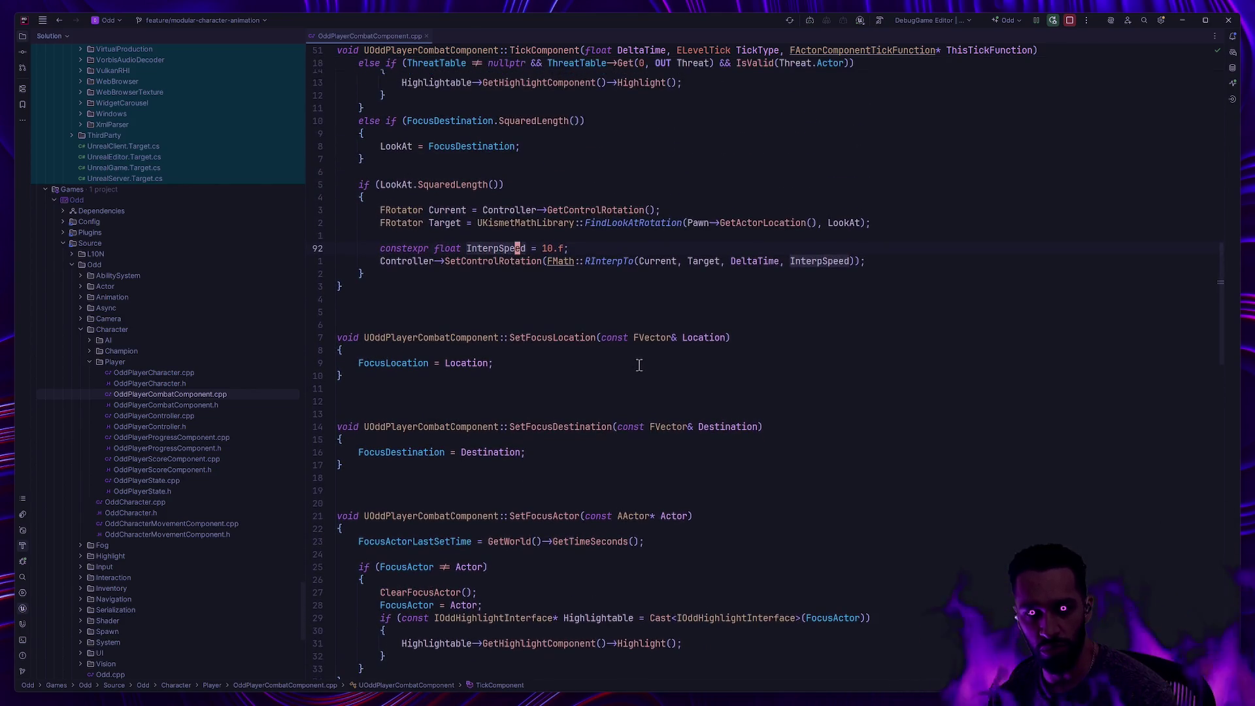
{"action": "scroll", "coordinate": [641, 368], "scroll_direction": "down", "scroll_amount": 5}
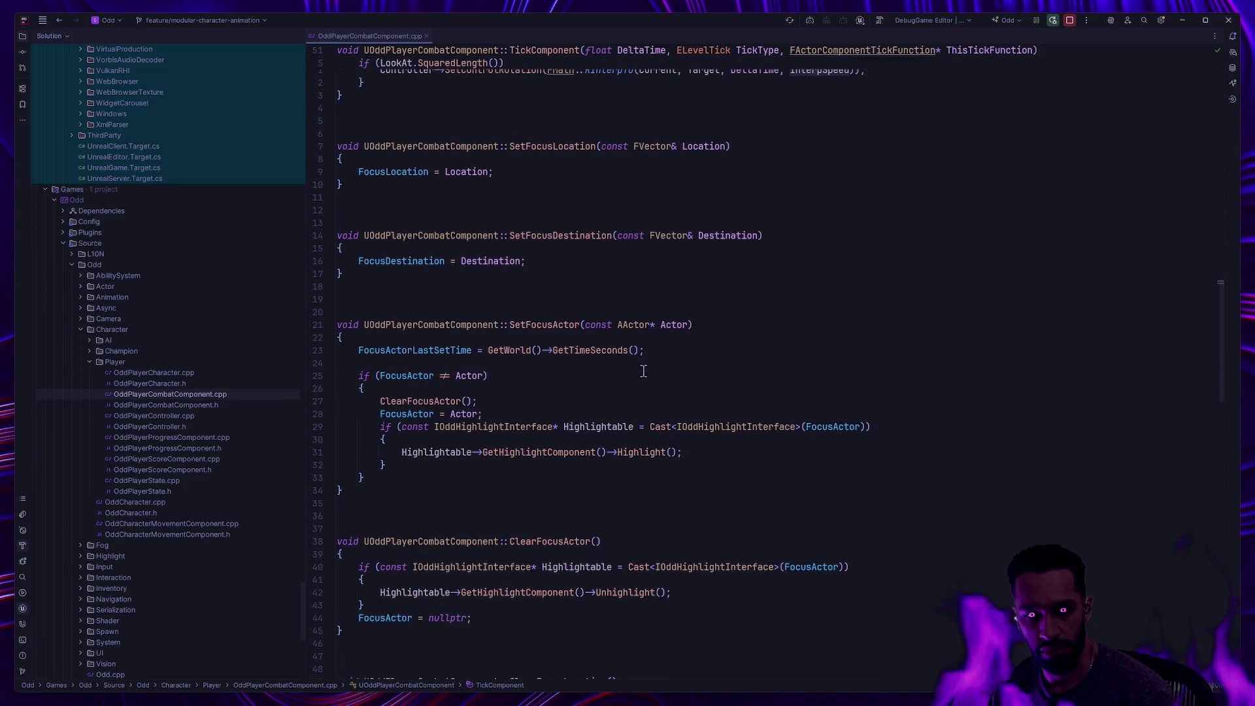
{"action": "scroll", "coordinate": [643, 370], "scroll_direction": "down", "scroll_amount": 5}
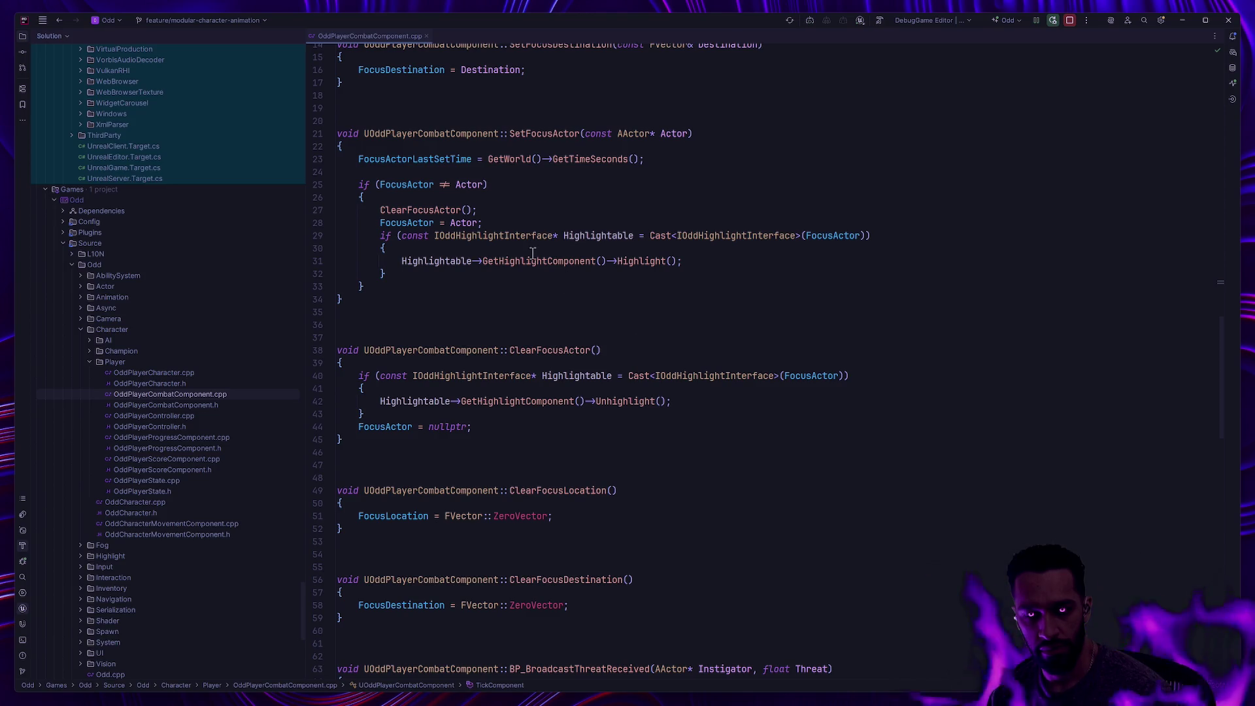
{"action": "mouse_move", "coordinate": [362, 161]}
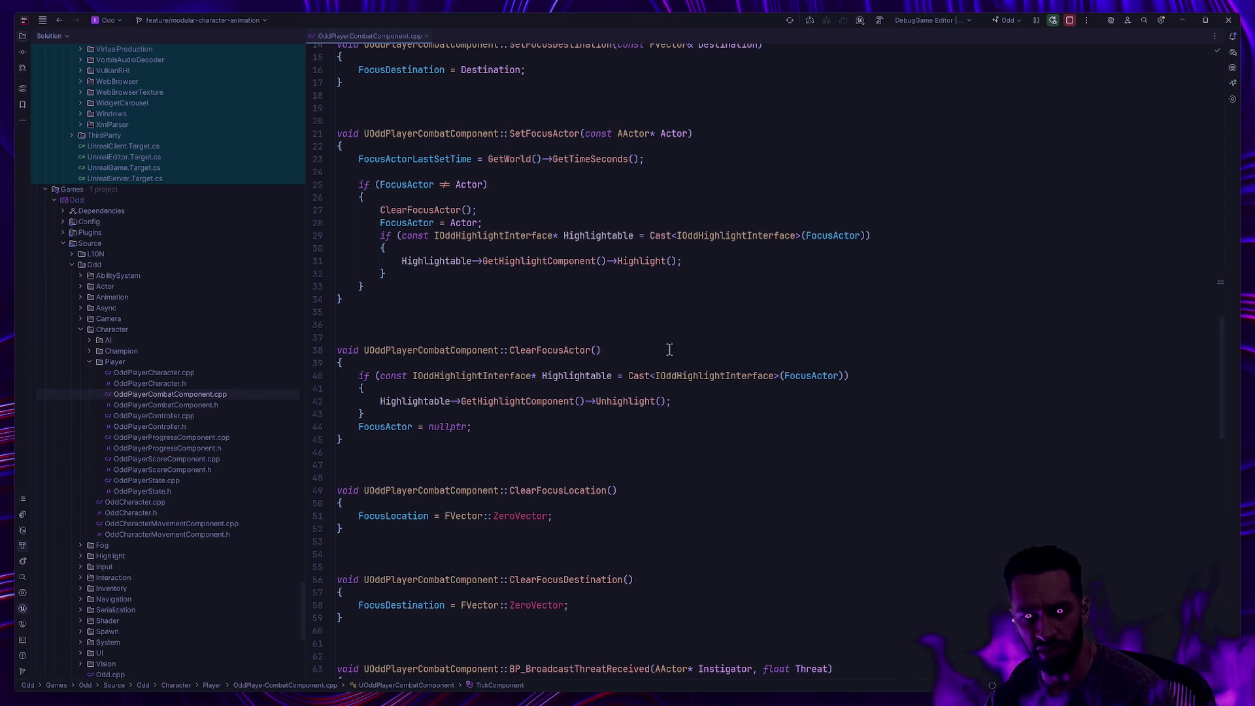
{"action": "scroll", "coordinate": [669, 350], "scroll_direction": "up", "scroll_amount": 15}
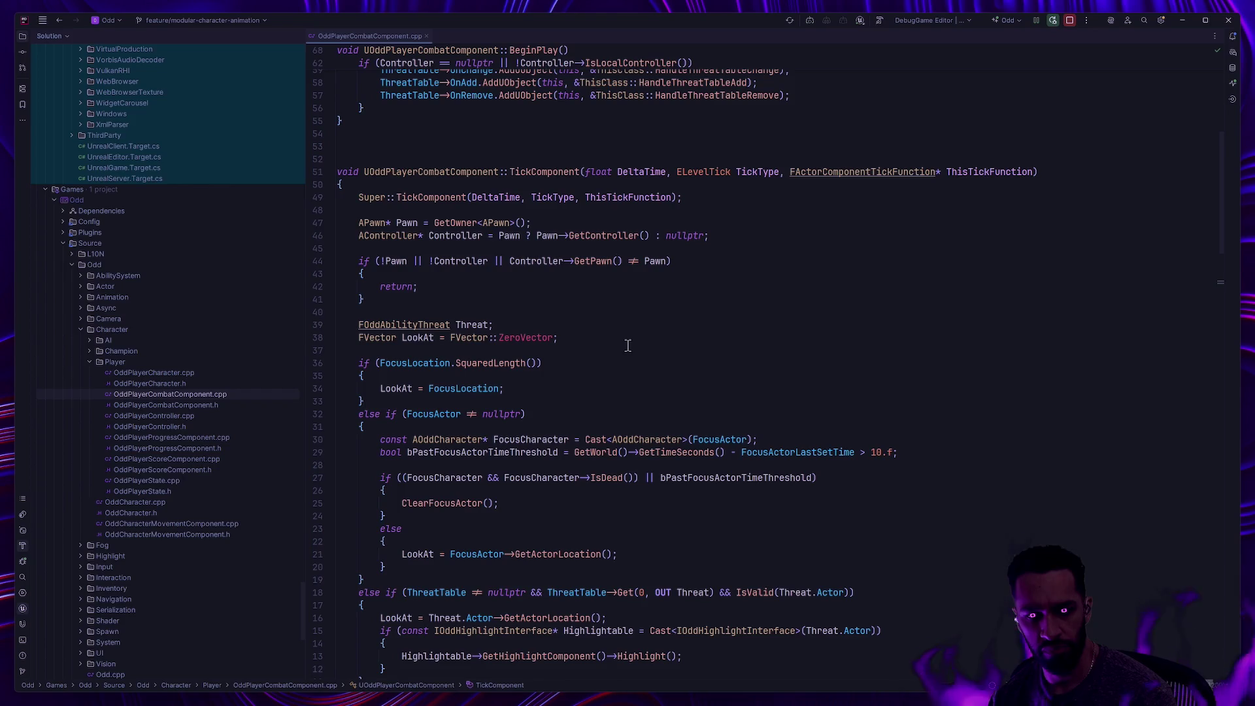
{"action": "scroll", "coordinate": [627, 340], "scroll_direction": "down", "scroll_amount": 5}
{"action": "left_click", "coordinate": [684, 287]}
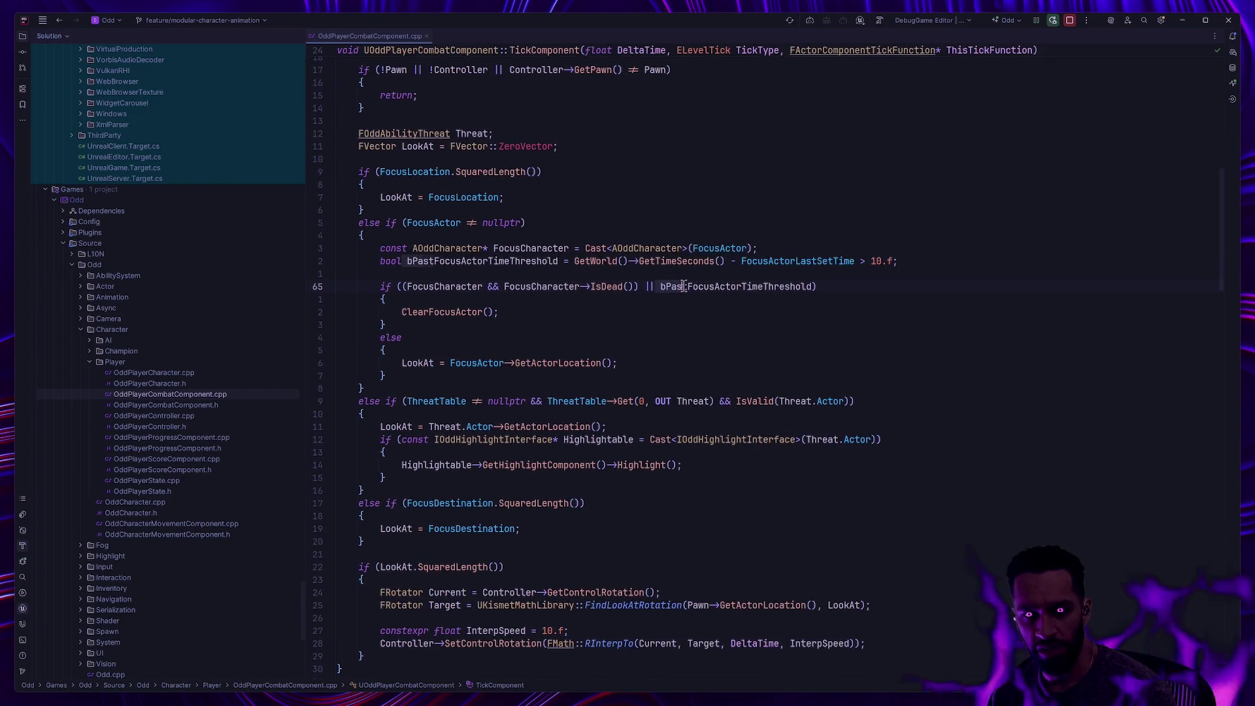
{"action": "left_click_drag", "start_coordinate": [683, 287], "coordinate": [811, 286]}
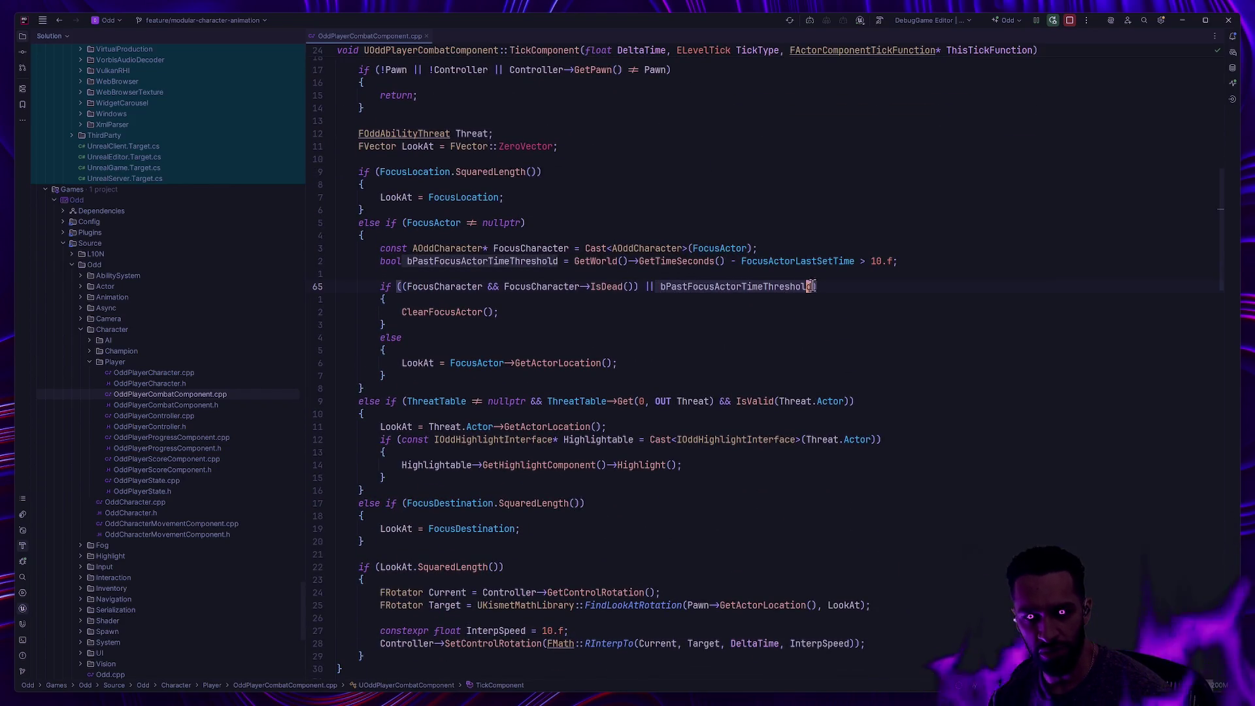
{"action": "left_click", "coordinate": [863, 261]}
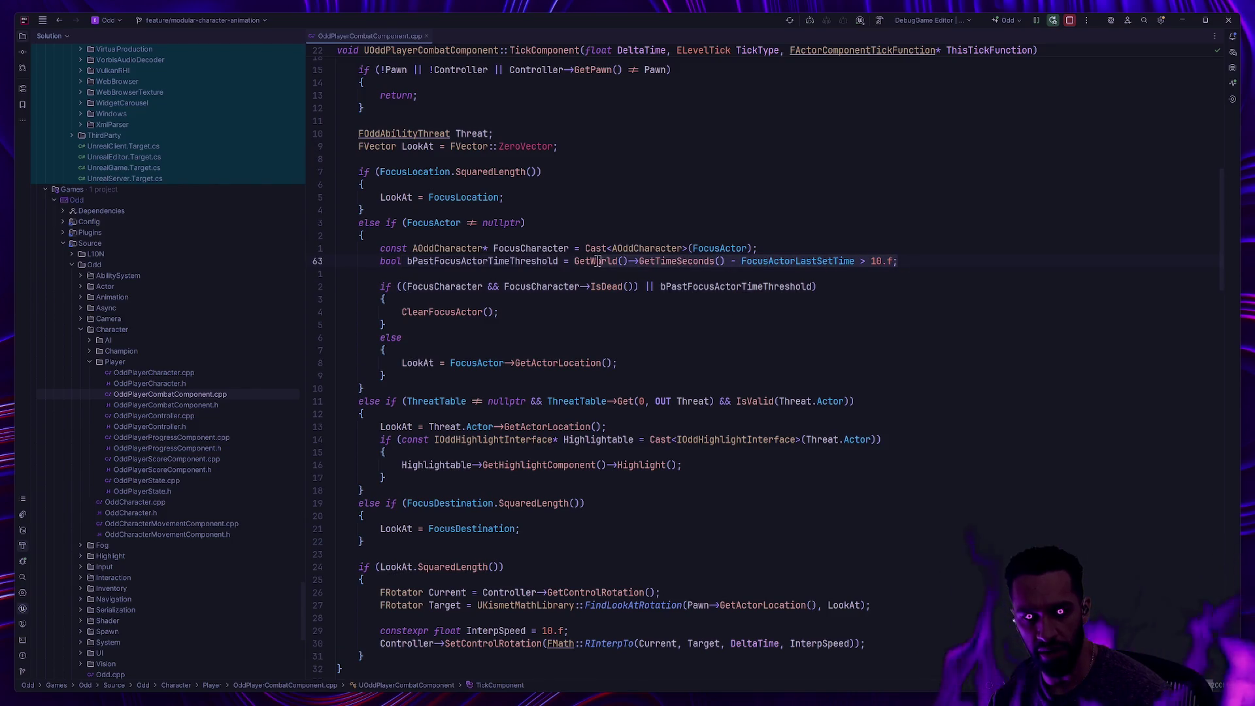
{"action": "left_click_drag", "start_coordinate": [597, 261], "coordinate": [388, 261]}
{"action": "left_click", "coordinate": [645, 302]}
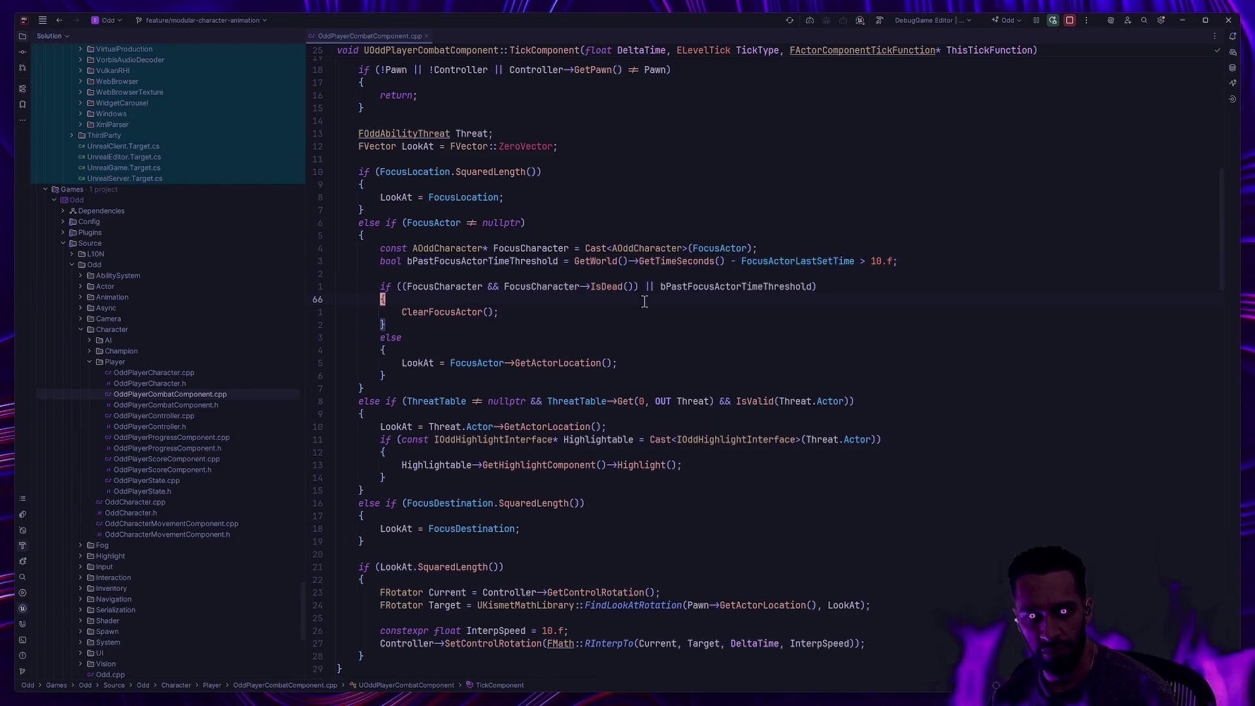
{"action": "mouse_move", "coordinate": [604, 295]}
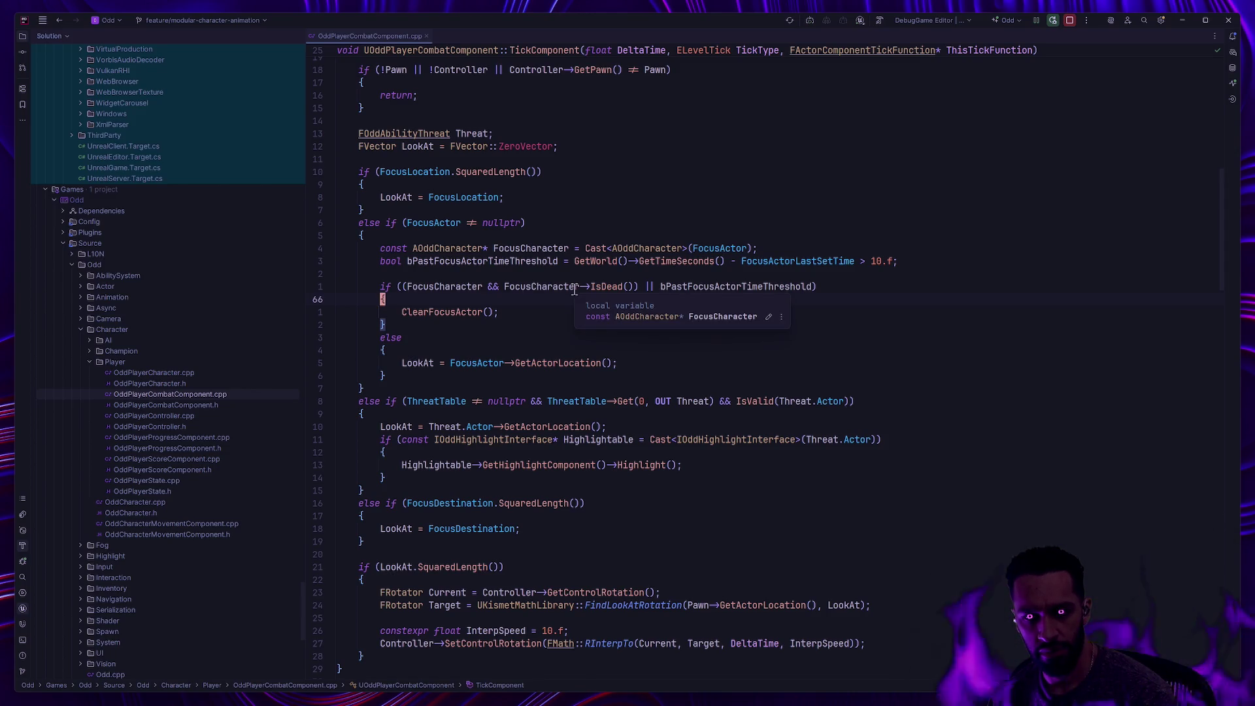
{"action": "left_click", "coordinate": [700, 286]}
{"action": "left_click", "coordinate": [850, 289]}
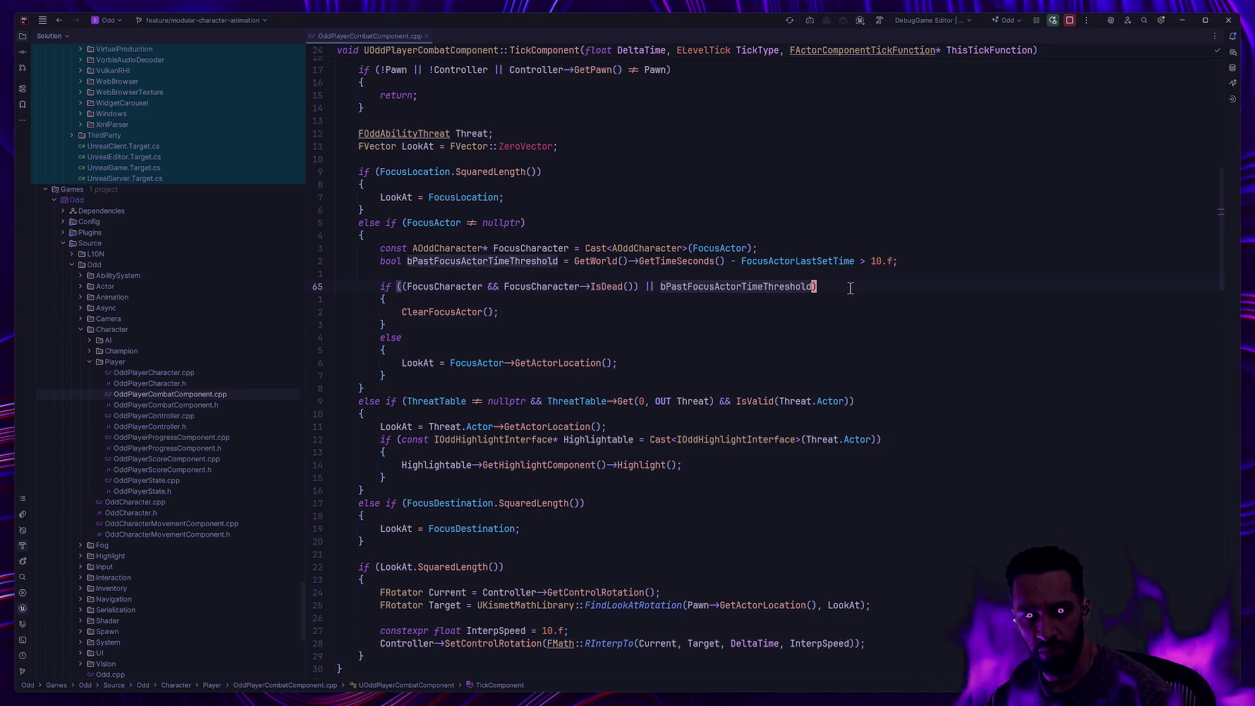
{"action": "left_click", "coordinate": [551, 314]}
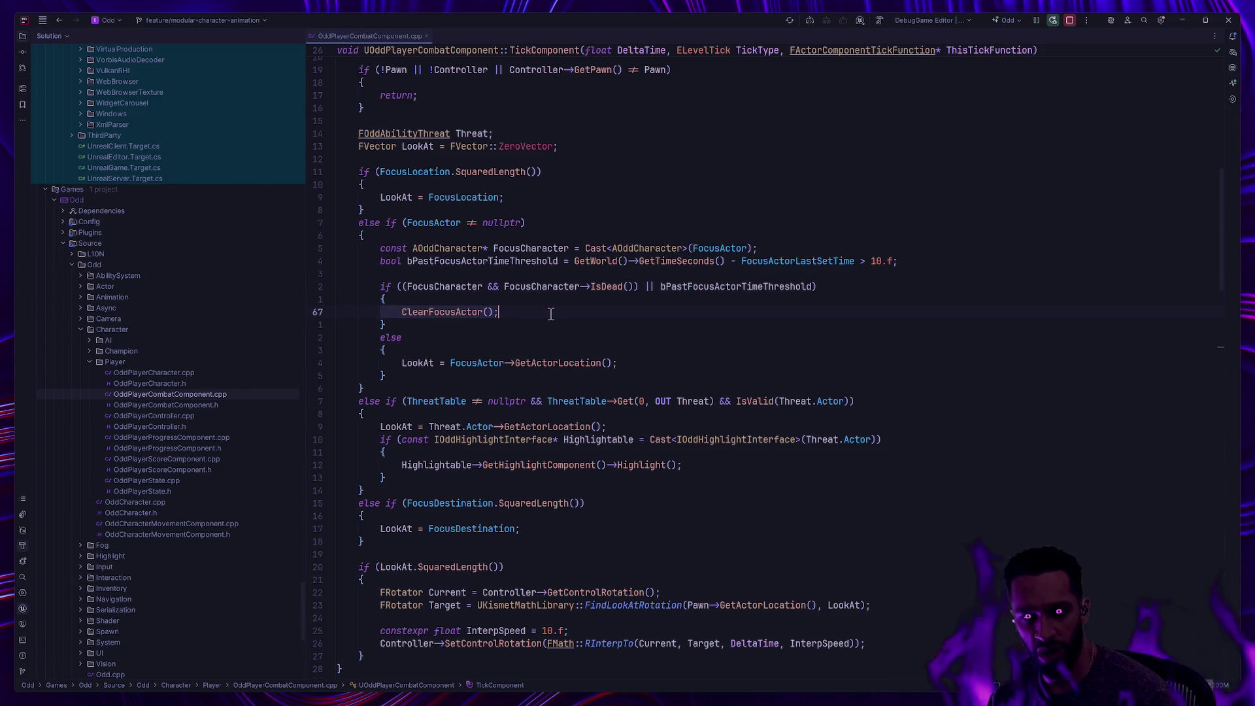
{"action": "key", "text": "Left"}
{"action": "scroll", "coordinate": [629, 361], "scroll_direction": "down", "scroll_amount": 4}
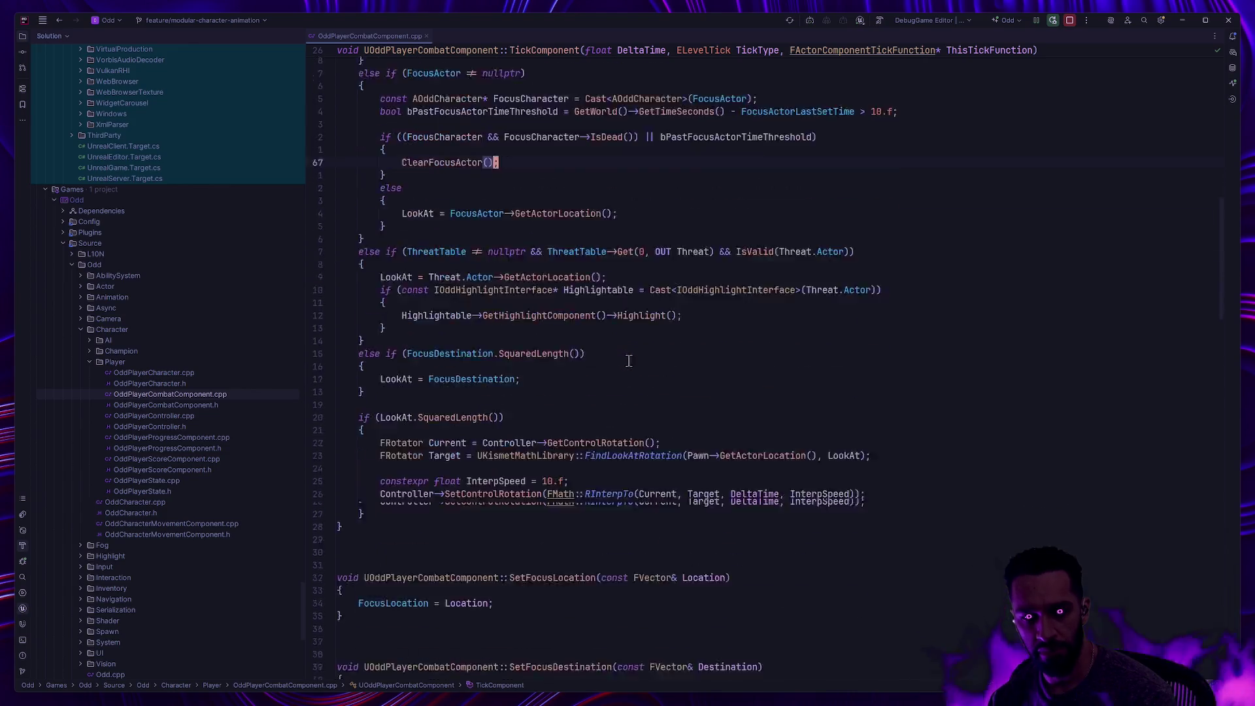
{"action": "scroll", "coordinate": [629, 362], "scroll_direction": "down", "scroll_amount": 7}
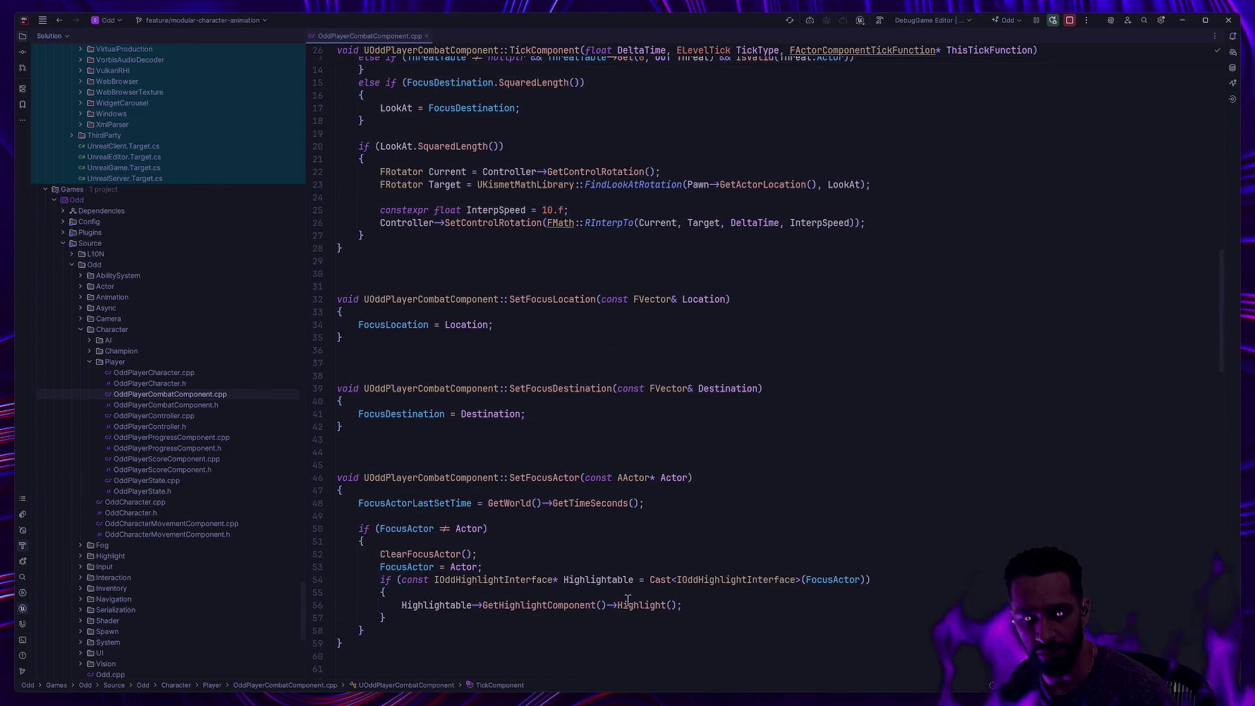
{"action": "scroll", "coordinate": [566, 548], "scroll_direction": "down", "scroll_amount": 1}
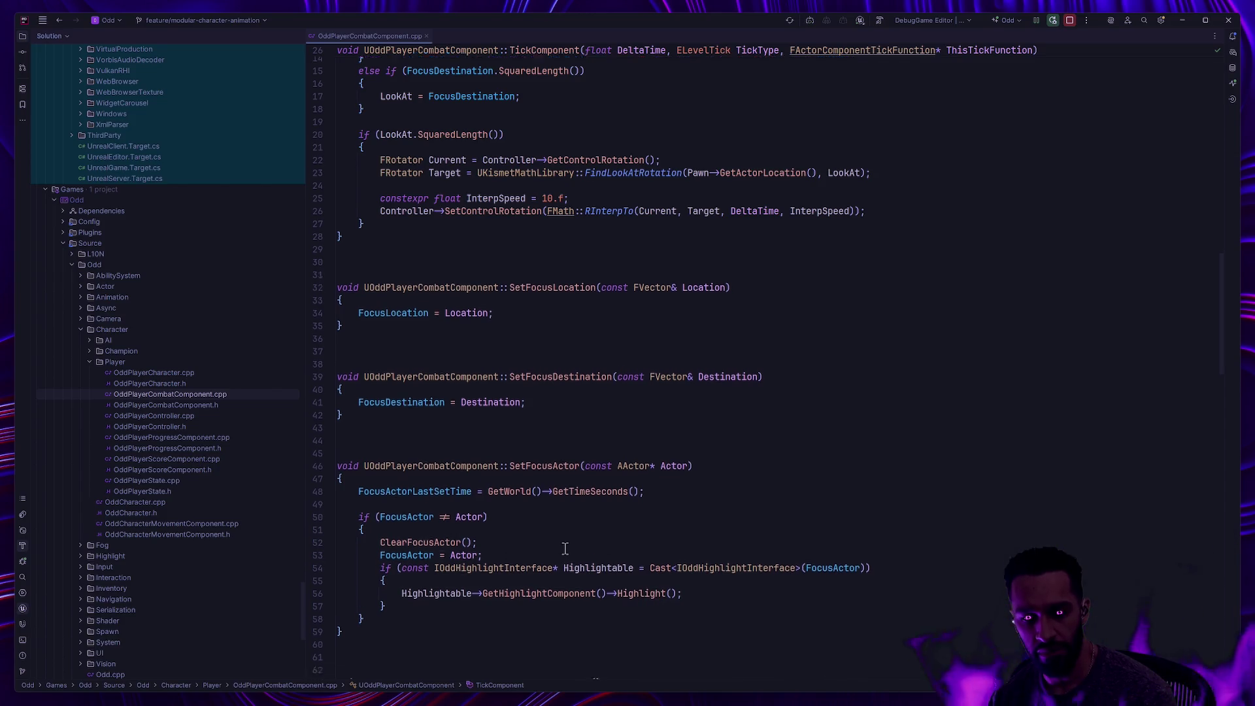
{"action": "scroll", "coordinate": [565, 548], "scroll_direction": "down", "scroll_amount": 6}
{"action": "left_click", "coordinate": [657, 517]}
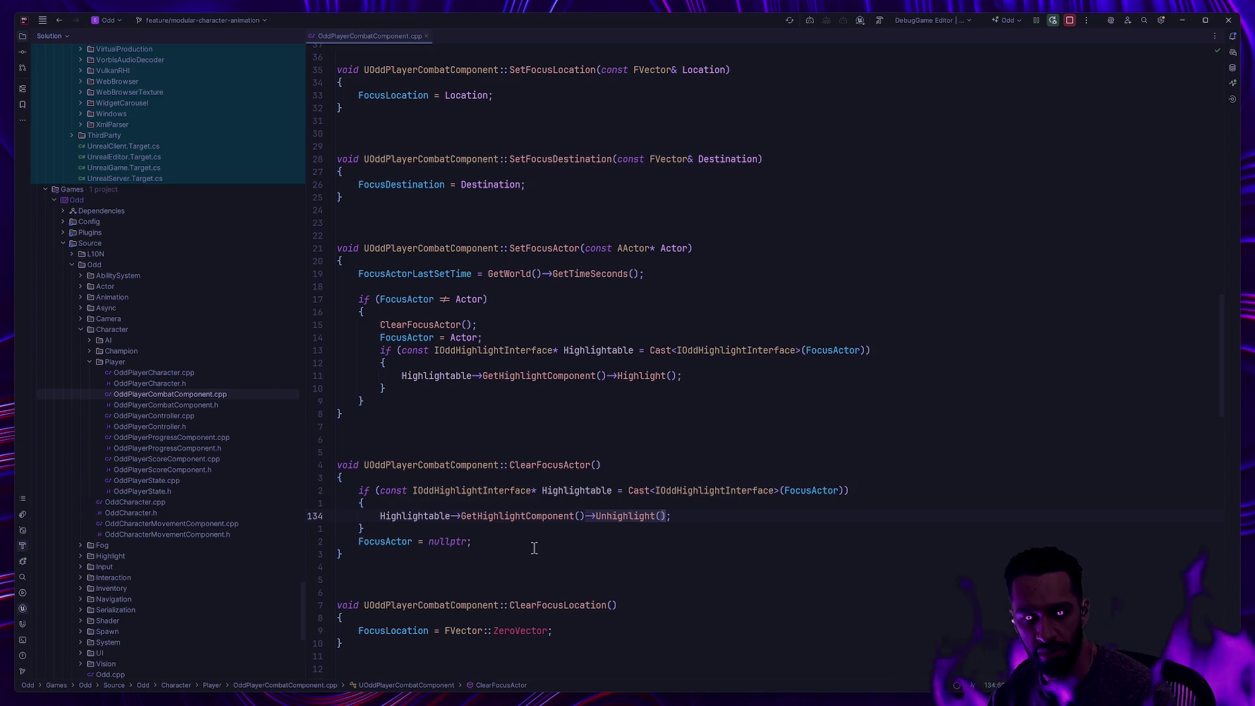
{"action": "mouse_move", "coordinate": [532, 552]}
{"action": "left_mouse_down"}
{"action": "mouse_move", "coordinate": [392, 556]}
{"action": "mouse_move", "coordinate": [320, 466]}
{"action": "left_mouse_up"}
{"action": "key", "text": "ctrl+alt+Left"}
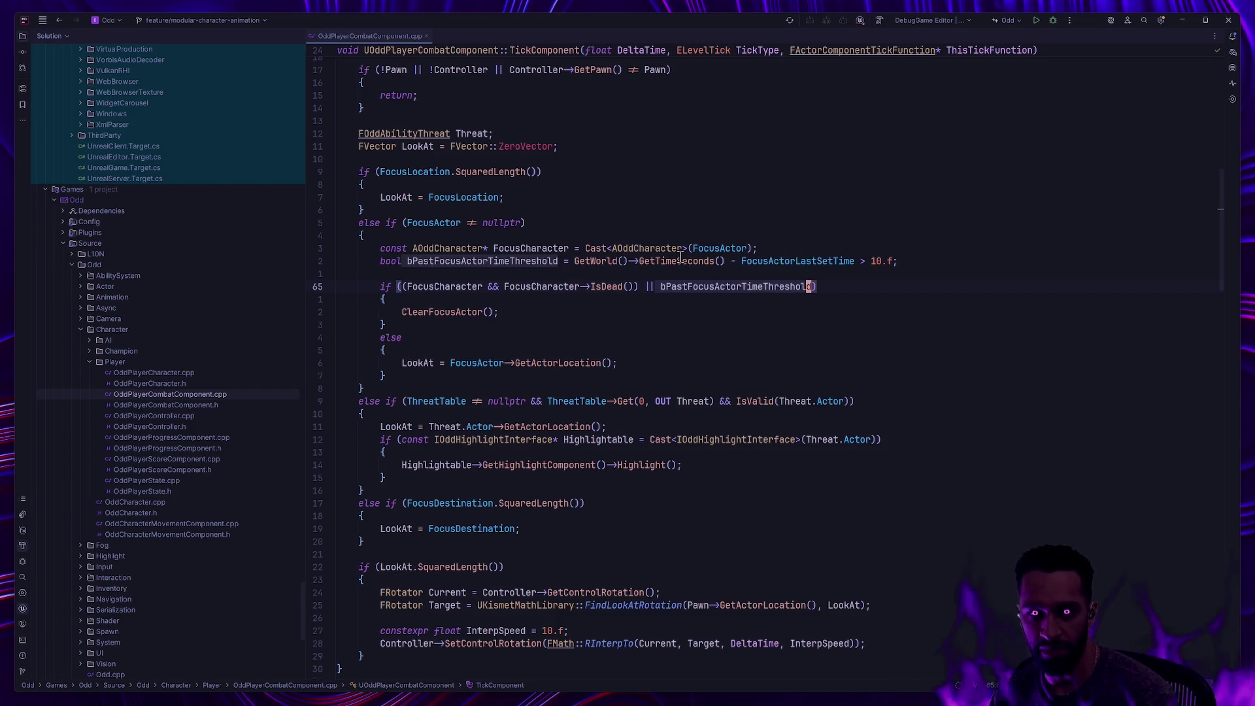
{"action": "mouse_move", "coordinate": [680, 257]}
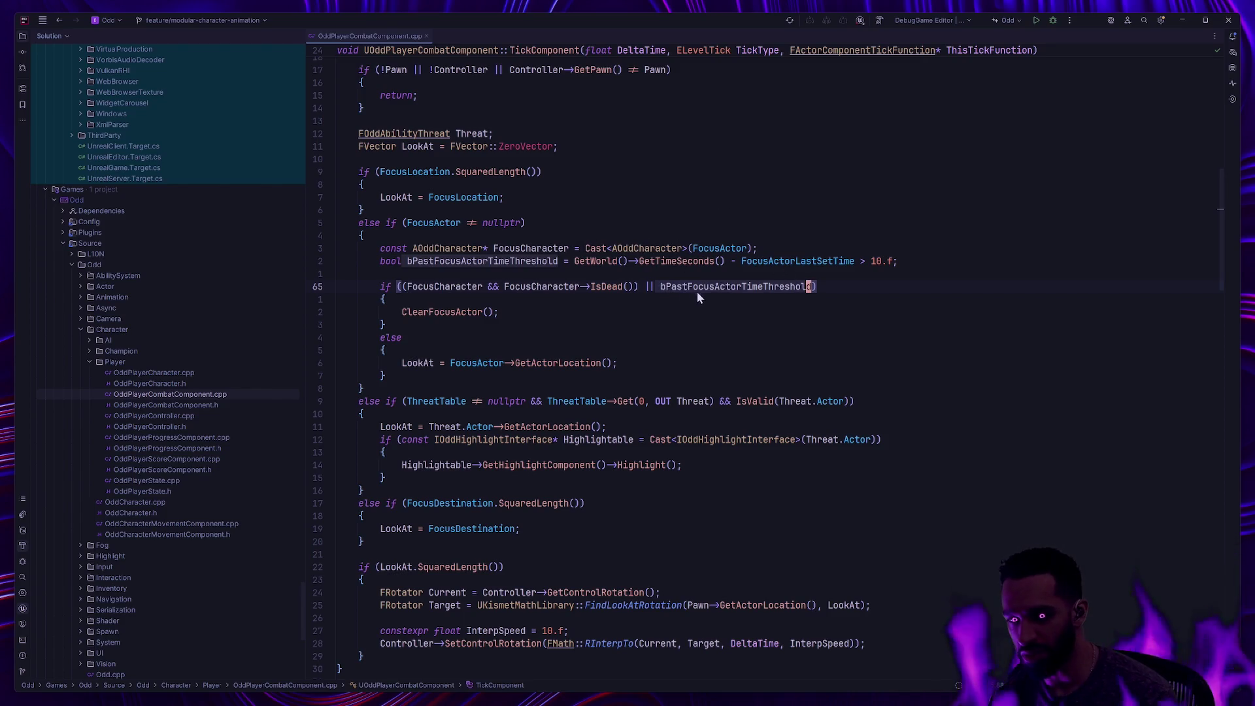
{"action": "key", "text": "Down"}
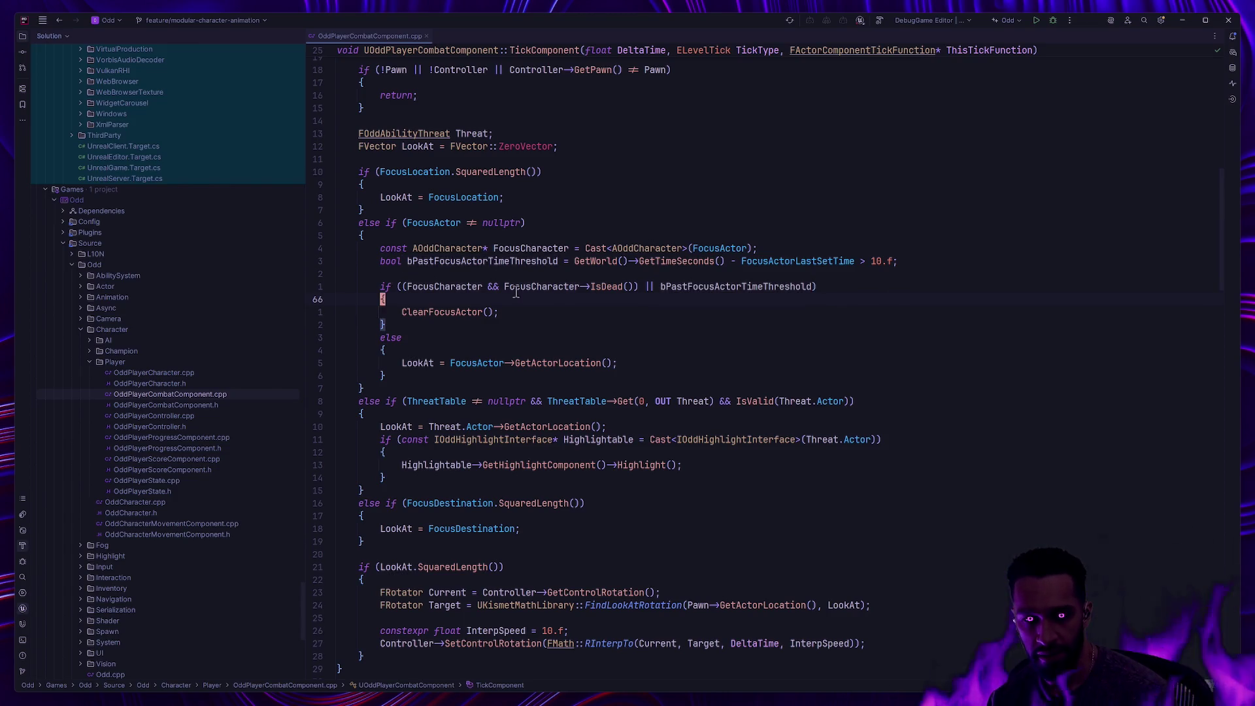
{"action": "scroll", "coordinate": [478, 70], "scroll_direction": "up", "scroll_amount": 4}
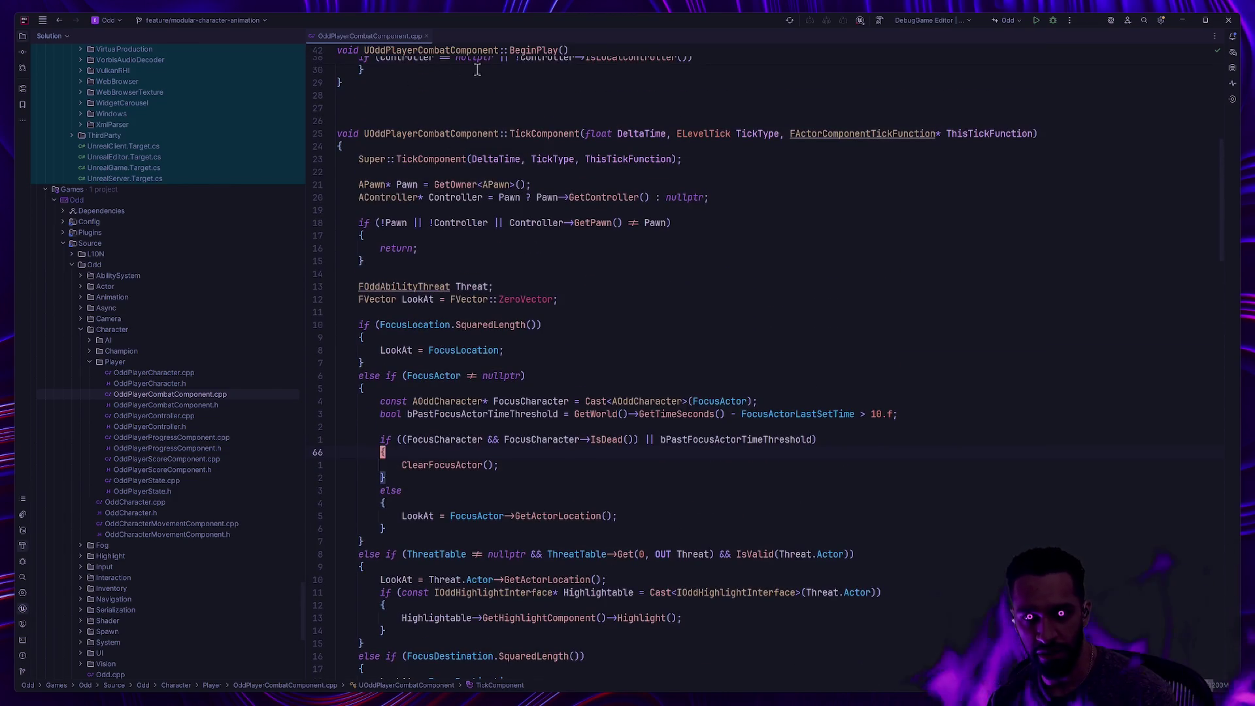
{"action": "scroll", "coordinate": [487, 275], "scroll_direction": "down", "scroll_amount": 5}
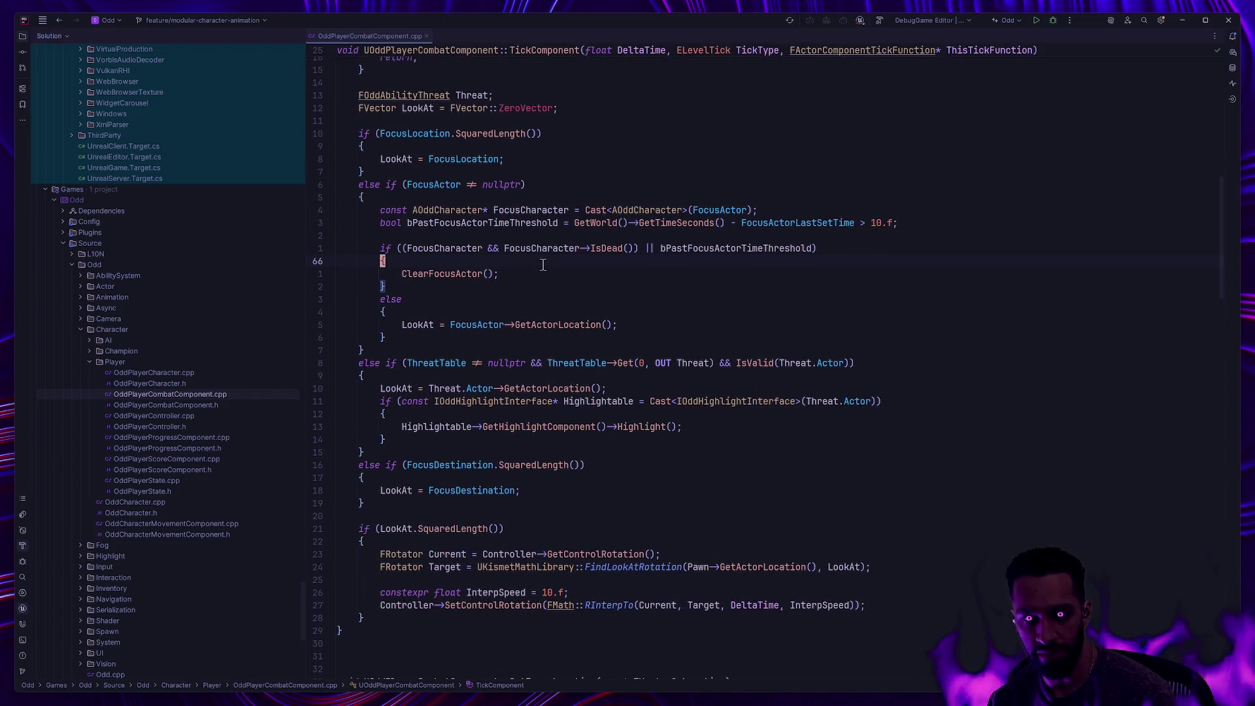
{"action": "scroll", "coordinate": [523, 258], "scroll_direction": "down", "scroll_amount": 4}
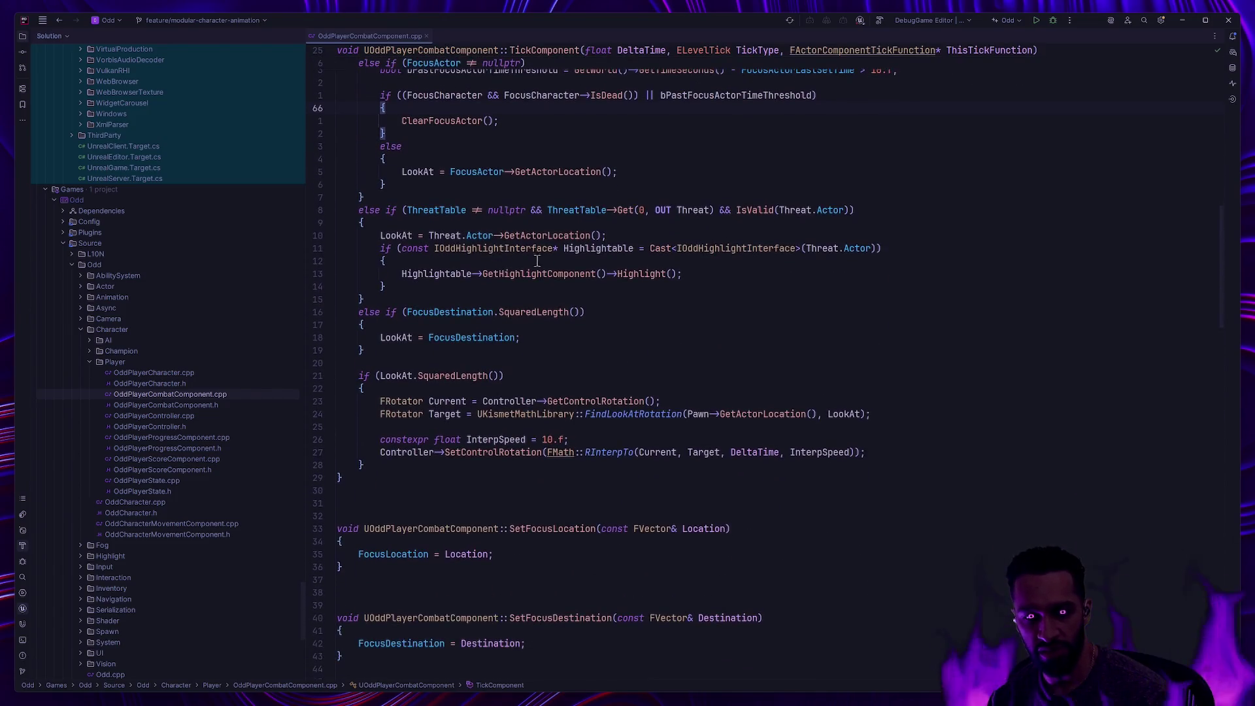
{"action": "scroll", "coordinate": [621, 255], "scroll_direction": "up", "scroll_amount": 3}
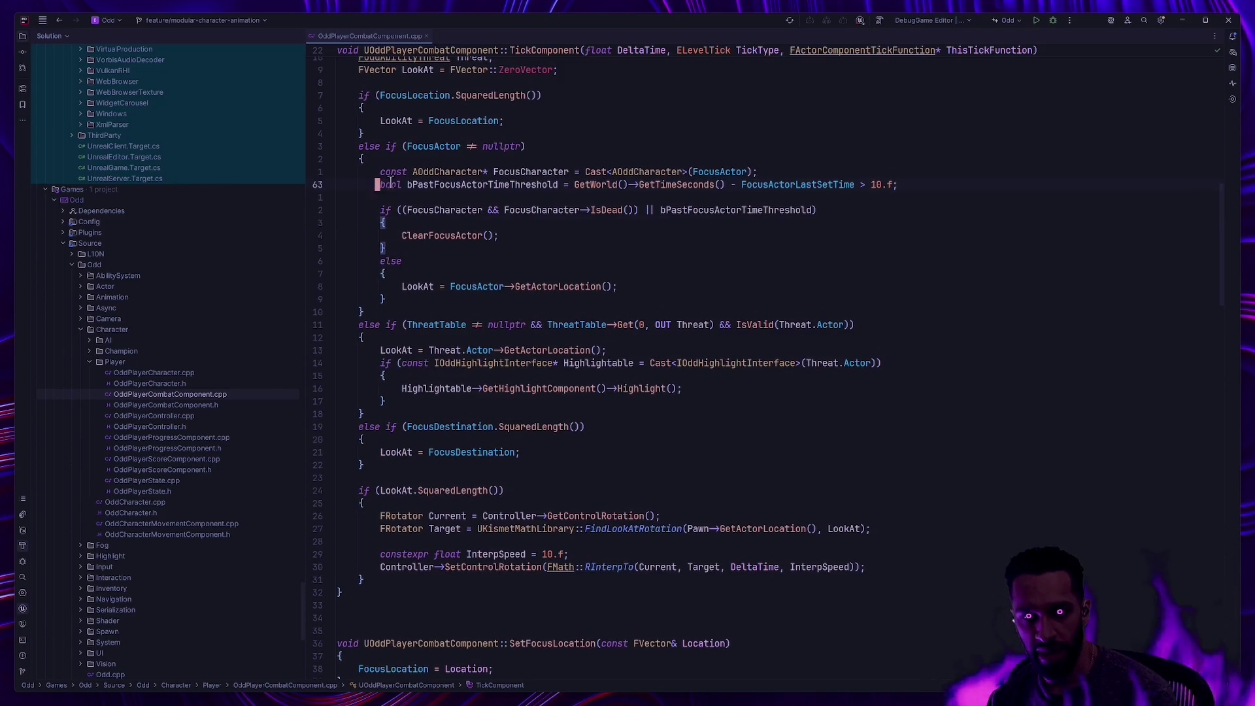
{"action": "left_click", "coordinate": [934, 185]}
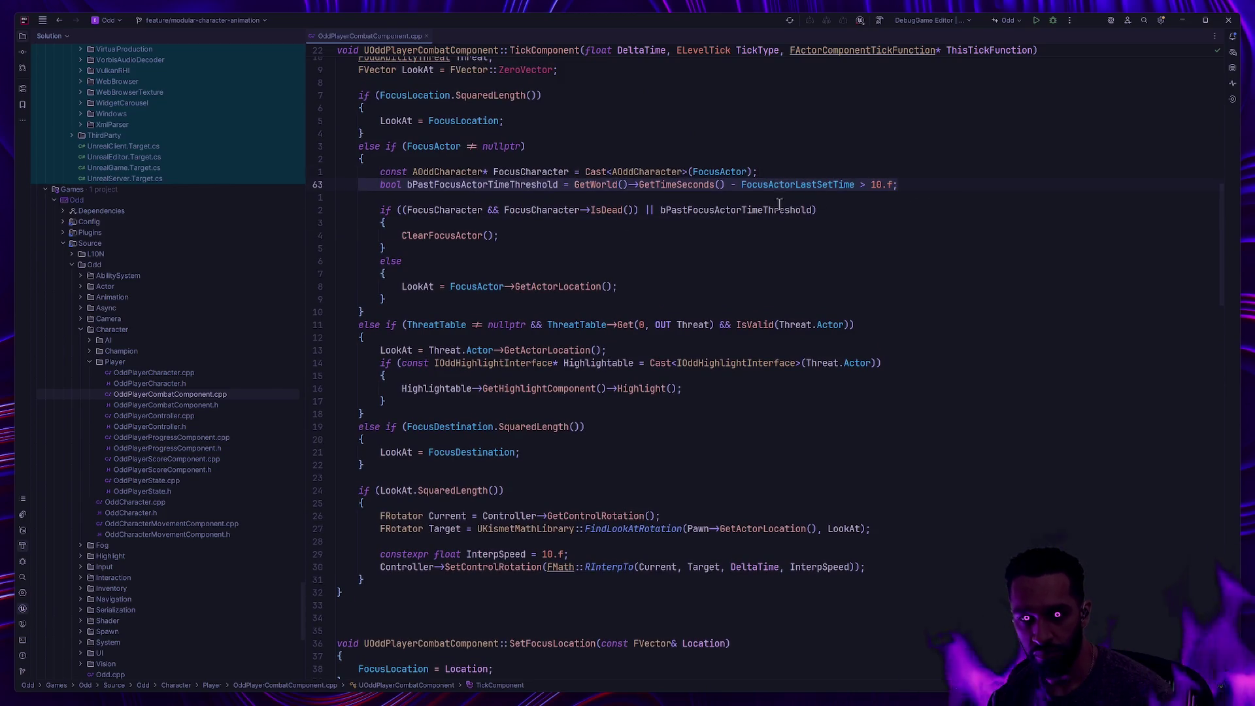
{"action": "left_click", "coordinate": [338, 210]}
{"action": "left_click", "coordinate": [461, 249], "text": "shift"}
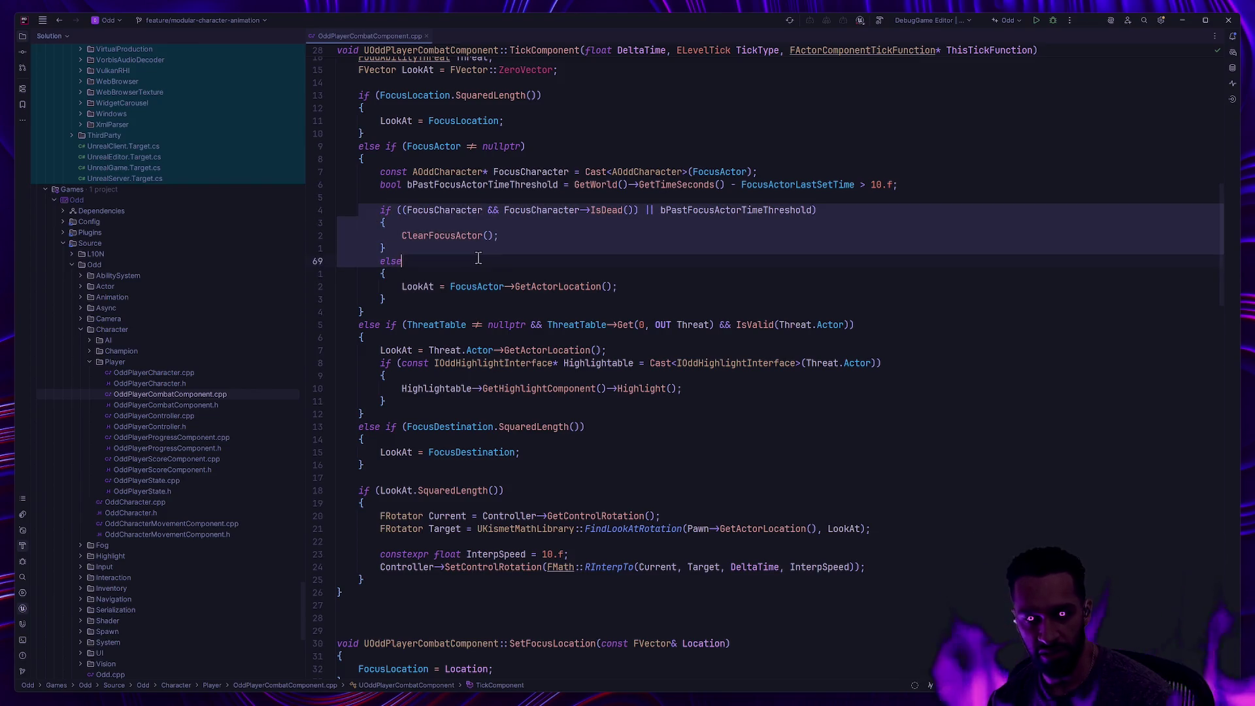
{"action": "left_click", "coordinate": [461, 249]}
{"action": "left_click", "coordinate": [784, 210]}
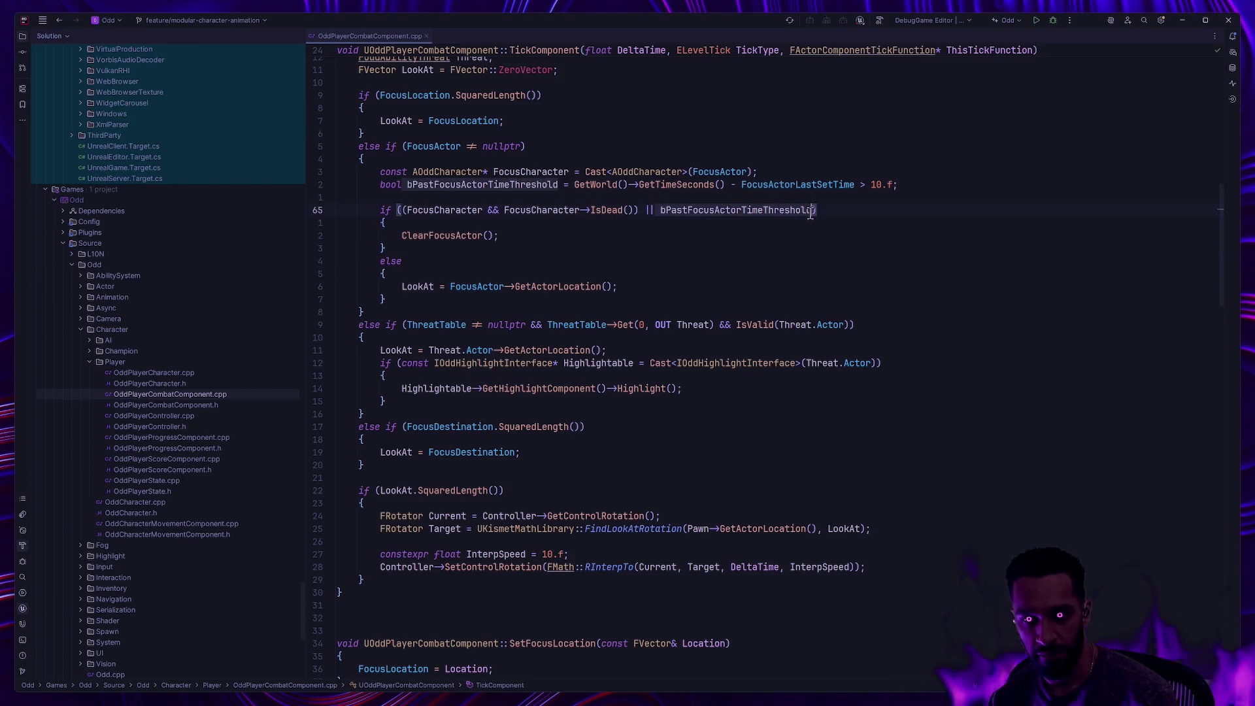
{"action": "left_click", "coordinate": [506, 199]}
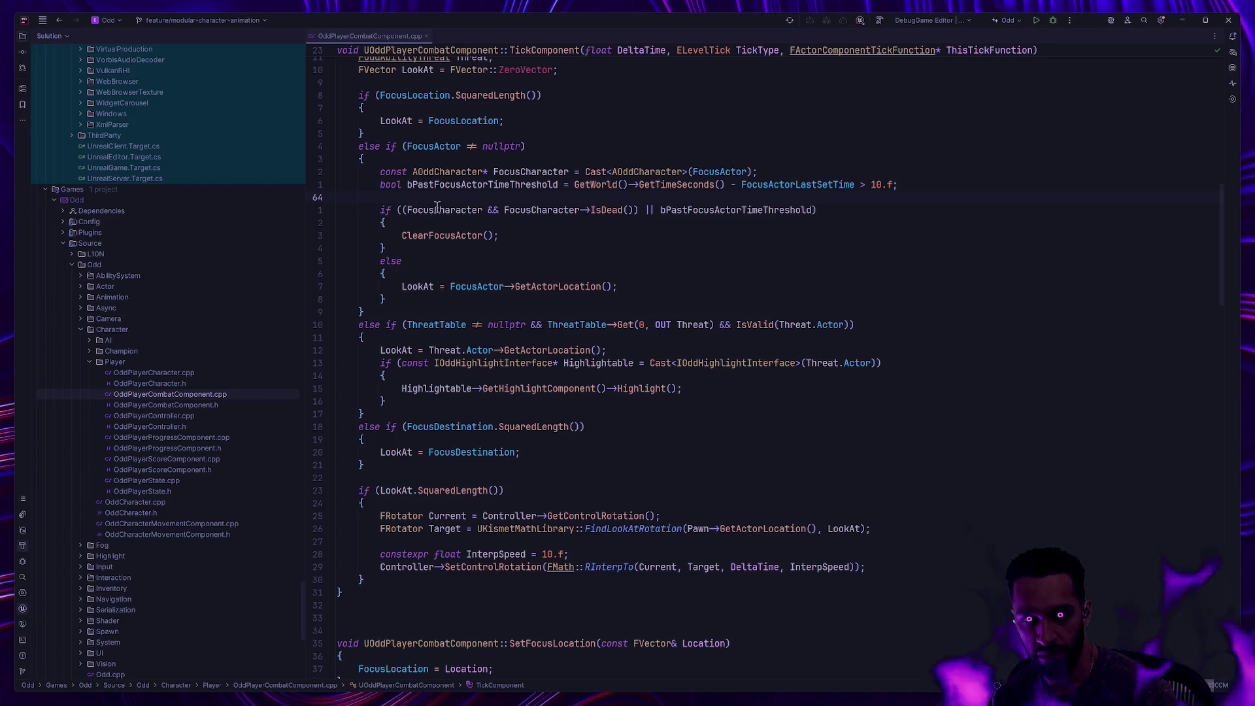
{"action": "mouse_move", "coordinate": [434, 205]}
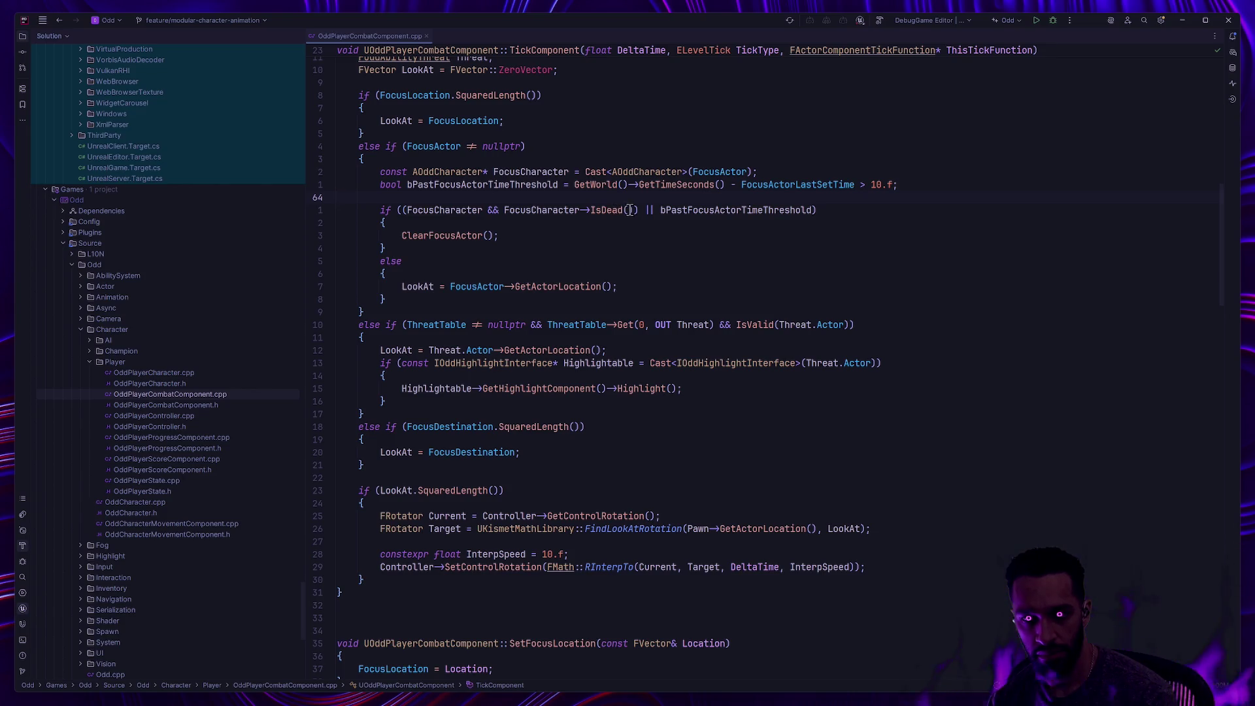
{"action": "scroll", "coordinate": [629, 212], "scroll_direction": "up", "scroll_amount": 2}
{"action": "left_click_drag", "start_coordinate": [403, 286], "coordinate": [638, 286]}
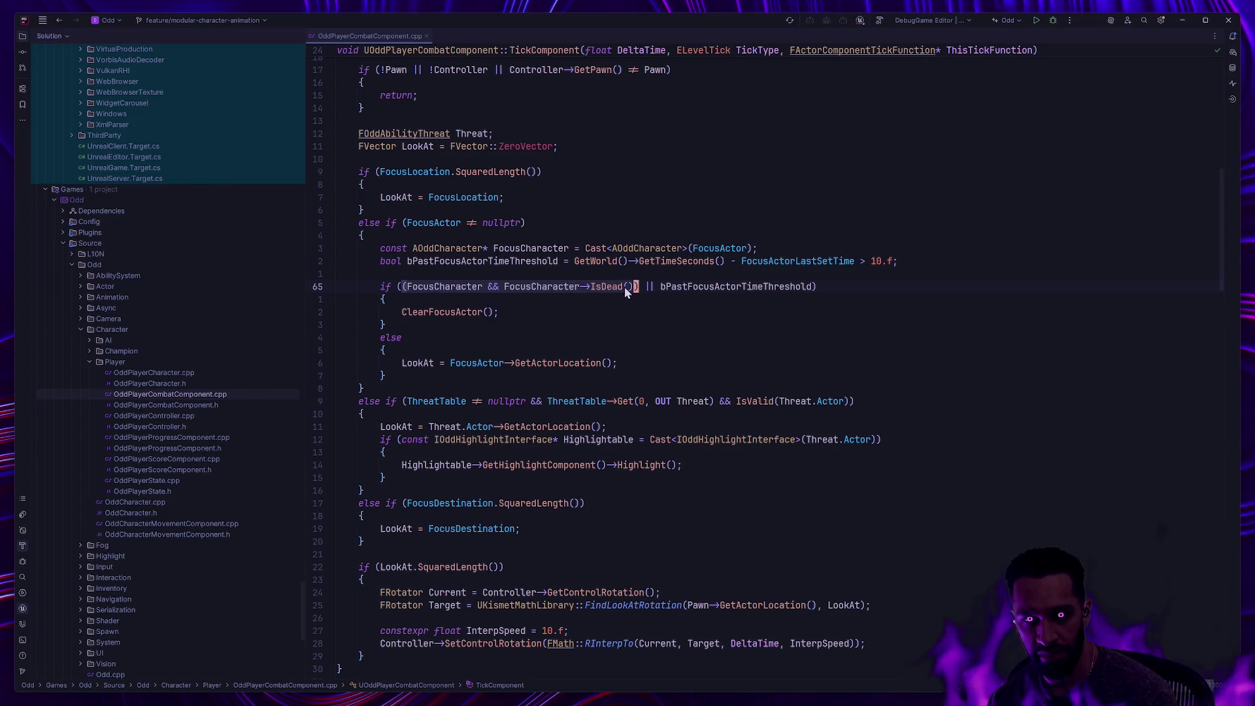
{"action": "mouse_move", "coordinate": [623, 287]}
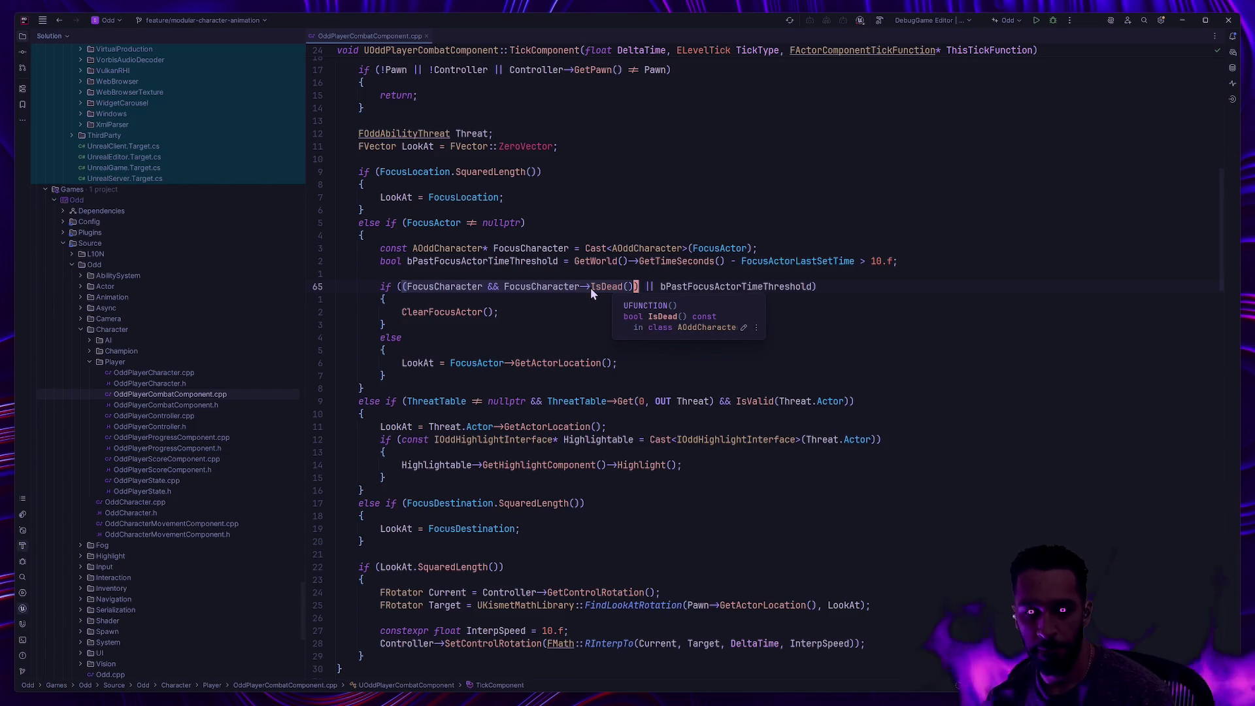
{"action": "left_click", "coordinate": [390, 262]}
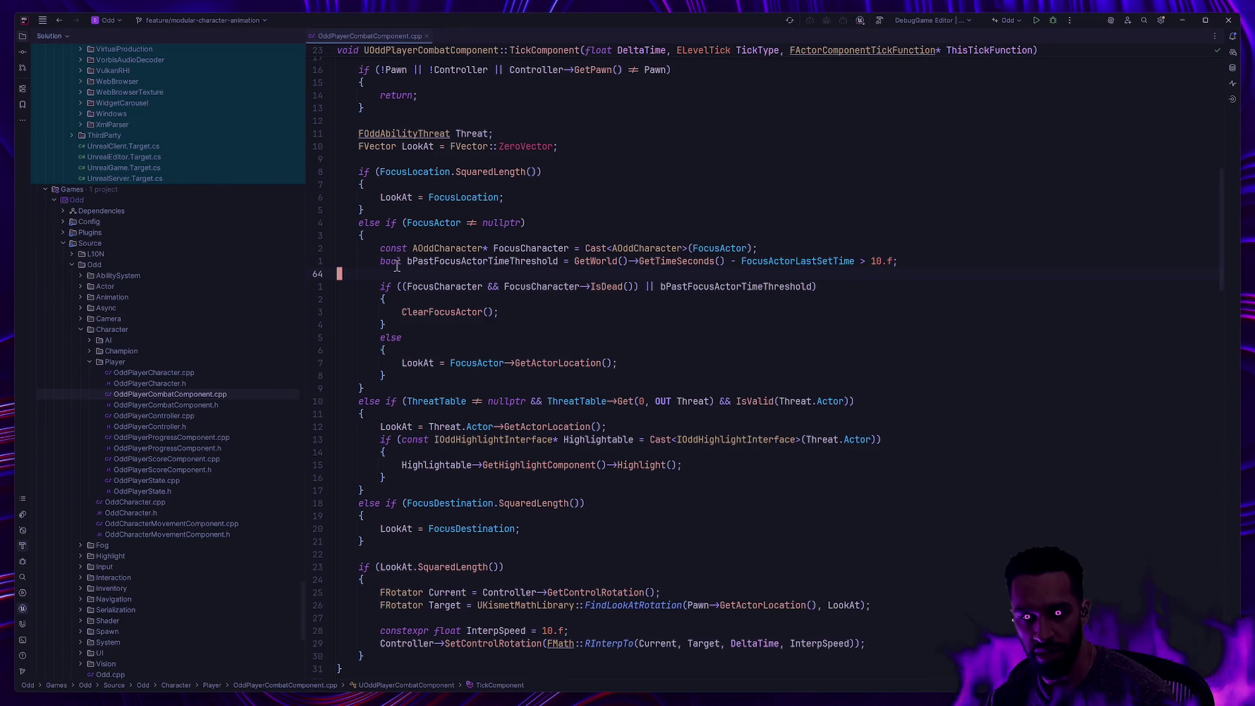
{"action": "left_click_drag", "start_coordinate": [389, 263], "coordinate": [600, 262]}
{"action": "left_click", "coordinate": [662, 262]}
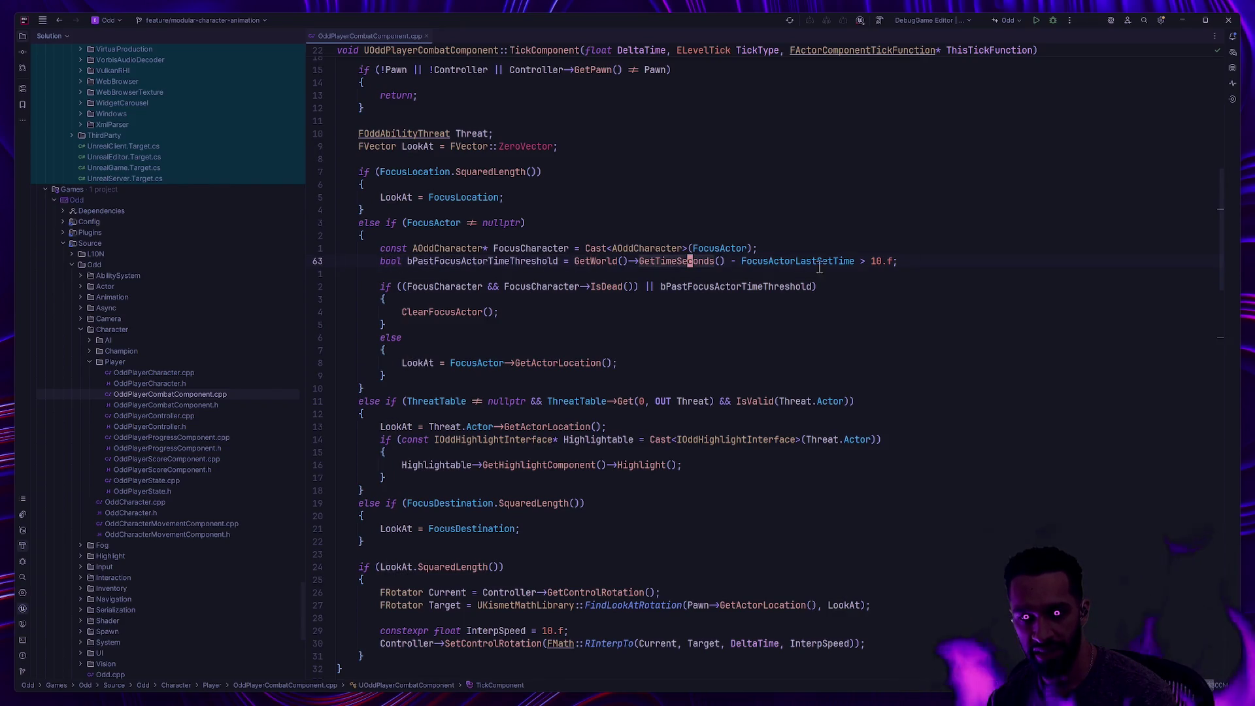
{"action": "left_click", "coordinate": [676, 261]}
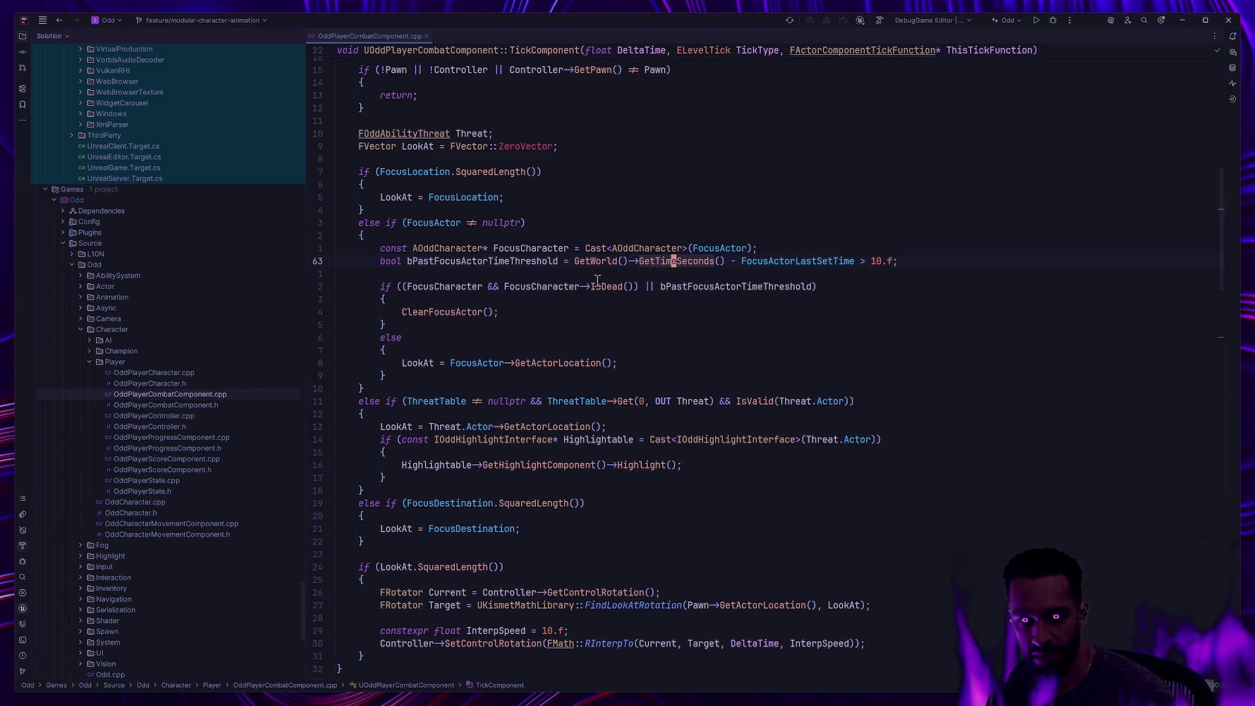
{"action": "left_click", "coordinate": [428, 287]}
{"action": "left_click_drag", "start_coordinate": [428, 287], "coordinate": [654, 287]}
{"action": "left_click", "coordinate": [629, 276]}
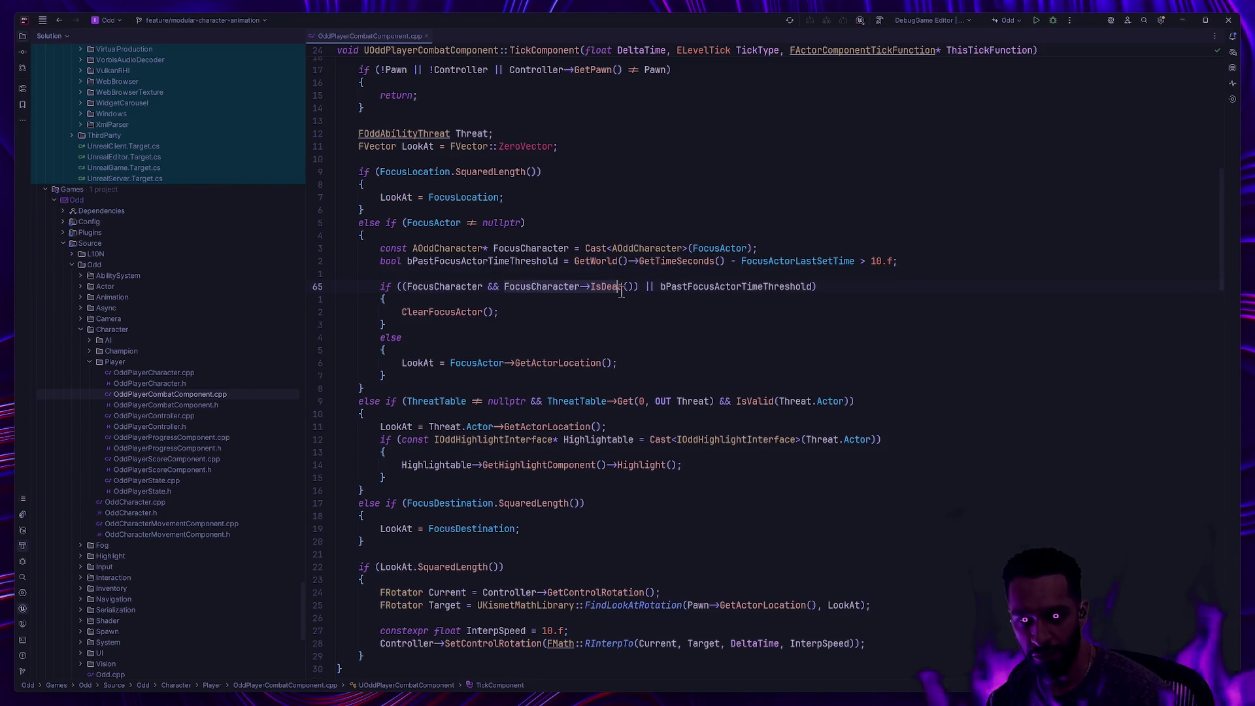
{"action": "left_click", "coordinate": [742, 261]}
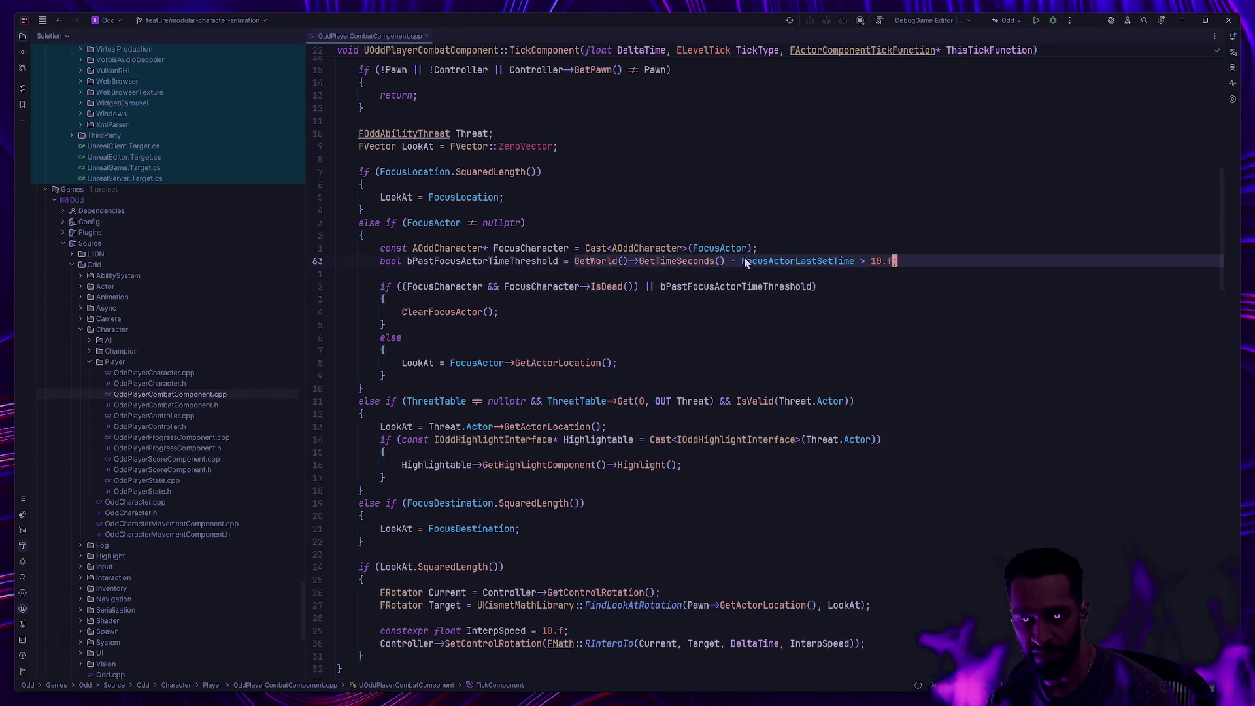
{"action": "left_click", "coordinate": [739, 248]}
{"action": "mouse_move", "coordinate": [645, 263]}
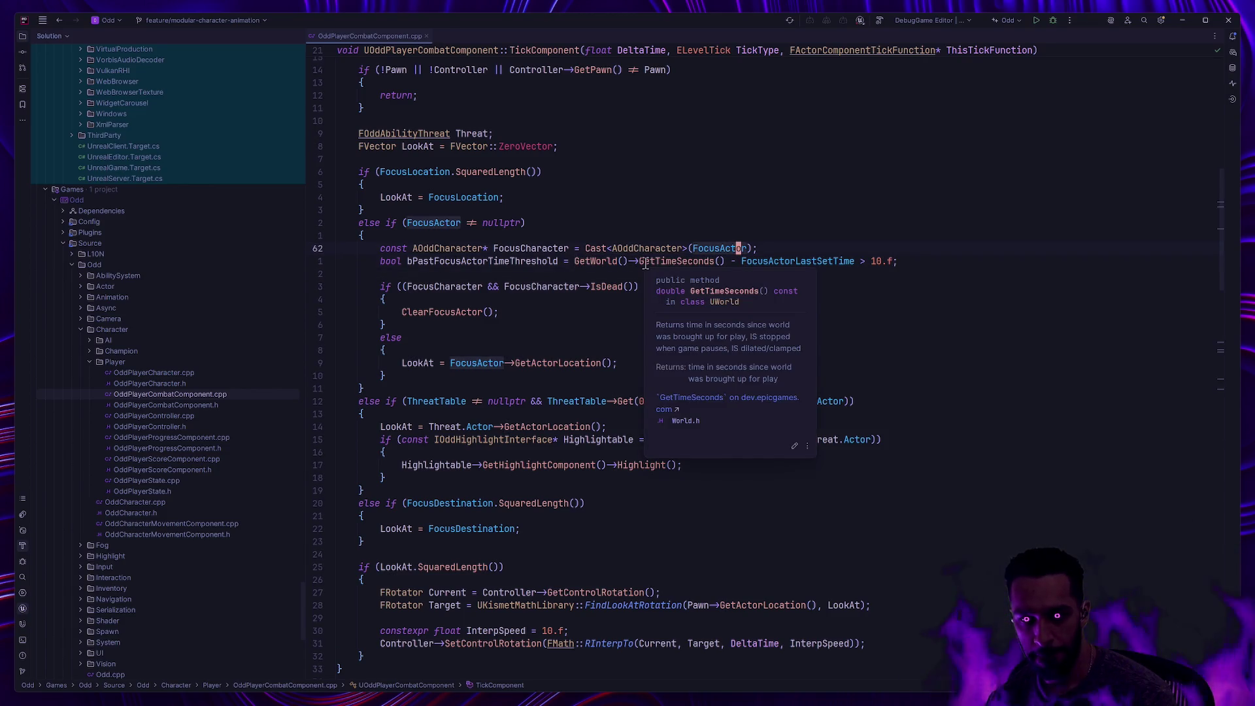
{"action": "left_click", "coordinate": [826, 276]}
{"action": "left_click", "coordinate": [445, 262]}
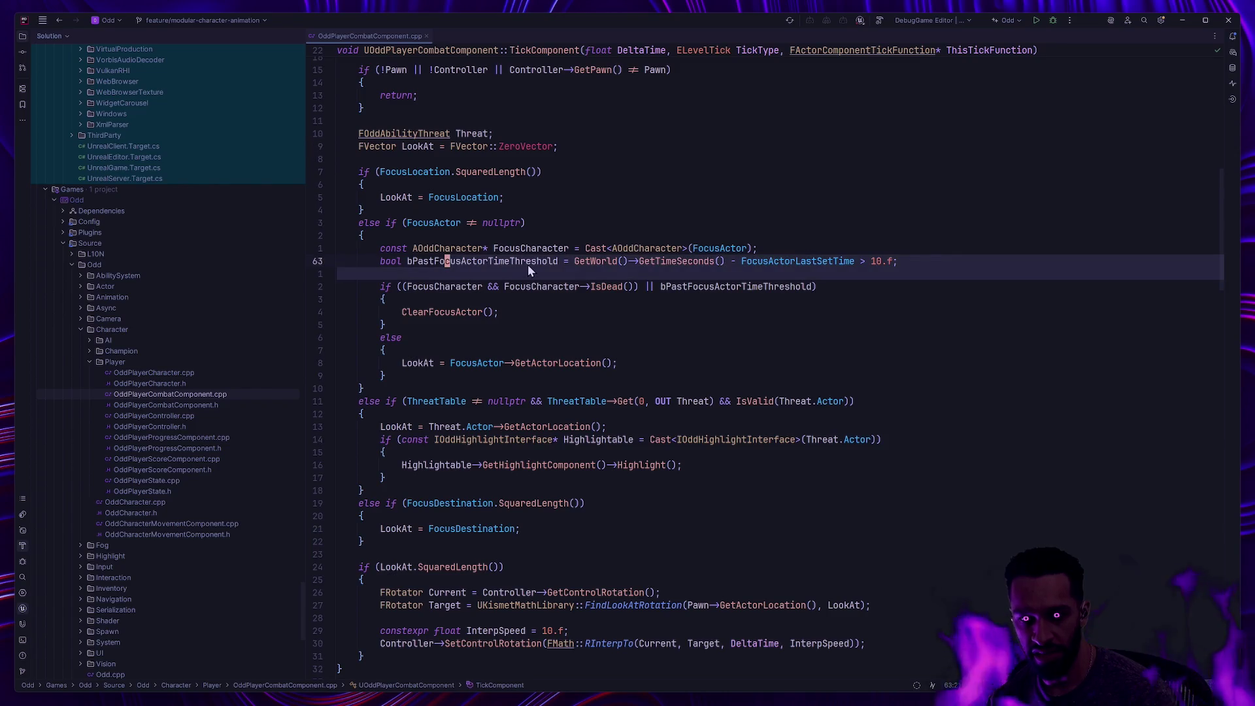
{"action": "mouse_move", "coordinate": [528, 264]}
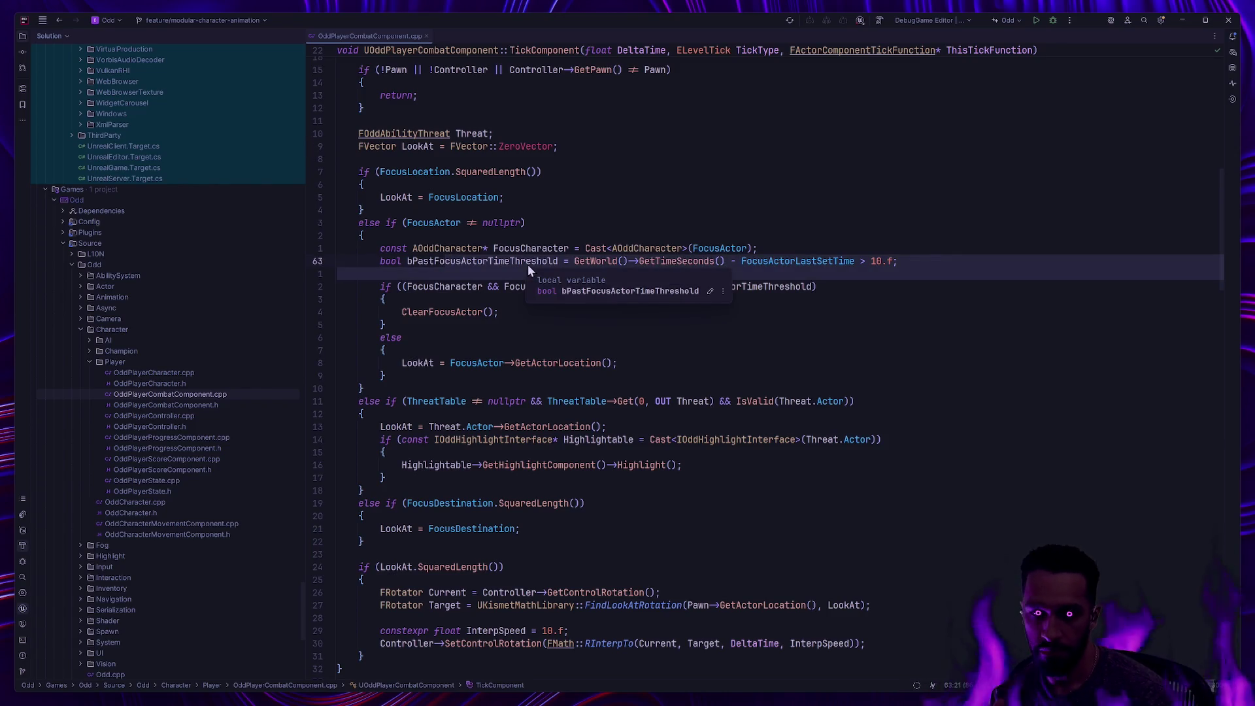
{"action": "left_click", "coordinate": [647, 315]}
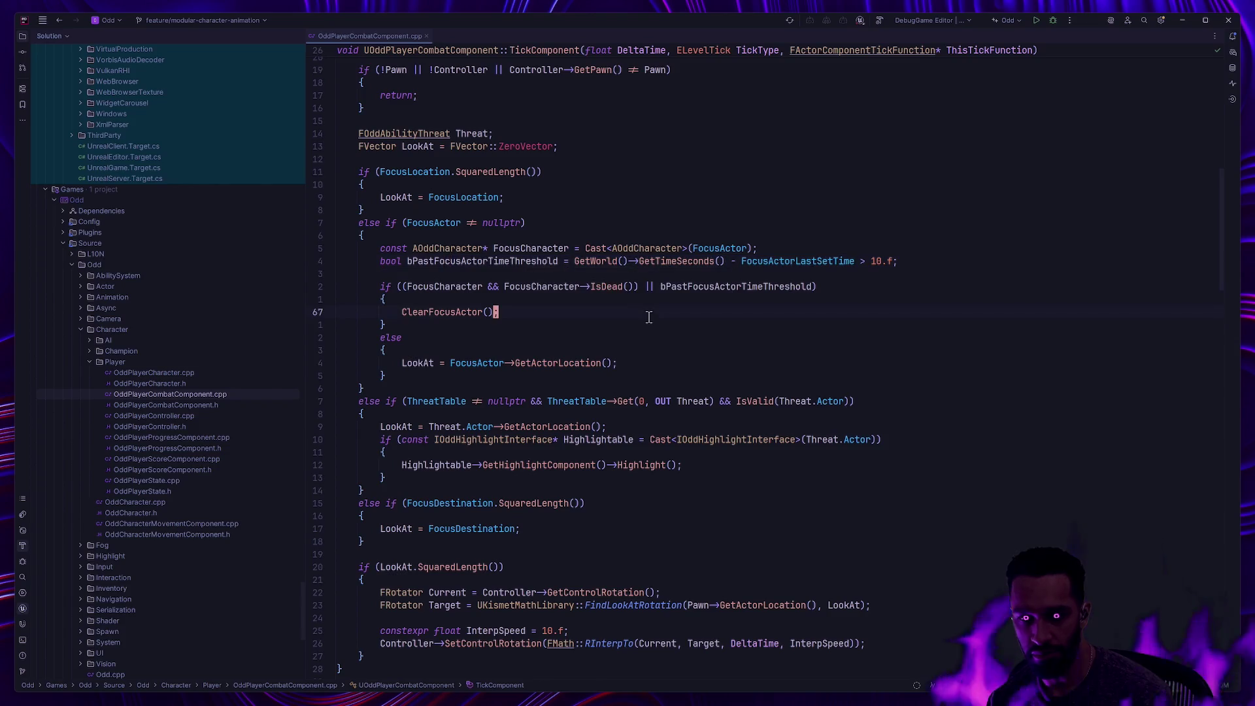
{"action": "type", "text": ";"}
{"action": "left_click", "coordinate": [523, 321]}
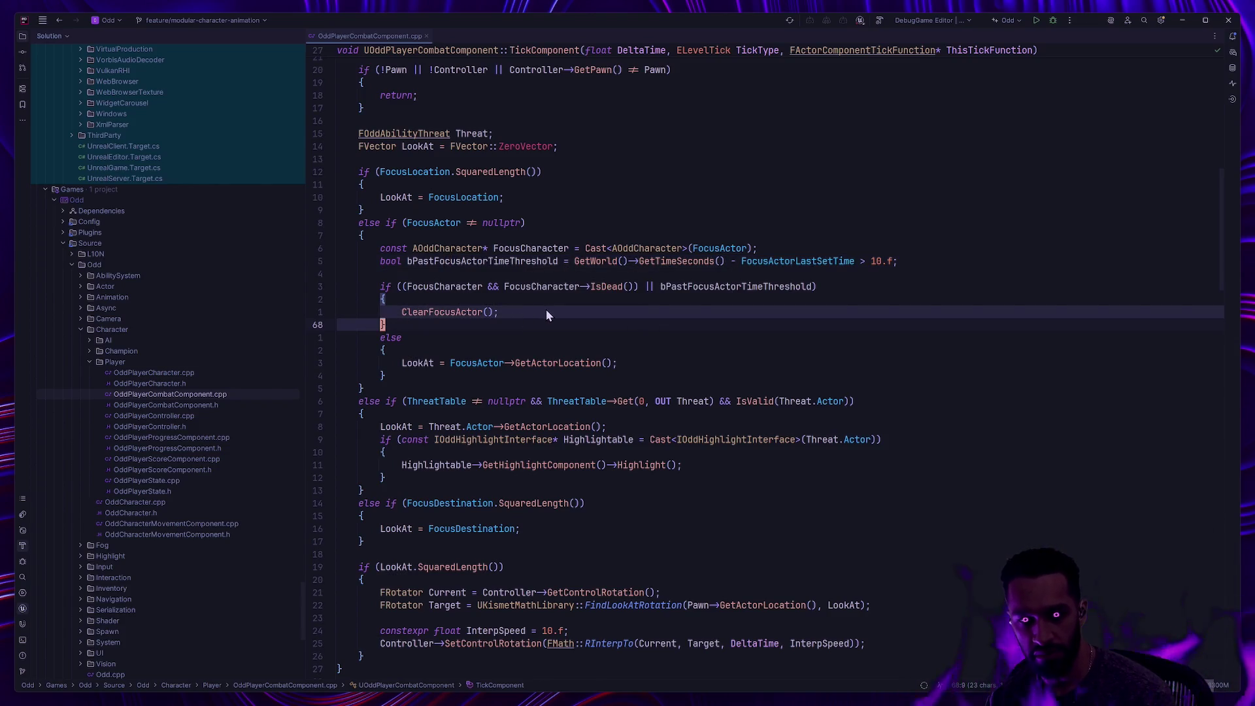
{"action": "scroll", "coordinate": [547, 308], "scroll_direction": "down", "scroll_amount": 15}
Reselect the whole ClearFocusActor function
{"action": "scroll", "coordinate": [581, 355], "scroll_direction": "down", "scroll_amount": 4}
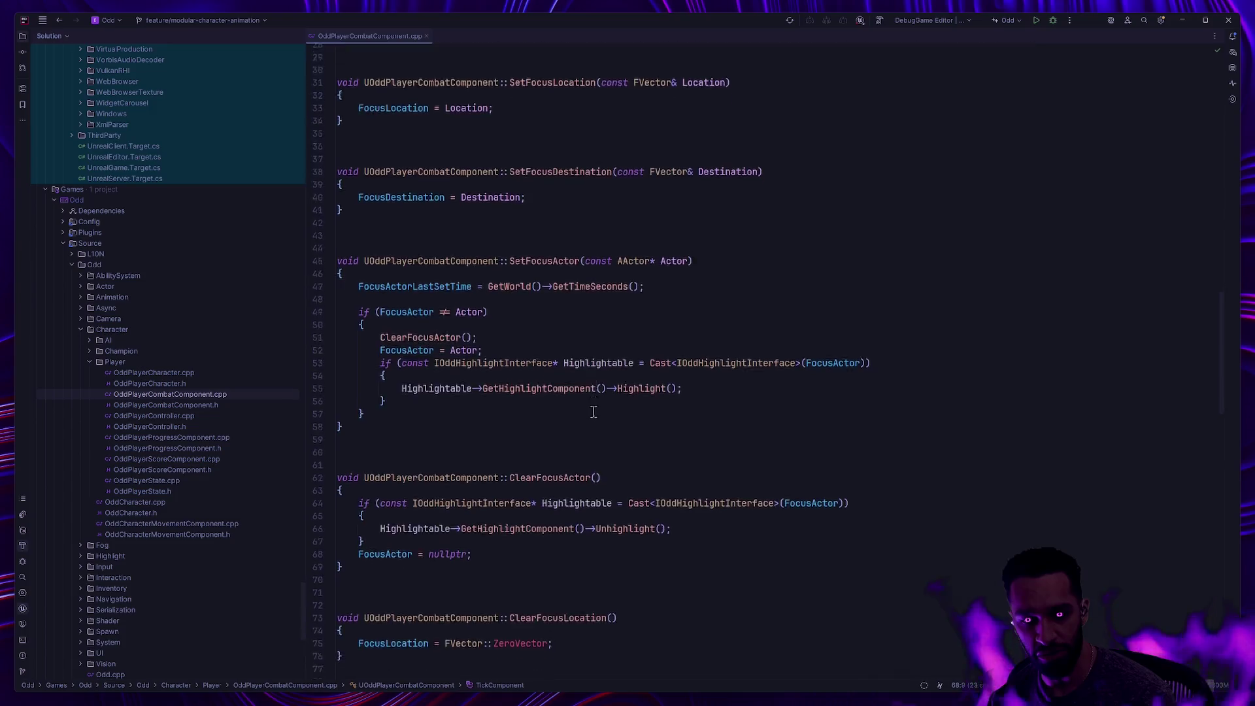
{"action": "mouse_move", "coordinate": [353, 465]}
{"action": "left_mouse_down"}
{"action": "mouse_move", "coordinate": [277, 338]}
{"action": "mouse_move", "coordinate": [277, 356]}
{"action": "left_mouse_up"}
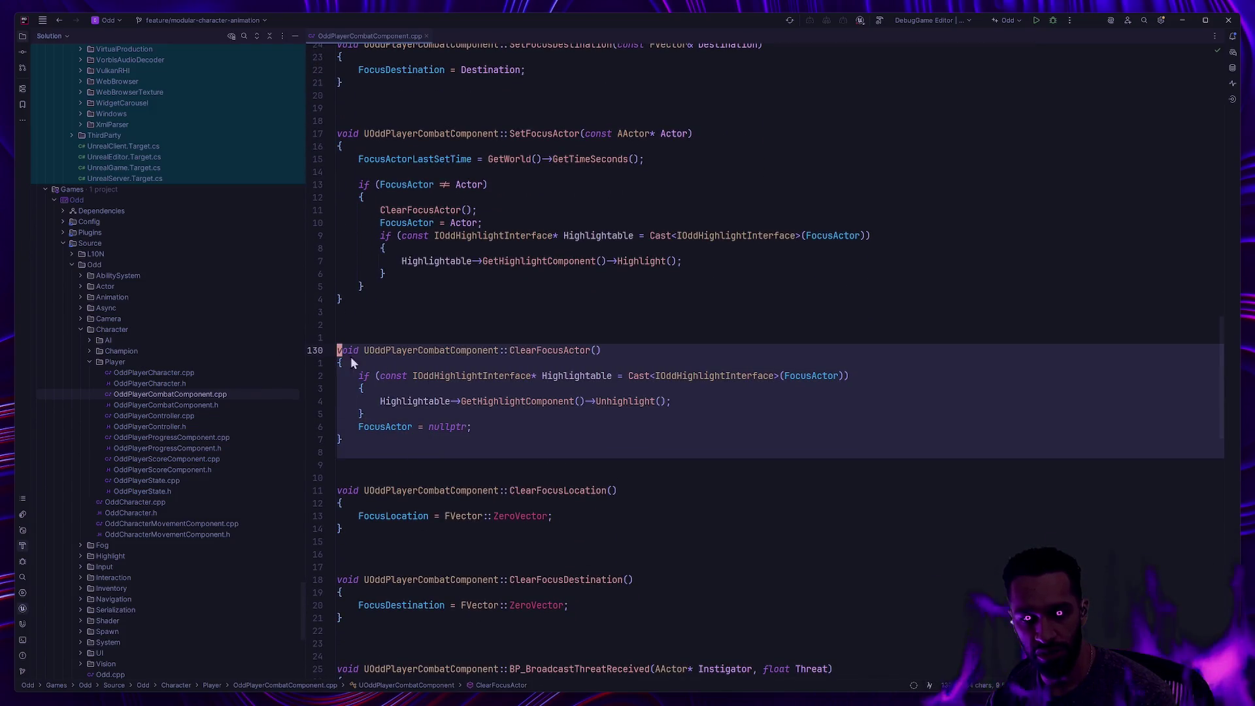
{"action": "left_click", "coordinate": [364, 389]}
{"action": "key", "text": "ctrl+w"}
{"action": "key", "text": "ctrl+w"}
{"action": "key", "text": "ctrl+w"}
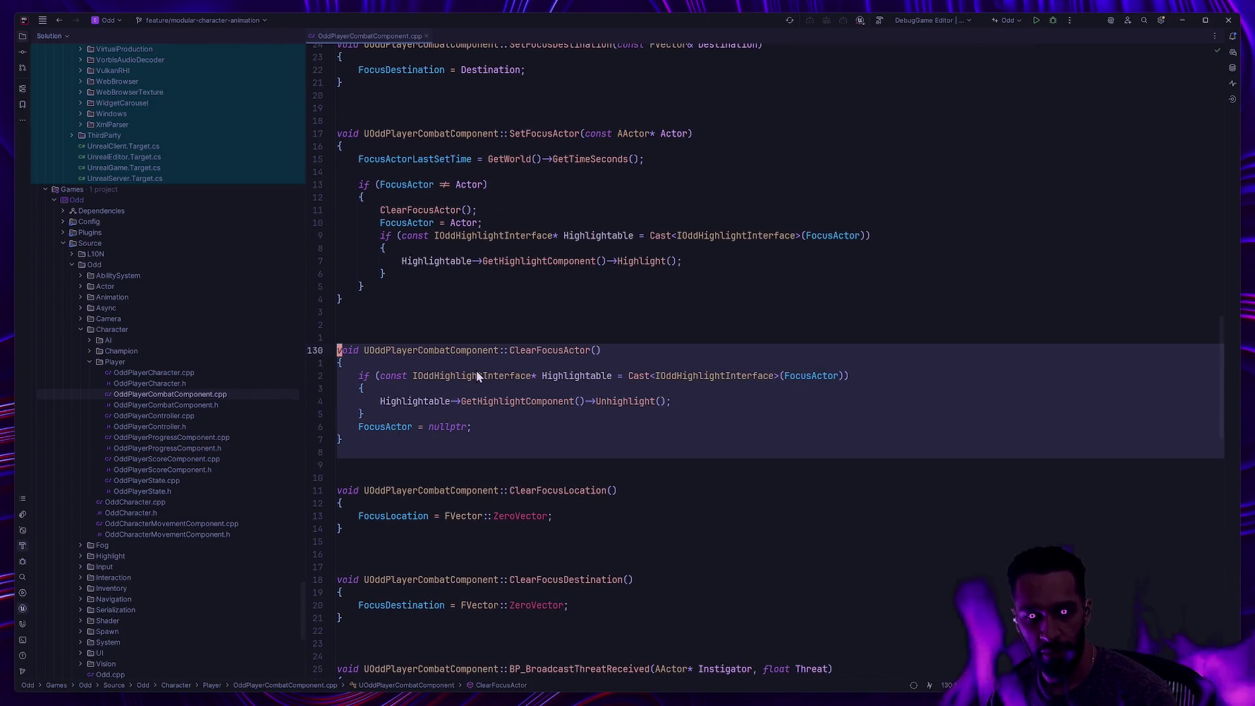
Reset the code font to 13pt and launch the DebugGame Editor build
{"action": "key", "text": "alt+Tab"}
{"action": "key", "text": "alt+Tab"}
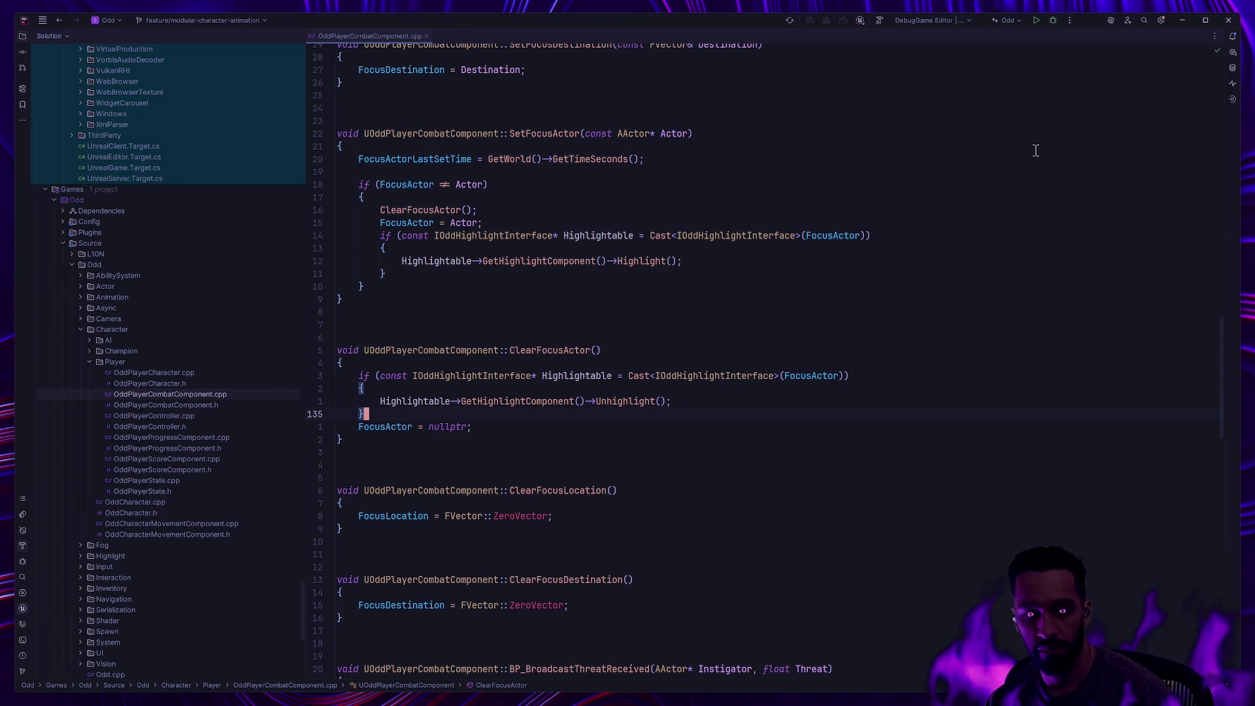
{"action": "scroll", "coordinate": [1035, 150], "scroll_direction": "down", "scroll_amount": 2, "text": "ctrl"}
{"action": "scroll", "coordinate": [989, 162], "scroll_direction": "down", "scroll_amount": 1, "text": "ctrl"}
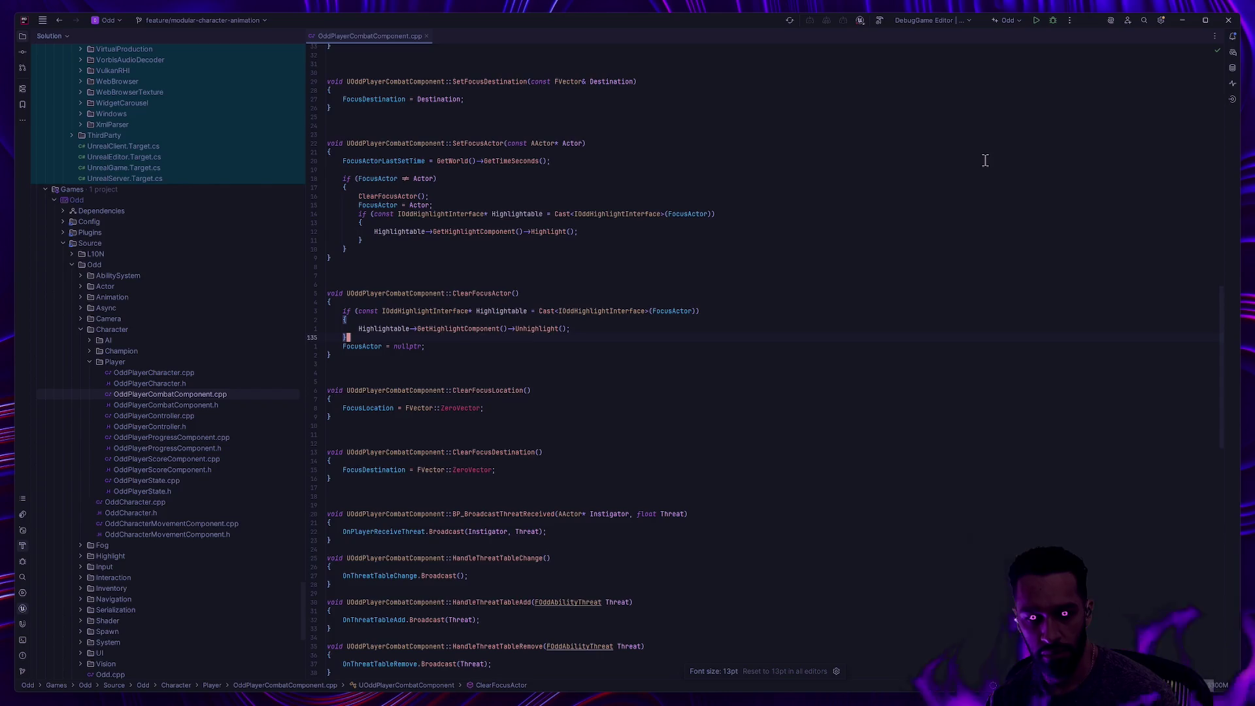
{"action": "left_click", "coordinate": [1058, 23]}
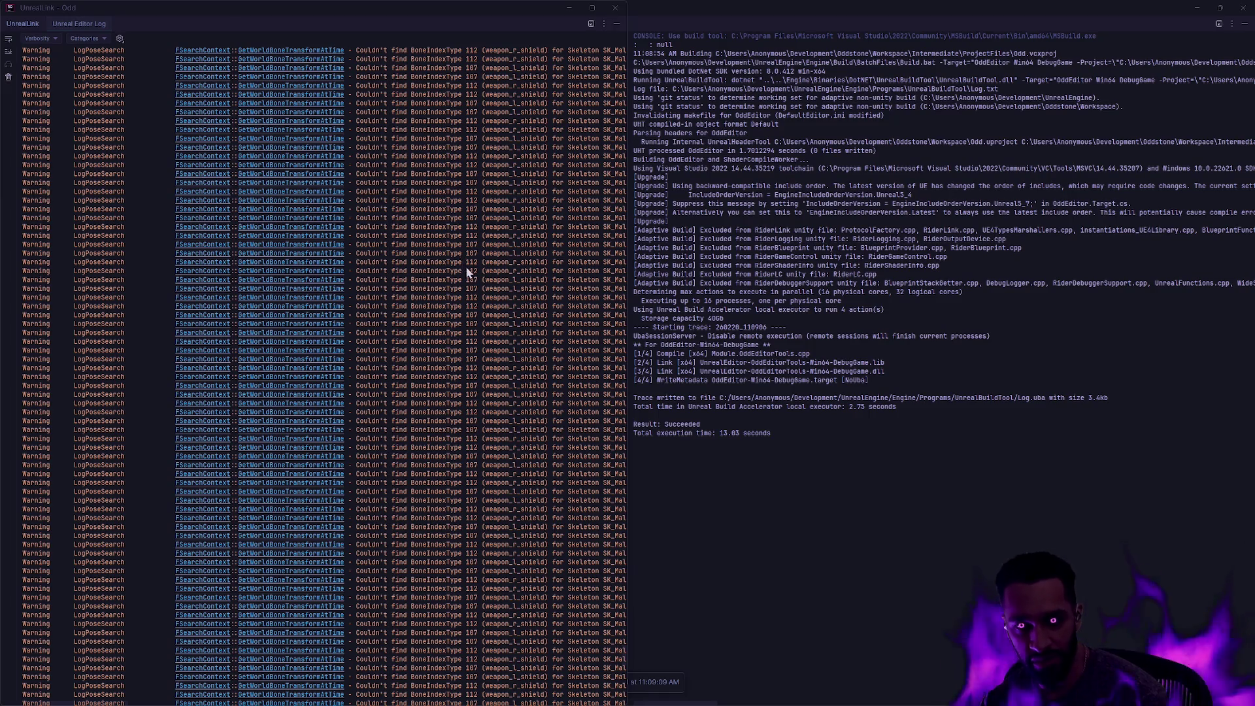
Confirm the build succeeded in Rider, then return to the relaunched Unreal Editor
{"action": "key", "text": "alt+Tab"}
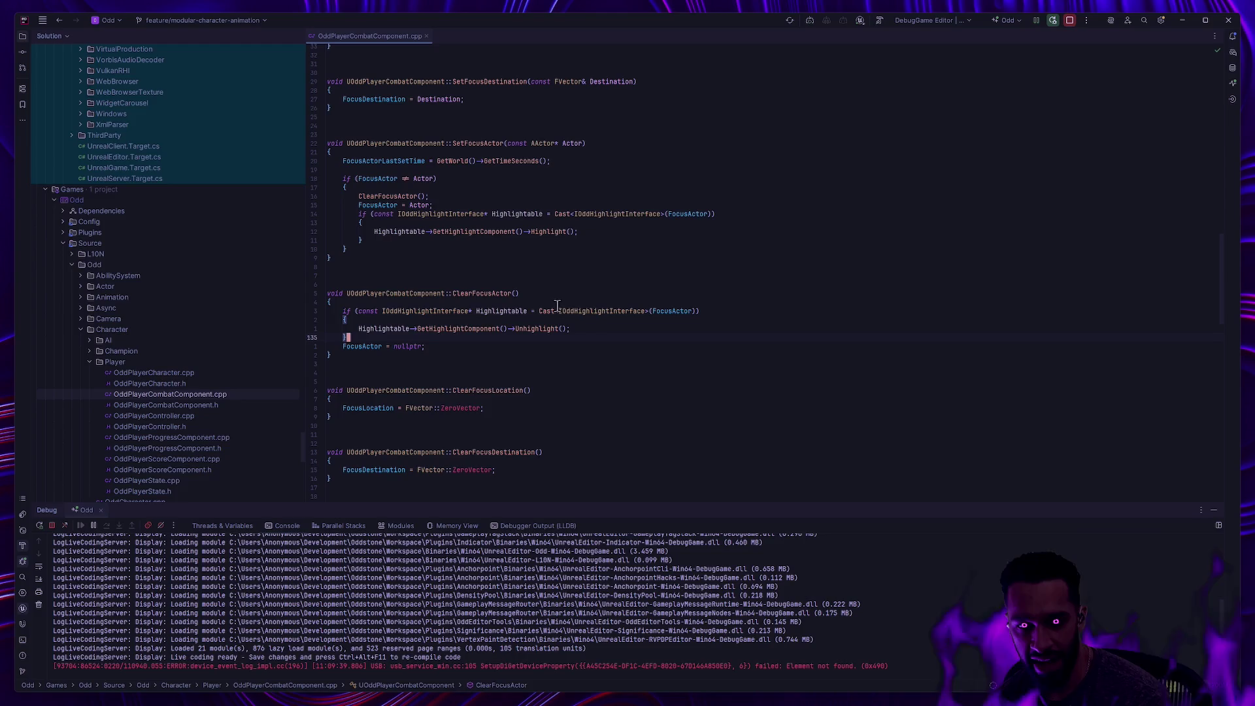
{"action": "key", "text": "alt+Tab"}
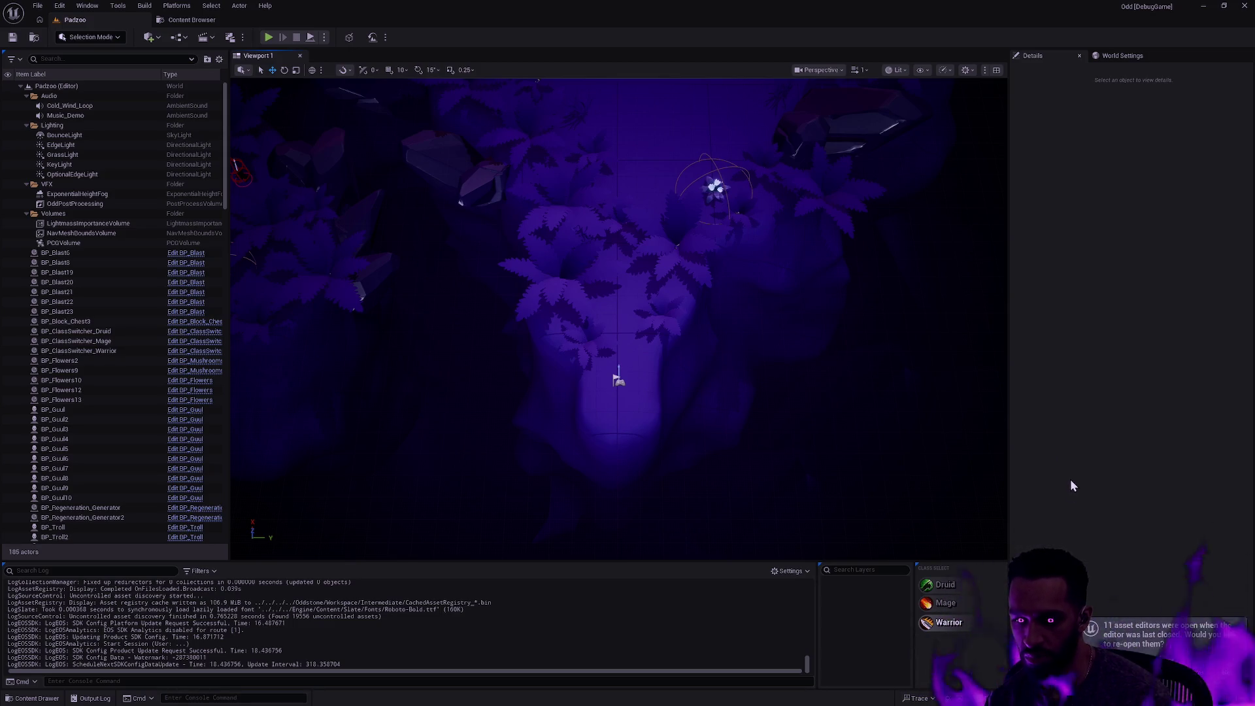
Reopen last session's asset editors, pause and rewind the swipe montage, then close it
{"action": "left_click", "coordinate": [1199, 673]}
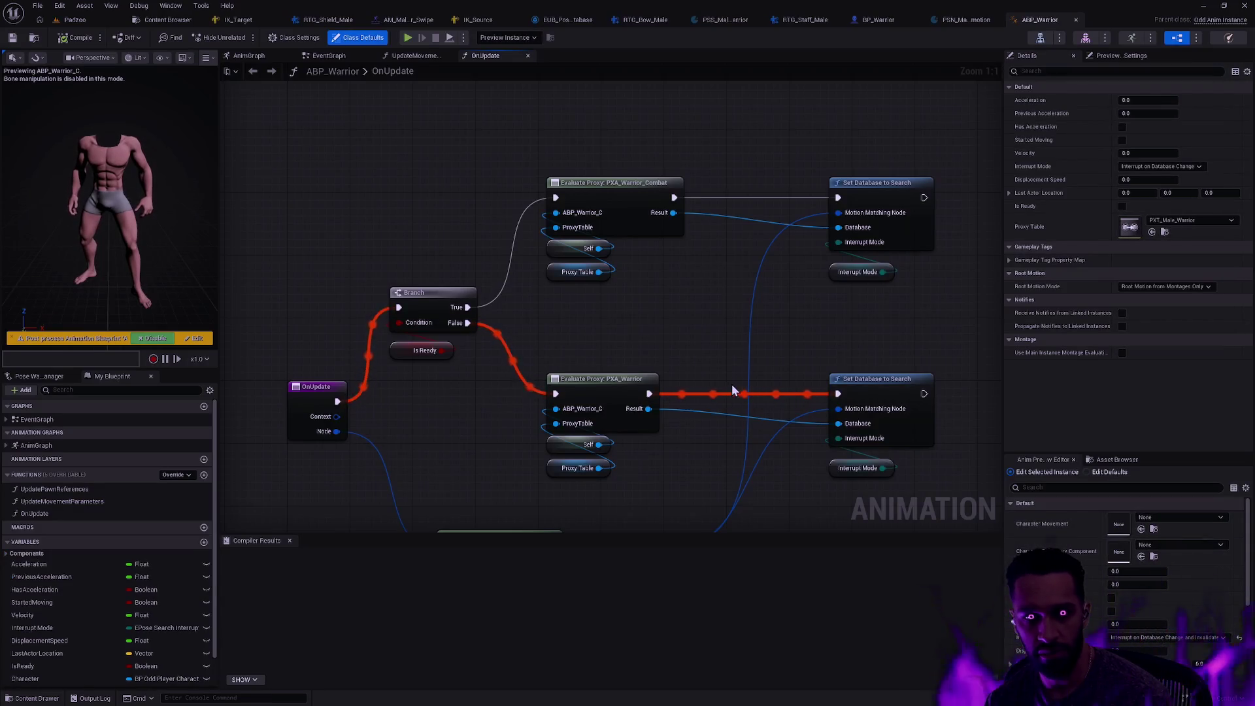
{"action": "left_click", "coordinate": [874, 20]}
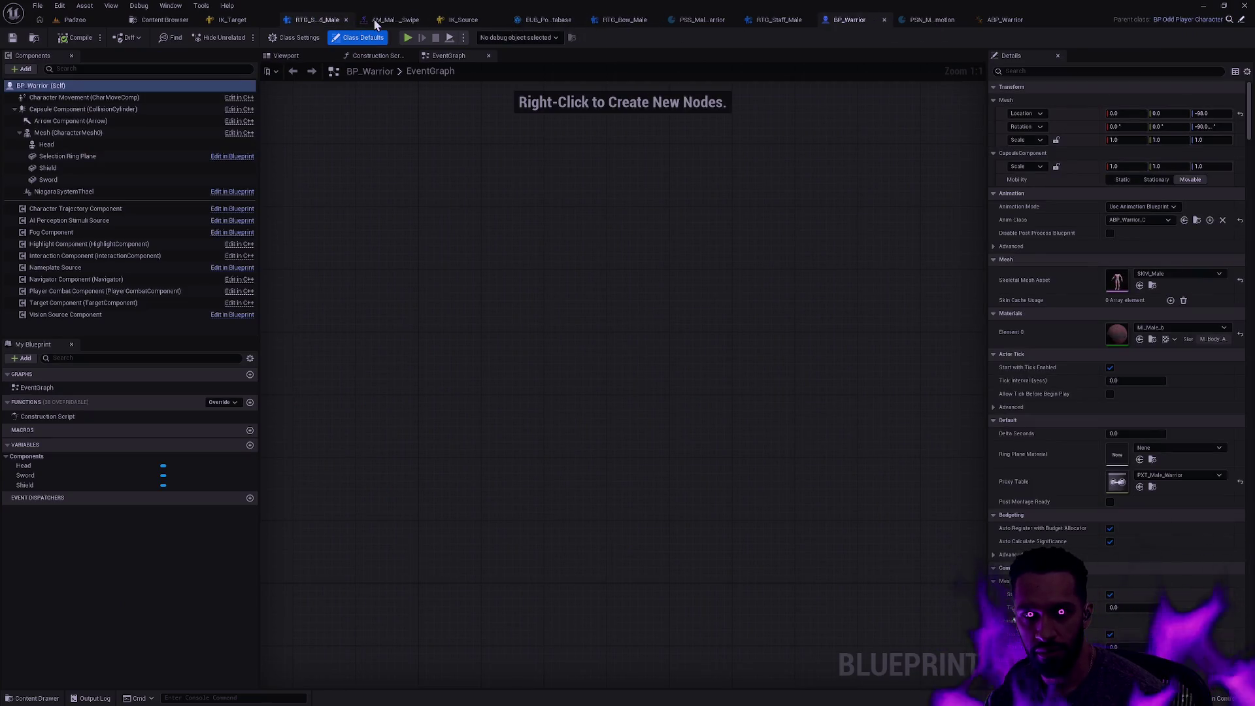
{"action": "left_click", "coordinate": [392, 19]}
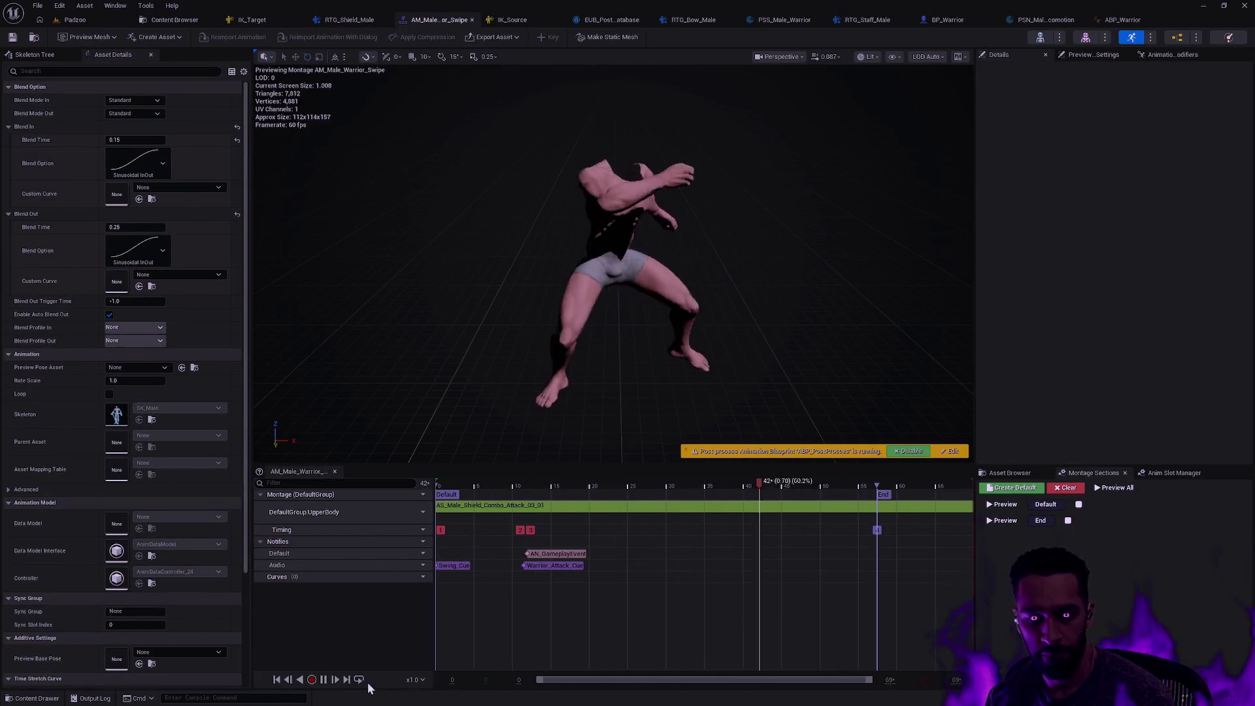
{"action": "left_click", "coordinate": [323, 679]}
{"action": "mouse_move", "coordinate": [789, 487]}
{"action": "left_mouse_down"}
{"action": "mouse_move", "coordinate": [417, 495]}
{"action": "mouse_move", "coordinate": [524, 489]}
{"action": "mouse_move", "coordinate": [474, 489]}
{"action": "left_mouse_up"}
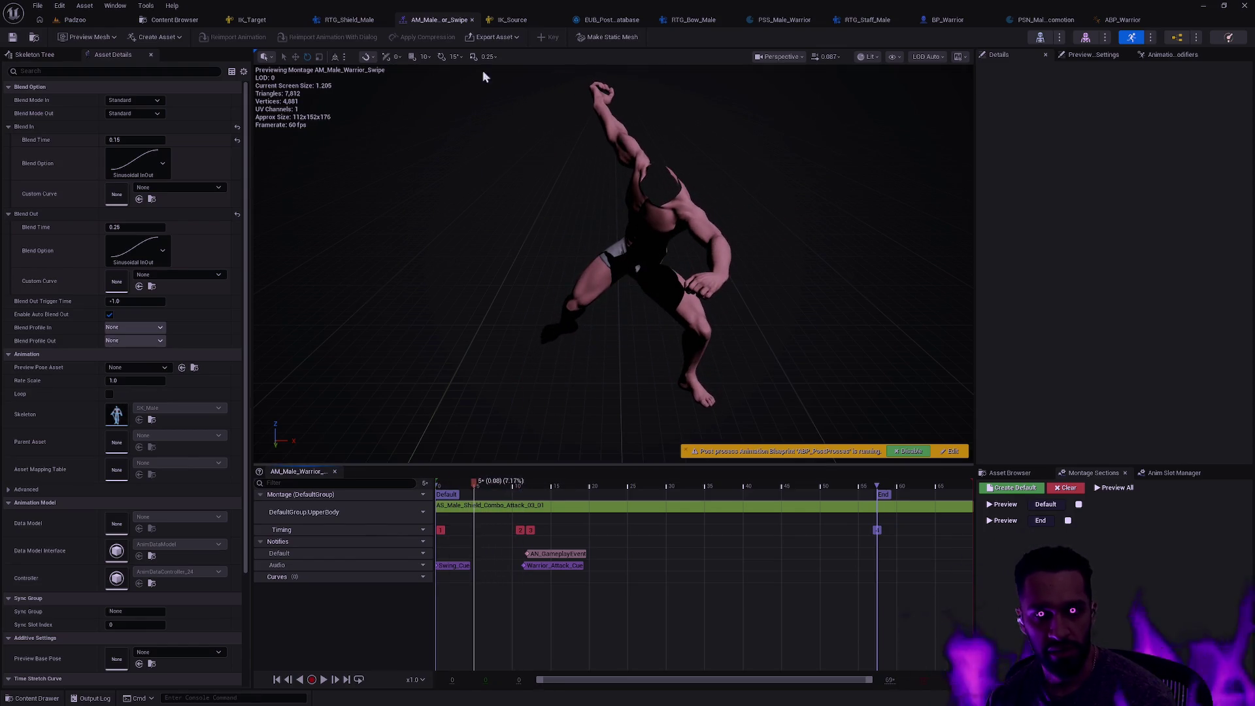
{"action": "left_click", "coordinate": [472, 20]}
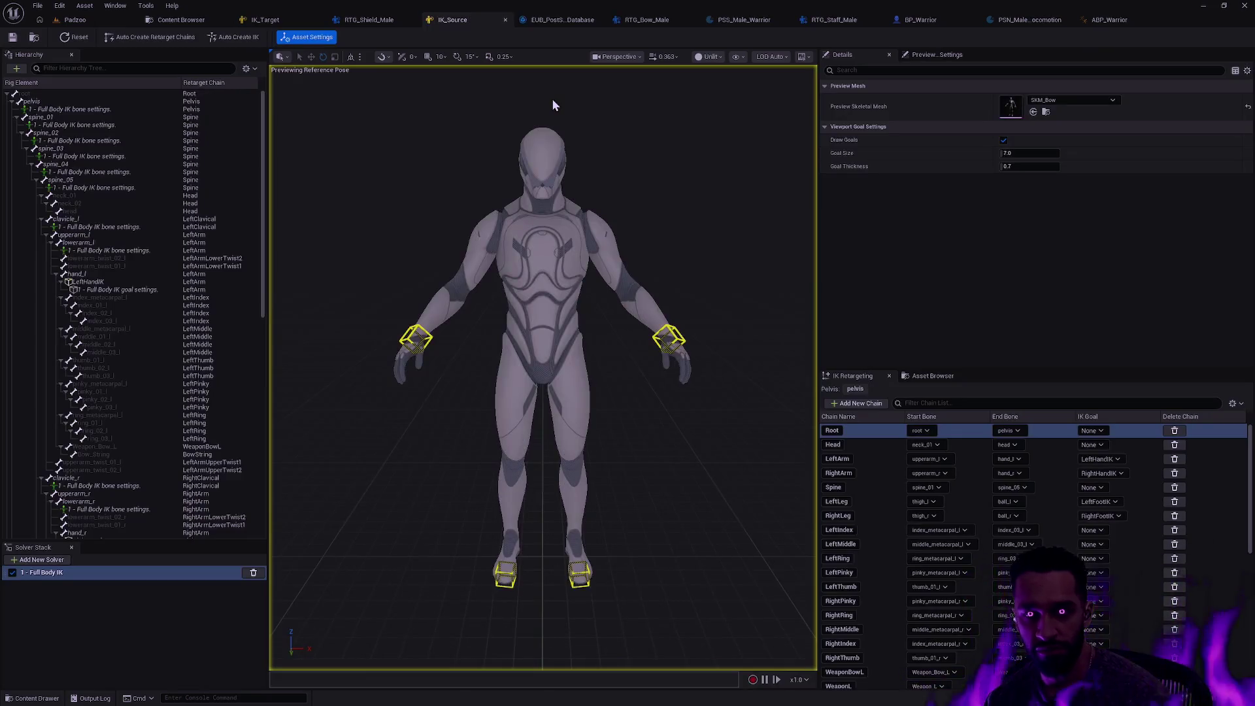
Open the SK_Male skeleton through the Ctrl+P asset search
{"action": "key", "text": "ctrl+p"}
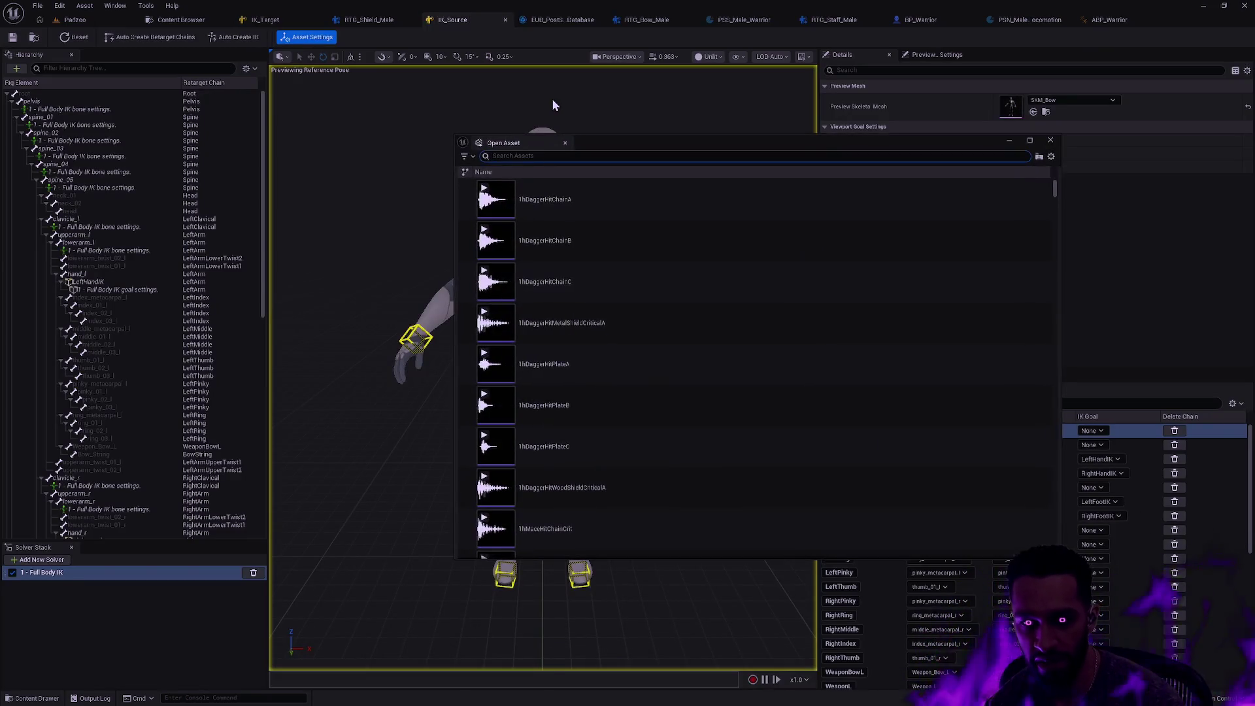
{"action": "type", "text": "AS_Male_Shield combat"}
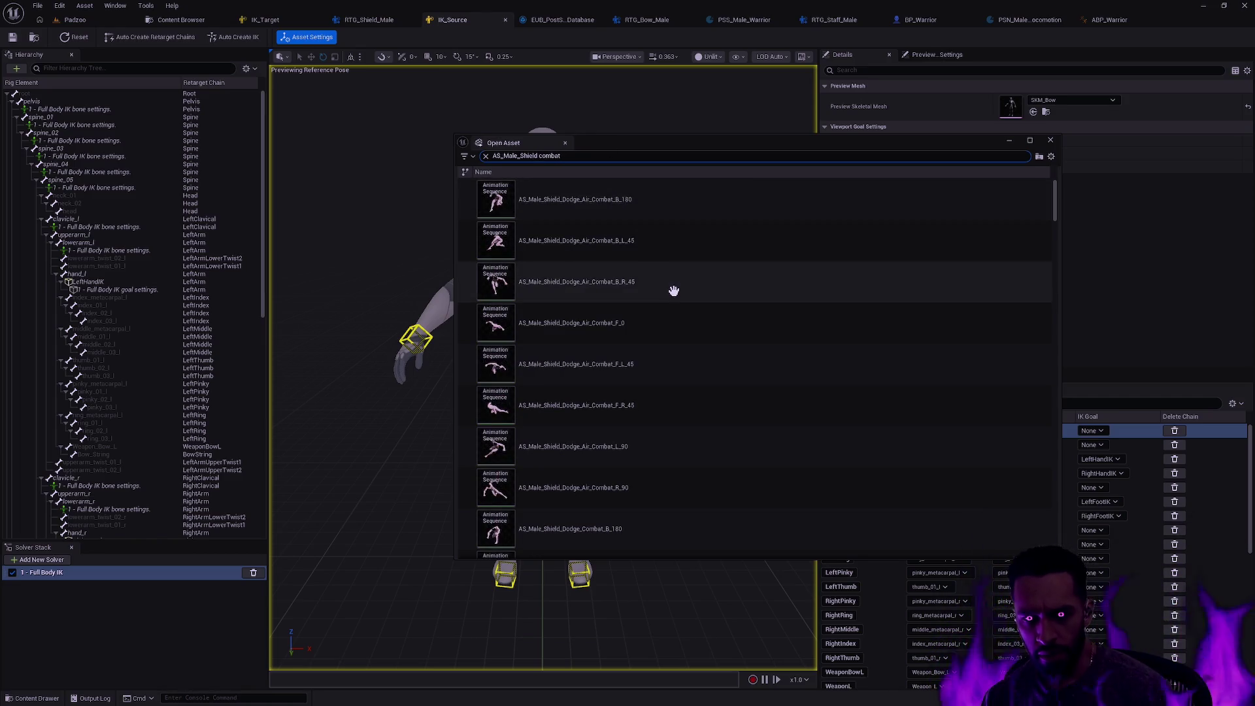
{"action": "key", "text": "Escape"}
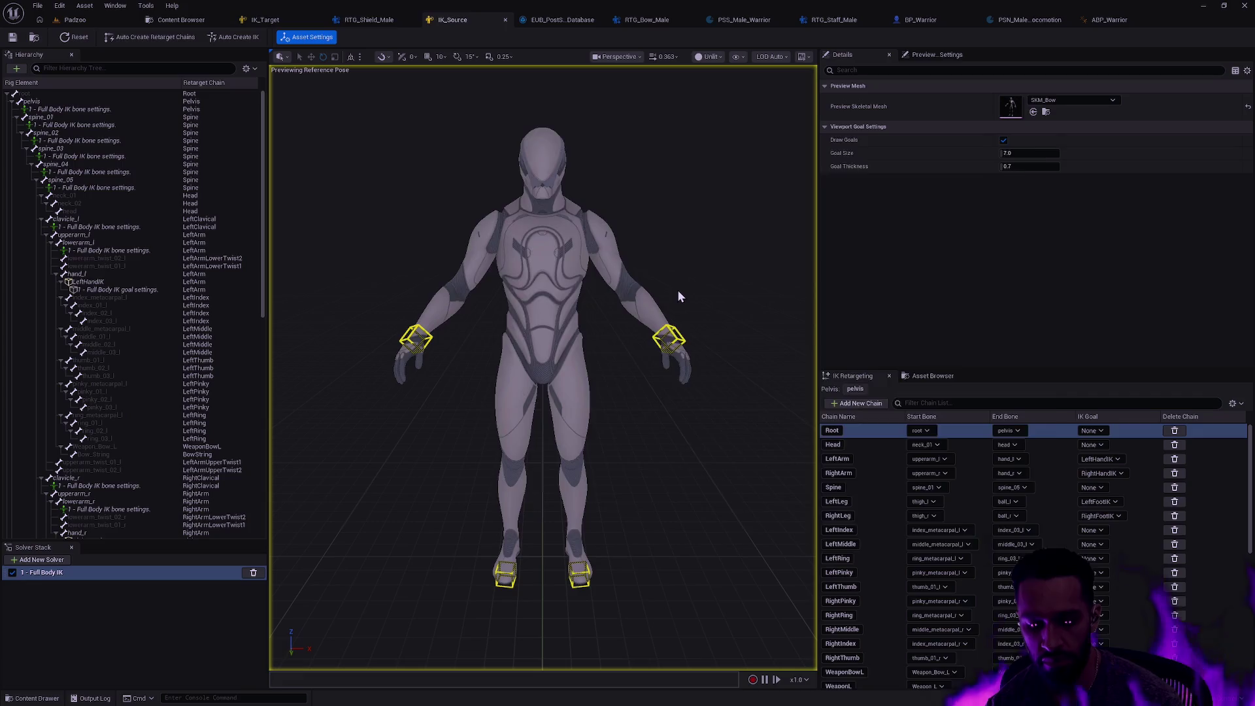
{"action": "key", "text": "ctrl+p"}
{"action": "type", "text": "SK_Male"}
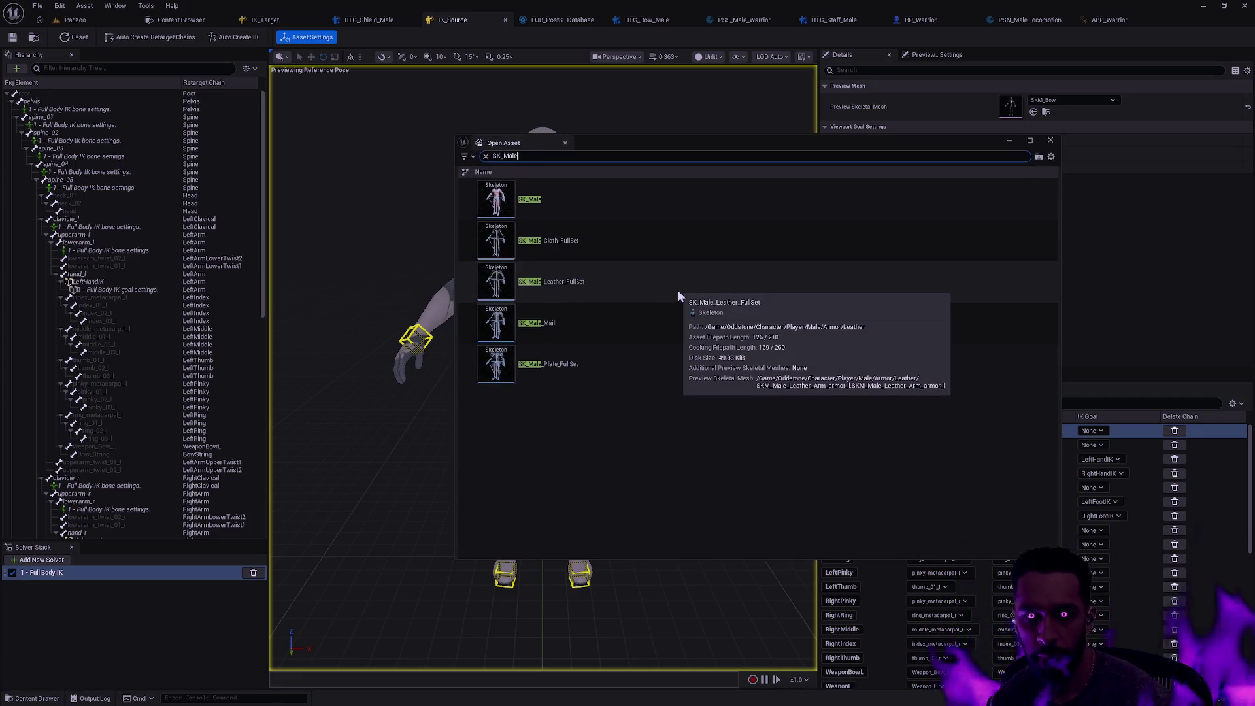
{"action": "key", "text": "Escape"}
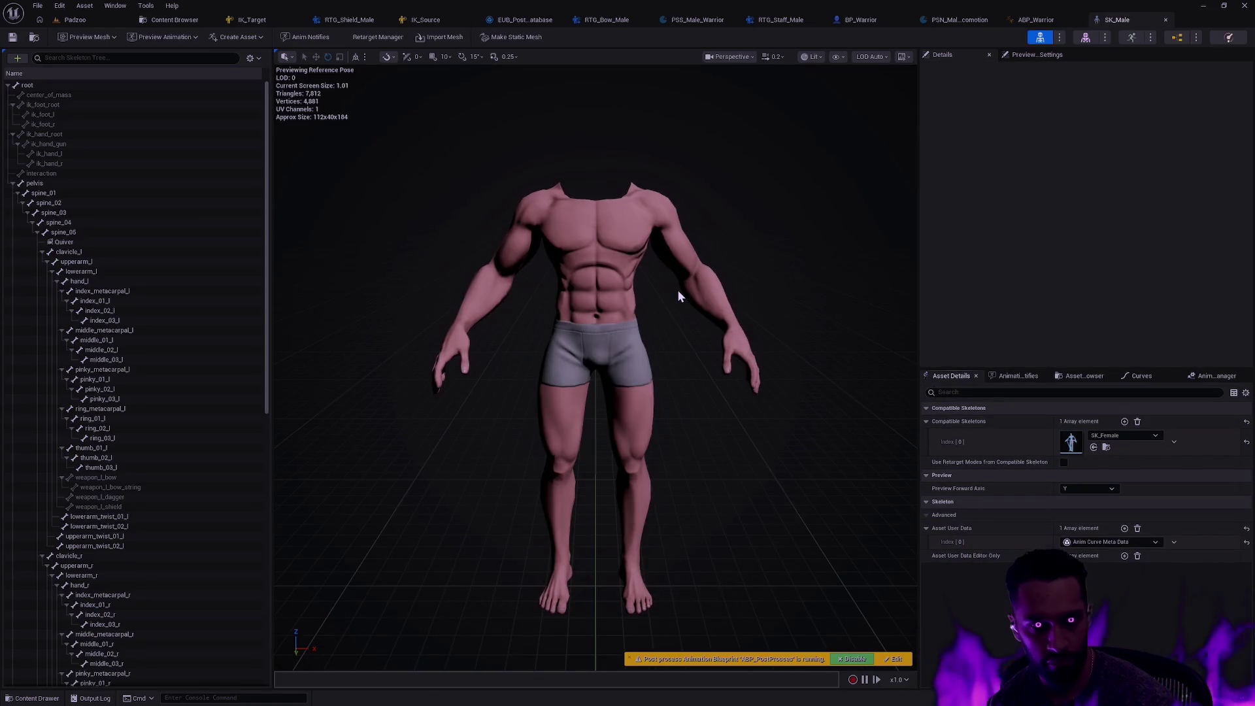
Attach SM_Shield_Shield as a preview asset on the weapon_l_shield bone
{"action": "right_click", "coordinate": [139, 506]}
{"action": "mouse_move", "coordinate": [208, 645]}
{"action": "scroll", "coordinate": [353, 588], "scroll_direction": "down", "scroll_amount": 2}
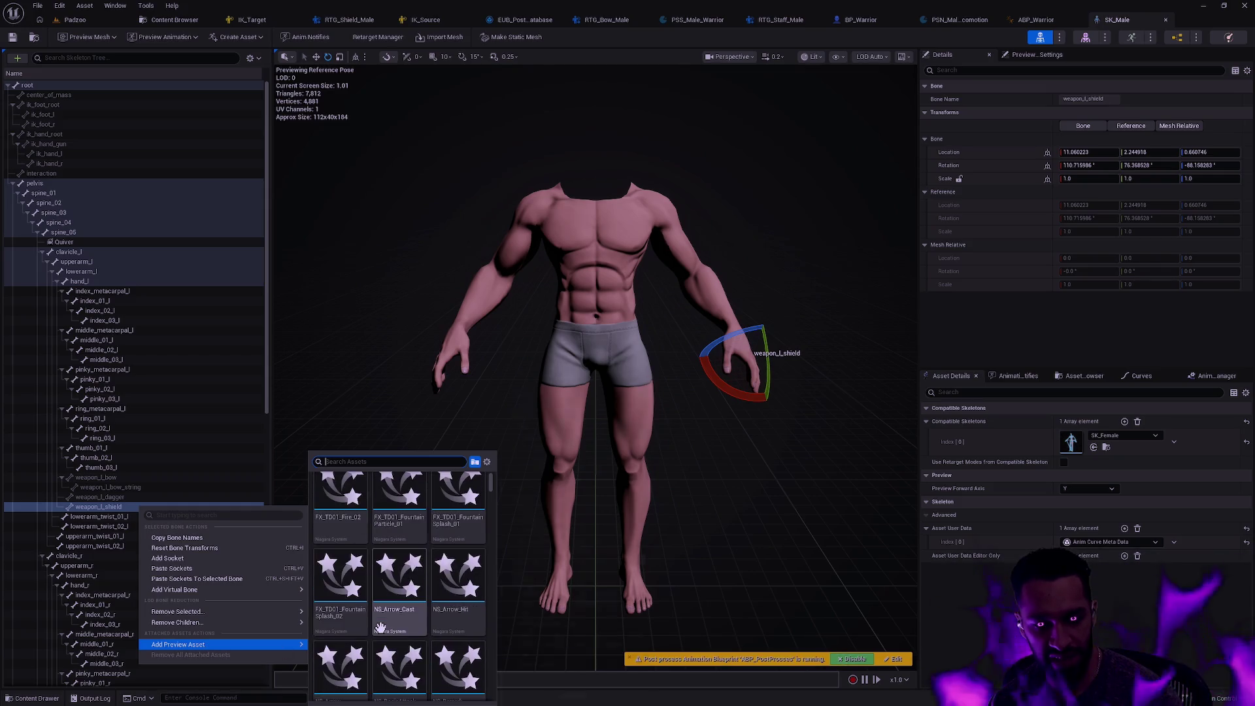
{"action": "type", "text": "shield"}
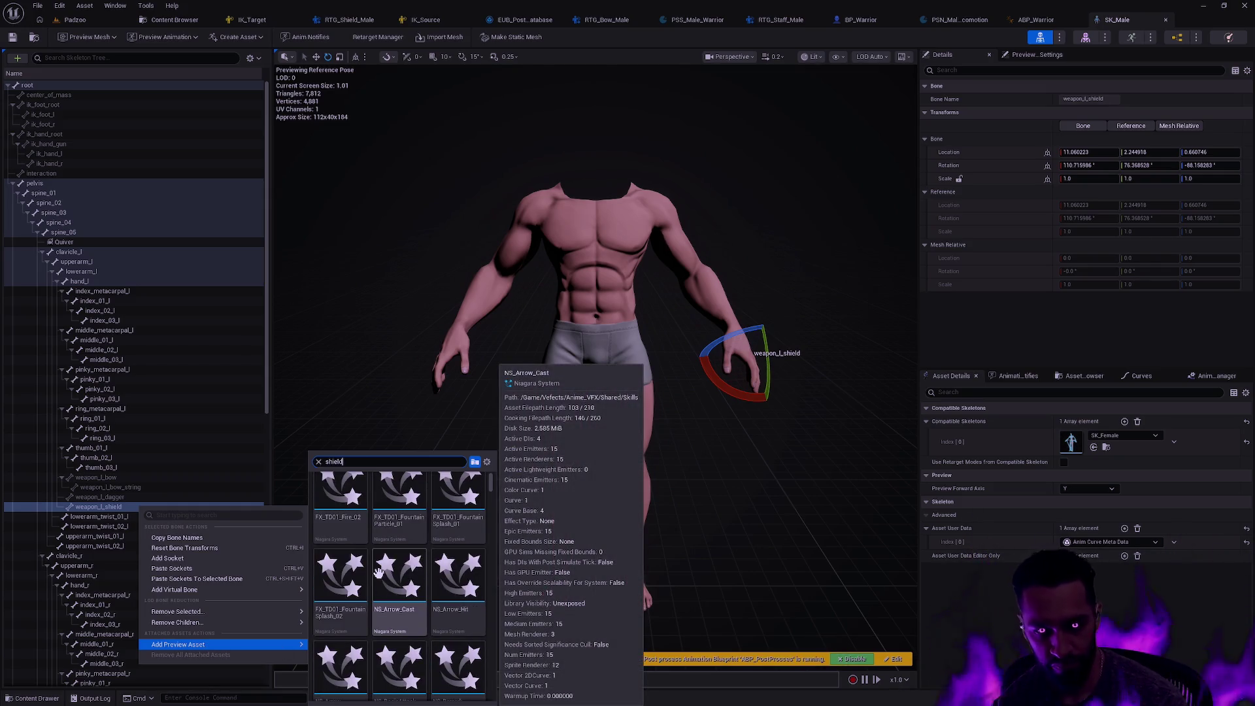
{"action": "scroll", "coordinate": [366, 588], "scroll_direction": "down", "scroll_amount": 1}
{"action": "left_click", "coordinate": [341, 654]}
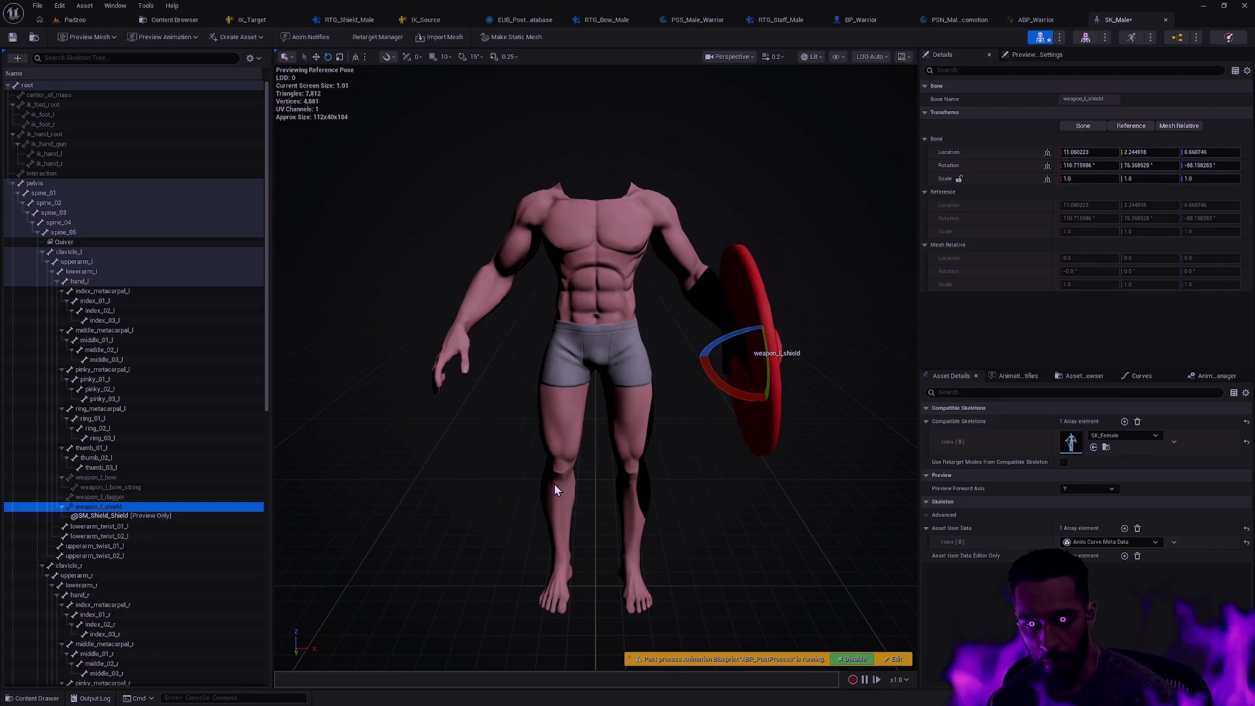
{"action": "scroll", "coordinate": [175, 426], "scroll_direction": "down", "scroll_amount": 10}
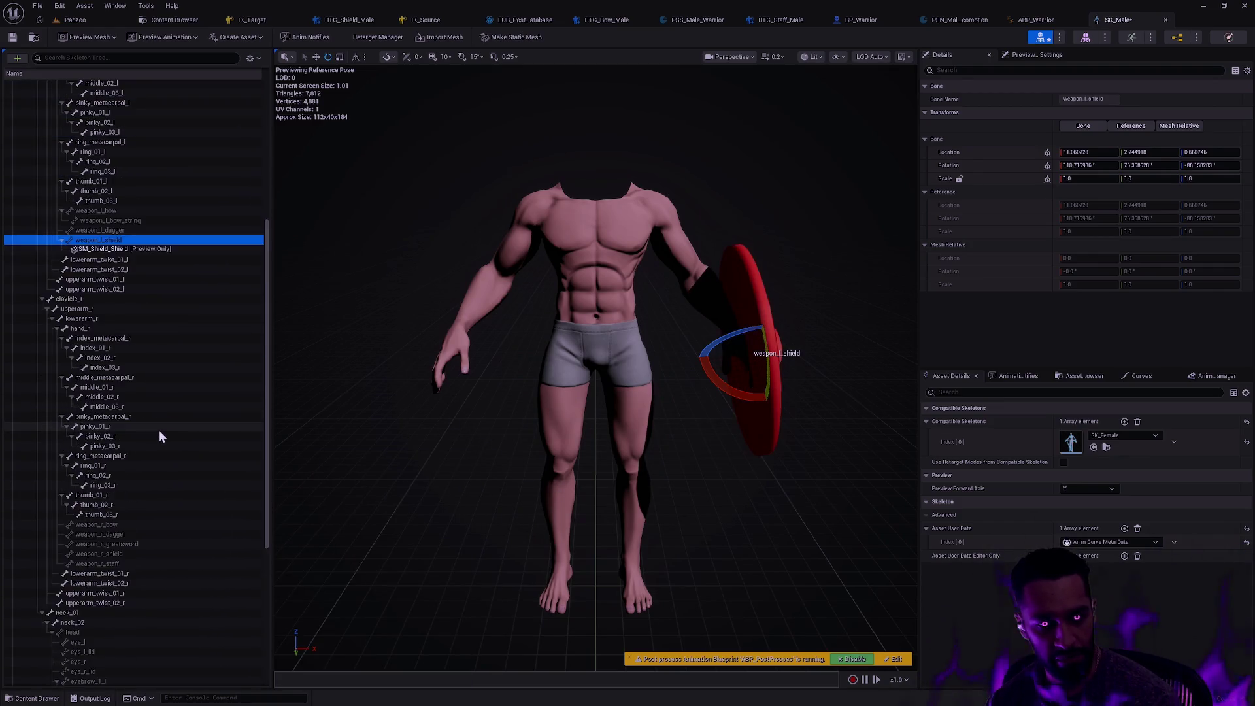
Attach SM_Shield_Sword as a preview asset on the weapon_r_shield bone
{"action": "right_click", "coordinate": [161, 475]}
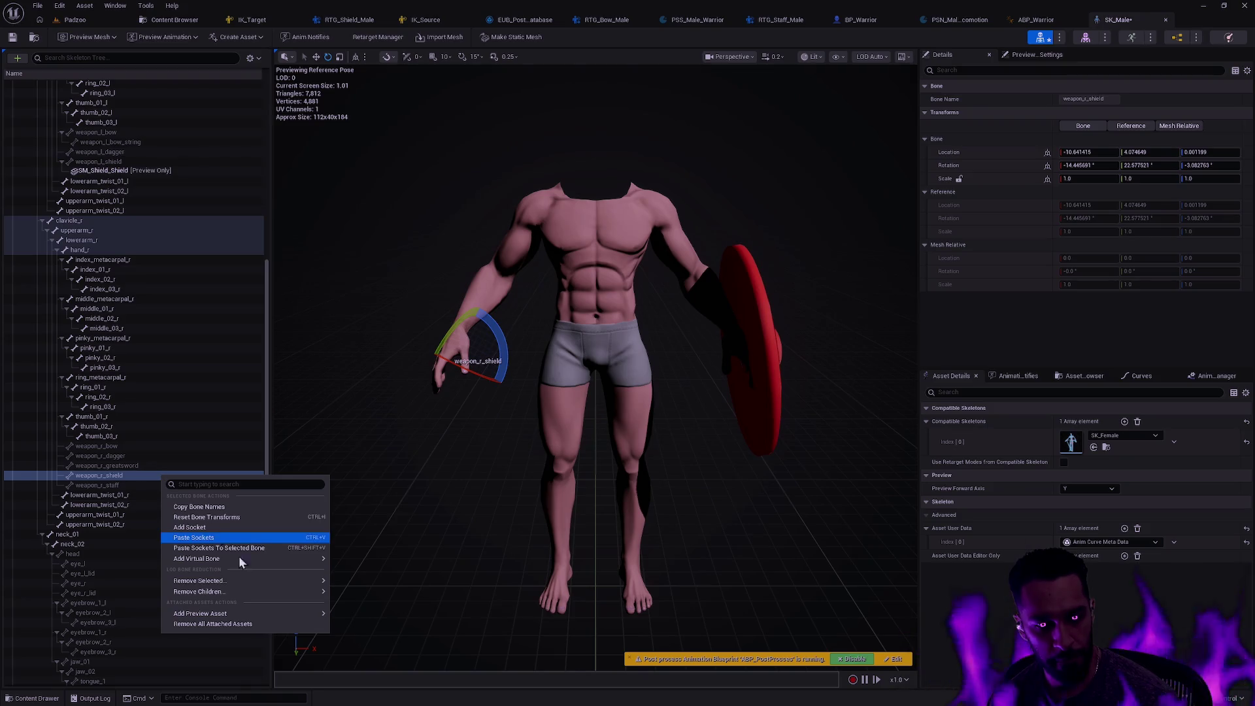
{"action": "mouse_move", "coordinate": [245, 614]}
{"action": "type", "text": "shield"}
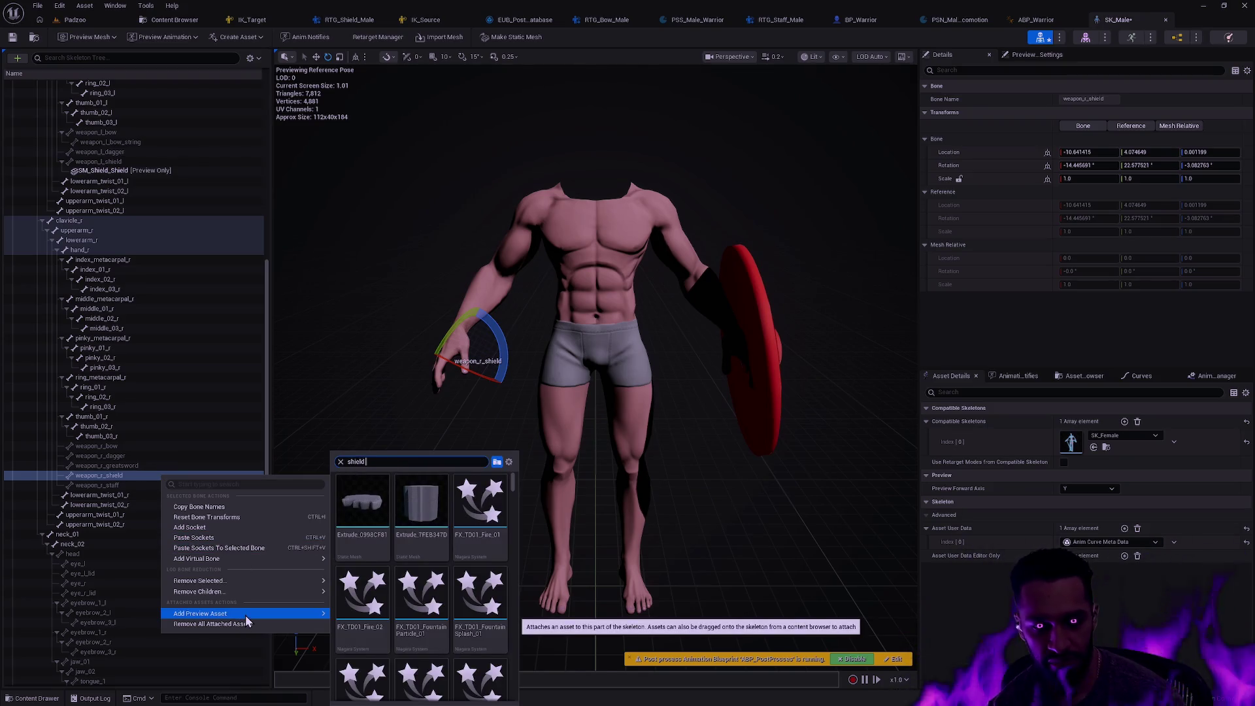
{"action": "scroll", "coordinate": [425, 582], "scroll_direction": "down", "scroll_amount": 5}
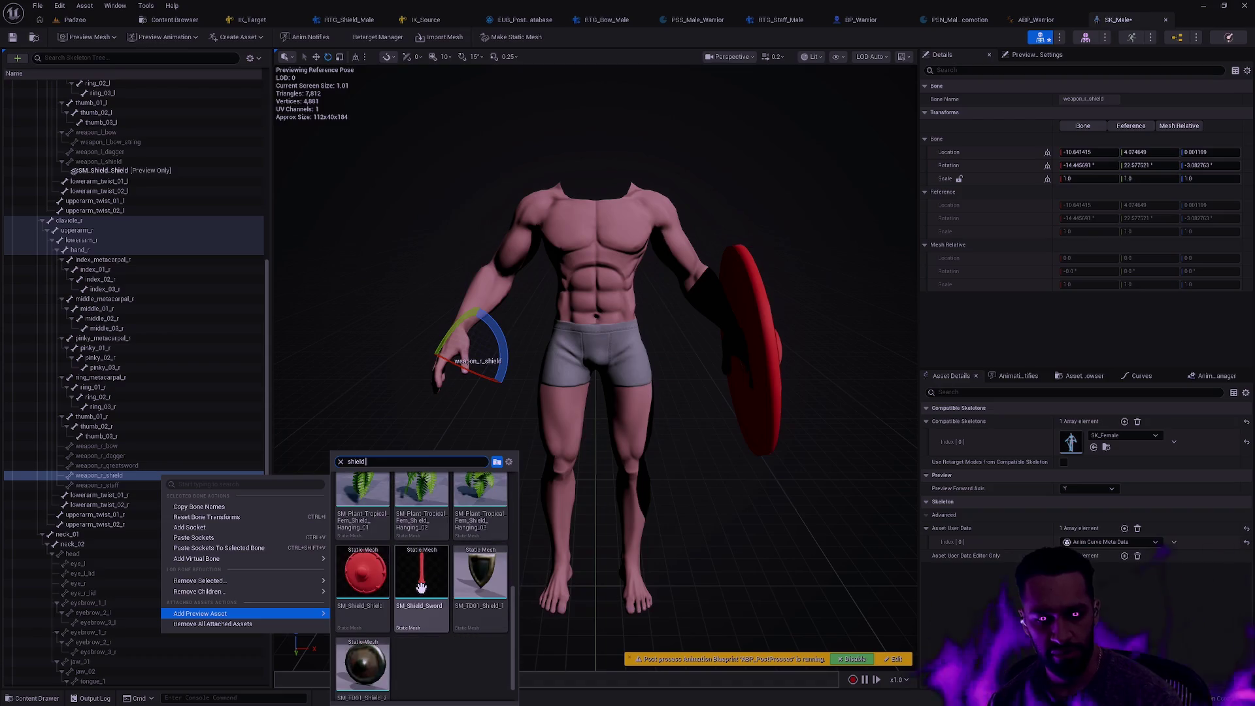
{"action": "left_click", "coordinate": [425, 583]}
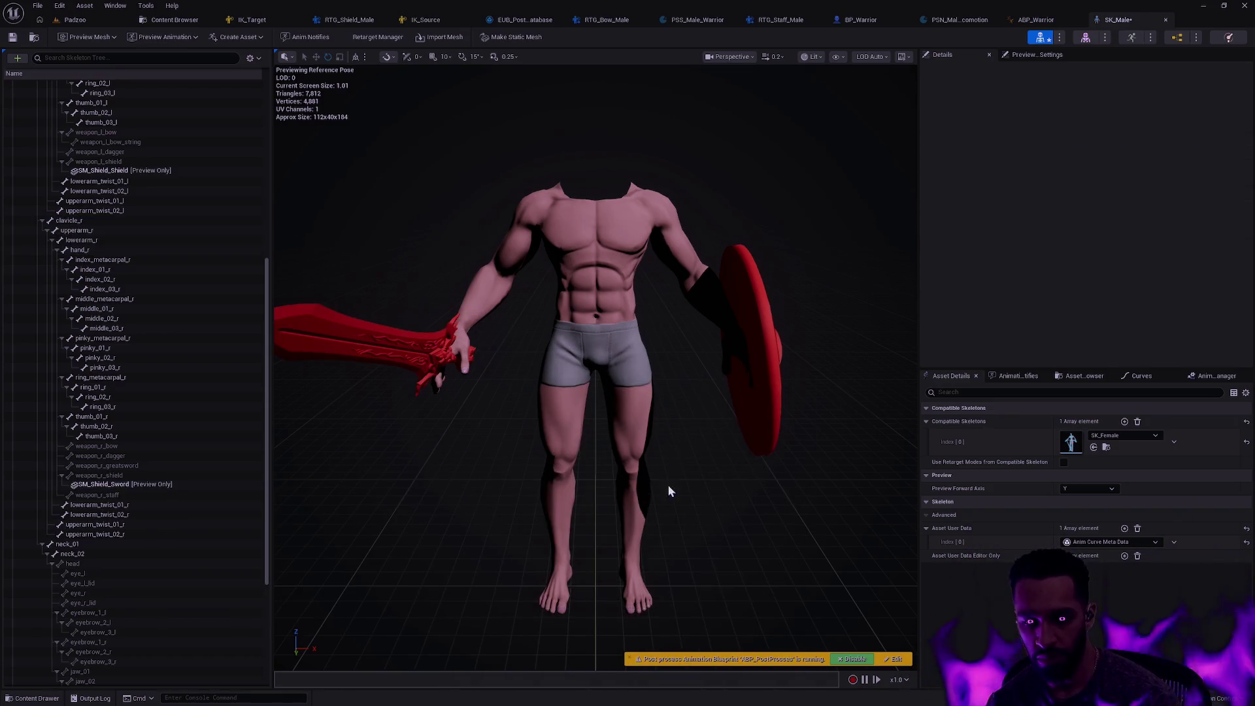
Preview AS_Shield_Idle_Combat_to_Idle and scrub it to around frame 29
{"action": "left_click", "coordinate": [163, 36]}
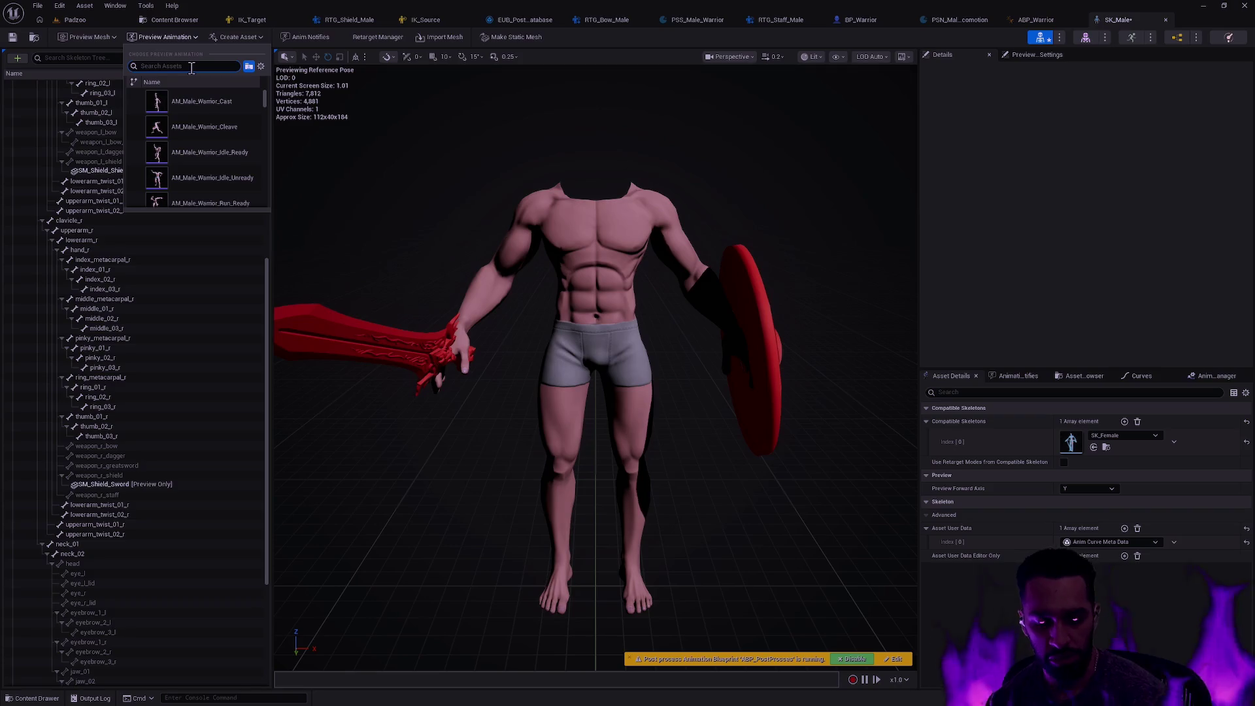
{"action": "type", "text": "shield combat idle"}
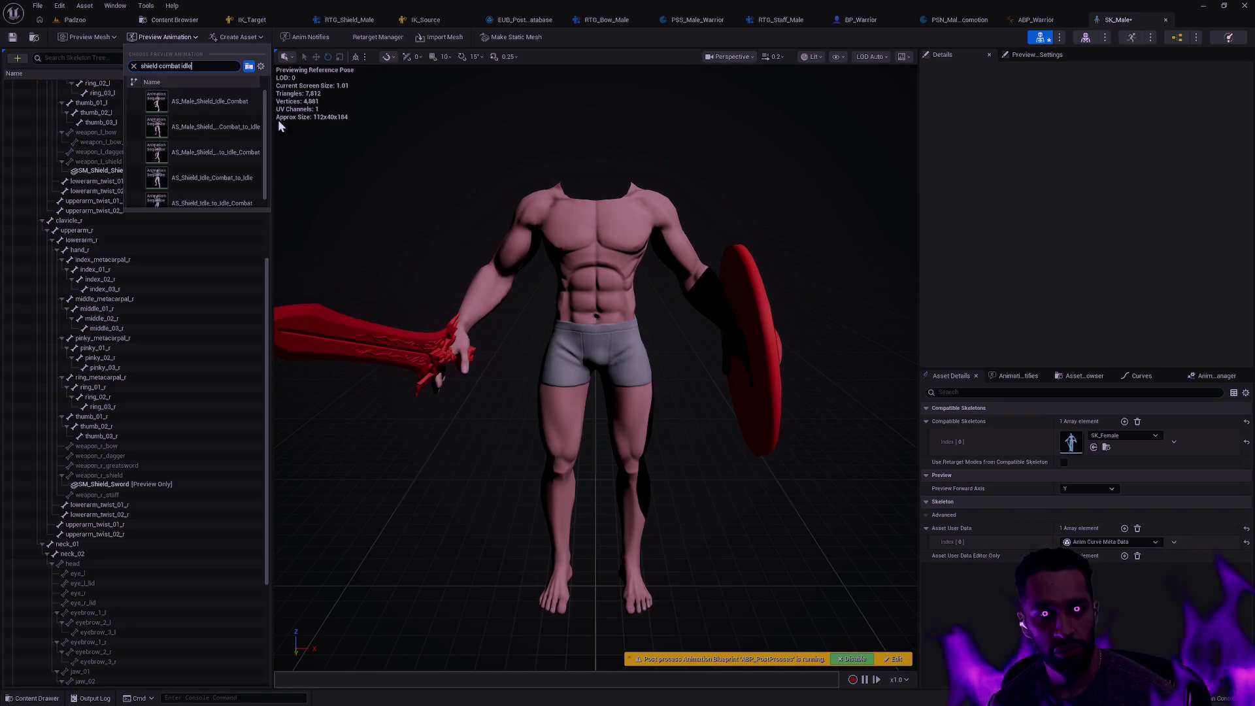
{"action": "left_click", "coordinate": [232, 181]}
{"action": "left_click", "coordinate": [510, 277]}
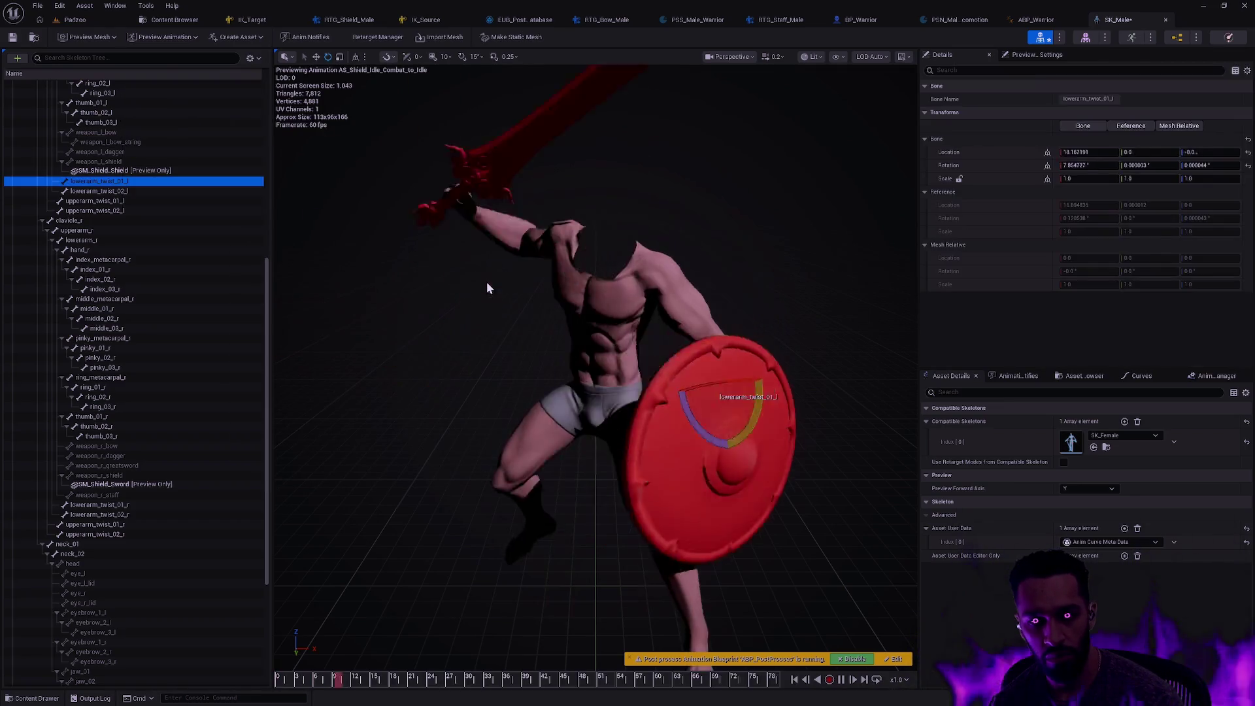
{"action": "left_click", "coordinate": [413, 337]}
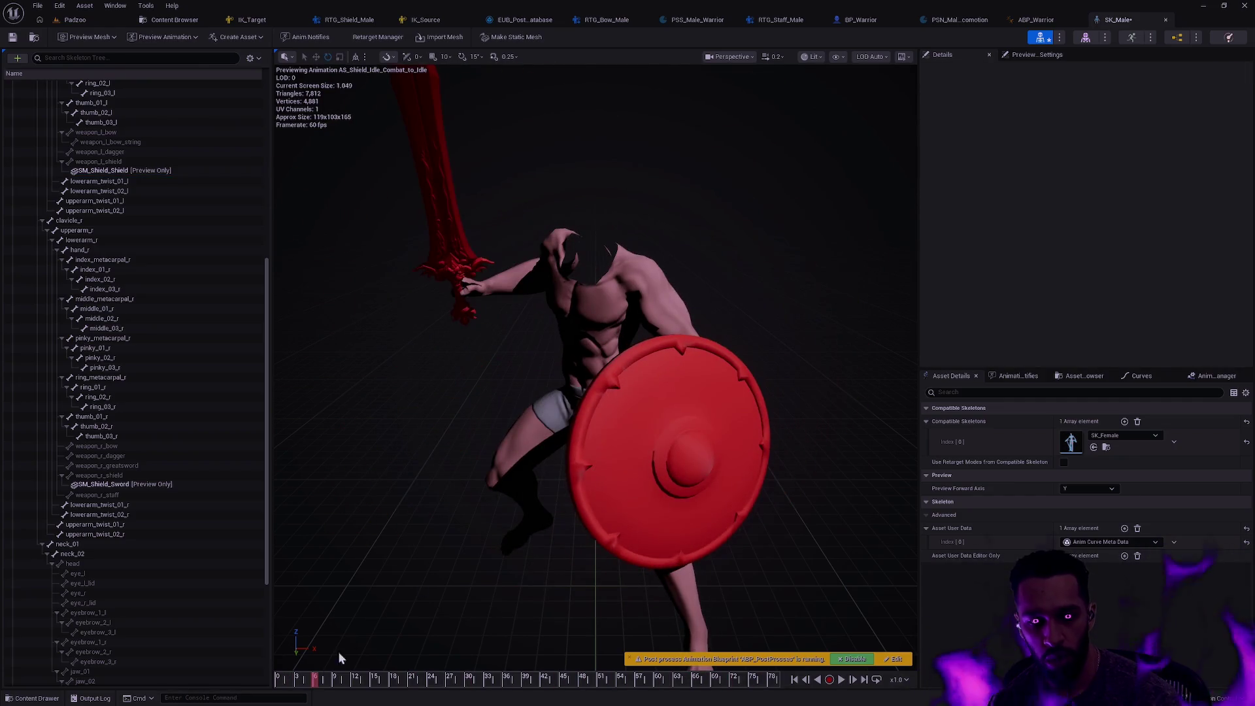
{"action": "mouse_move", "coordinate": [316, 679]}
{"action": "left_mouse_down"}
{"action": "mouse_move", "coordinate": [601, 678]}
{"action": "mouse_move", "coordinate": [568, 672]}
{"action": "left_mouse_up"}
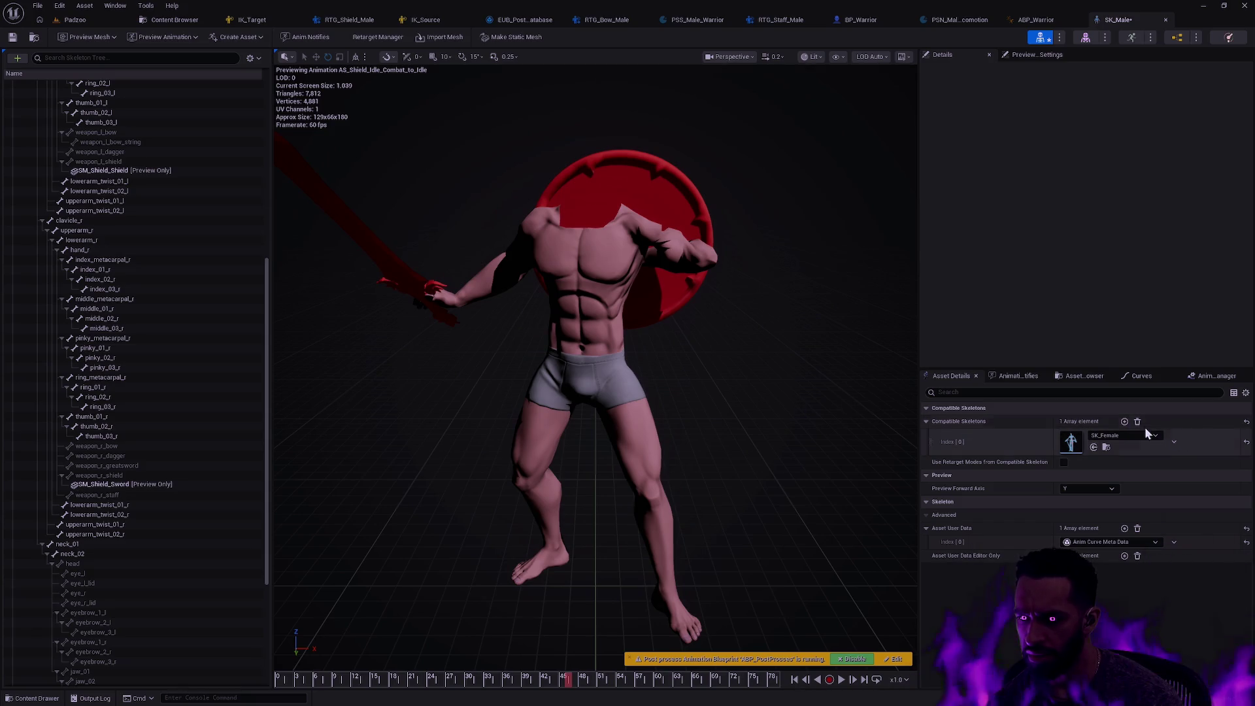
Search the preview animations for AS_Male_Shield, then bring up the Open Asset window
{"action": "left_click", "coordinate": [181, 37]}
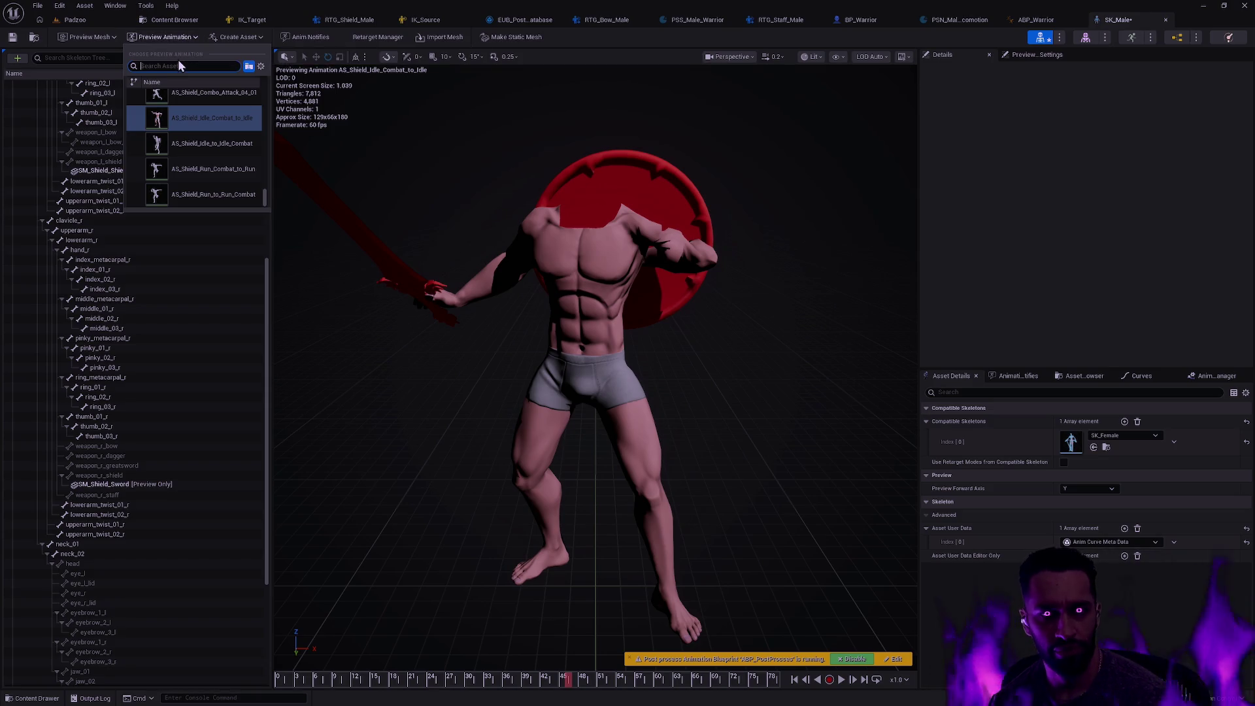
{"action": "type", "text": "AS_Male_Shi"}
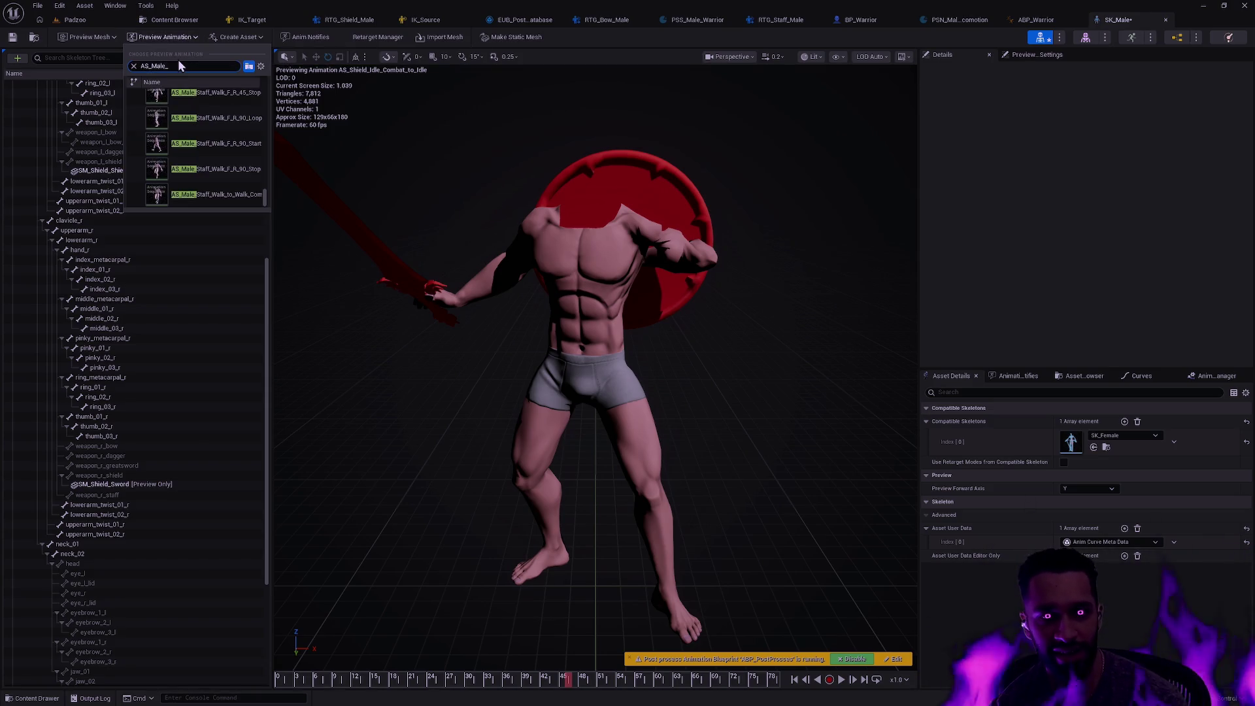
{"action": "type", "text": "eld"}
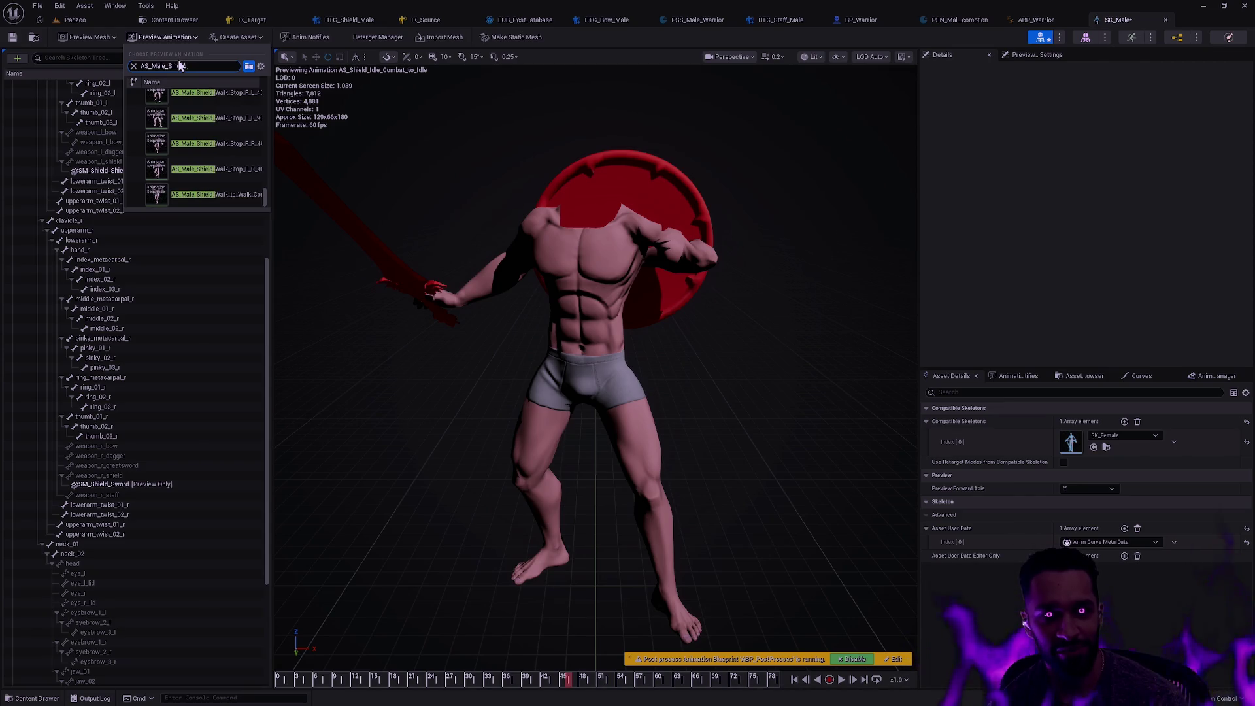
{"action": "type", "text": "_combat"}
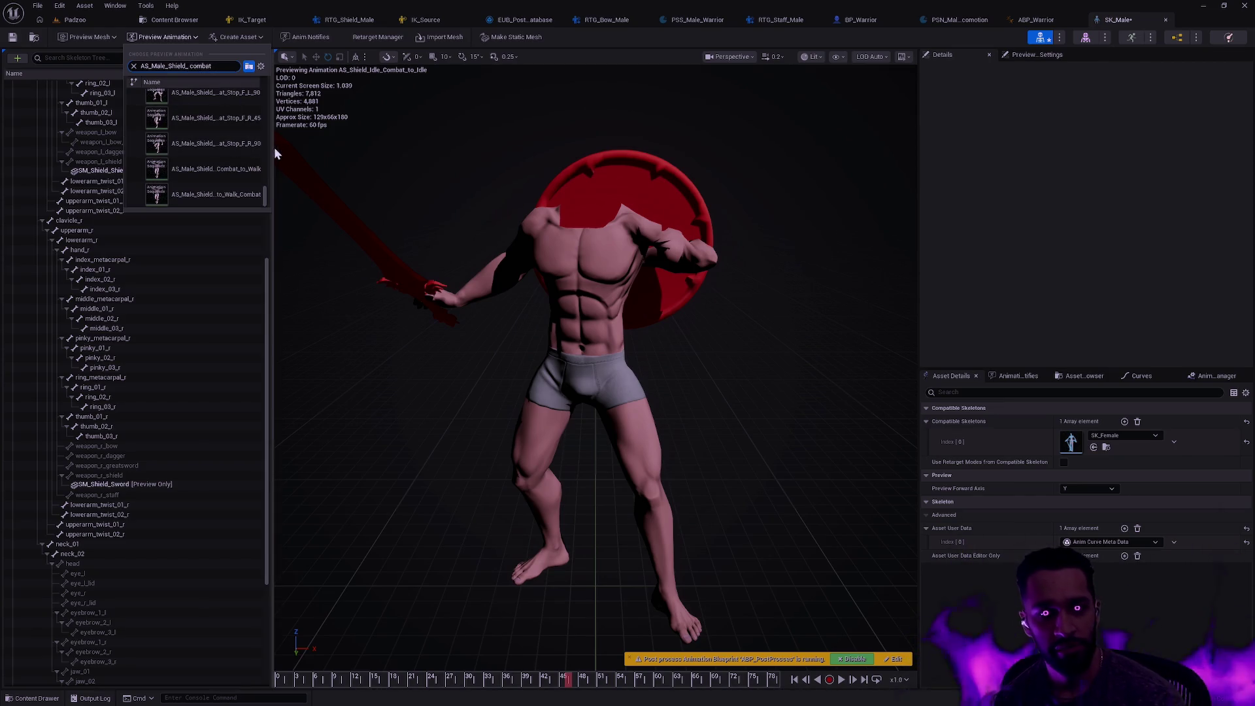
{"action": "mouse_move", "coordinate": [272, 152]}
{"action": "left_mouse_down"}
{"action": "mouse_move", "coordinate": [358, 152]}
{"action": "mouse_move", "coordinate": [258, 152]}
{"action": "left_mouse_up"}
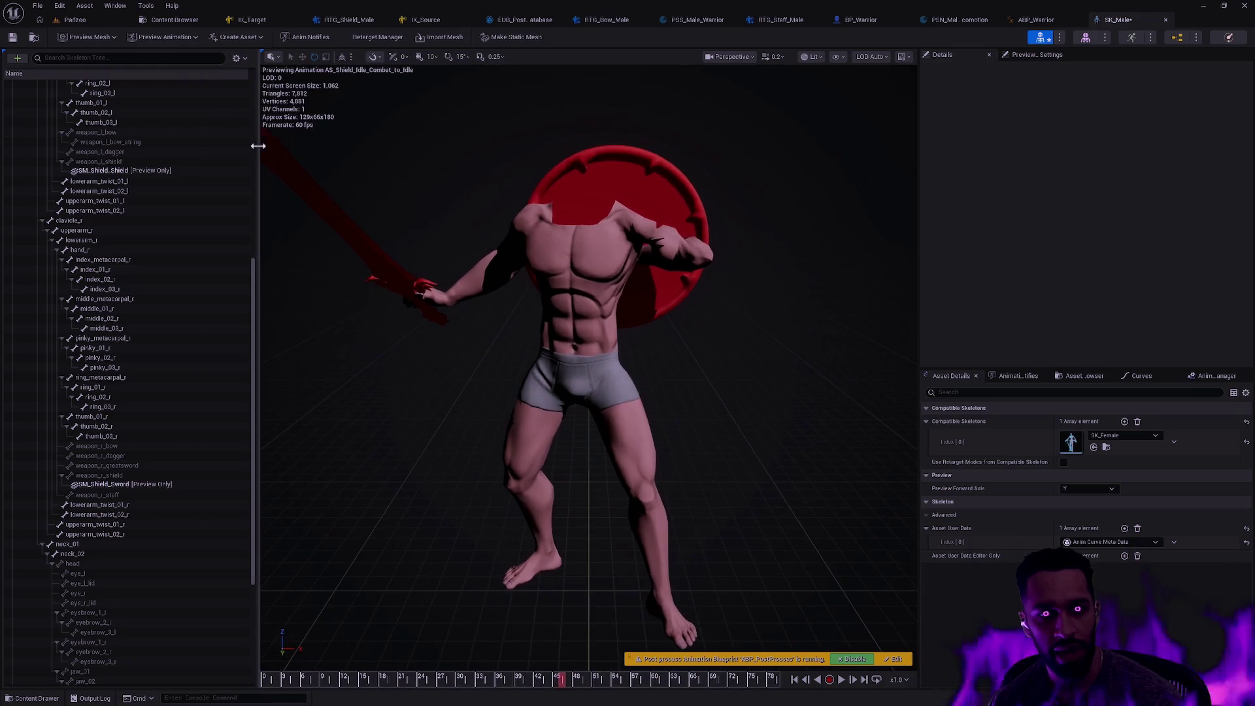
{"action": "left_click", "coordinate": [188, 39]}
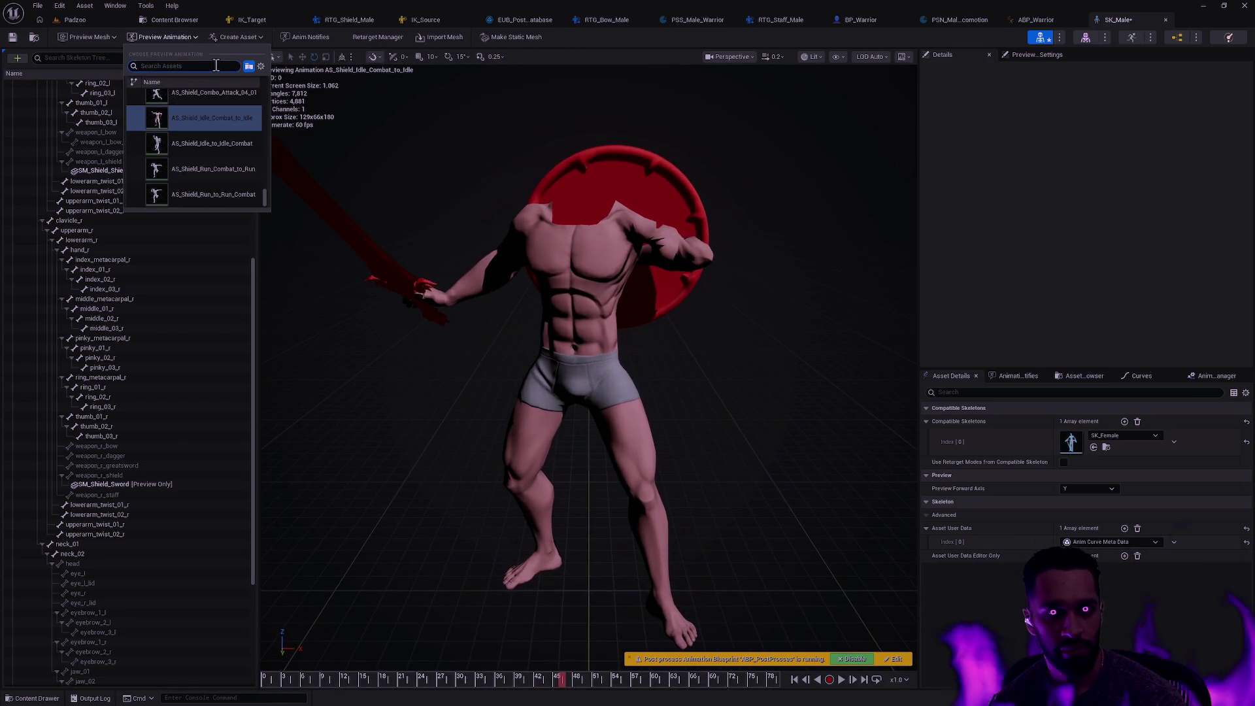
{"action": "type", "text": "AS_Male_"}
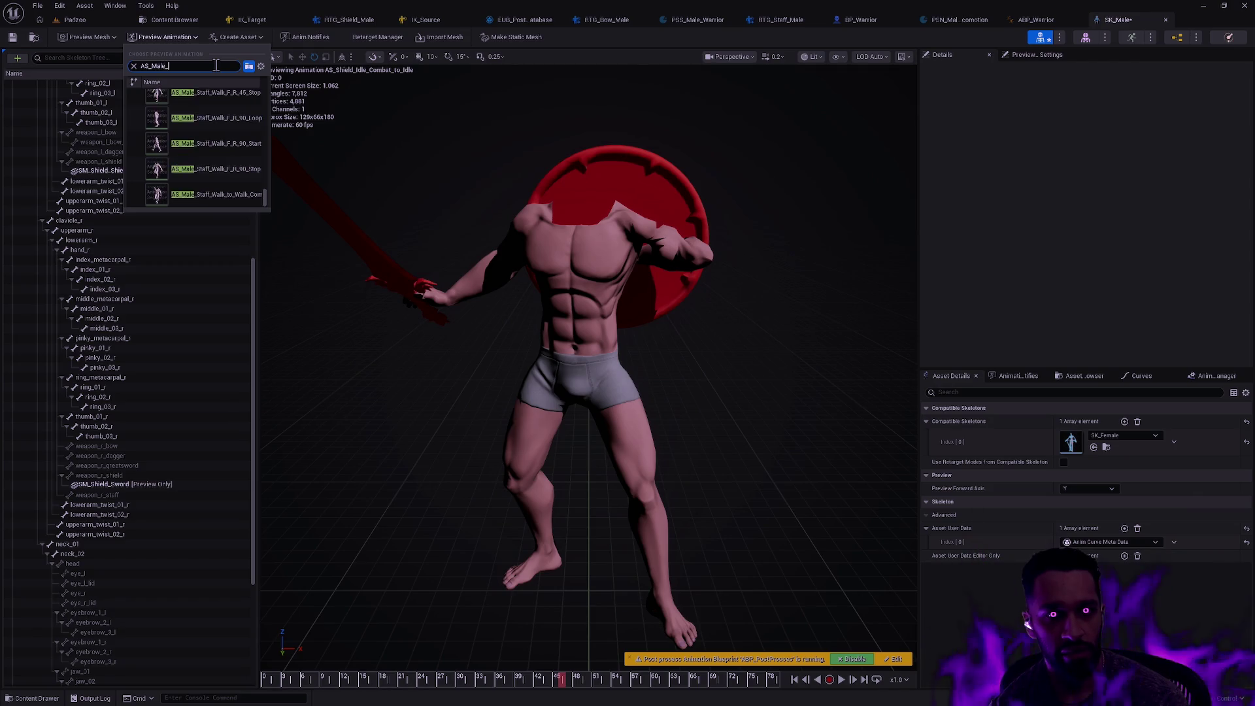
{"action": "type", "text": "Shield"}
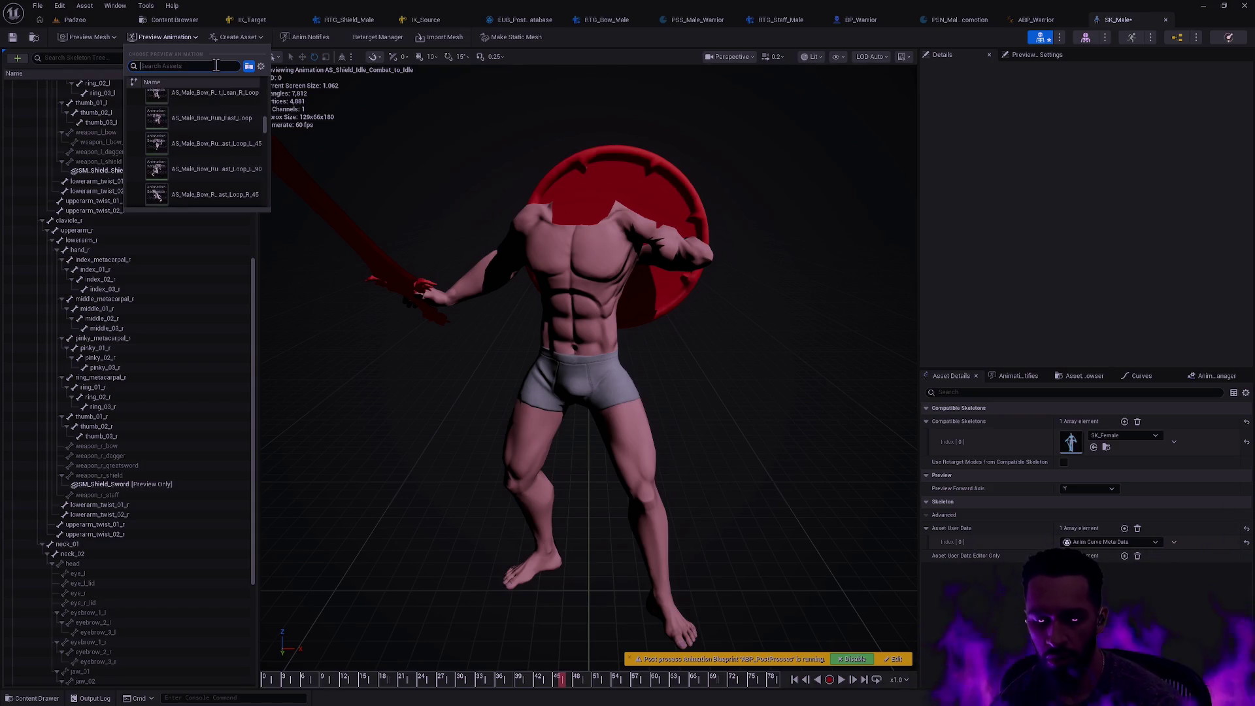
{"action": "key", "text": "Escape"}
{"action": "key", "text": "ctrl+p"}
{"action": "type", "text": "SK_Shield"}
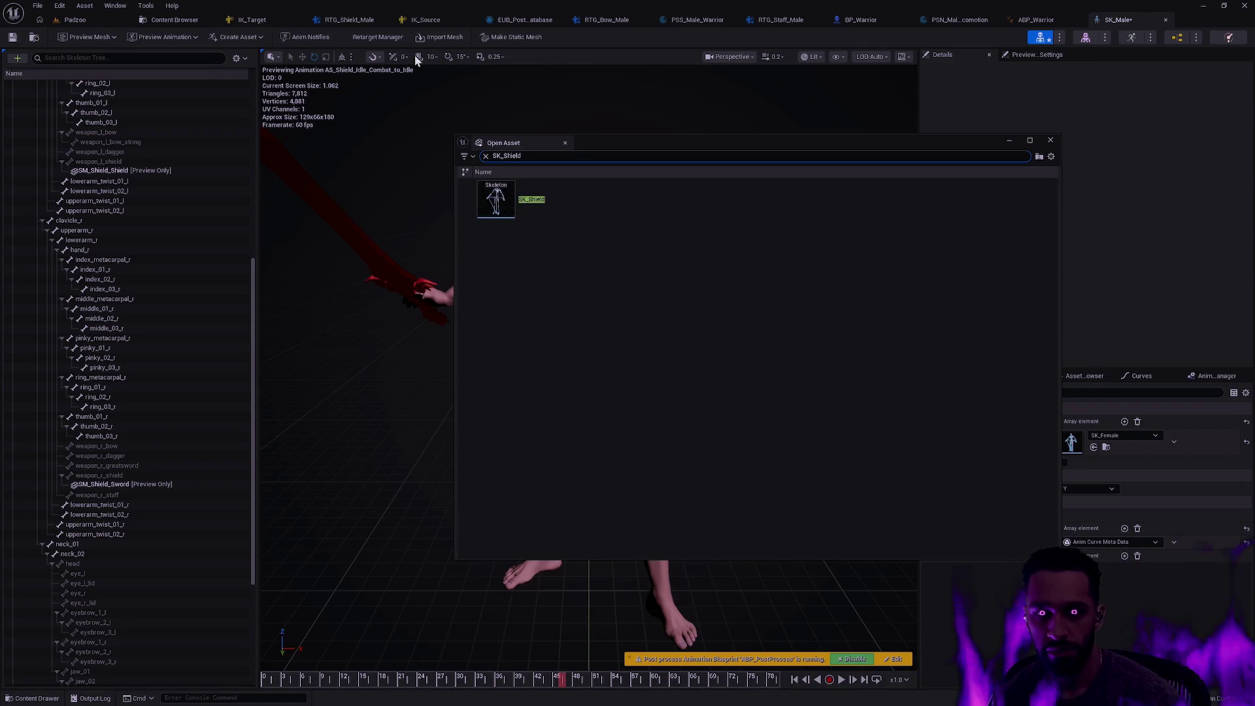
Open SK_Shield, close it, and reopen SK_Male's preview animation list
{"action": "left_click", "coordinate": [523, 186]}
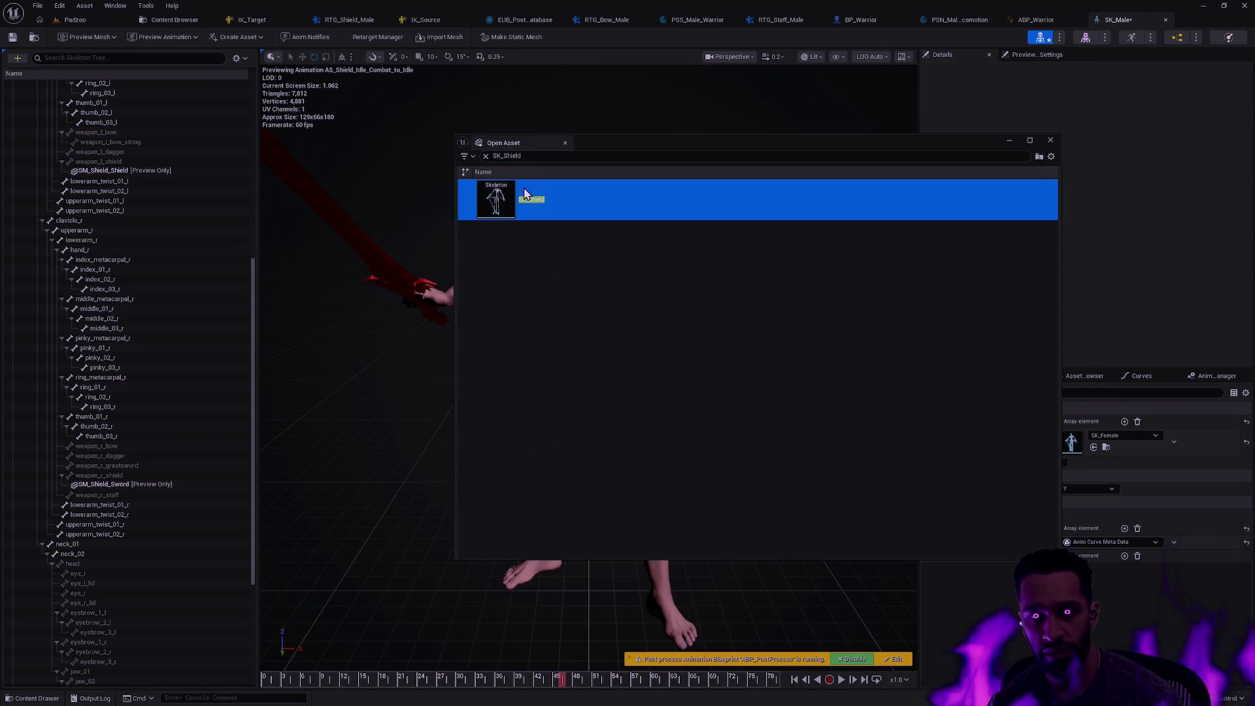
{"action": "double_click", "coordinate": [524, 190]}
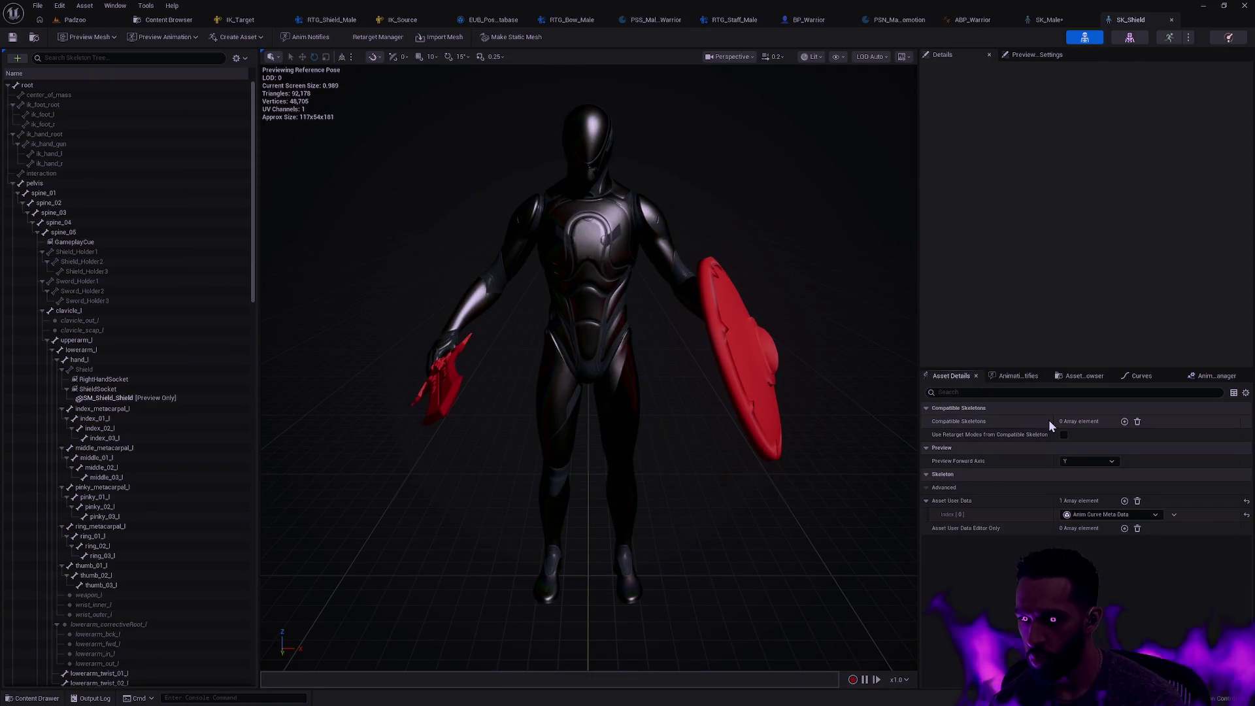
{"action": "left_click", "coordinate": [1172, 24]}
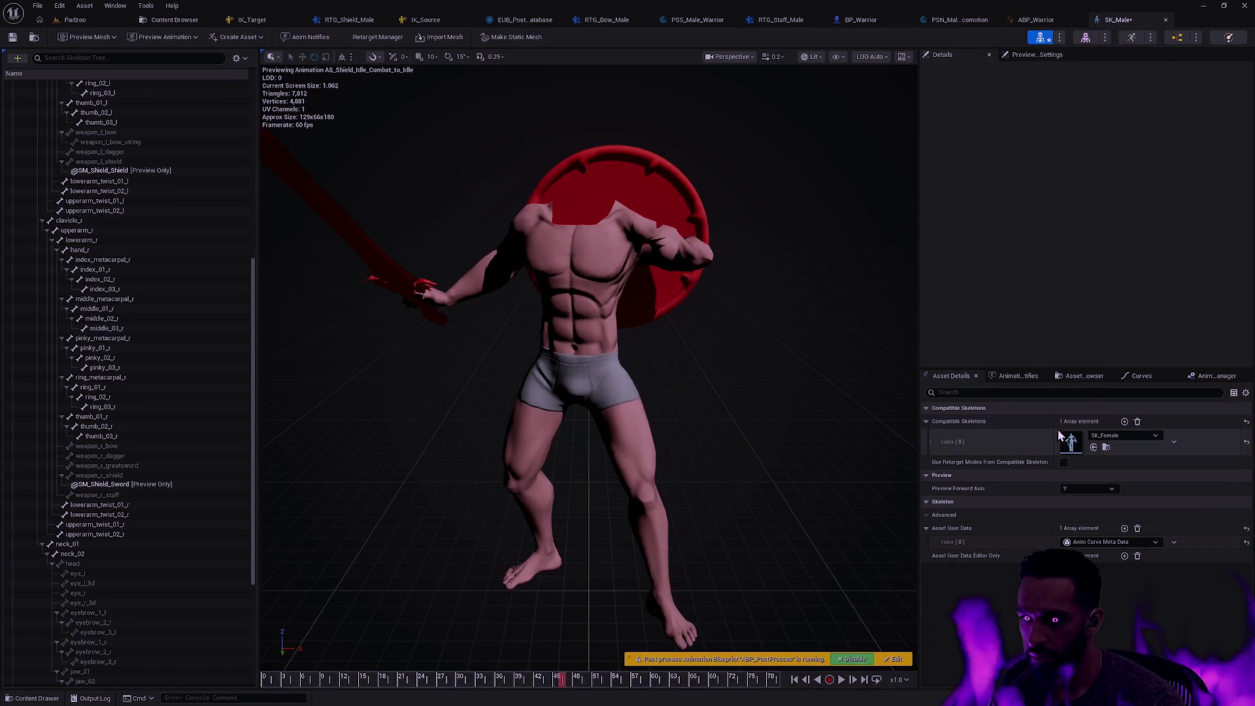
{"action": "key", "text": "ctrl+p"}
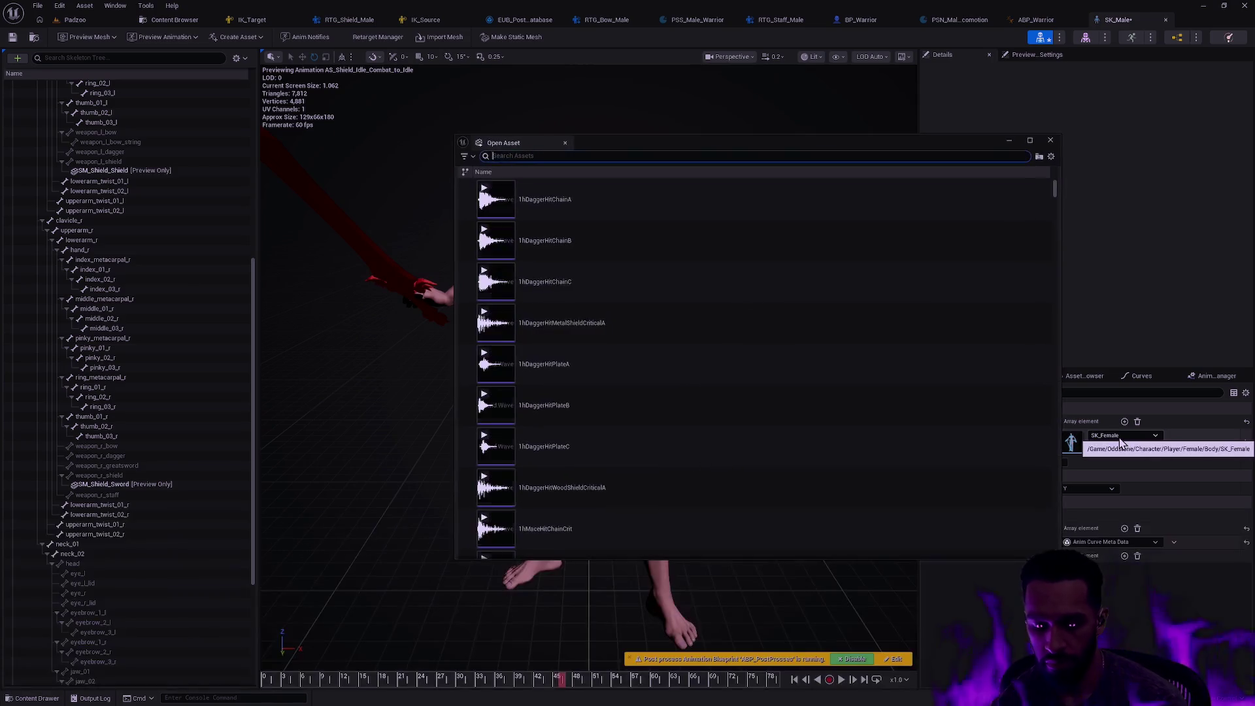
{"action": "left_click", "coordinate": [1051, 140]}
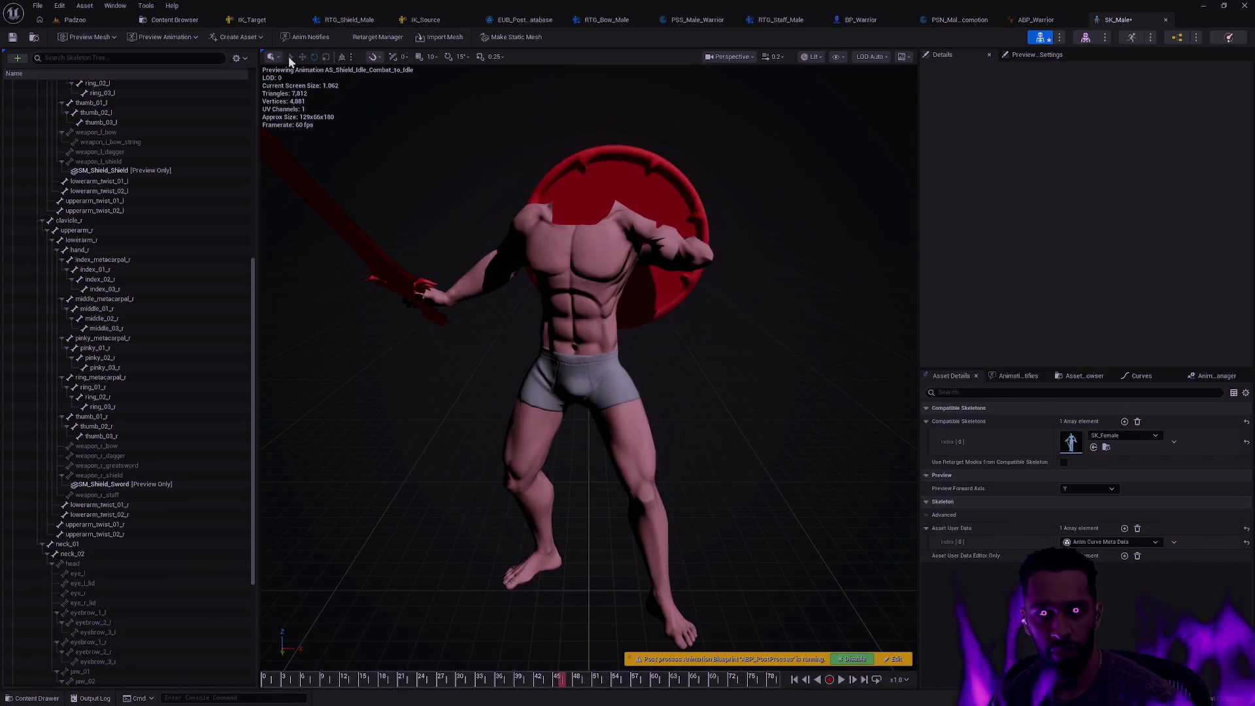
{"action": "left_click", "coordinate": [195, 38]}
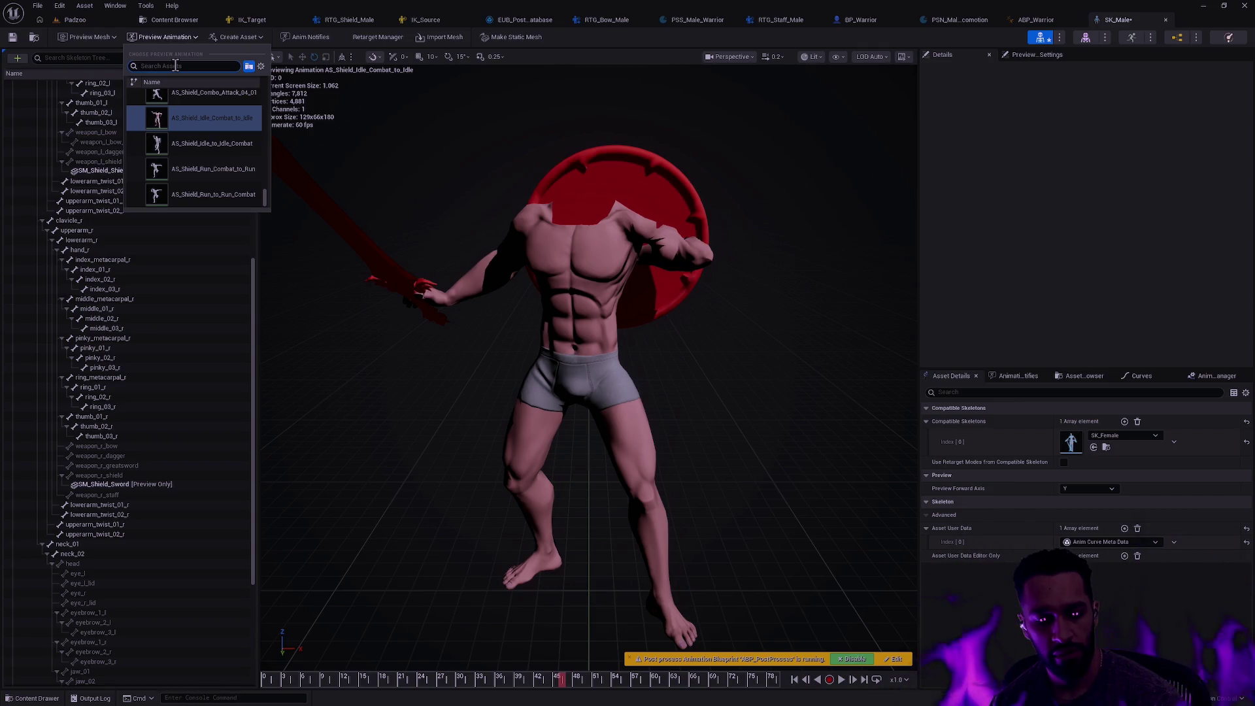
Preview AS_Male_Shield_Idle_Combat_to_Idle and scrub it through to the settled idle pose
{"action": "type", "text": "AS_"}
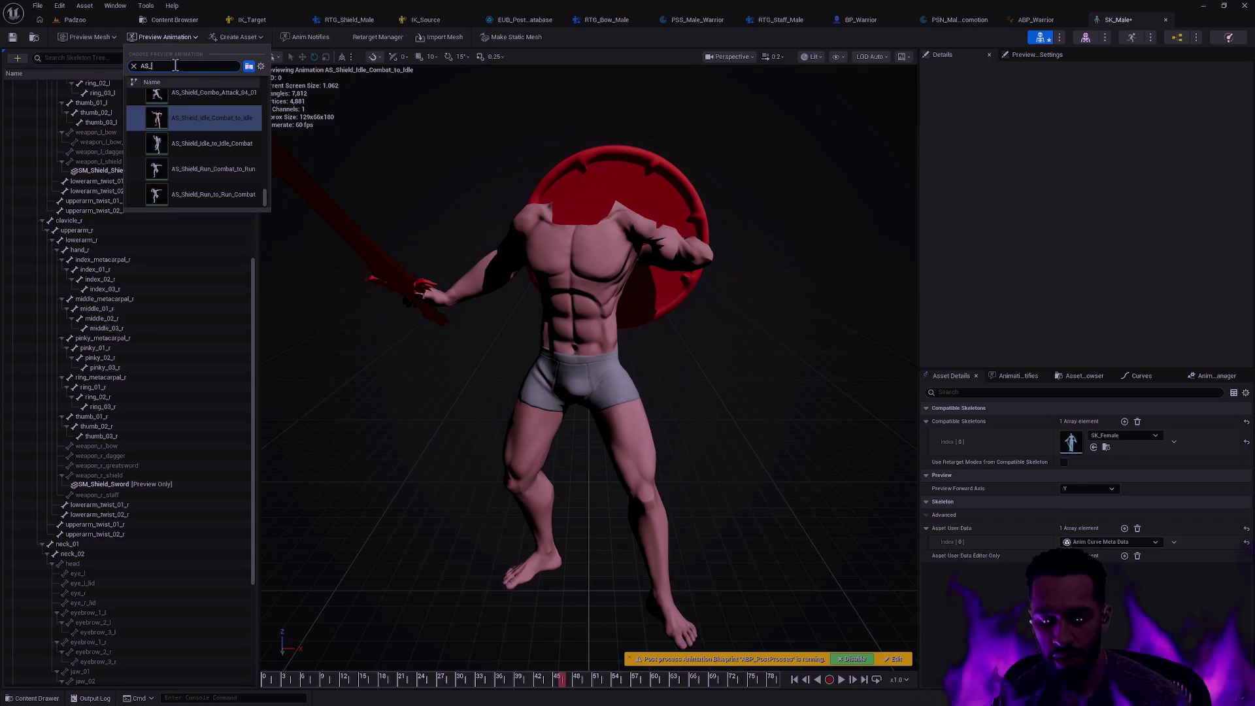
{"action": "type", "text": "Male_Shield combat idle"}
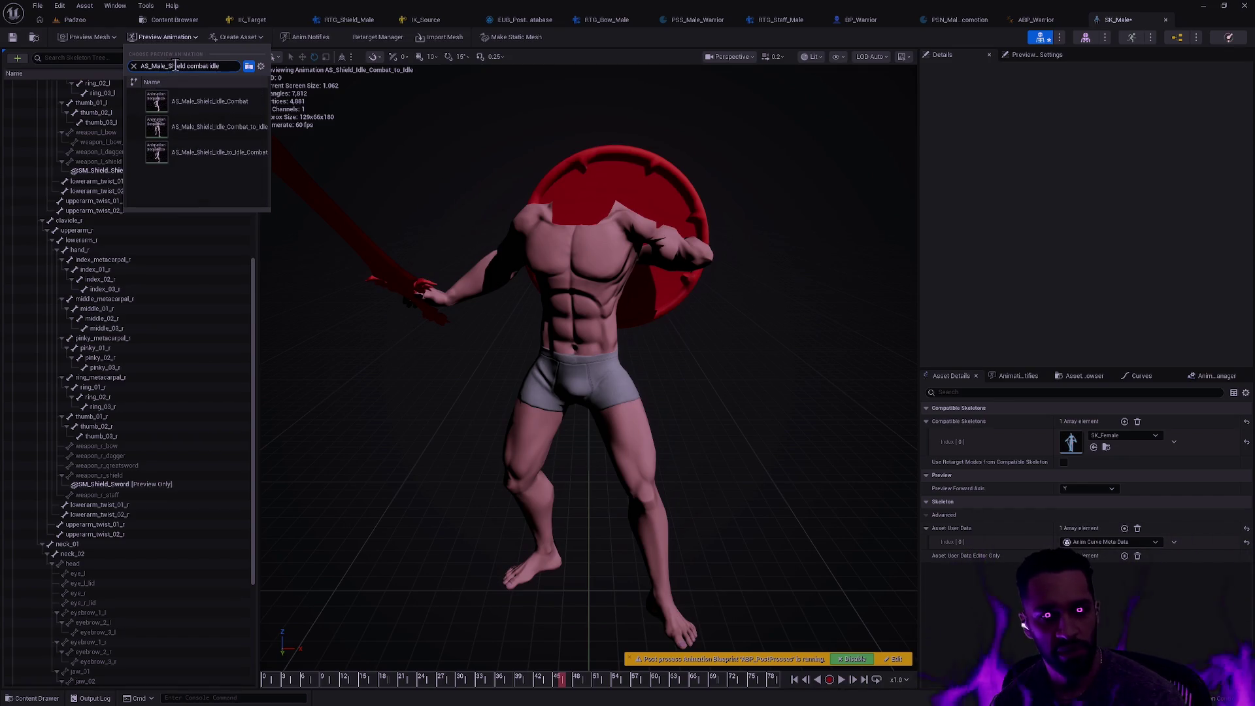
{"action": "left_click", "coordinate": [228, 137]}
{"action": "left_click", "coordinate": [647, 375]}
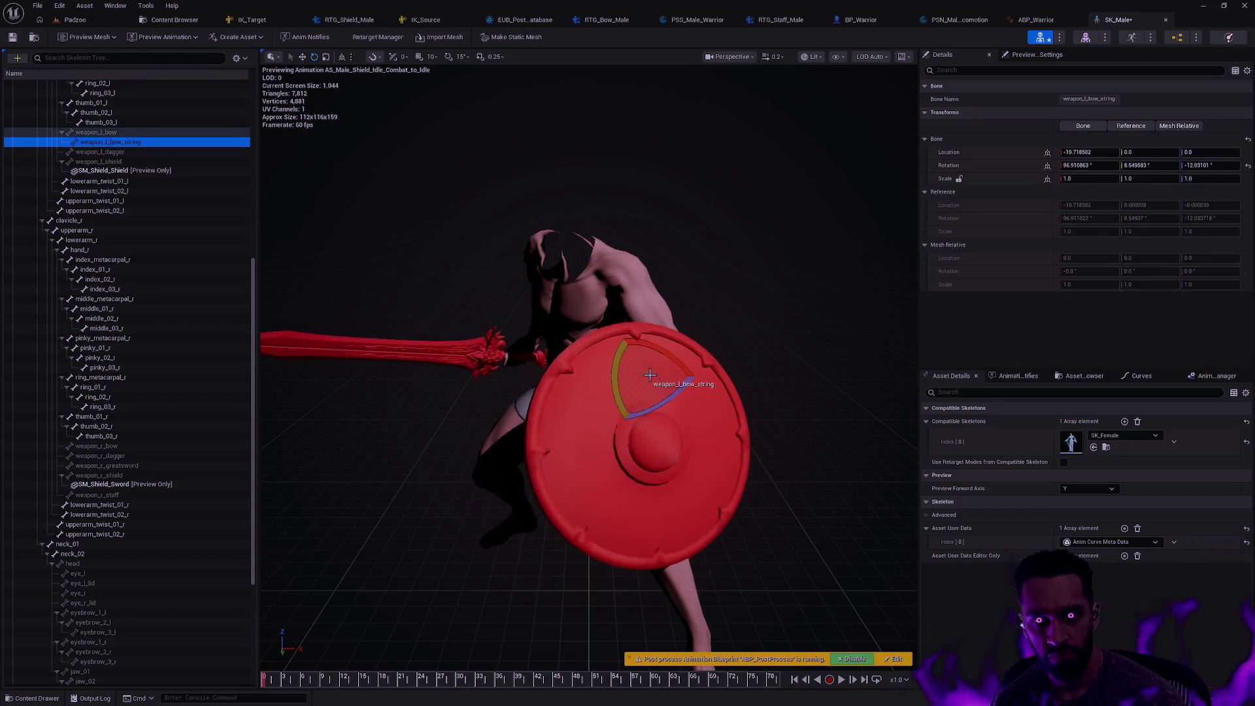
{"action": "left_click_drag", "start_coordinate": [271, 683], "coordinate": [778, 685]}
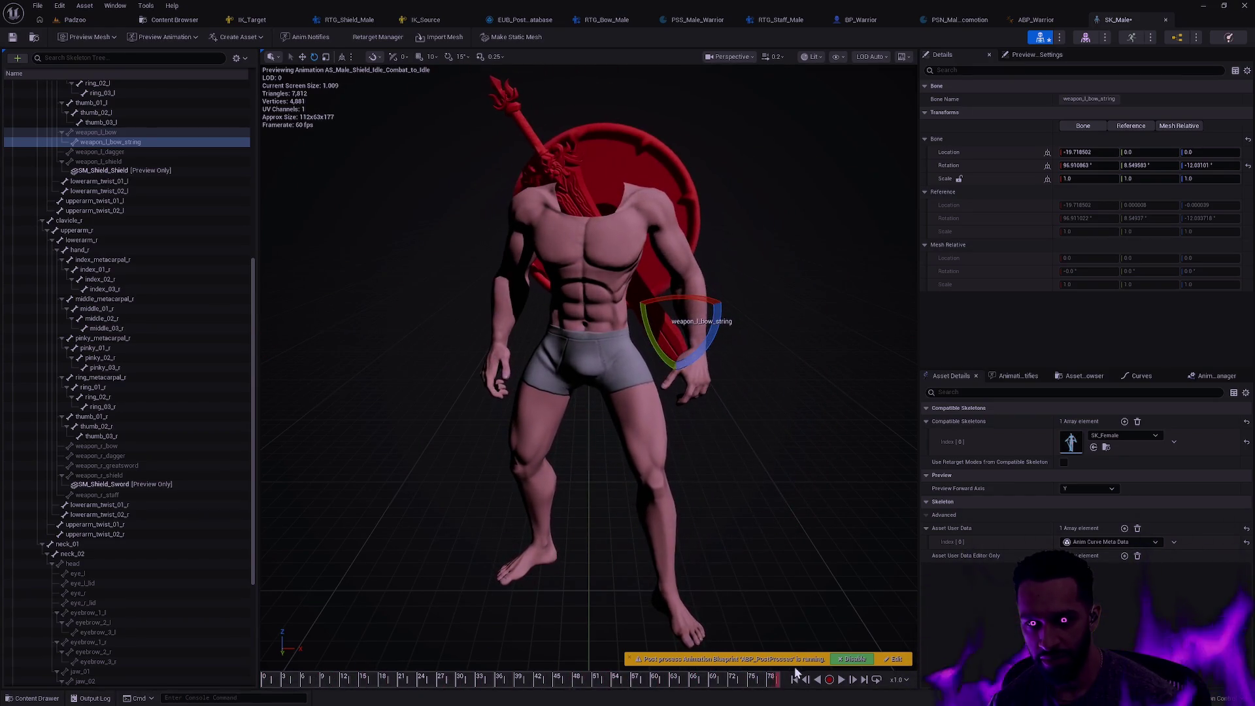
{"action": "left_click", "coordinate": [717, 539]}
{"action": "left_click_drag", "start_coordinate": [270, 683], "coordinate": [777, 683]}
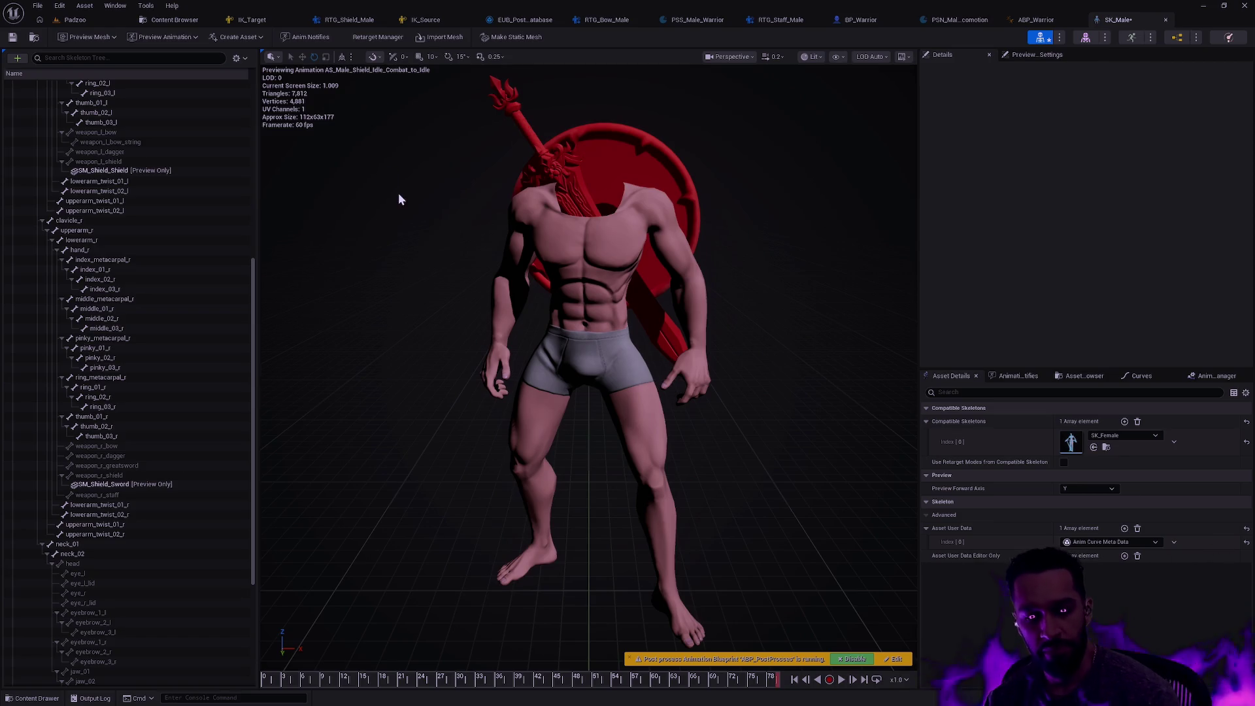
Browse to Oddstone/Character/Player/Animation/Shield/Sequence showing only Animation Sequences
{"action": "key", "text": "ctrl+space"}
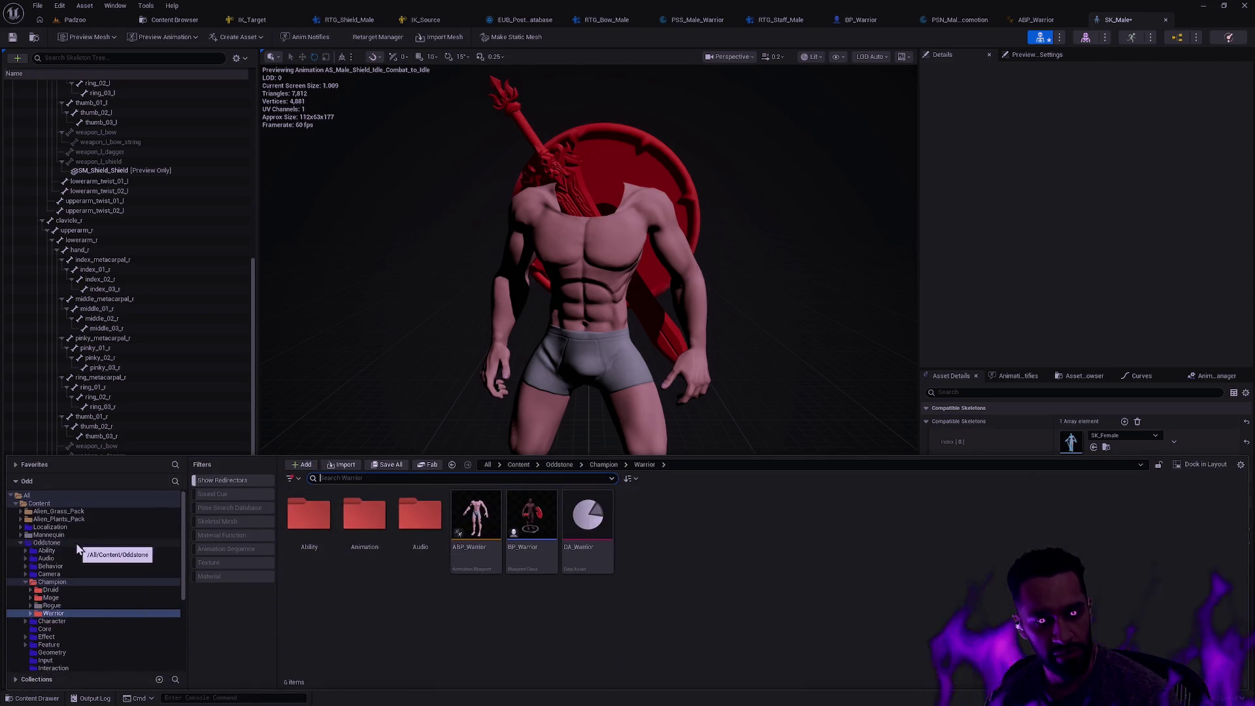
{"action": "left_click", "coordinate": [85, 582]}
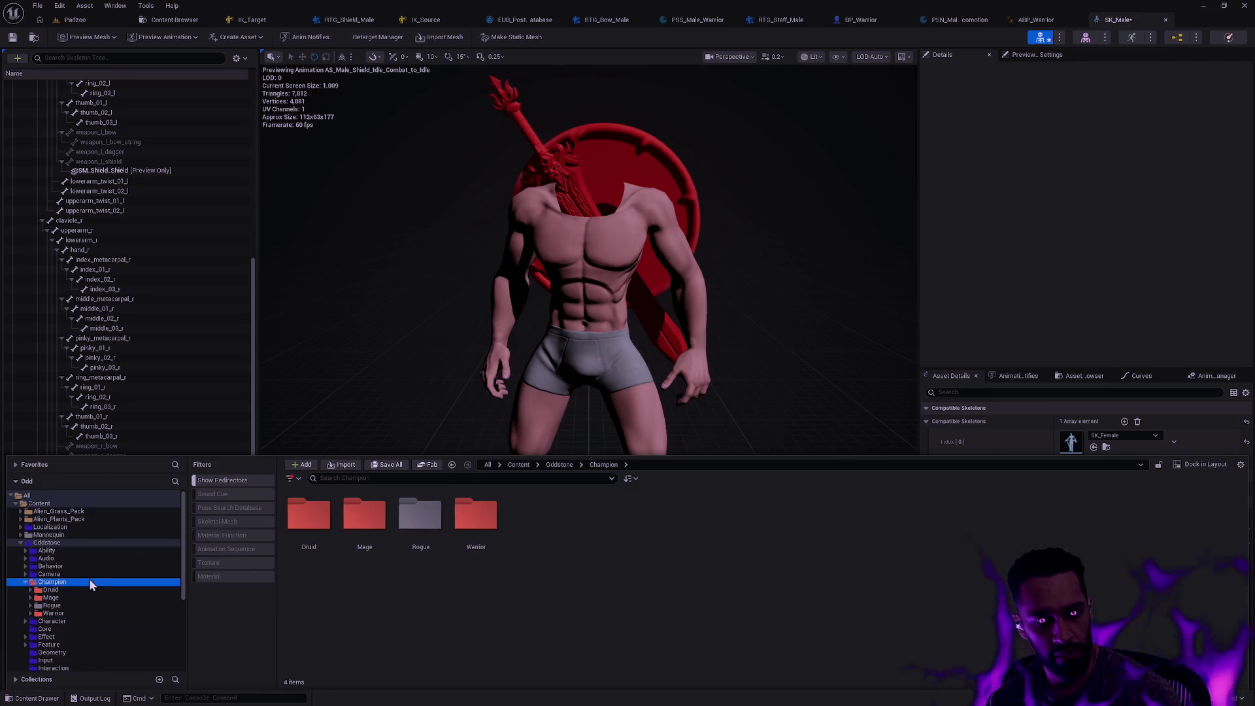
{"action": "left_click", "coordinate": [53, 621]}
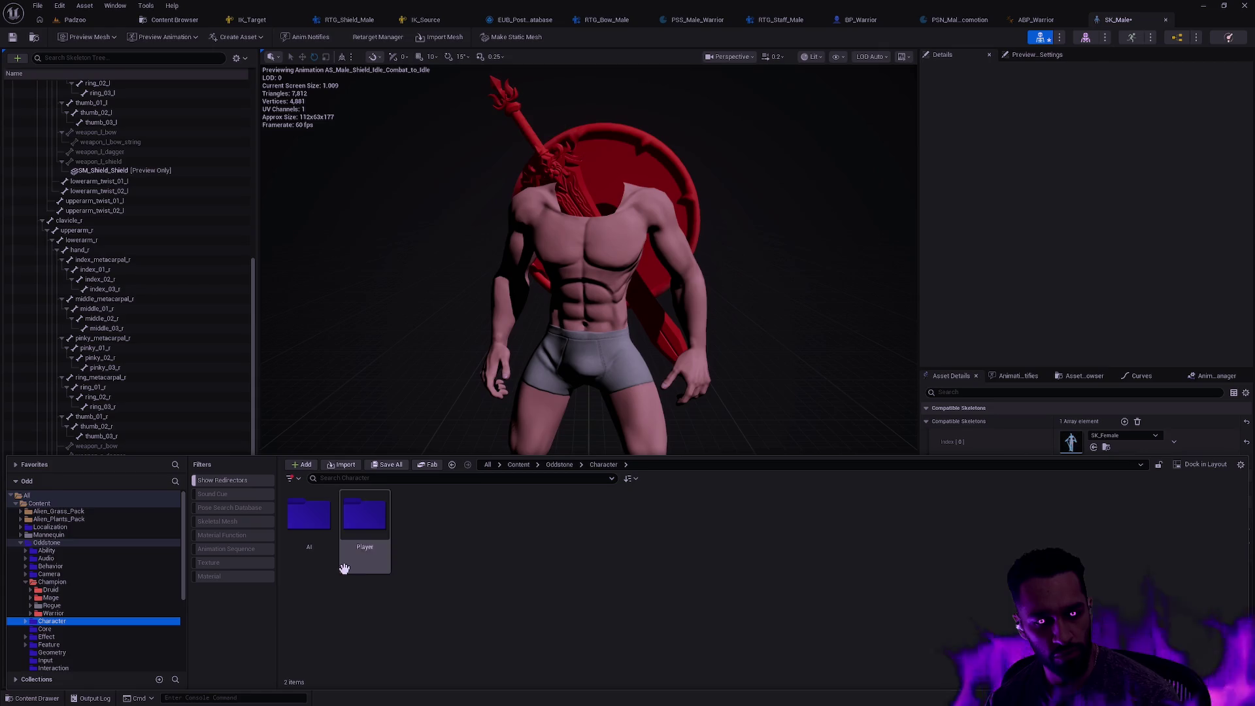
{"action": "double_click", "coordinate": [364, 520]}
{"action": "left_click", "coordinate": [309, 539]}
{"action": "double_click", "coordinate": [309, 540]}
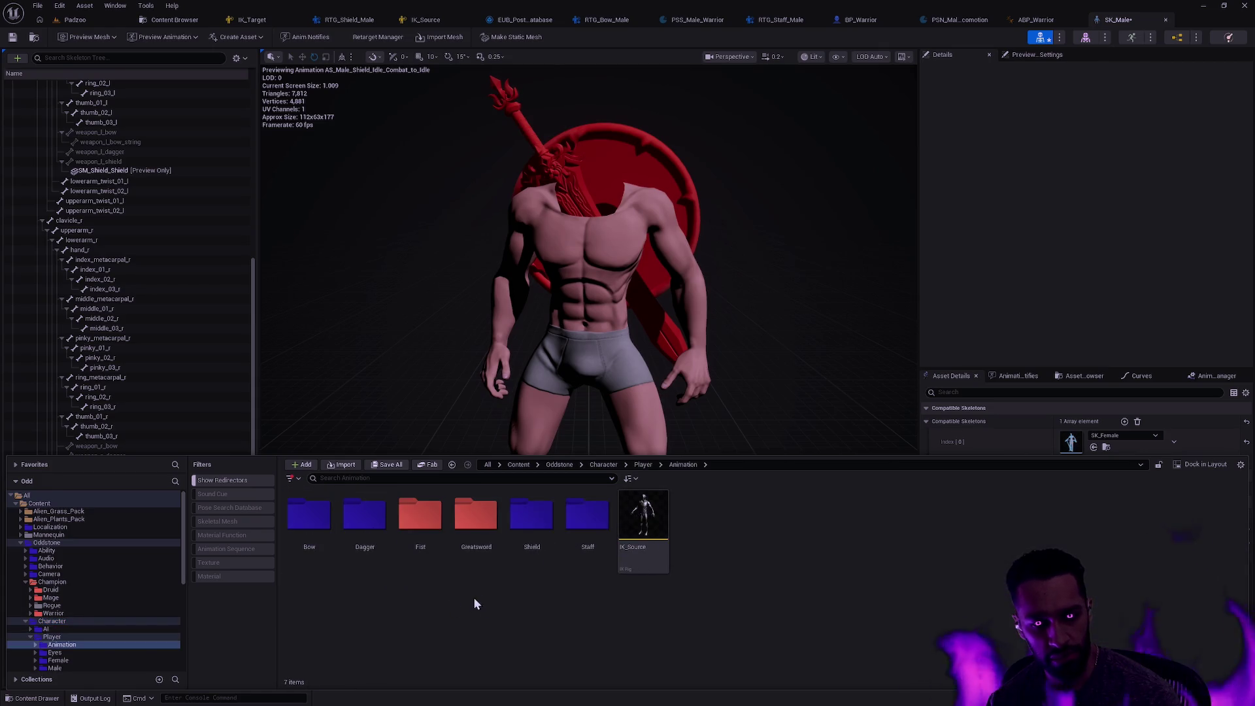
{"action": "double_click", "coordinate": [522, 537]}
{"action": "double_click", "coordinate": [356, 523]}
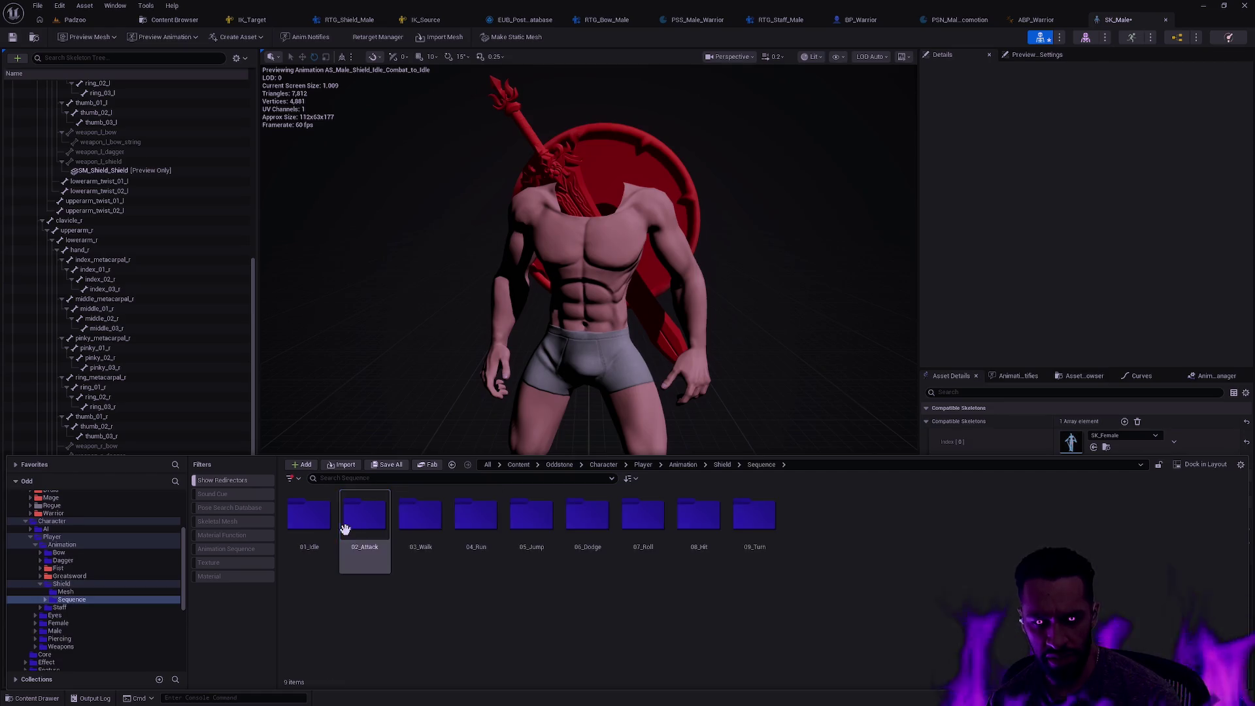
{"action": "left_click", "coordinate": [245, 554]}
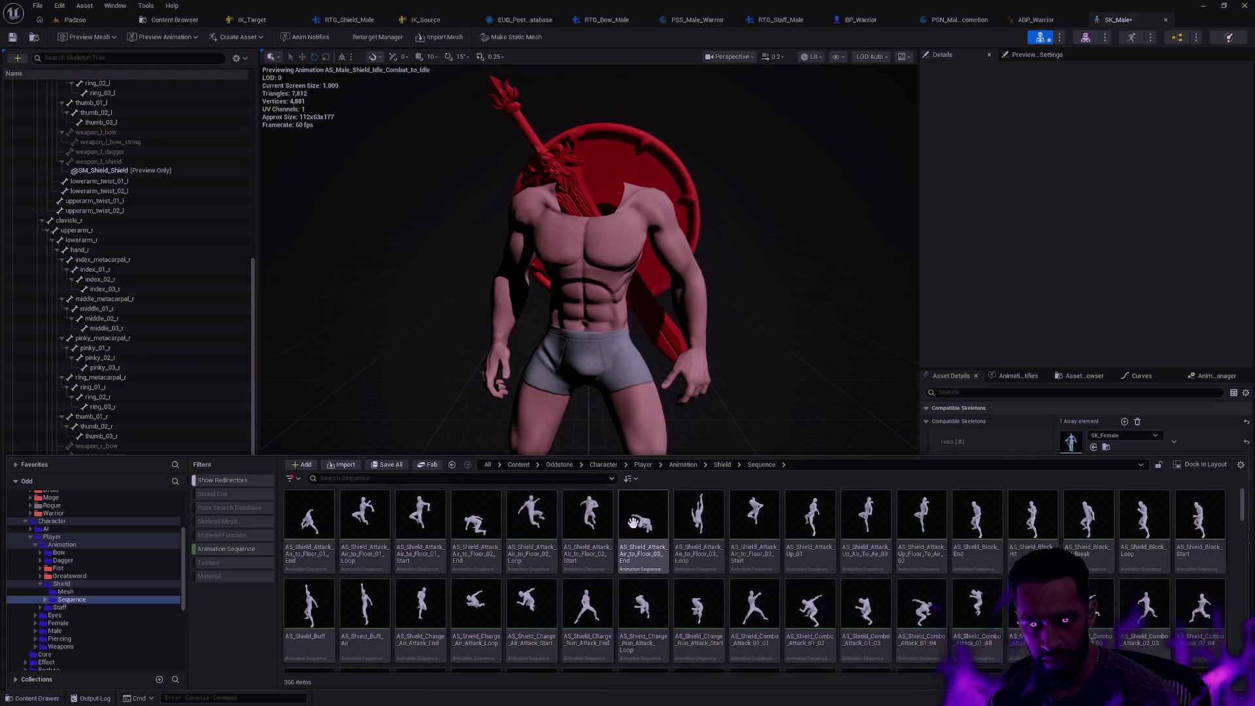
Filter the 366 animations by 'shield combat idle', leaving three results
{"action": "mouse_move", "coordinate": [694, 523]}
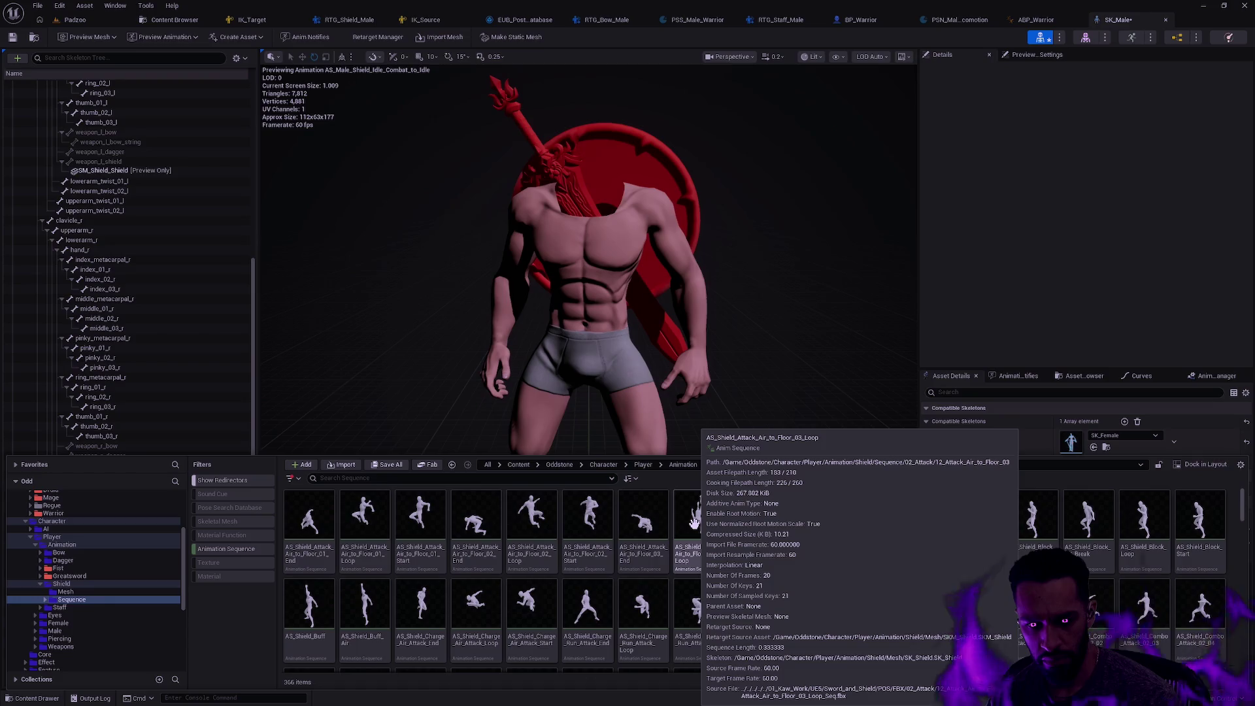
{"action": "left_click", "coordinate": [645, 521]}
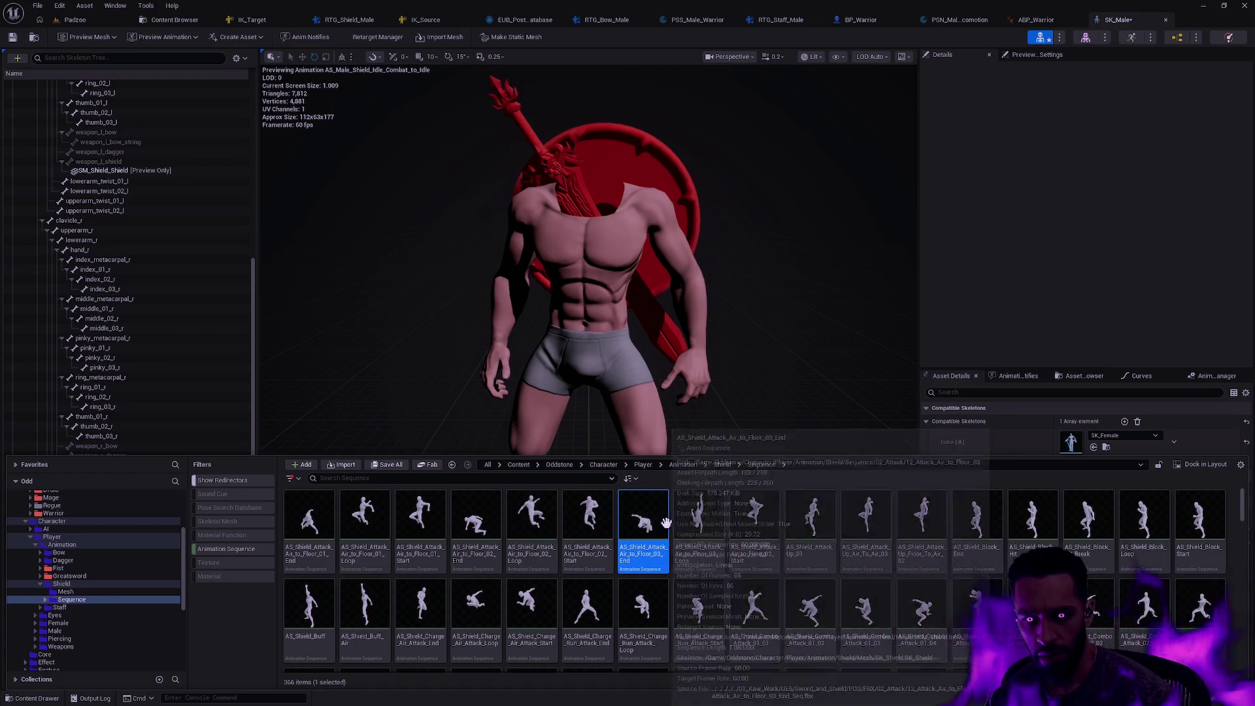
{"action": "key", "text": "ctrl+a"}
{"action": "right_click", "coordinate": [646, 521]}
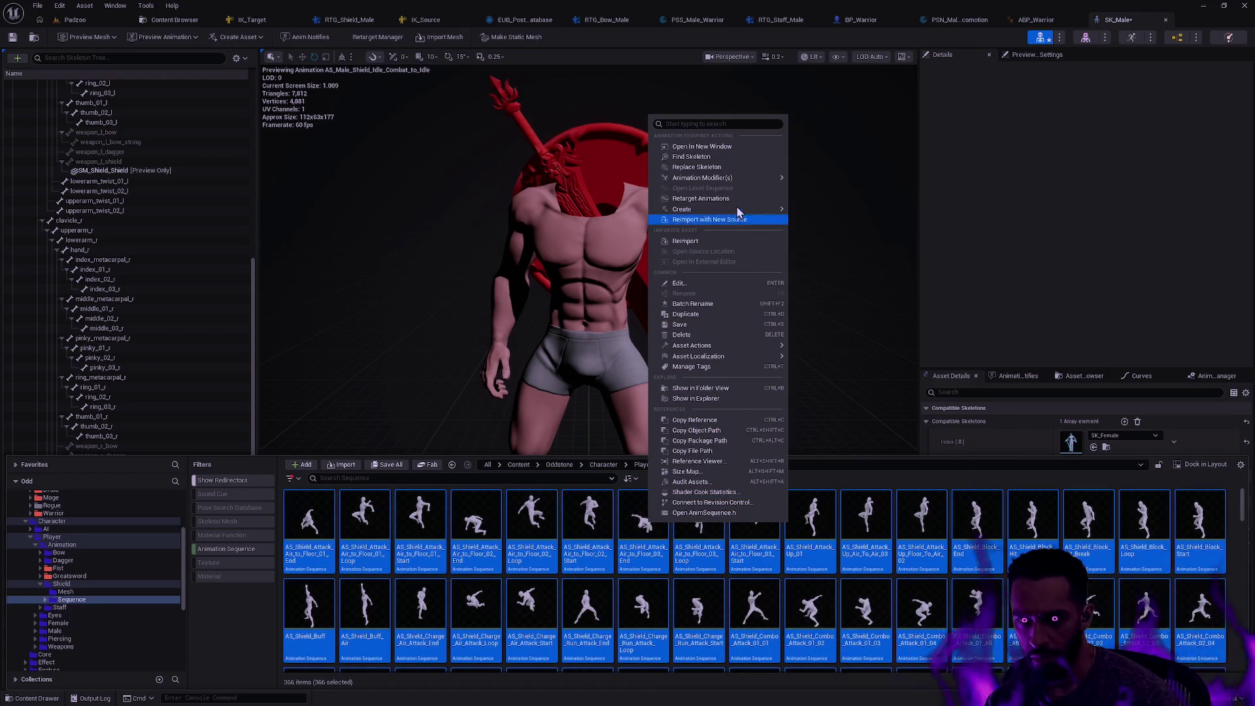
{"action": "left_click", "coordinate": [1049, 482]}
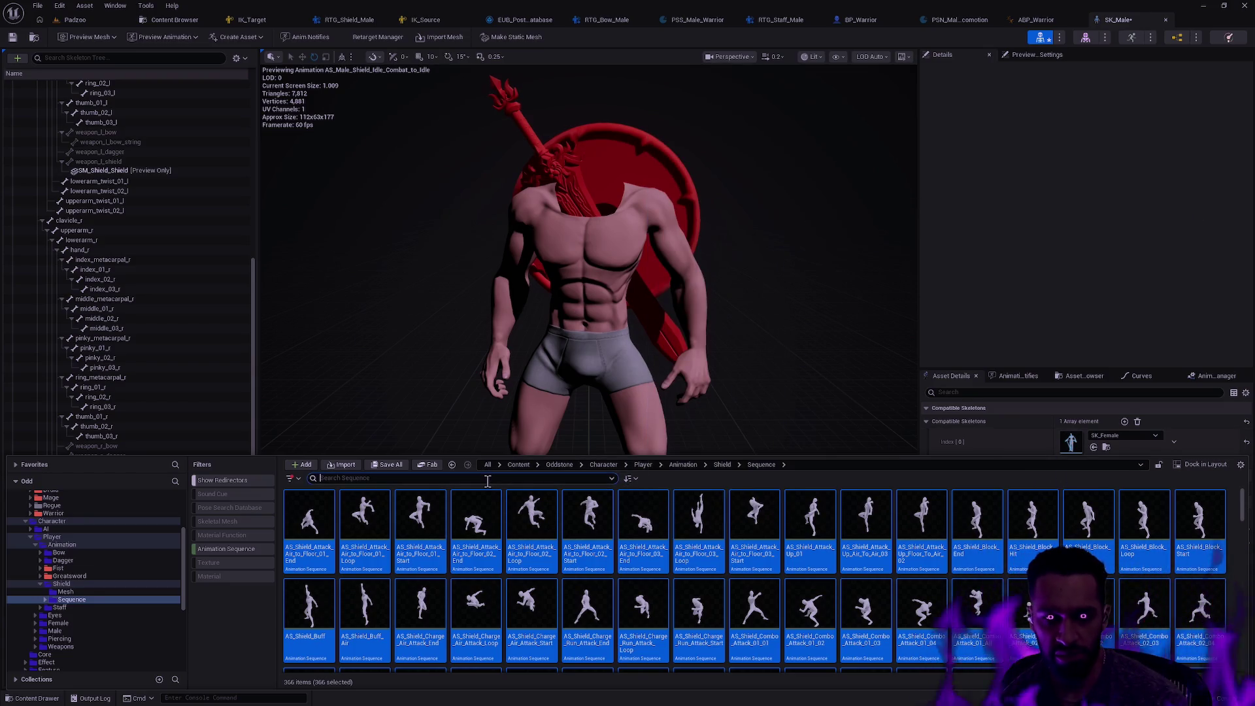
{"action": "type", "text": "shield"}
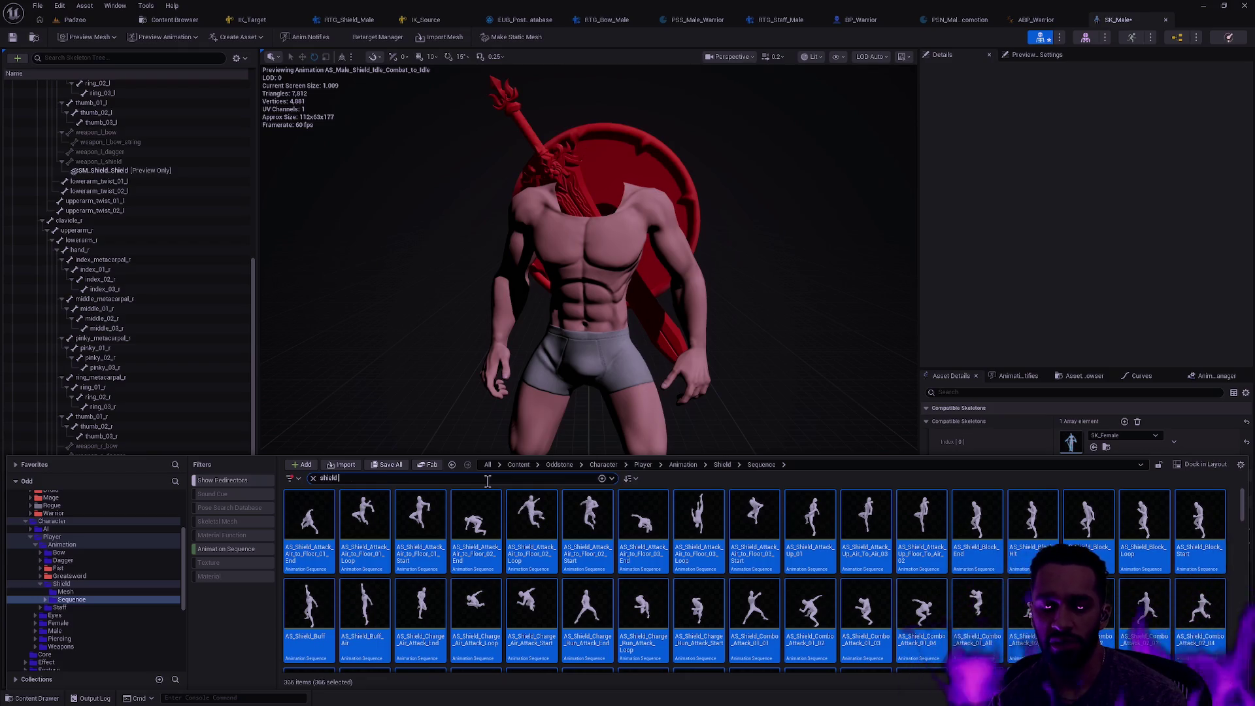
{"action": "type", "text": " combat idle"}
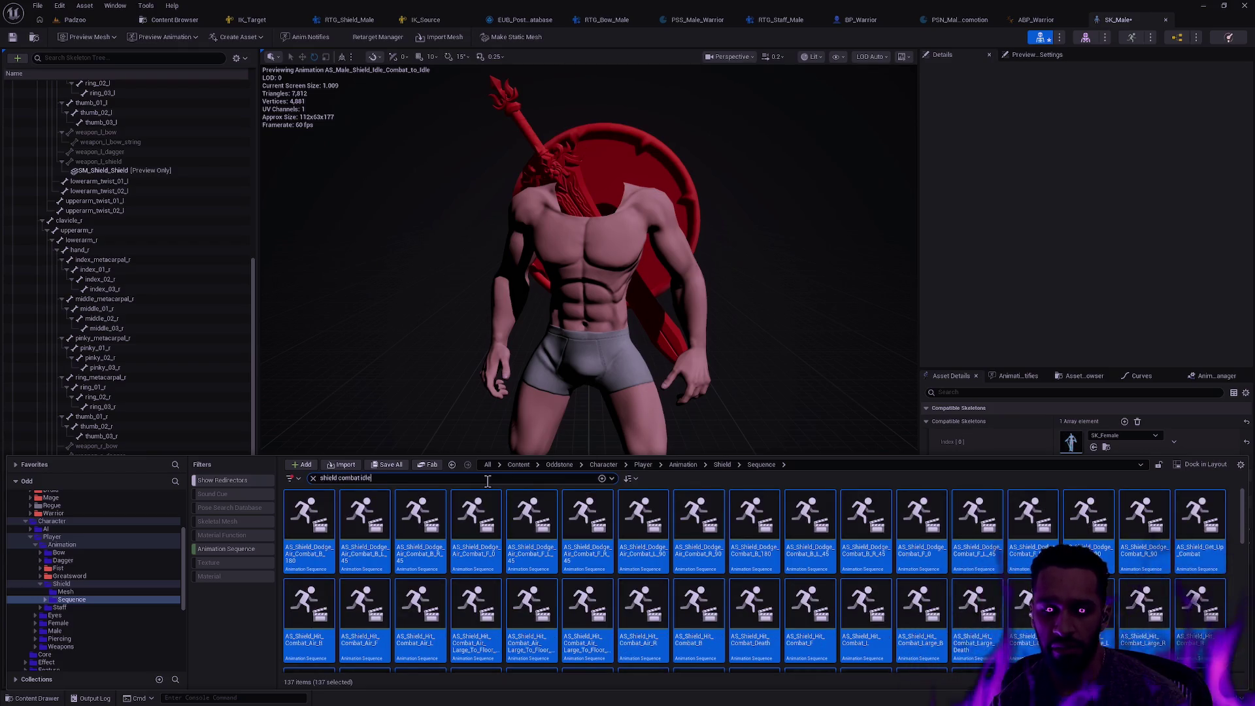
{"action": "left_click", "coordinate": [579, 574]}
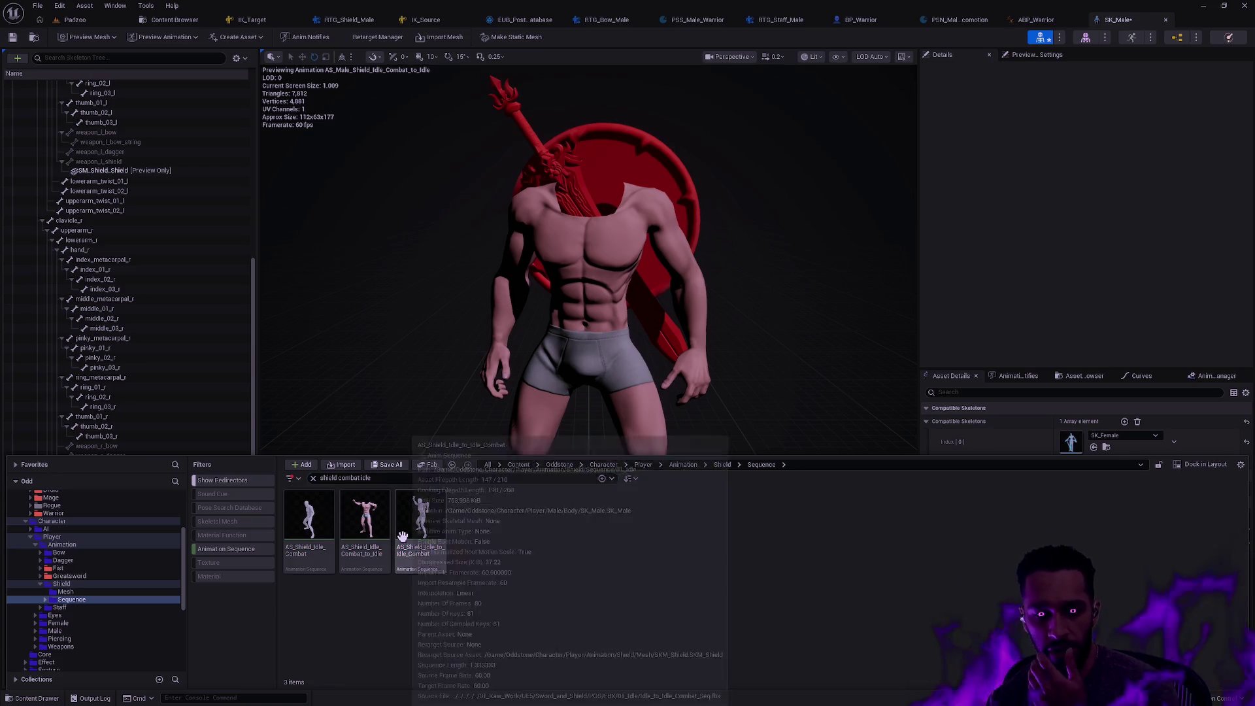
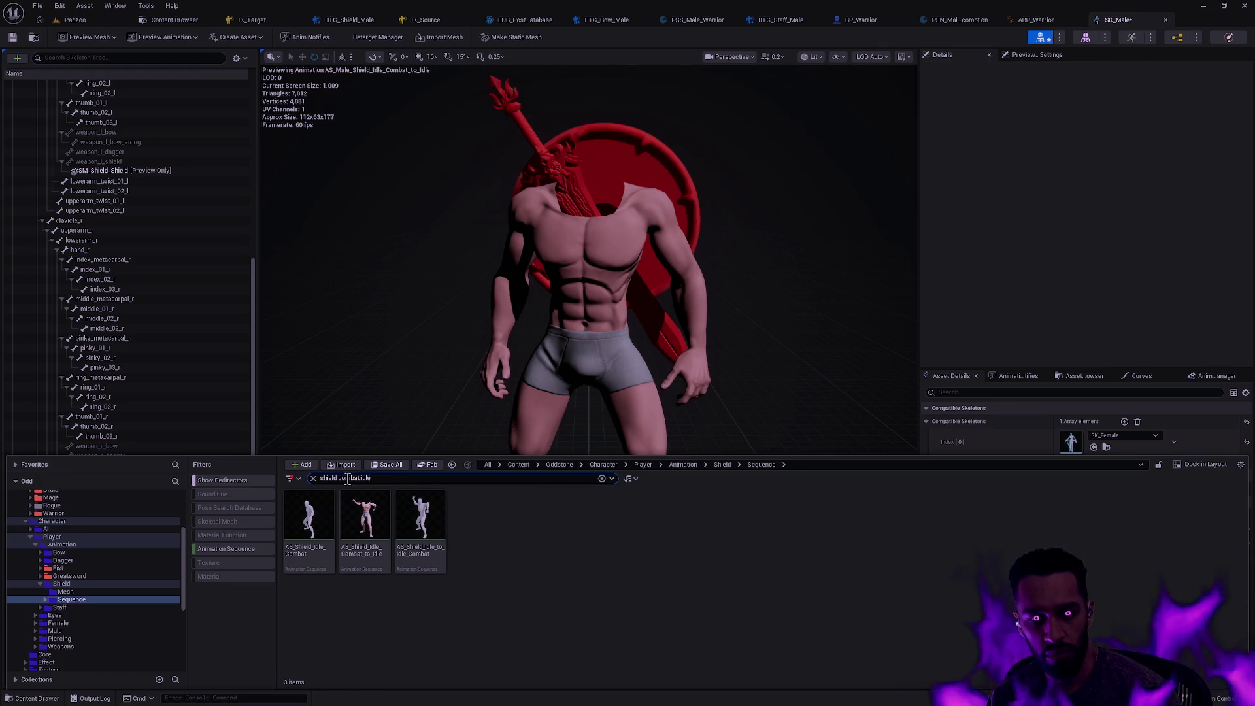
Reassign AS_Shield_Idle_Combat_to_Idle to the SK_Shield skeleton with Replace Skeleton
{"action": "right_click", "coordinate": [364, 521]}
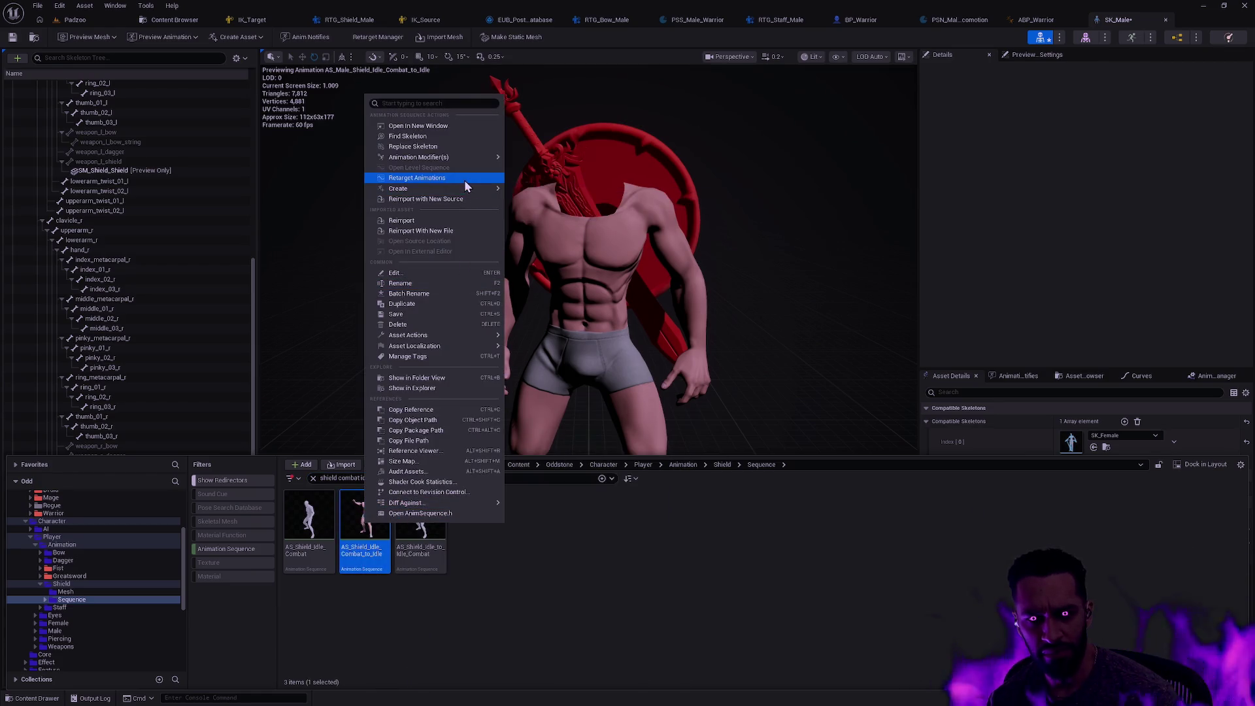
{"action": "left_click", "coordinate": [465, 146]}
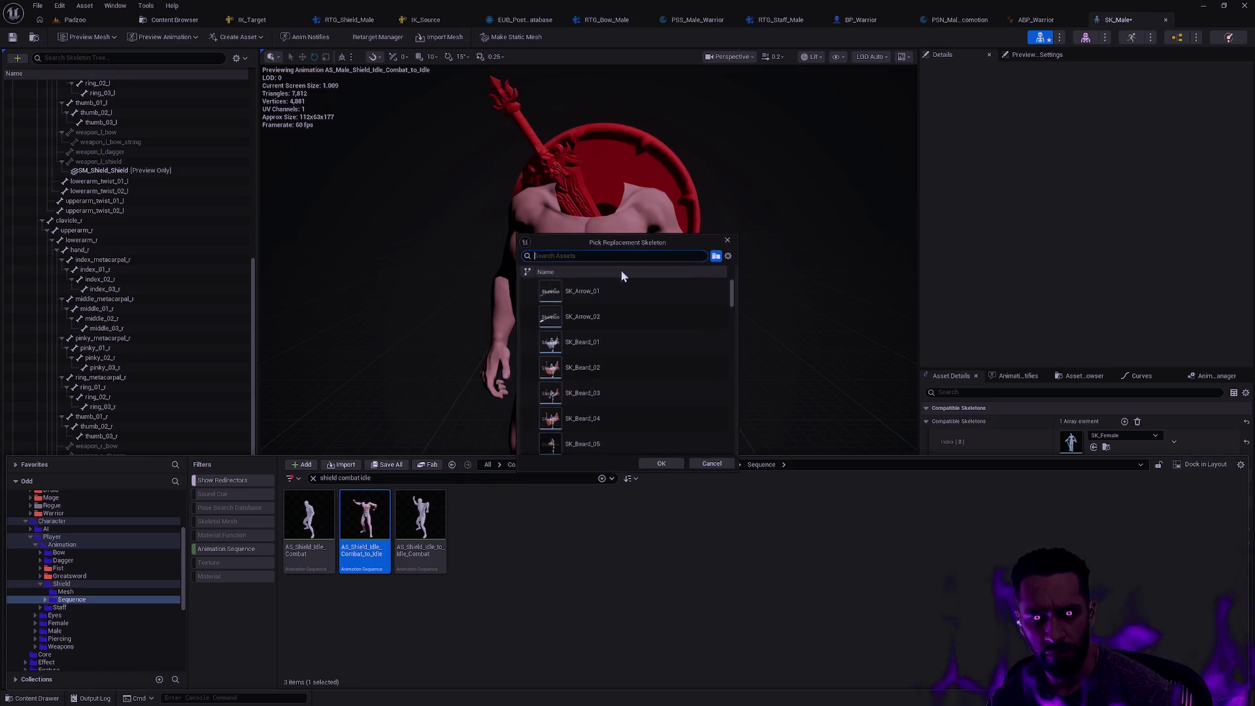
{"action": "type", "text": "SK_SHiel"}
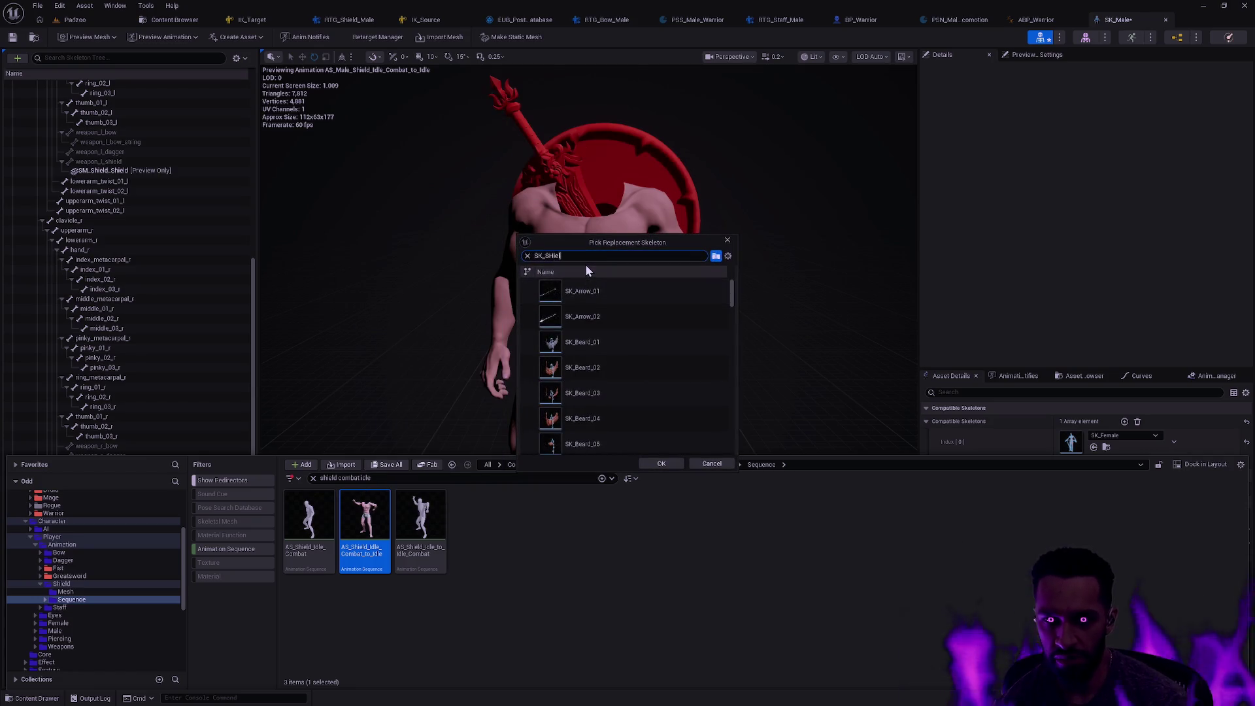
{"action": "type", "text": "d"}
{"action": "left_click", "coordinate": [578, 293]}
{"action": "left_click", "coordinate": [656, 461]}
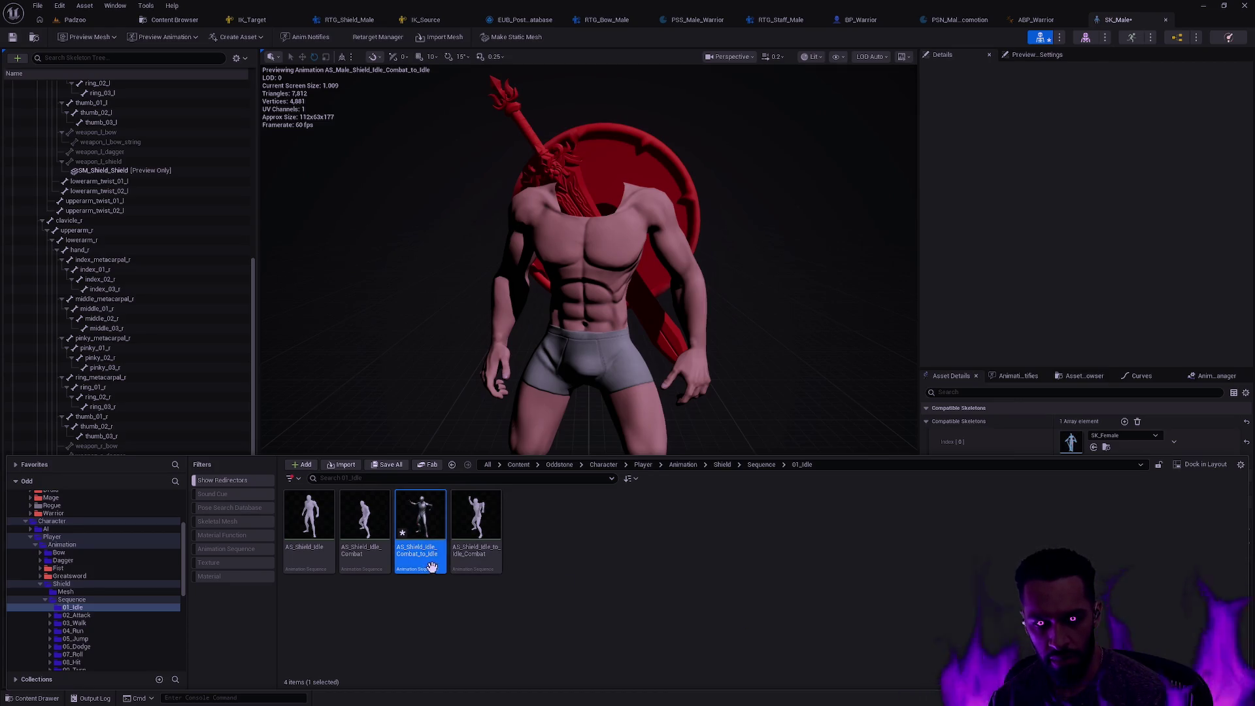
Filter the Sequence folder to animation sequences and select all 366 of them
{"action": "mouse_move", "coordinate": [354, 551]}
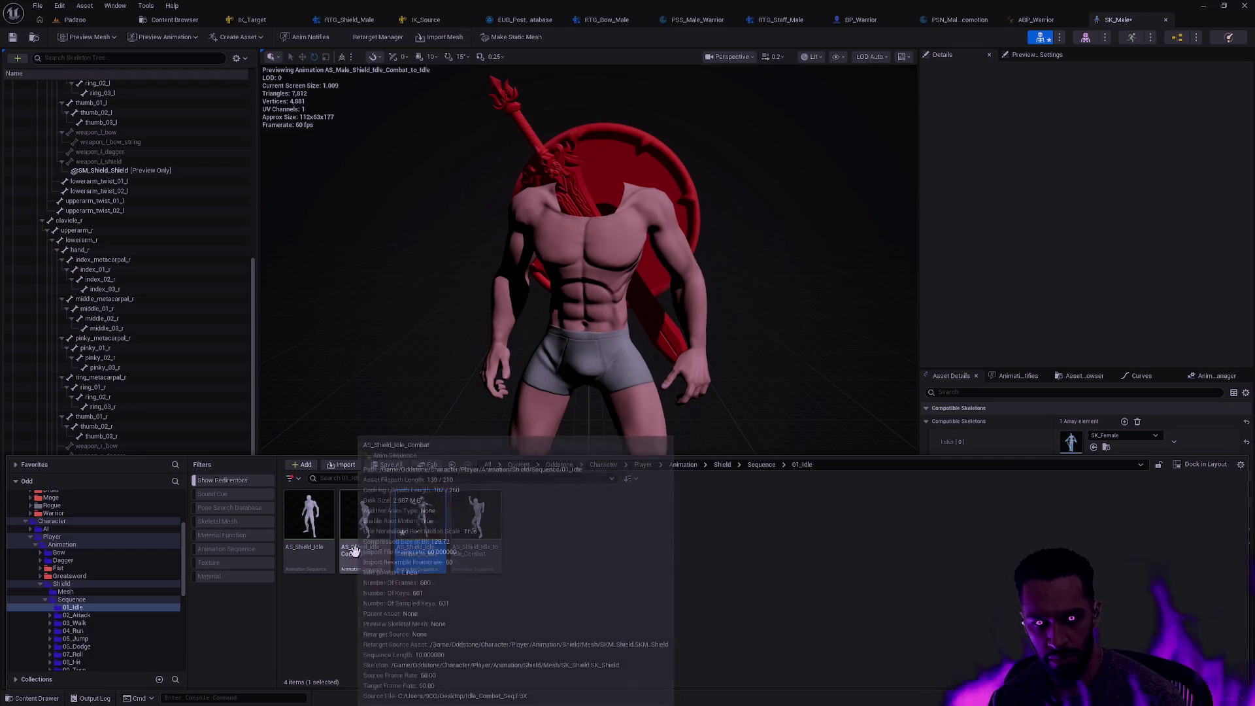
{"action": "left_click", "coordinate": [374, 624]}
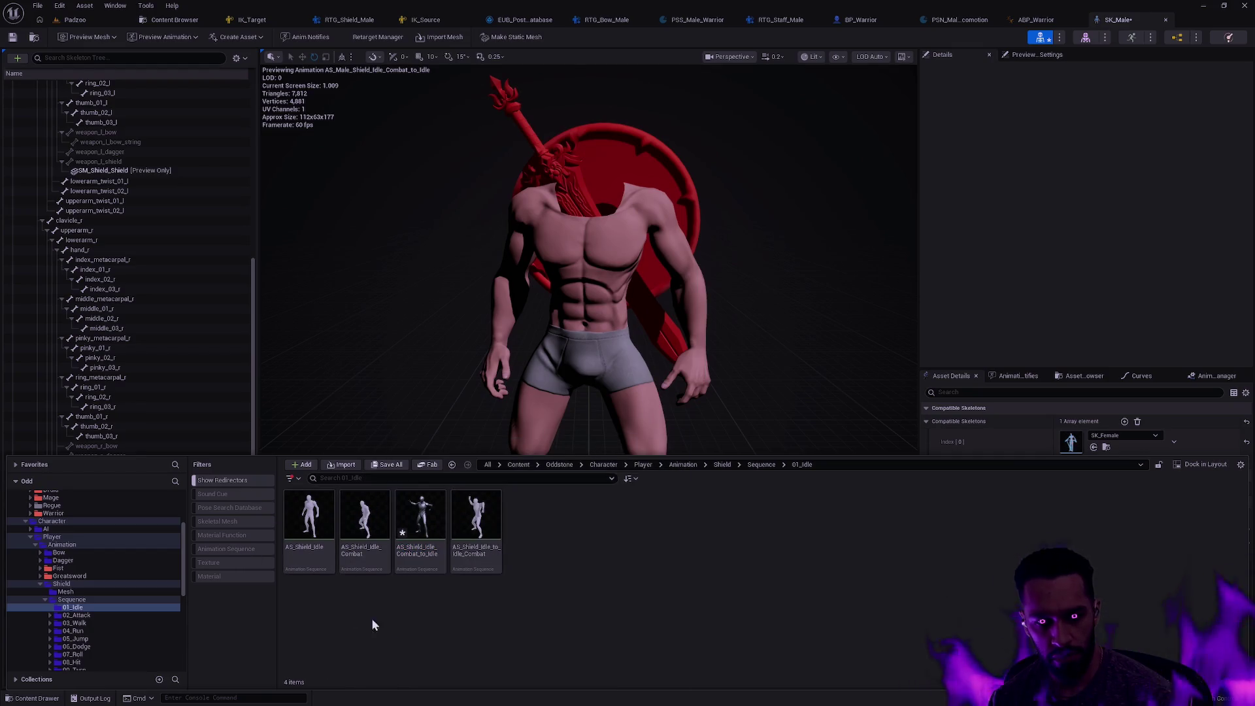
{"action": "left_click", "coordinate": [113, 602]}
{"action": "left_click", "coordinate": [246, 552]}
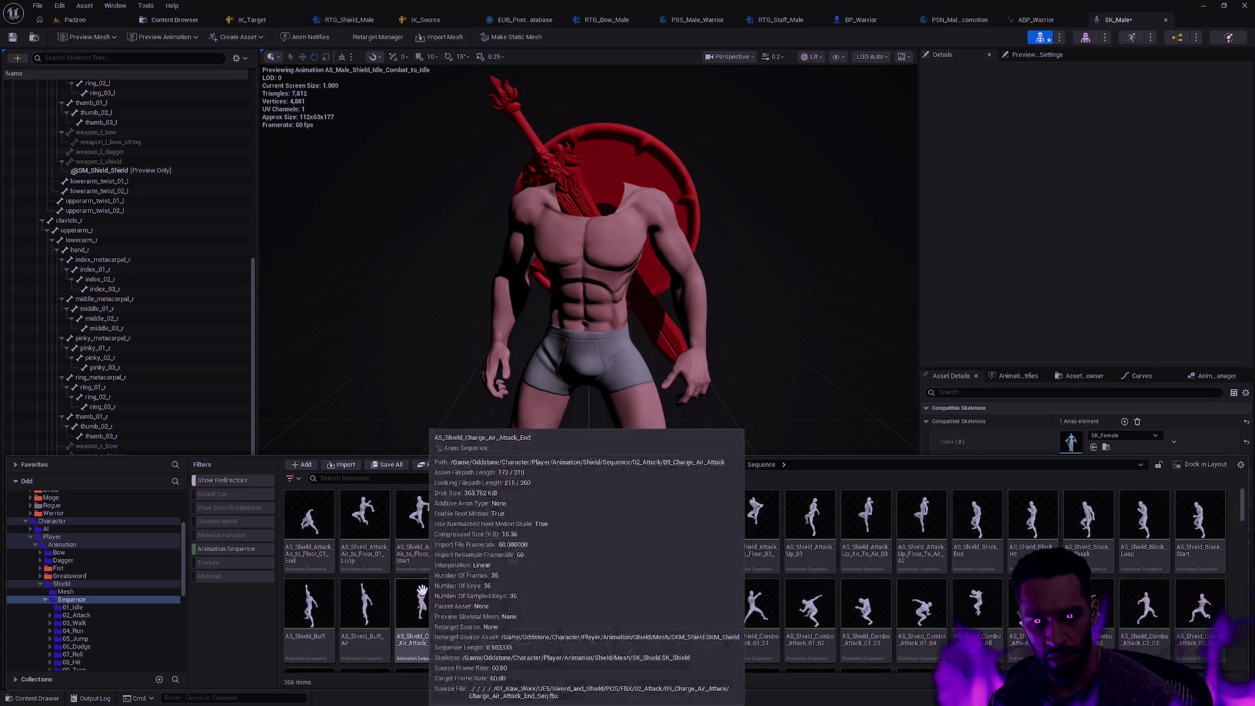
{"action": "key", "text": "ctrl+a"}
{"action": "right_click", "coordinate": [461, 527]}
{"action": "mouse_move", "coordinate": [523, 351]}
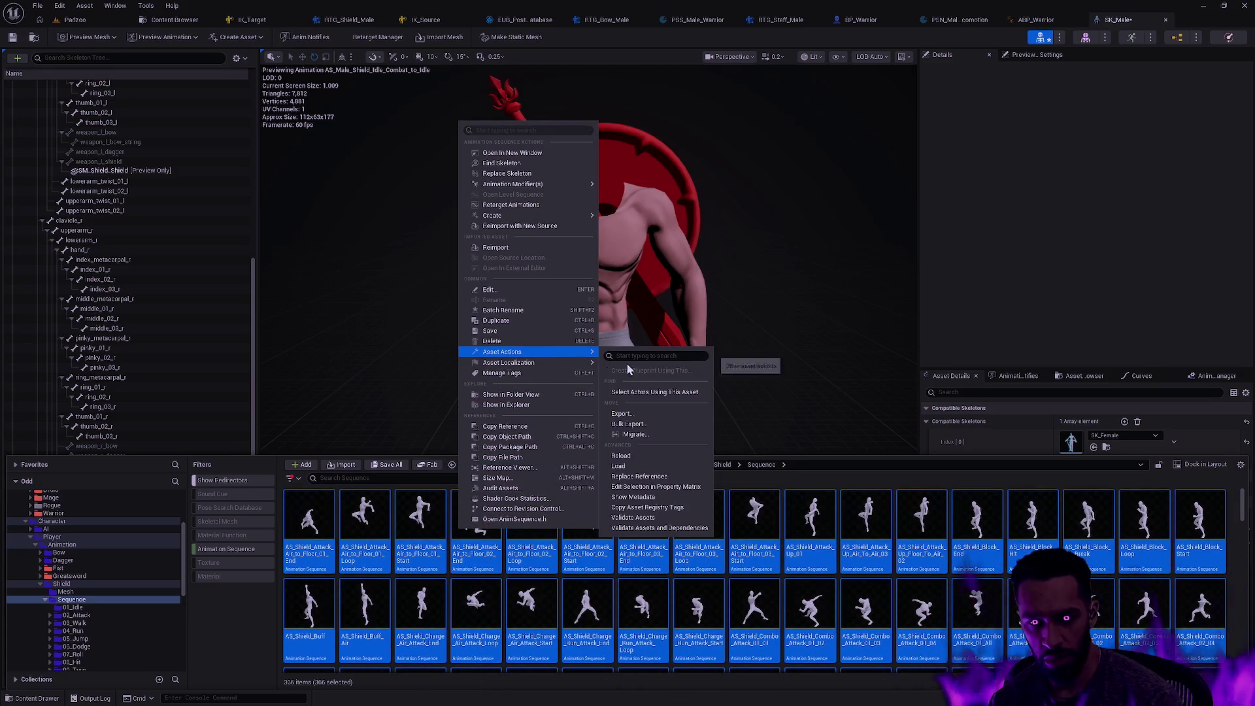
{"action": "left_click", "coordinate": [631, 468]}
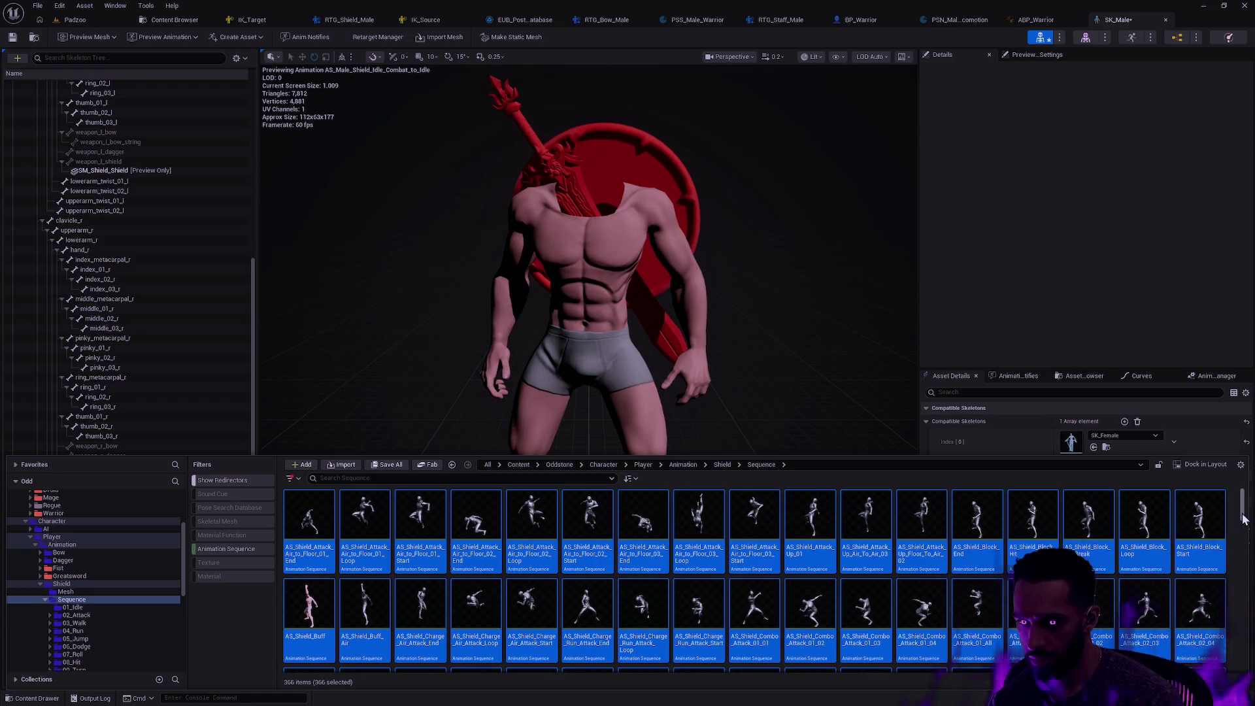
Review the selected animations together in the Property Matrix, then close it
{"action": "right_click", "coordinate": [1177, 523]}
{"action": "mouse_move", "coordinate": [1111, 346]}
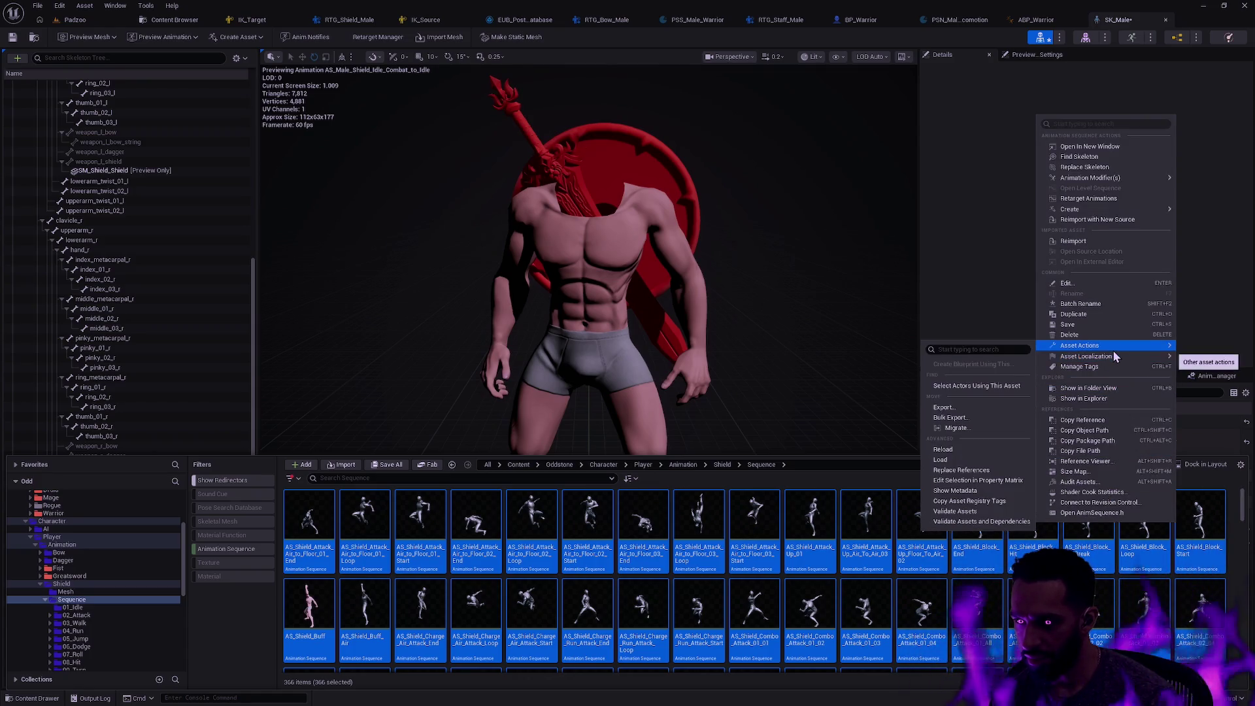
{"action": "left_click", "coordinate": [983, 480]}
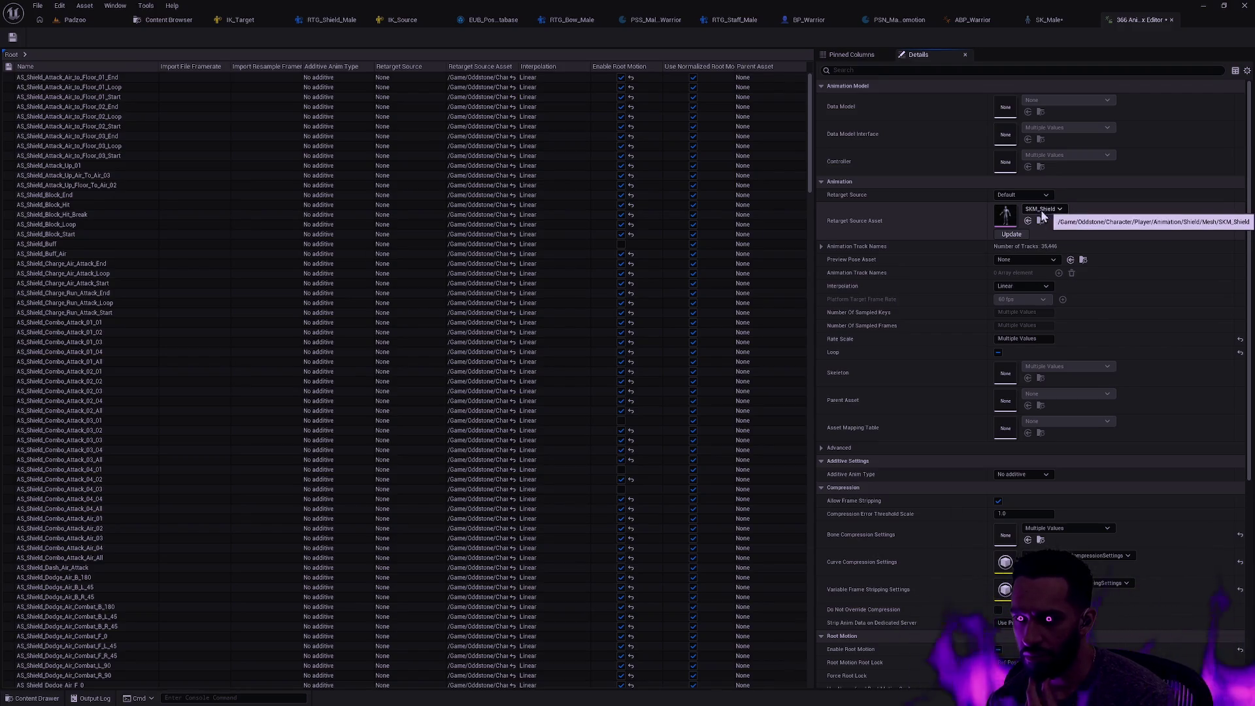
{"action": "left_click", "coordinate": [1171, 20]}
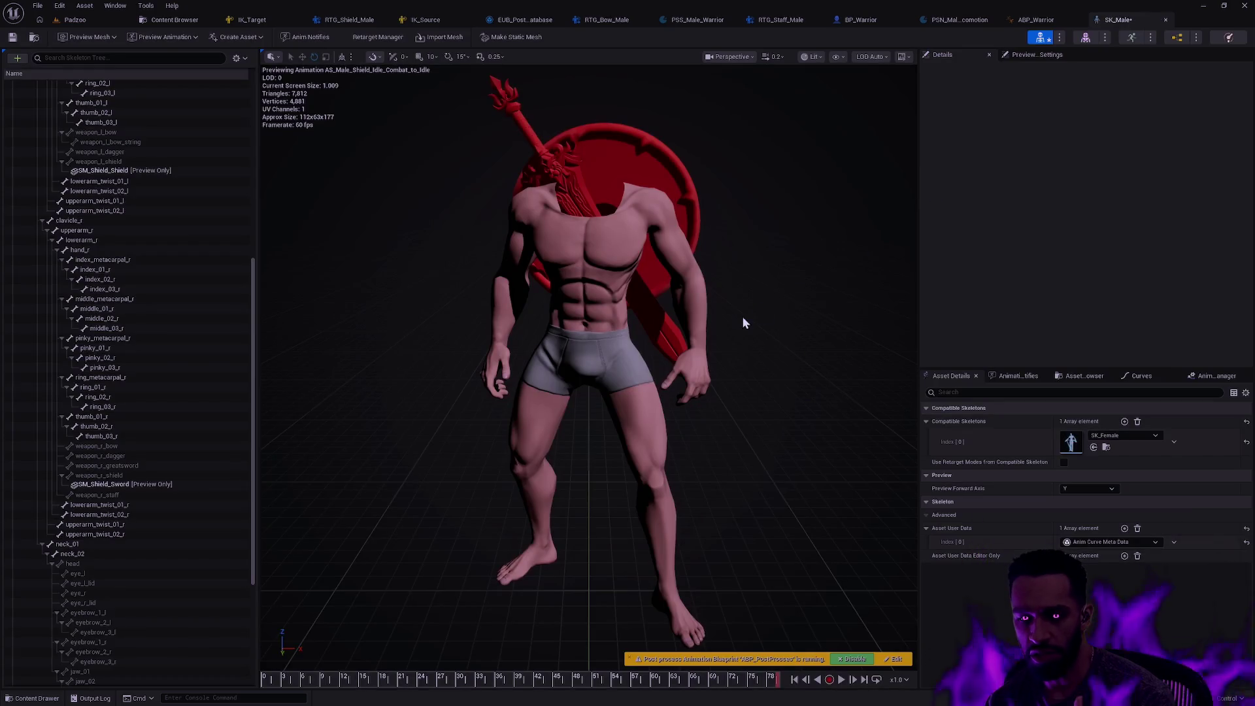
Bring up the content drawer and browse to the Shield Mesh folder's six assets
{"action": "key", "text": "ctrl+space"}
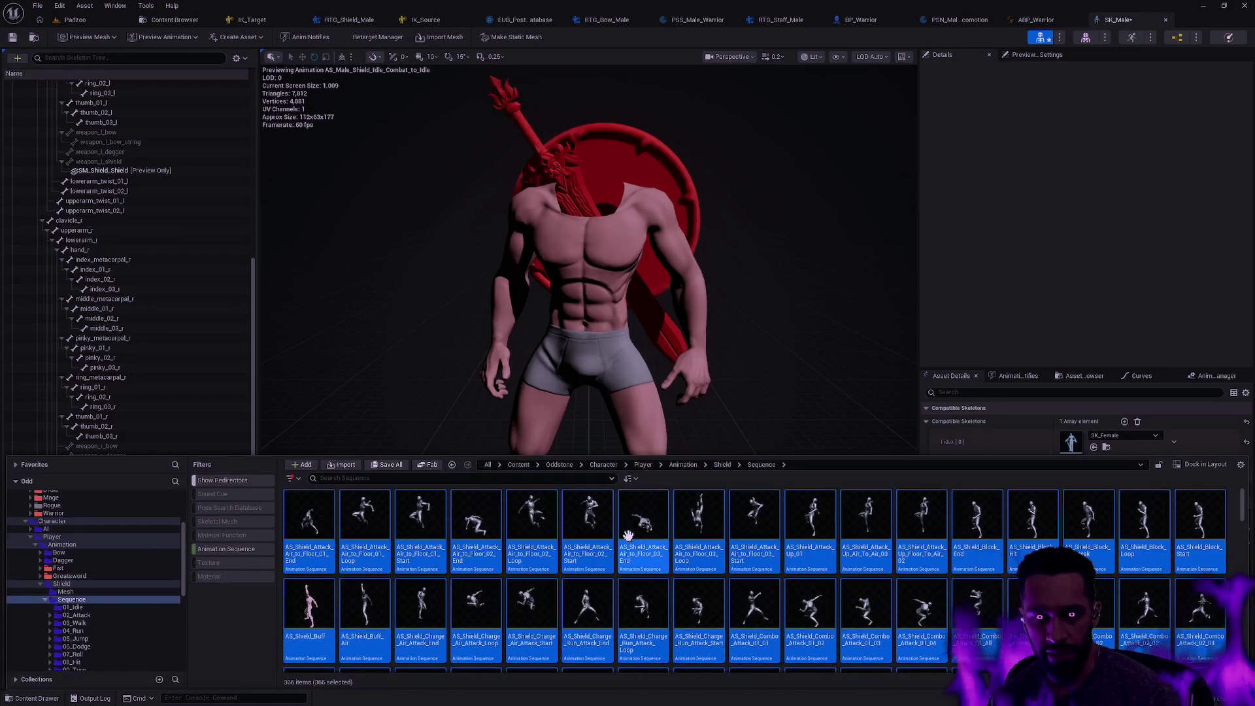
{"action": "left_click", "coordinate": [245, 559]}
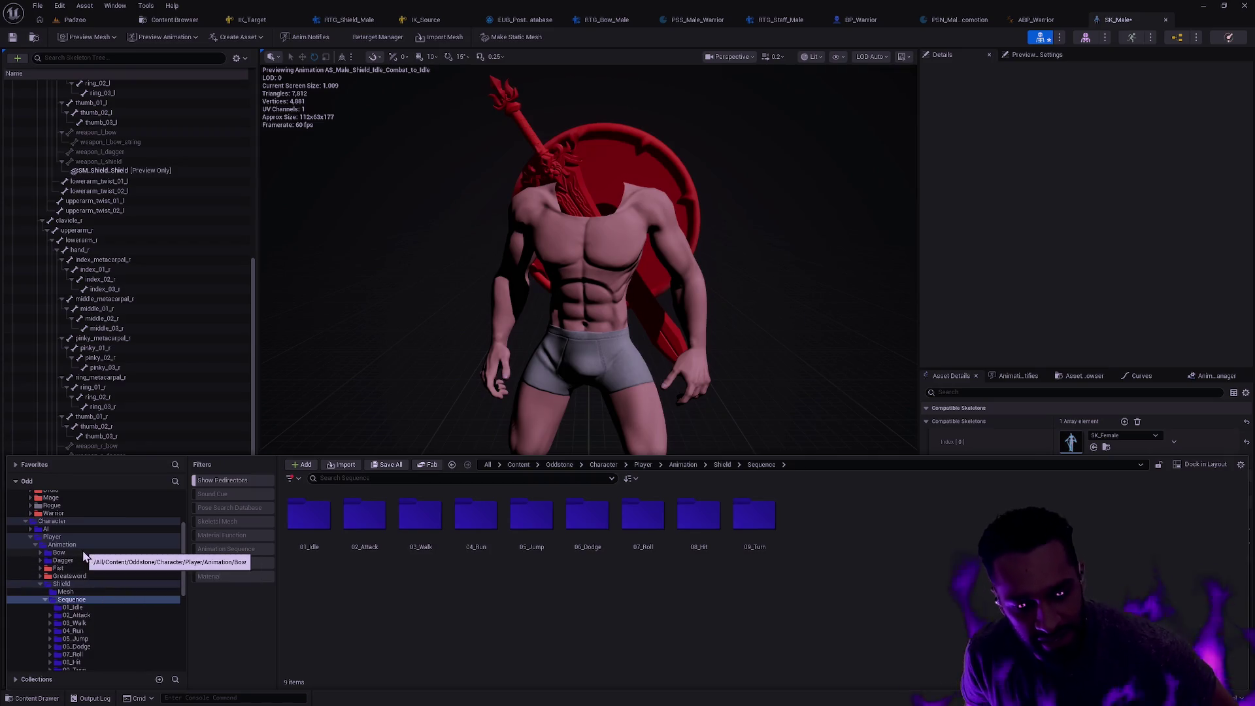
{"action": "left_click", "coordinate": [102, 591]}
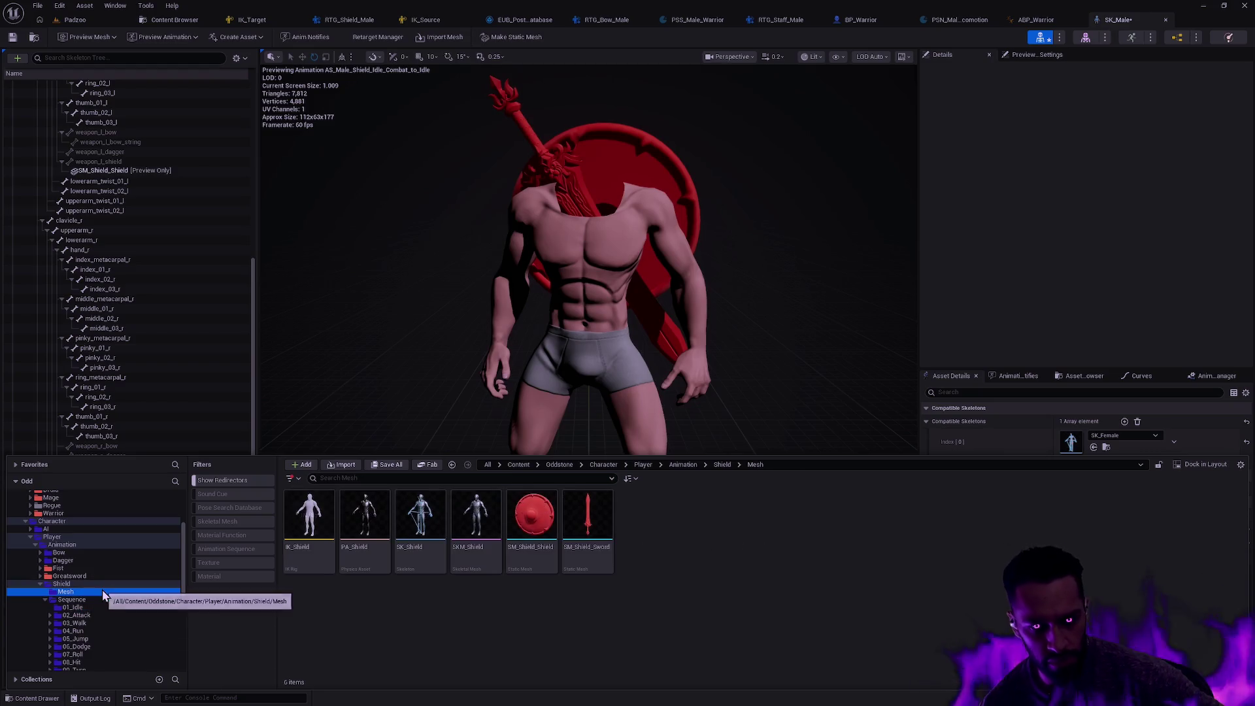
{"action": "right_click", "coordinate": [317, 550]}
{"action": "mouse_move", "coordinate": [414, 370]}
{"action": "left_click", "coordinate": [359, 623]}
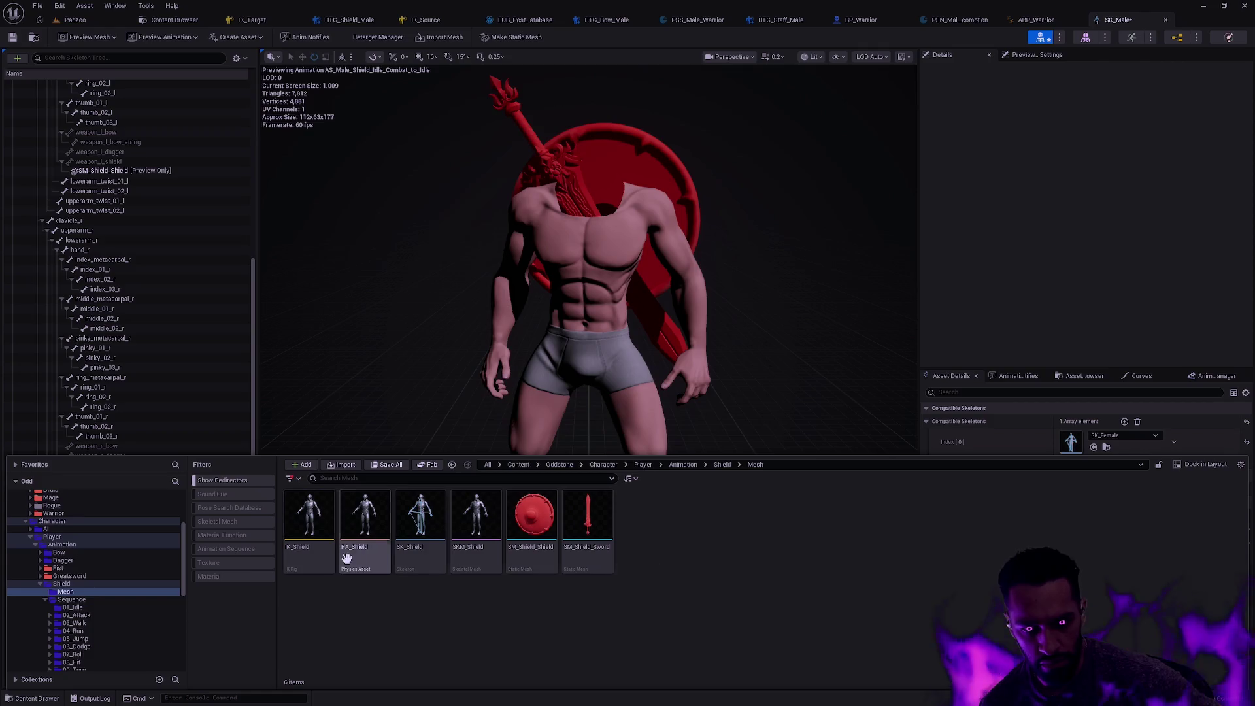
{"action": "mouse_move", "coordinate": [595, 562]}
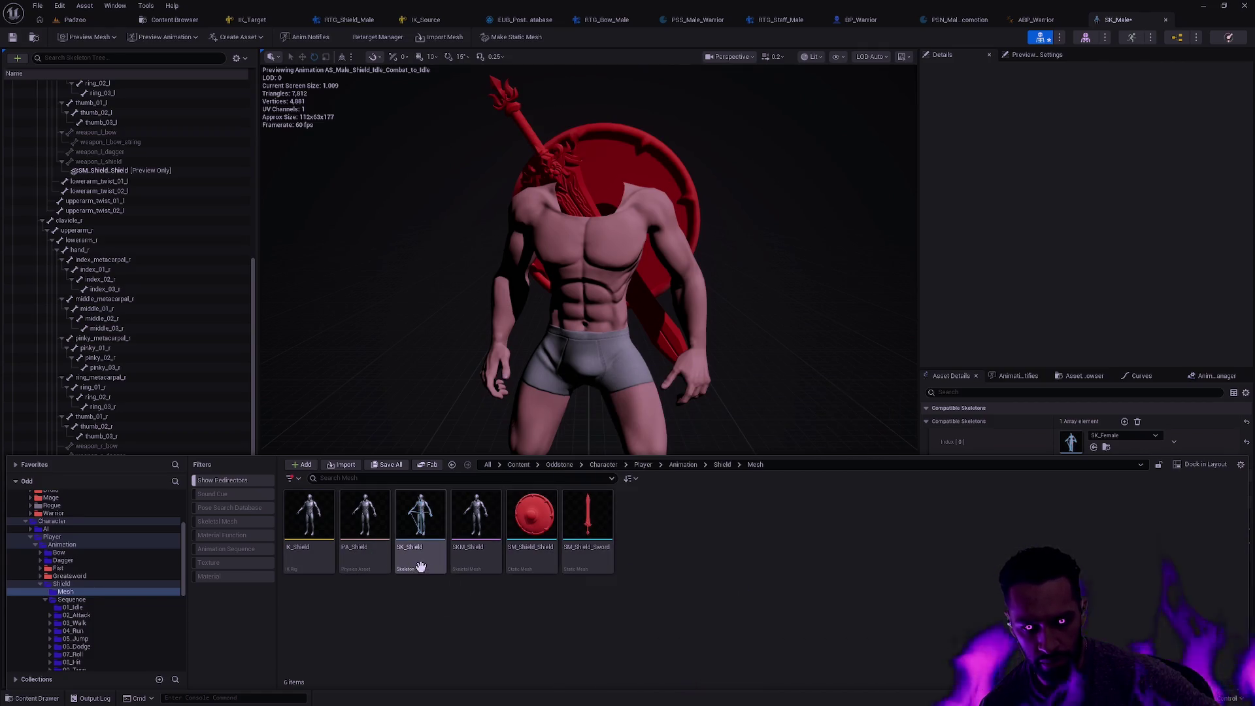
Inspect SKM_Shield's reference graph linking IK_Shield, then close it and return to Padzoo
{"action": "right_click", "coordinate": [478, 563]}
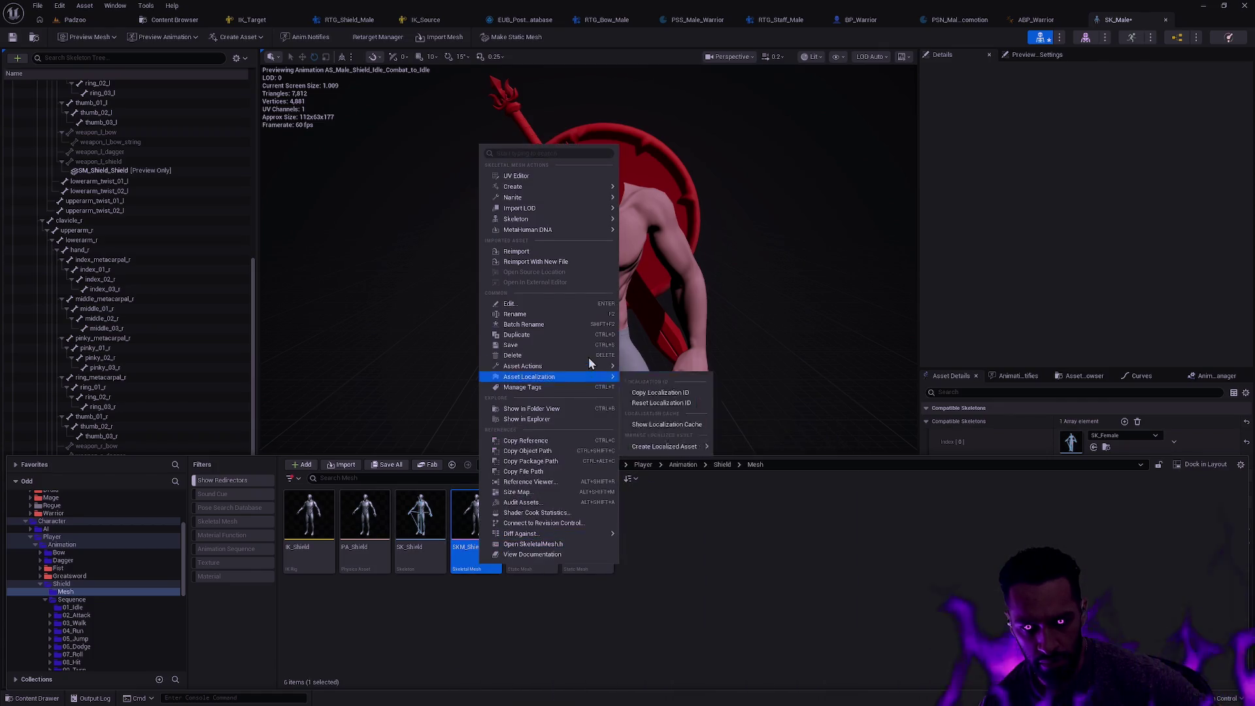
{"action": "left_click", "coordinate": [552, 485]}
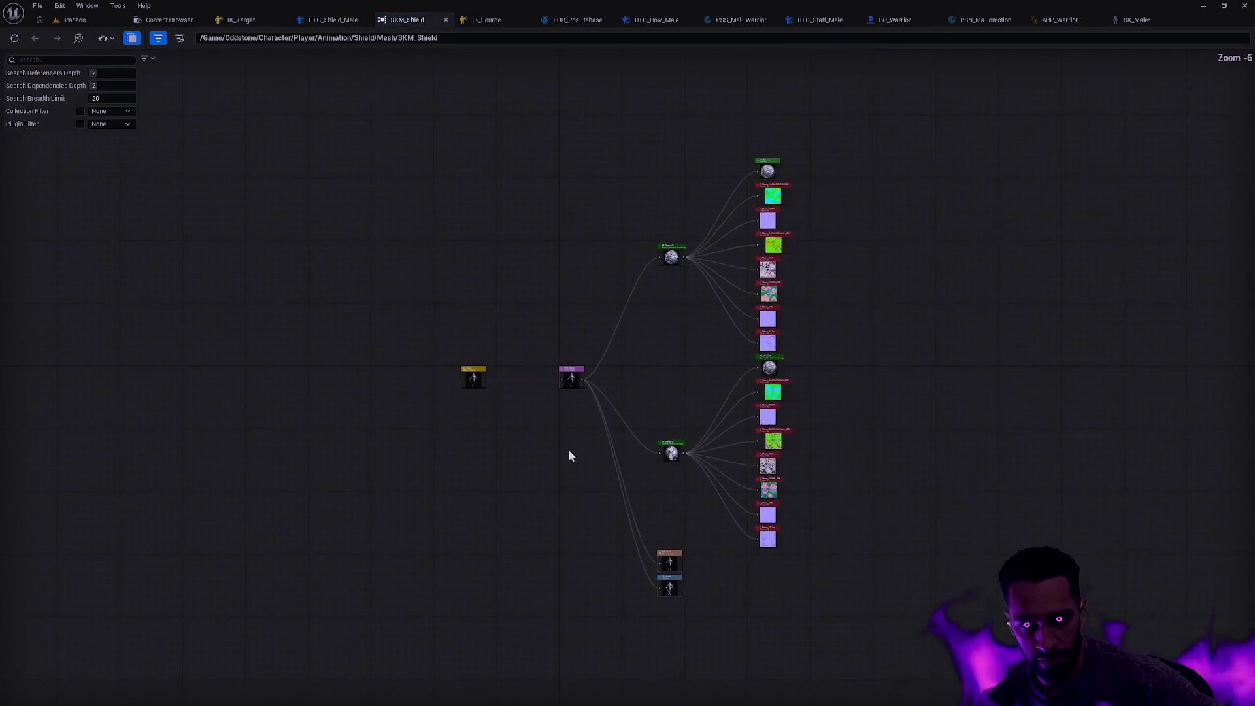
{"action": "scroll", "coordinate": [548, 389], "scroll_direction": "up", "scroll_amount": 4}
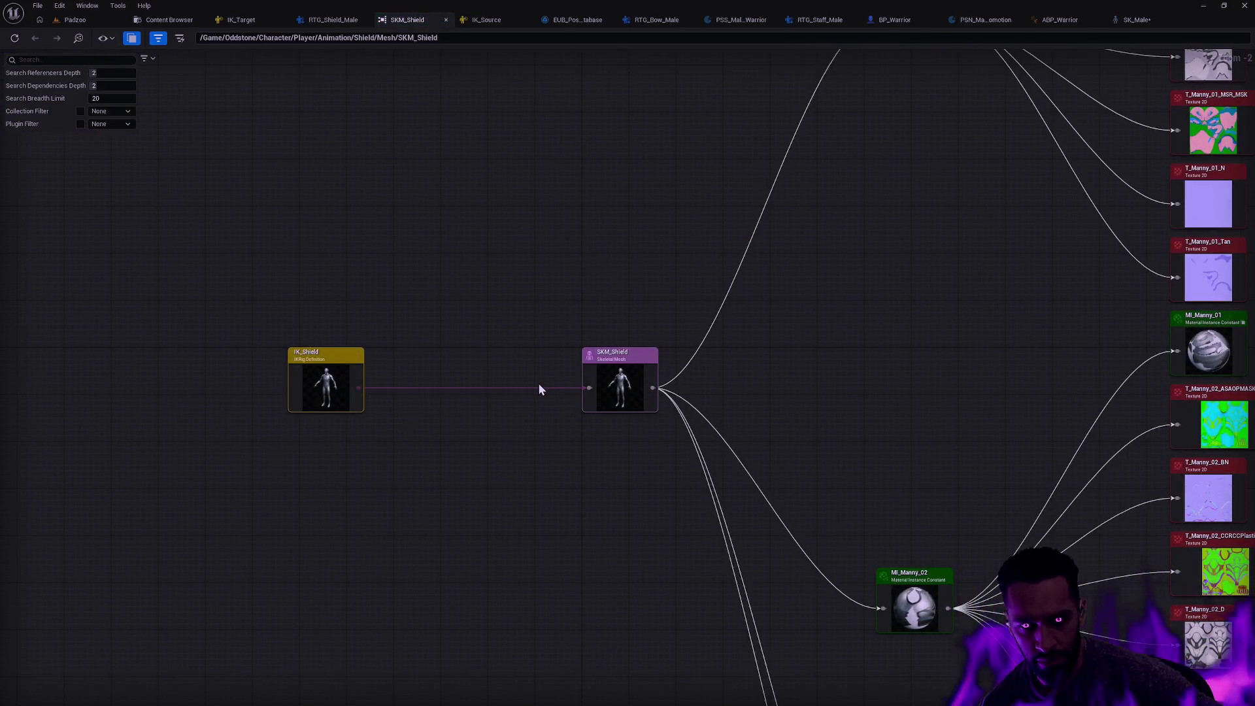
{"action": "left_click_drag", "start_coordinate": [540, 389], "coordinate": [546, 480]}
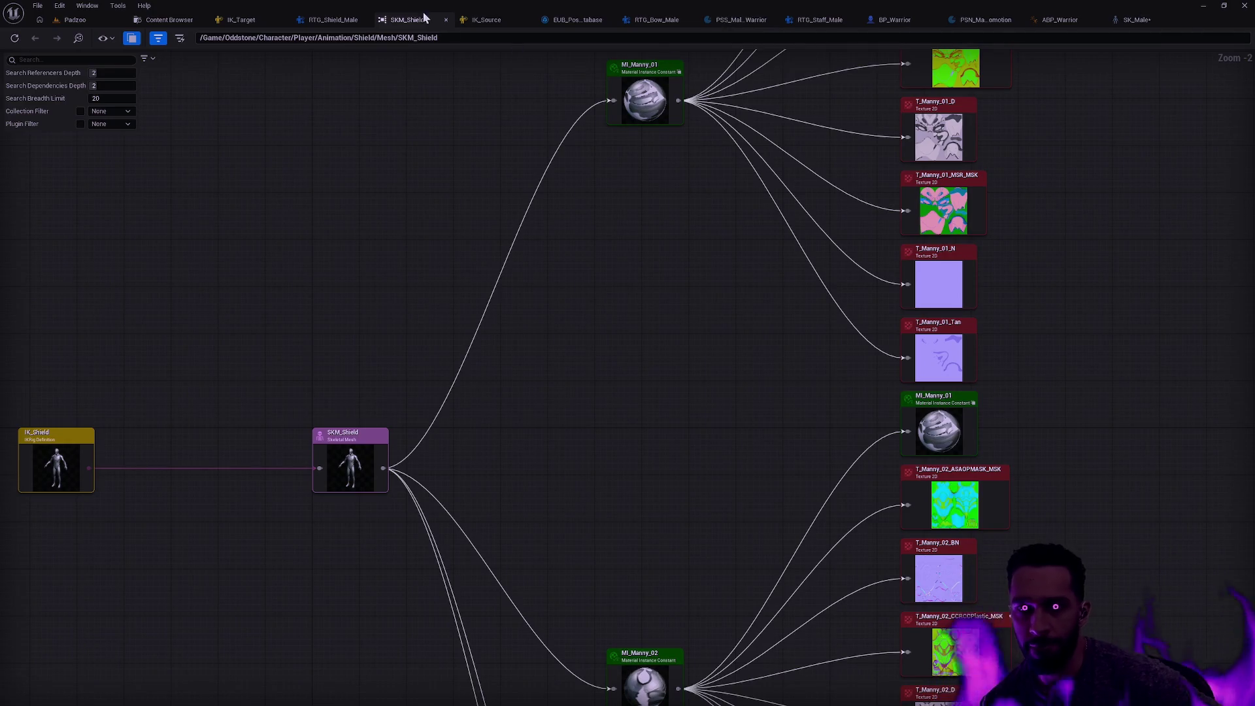
{"action": "left_click", "coordinate": [446, 20]}
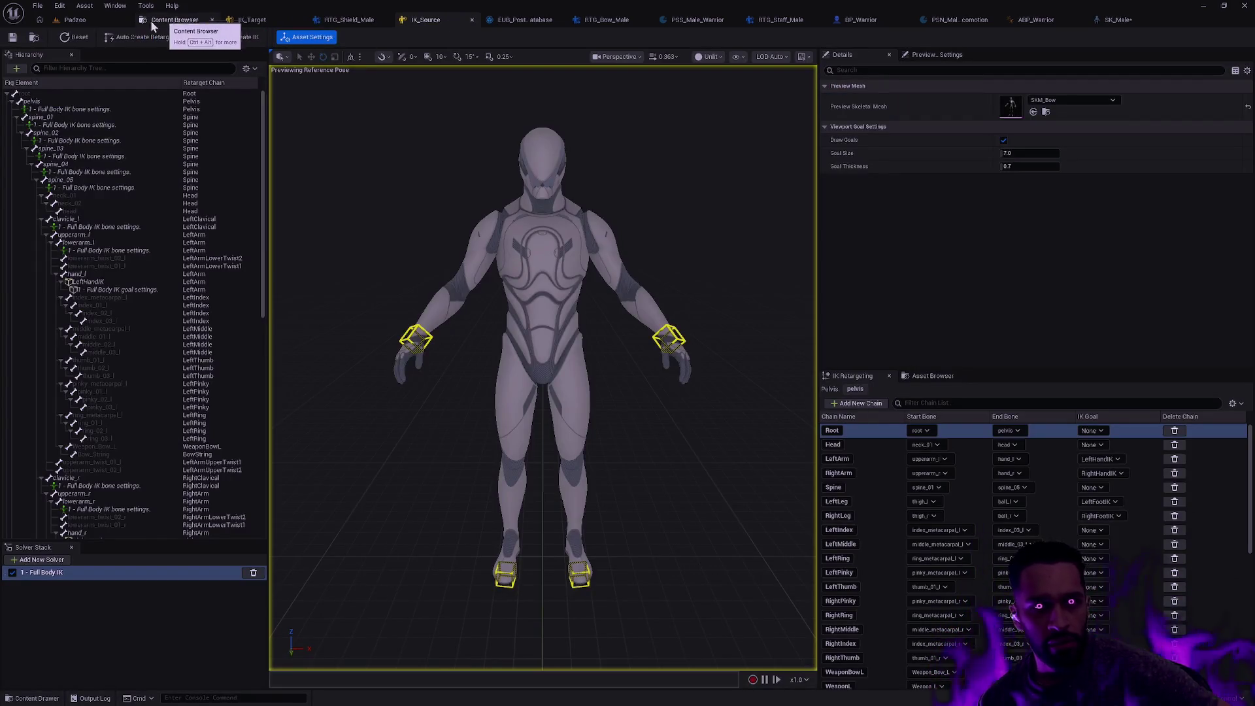
{"action": "left_click", "coordinate": [75, 20]}
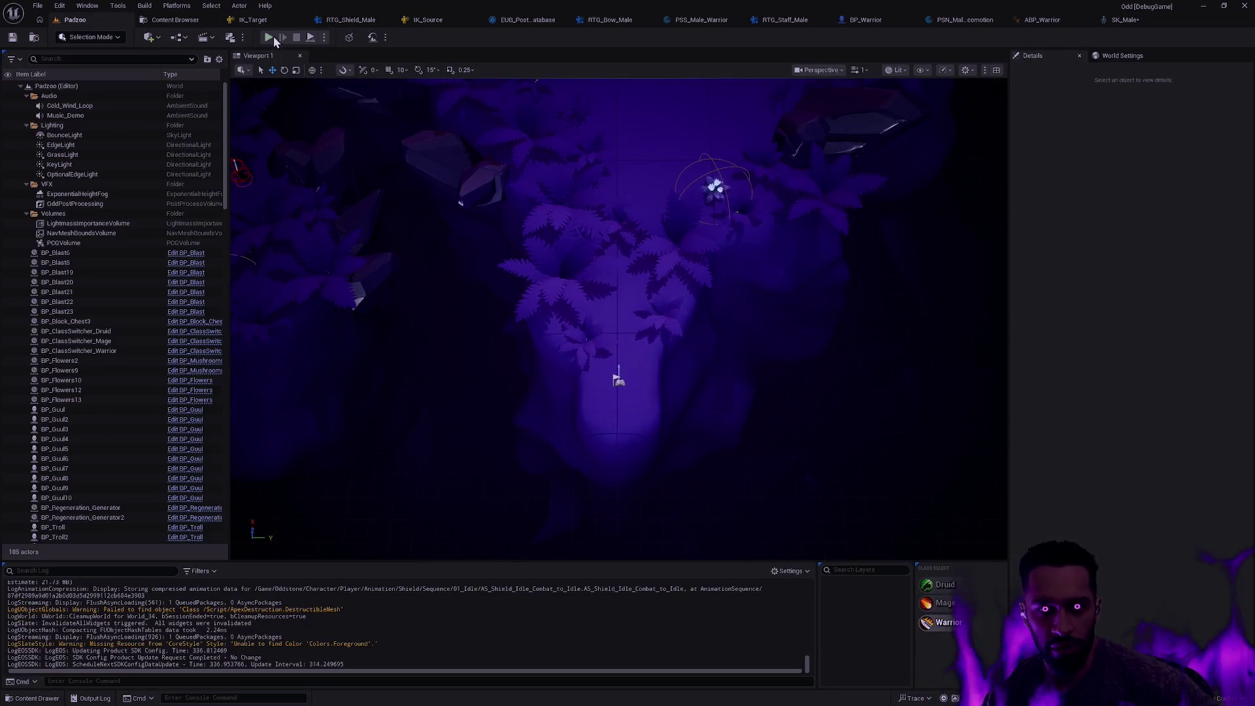
Play-test Padzoo: walk the character, go fullscreen, cast with E, then stop and reopen the content drawer
{"action": "left_click", "coordinate": [273, 38]}
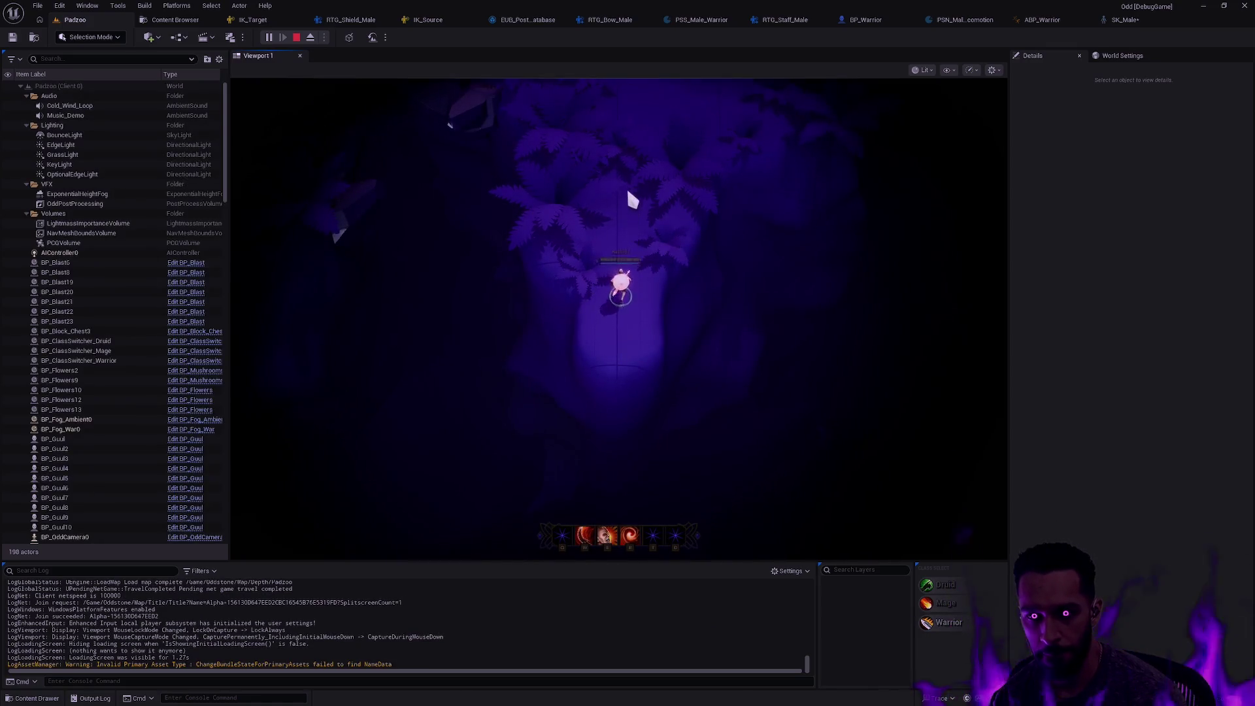
{"action": "left_click", "coordinate": [628, 192]}
{"action": "left_click", "coordinate": [618, 333]}
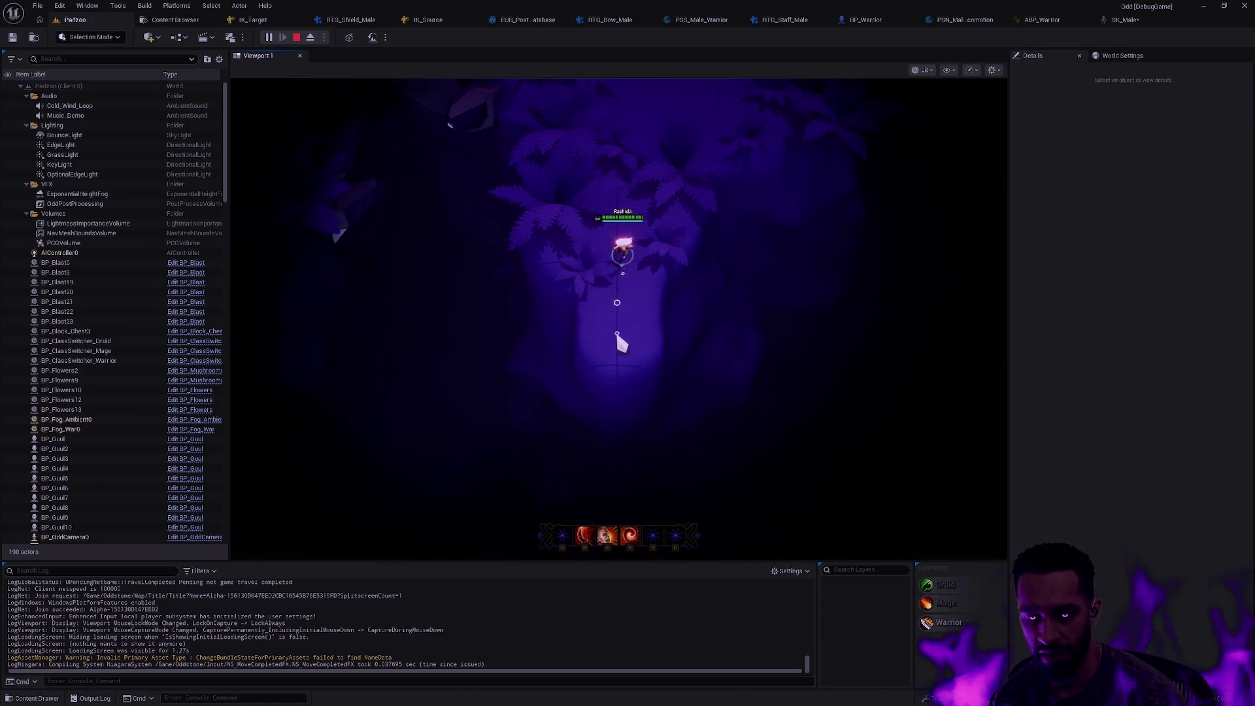
{"action": "key", "text": "F11"}
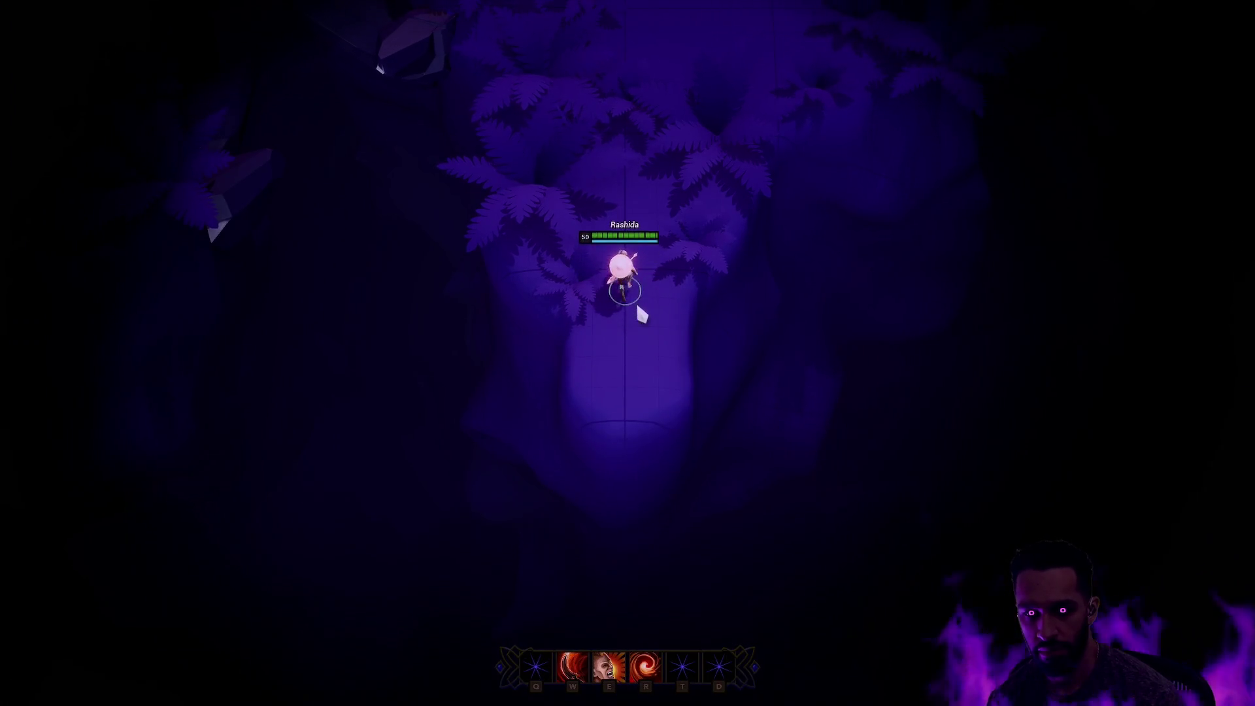
{"action": "key", "text": "e"}
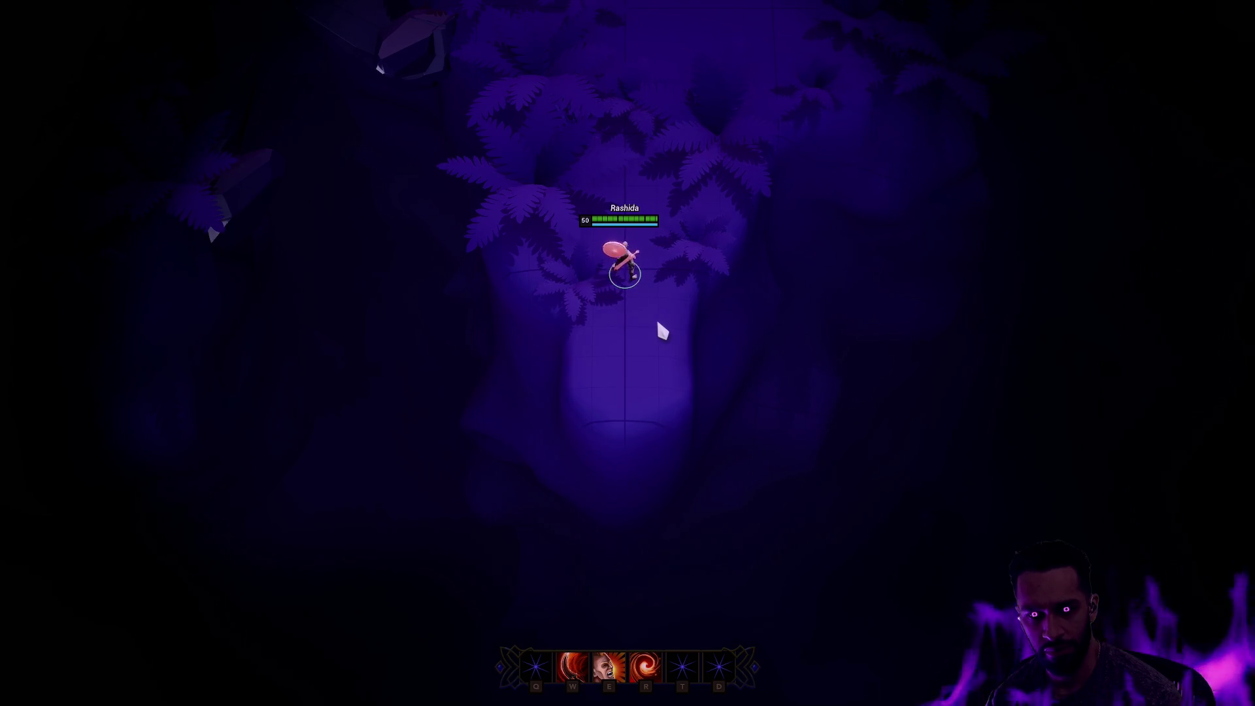
{"action": "key", "text": "Escape"}
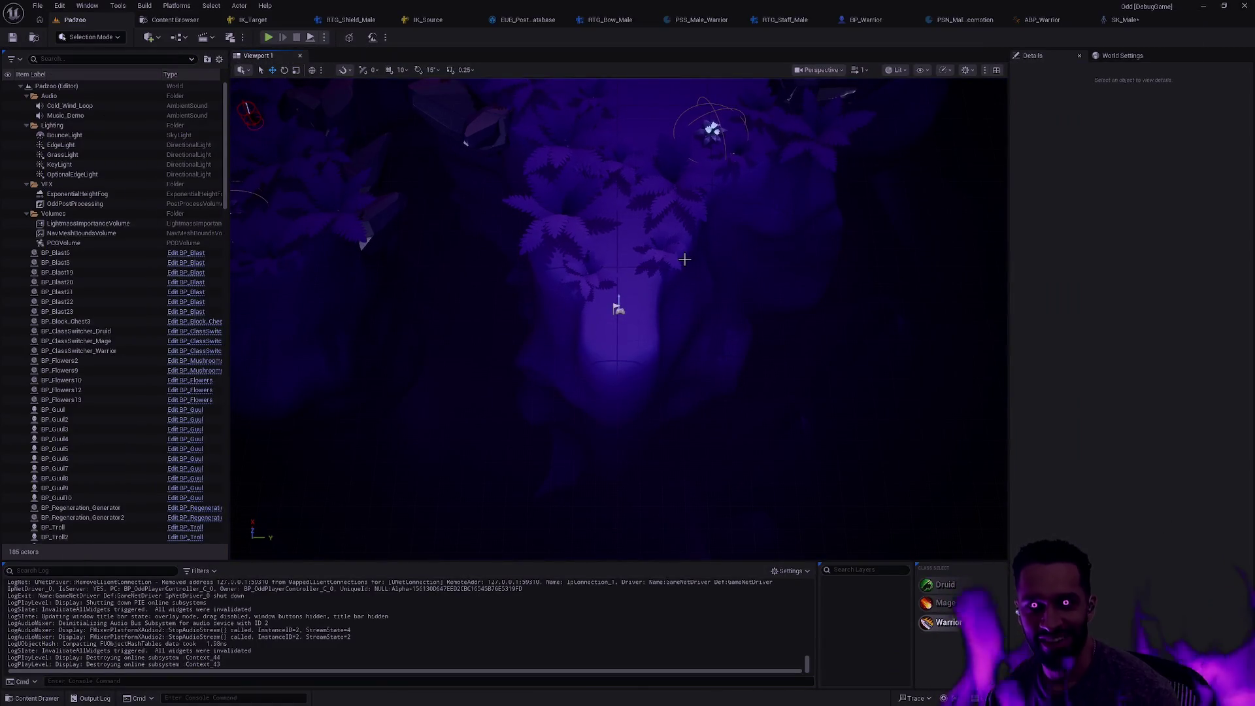
{"action": "key", "text": "ctrl+space"}
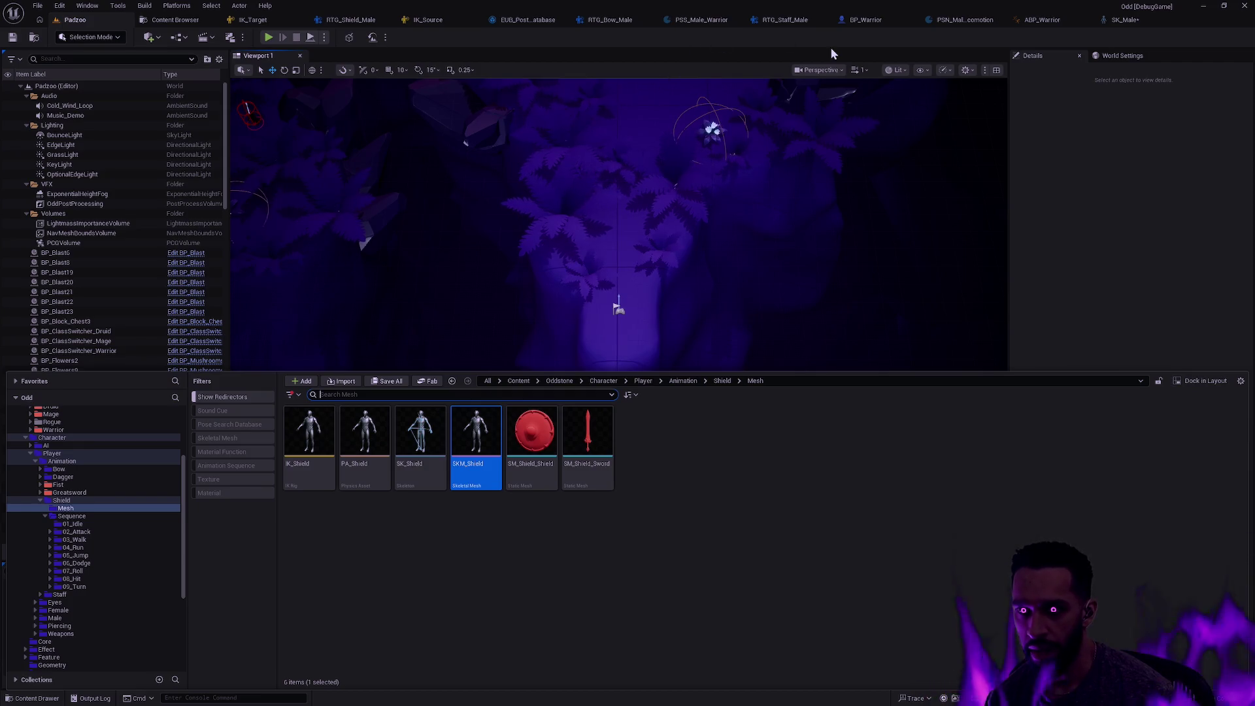
Check BP_Warrior's Class Defaults to locate the Idle Ready montage
{"action": "left_click", "coordinate": [870, 19]}
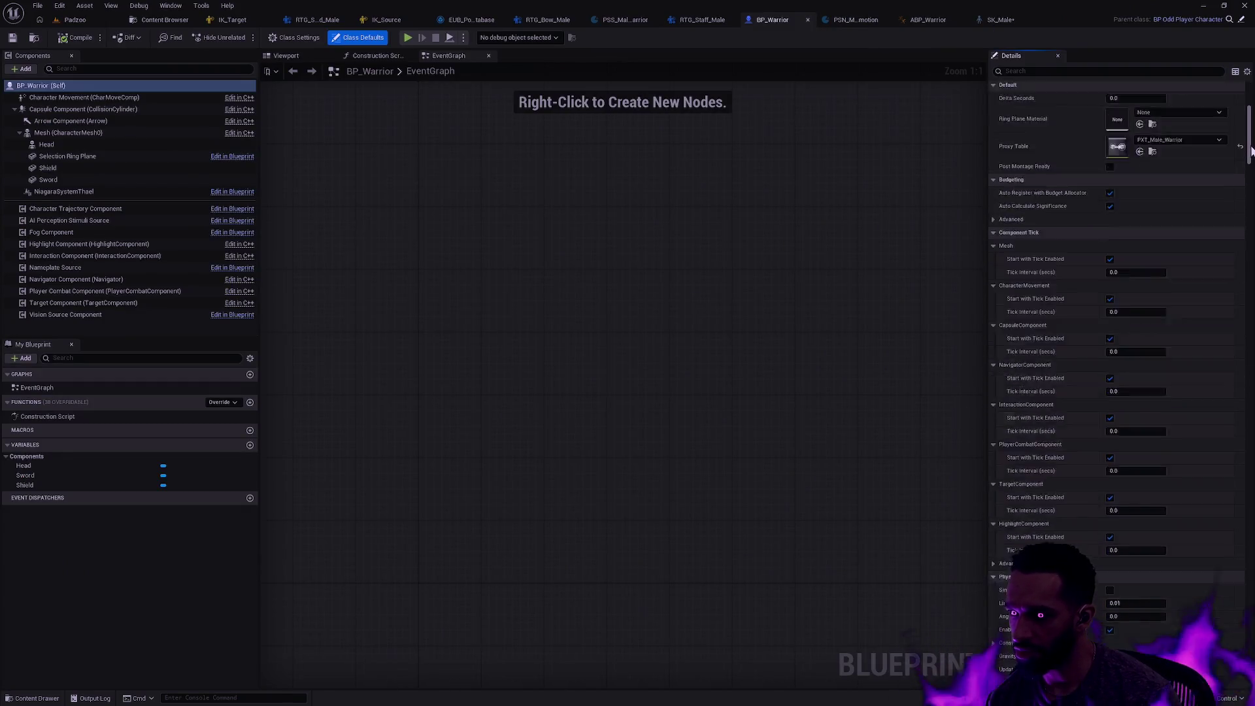
{"action": "left_click_drag", "start_coordinate": [1250, 151], "coordinate": [1249, 545]}
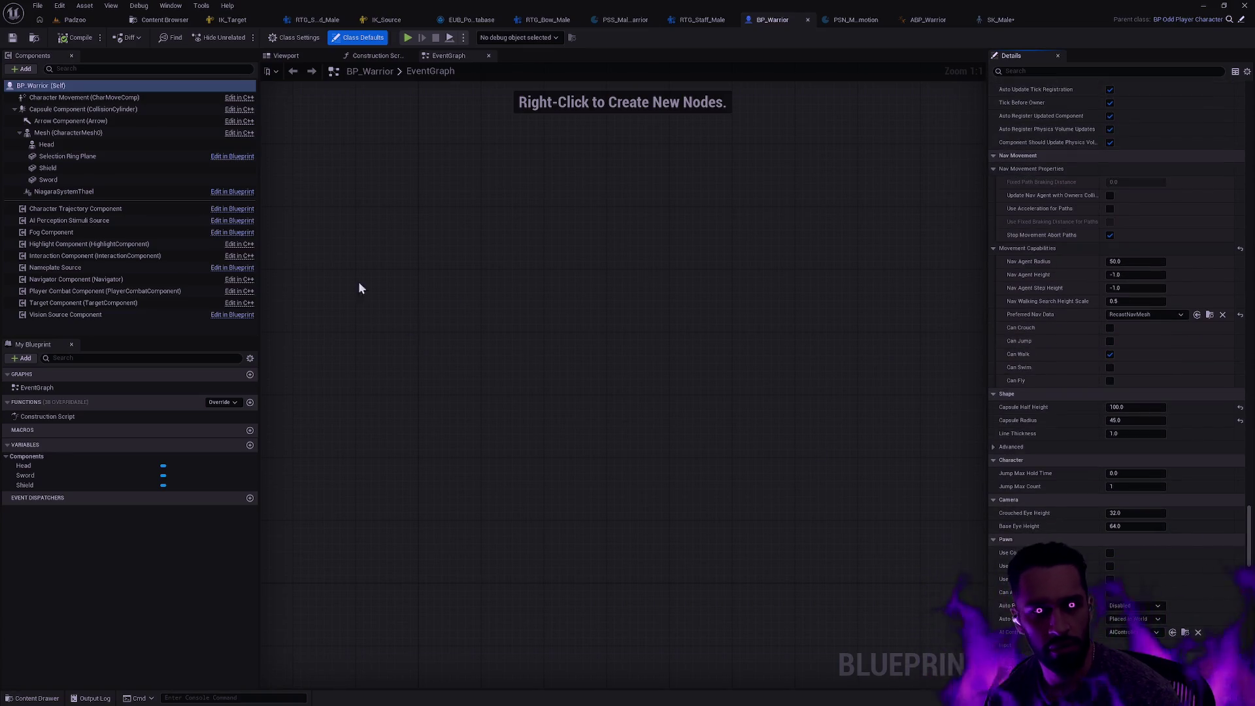
{"action": "left_click", "coordinate": [297, 38]}
{"action": "left_click", "coordinate": [357, 38]}
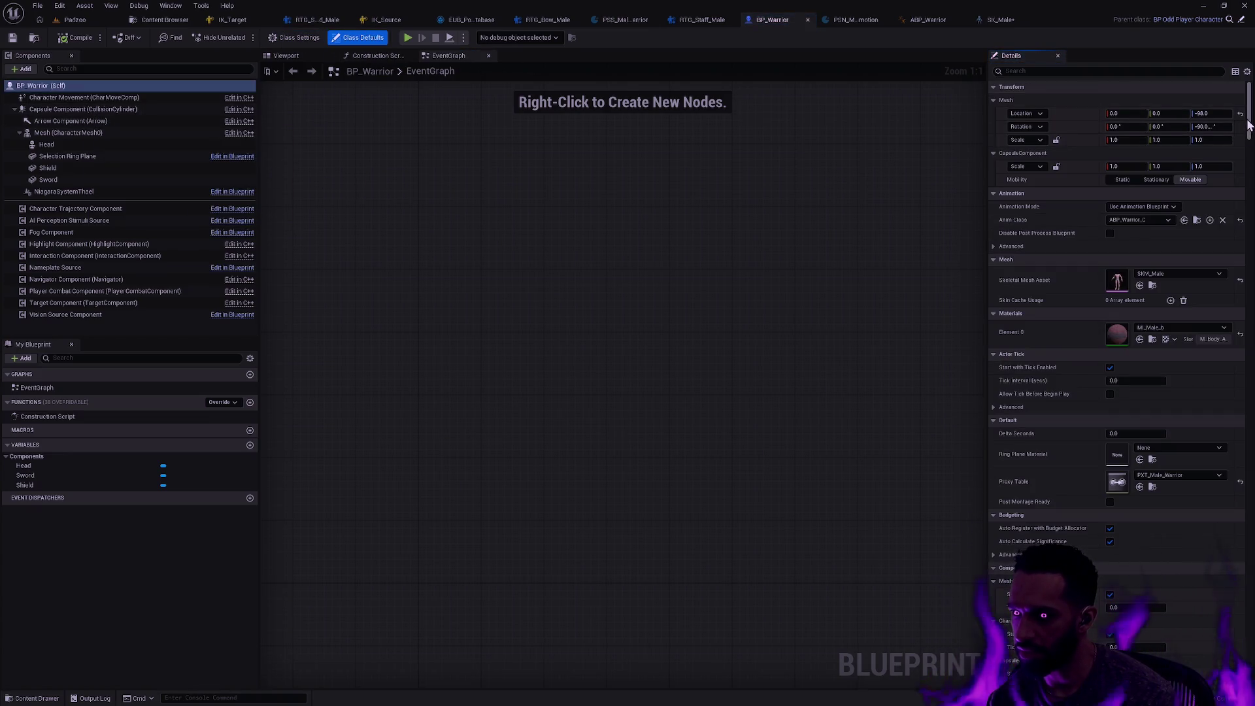
{"action": "mouse_move", "coordinate": [1250, 122]}
{"action": "left_mouse_down"}
{"action": "mouse_move", "coordinate": [1252, 582]}
{"action": "mouse_move", "coordinate": [1250, 23]}
{"action": "left_mouse_up"}
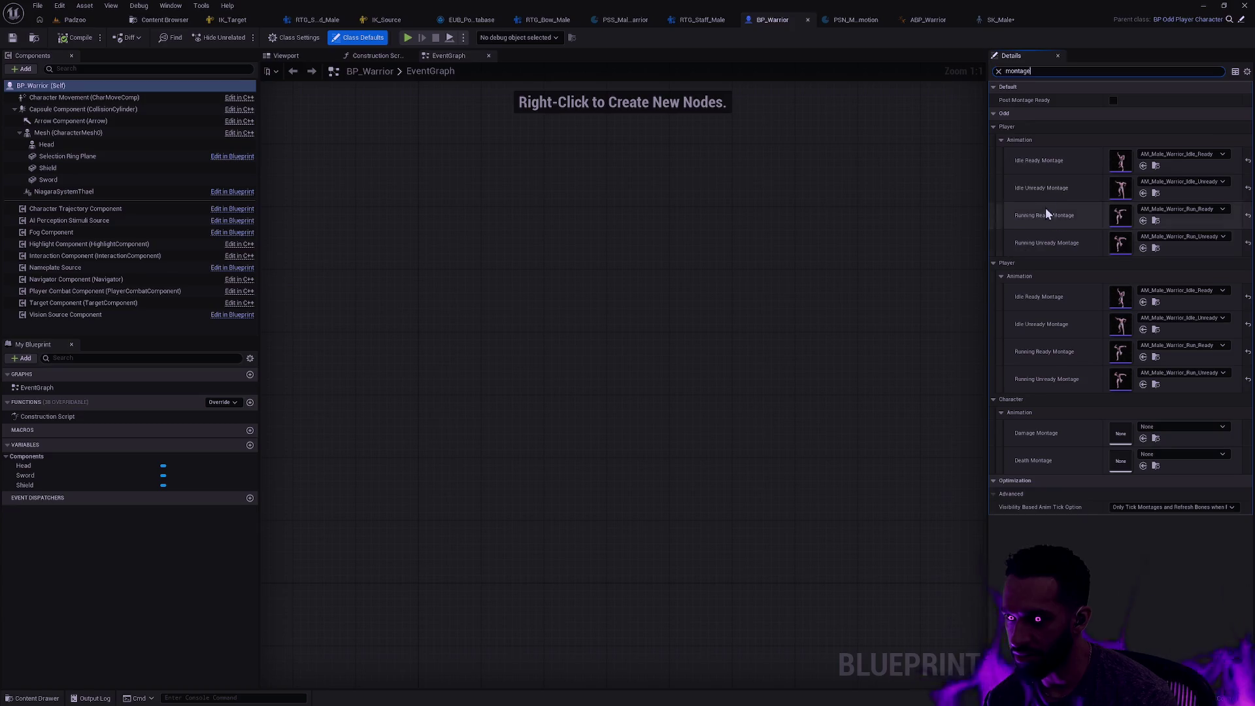
{"action": "left_click", "coordinate": [1156, 166]}
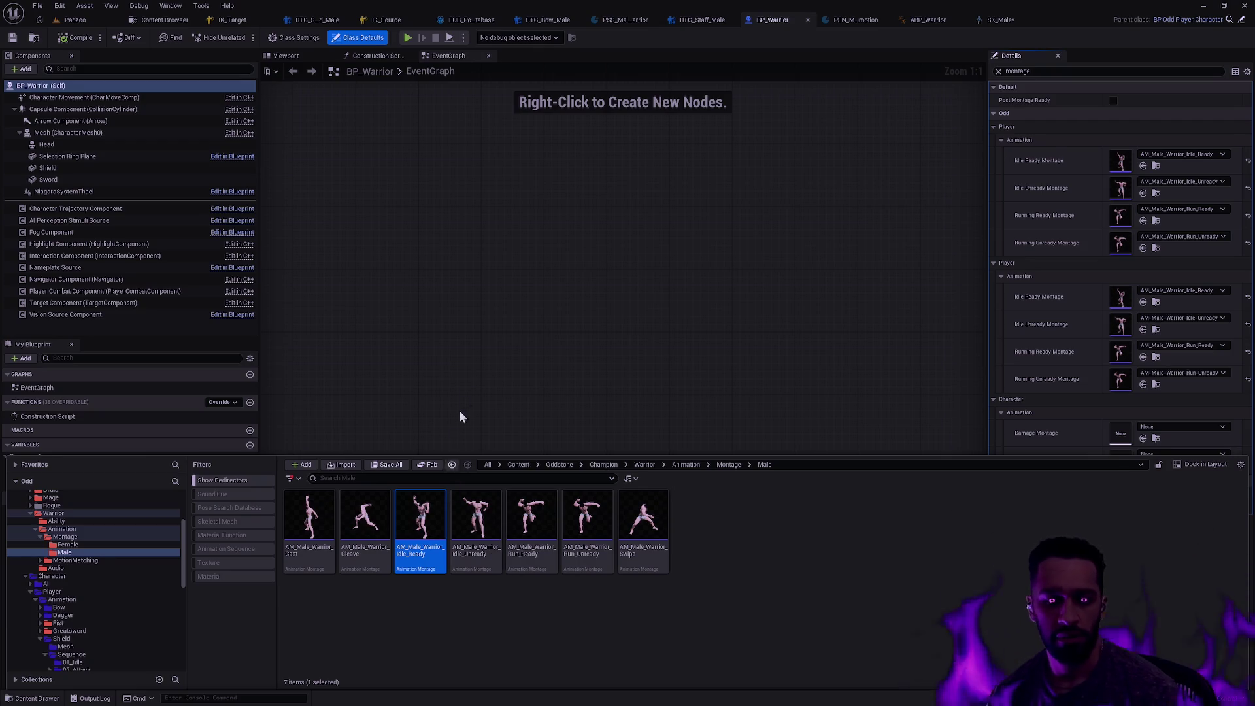
{"action": "left_click", "coordinate": [468, 390]}
Open the SK_Male skeleton by searching 'SK_Male' in the asset search
{"action": "key", "text": "ctrl+p"}
{"action": "type", "text": "SK_Male"}
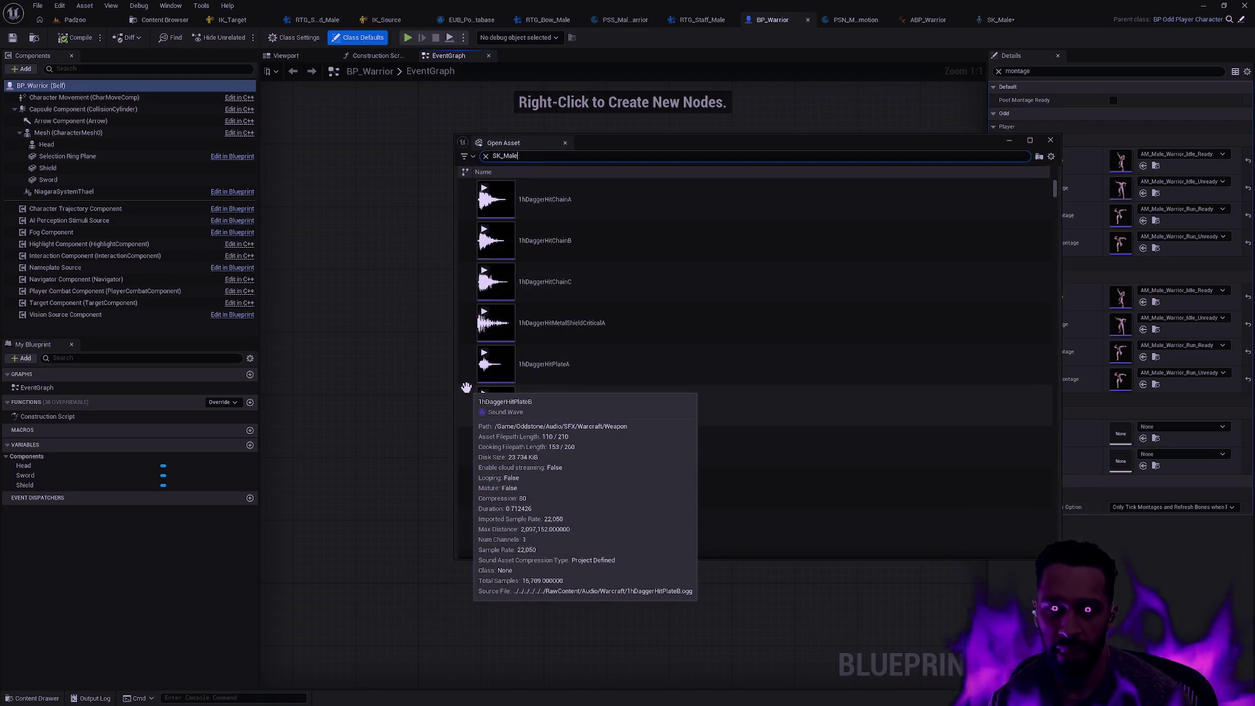
{"action": "double_click", "coordinate": [578, 212]}
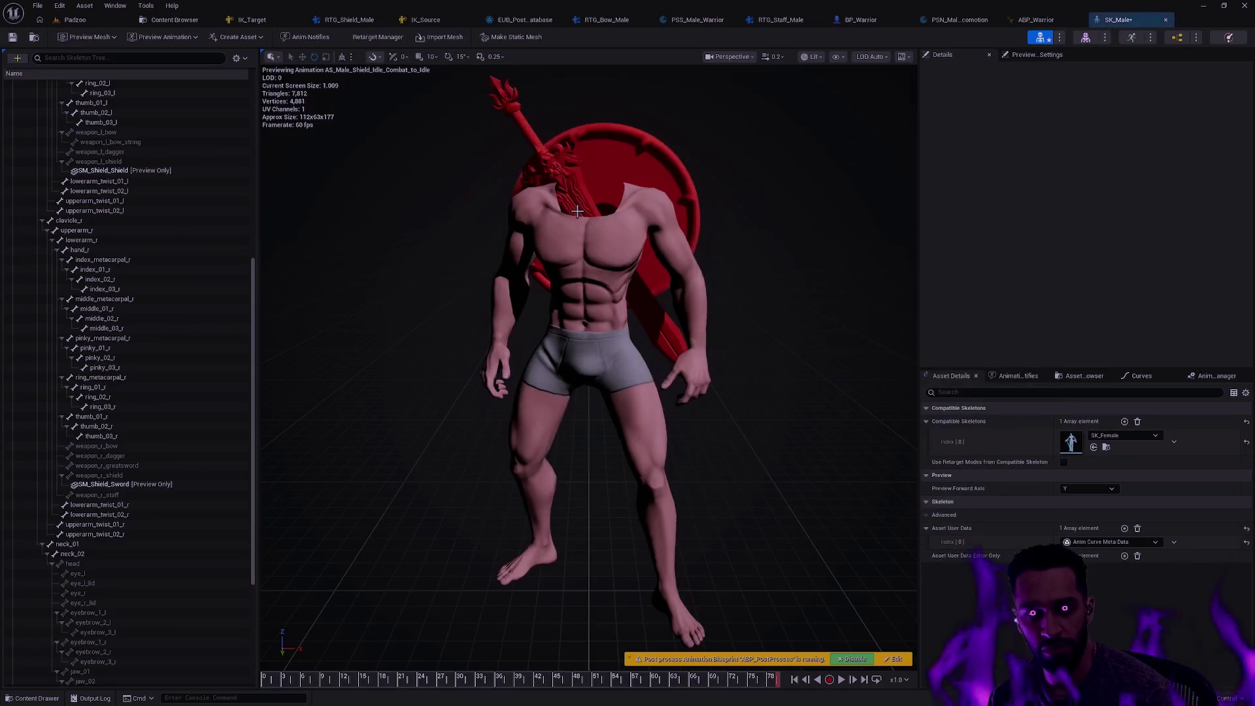
Look over SK_Male's blend profile options and its notifies, animations and slot panels without adding a mask
{"action": "left_click", "coordinate": [236, 58]}
{"action": "mouse_move", "coordinate": [264, 95]}
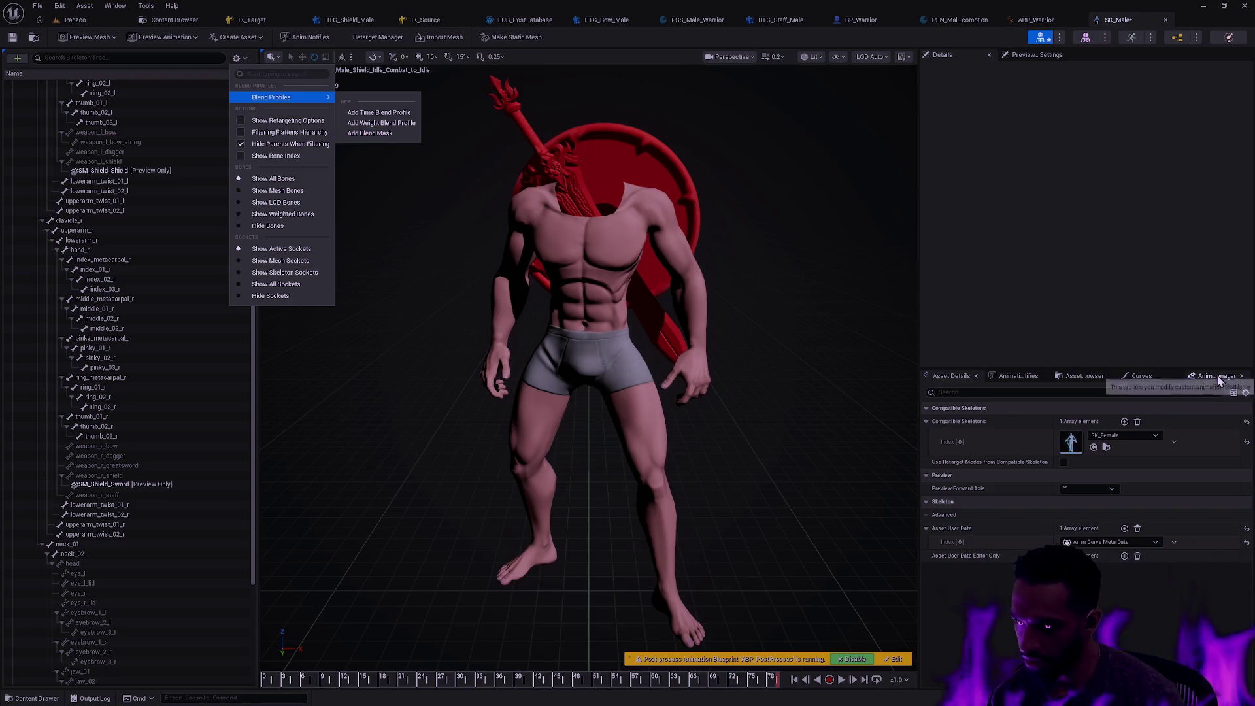
{"action": "left_click", "coordinate": [1012, 376]}
{"action": "left_click", "coordinate": [1089, 376]}
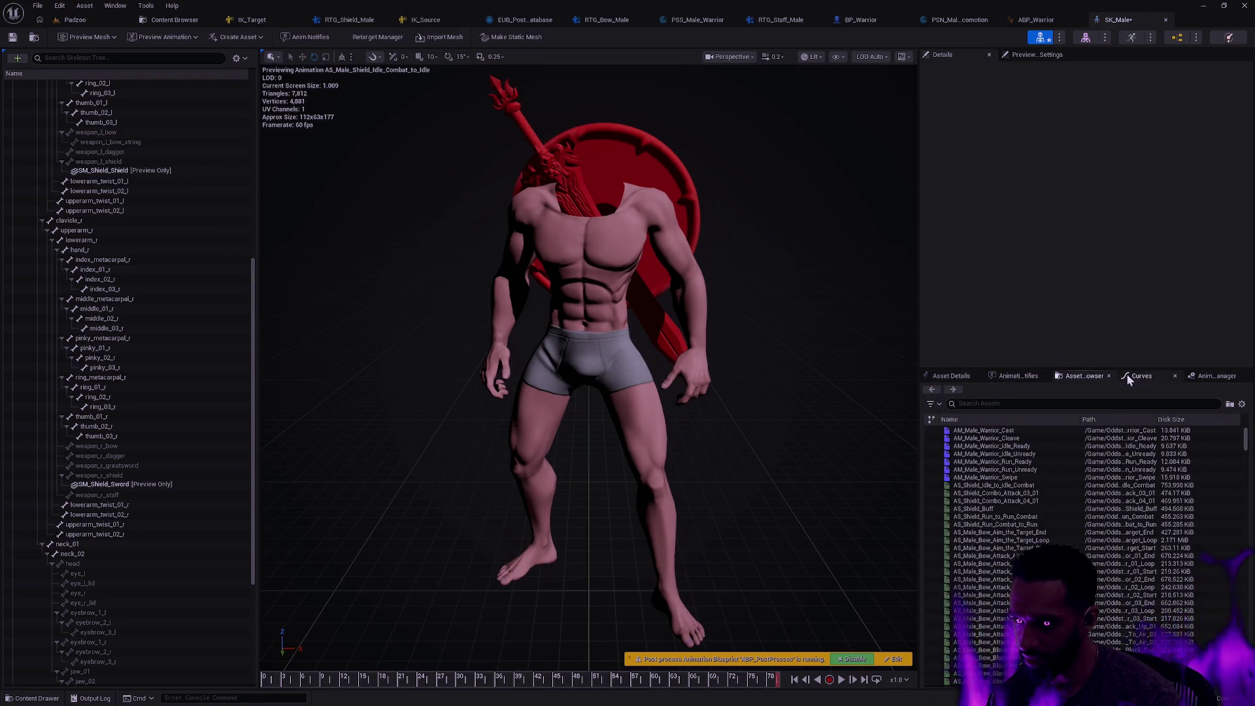
{"action": "left_click", "coordinate": [1215, 376]}
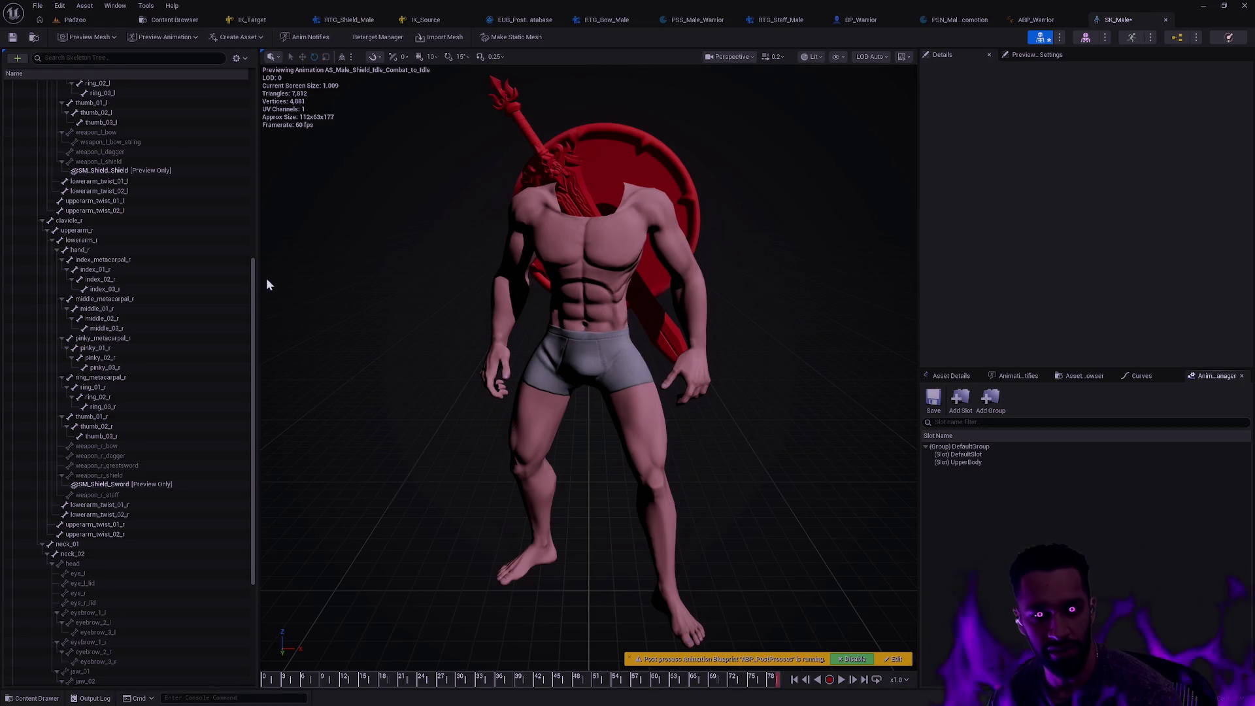
{"action": "mouse_move", "coordinate": [252, 292]}
{"action": "left_mouse_down"}
{"action": "mouse_move", "coordinate": [281, 128]}
{"action": "mouse_move", "coordinate": [245, 85]}
{"action": "left_mouse_up"}
{"action": "left_click", "coordinate": [238, 59]}
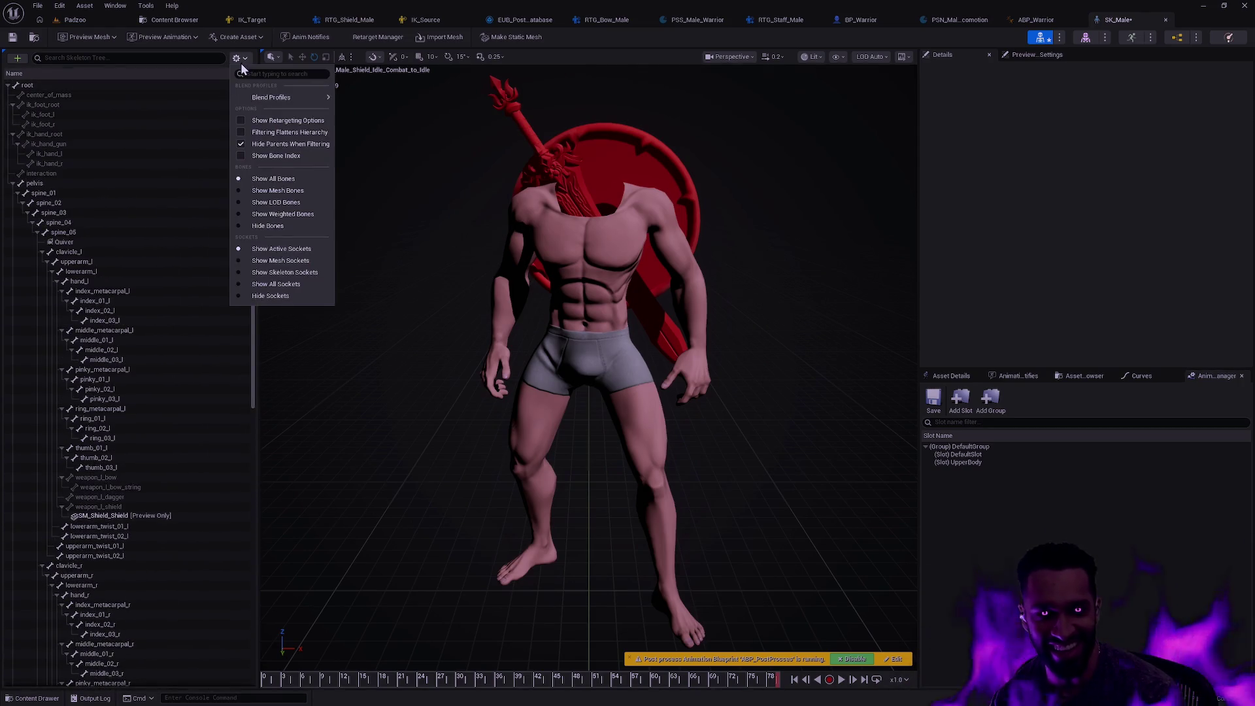
{"action": "mouse_move", "coordinate": [280, 97]}
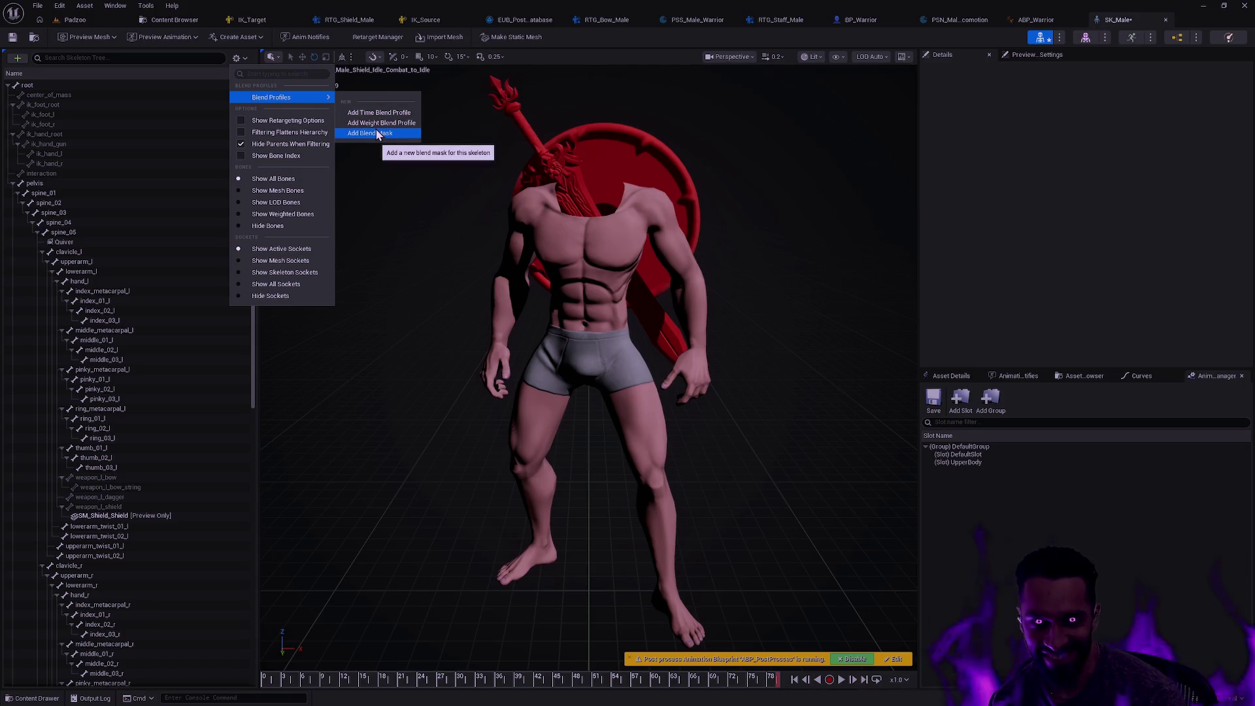
{"action": "left_click", "coordinate": [984, 522]}
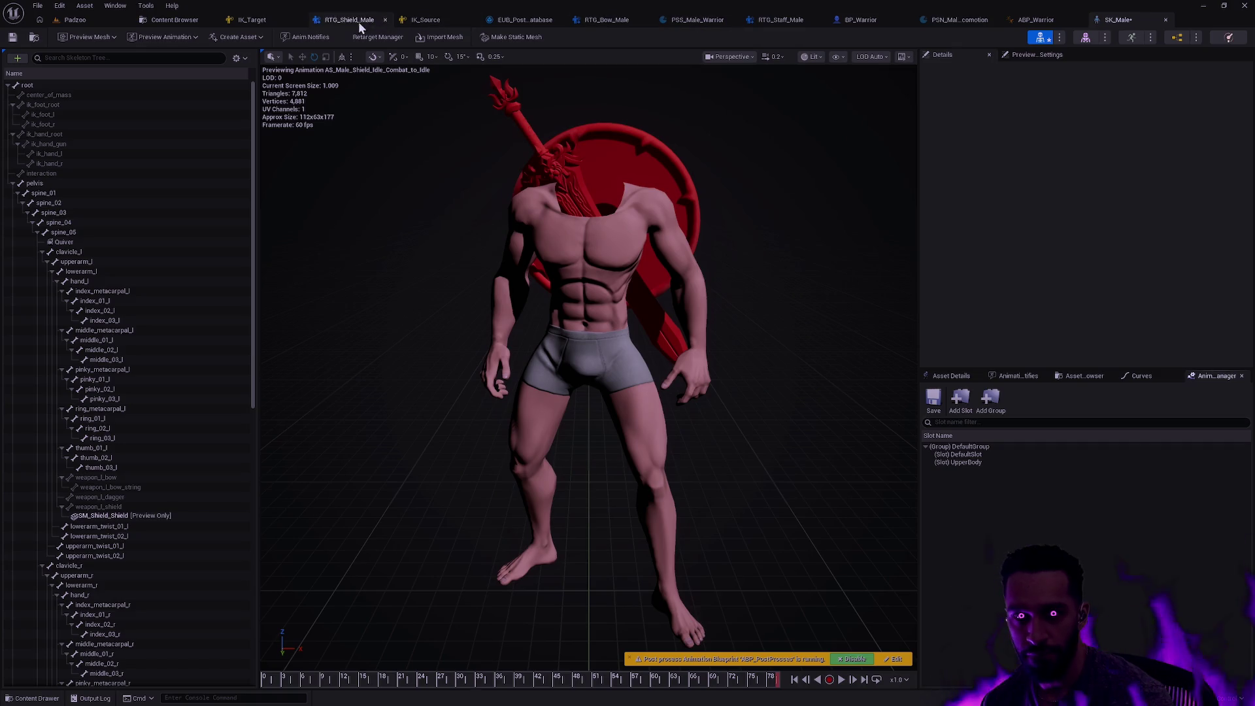
Open the AM_Male_Warrior_Cast montage and compare its slot setup with SK_Male's UpperBody slot
{"action": "key", "text": "ctrl+space"}
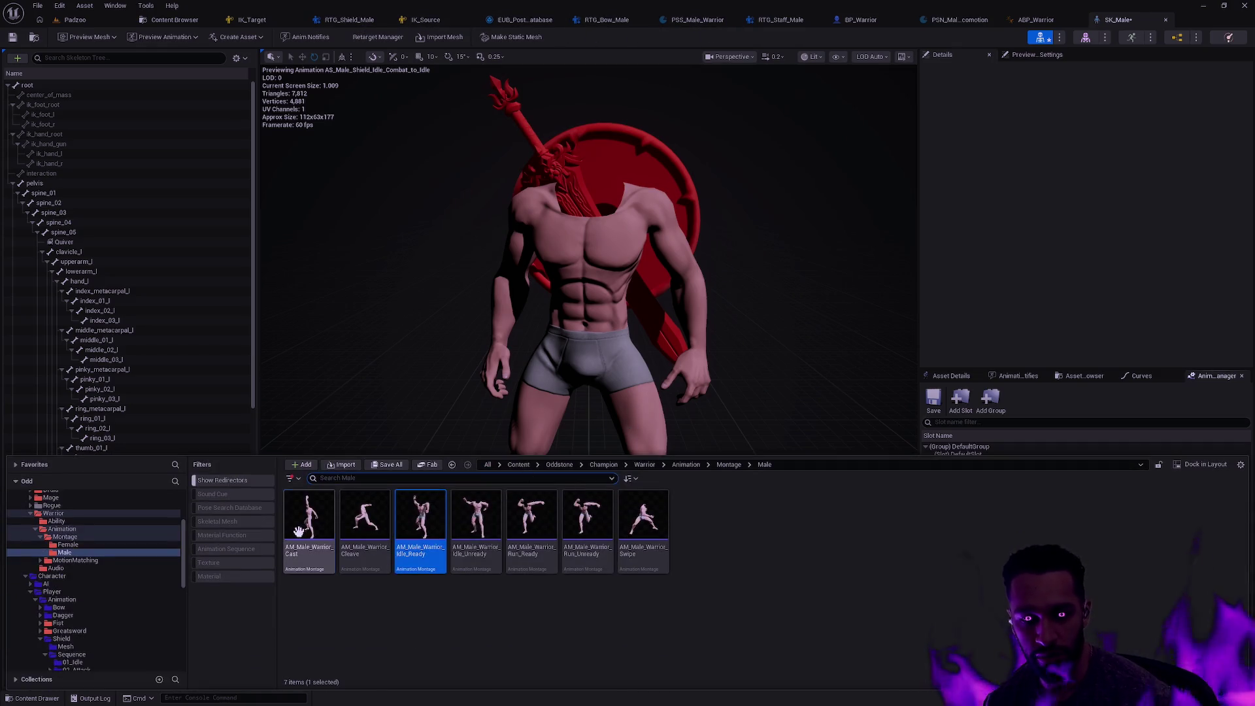
{"action": "key", "text": "Return"}
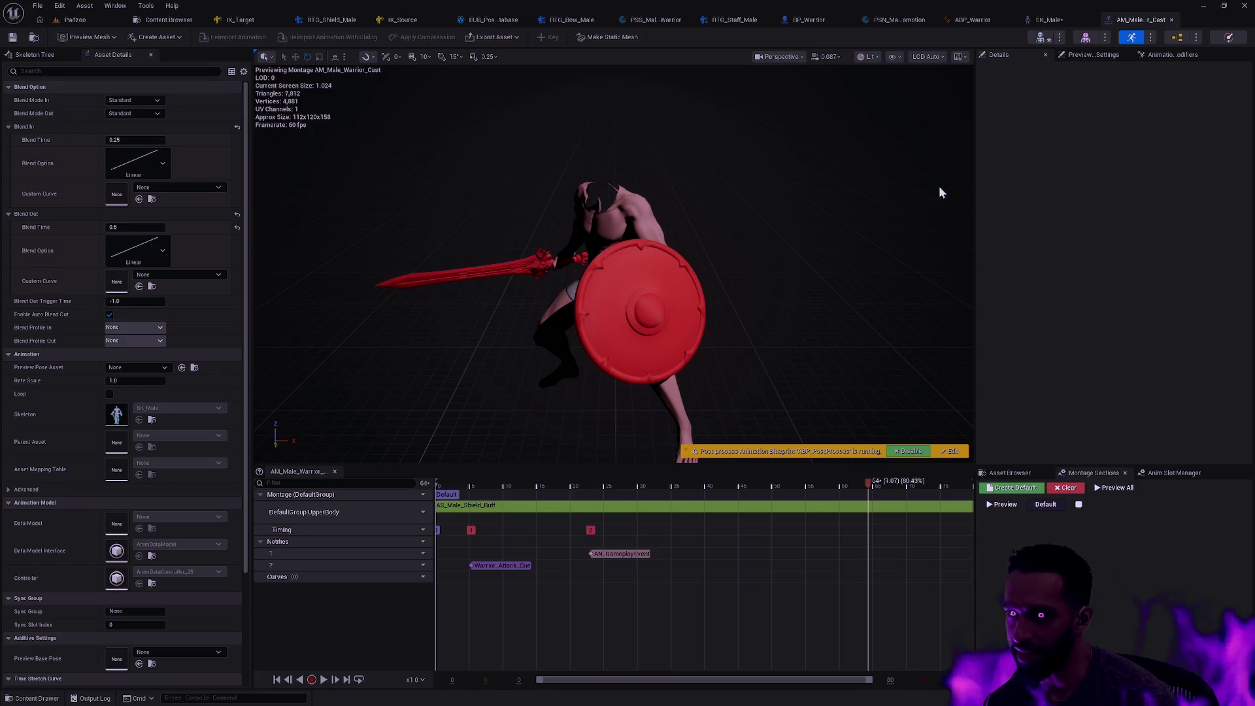
{"action": "left_click", "coordinate": [1048, 20]}
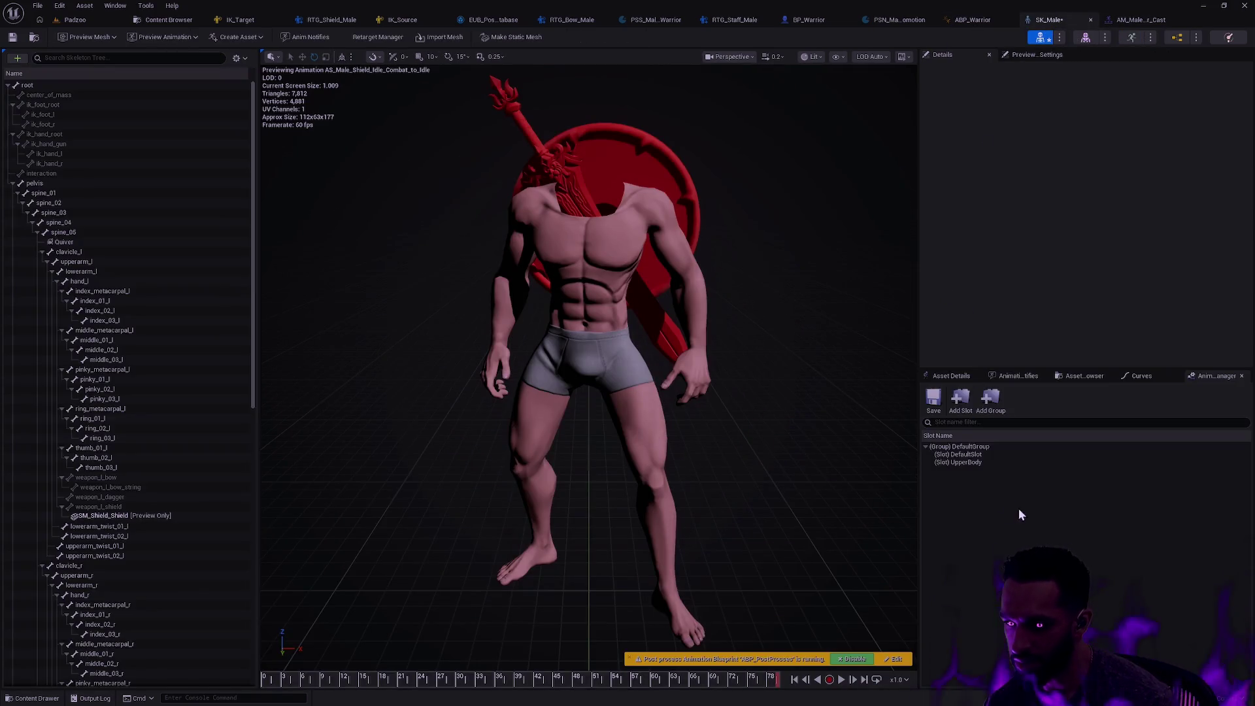
{"action": "left_click", "coordinate": [975, 465]}
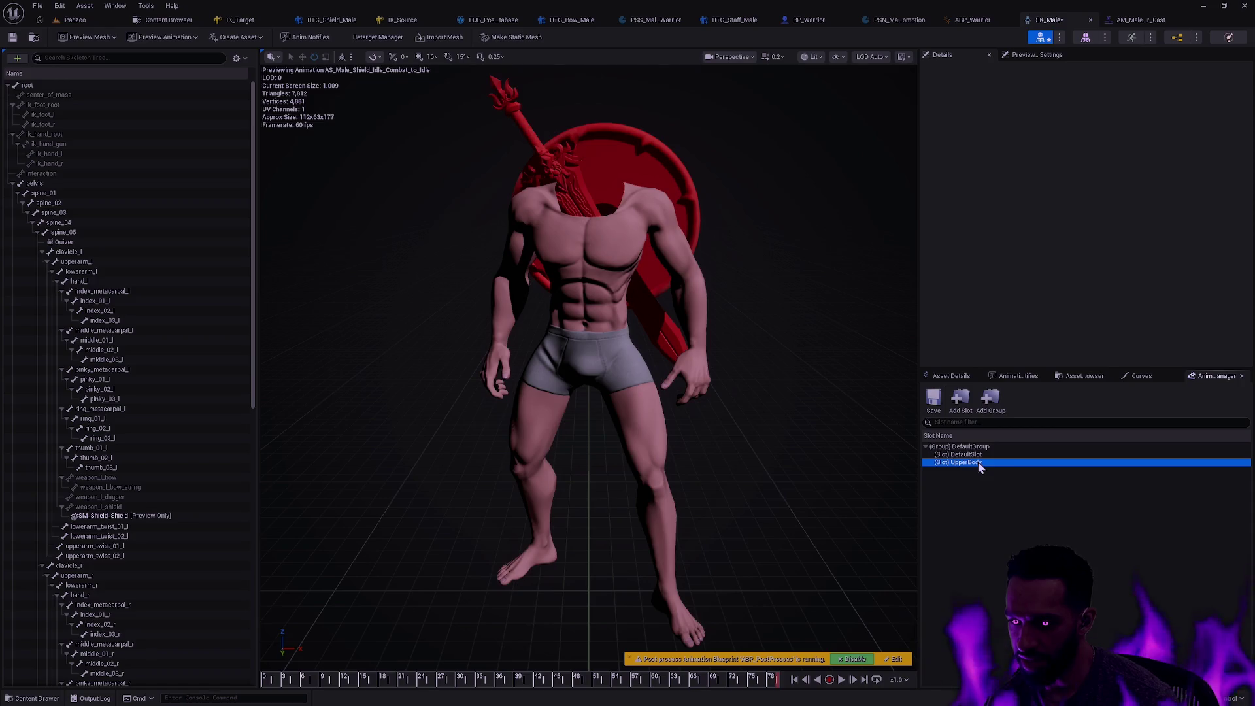
{"action": "left_click", "coordinate": [1018, 481]}
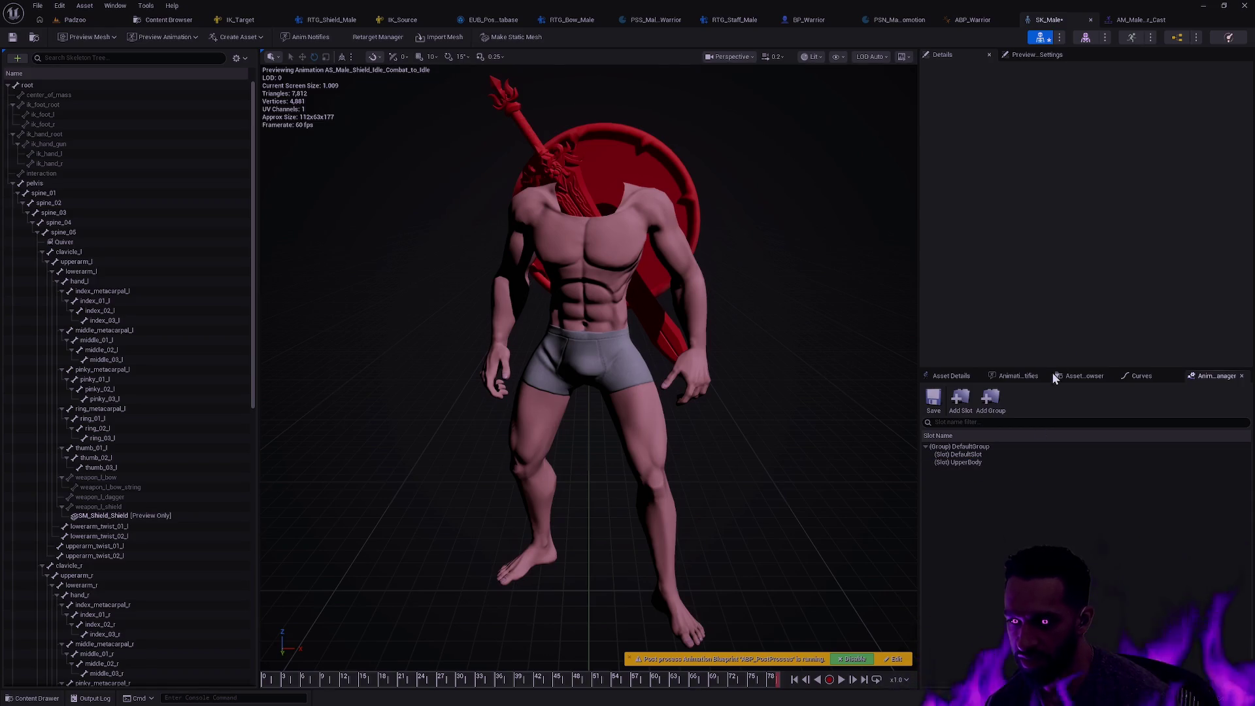
{"action": "left_click", "coordinate": [1141, 19]}
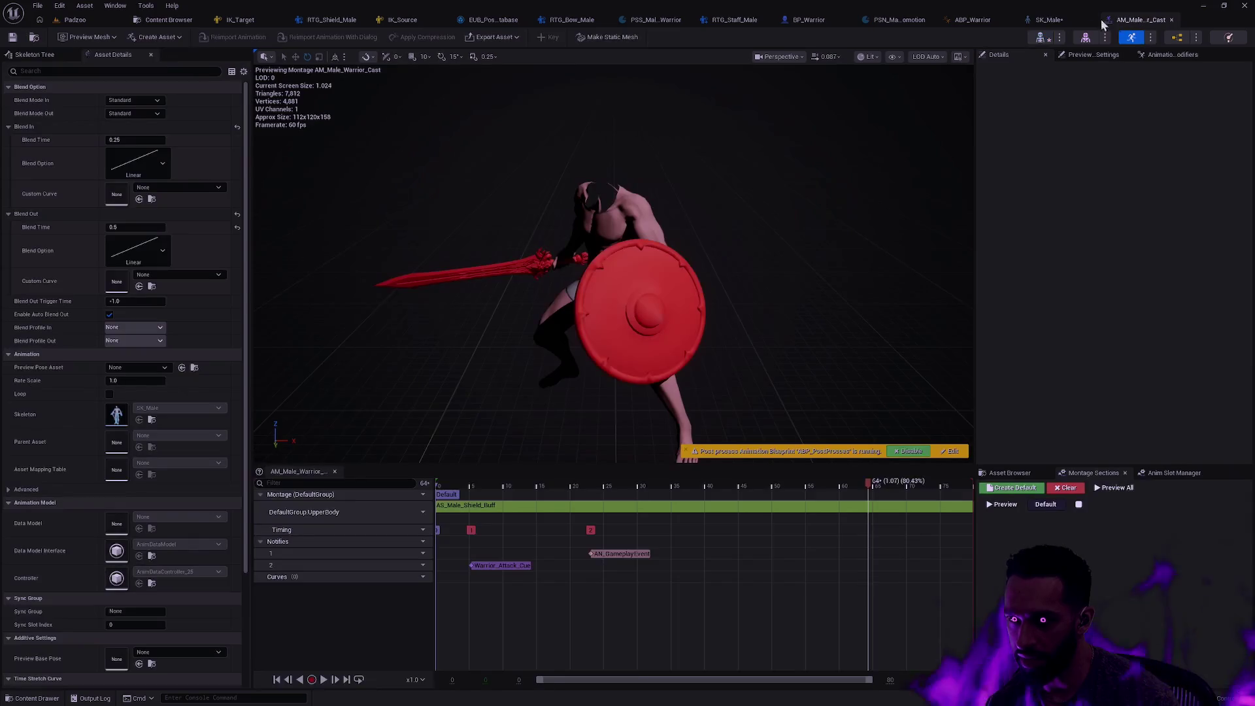
{"action": "left_click", "coordinate": [1059, 21]}
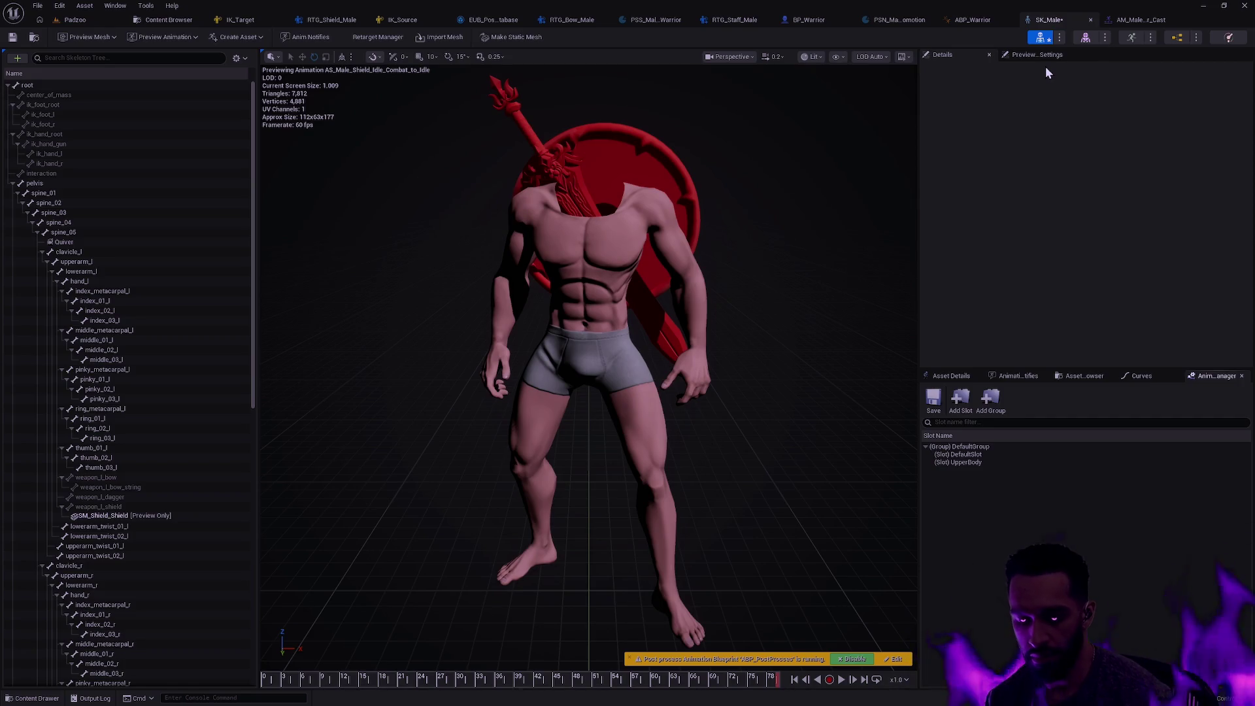
Open the SK_Shield skeleton from the asset search
{"action": "key", "text": "ctrl+p"}
{"action": "type", "text": "SK_"}
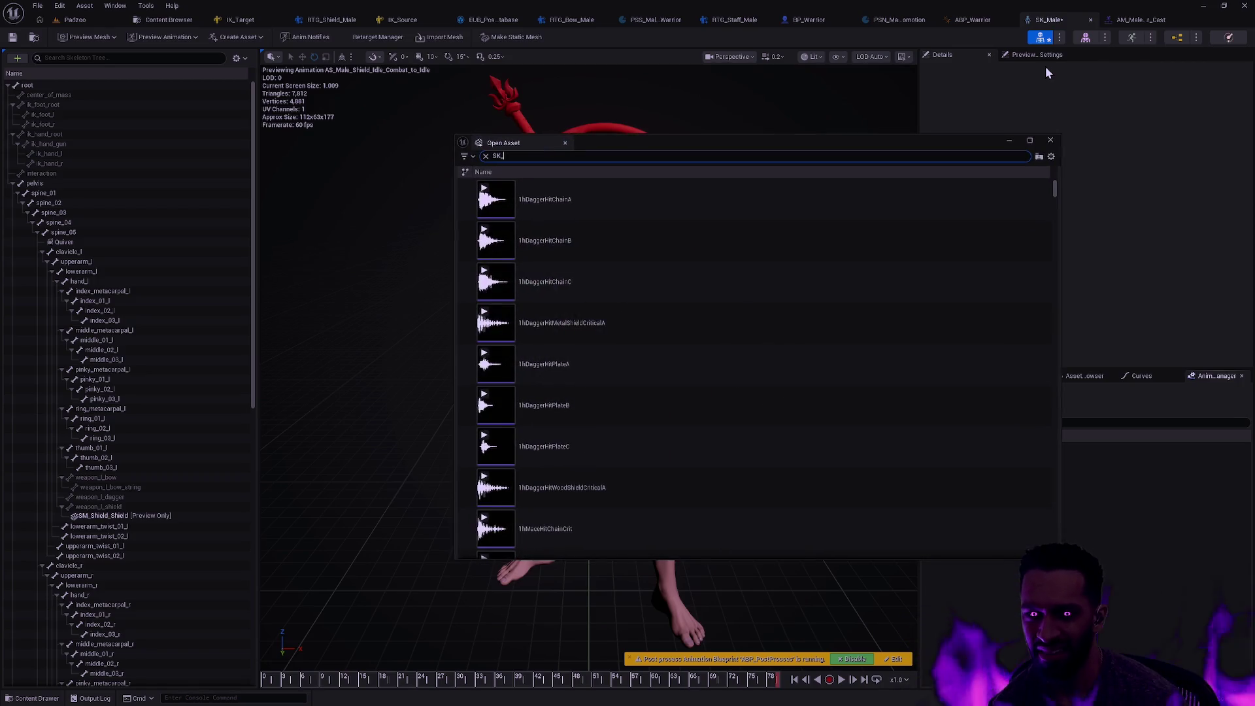
{"action": "type", "text": "Shield"}
{"action": "left_click", "coordinate": [719, 204]}
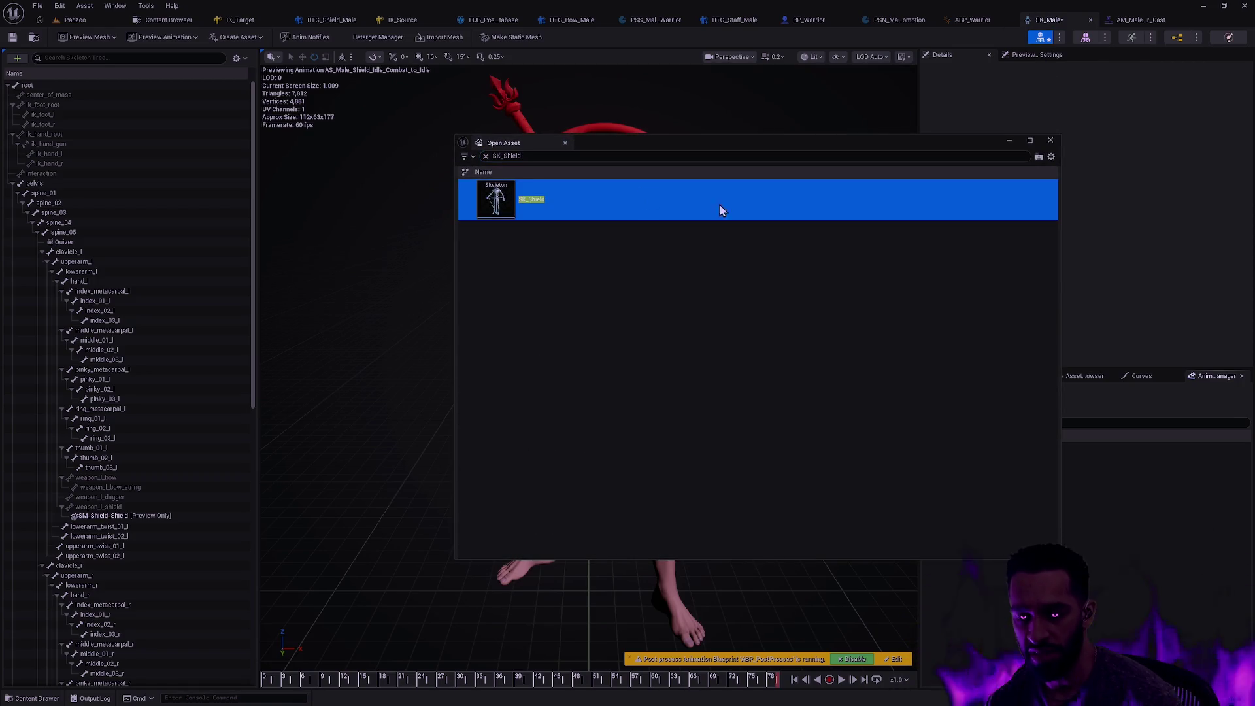
{"action": "key", "text": "Return"}
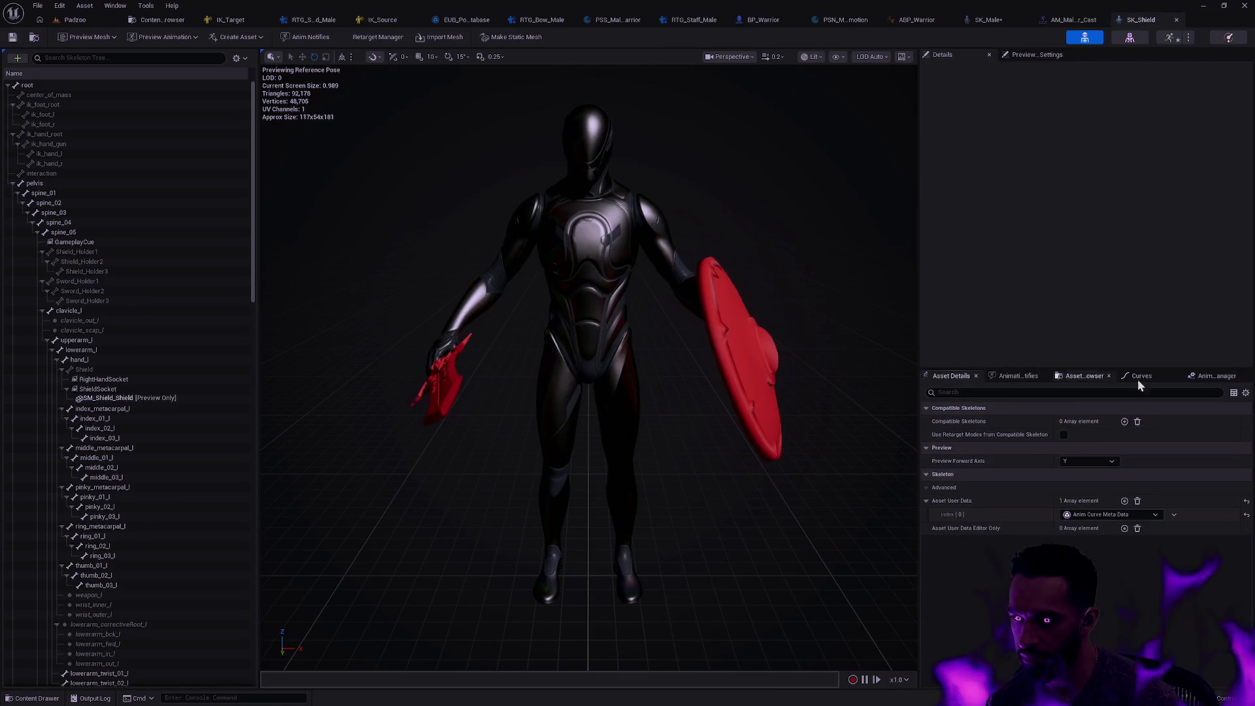
Compare SK_Shield's UpperBody and Ability.UpperBody animation slots
{"action": "left_click", "coordinate": [1216, 376]}
{"action": "left_click", "coordinate": [1021, 470]}
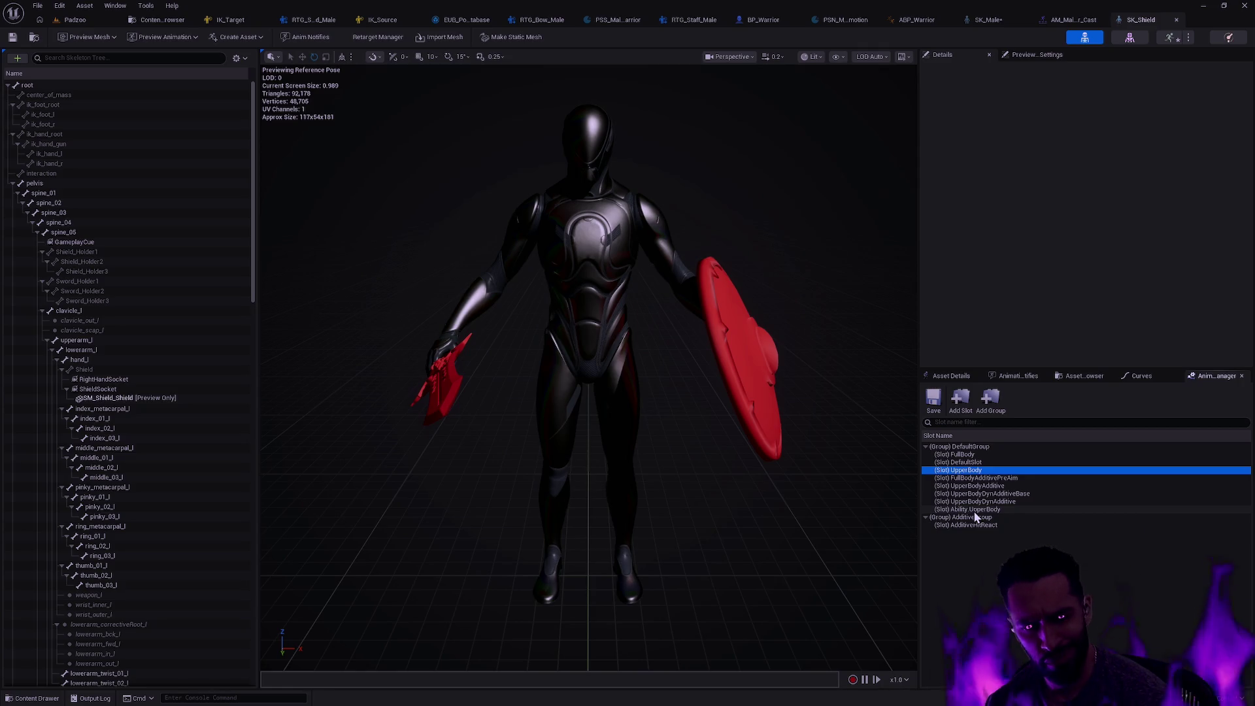
{"action": "left_click", "coordinate": [1007, 509]}
{"action": "left_click", "coordinate": [991, 470]}
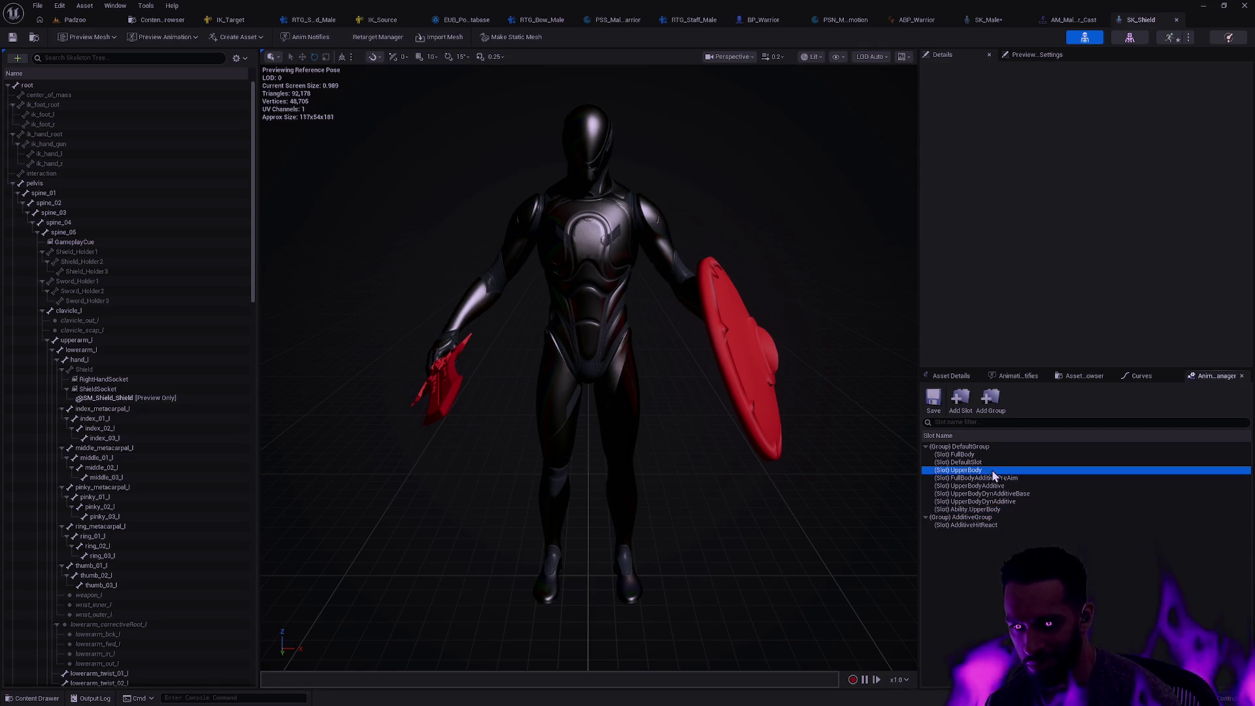
{"action": "left_click", "coordinate": [1002, 509]}
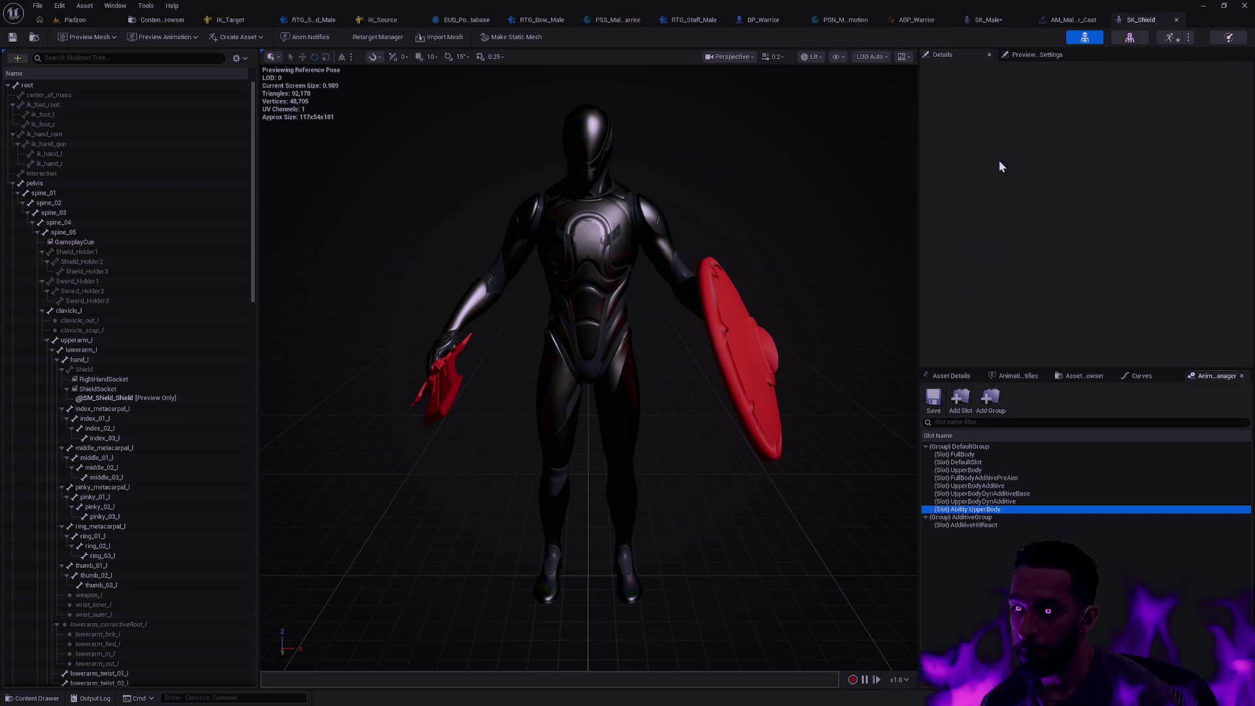
{"action": "left_click", "coordinate": [233, 61]}
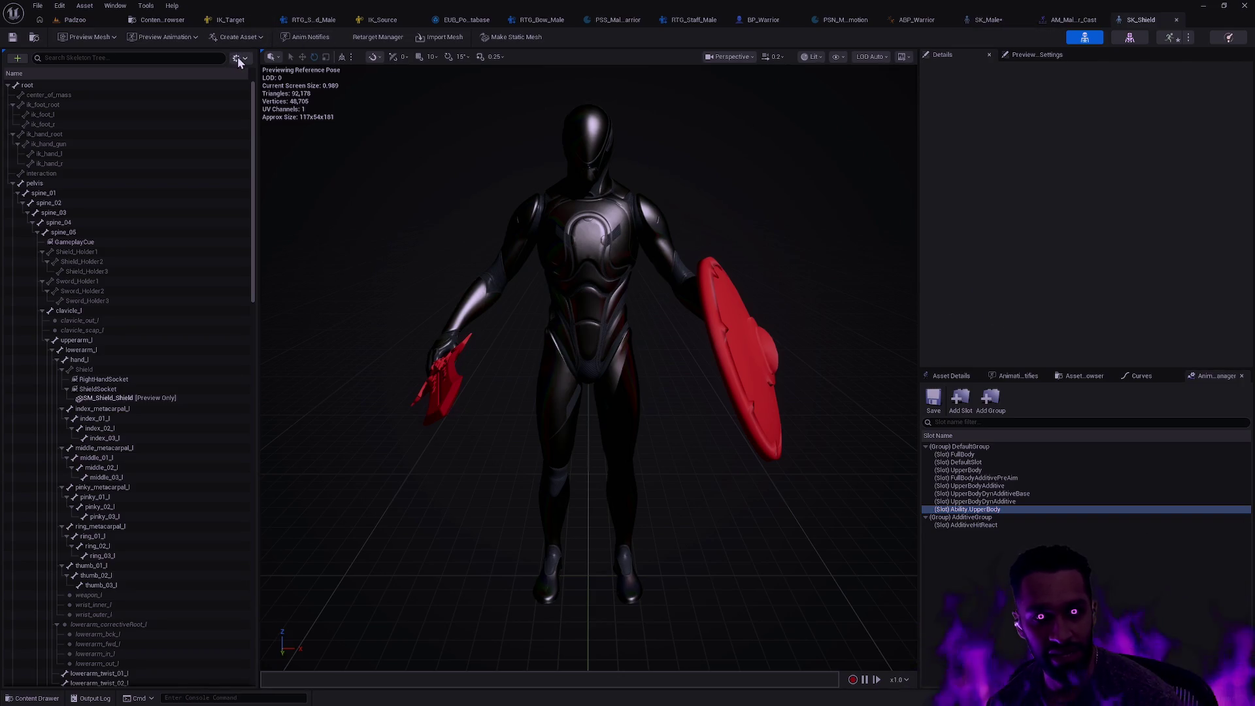
Display SK_Shield's UpperBodyMask bone weights and dock its window beside SK_Male
{"action": "left_click", "coordinate": [236, 58]}
{"action": "mouse_move", "coordinate": [292, 98]}
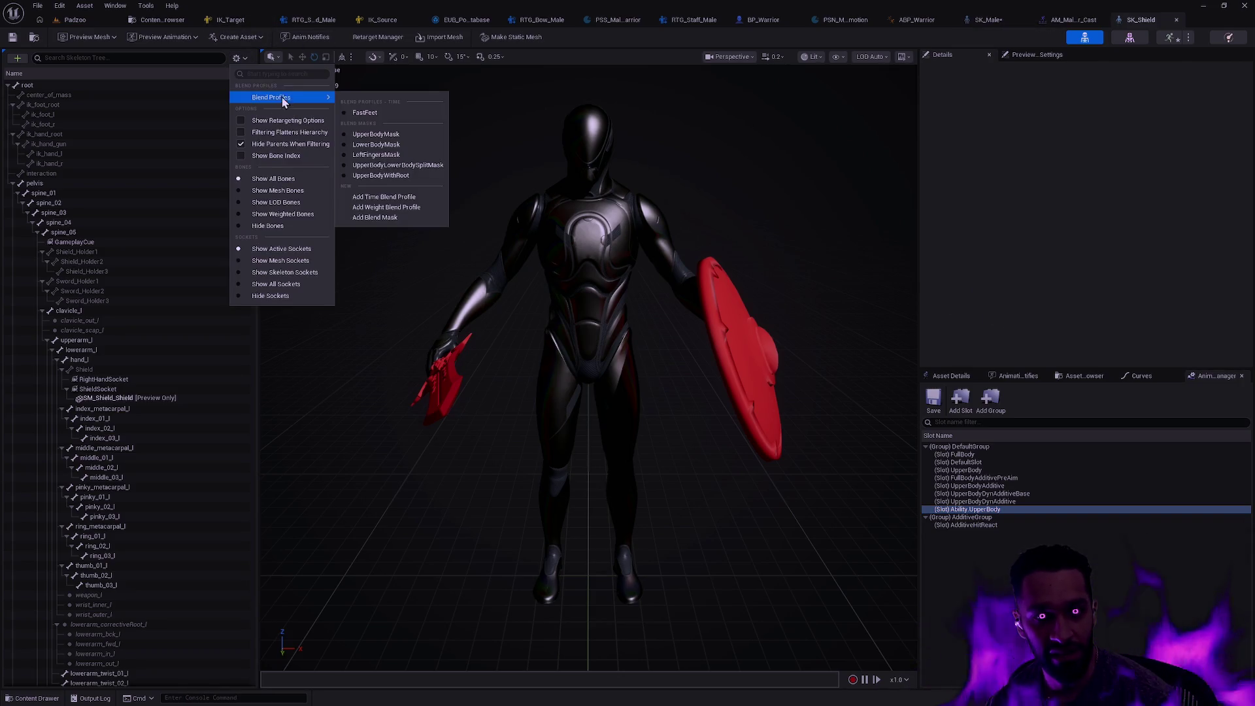
{"action": "left_click", "coordinate": [386, 135]}
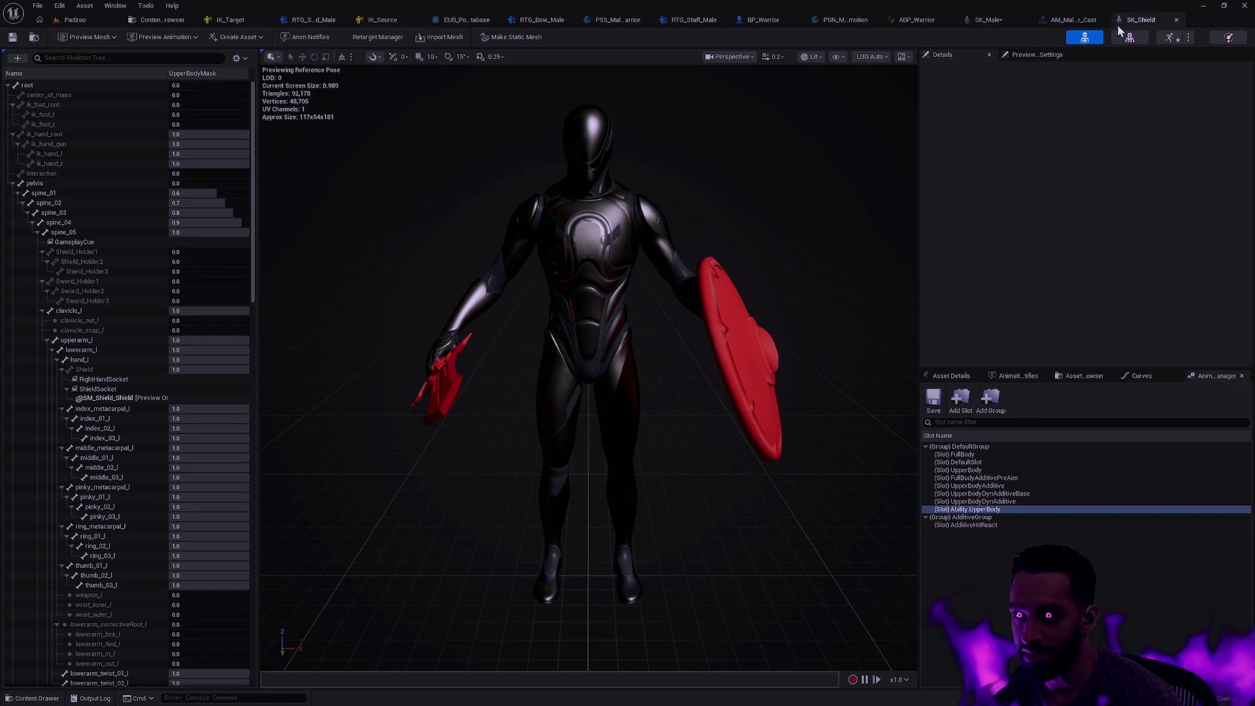
{"action": "mouse_move", "coordinate": [1140, 20]}
{"action": "left_mouse_down"}
{"action": "mouse_move", "coordinate": [538, 191]}
{"action": "mouse_move", "coordinate": [561, 182]}
{"action": "mouse_move", "coordinate": [3, 268]}
{"action": "left_mouse_up"}
{"action": "left_click", "coordinate": [476, 171]}
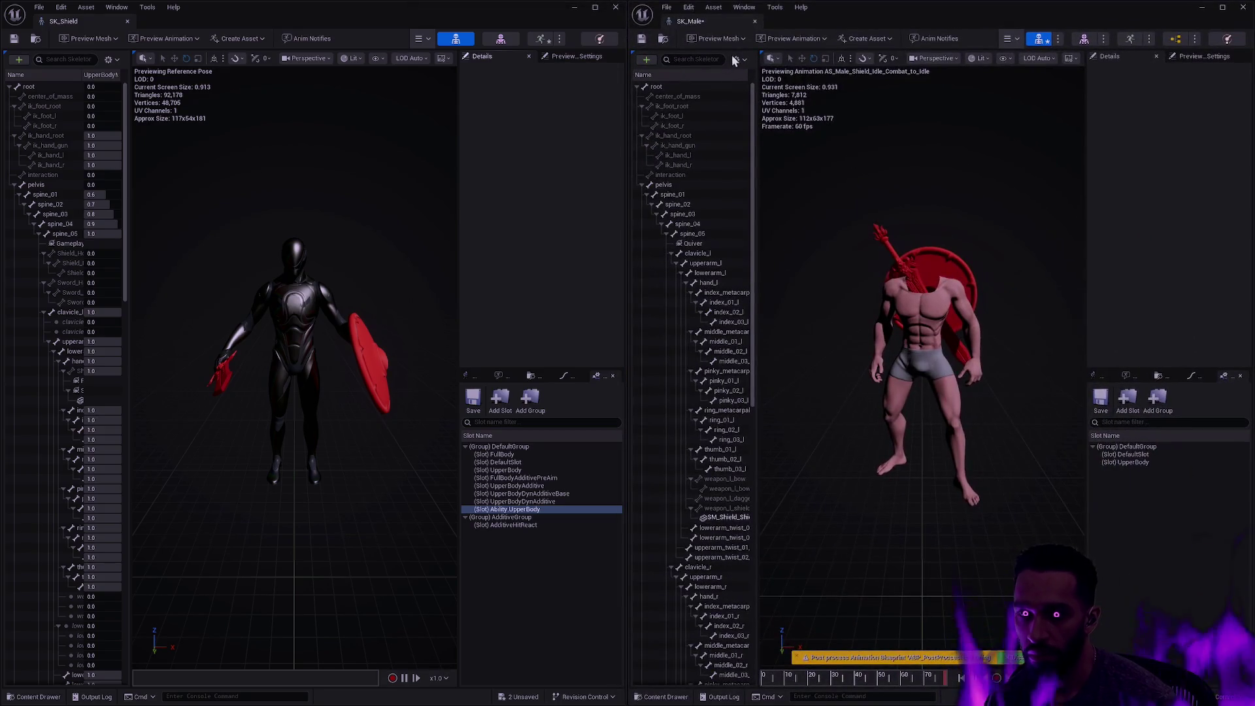
Add an UpperBodyMask blend profile to SK_Male and widen both bone lists
{"action": "left_click", "coordinate": [734, 59]}
{"action": "mouse_move", "coordinate": [804, 102]}
{"action": "left_click", "coordinate": [883, 137]}
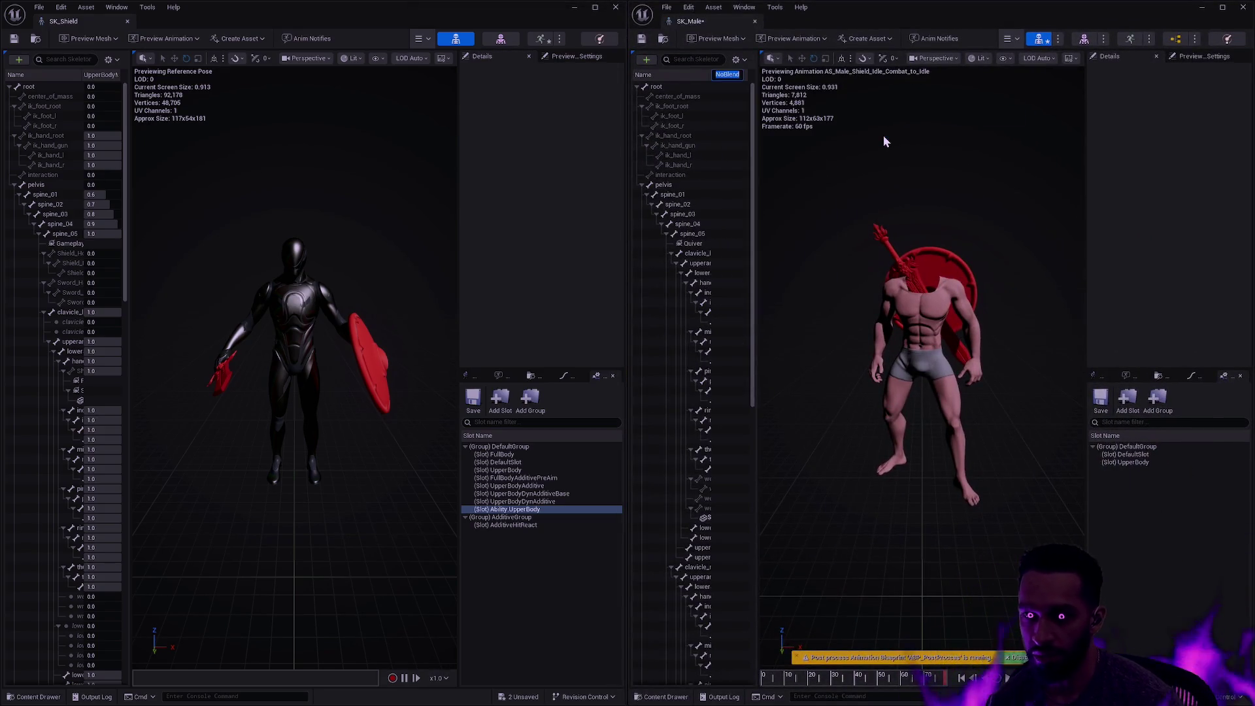
{"action": "type", "text": "UpperBodyMa"}
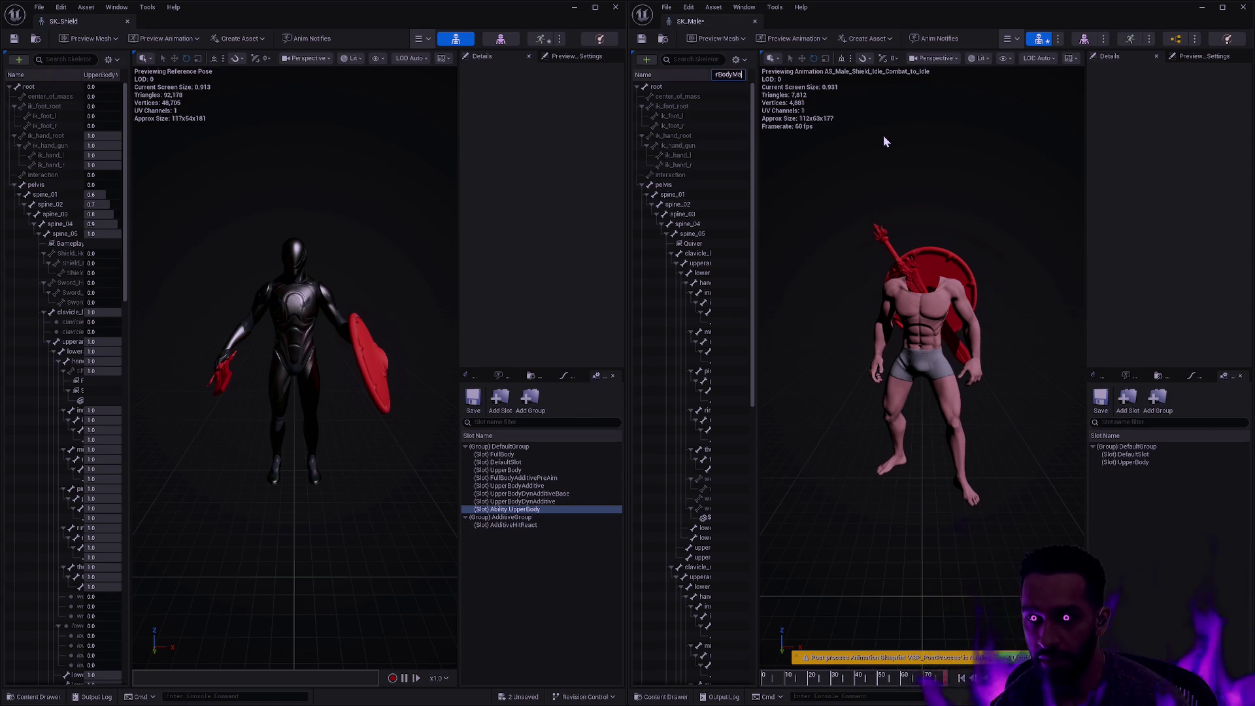
{"action": "type", "text": "sk"}
{"action": "key", "text": "Return"}
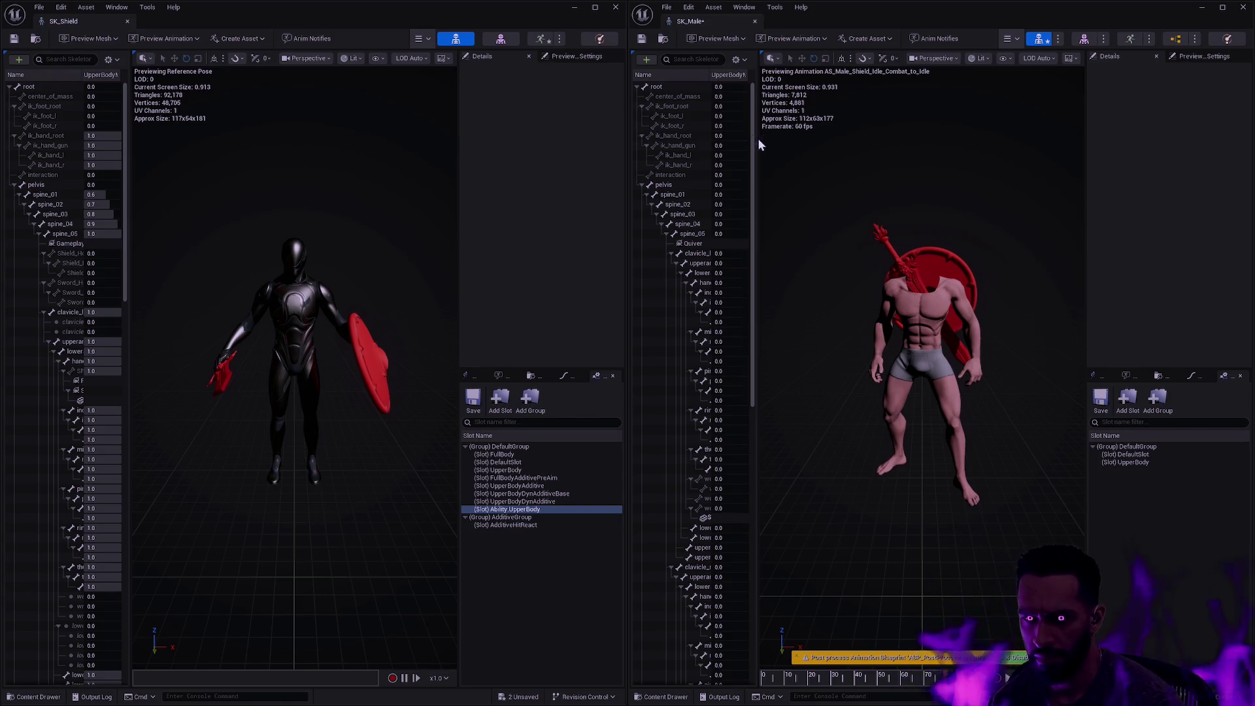
{"action": "left_click_drag", "start_coordinate": [758, 144], "coordinate": [906, 140]}
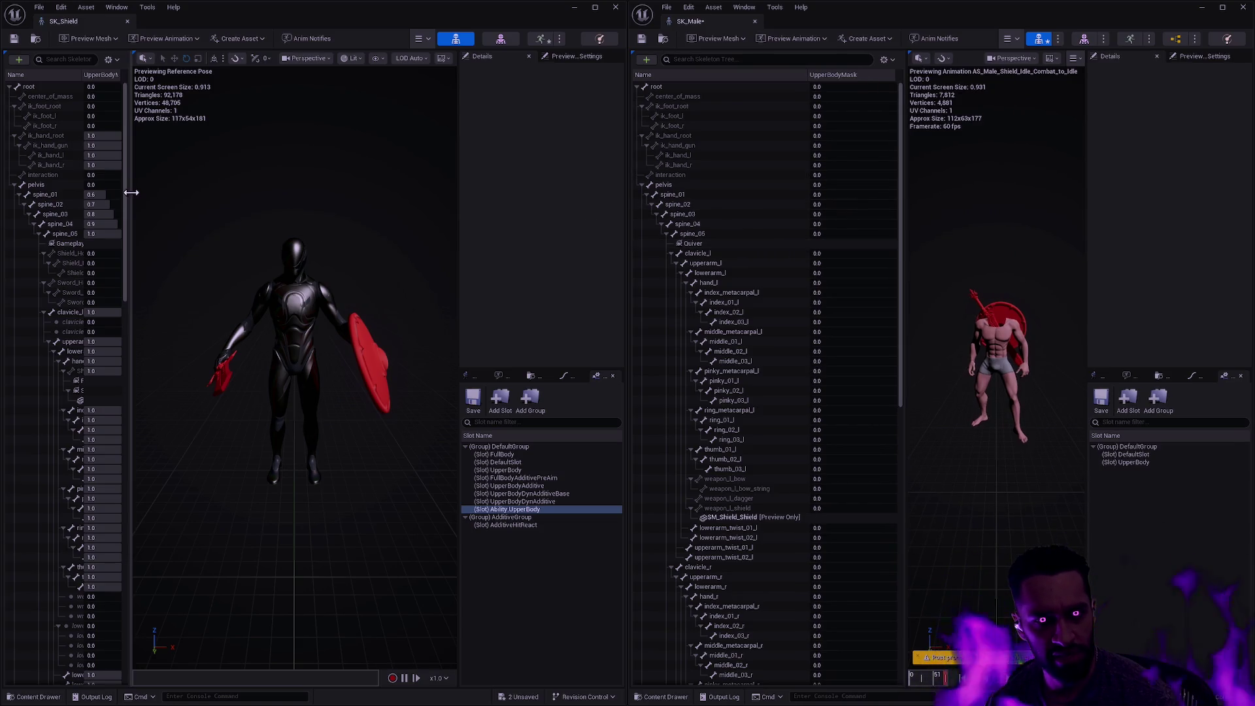
{"action": "left_click_drag", "start_coordinate": [129, 193], "coordinate": [185, 191]}
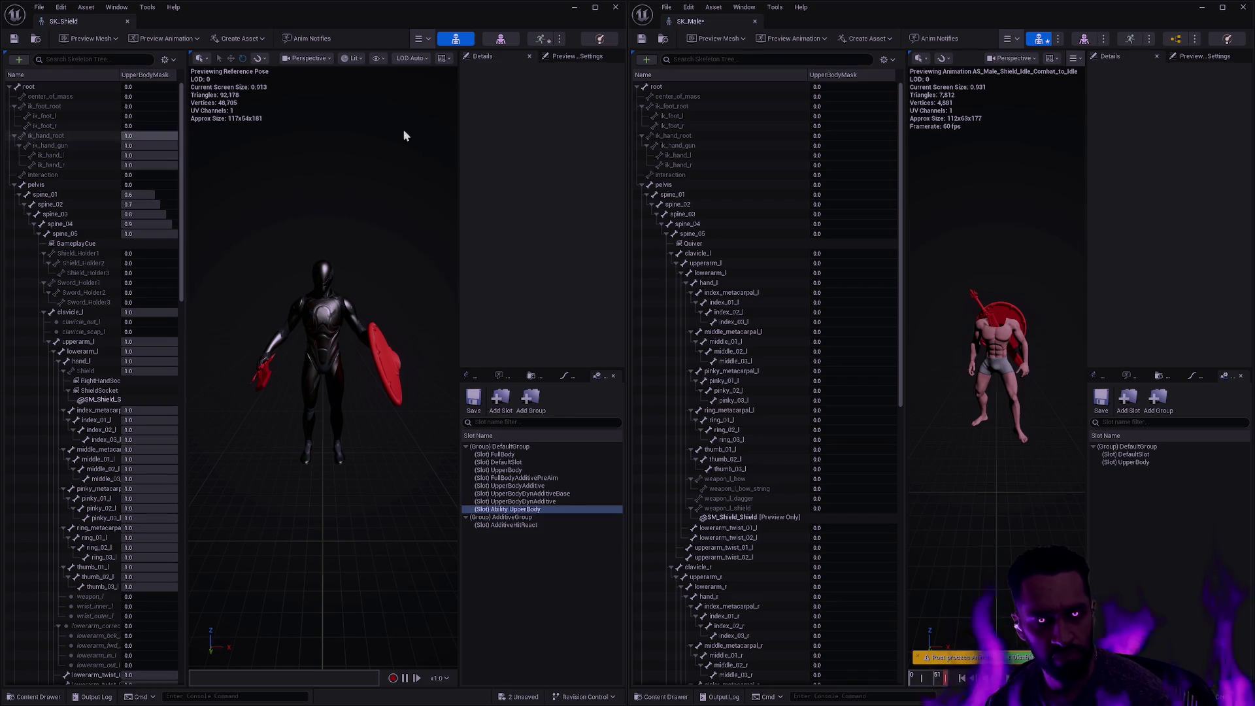
Set ik_hand_root and every bone beneath it to 1.0
{"action": "left_click", "coordinate": [812, 137]}
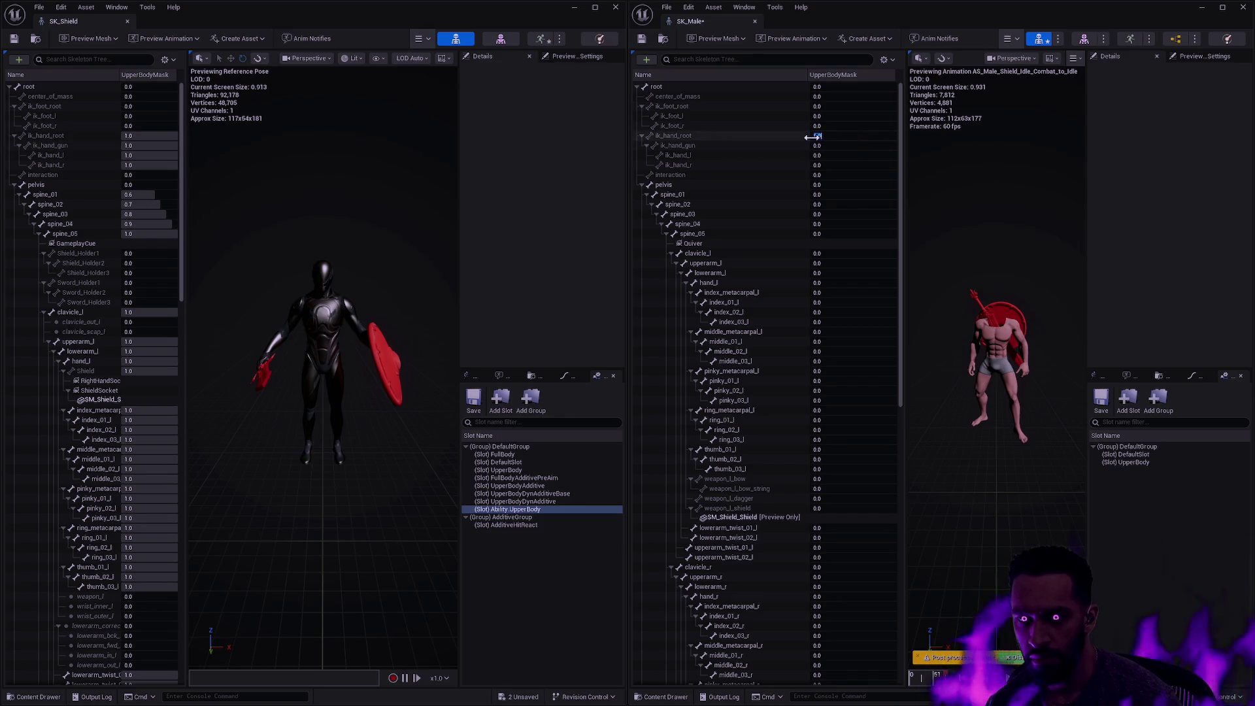
{"action": "type", "text": "1"}
{"action": "key", "text": "Return"}
{"action": "right_click", "coordinate": [755, 135]}
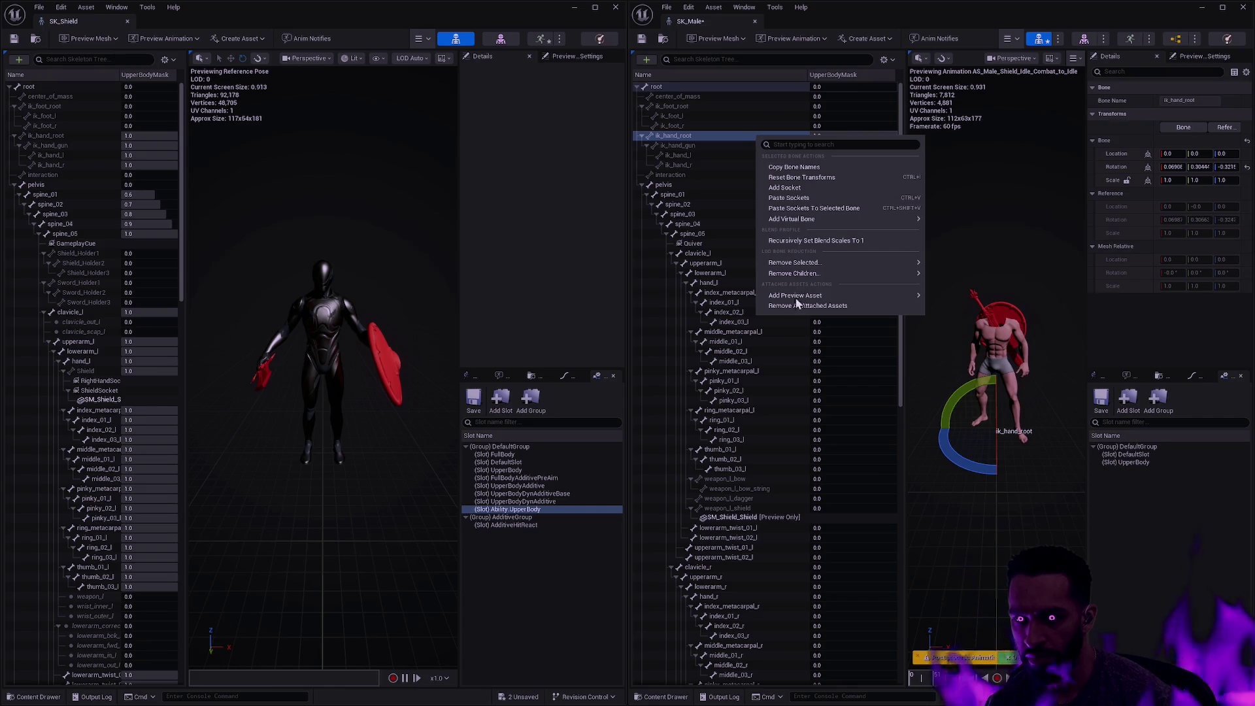
{"action": "left_click", "coordinate": [809, 240]}
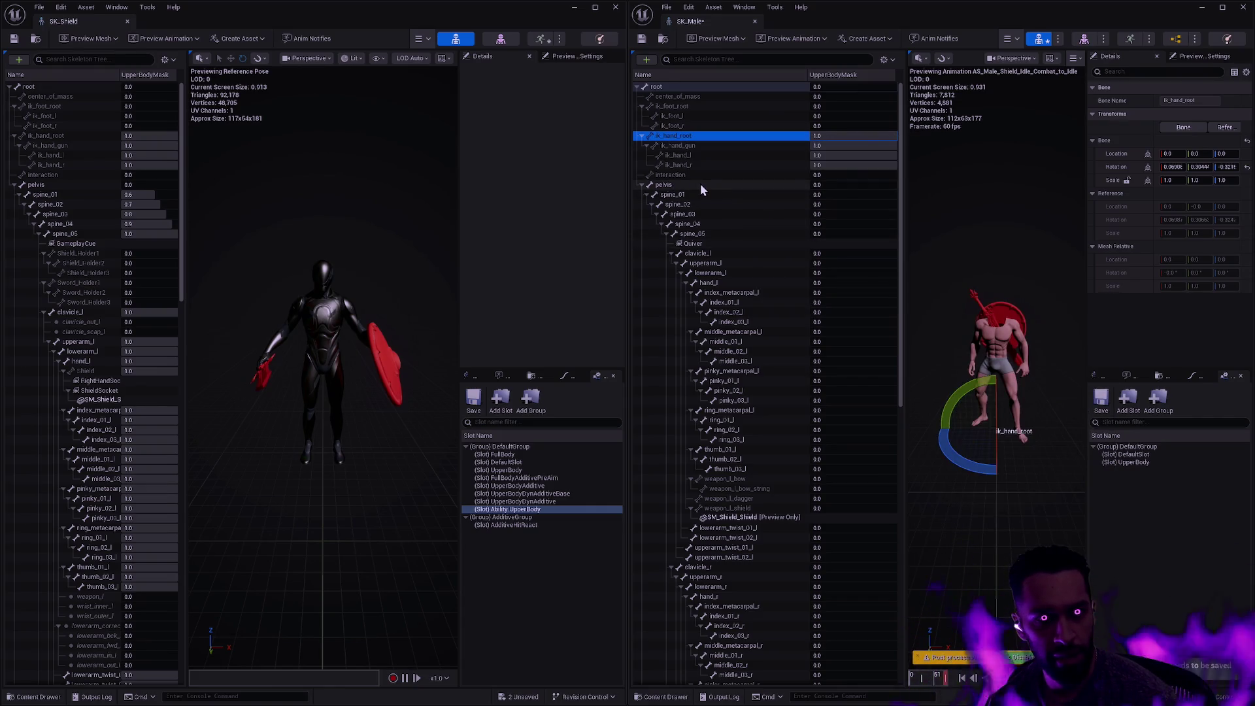
Enter blend scales for spine_01 through spine_05, rising from 0.6 to 1.0
{"action": "left_click", "coordinate": [867, 196]}
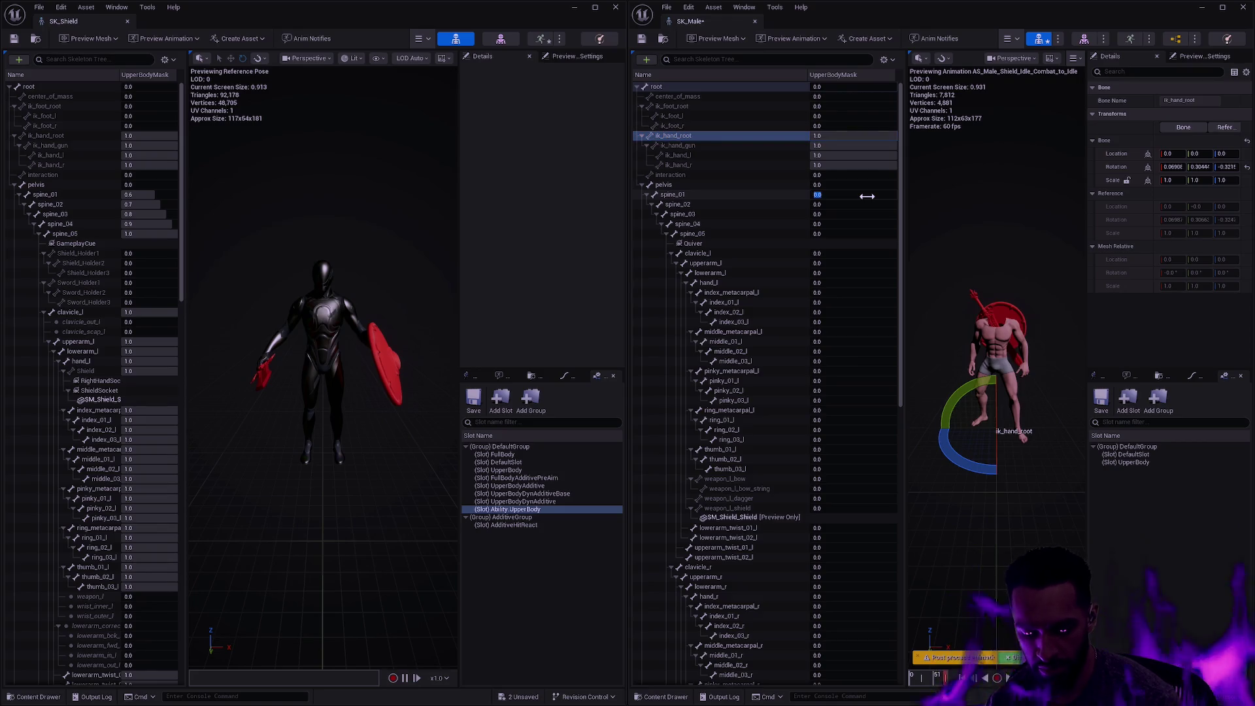
{"action": "type", "text": "0.6"}
{"action": "key", "text": "Tab"}
{"action": "key", "text": "Tab"}
{"action": "type", "text": ".8"}
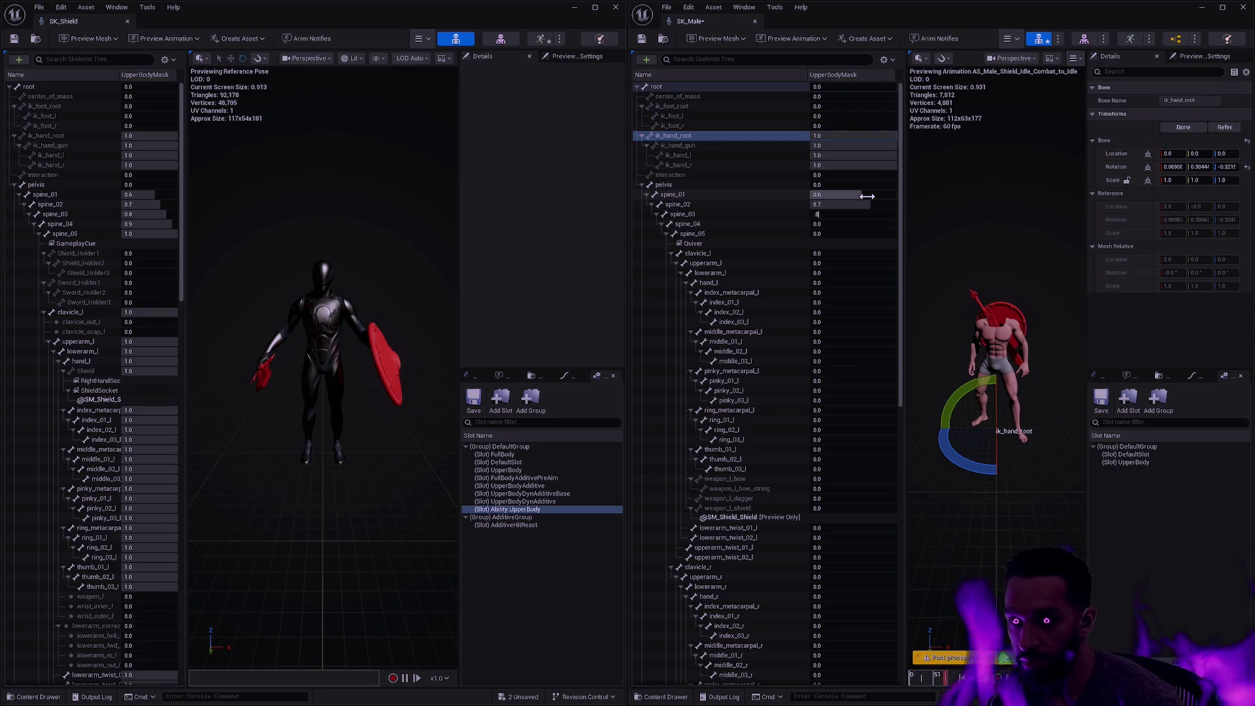
{"action": "key", "text": "Tab"}
{"action": "type", "text": ".9"}
{"action": "type", "text": ".8"}
{"action": "key", "text": "Tab"}
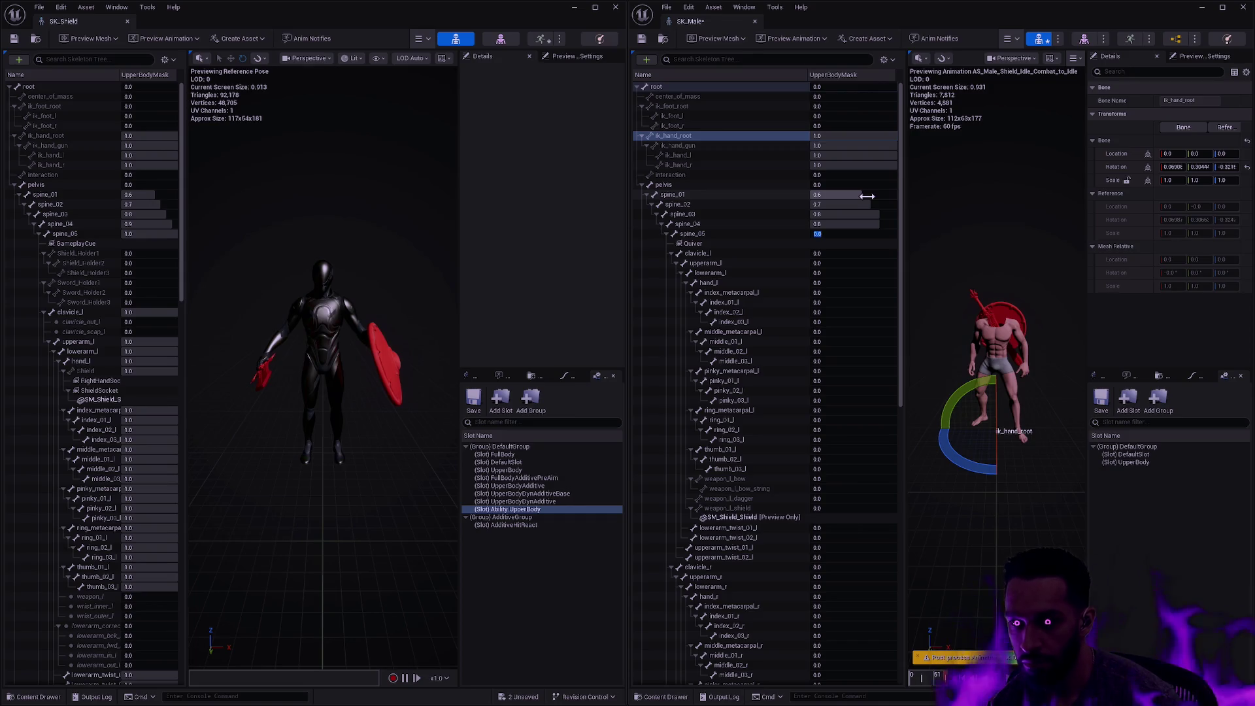
{"action": "key", "text": "shift+Tab"}
{"action": "key", "text": "Tab"}
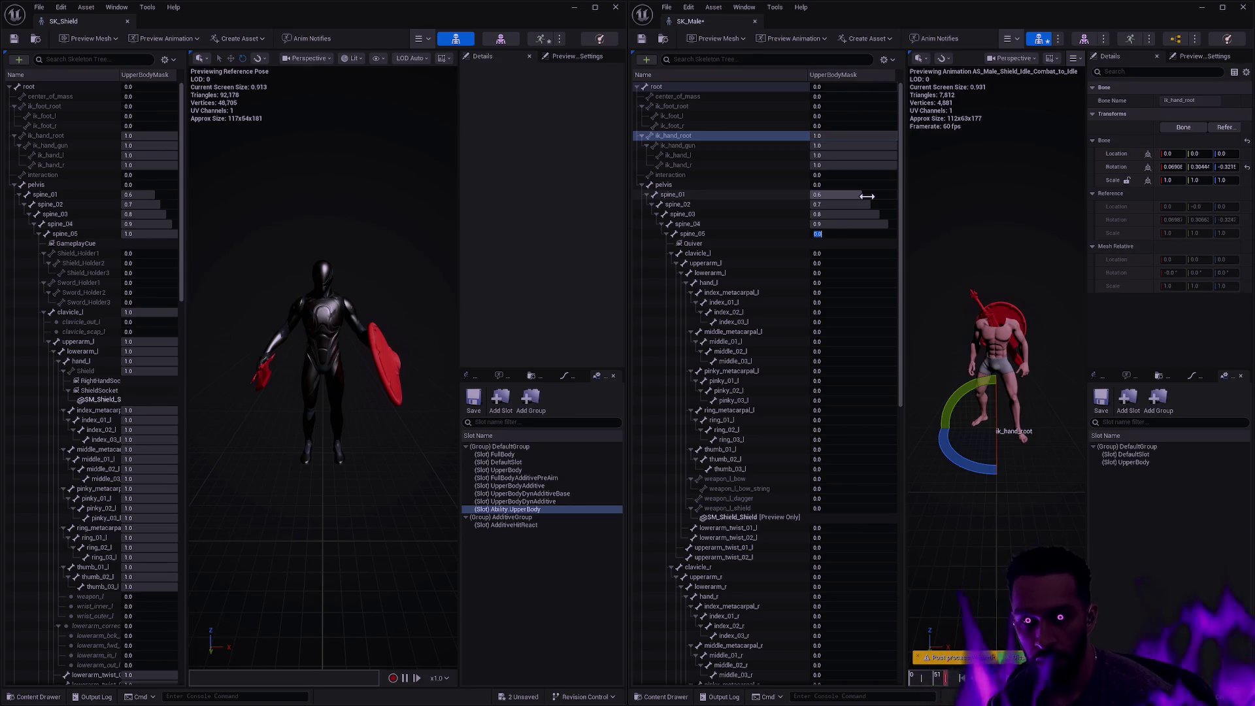
{"action": "type", "text": "1"}
{"action": "key", "text": "Return"}
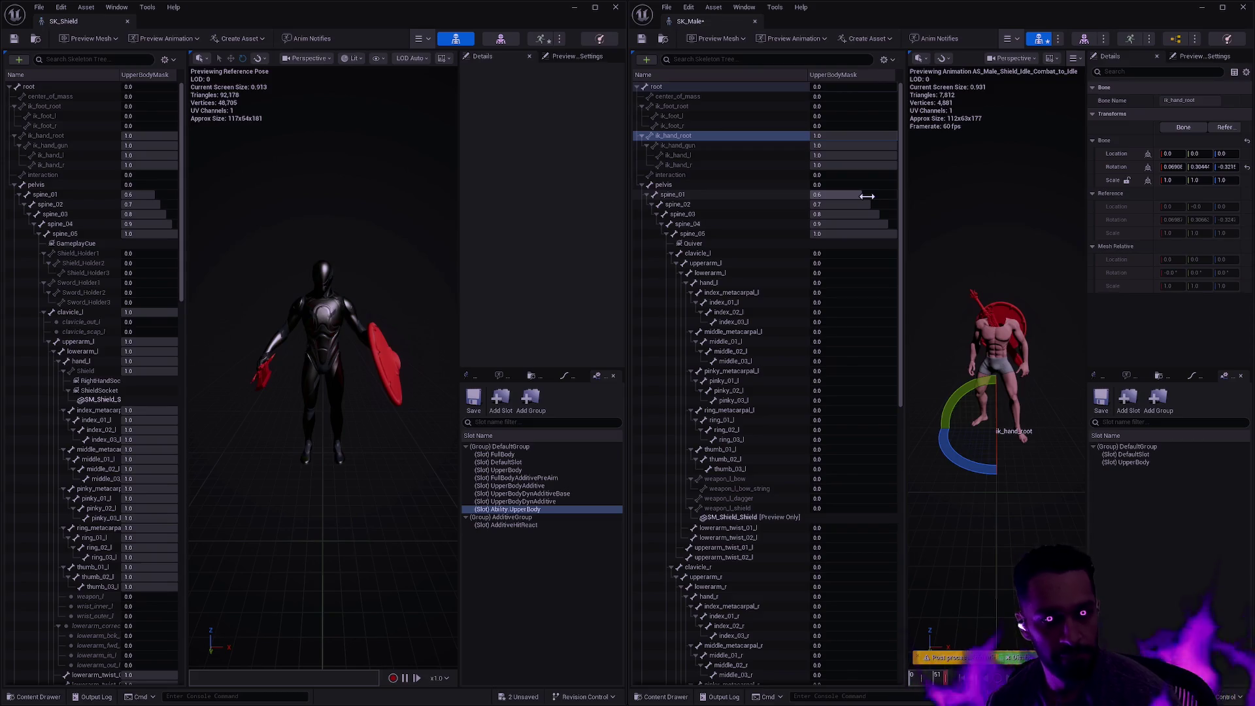
Set clavicle_l to 1 and recursively set every bone under clavicle_l and clavicle_r to 1.0
{"action": "left_click", "coordinate": [841, 254]}
{"action": "type", "text": "1"}
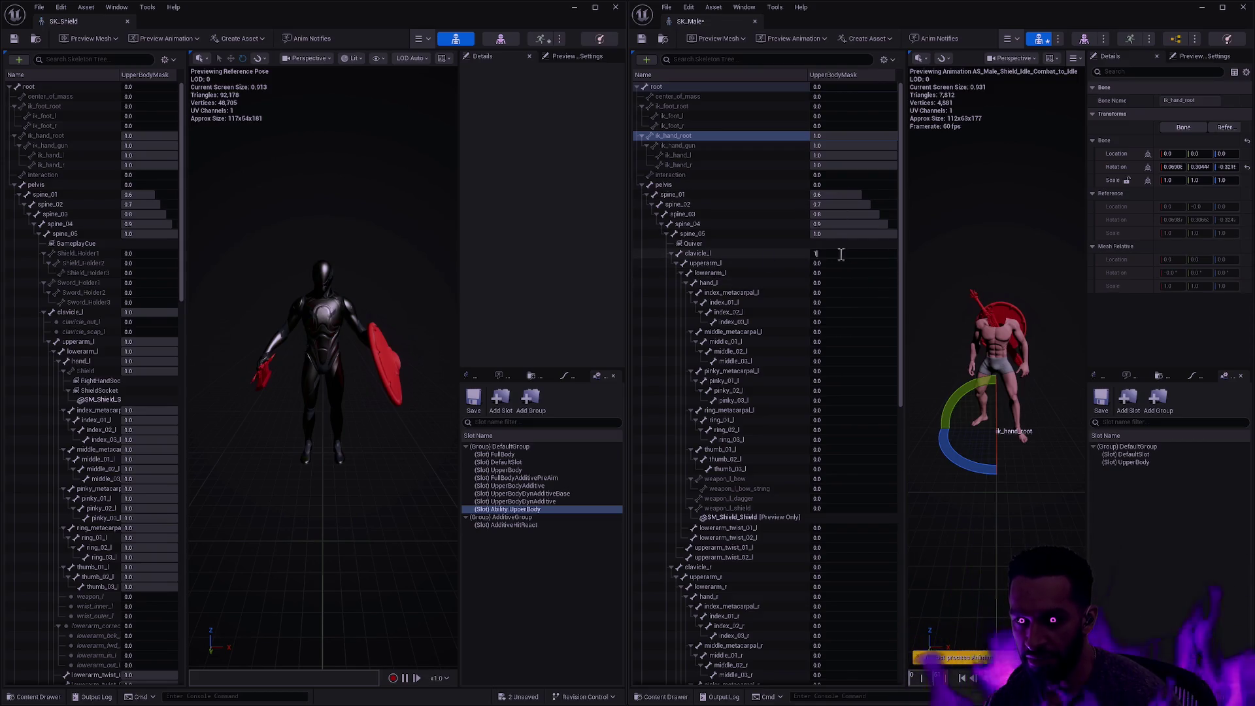
{"action": "left_click", "coordinate": [772, 255]}
{"action": "right_click", "coordinate": [755, 253]}
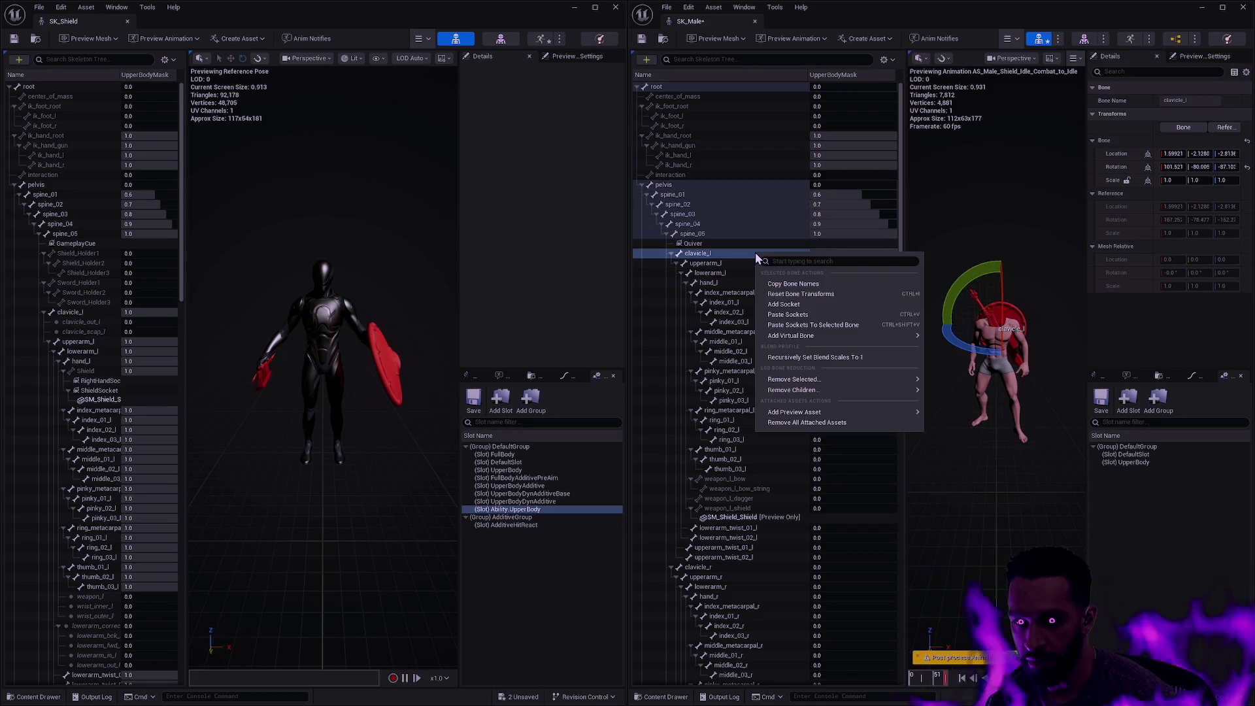
{"action": "left_click", "coordinate": [827, 358]}
{"action": "scroll", "coordinate": [748, 279], "scroll_direction": "down", "scroll_amount": 5}
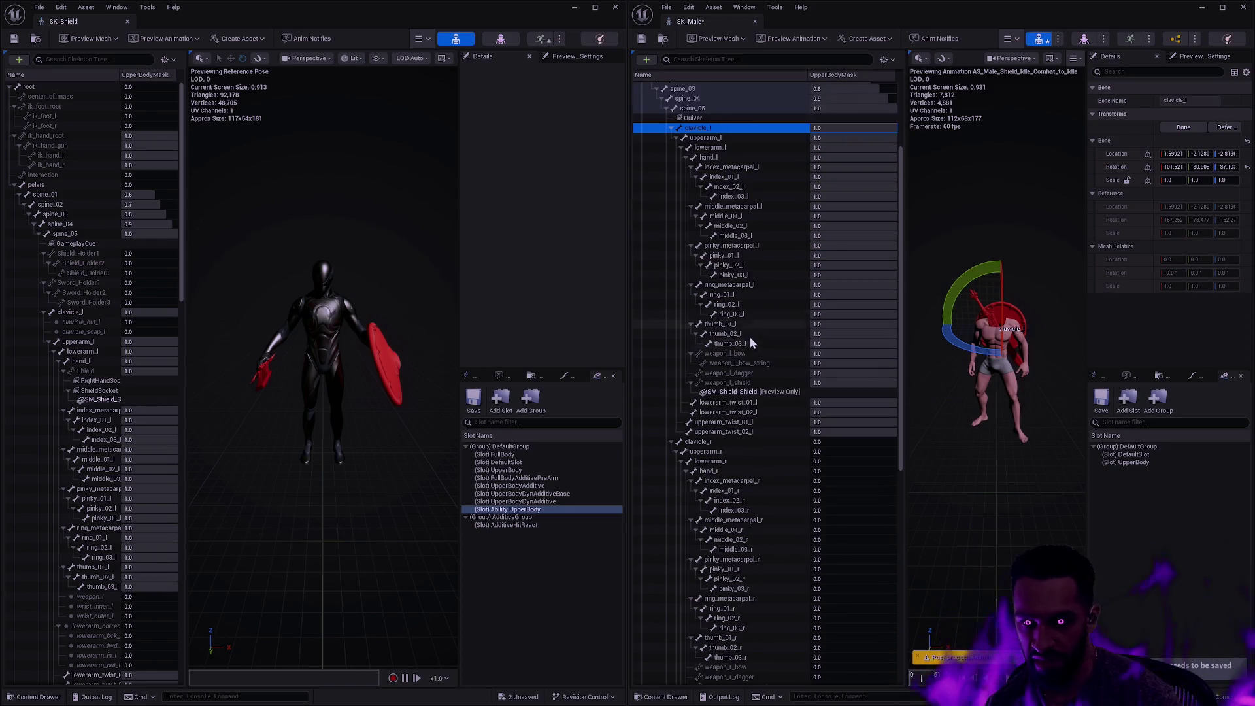
{"action": "left_click", "coordinate": [726, 443]}
{"action": "right_click", "coordinate": [726, 442]}
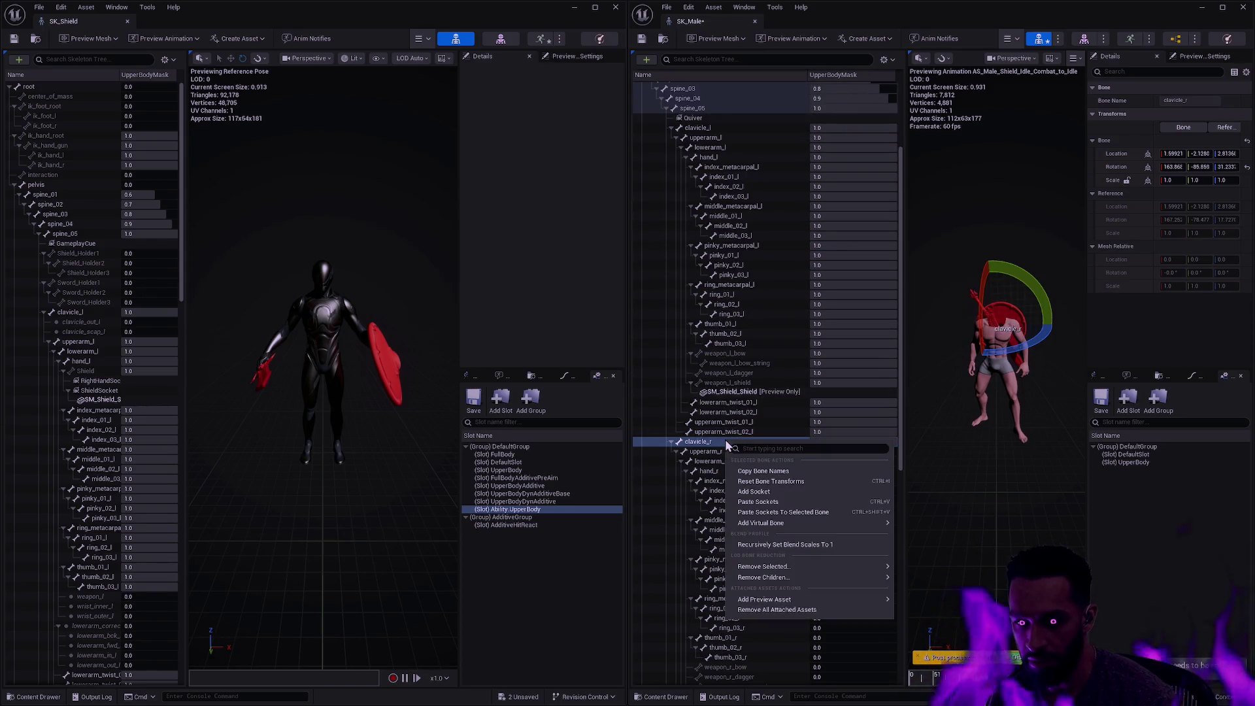
{"action": "left_click", "coordinate": [784, 545]}
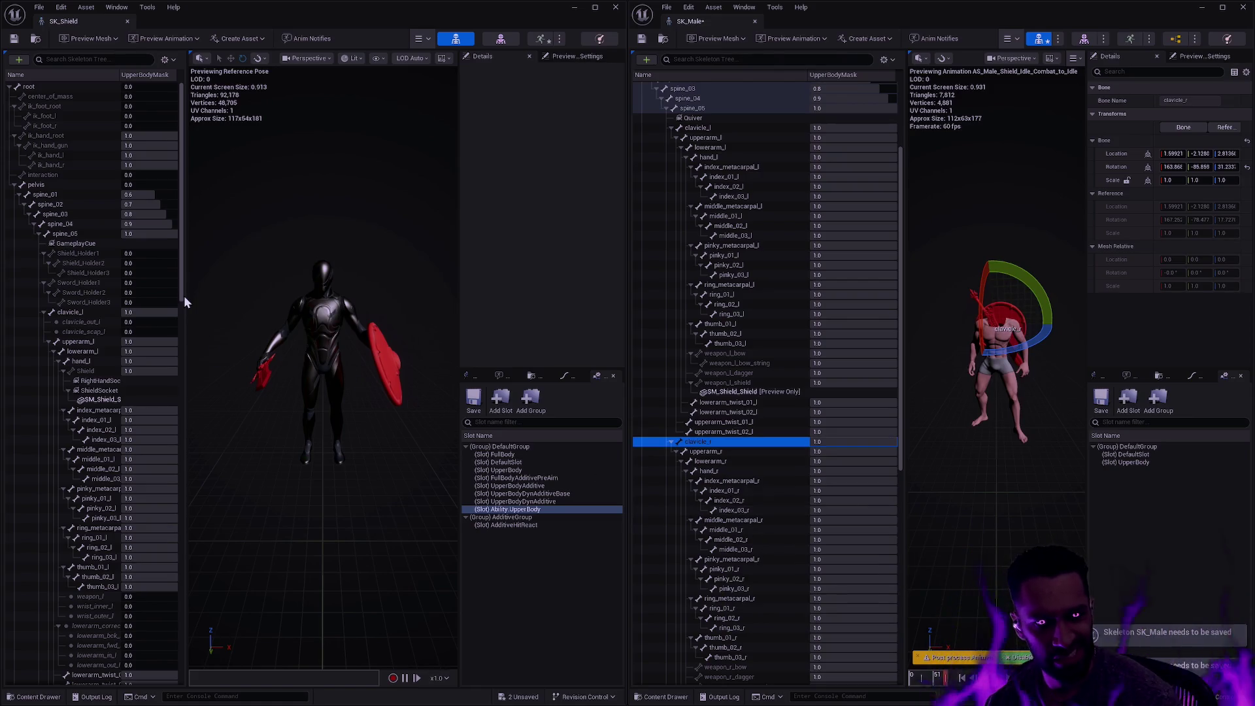
Raise neck_01's blend scale to 1.0 and recursively apply 1.0 to all bones beneath it
{"action": "left_click_drag", "start_coordinate": [184, 302], "coordinate": [189, 424]}
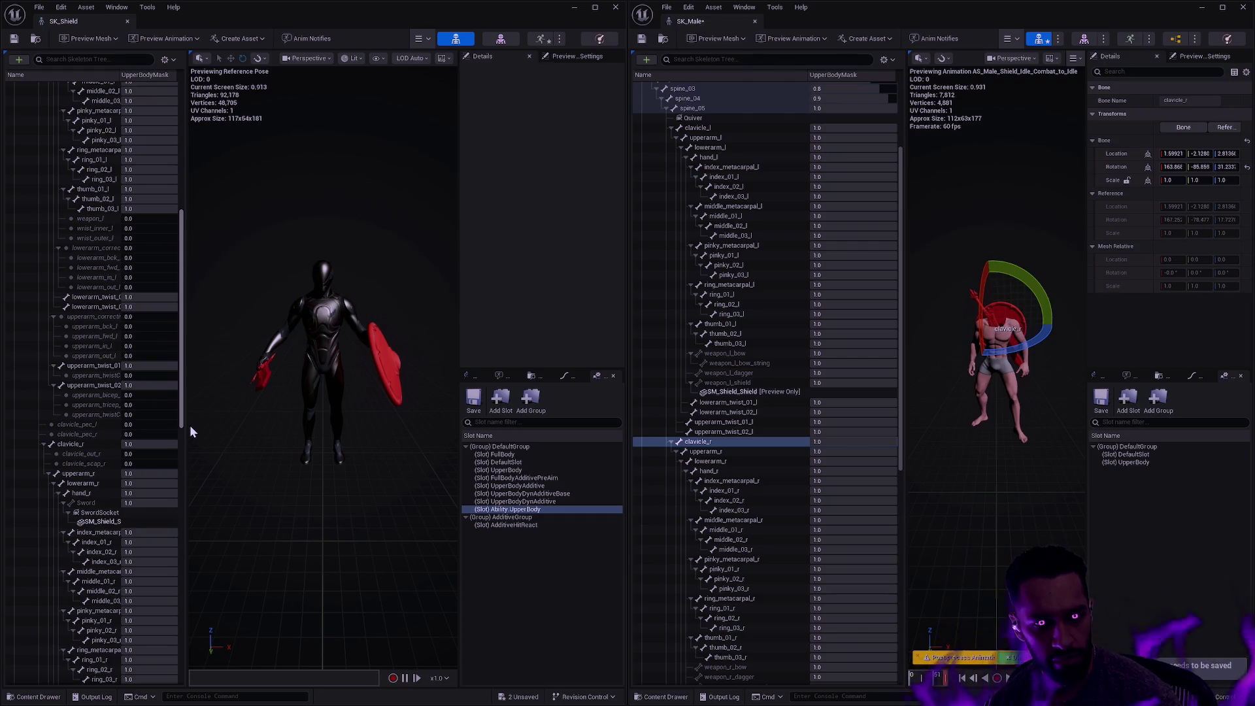
{"action": "scroll", "coordinate": [187, 431], "scroll_direction": "down", "scroll_amount": 2}
{"action": "left_click_drag", "start_coordinate": [186, 450], "coordinate": [203, 683]}
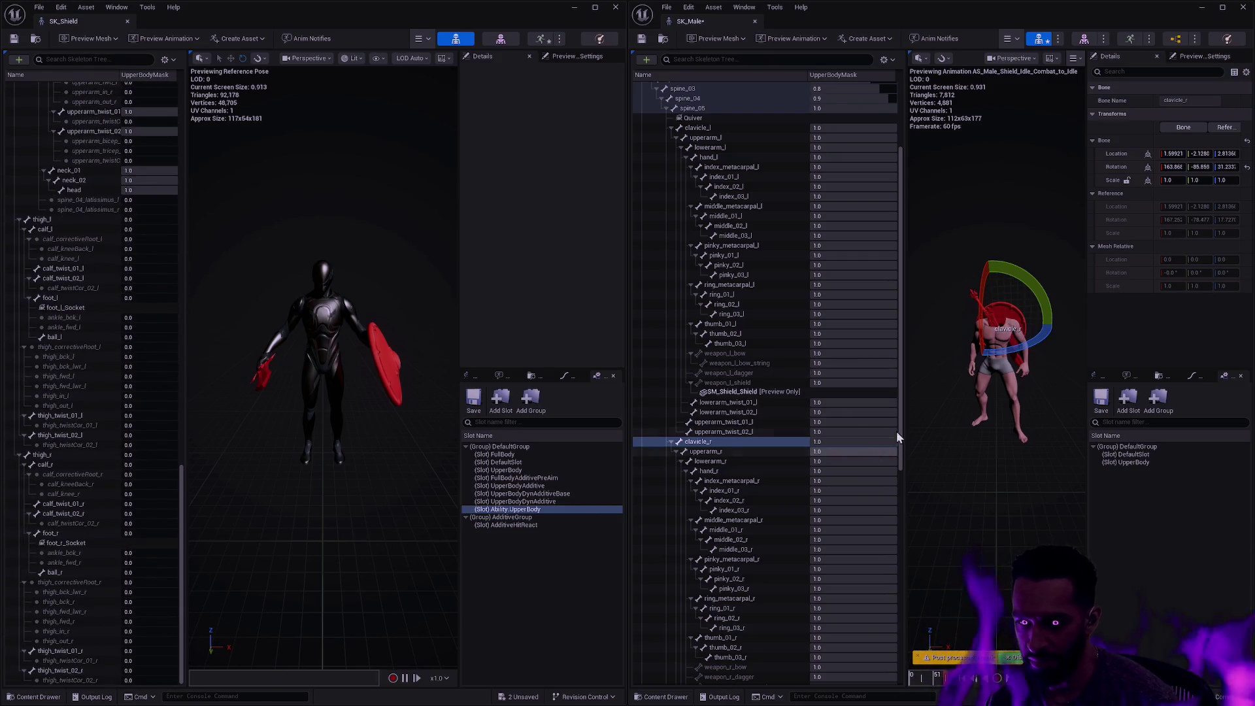
{"action": "left_click_drag", "start_coordinate": [899, 426], "coordinate": [901, 510]}
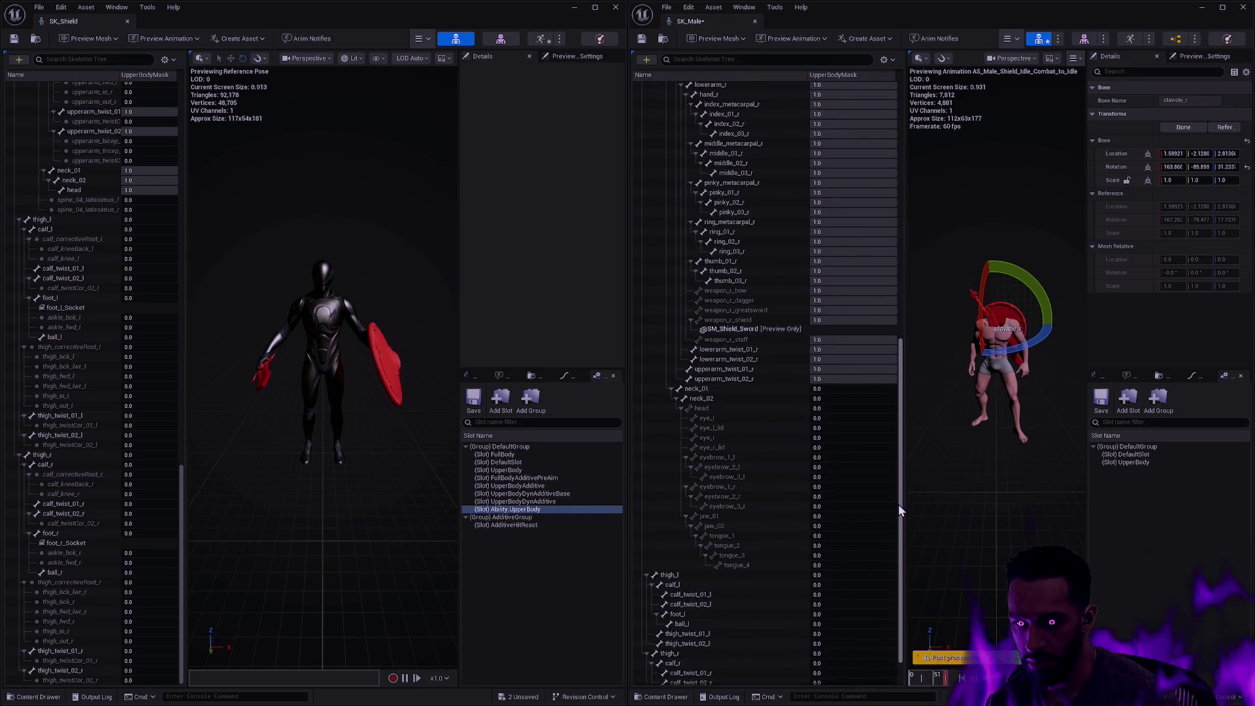
{"action": "scroll", "coordinate": [898, 504], "scroll_direction": "down", "scroll_amount": 2}
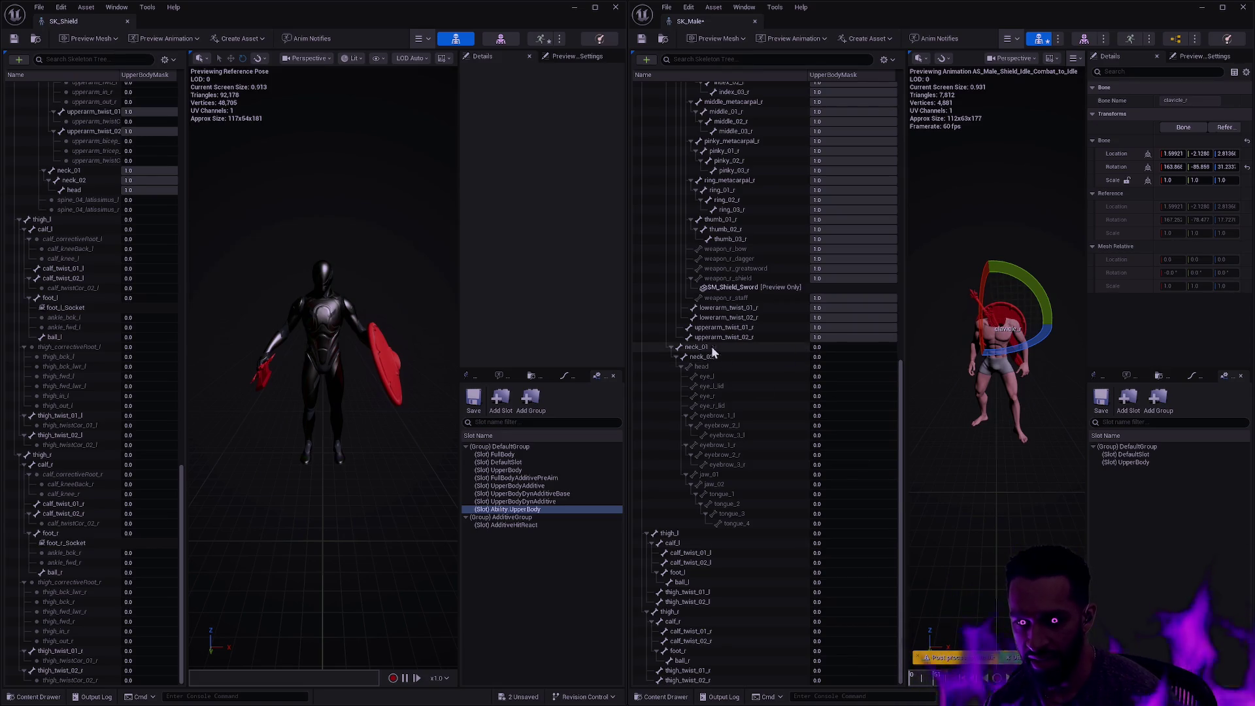
{"action": "left_click_drag", "start_coordinate": [837, 348], "coordinate": [850, 349]}
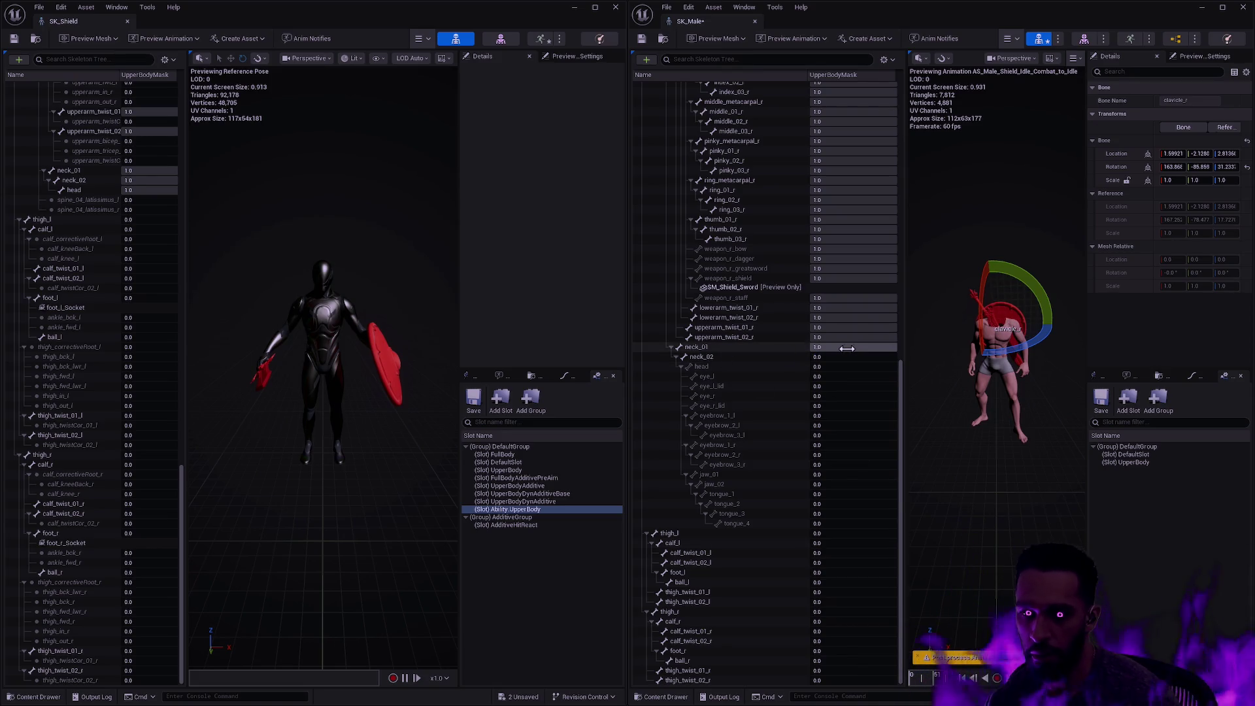
{"action": "right_click", "coordinate": [702, 348]}
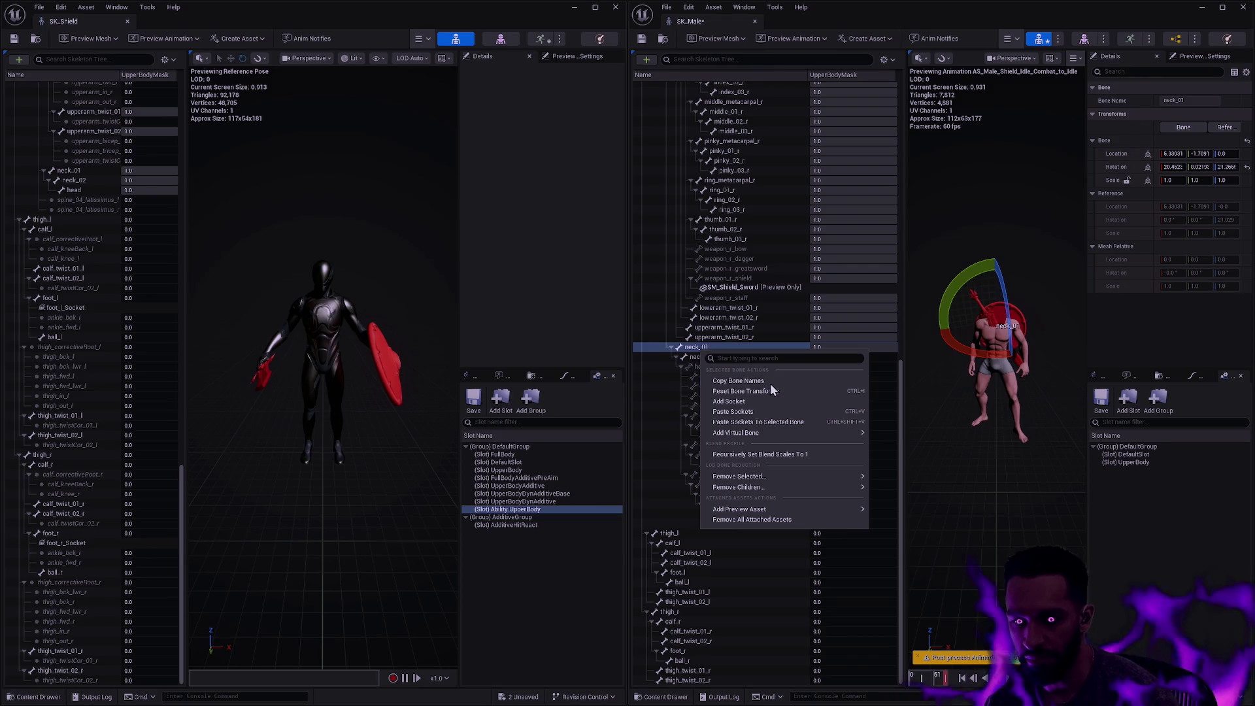
{"action": "left_click", "coordinate": [778, 457]}
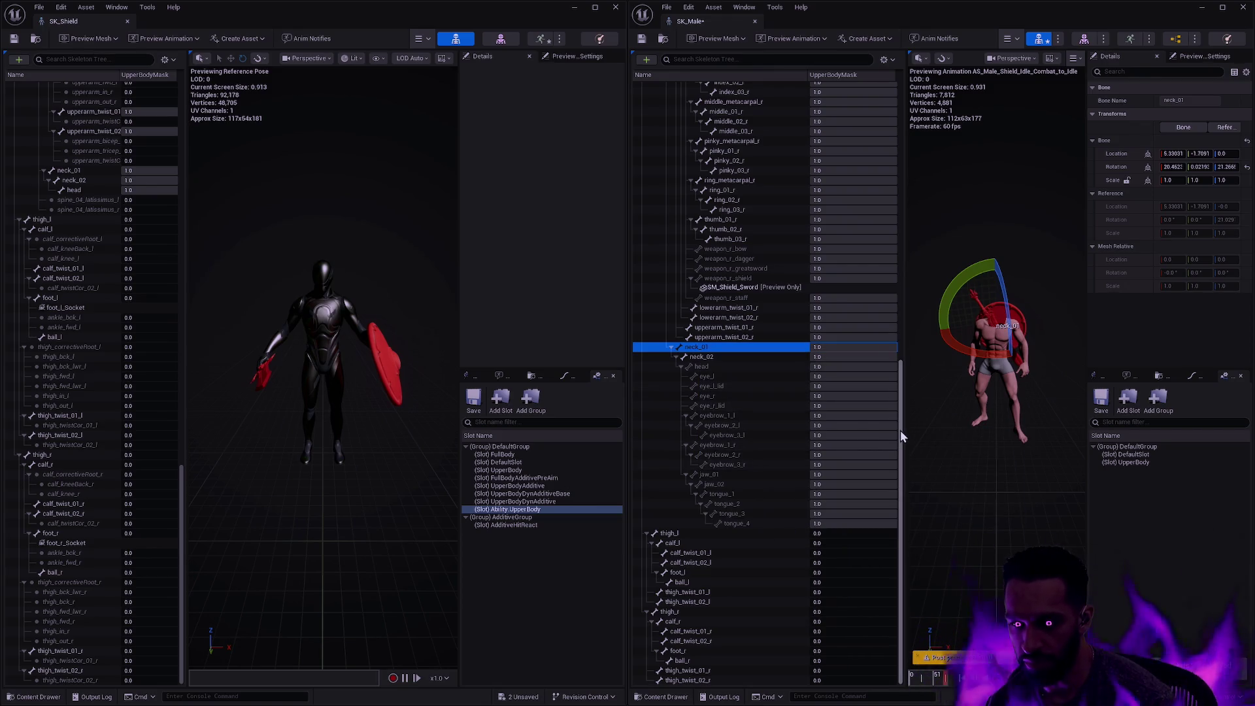
Save the SK_Male skeleton with its updated UpperBodyMask values
{"action": "left_click_drag", "start_coordinate": [899, 480], "coordinate": [920, 126]}
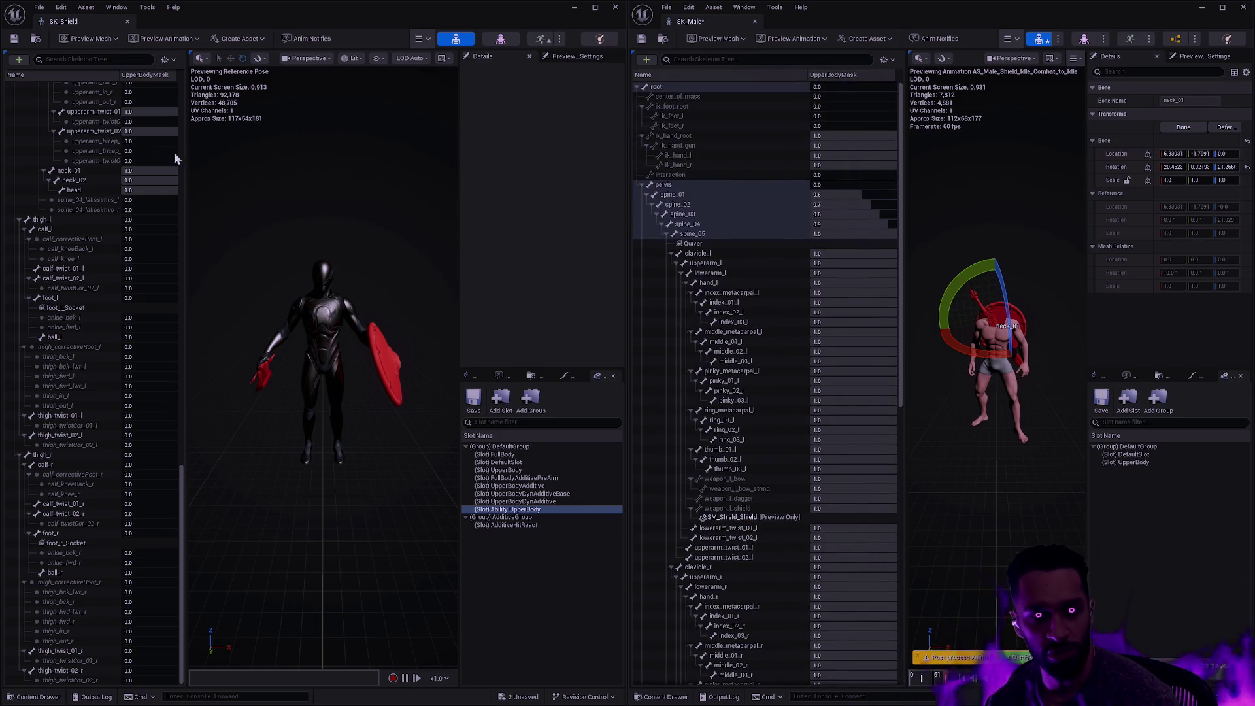
{"action": "left_click_drag", "start_coordinate": [181, 497], "coordinate": [177, 70]}
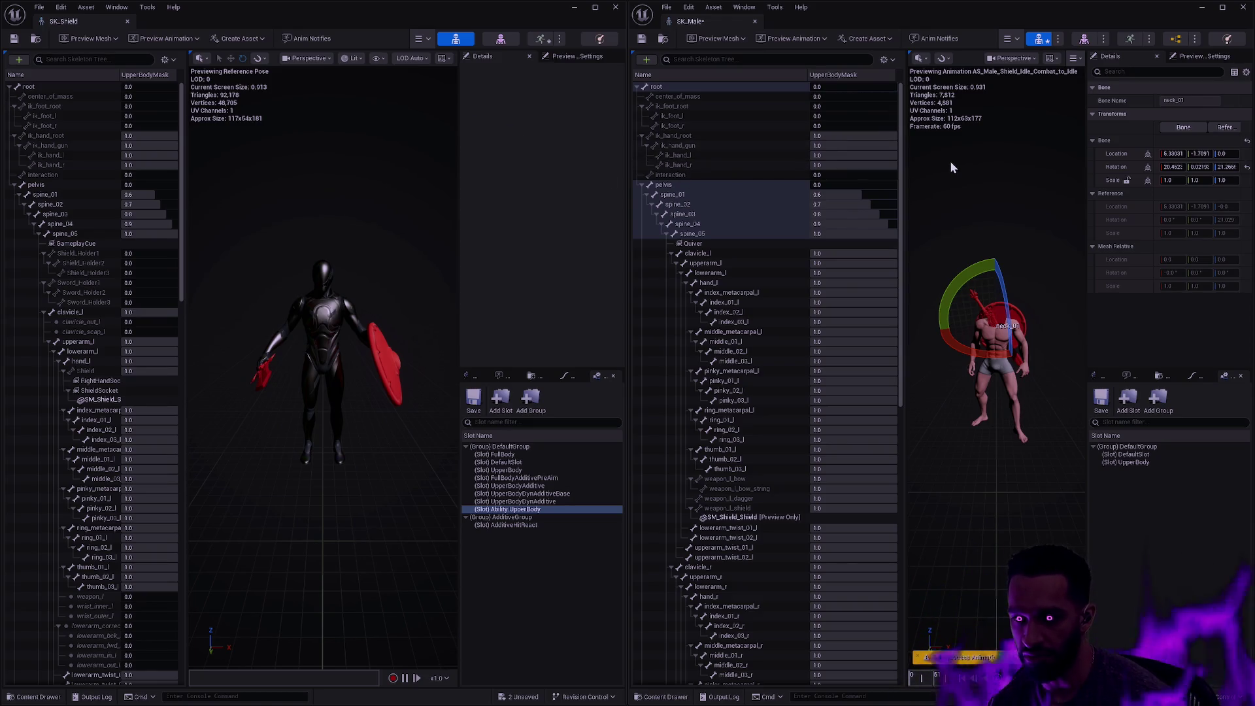
{"action": "left_click", "coordinate": [640, 39]}
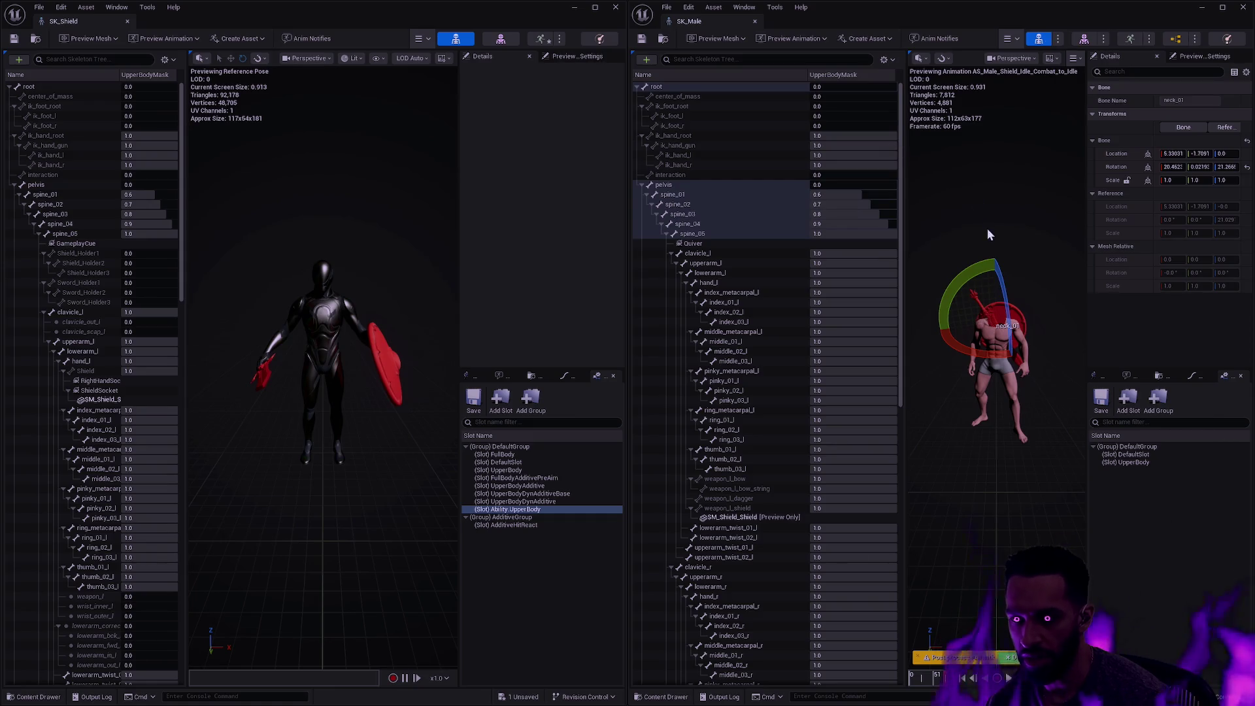